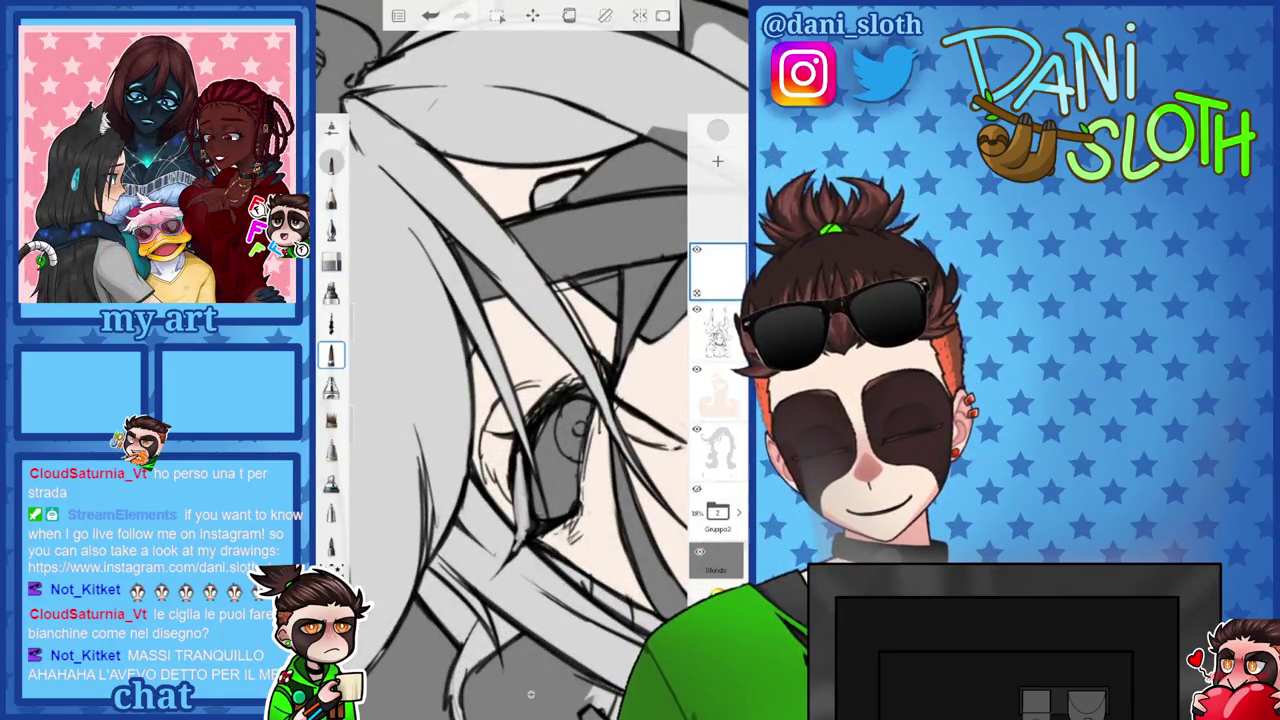
# Set the paint colour to light grey D6D6D6 and zoom the view onto the hair strands.
pyautogui.scroll(-5, 530, 380)
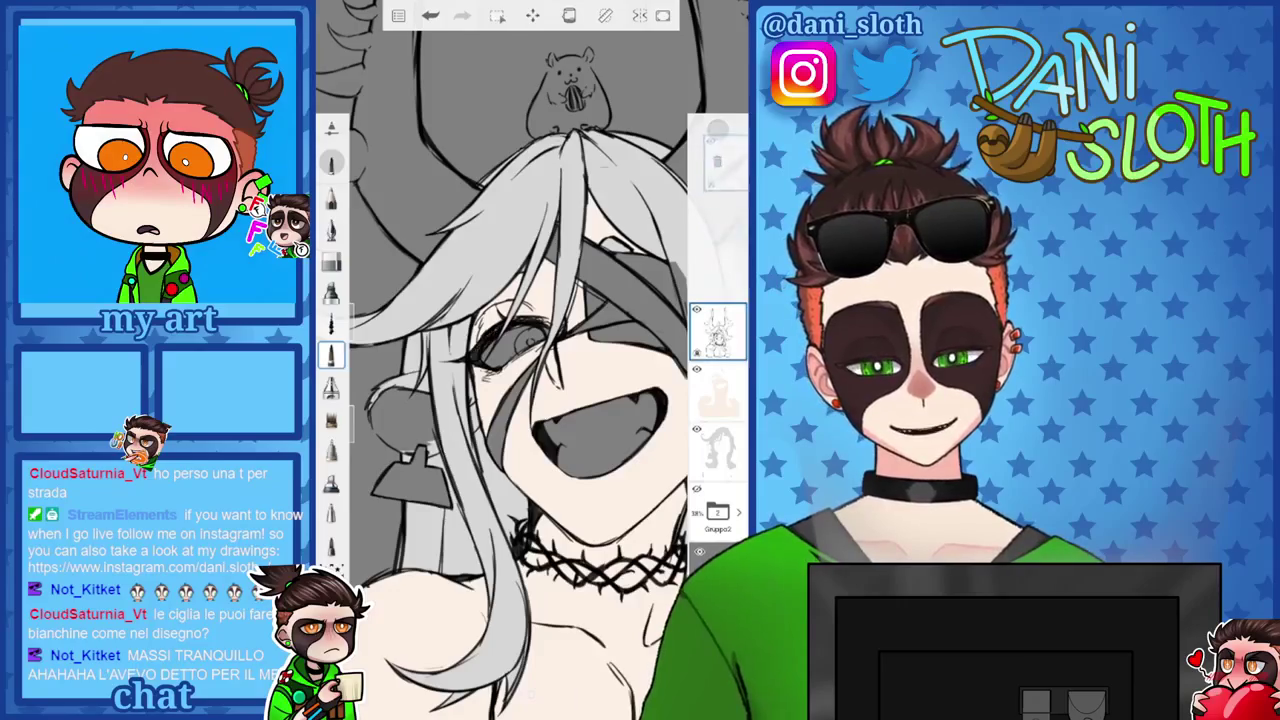
pyautogui.click(718, 129)
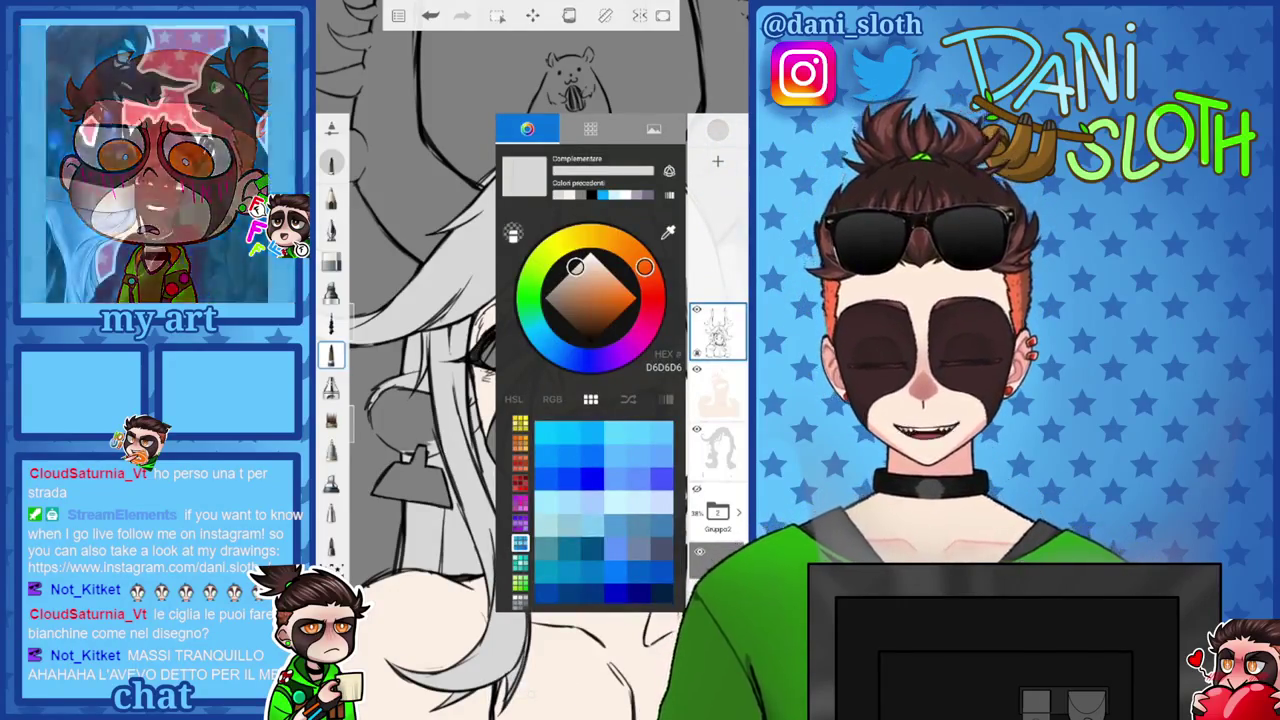
pyautogui.click(718, 129)
pyautogui.scroll(3, 530, 380)
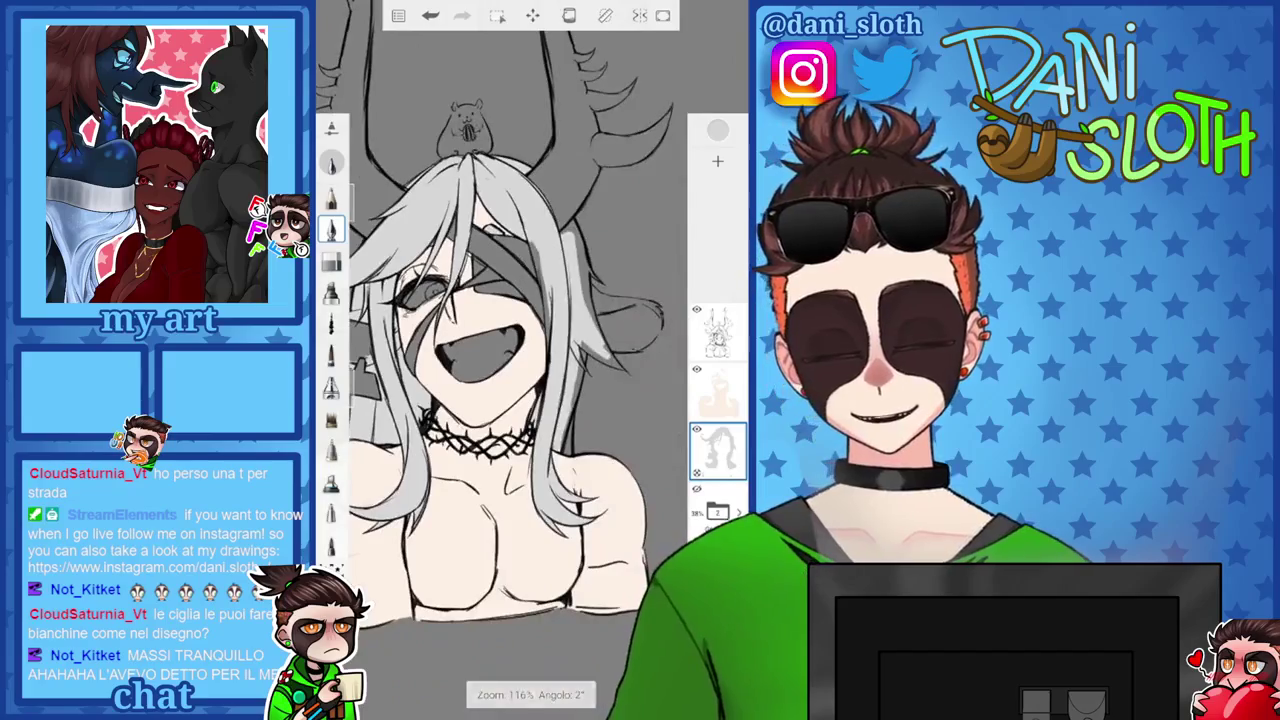
pyautogui.moveTo(500, 350); pyautogui.dragTo(460, 450)
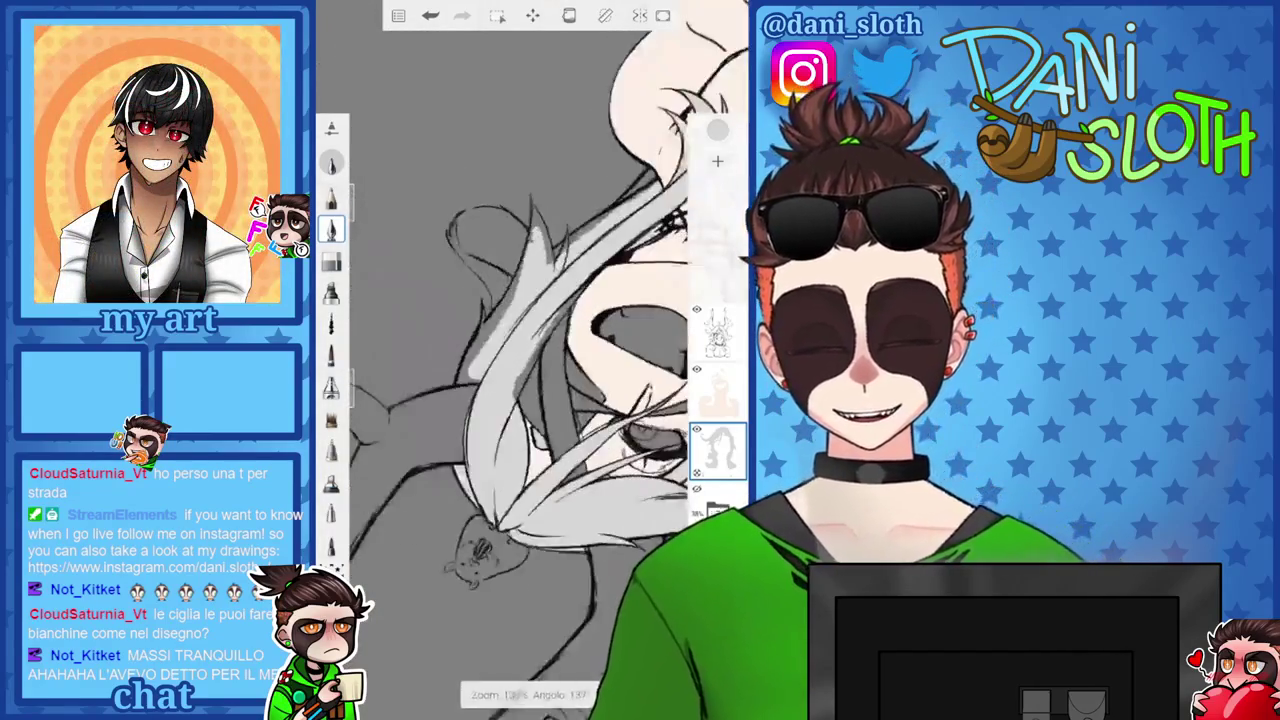
pyautogui.moveTo(500, 400); pyautogui.dragTo(470, 330)
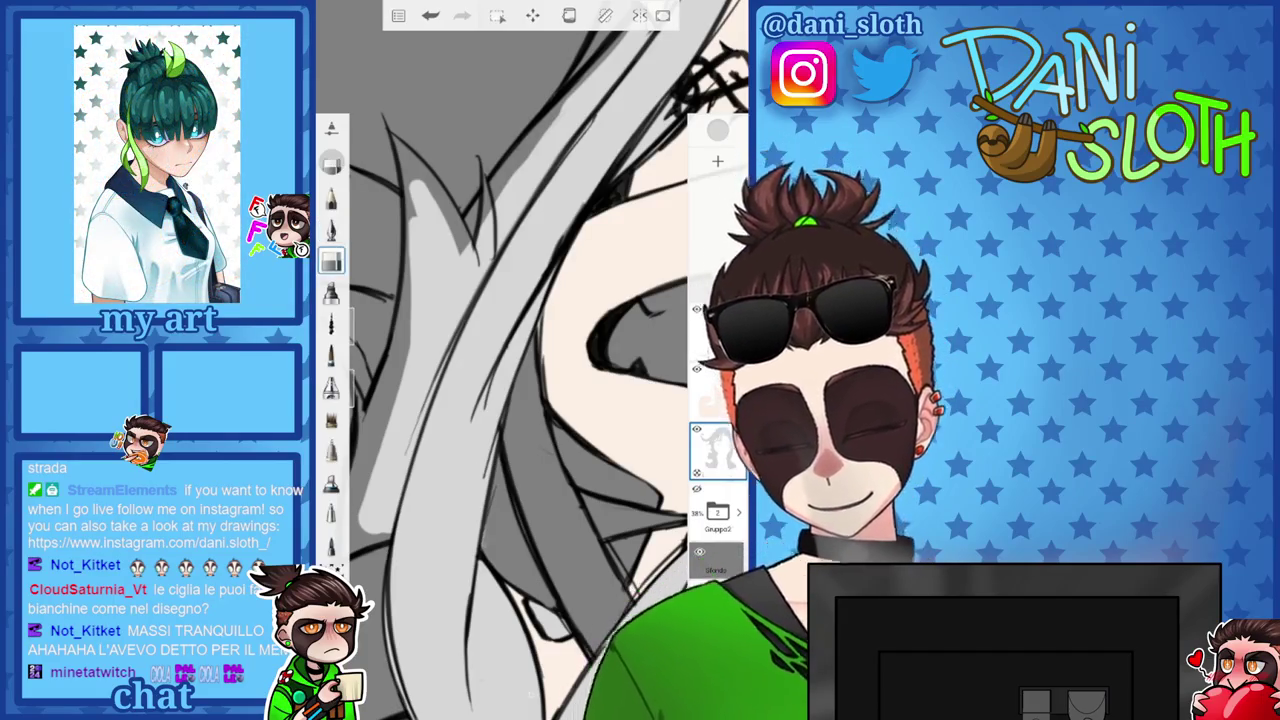
# Undo a stray hair stroke and frame the strands around the neck.
pyautogui.hotkey('ctrl', 'z')
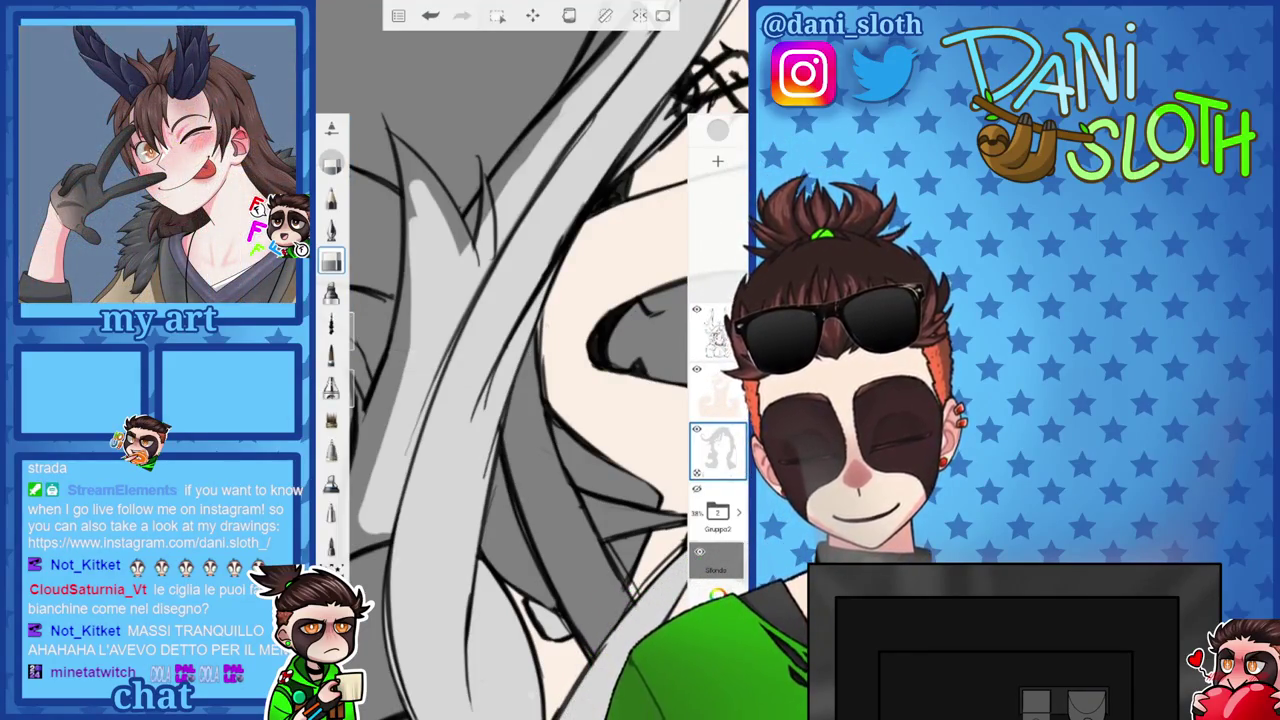
pyautogui.scroll(-3, 530, 400)
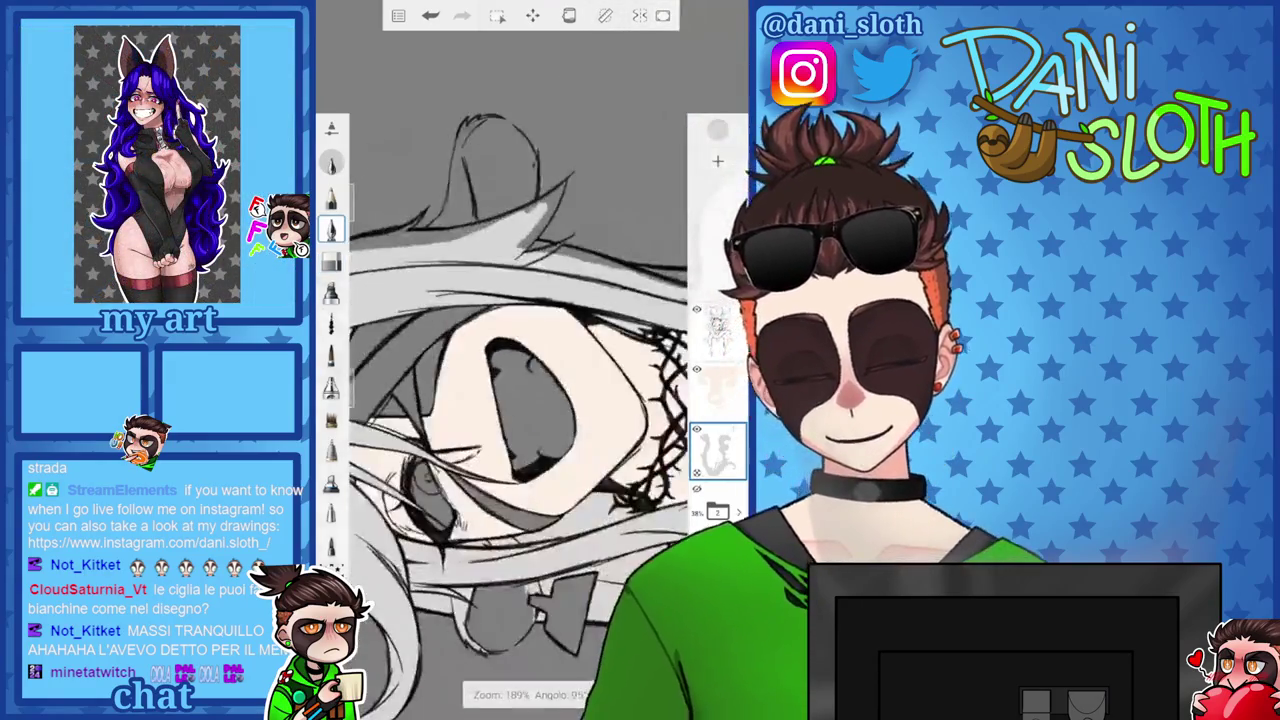
pyautogui.scroll(5, 530, 400)
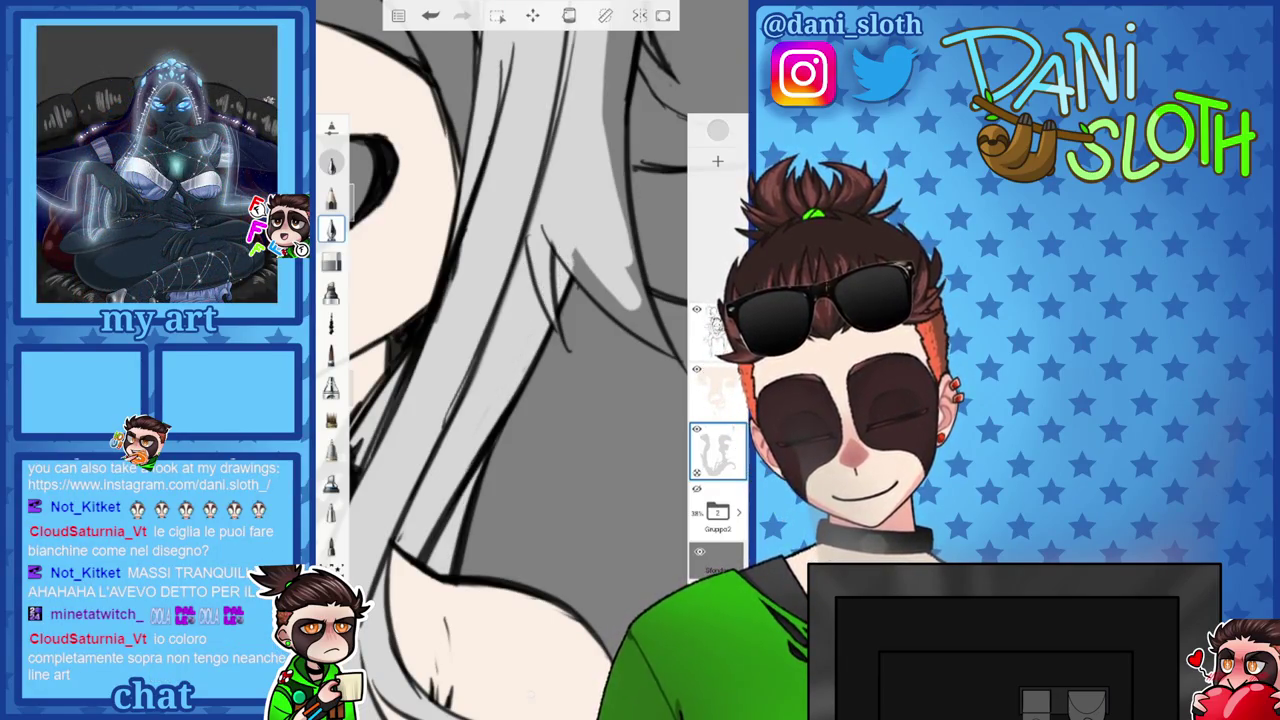
pyautogui.scroll(3, 530, 360)
pyautogui.scroll(2, 530, 360)
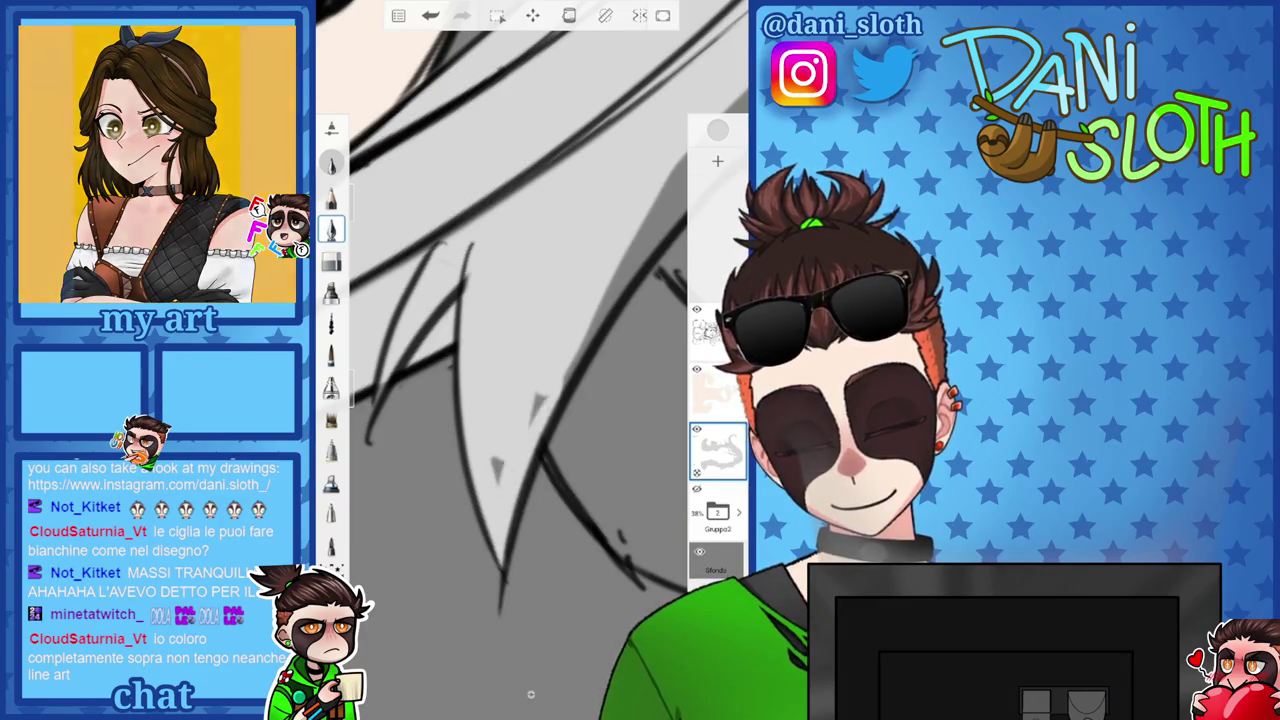
pyautogui.scroll(-2, 530, 360)
pyautogui.scroll(-1, 530, 360)
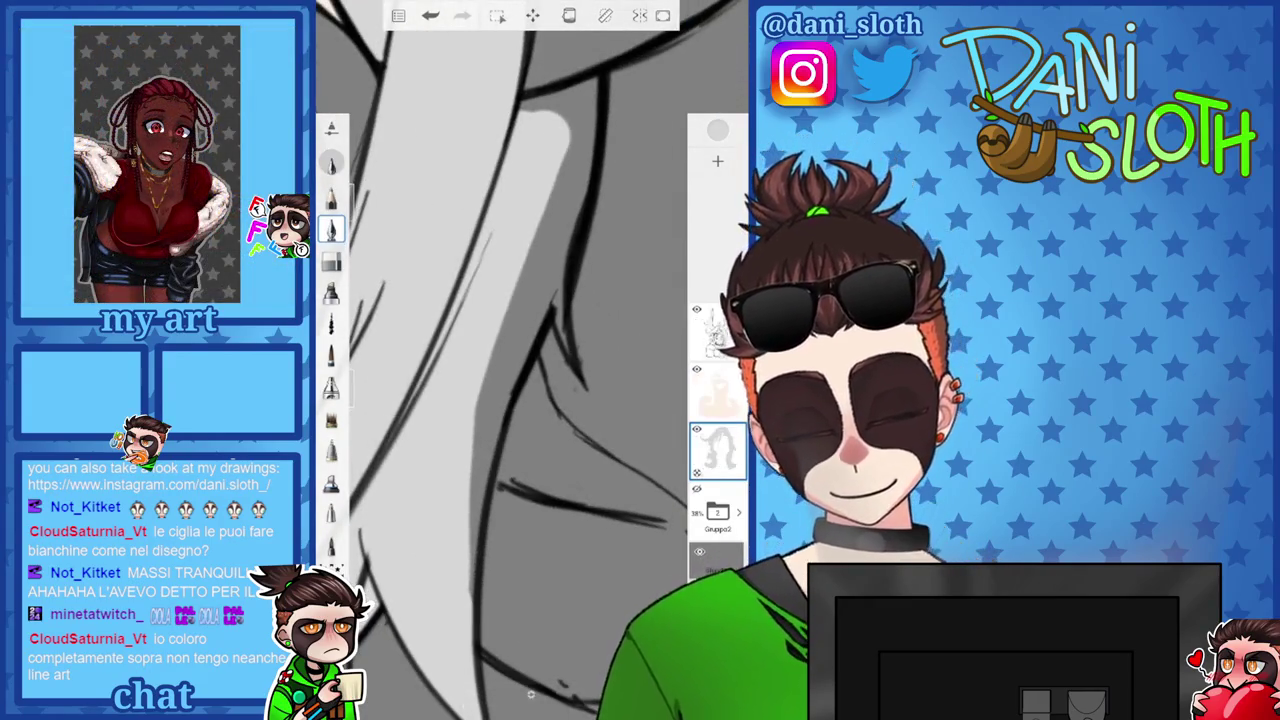
# Paint light highlight strokes along the hair strands around the neck.
pyautogui.moveTo(492, 440); pyautogui.dragTo(542, 242)
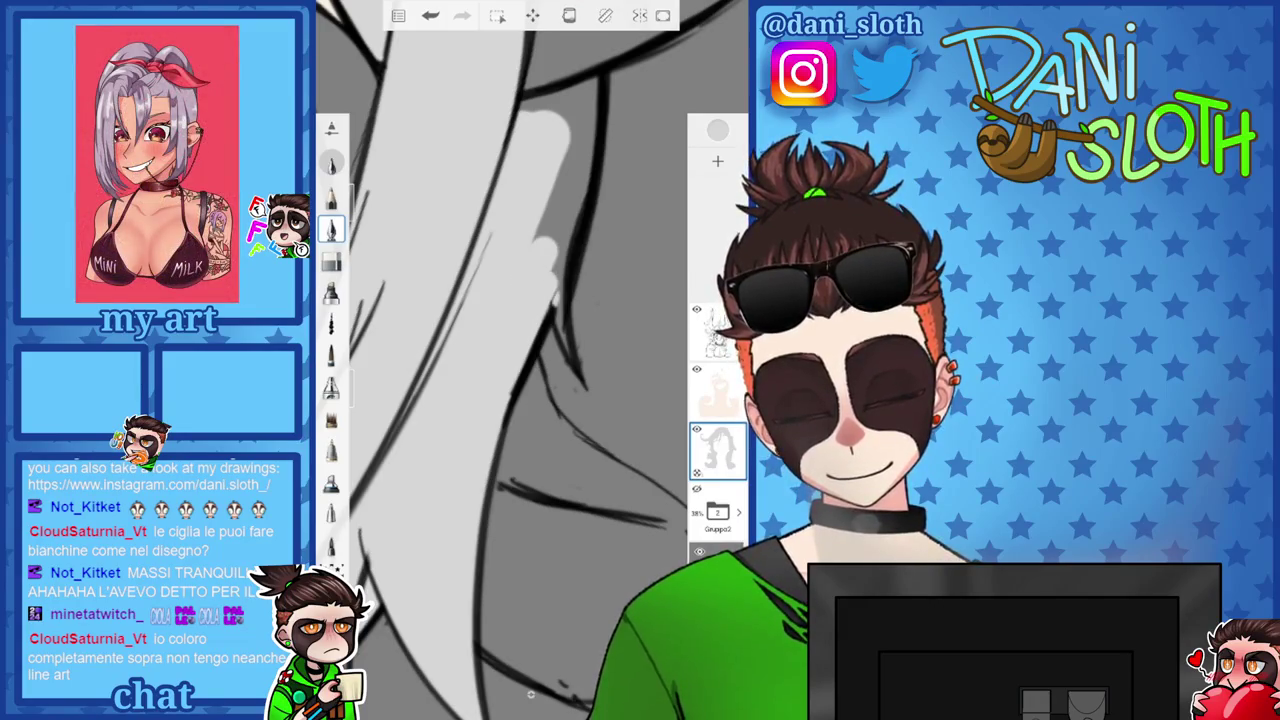
pyautogui.moveTo(558, 305)
pyautogui.mouseDown()
pyautogui.moveTo(562, 240)
pyautogui.moveTo(540, 175)
pyautogui.mouseUp()
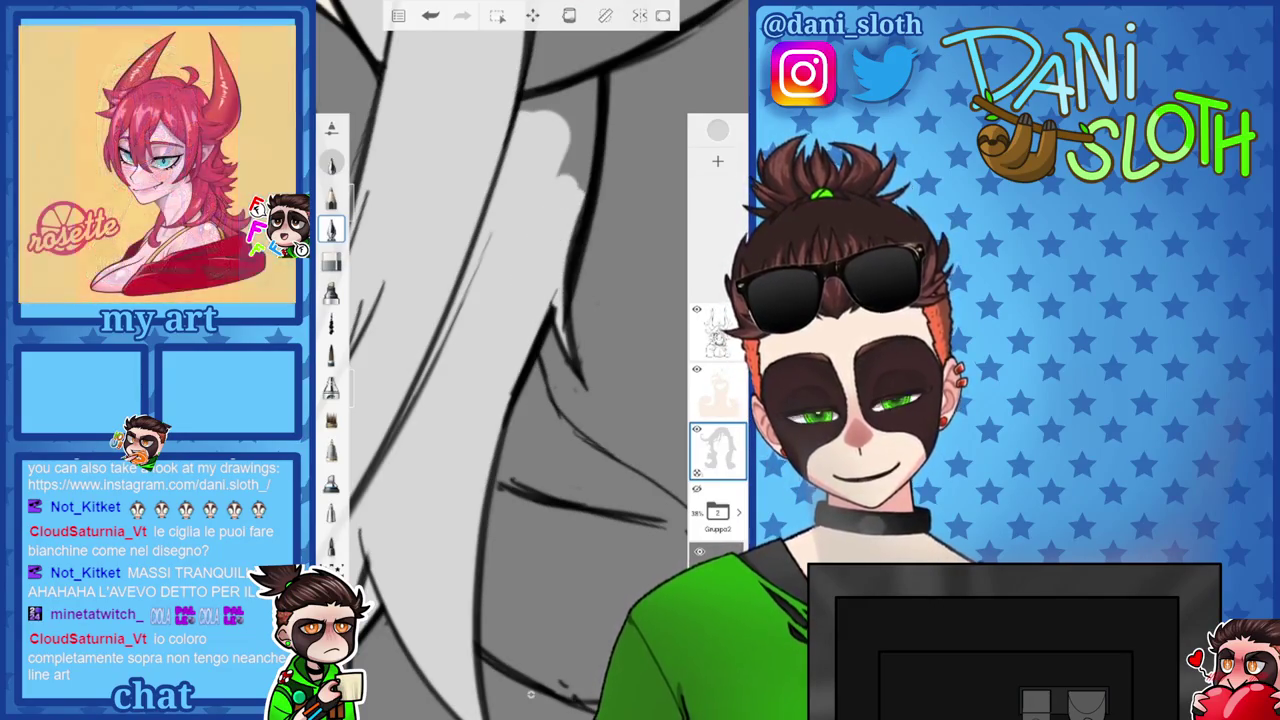
pyautogui.scroll(-1, 530, 360)
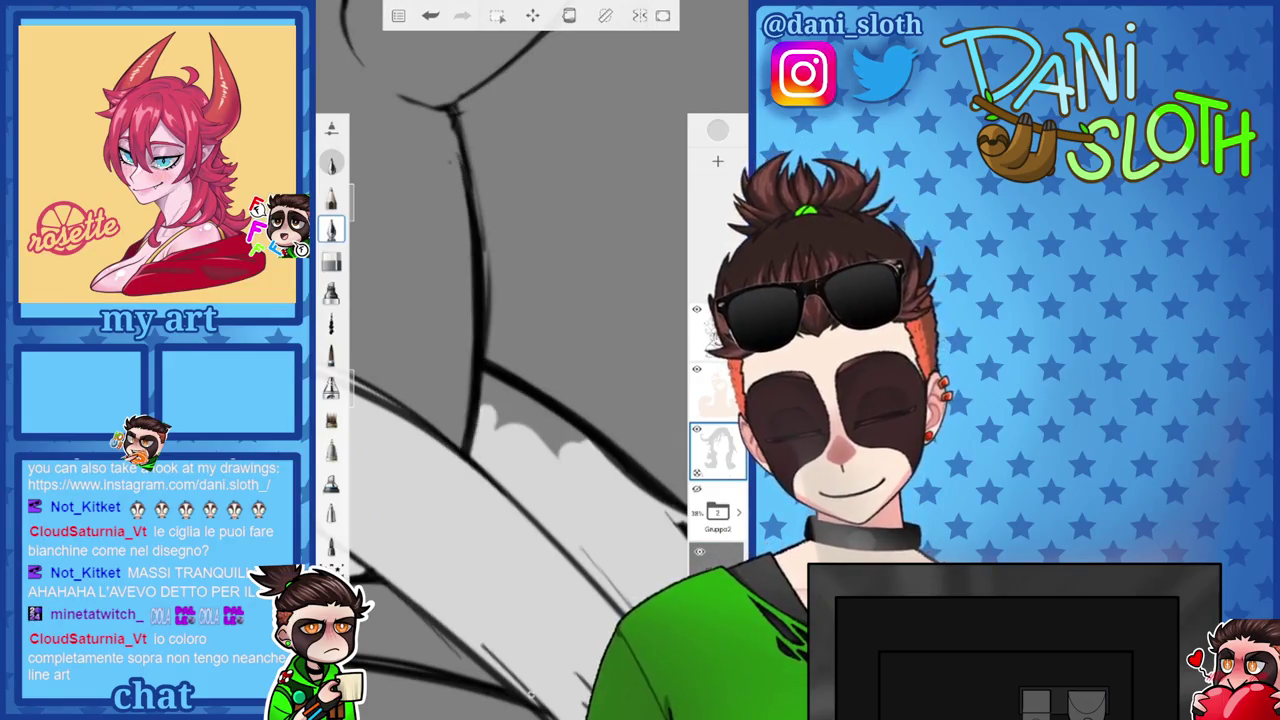
pyautogui.moveTo(485, 410); pyautogui.dragTo(585, 435)
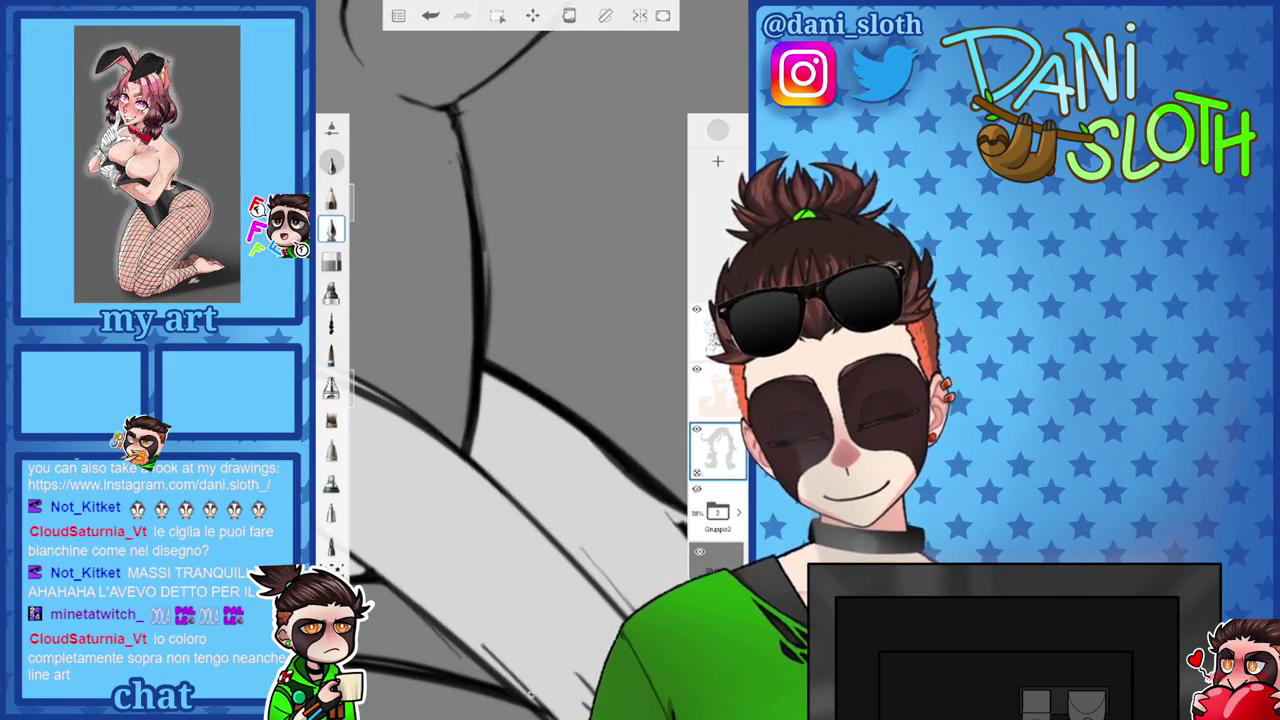
pyautogui.scroll(-2, 530, 360)
pyautogui.scroll(-1, 530, 360)
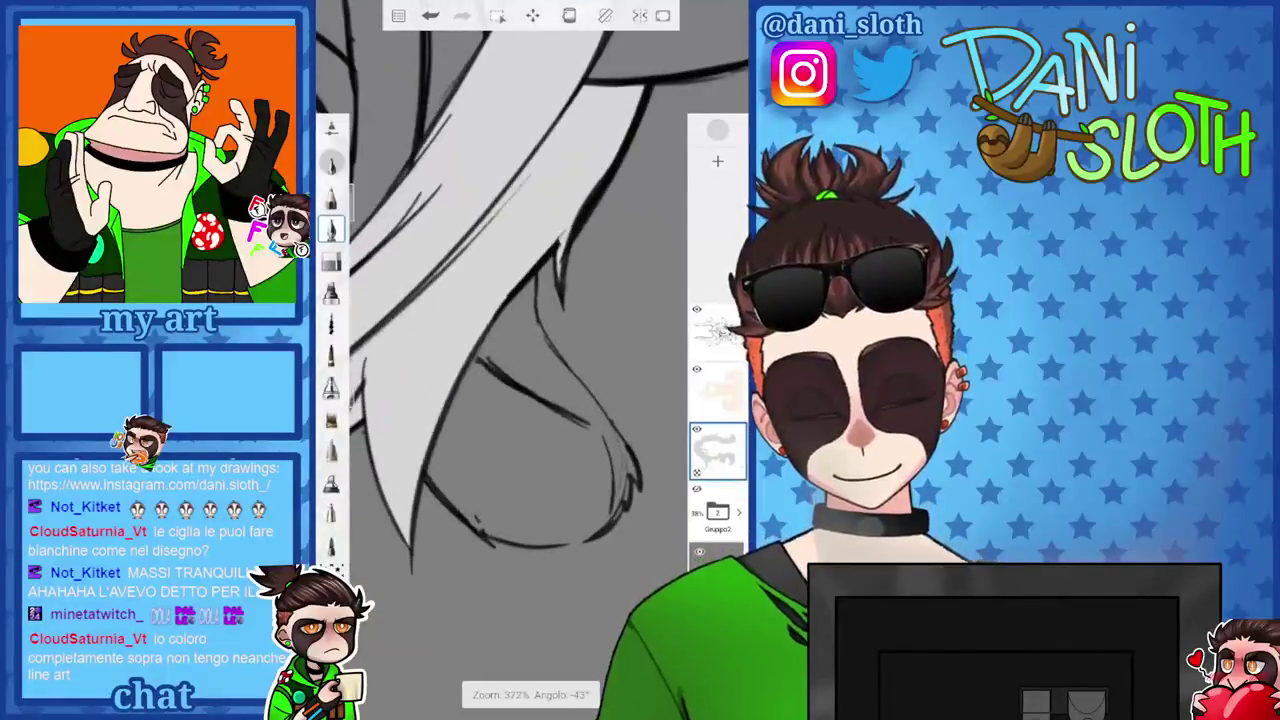
pyautogui.scroll(2, 530, 300)
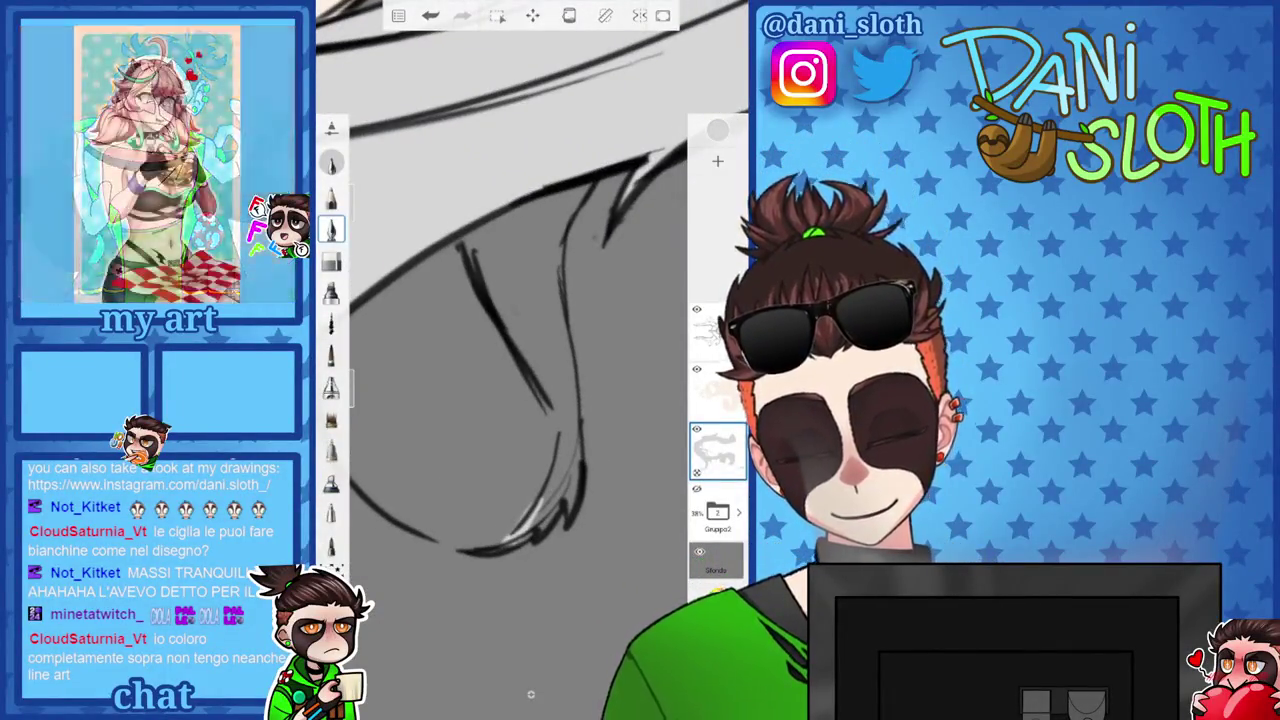
# Undo the last highlight and repaint it as grey shading along the strand.
pyautogui.hotkey('ctrl', 'z')
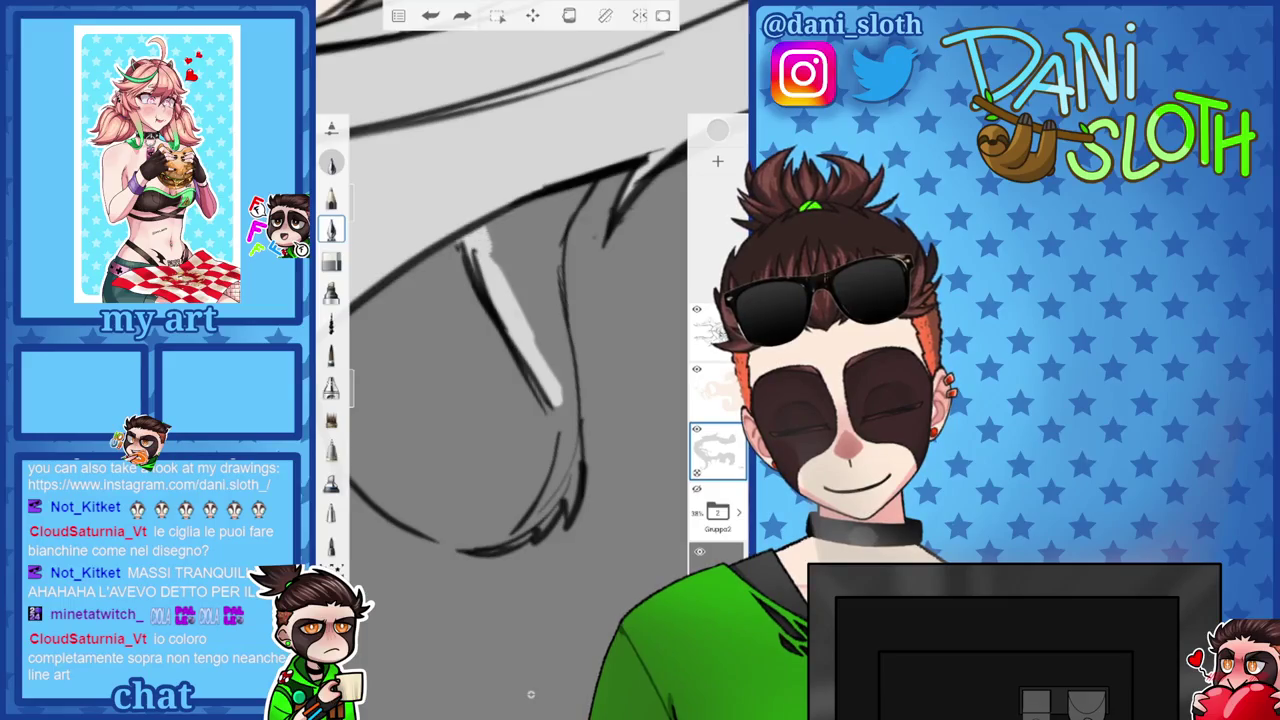
pyautogui.moveTo(500, 290); pyautogui.dragTo(560, 200)
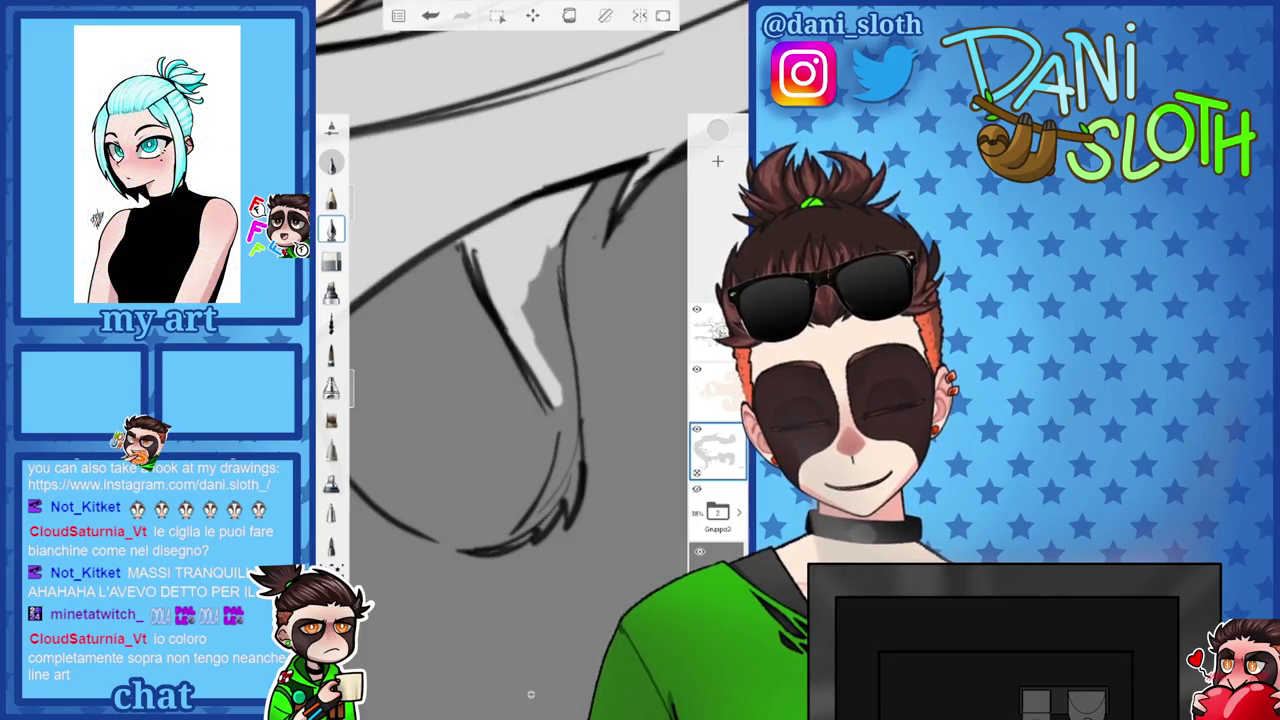
pyautogui.scroll(-3, 530, 400)
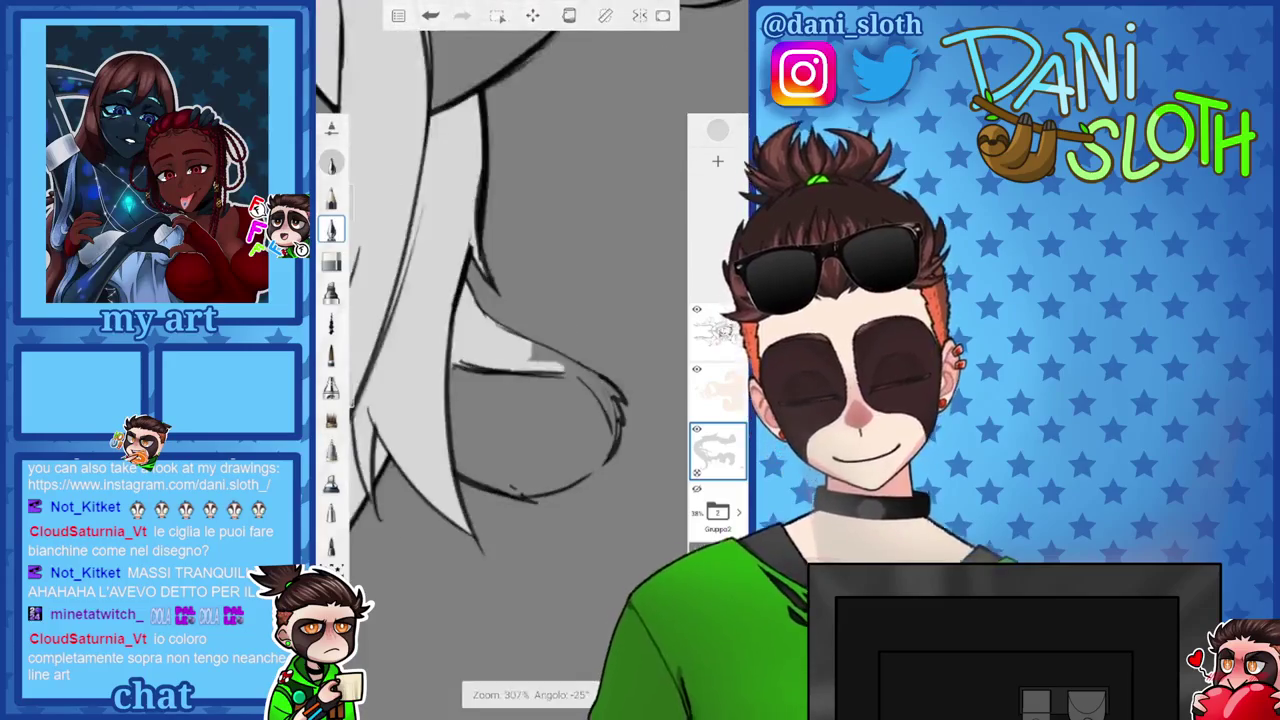
pyautogui.scroll(3, 510, 400)
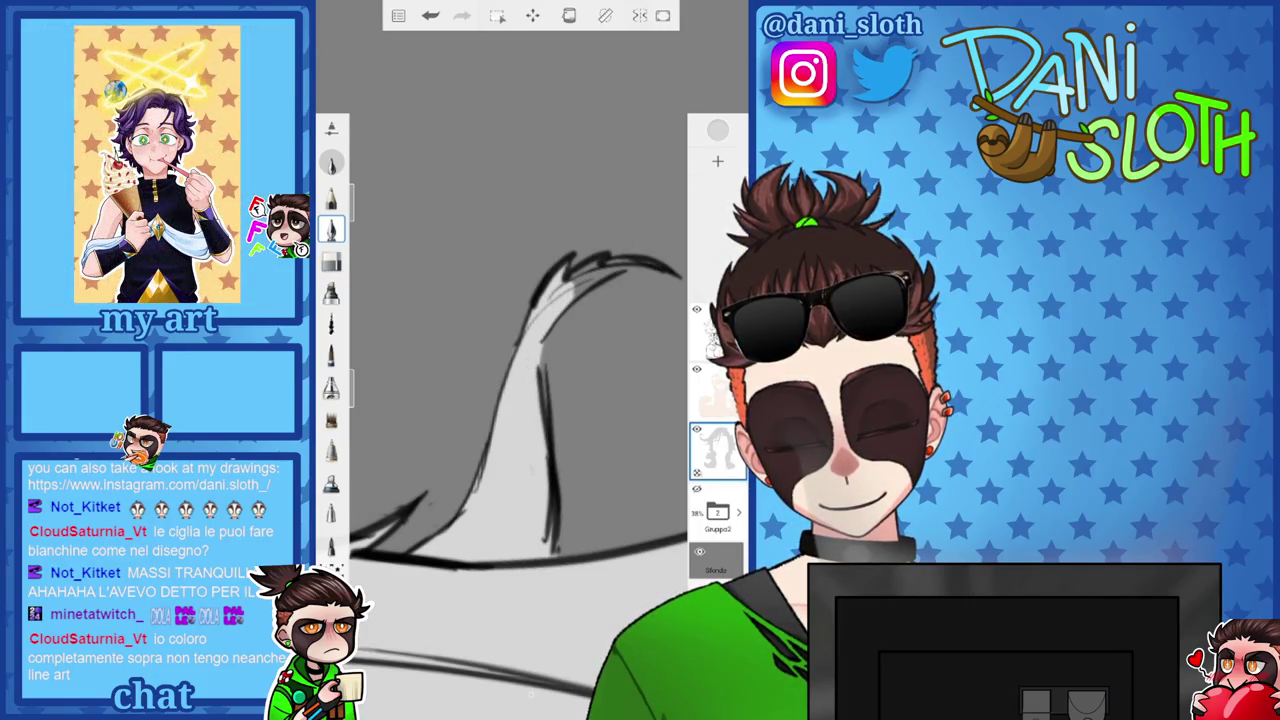
# Switch to a finer brush and add thin white highlights to more hair strands beside the face.
pyautogui.scroll(2, 515, 400)
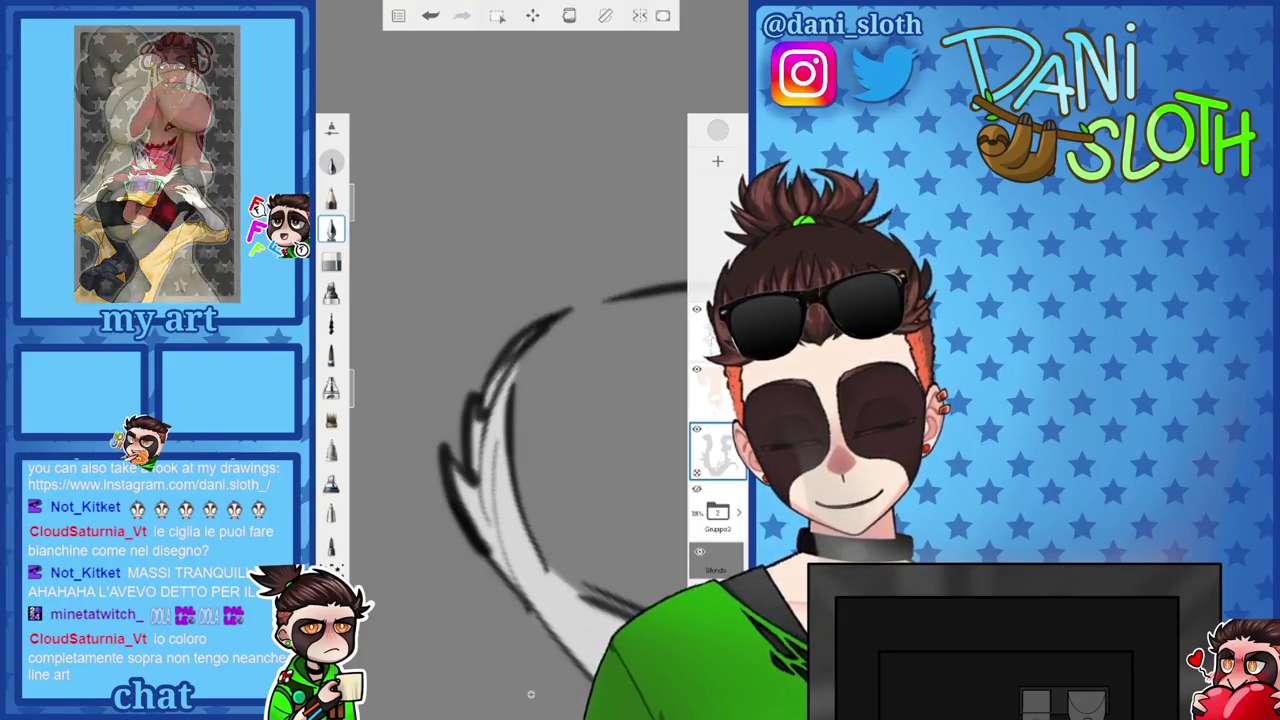
pyautogui.scroll(-2, 515, 420)
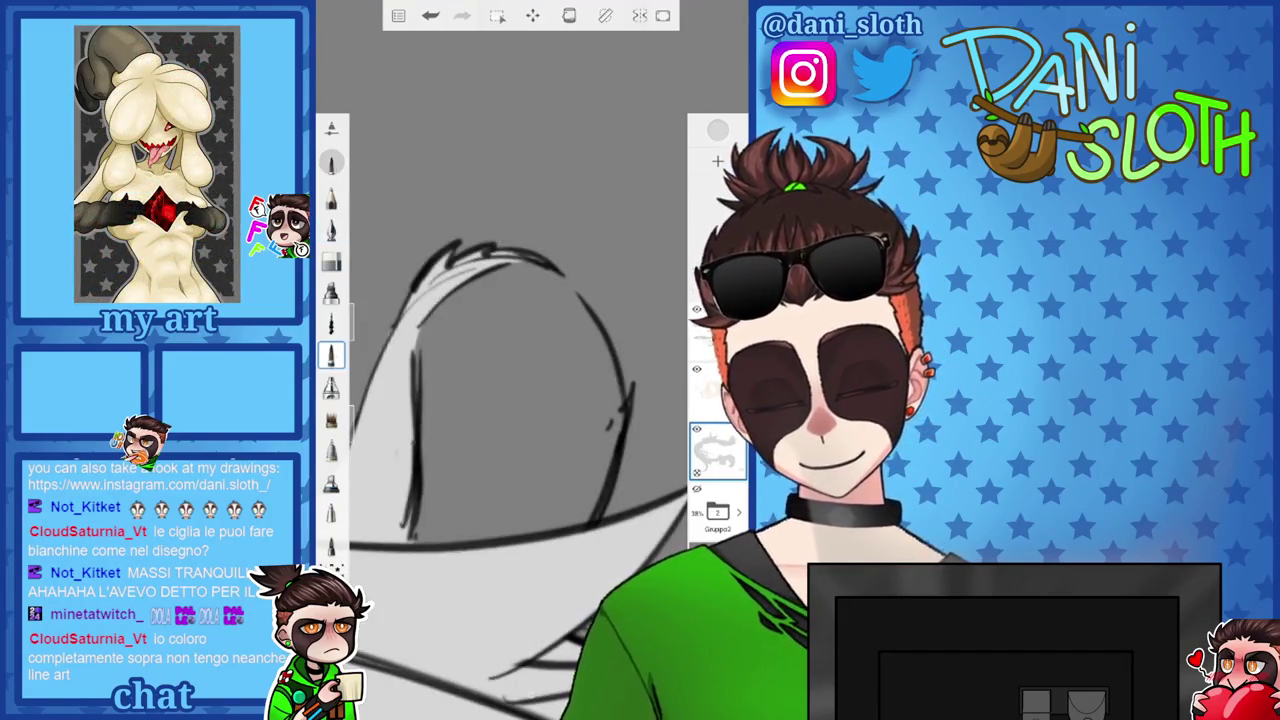
pyautogui.scroll(-2, 515, 400)
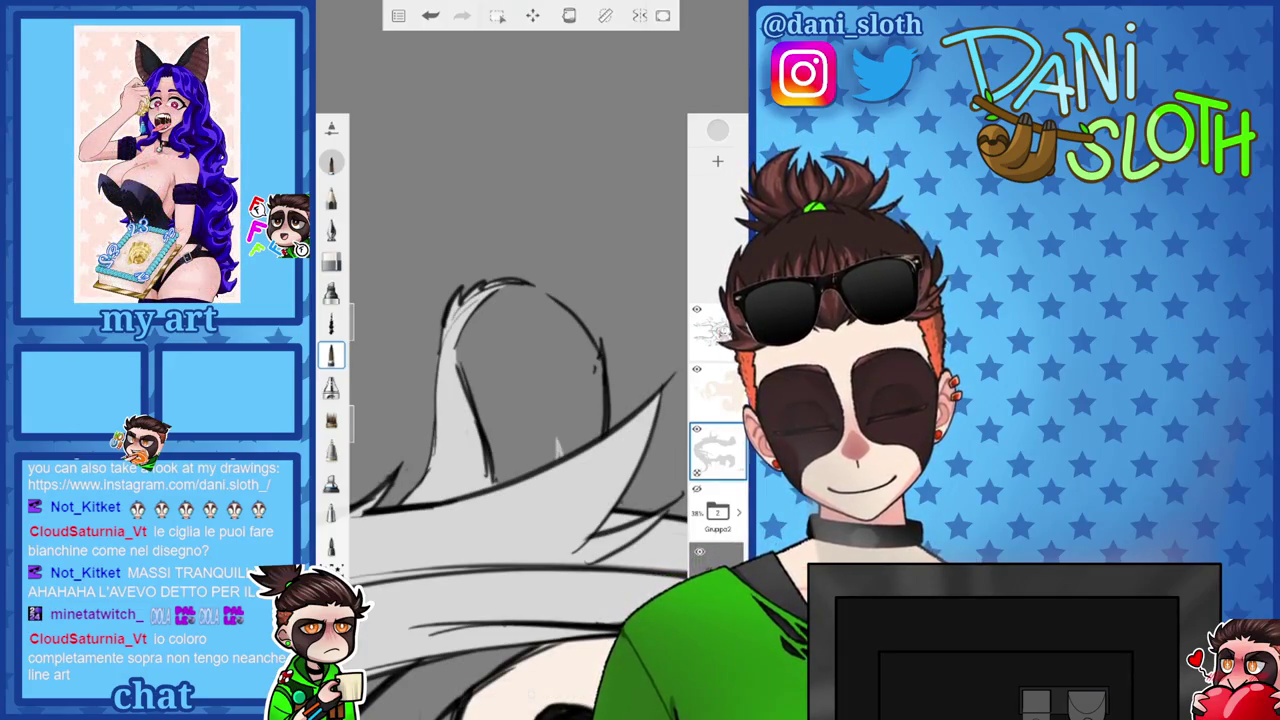
pyautogui.click(331, 228)
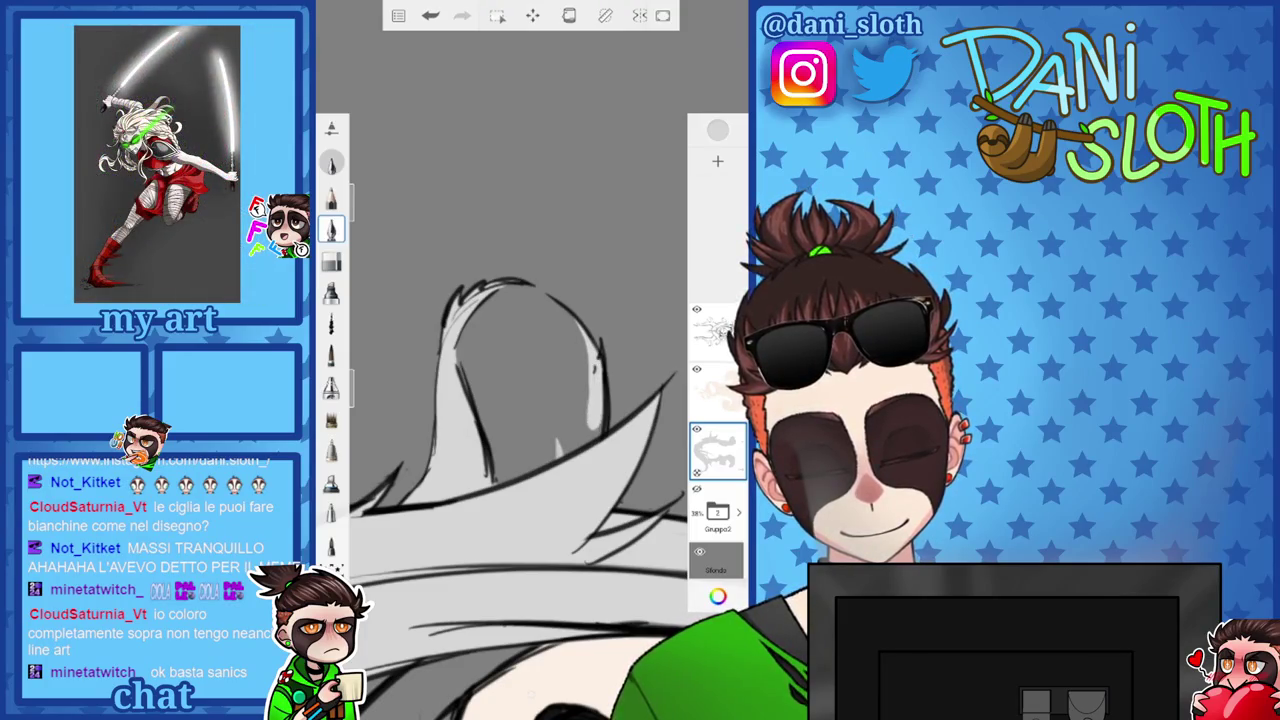
pyautogui.scroll(3, 500, 400)
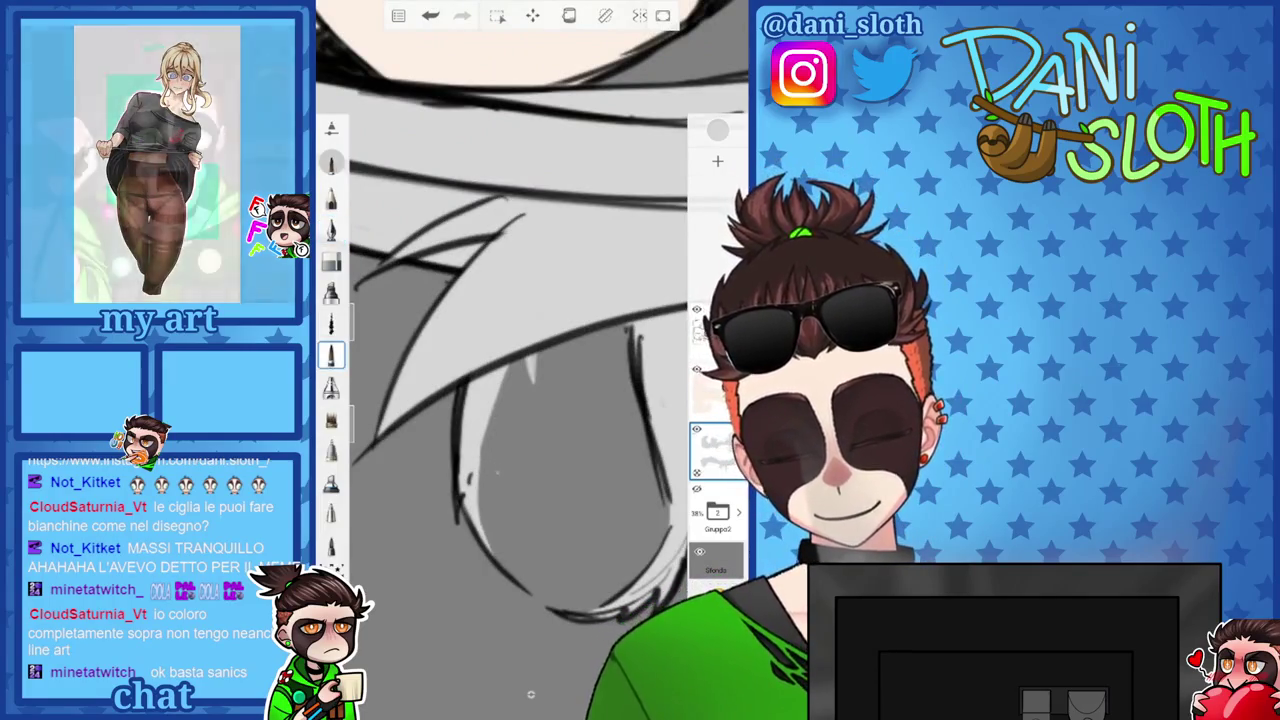
pyautogui.moveTo(496, 400); pyautogui.dragTo(486, 464)
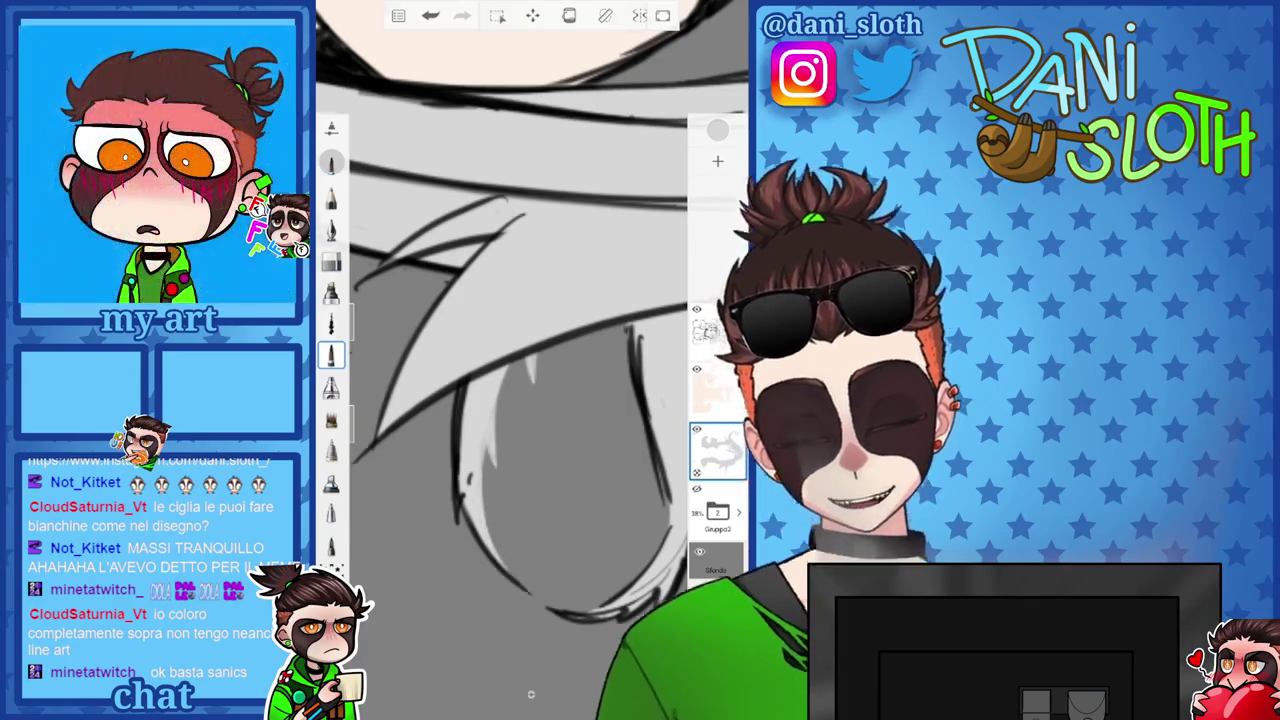
pyautogui.scroll(-5, 480, 400)
pyautogui.scroll(5, 480, 380)
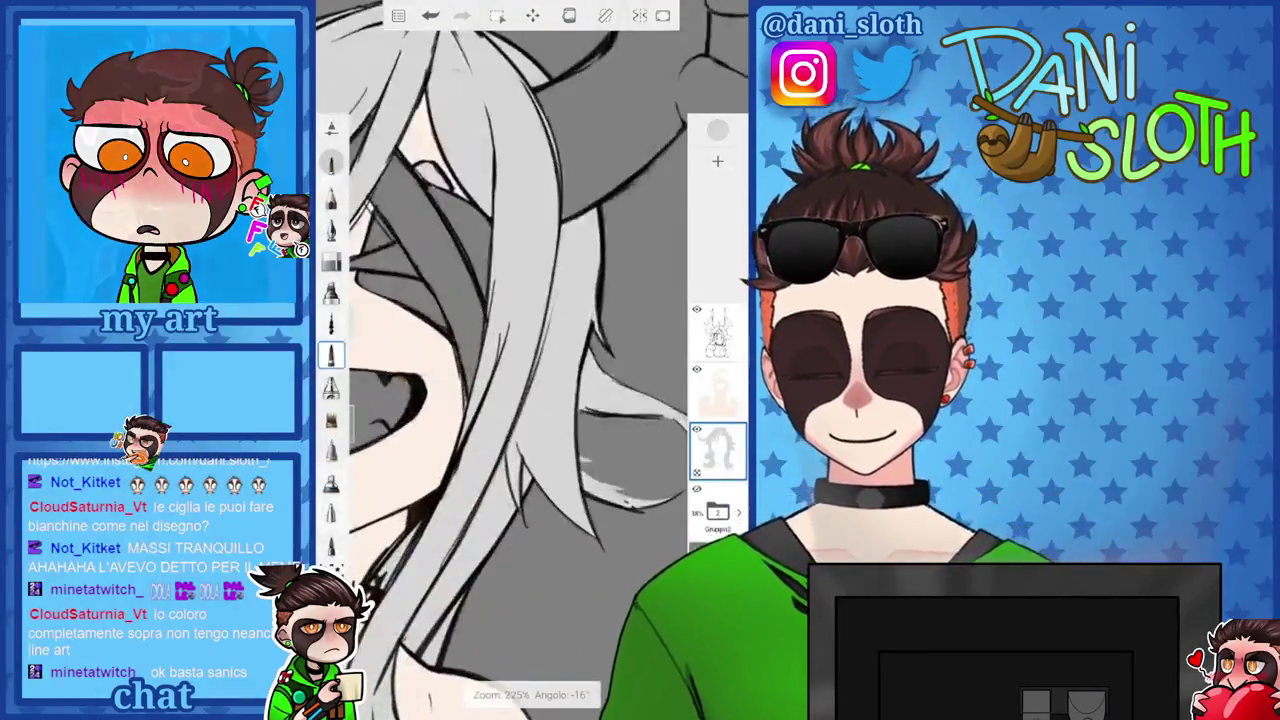
pyautogui.scroll(3, 480, 380)
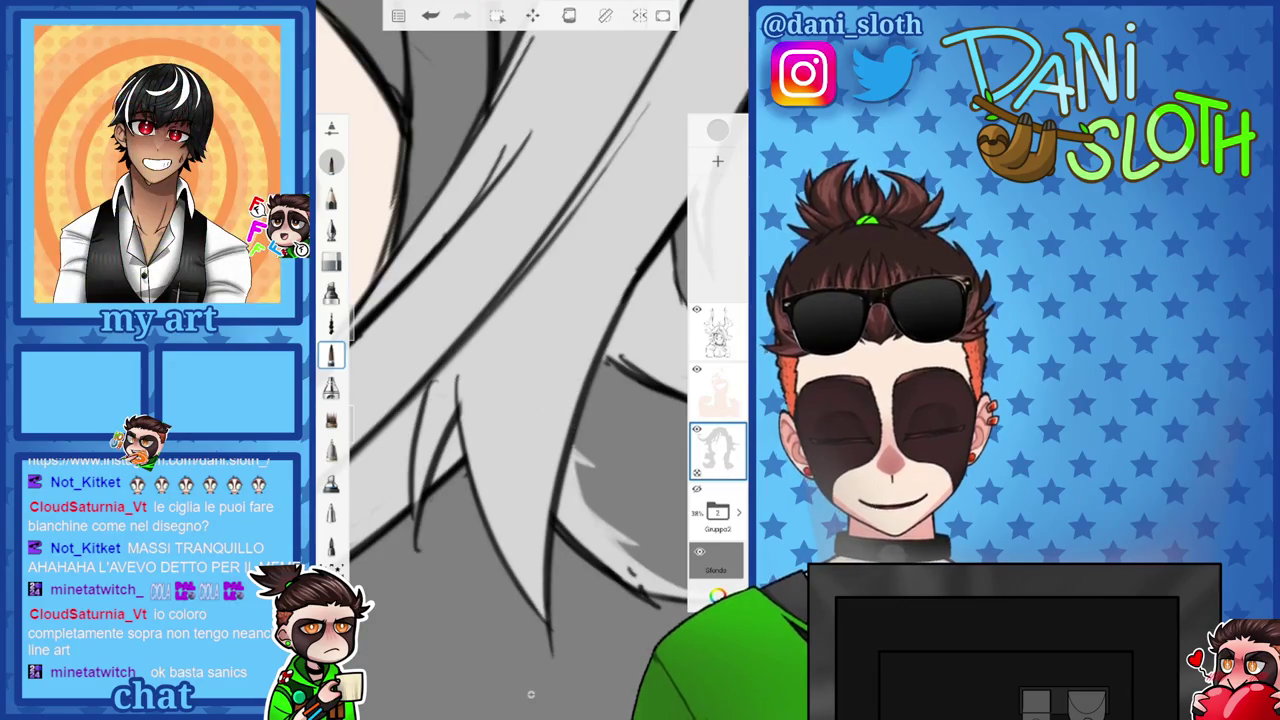
pyautogui.scroll(-3, 530, 360)
pyautogui.scroll(-3, 530, 360)
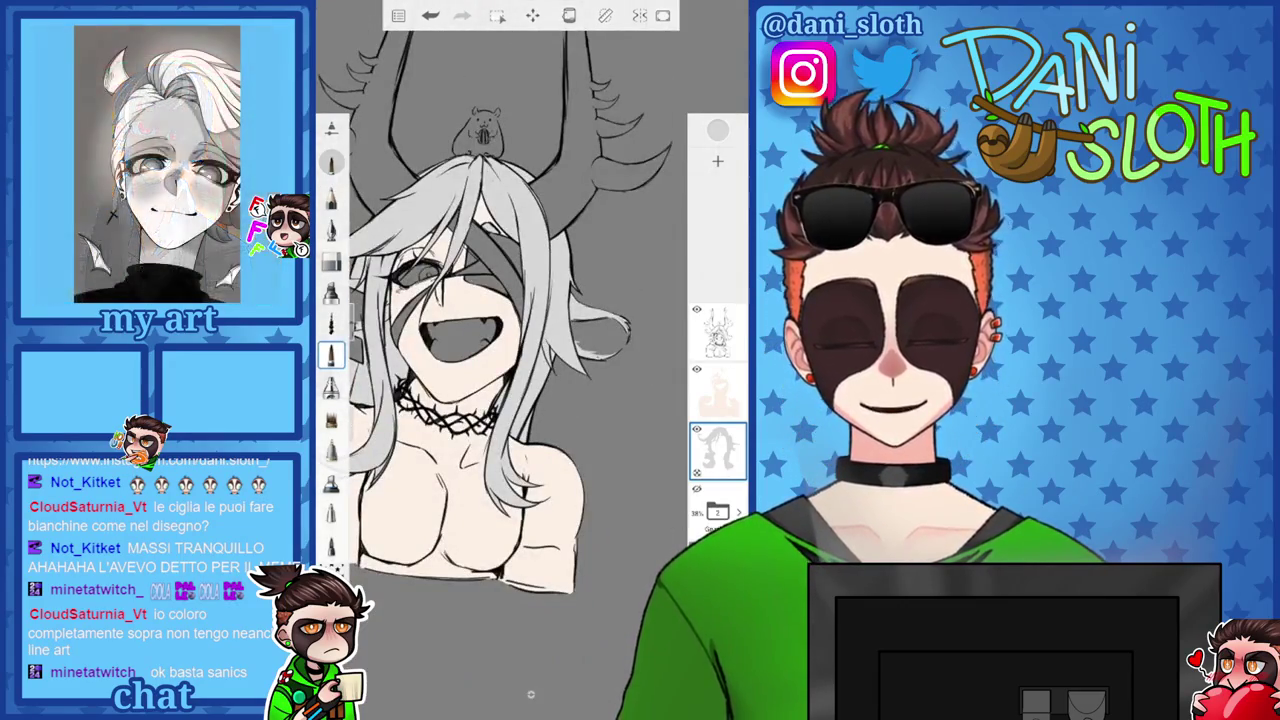
# Zoom out to show the whole antlered bust and bring up the colour picker.
pyautogui.scroll(3, 480, 380)
pyautogui.scroll(3, 480, 380)
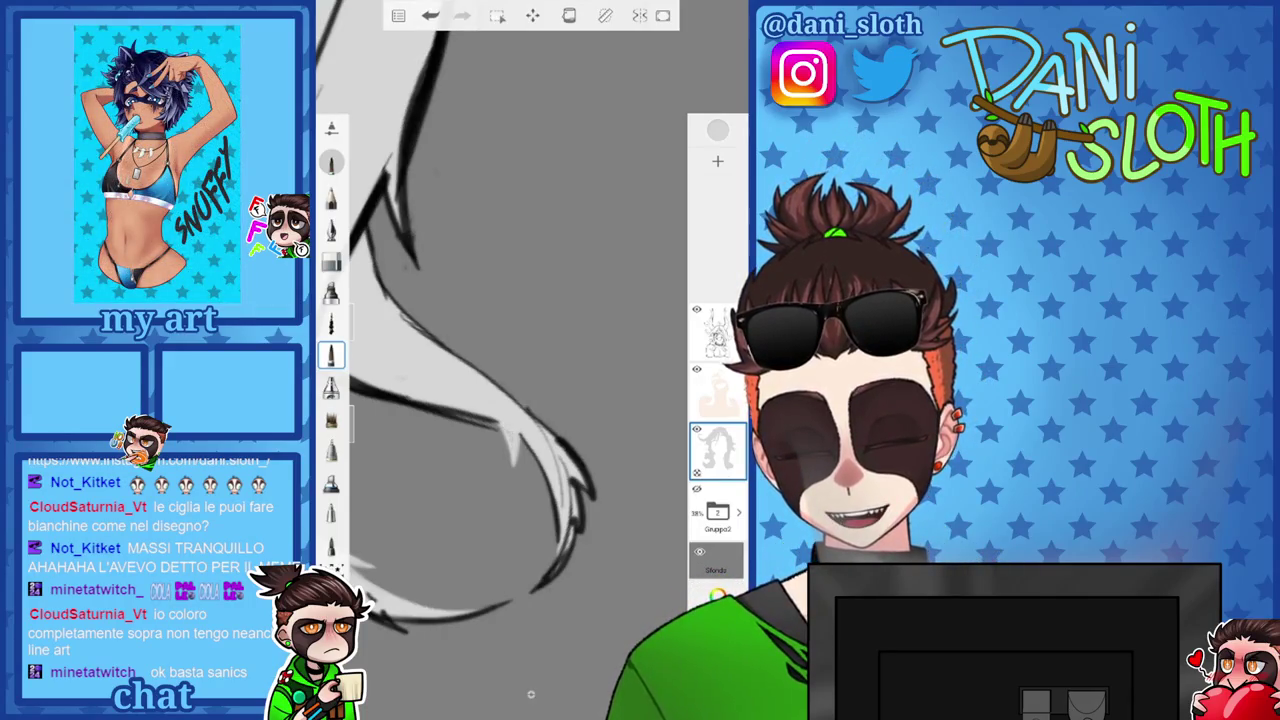
pyautogui.scroll(-2, 530, 360)
pyautogui.scroll(-2, 530, 360)
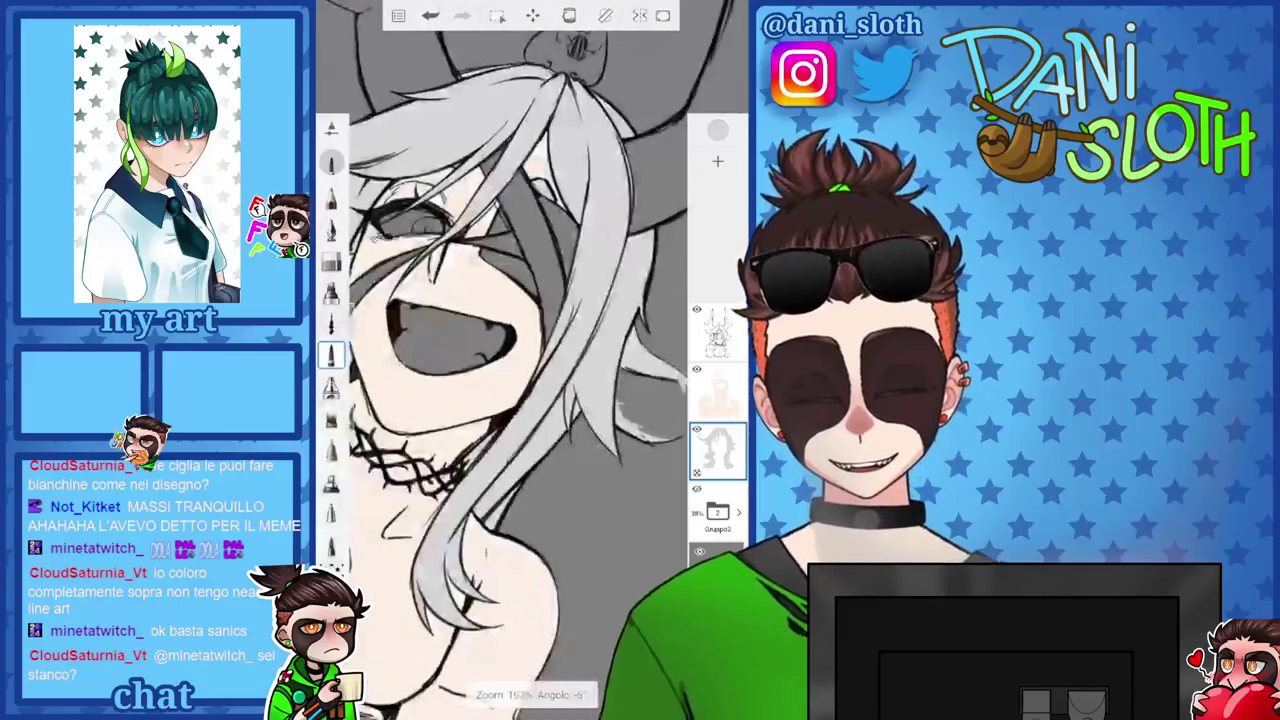
pyautogui.scroll(-2, 530, 360)
pyautogui.scroll(3, 530, 360)
pyautogui.scroll(2, 530, 360)
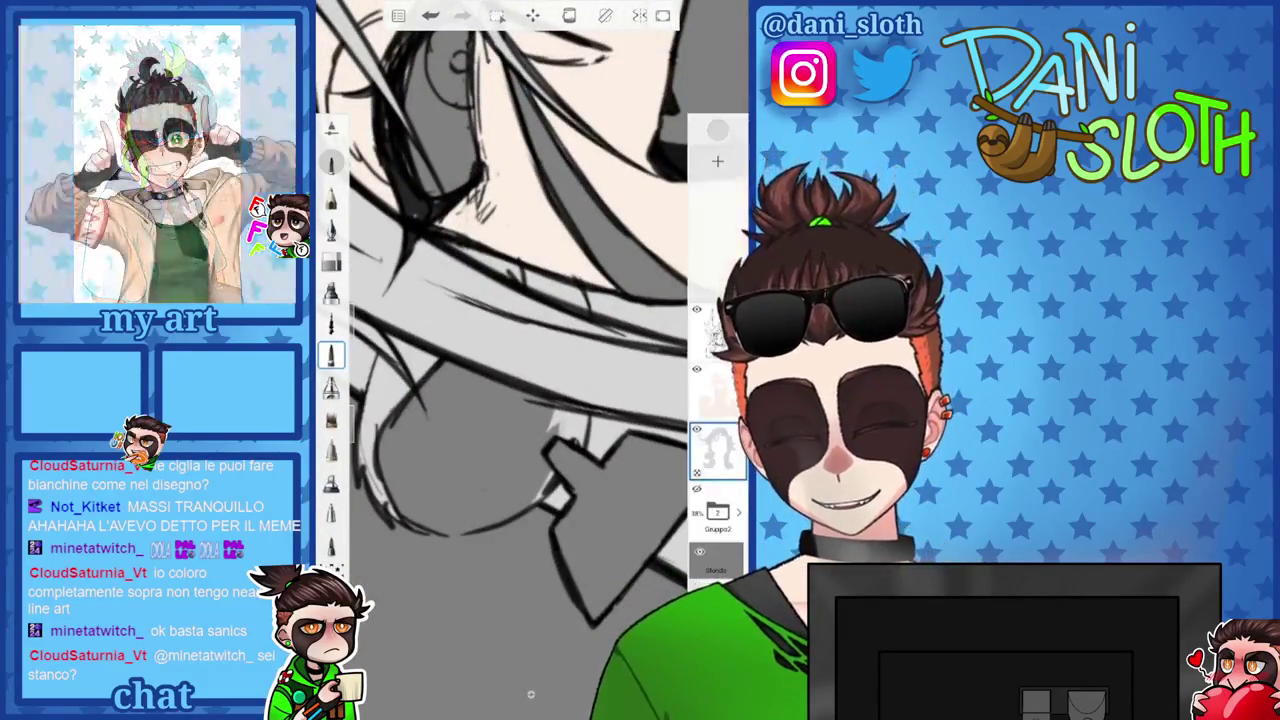
pyautogui.scroll(-5, 530, 360)
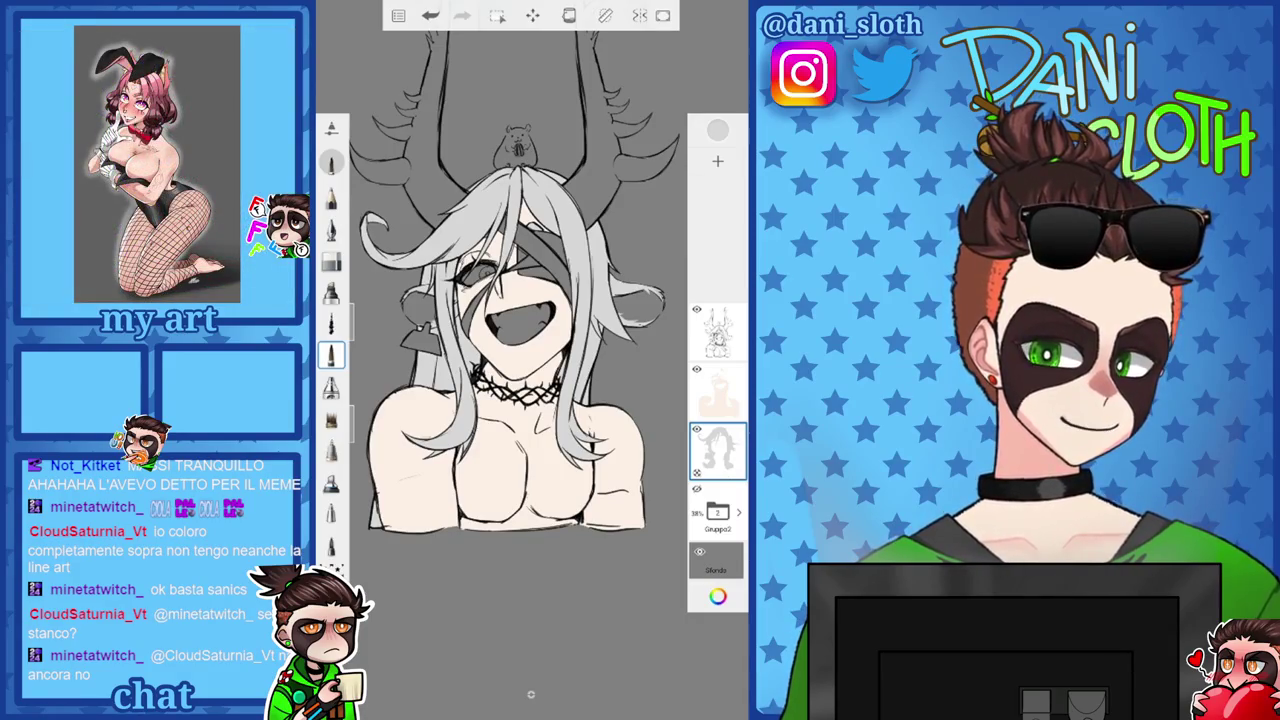
pyautogui.scroll(-2, 514, 290)
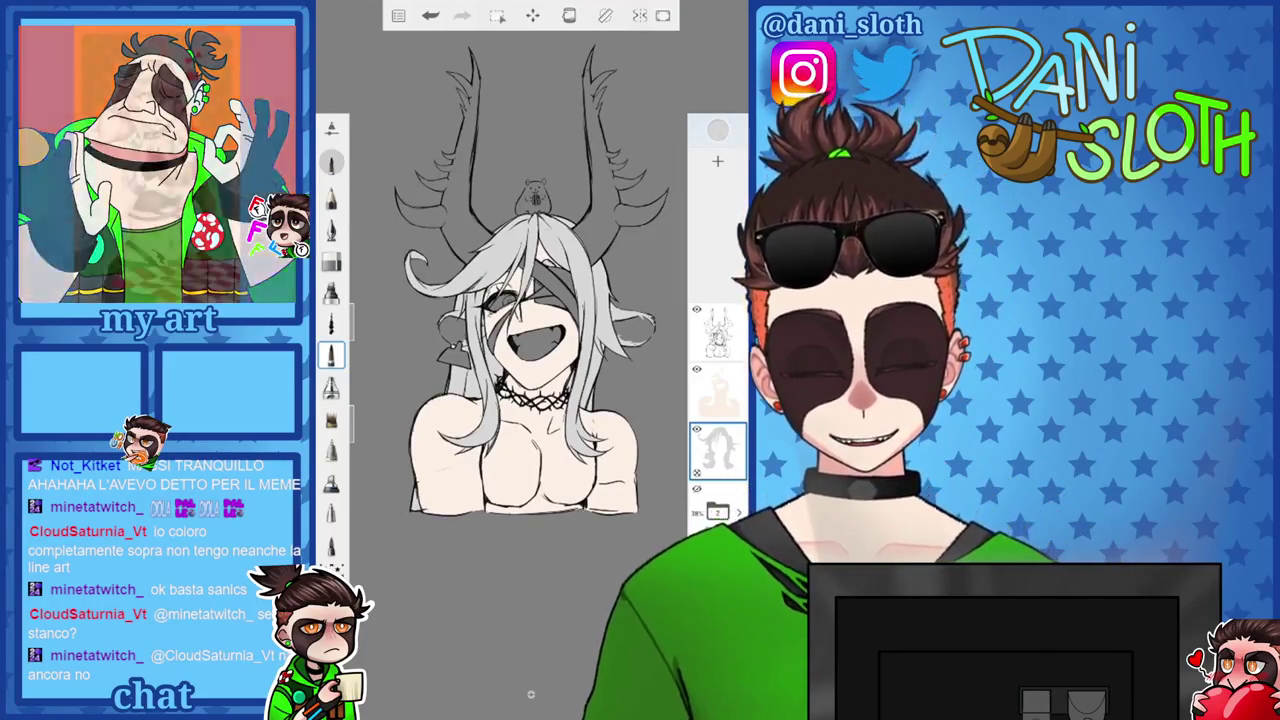
pyautogui.click(717, 131)
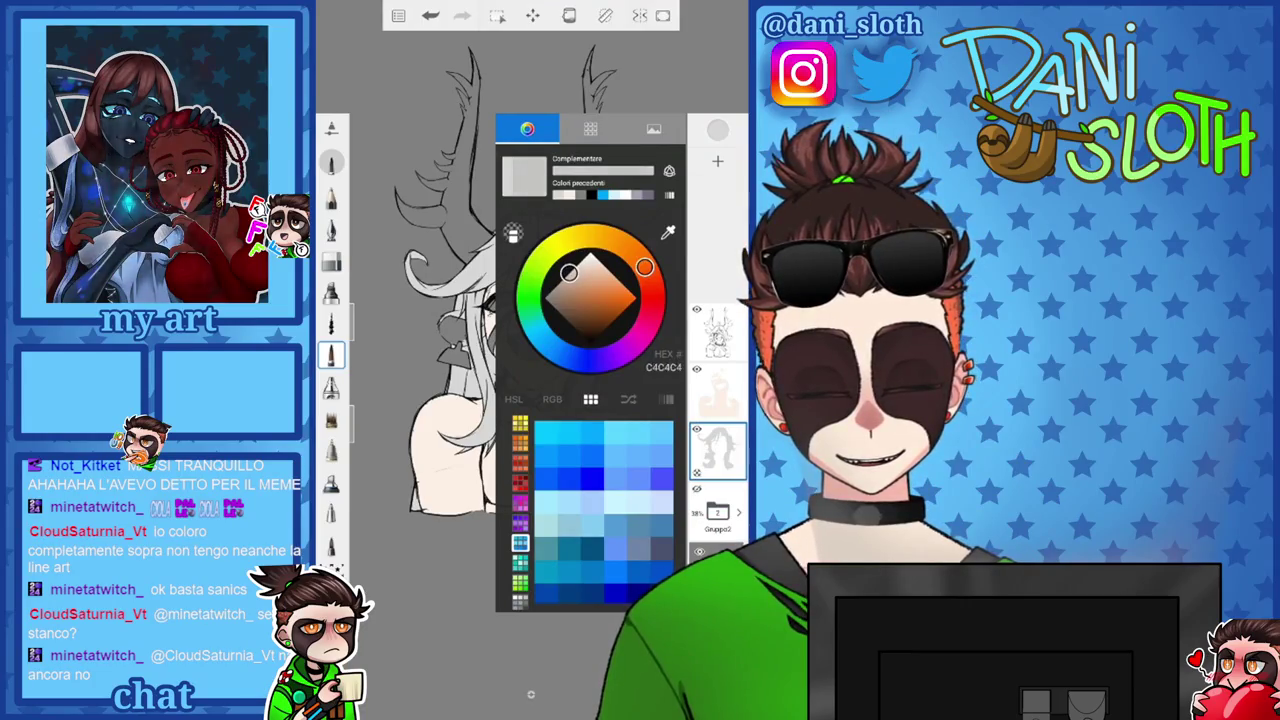
# Choose a slightly darker grey and select the antler layer for painting.
pyautogui.moveTo(568, 272); pyautogui.dragTo(563, 280)
pyautogui.click(717, 512)
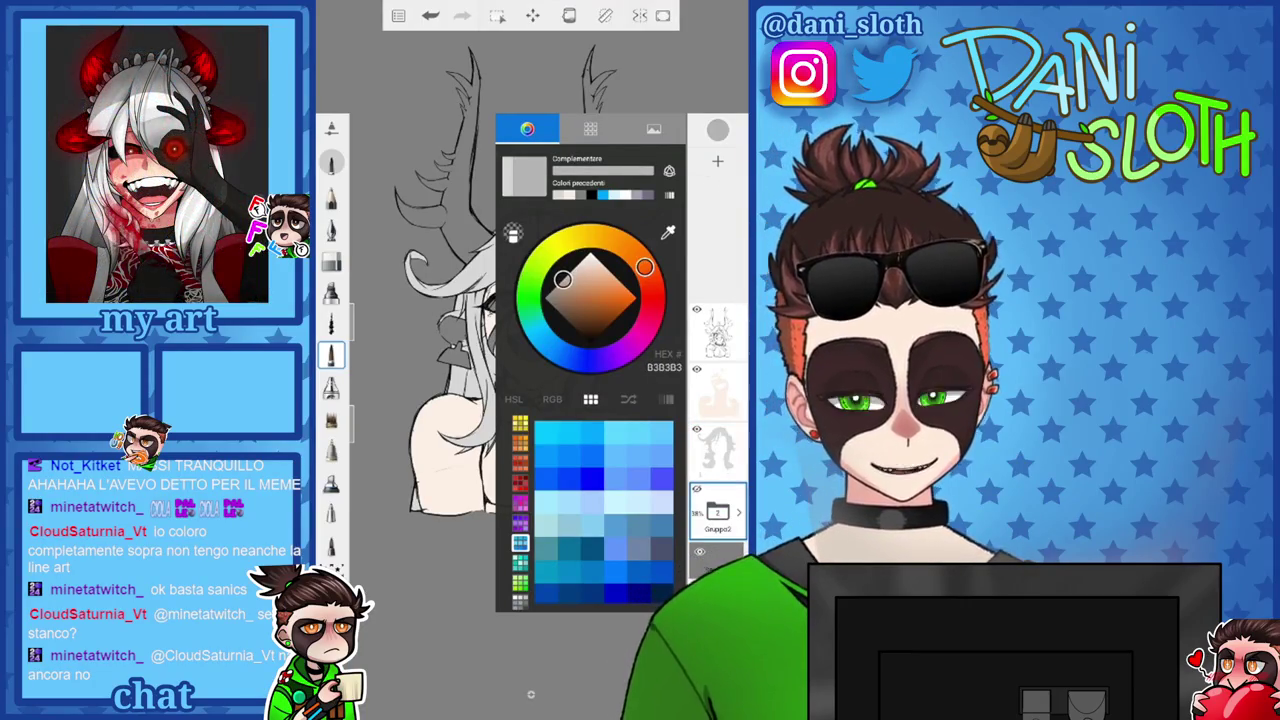
pyautogui.click(331, 228)
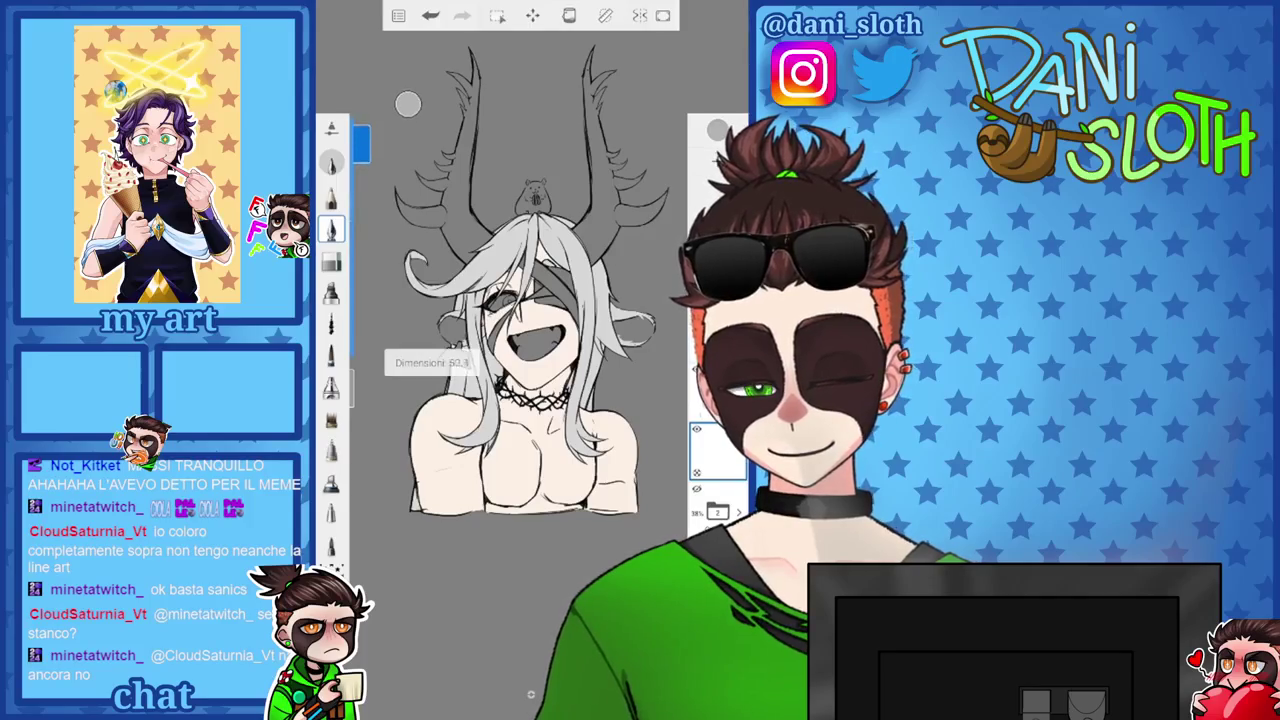
pyautogui.scroll(3, 530, 300)
pyautogui.scroll(3, 530, 300)
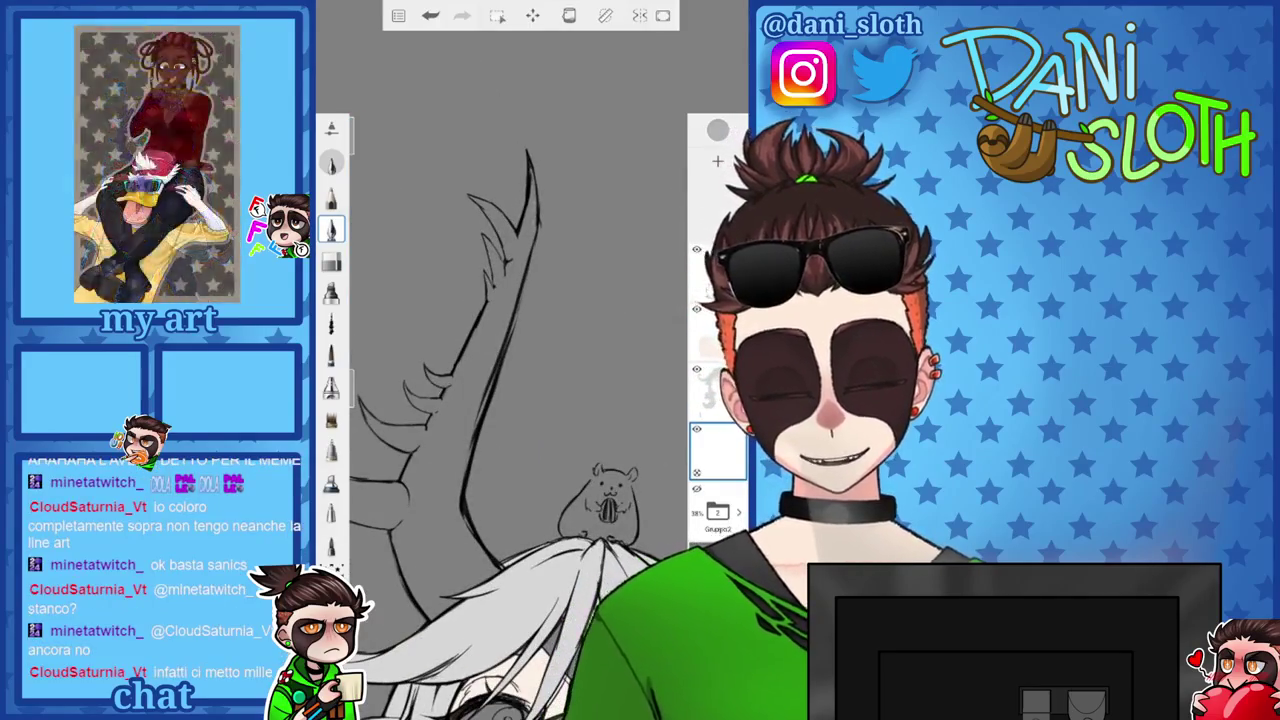
# Paint light grey along the antler and its base, undoing one stray stroke.
pyautogui.moveTo(482, 345)
pyautogui.mouseDown()
pyautogui.moveTo(428, 475)
pyautogui.moveTo(425, 590)
pyautogui.mouseUp()
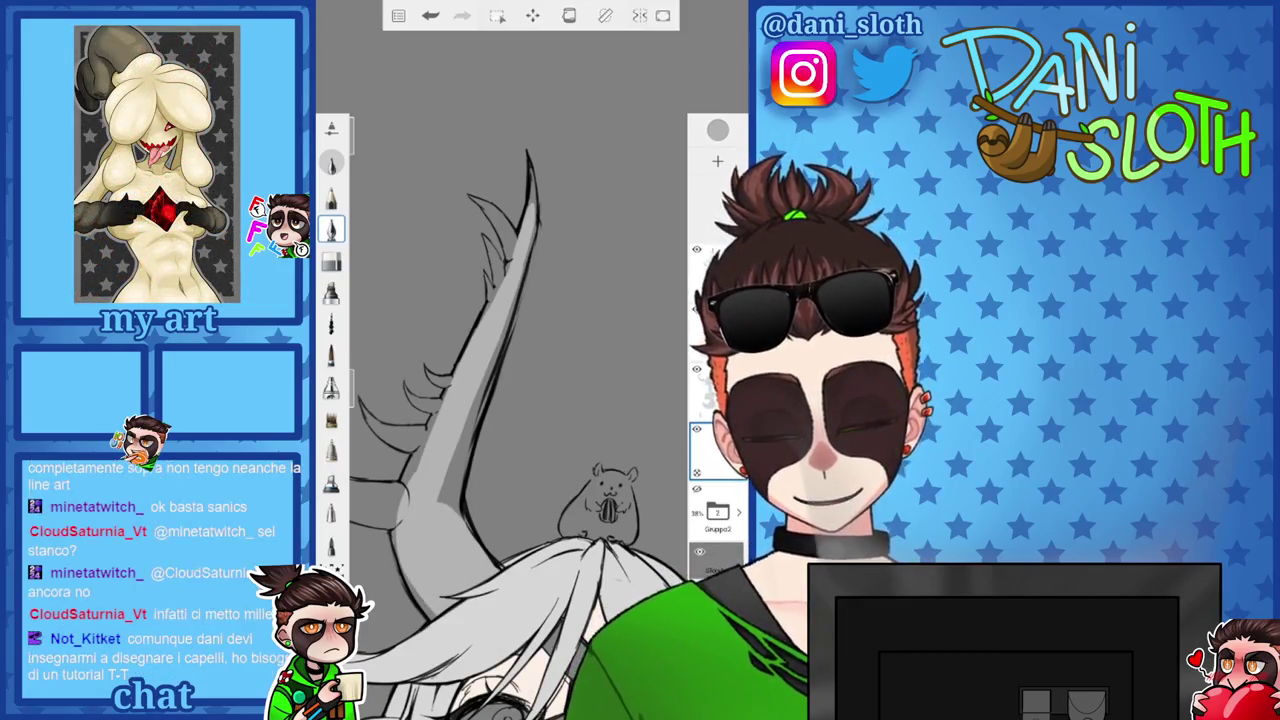
pyautogui.click(430, 15)
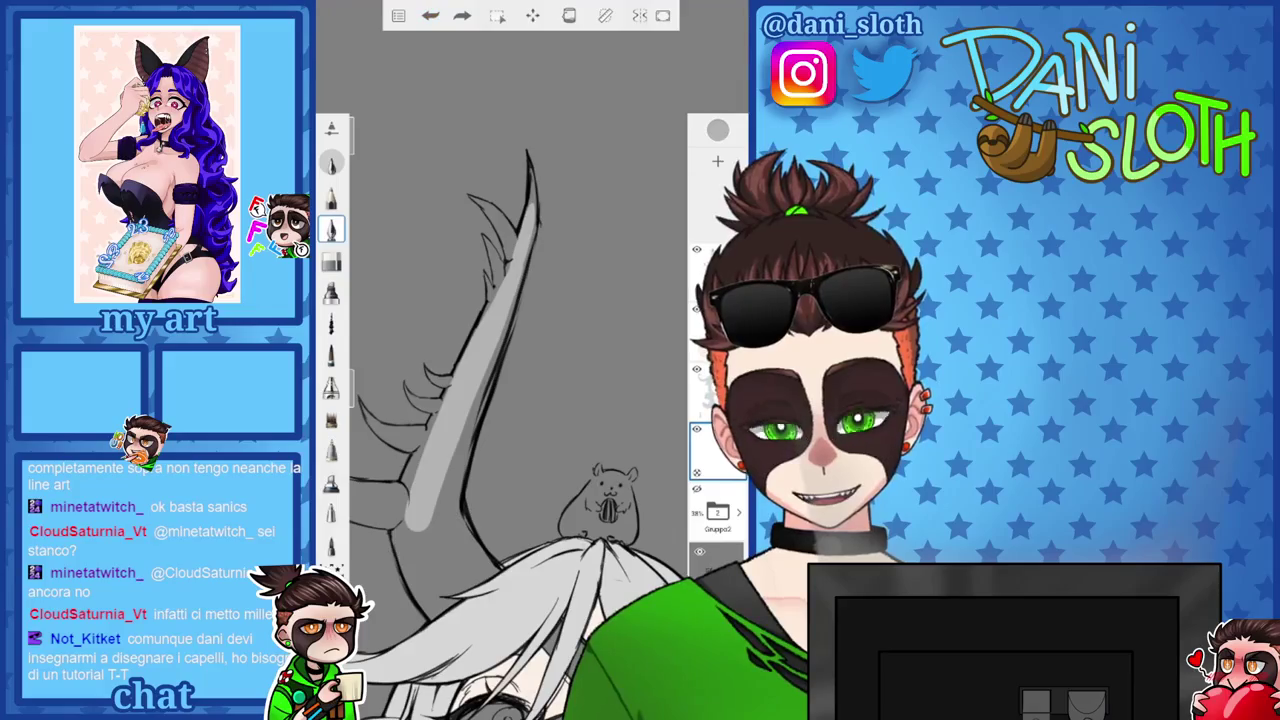
pyautogui.moveTo(466, 508)
pyautogui.mouseDown()
pyautogui.moveTo(462, 566)
pyautogui.moveTo(440, 592)
pyautogui.mouseUp()
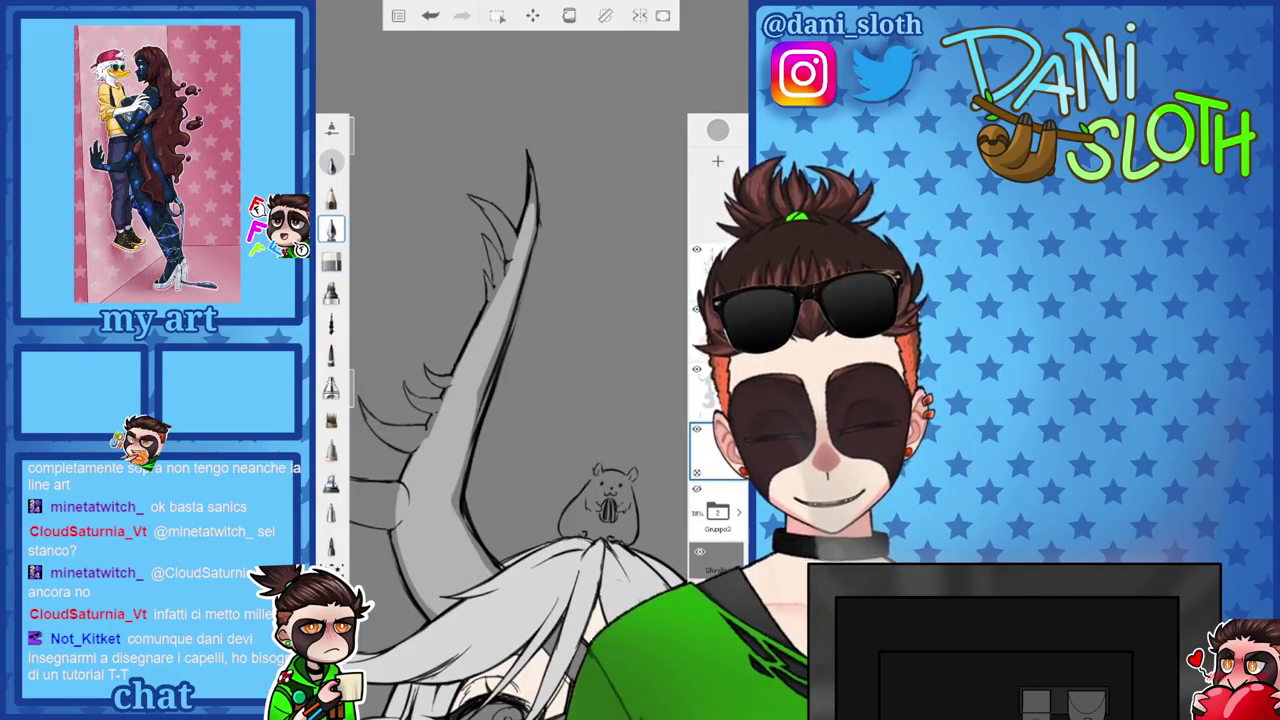
pyautogui.moveTo(610, 490); pyautogui.dragTo(660, 440)
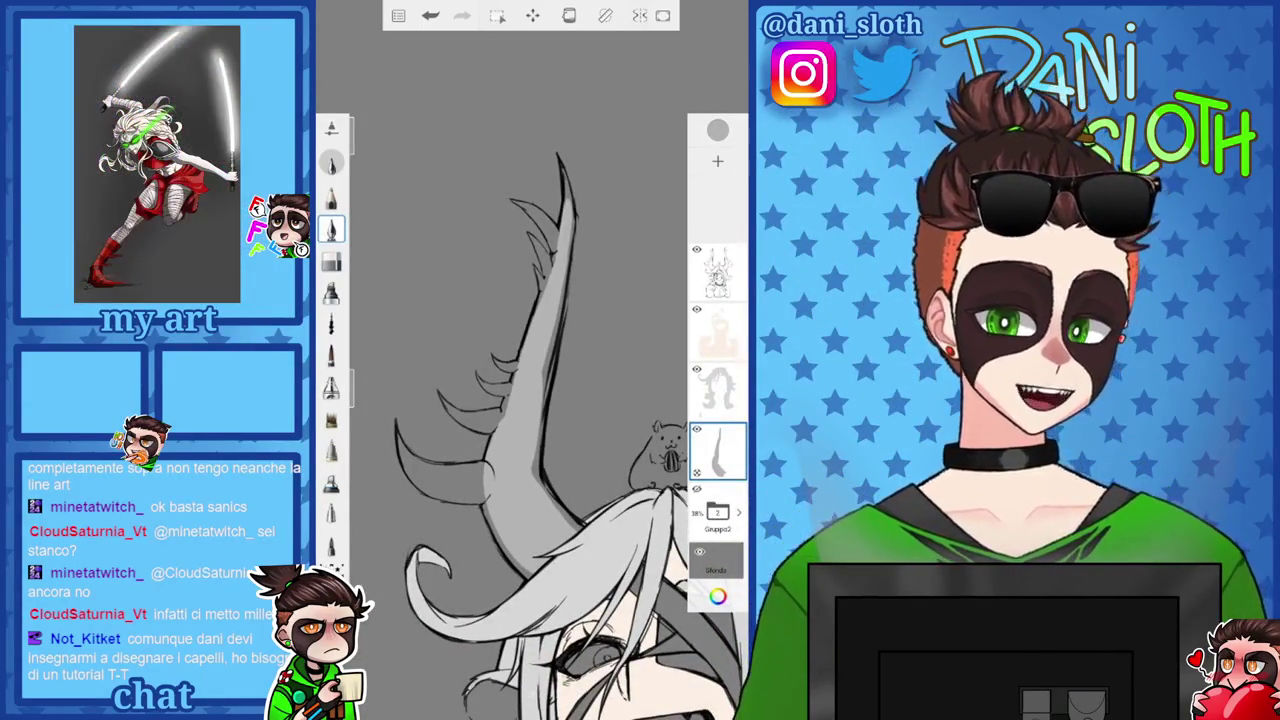
pyautogui.scroll(-3, 535, 430)
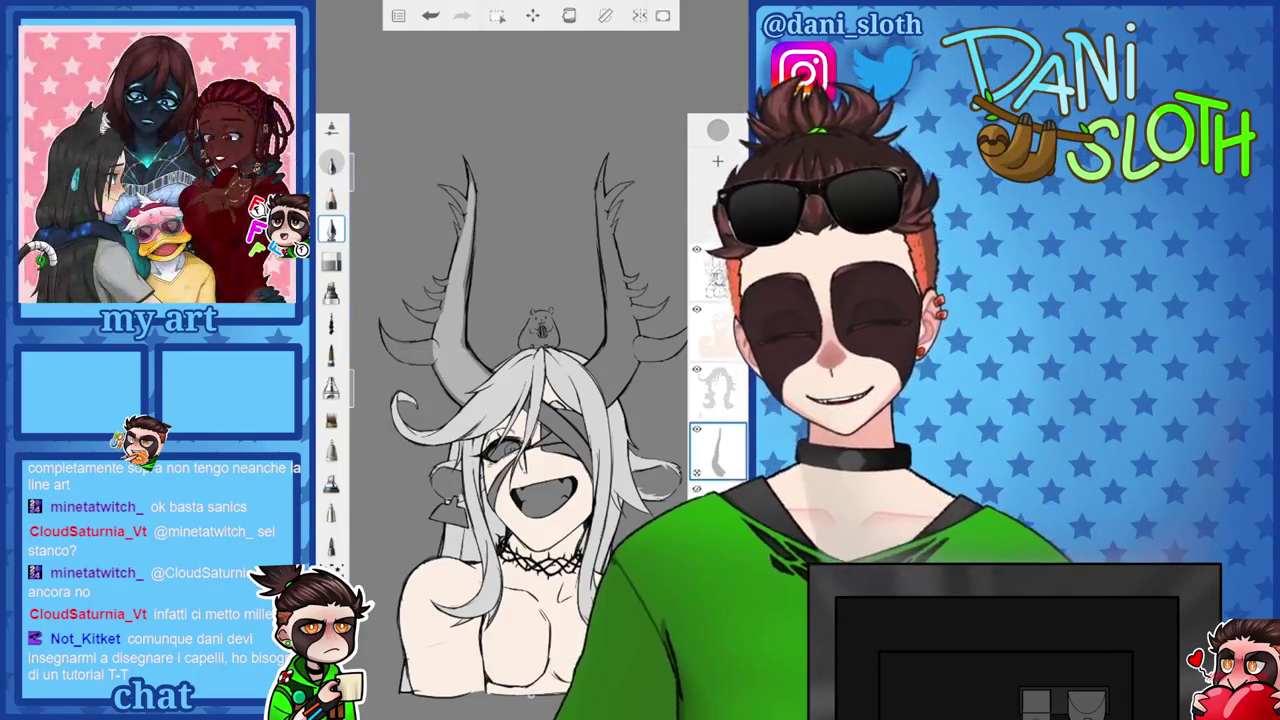
pyautogui.scroll(5, 520, 420)
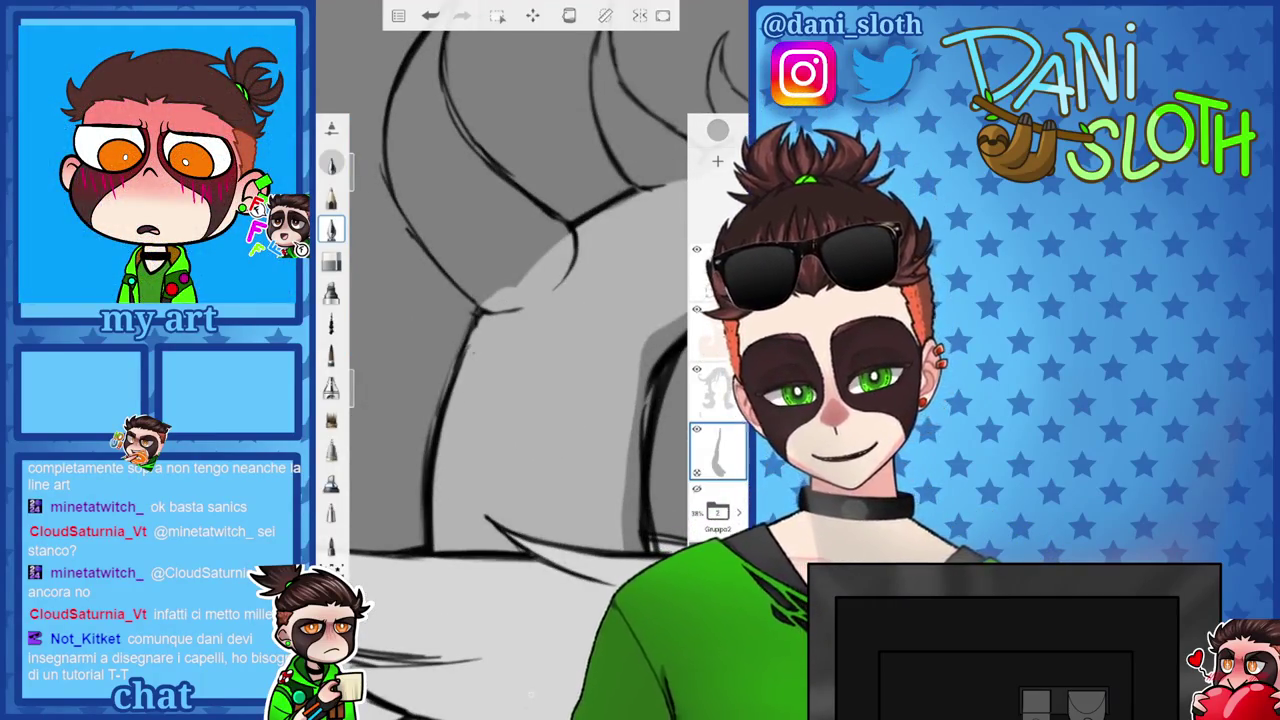
# Shrink the brush to about 11.3 and fill the antler interior and tine's left side grey.
pyautogui.moveTo(360, 215); pyautogui.dragTo(360, 200)
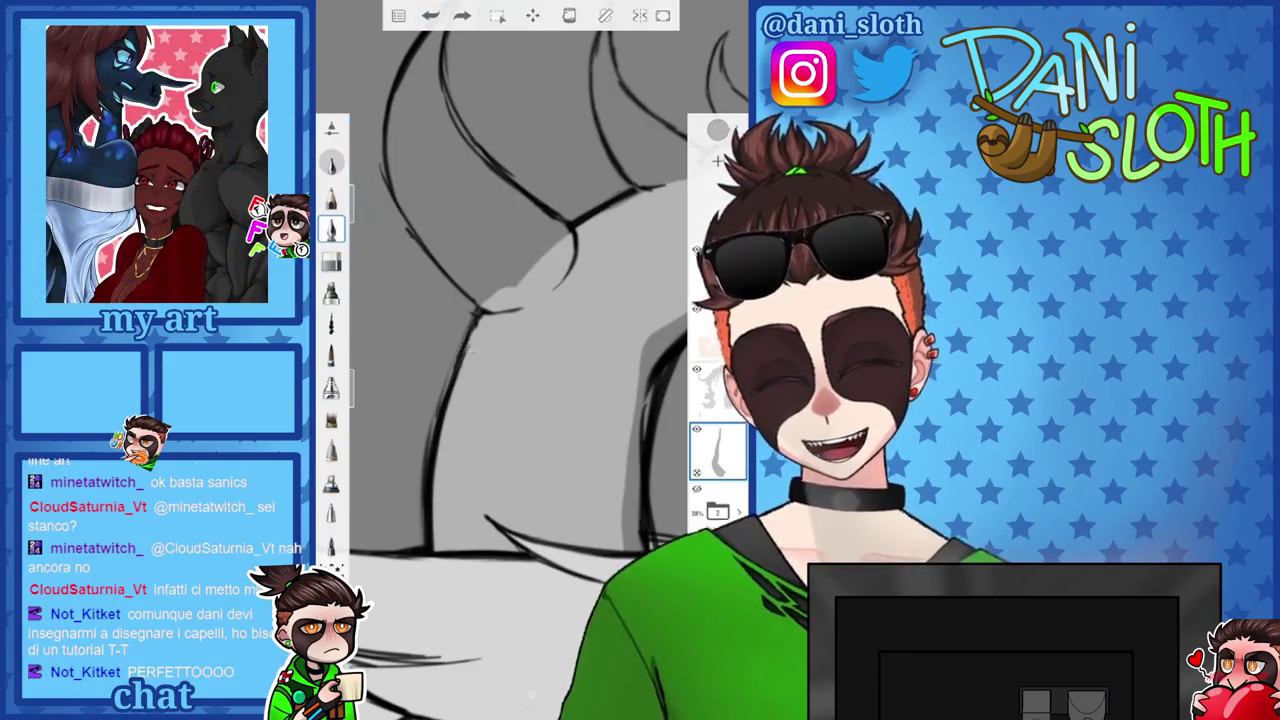
pyautogui.scroll(2, 520, 380)
pyautogui.moveTo(450, 270); pyautogui.dragTo(445, 345)
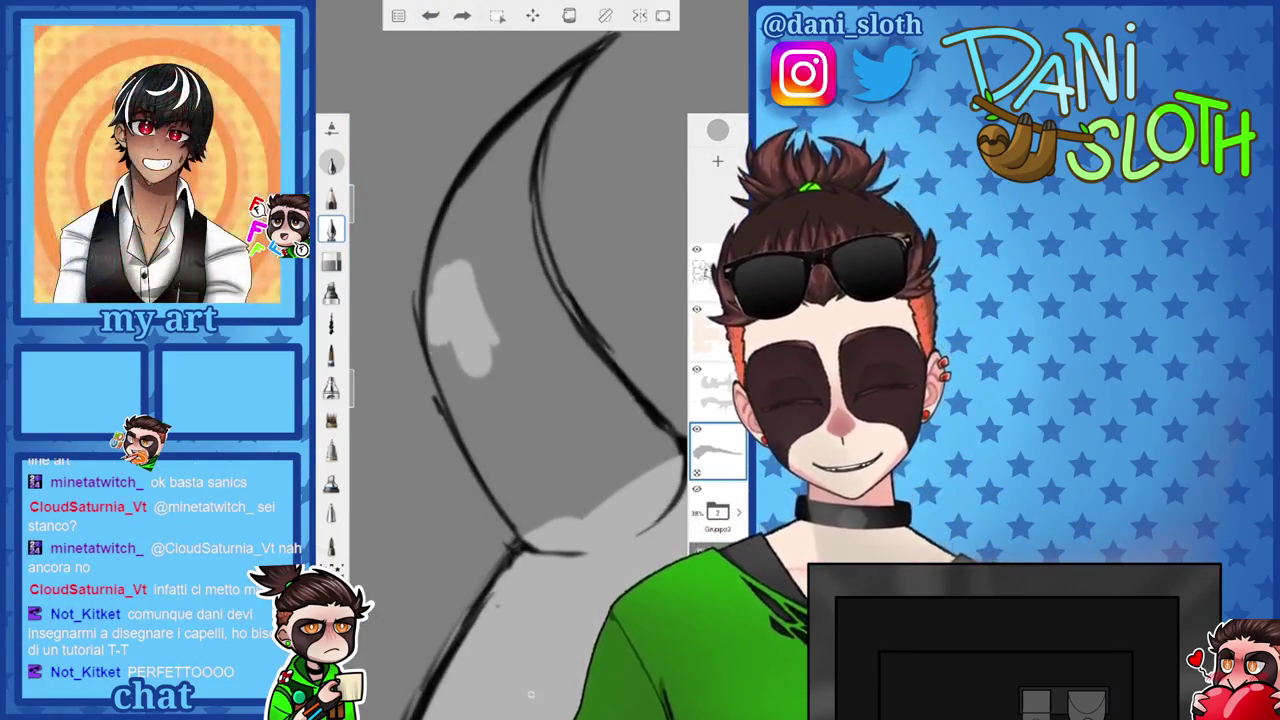
pyautogui.moveTo(500, 480)
pyautogui.mouseDown()
pyautogui.moveTo(540, 380)
pyautogui.moveTo(610, 480)
pyautogui.mouseUp()
pyautogui.scroll(-2, 520, 380)
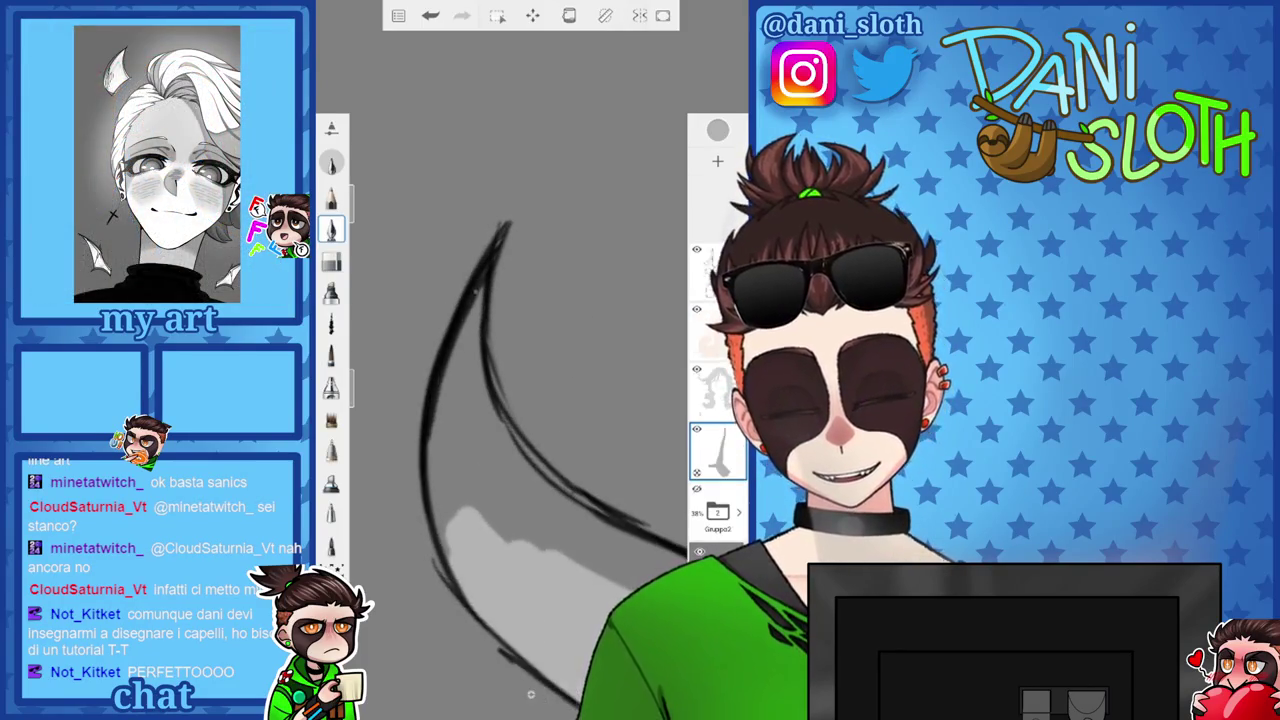
pyautogui.moveTo(462, 320); pyautogui.dragTo(440, 562)
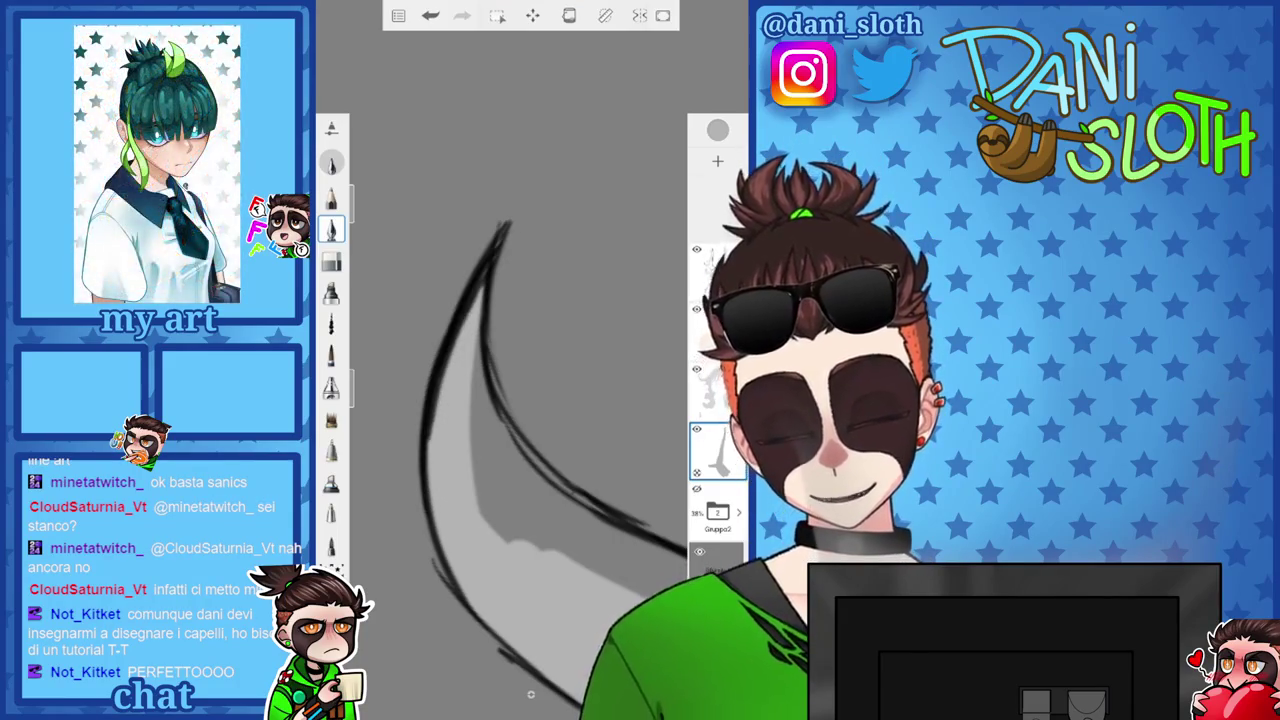
# Add lighter grey inside the tine and erase fill spilling past its edge.
pyautogui.moveTo(520, 420); pyautogui.dragTo(540, 400)
pyautogui.moveTo(455, 258); pyautogui.dragTo(428, 350)
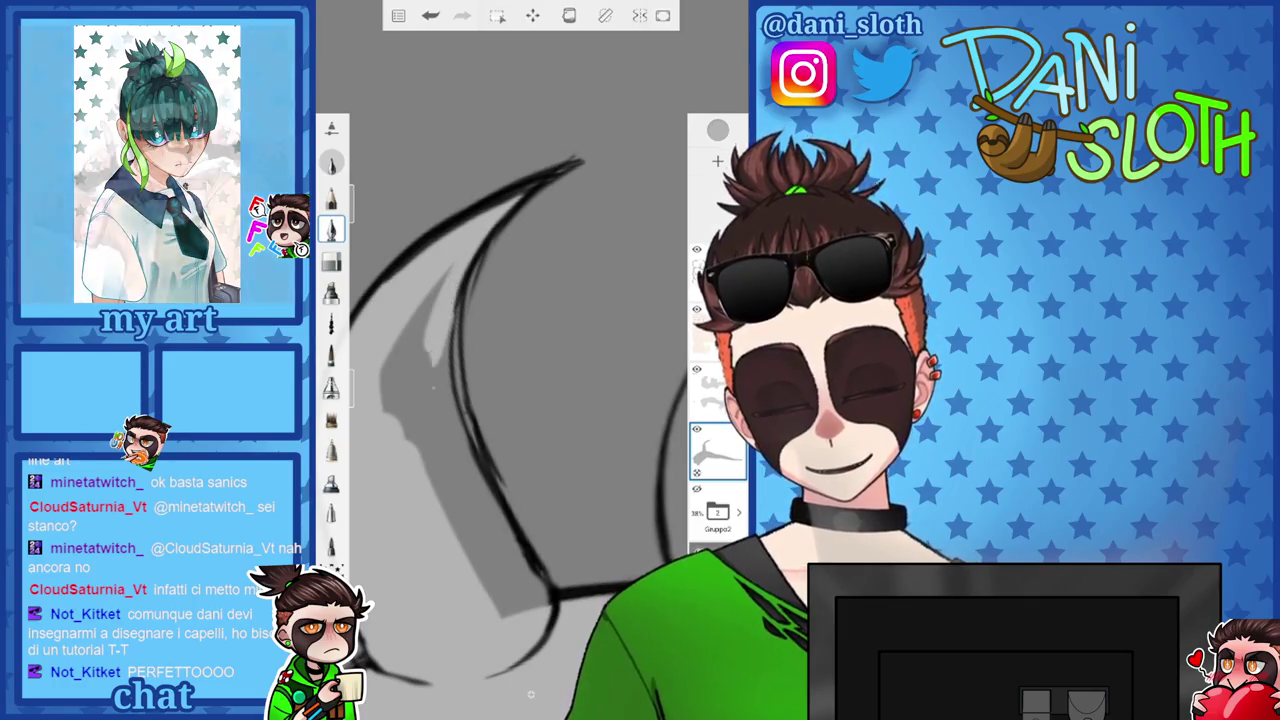
pyautogui.moveTo(456, 302); pyautogui.dragTo(438, 415)
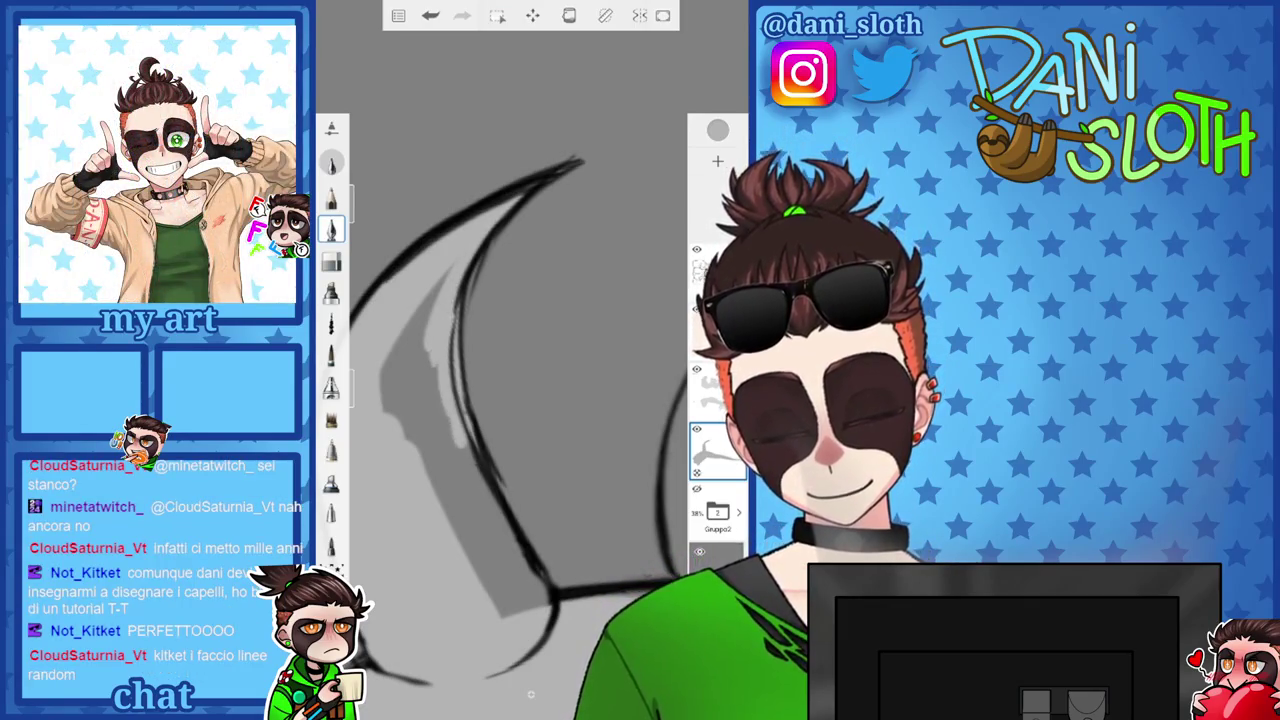
pyautogui.moveTo(478, 535); pyautogui.dragTo(428, 395)
pyautogui.moveTo(425, 450); pyautogui.dragTo(422, 295)
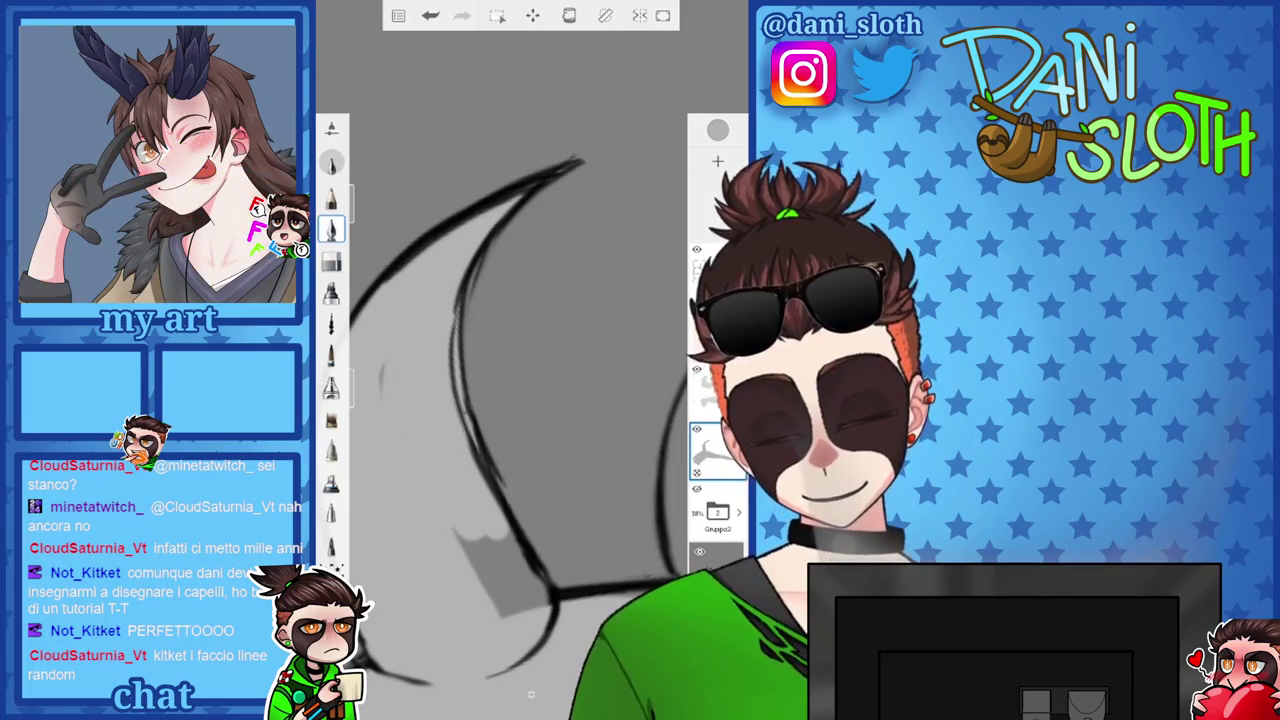
pyautogui.moveTo(535, 532)
pyautogui.mouseDown()
pyautogui.moveTo(500, 590)
pyautogui.moveTo(530, 608)
pyautogui.moveTo(480, 612)
pyautogui.mouseUp()
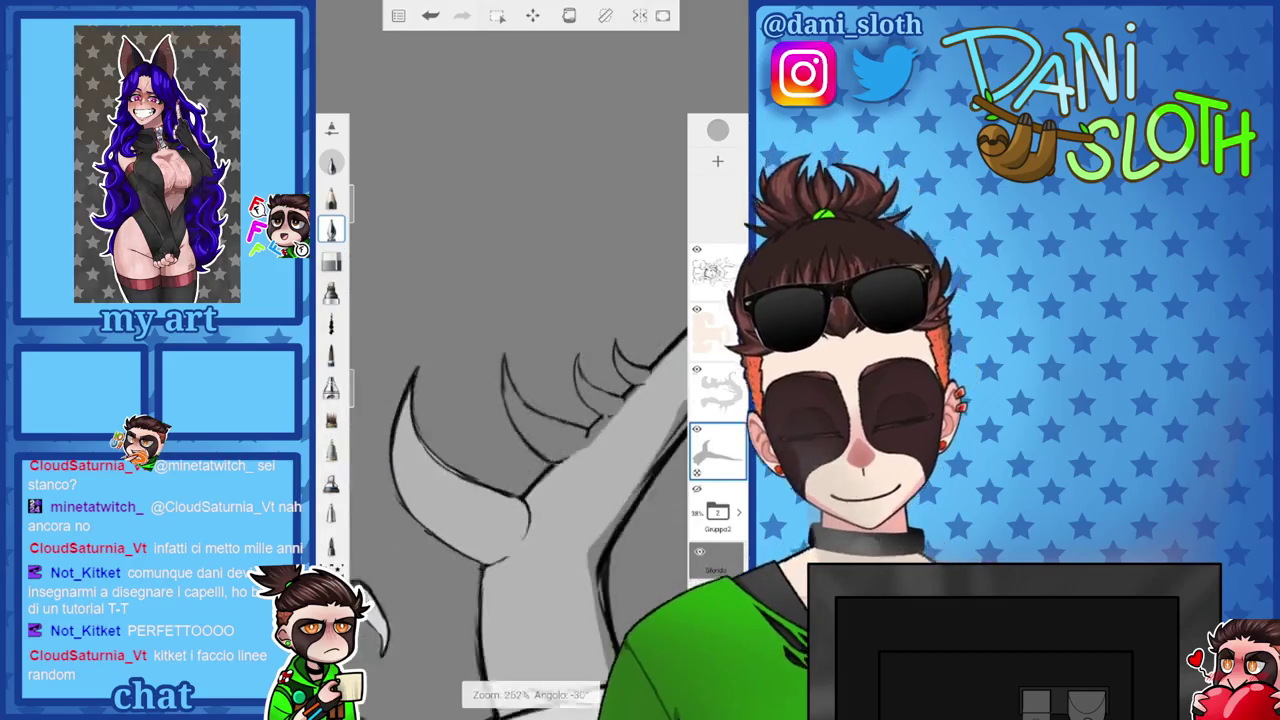
# Fill the antler's lower-left and middle side spikes with light grey.
pyautogui.moveTo(520, 450); pyautogui.dragTo(480, 350)
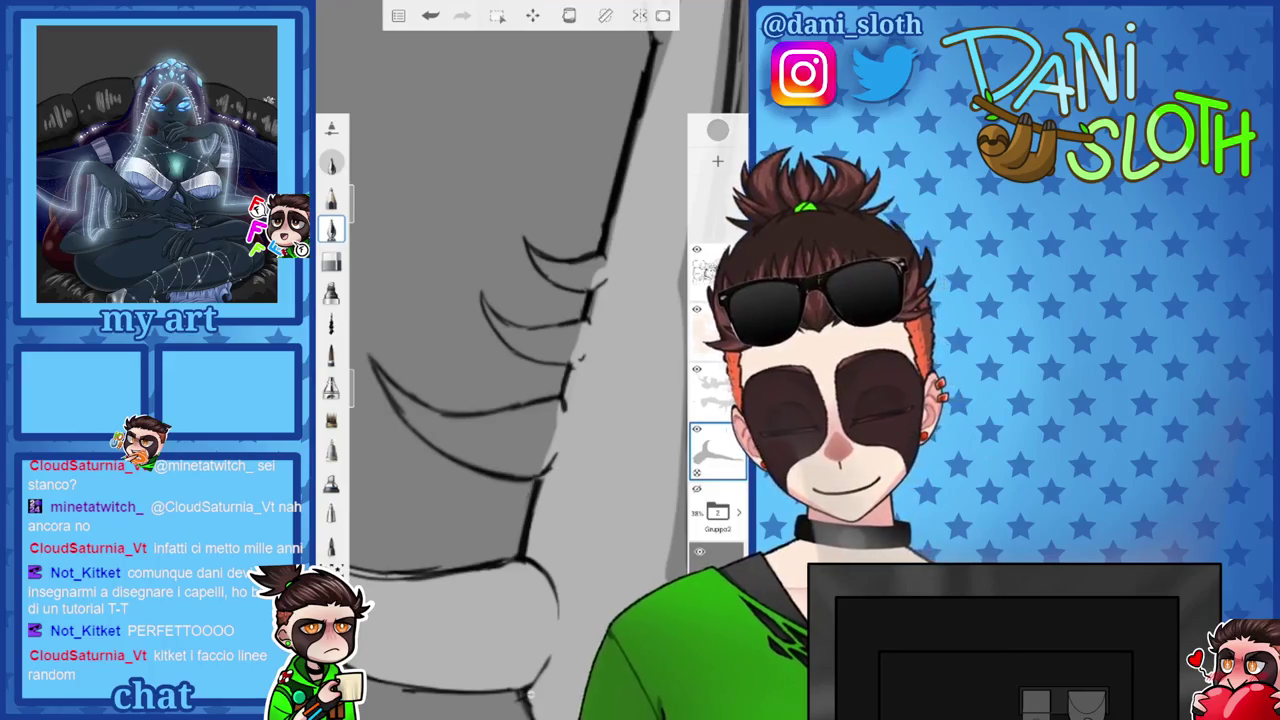
pyautogui.moveTo(520, 400)
pyautogui.mouseDown()
pyautogui.moveTo(480, 350)
pyautogui.moveTo(445, 418)
pyautogui.mouseUp()
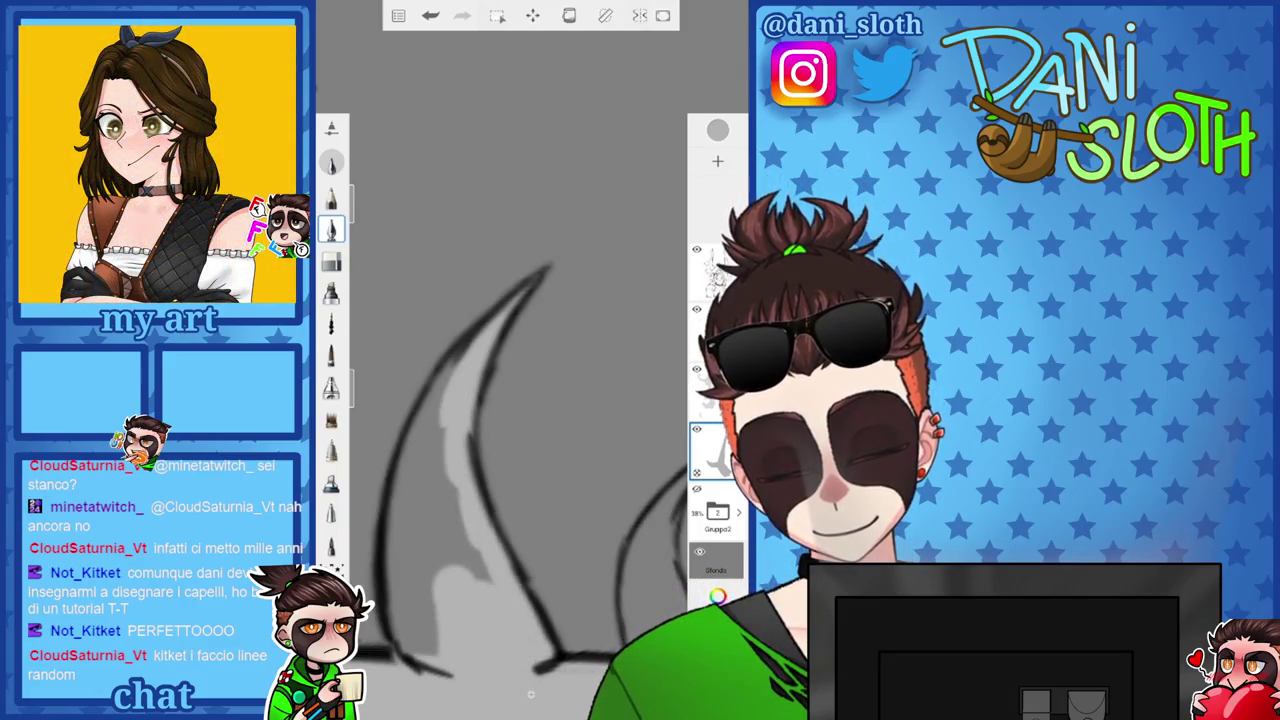
pyautogui.moveTo(400, 585)
pyautogui.mouseDown()
pyautogui.moveTo(415, 485)
pyautogui.moveTo(455, 520)
pyautogui.mouseUp()
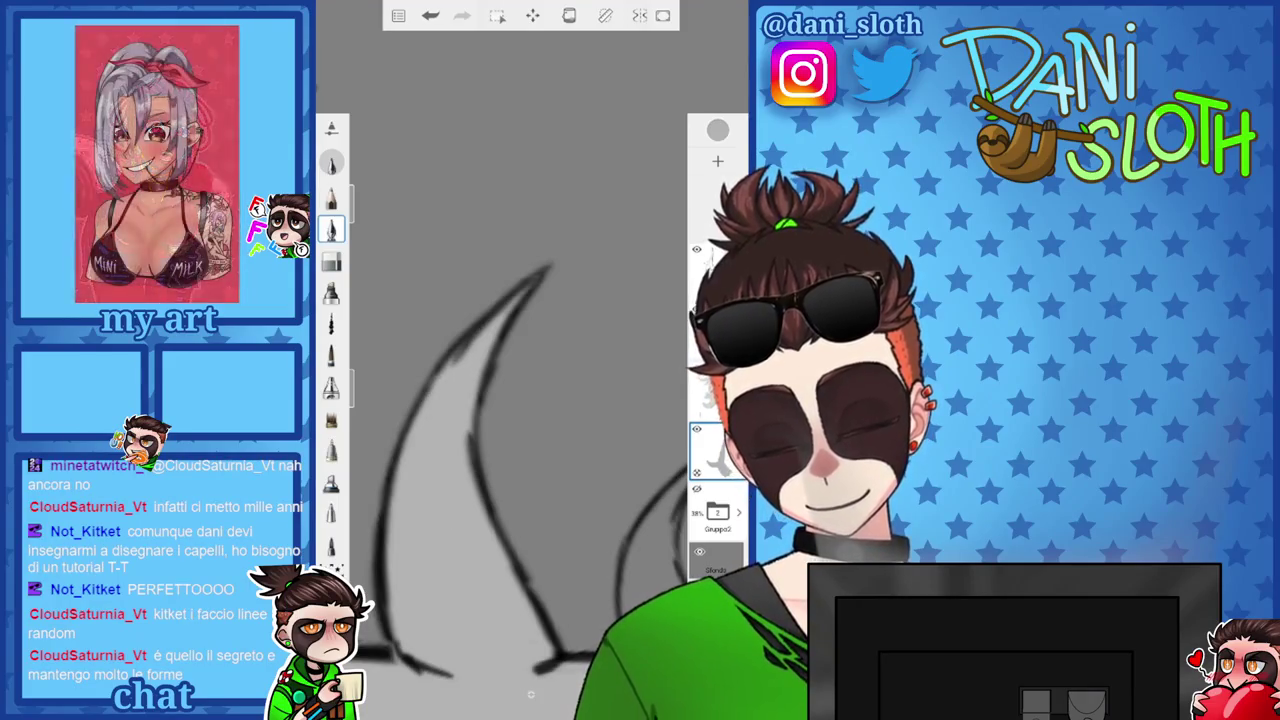
pyautogui.scroll(-2, 500, 450)
pyautogui.hscroll(1, 500, 450)
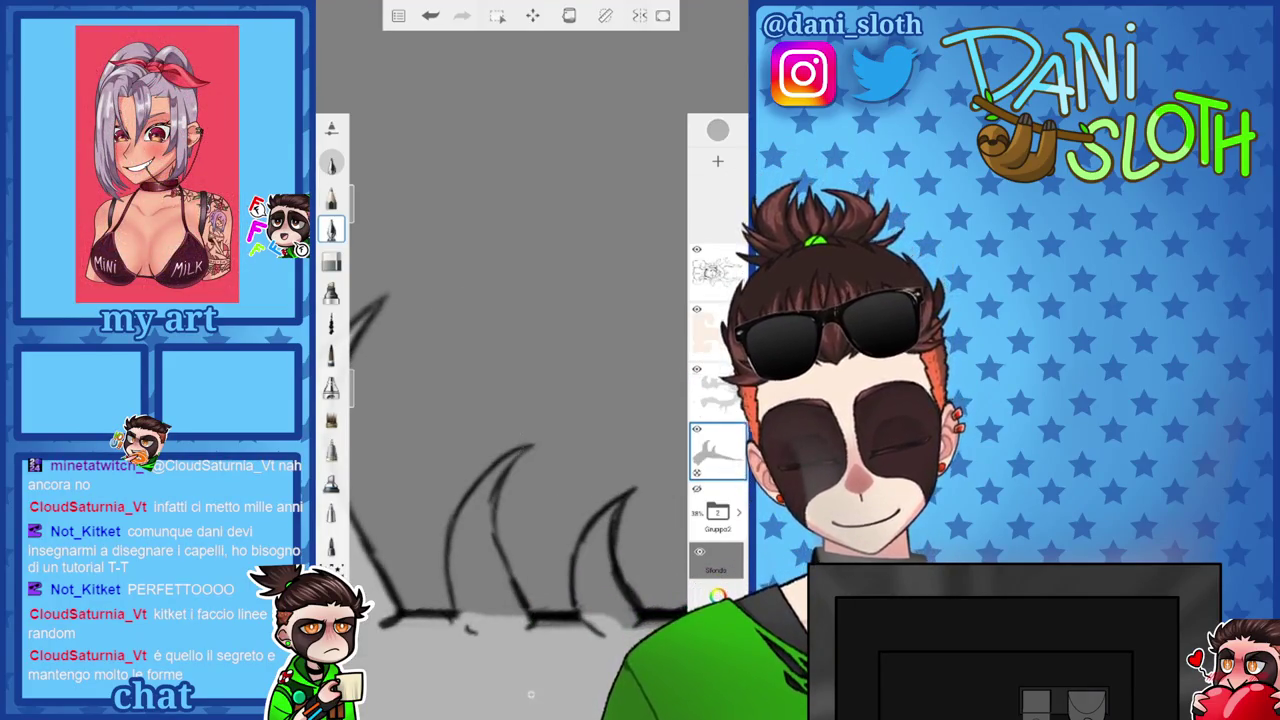
pyautogui.moveTo(505, 460); pyautogui.dragTo(465, 575)
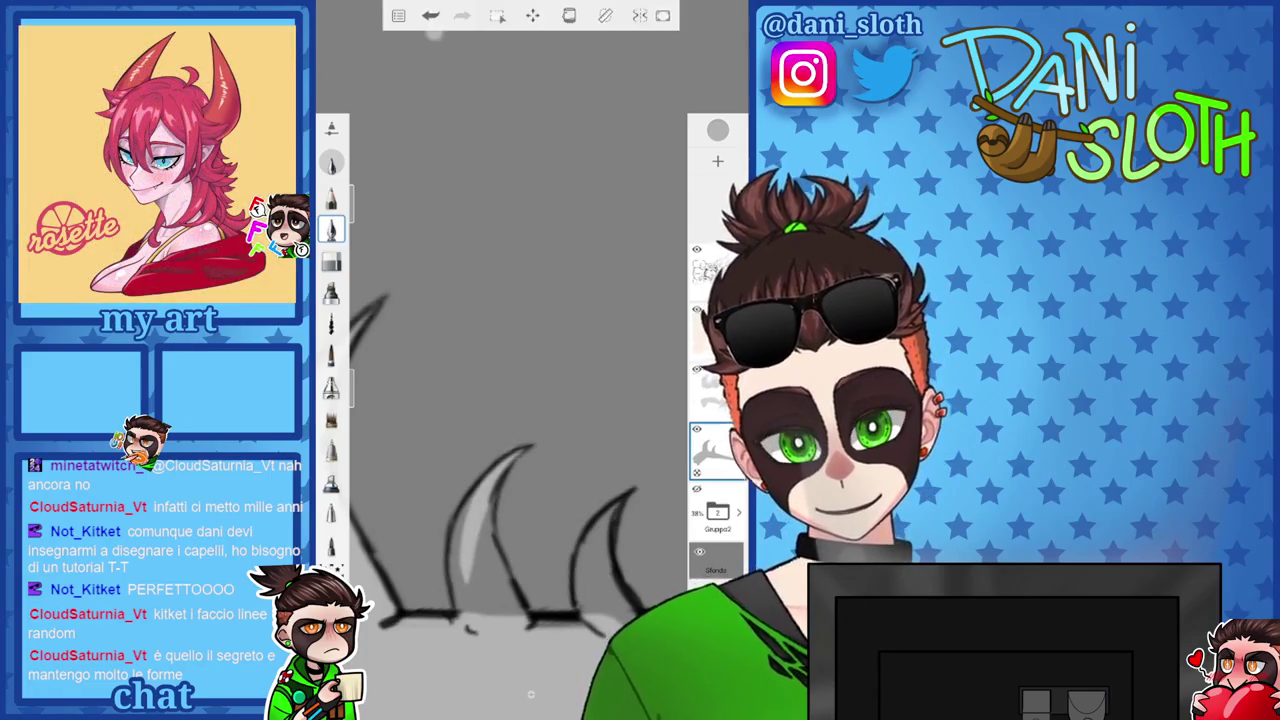
pyautogui.hotkey('ctrl', 'z')
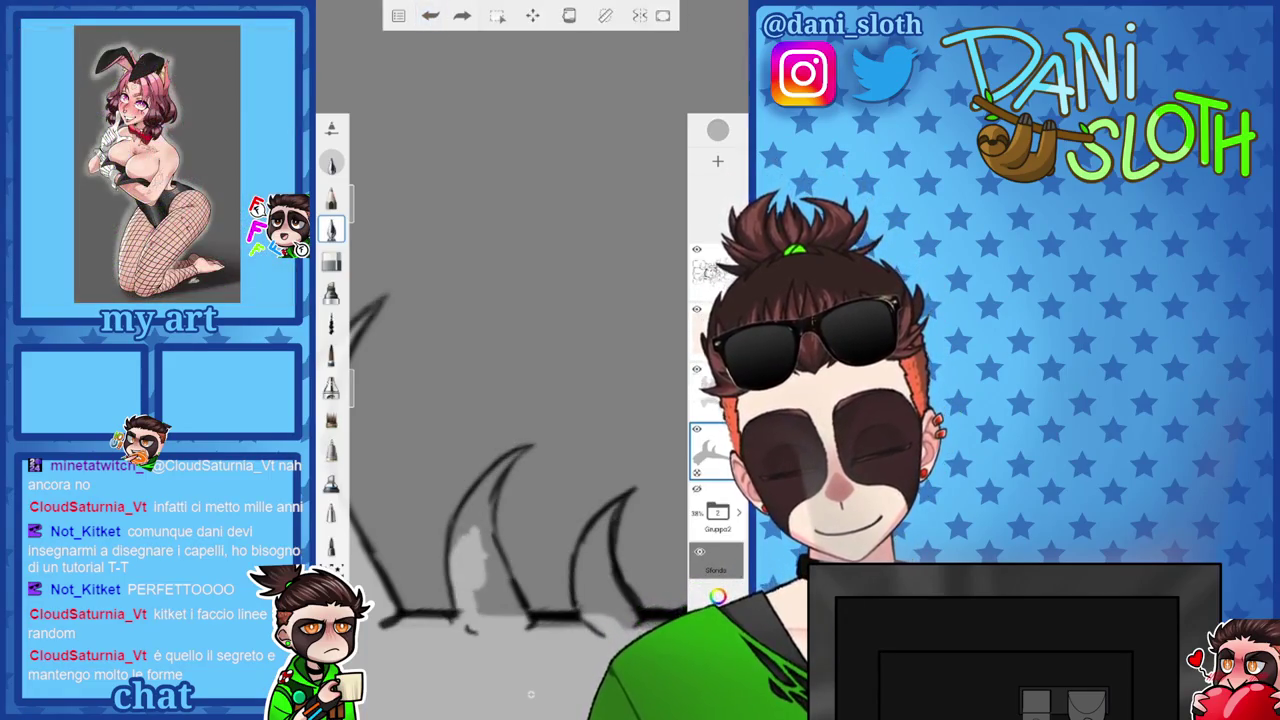
pyautogui.moveTo(496, 520)
pyautogui.mouseDown()
pyautogui.moveTo(502, 574)
pyautogui.moveTo(486, 572)
pyautogui.mouseUp()
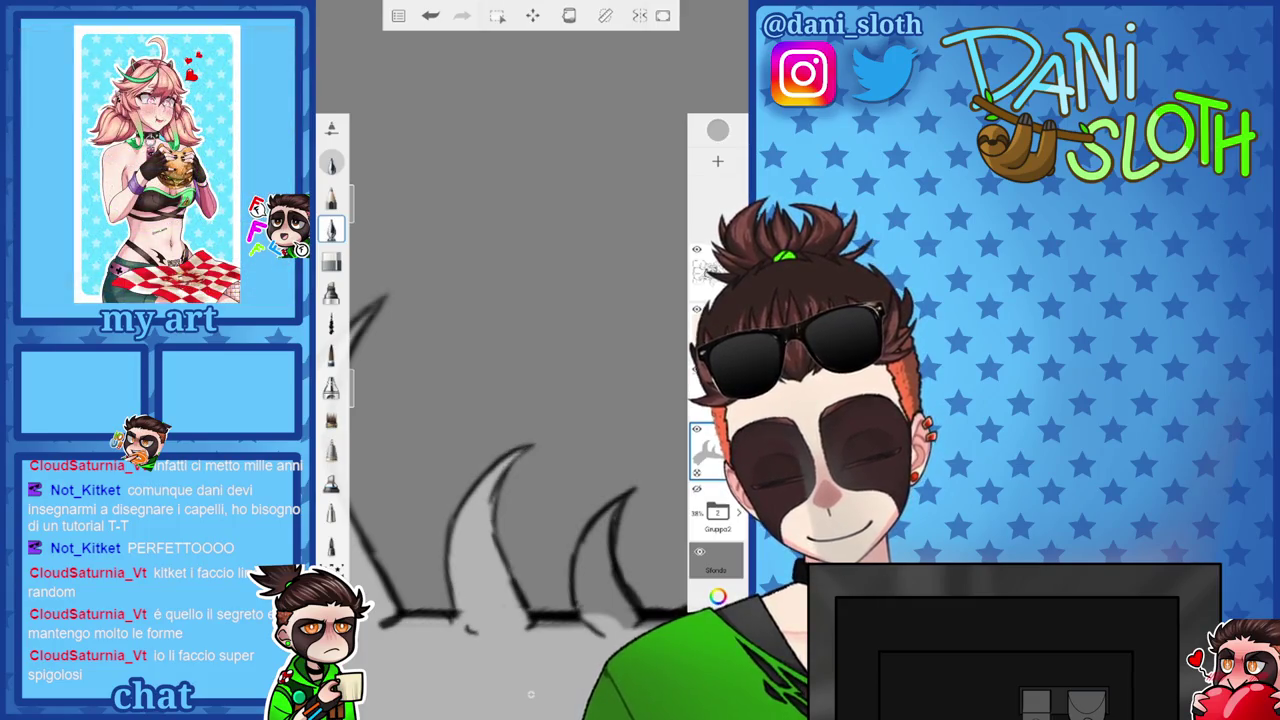
pyautogui.scroll(3, 520, 500)
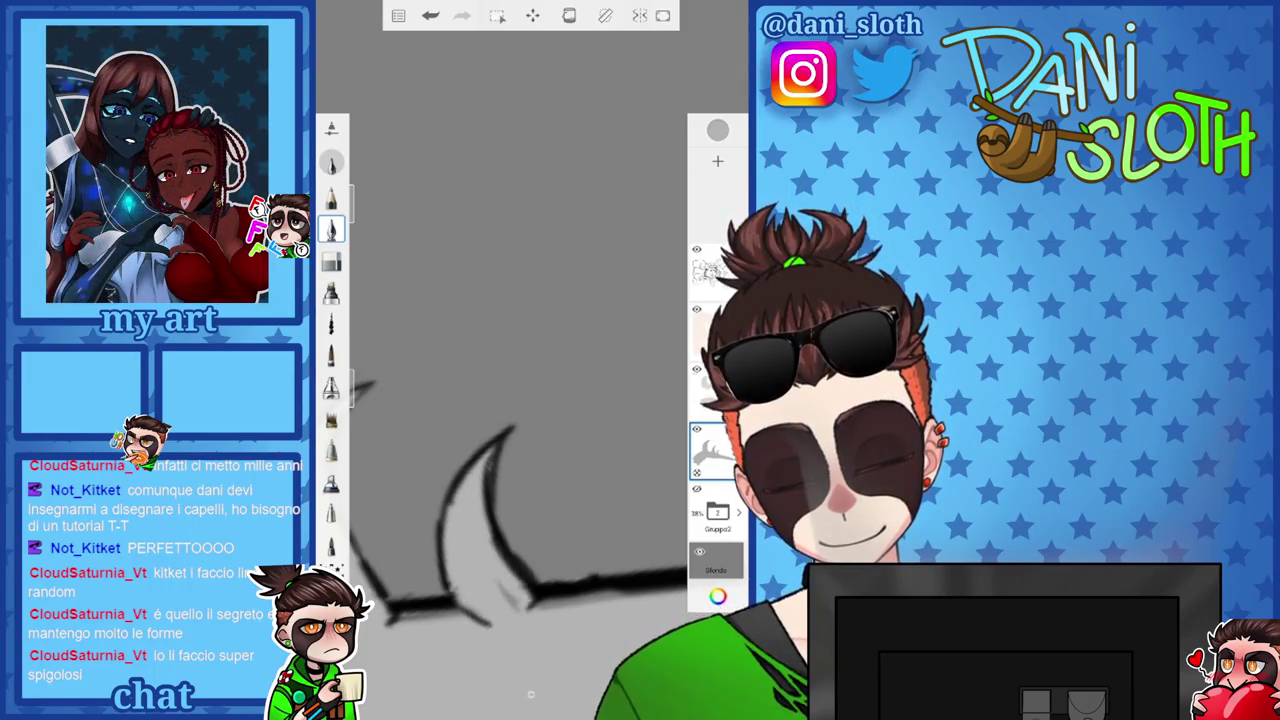
pyautogui.scroll(-3, 520, 400)
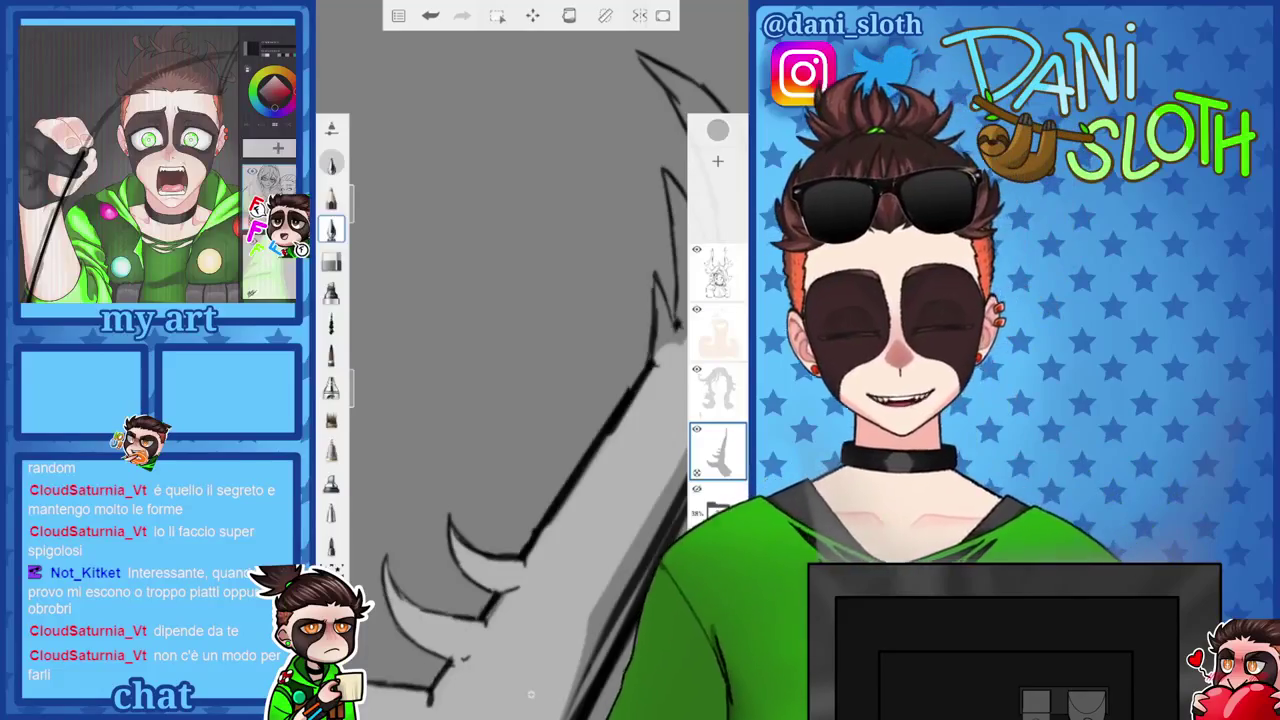
# Paint soft light-grey shading strokes down the length of the antler spike.
pyautogui.scroll(2, 530, 370)
pyautogui.scroll(2, 530, 370)
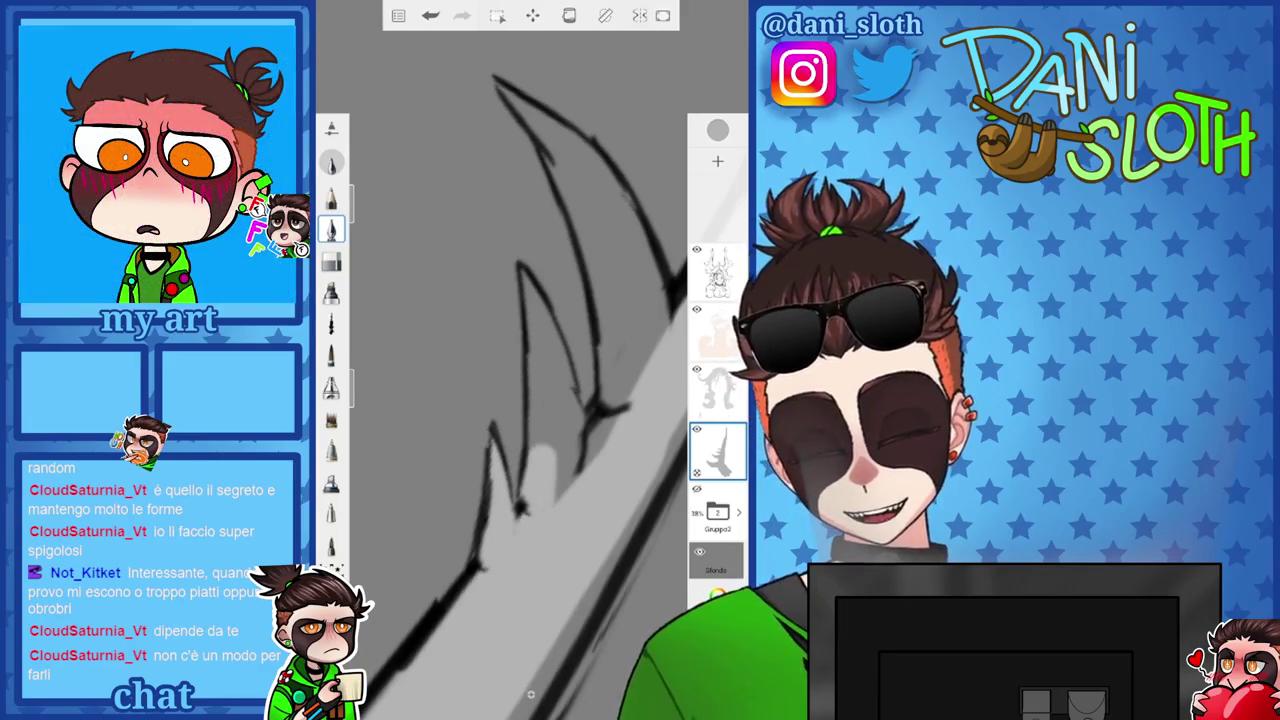
pyautogui.moveTo(532, 285)
pyautogui.mouseDown()
pyautogui.moveTo(538, 345)
pyautogui.moveTo(575, 435)
pyautogui.mouseUp()
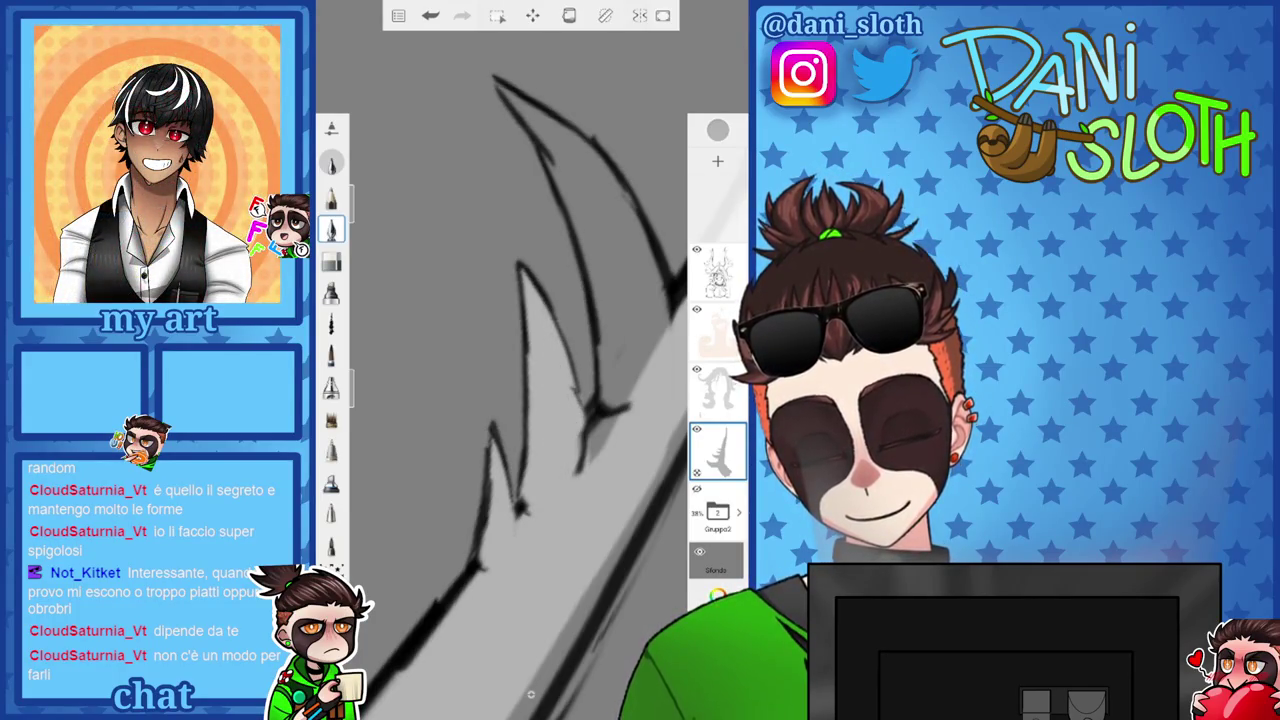
pyautogui.moveTo(630, 378); pyautogui.dragTo(598, 455)
pyautogui.moveTo(520, 400); pyautogui.dragTo(450, 280)
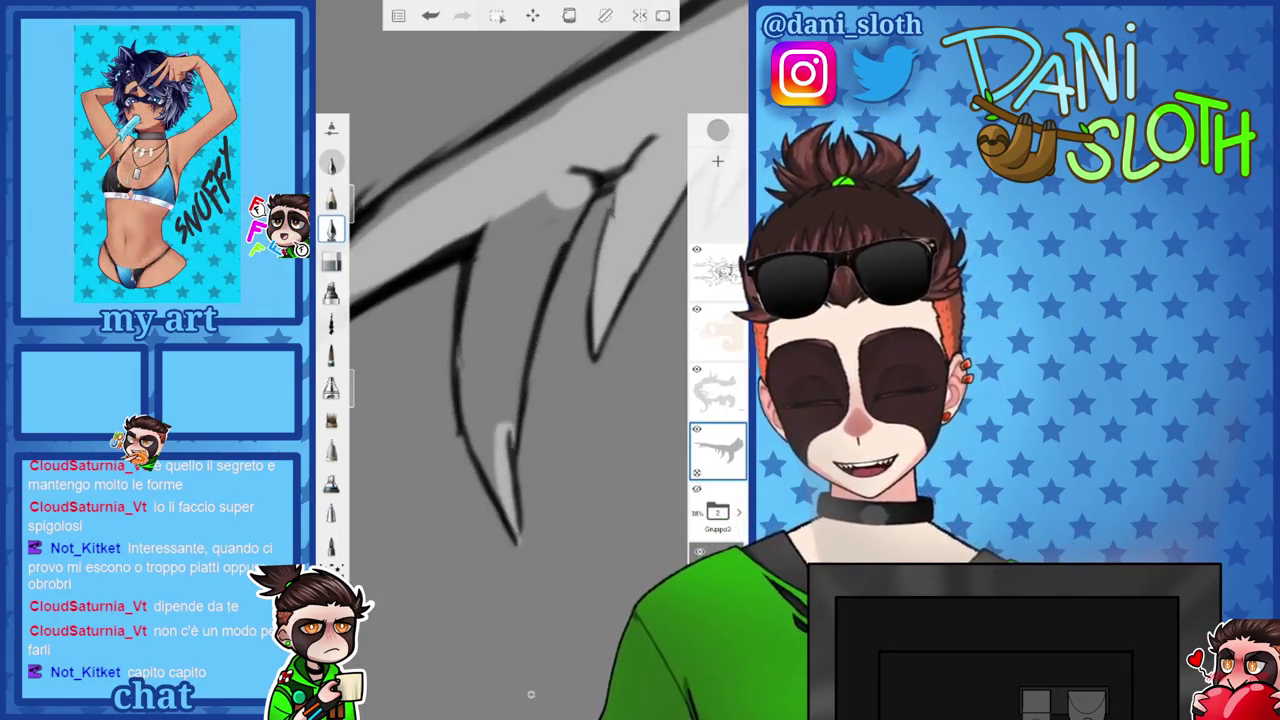
pyautogui.moveTo(540, 280); pyautogui.dragTo(505, 430)
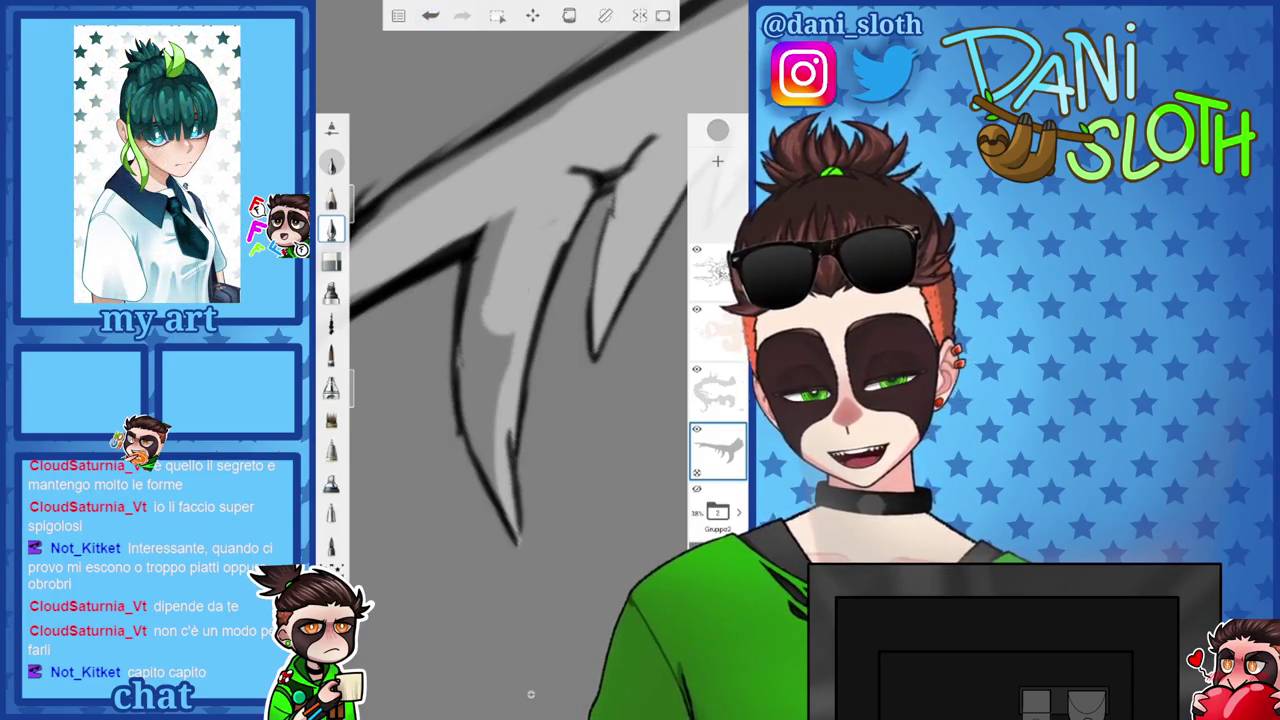
pyautogui.moveTo(500, 215); pyautogui.dragTo(470, 420)
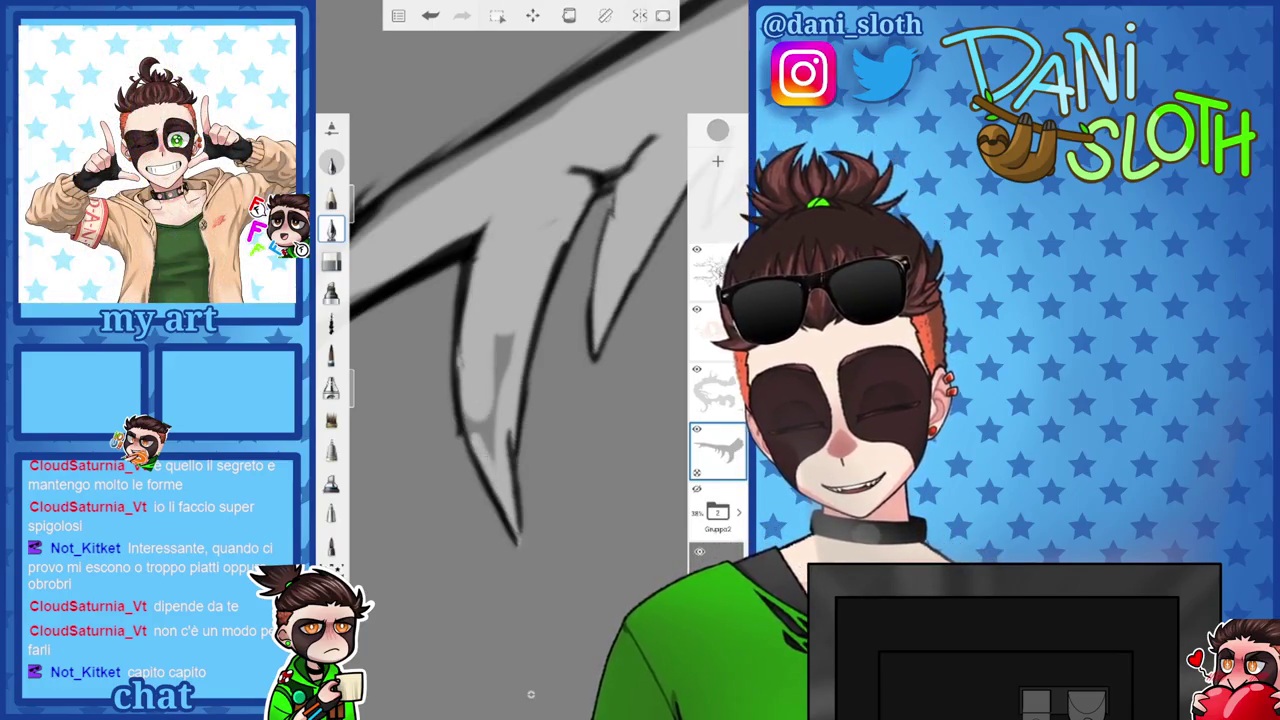
# Rotate and zoom the canvas across other antler sections and sketch lines.
pyautogui.moveTo(520, 400); pyautogui.dragTo(560, 340)
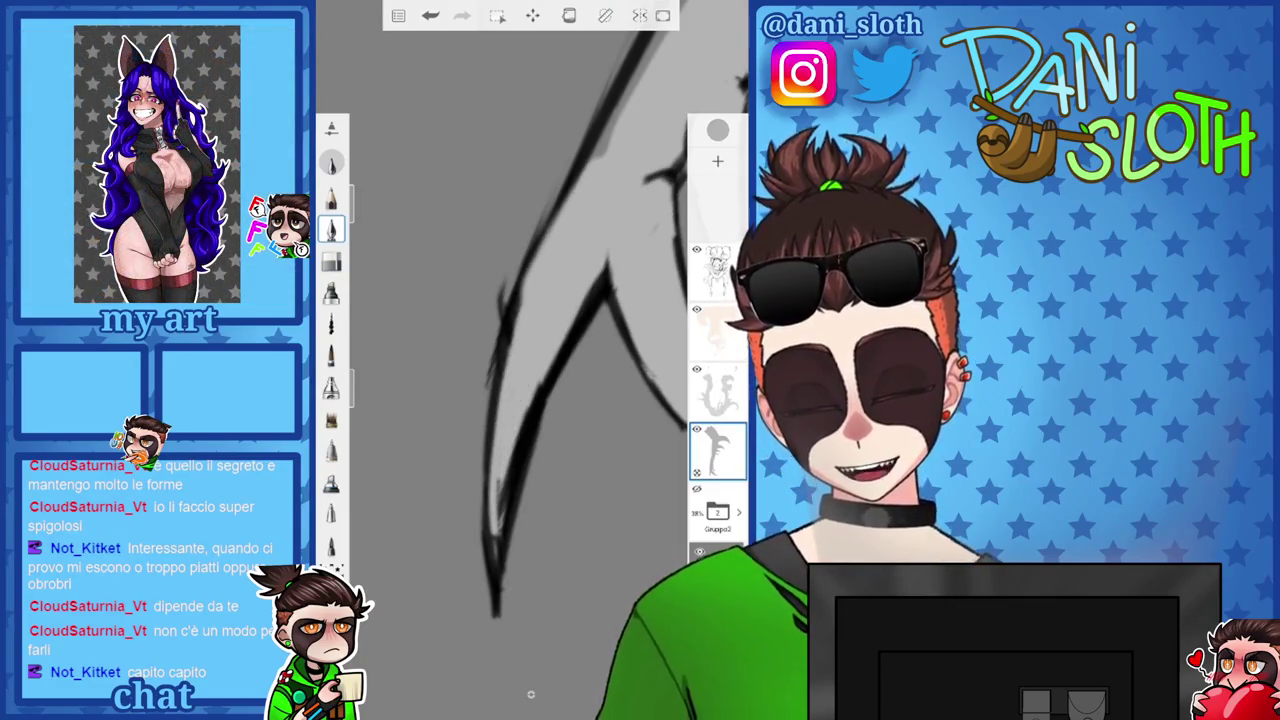
pyautogui.moveTo(530, 400); pyautogui.dragTo(500, 420)
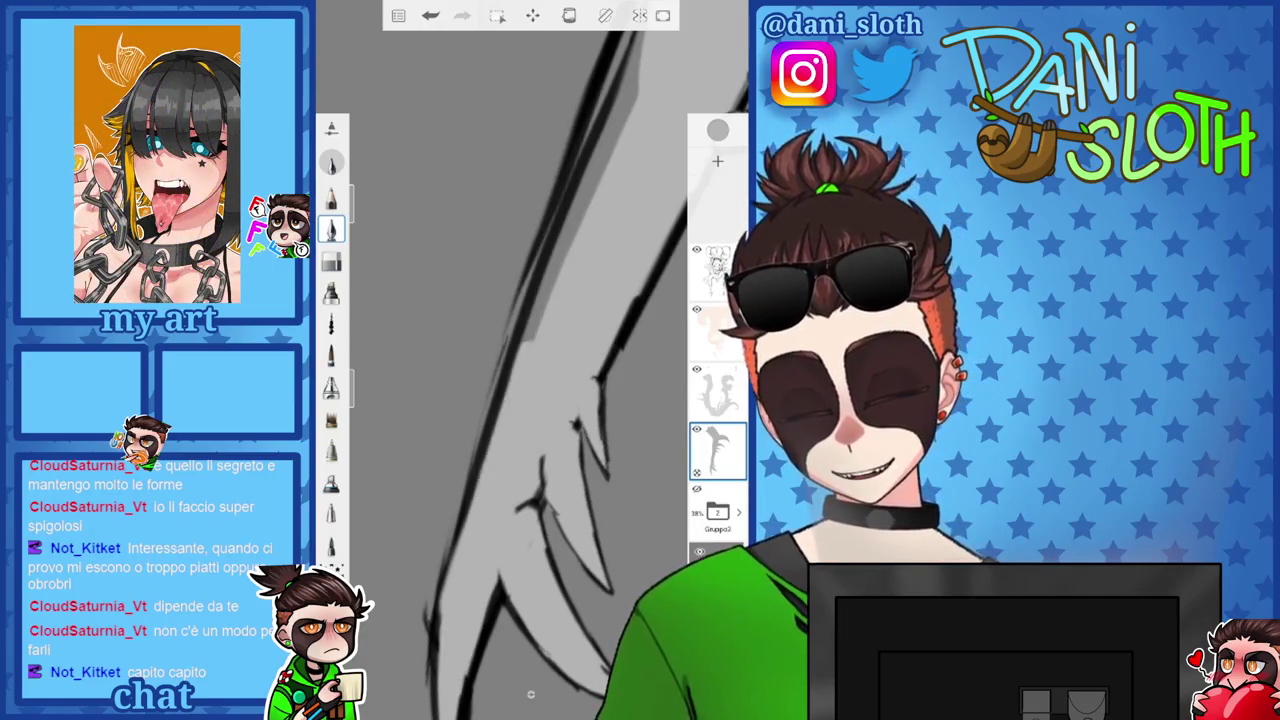
pyautogui.moveTo(530, 400); pyautogui.dragTo(510, 430)
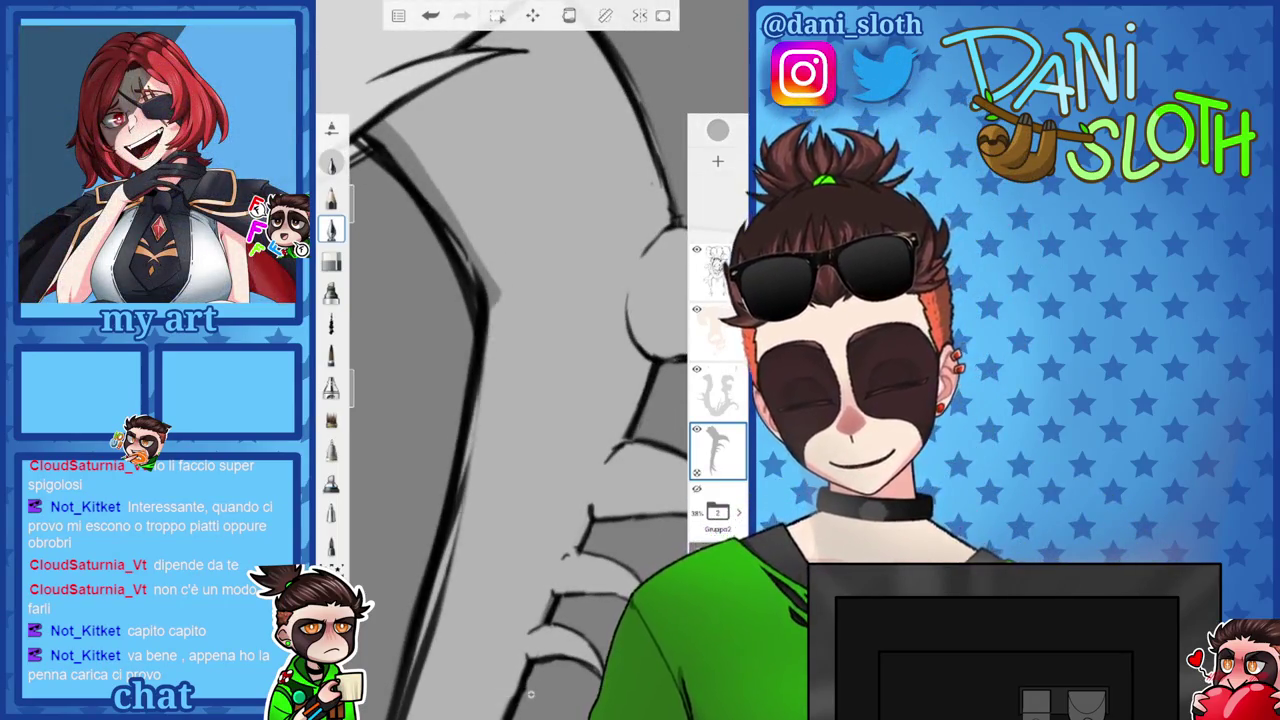
pyautogui.moveTo(530, 400); pyautogui.dragTo(510, 430)
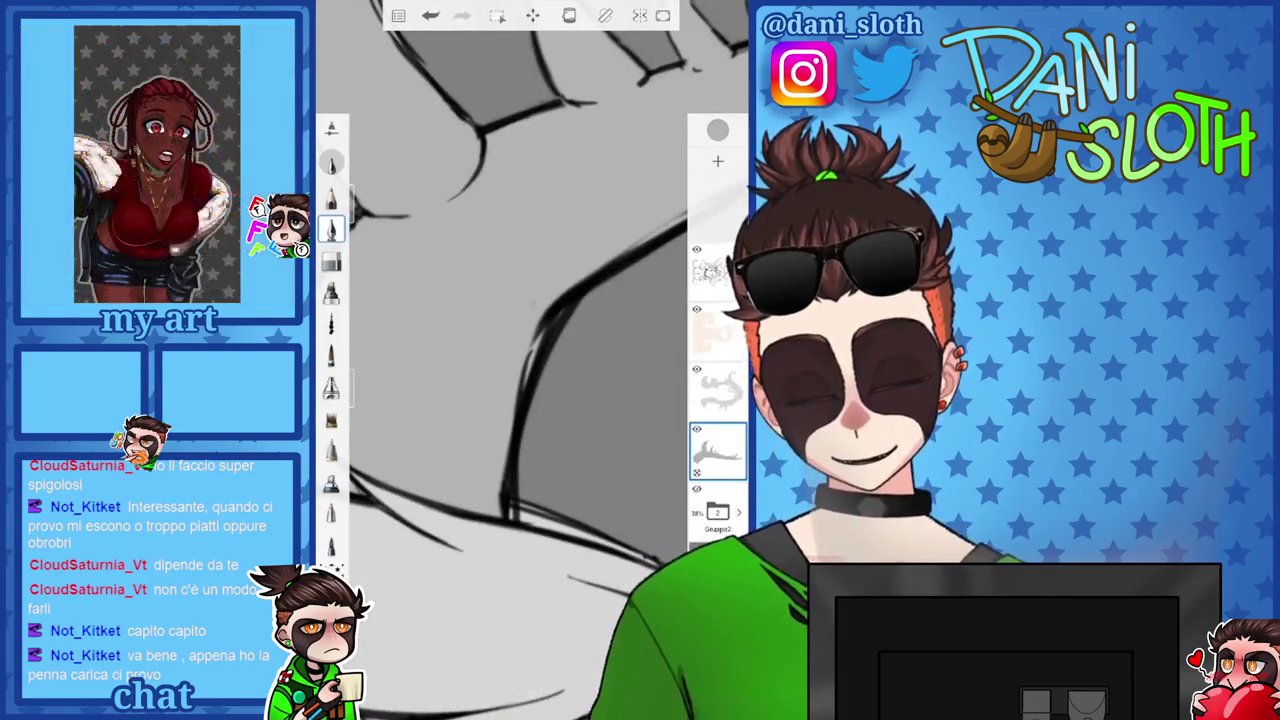
pyautogui.moveTo(530, 400); pyautogui.dragTo(510, 430)
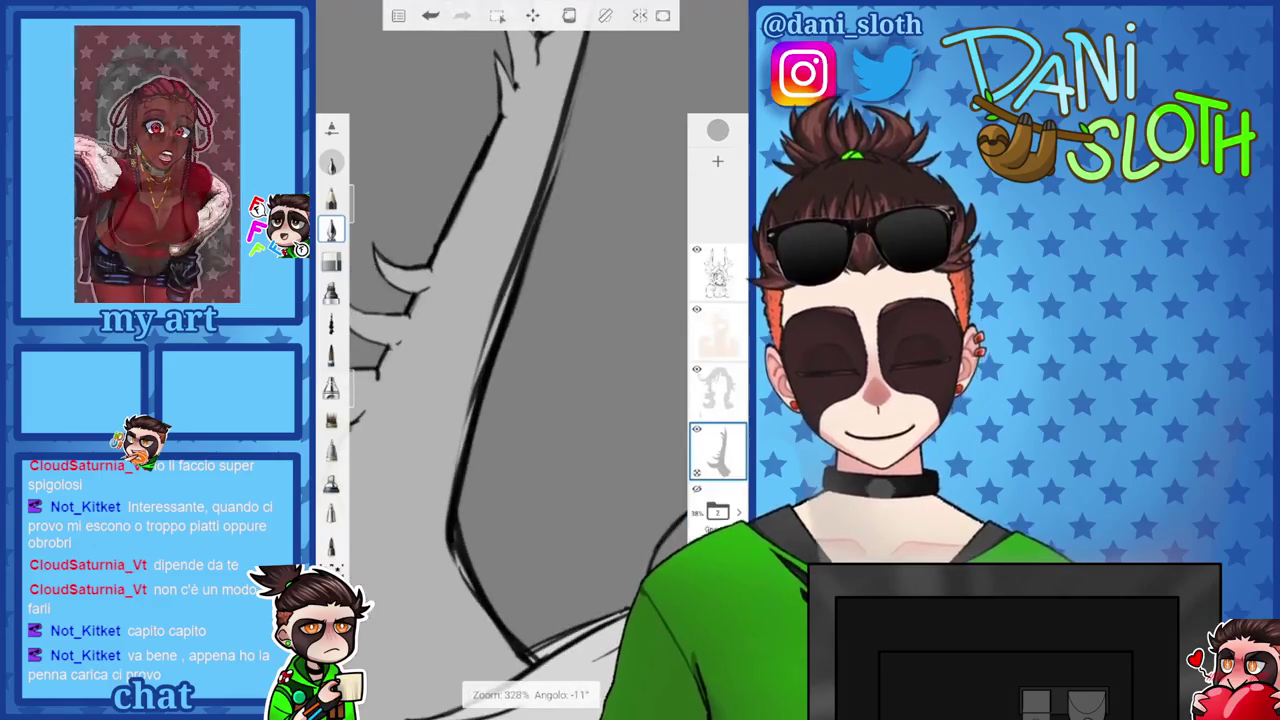
pyautogui.click(717, 270)
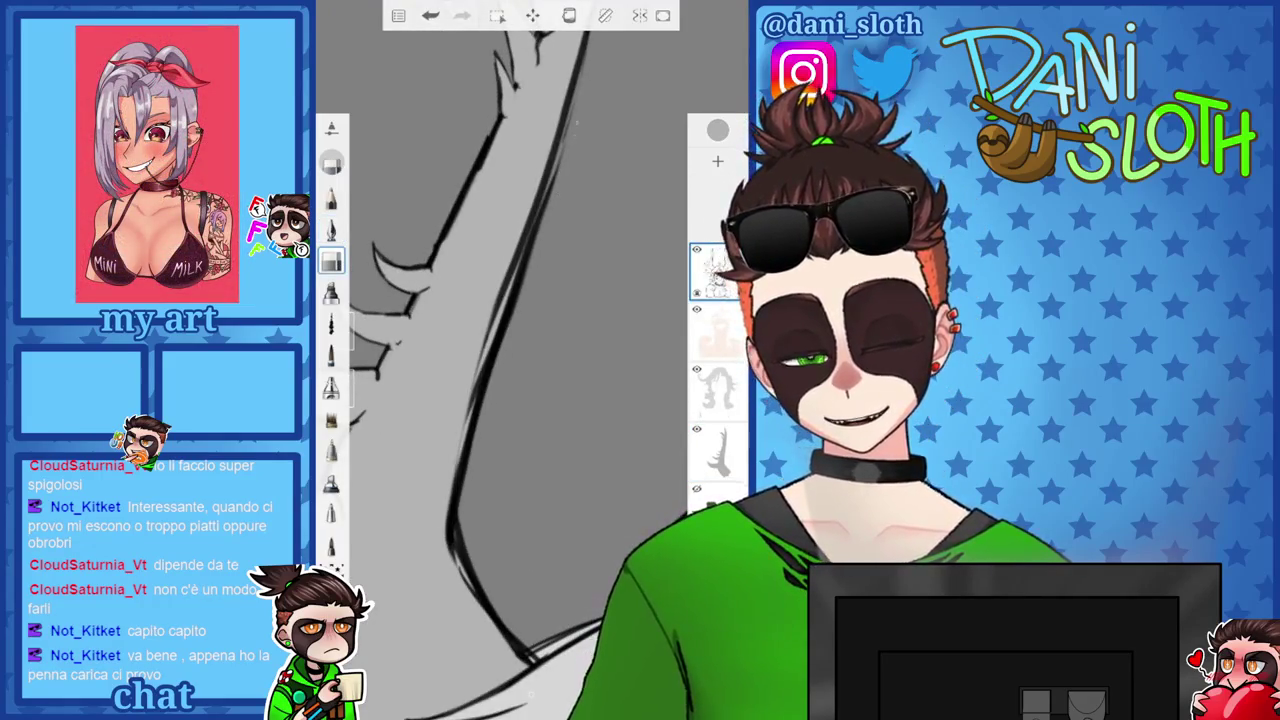
pyautogui.press('e')
pyautogui.click(676, 391)
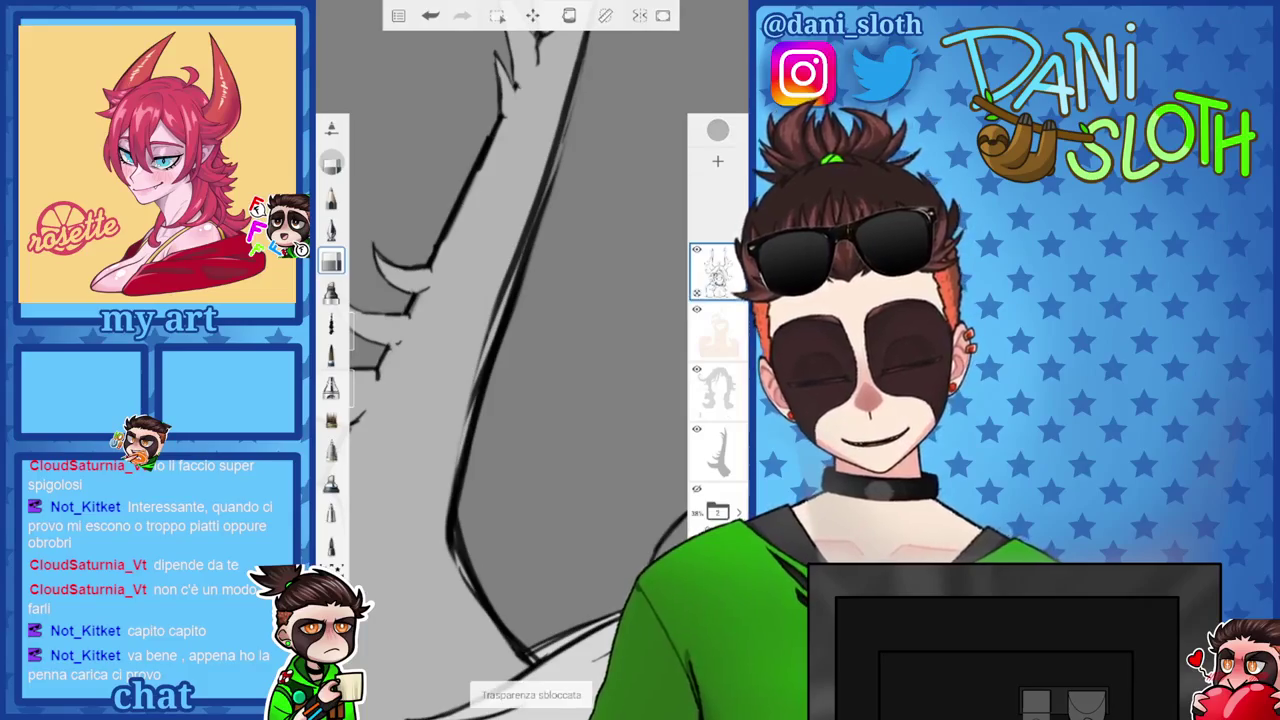
pyautogui.moveTo(358, 345); pyautogui.dragTo(358, 322)
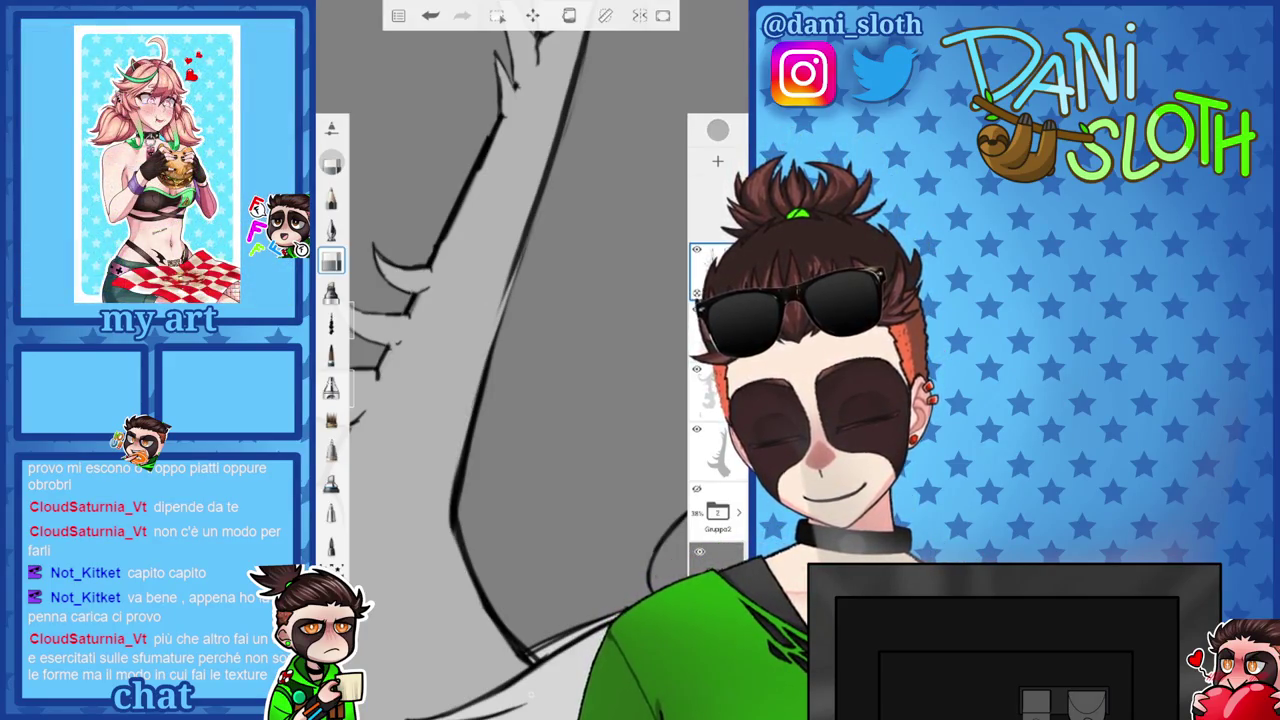
pyautogui.scroll(-3, 515, 370)
pyautogui.scroll(3, 515, 370)
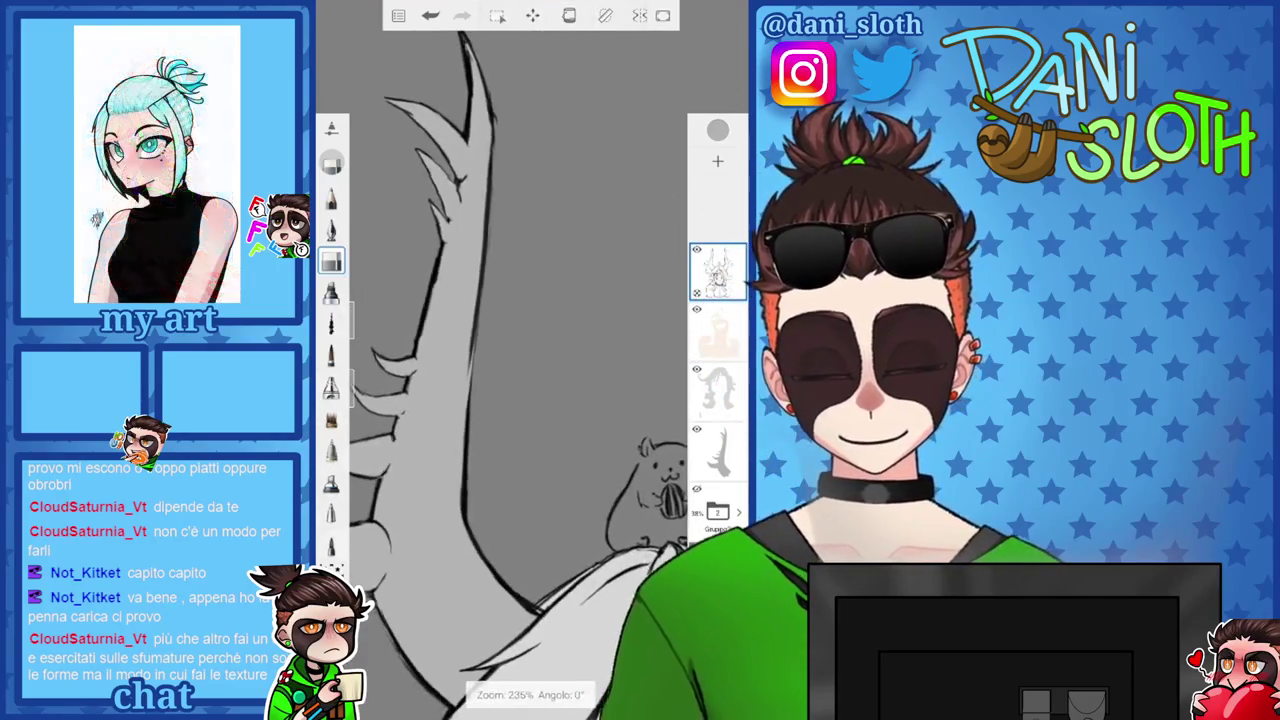
pyautogui.scroll(1, 515, 370)
pyautogui.click(717, 450)
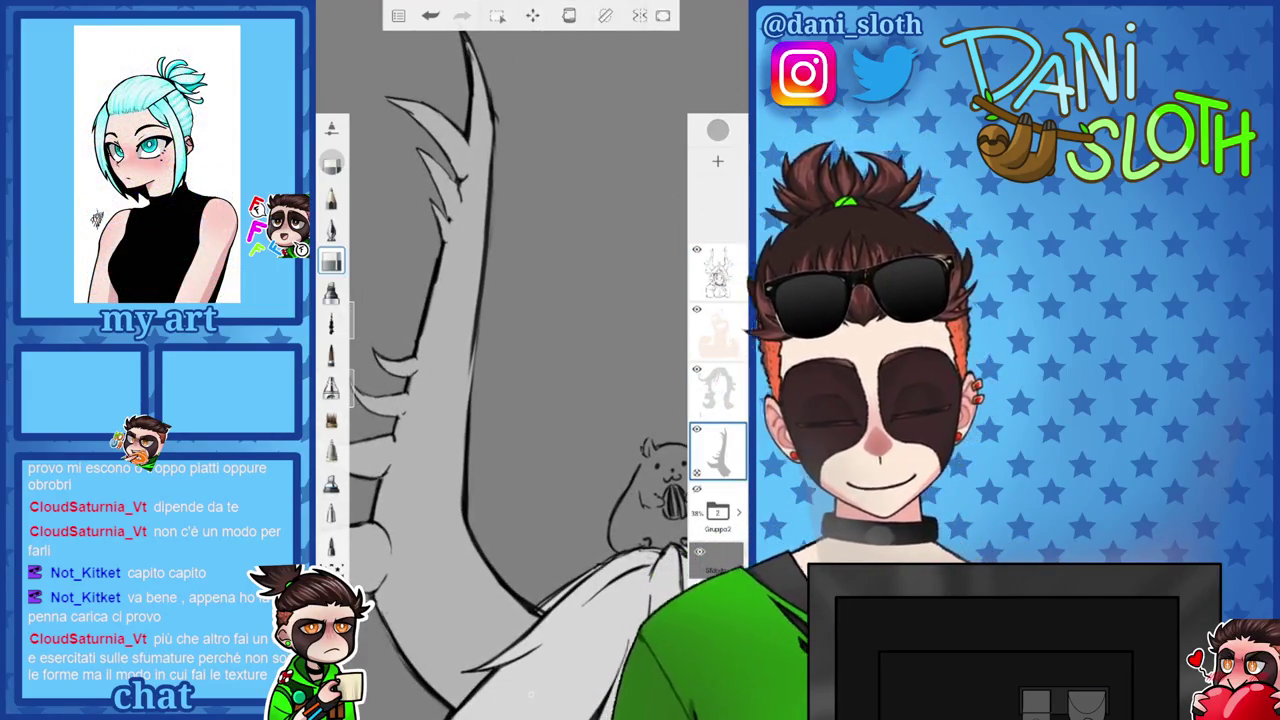
pyautogui.click(331, 228)
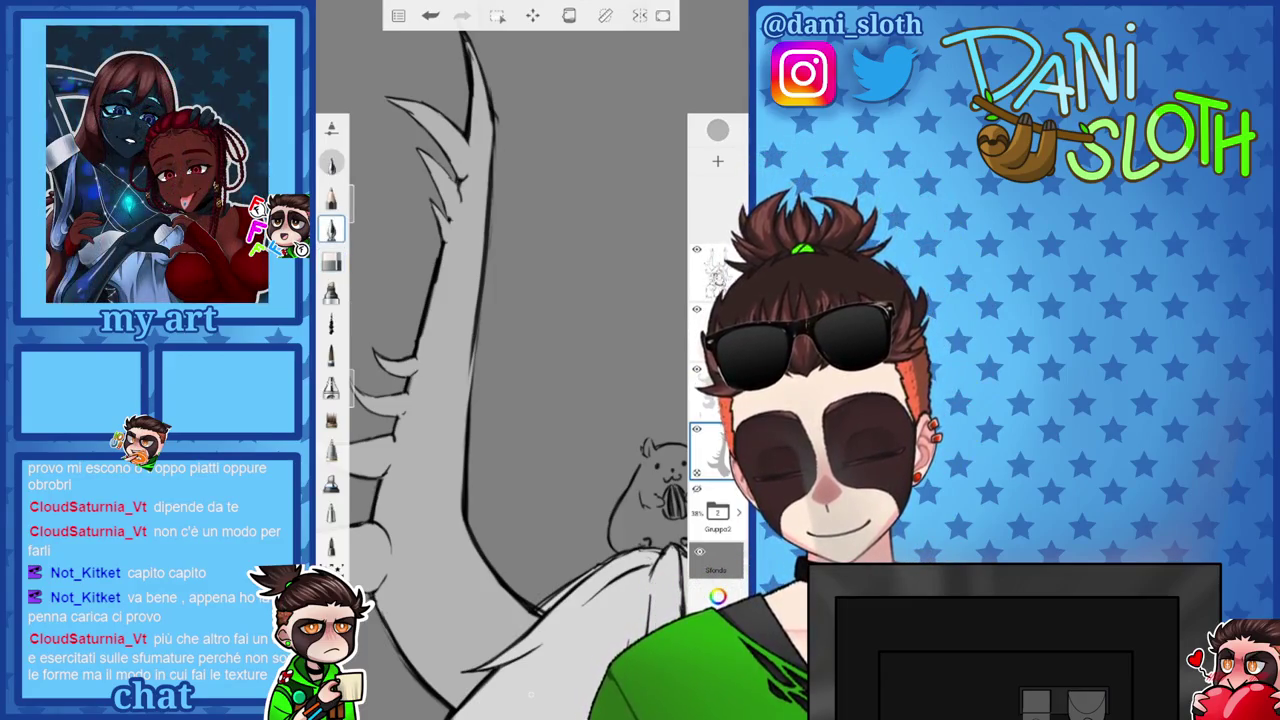
pyautogui.scroll(-2, 515, 400)
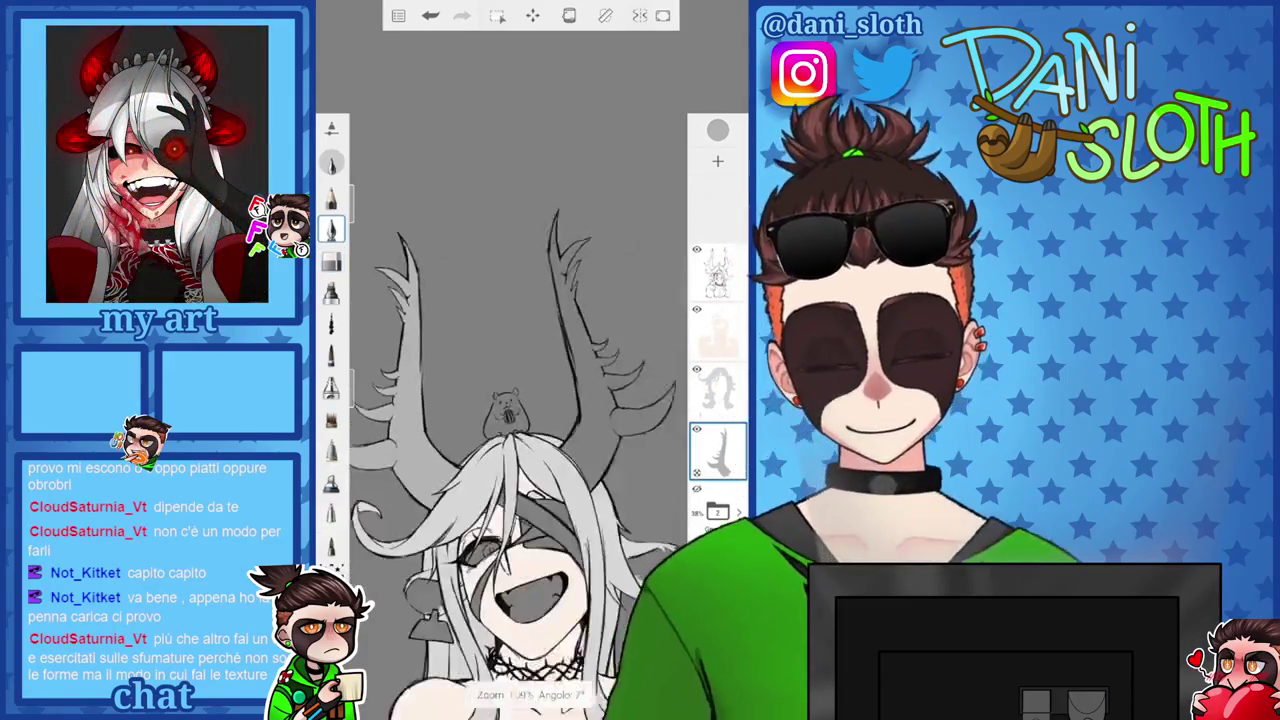
pyautogui.scroll(-2, 515, 400)
pyautogui.scroll(1, 505, 450)
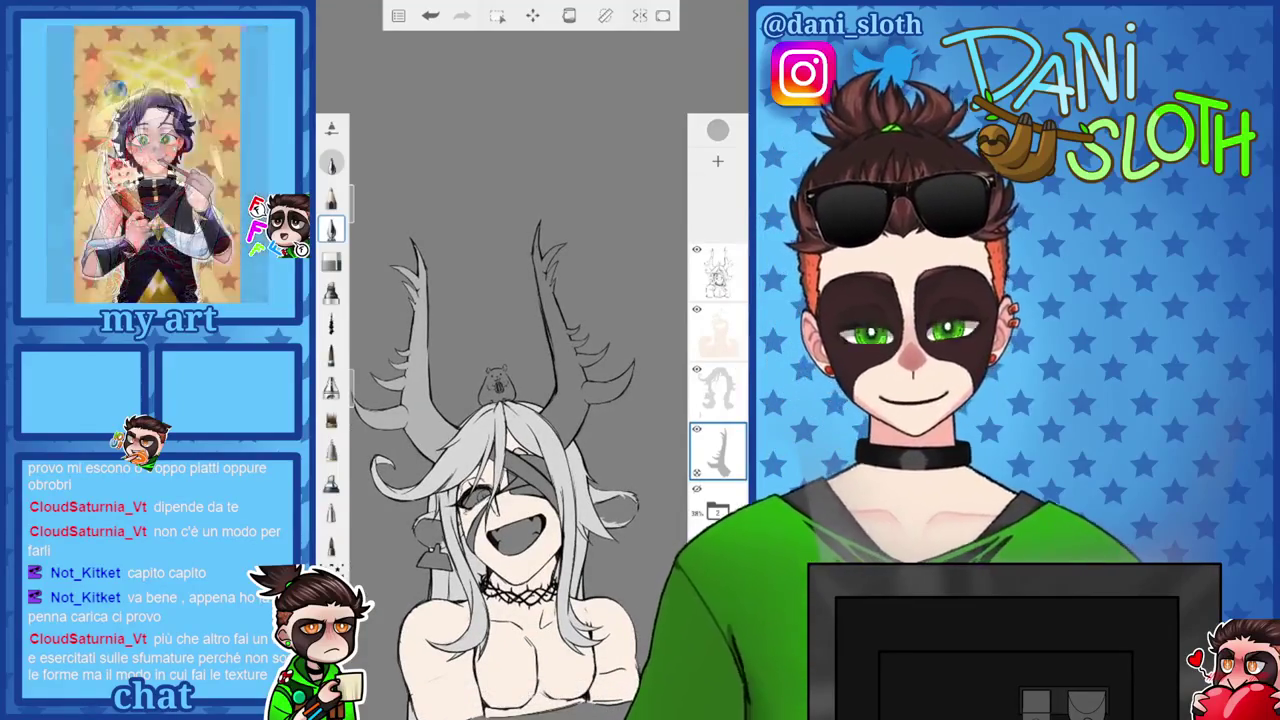
pyautogui.scroll(1, 495, 450)
pyautogui.scroll(1, 495, 450)
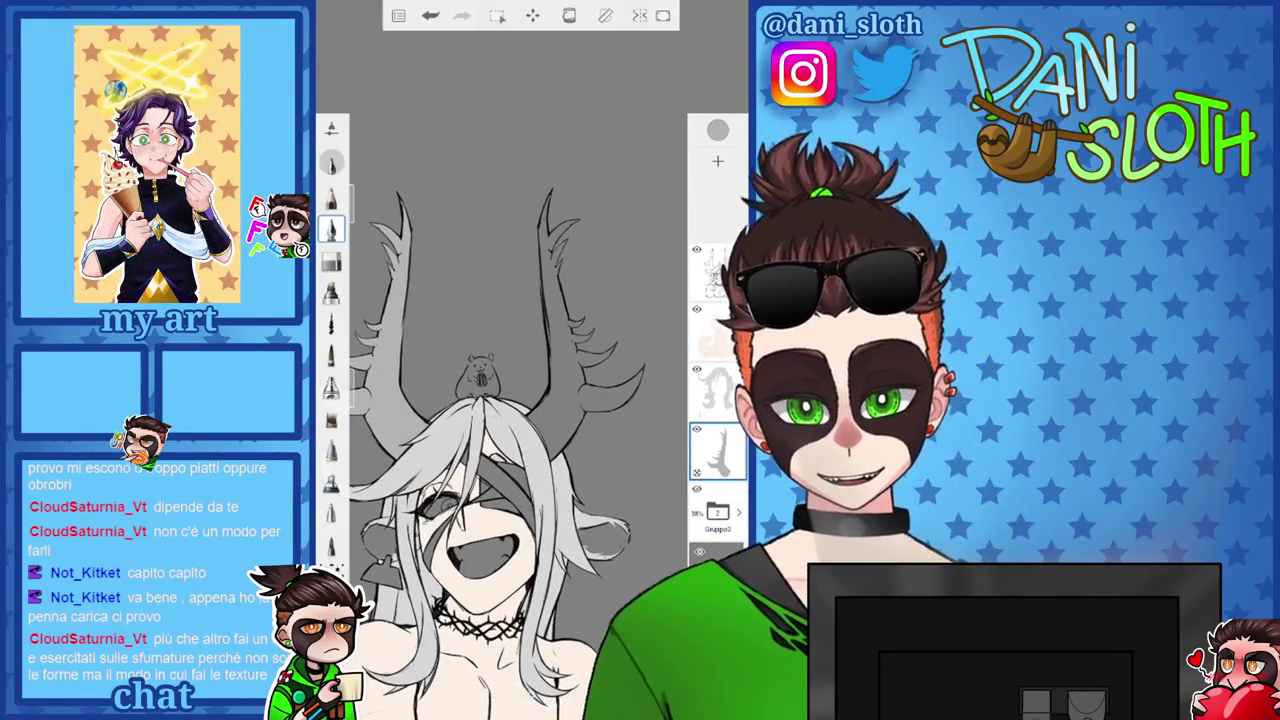
# Try a horizontal flip on the antler layer, then discard it.
pyautogui.click(533, 15)
pyautogui.click(497, 17)
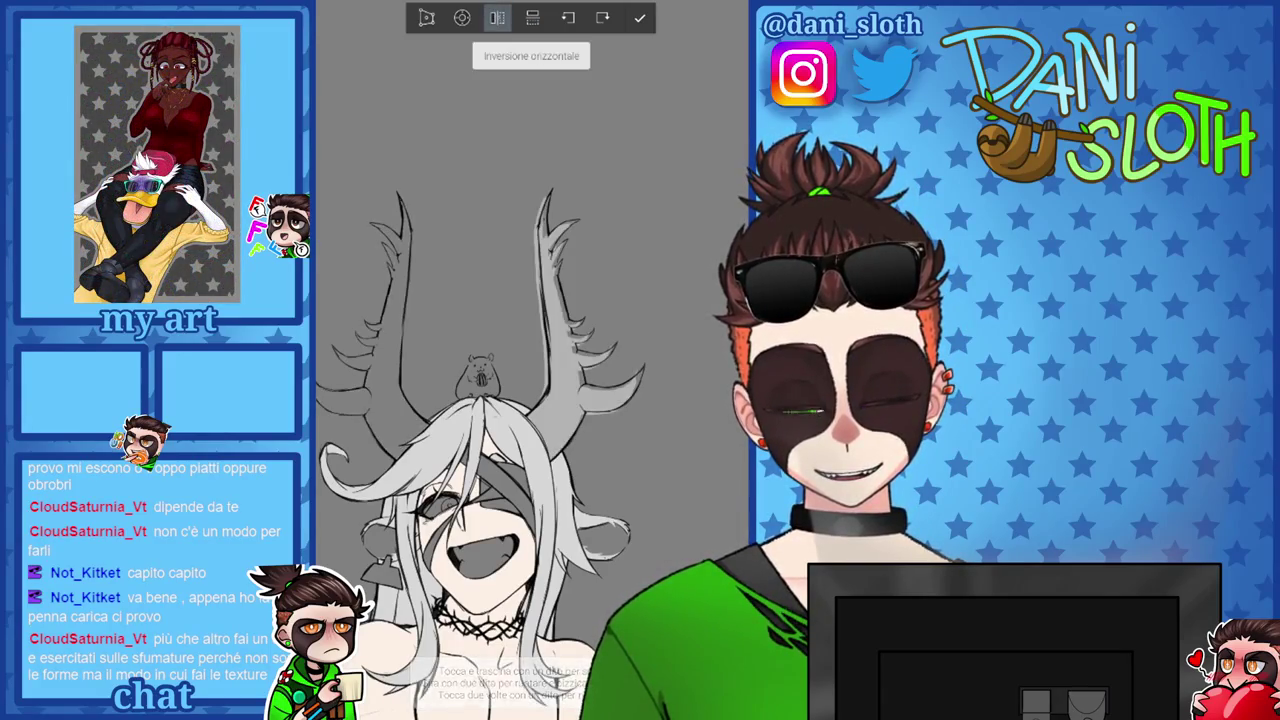
pyautogui.click(639, 17)
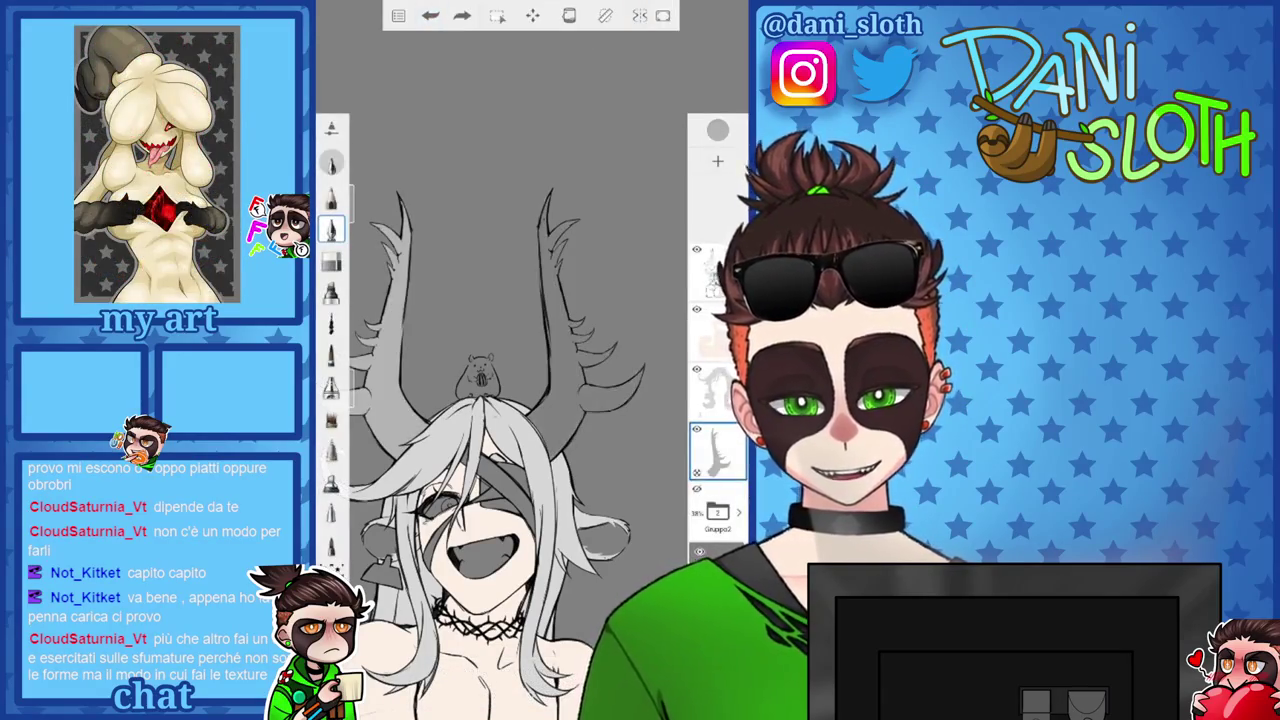
# Duplicate the antler layer, flip the copy horizontally and nudge it into place.
pyautogui.click(717, 450)
pyautogui.click(518, 233)
pyautogui.click(532, 15)
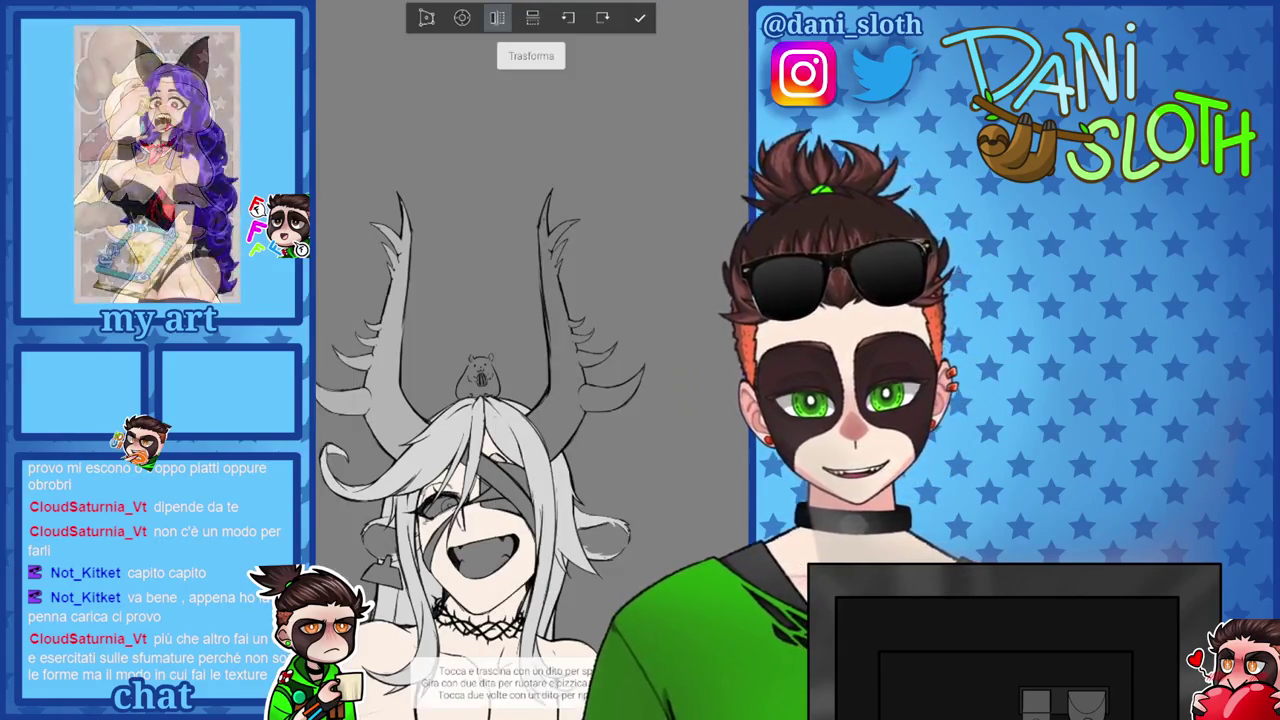
pyautogui.click(497, 17)
pyautogui.click(462, 17)
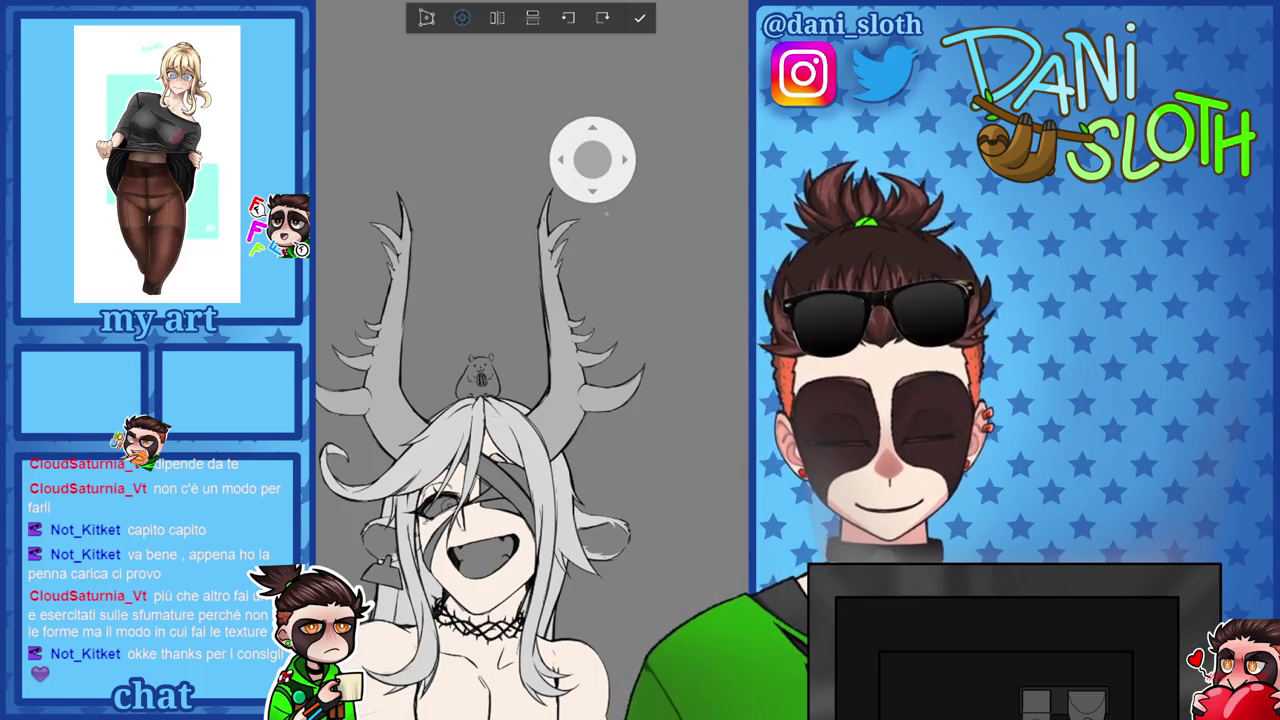
pyautogui.click(640, 17)
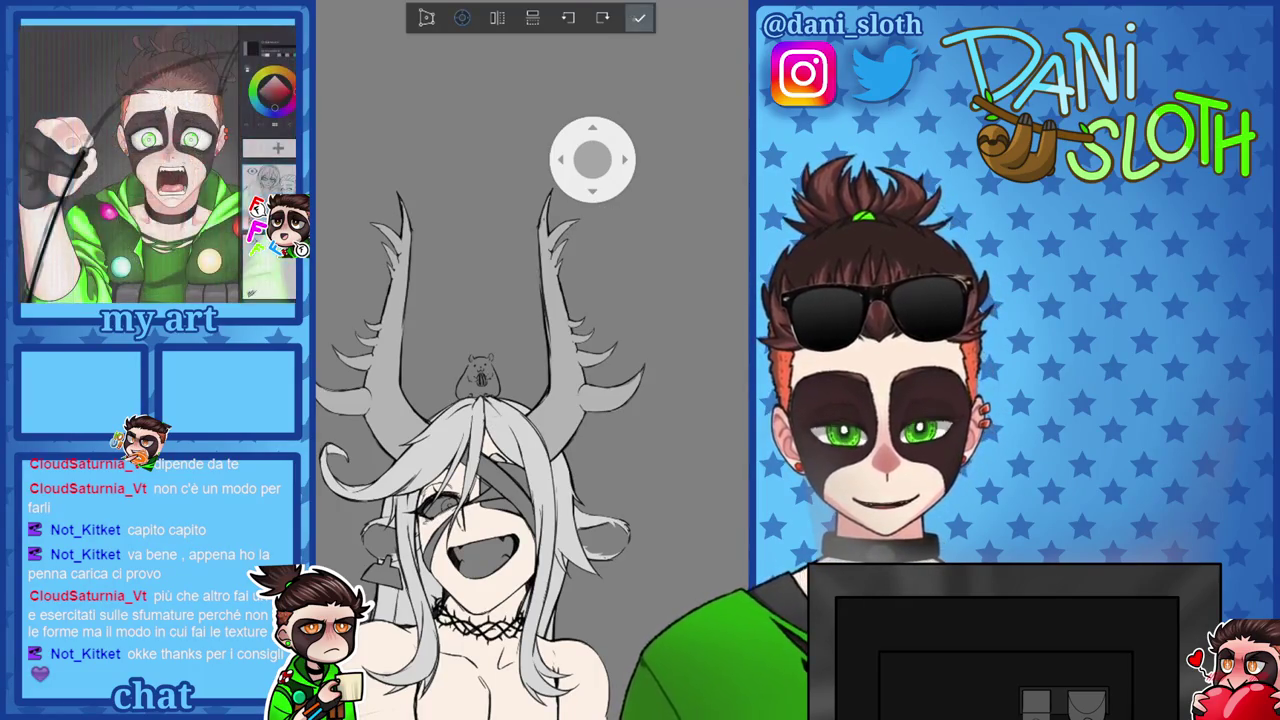
pyautogui.scroll(5, 405, 300)
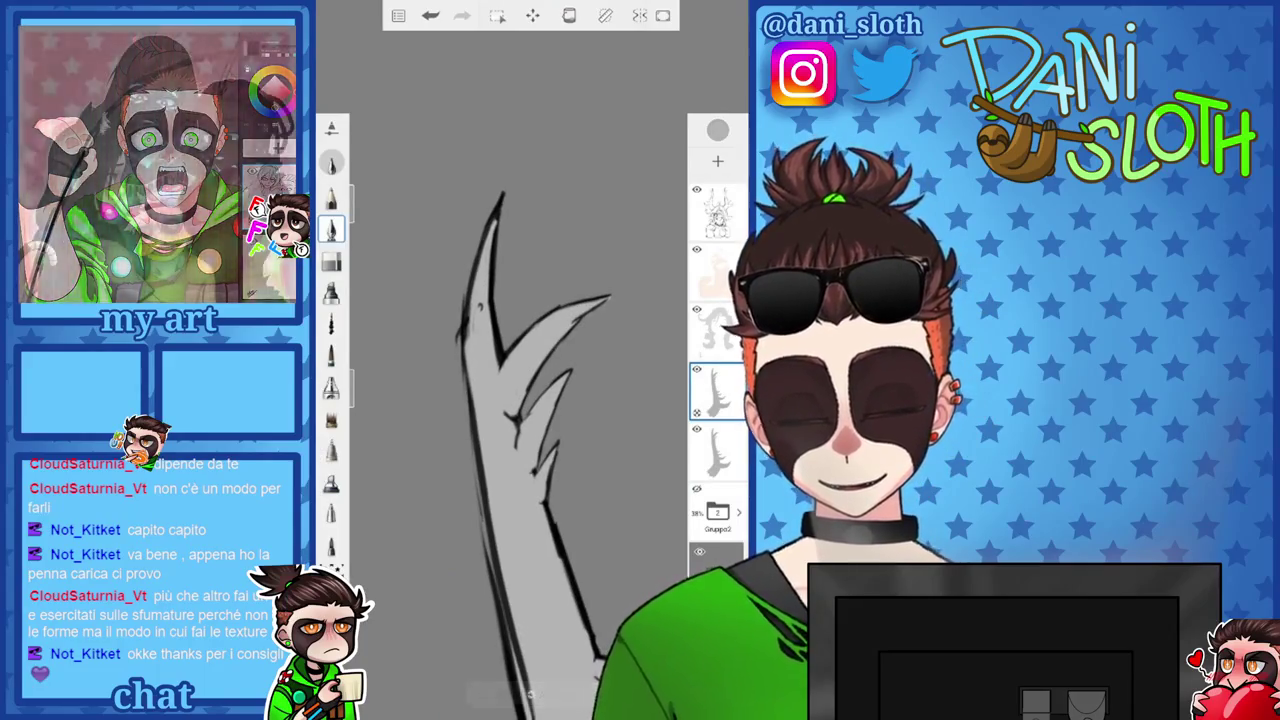
# Paint another light-grey stroke inside the antler on the antler layer.
pyautogui.scroll(-2, 530, 380)
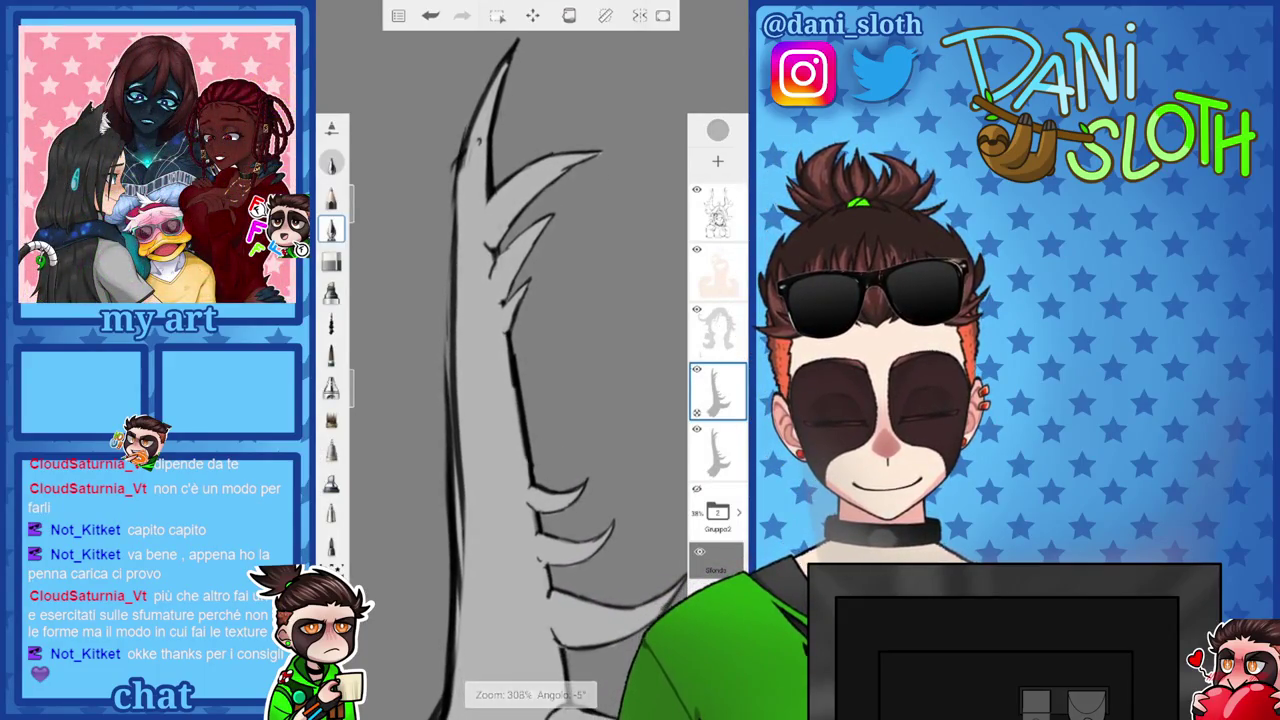
pyautogui.scroll(-1, 530, 380)
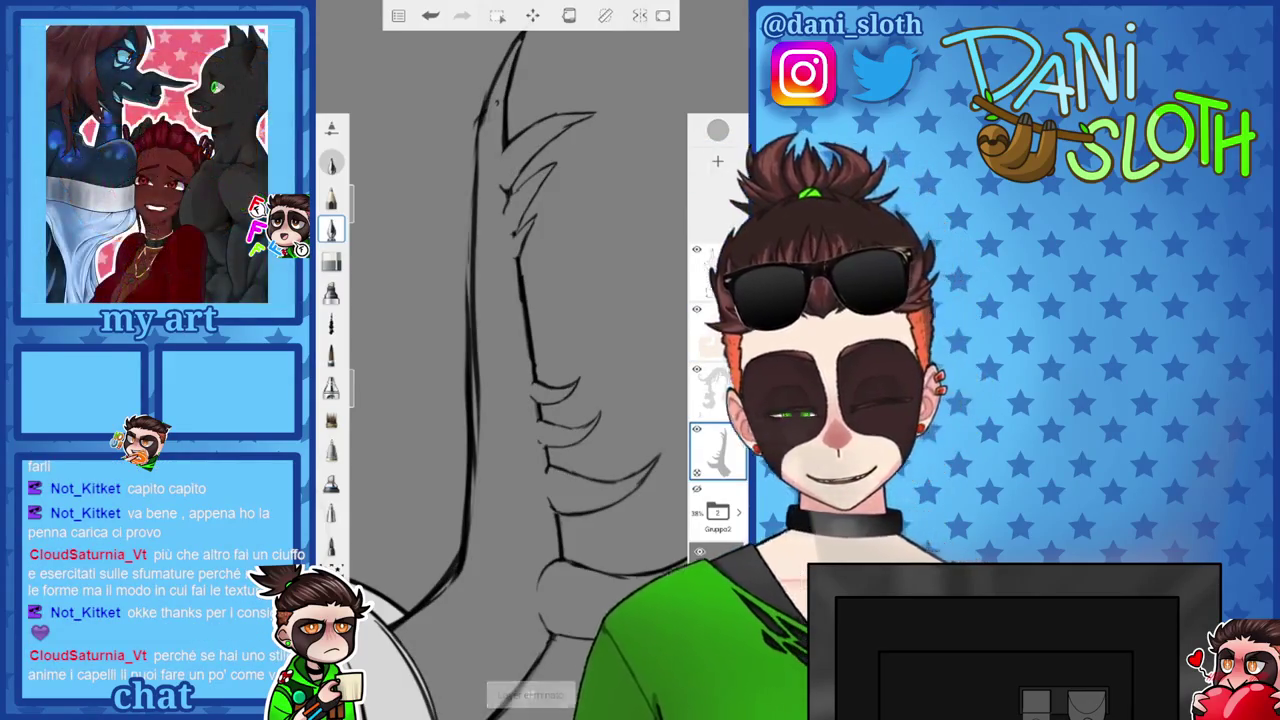
pyautogui.click(717, 450)
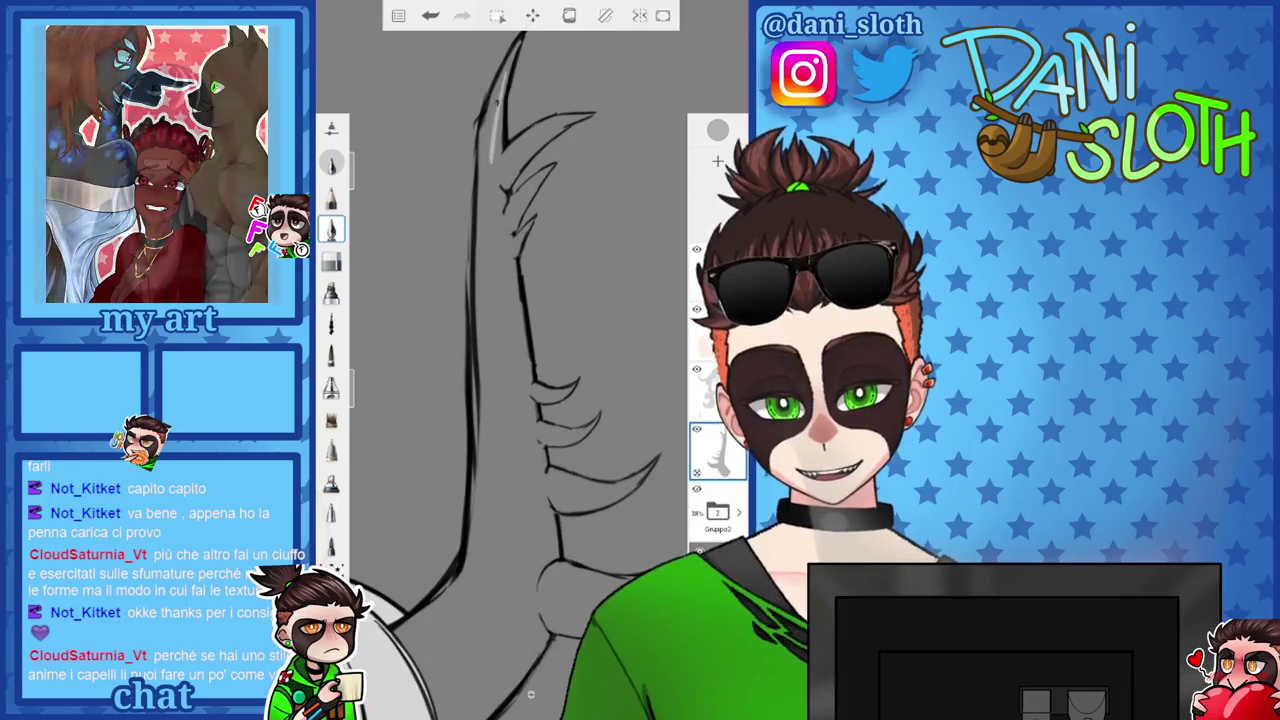
pyautogui.moveTo(492, 90)
pyautogui.mouseDown()
pyautogui.moveTo(500, 385)
pyautogui.moveTo(452, 490)
pyautogui.mouseUp()
# Select the top sketch layer and switch to the eraser, undoing then redoing an erase.
pyautogui.scroll(-2, 530, 380)
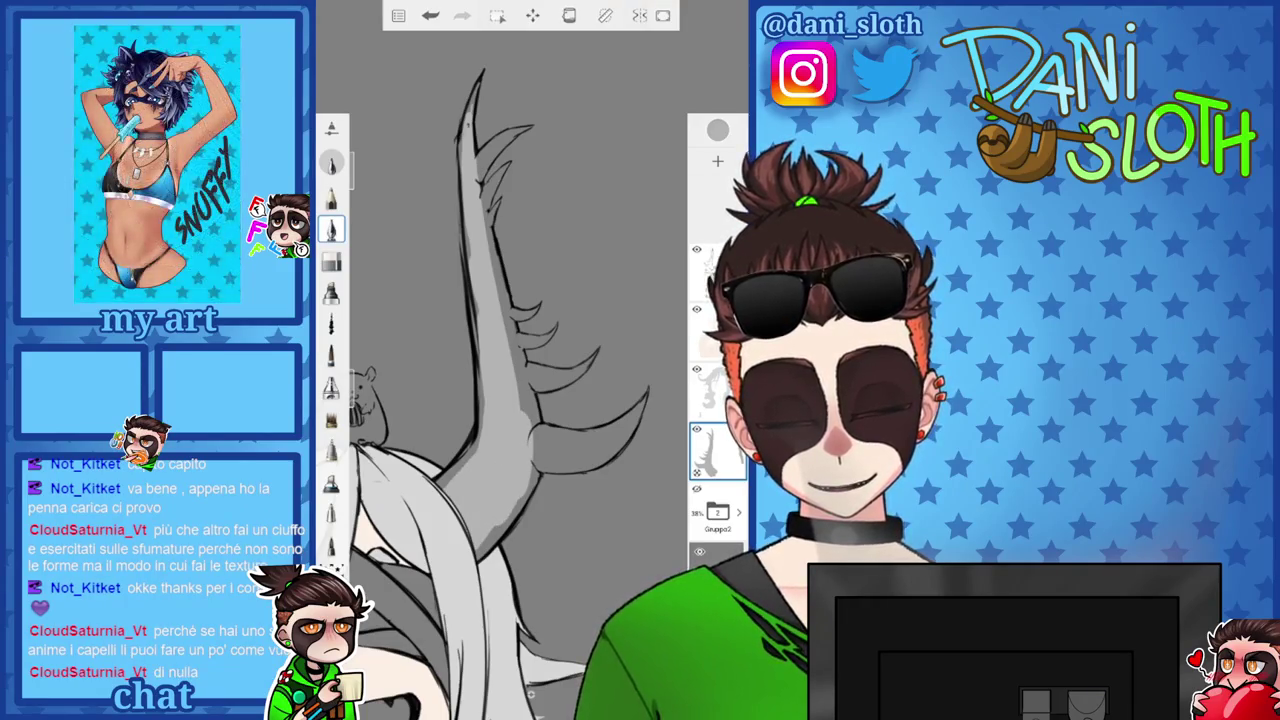
pyautogui.click(717, 270)
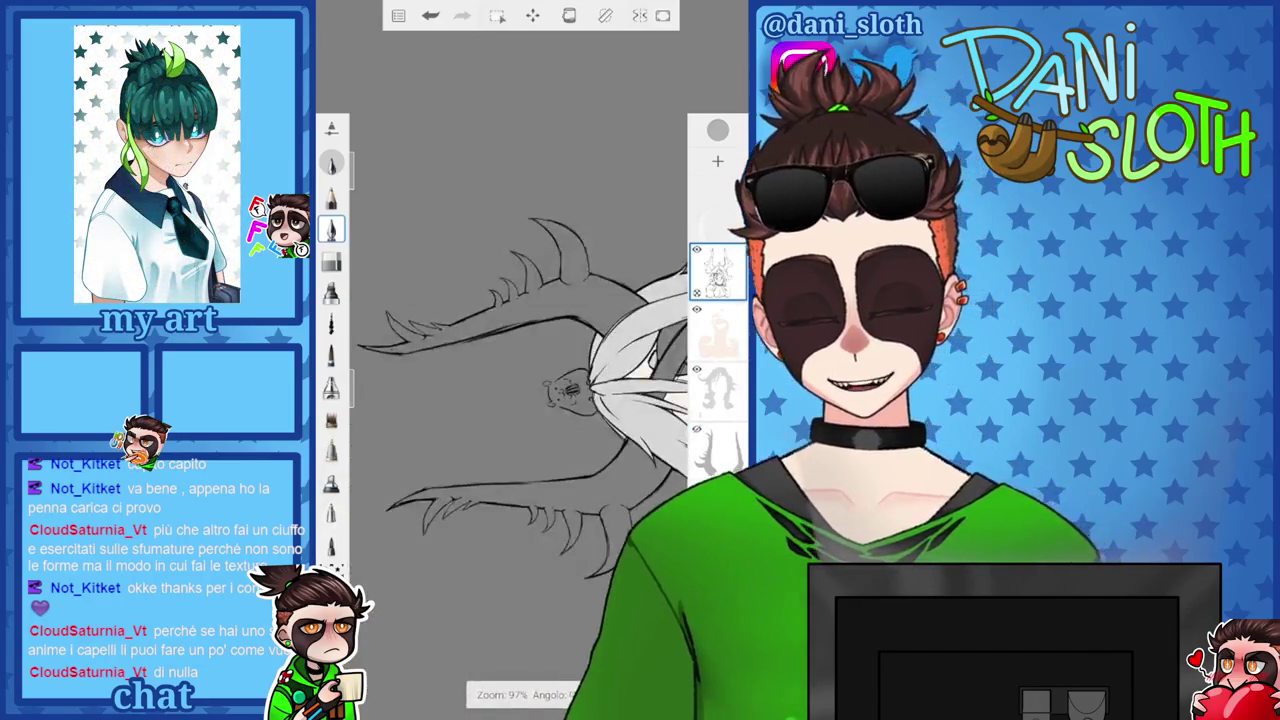
pyautogui.scroll(3, 530, 380)
pyautogui.click(331, 260)
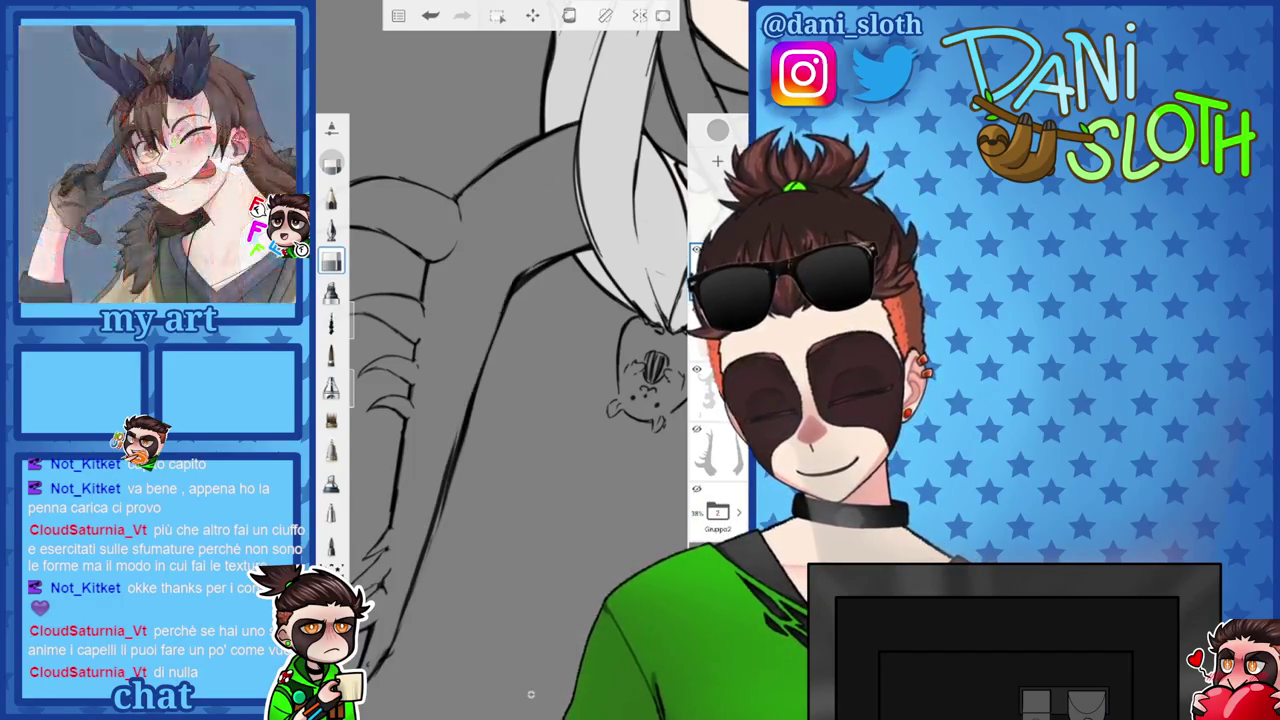
pyautogui.hotkey('ctrl', 'z')
pyautogui.hotkey('ctrl', 'y')
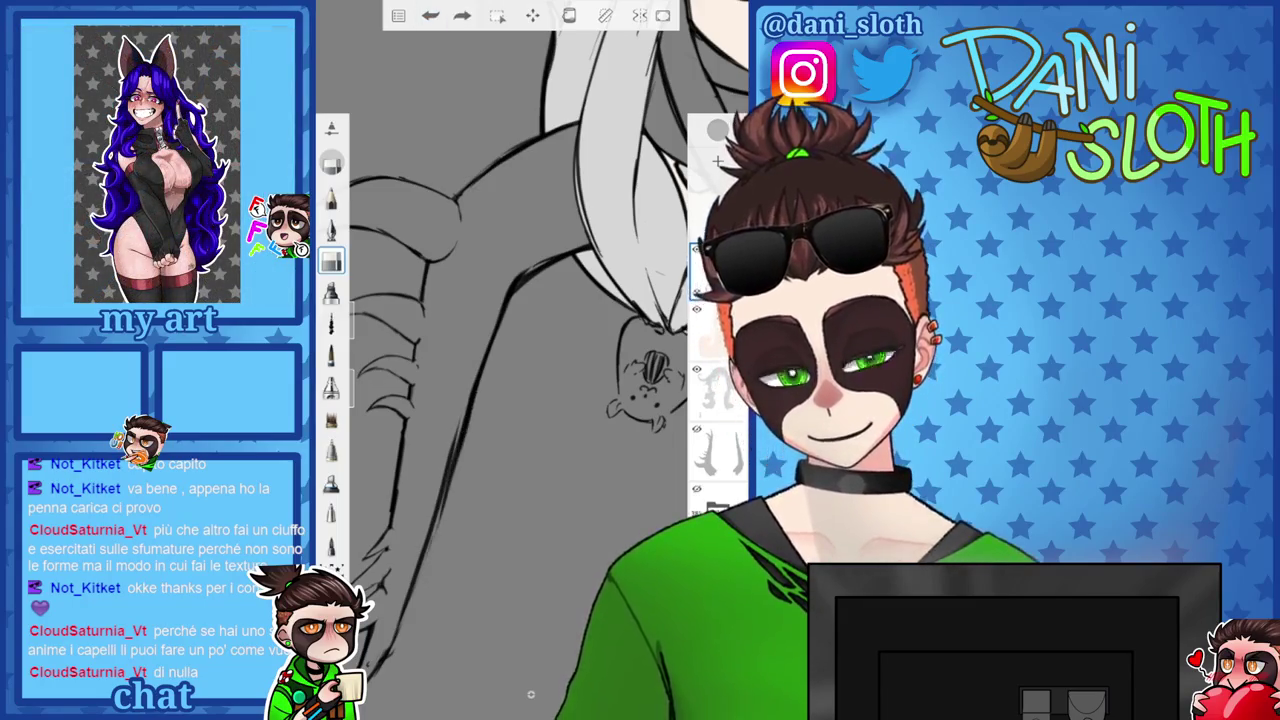
# Inspect the antler's spiky edge, then zoom out to the whole head and both antlers.
pyautogui.moveTo(520, 400); pyautogui.dragTo(500, 450)
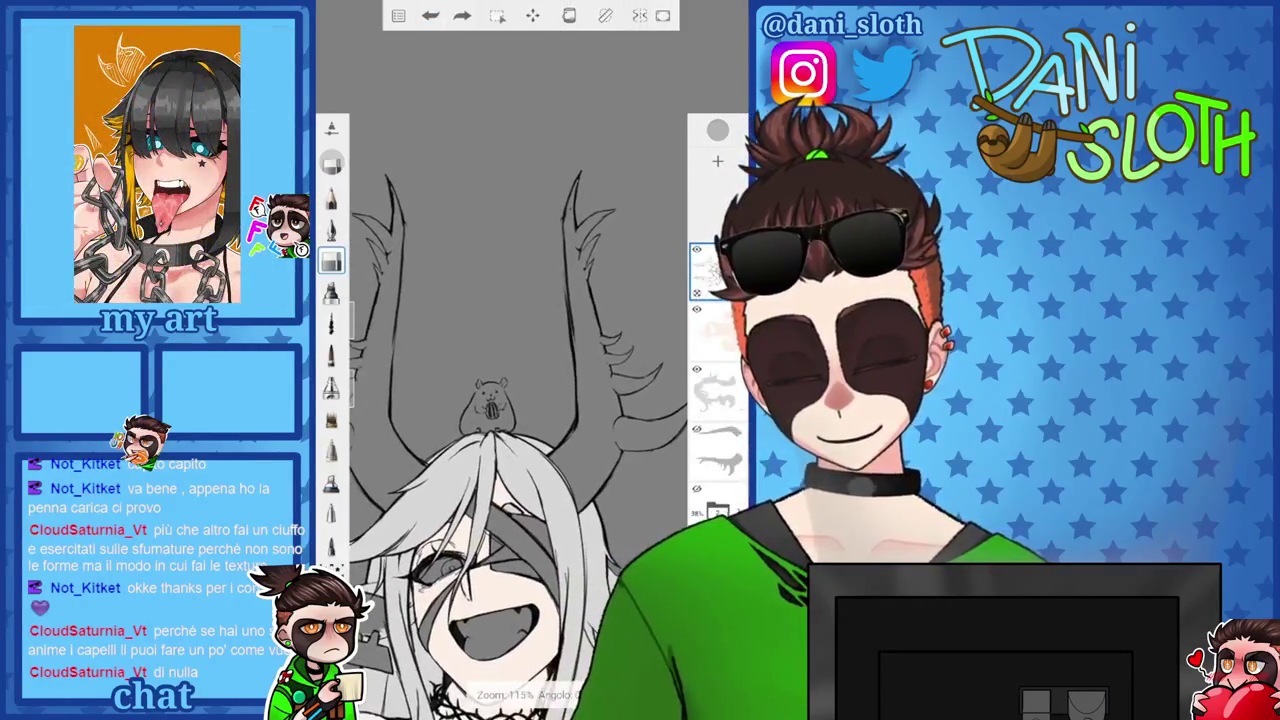
pyautogui.moveTo(520, 400); pyautogui.dragTo(540, 300)
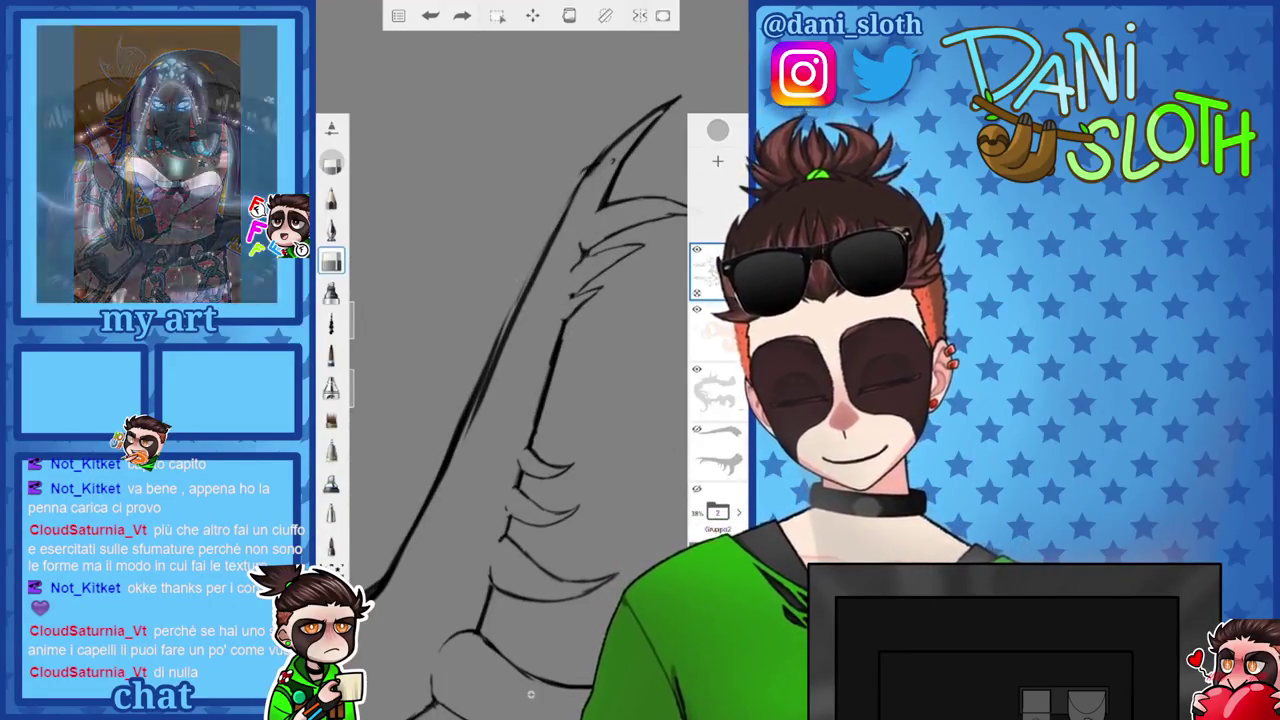
pyautogui.hotkey('ctrl', 'y')
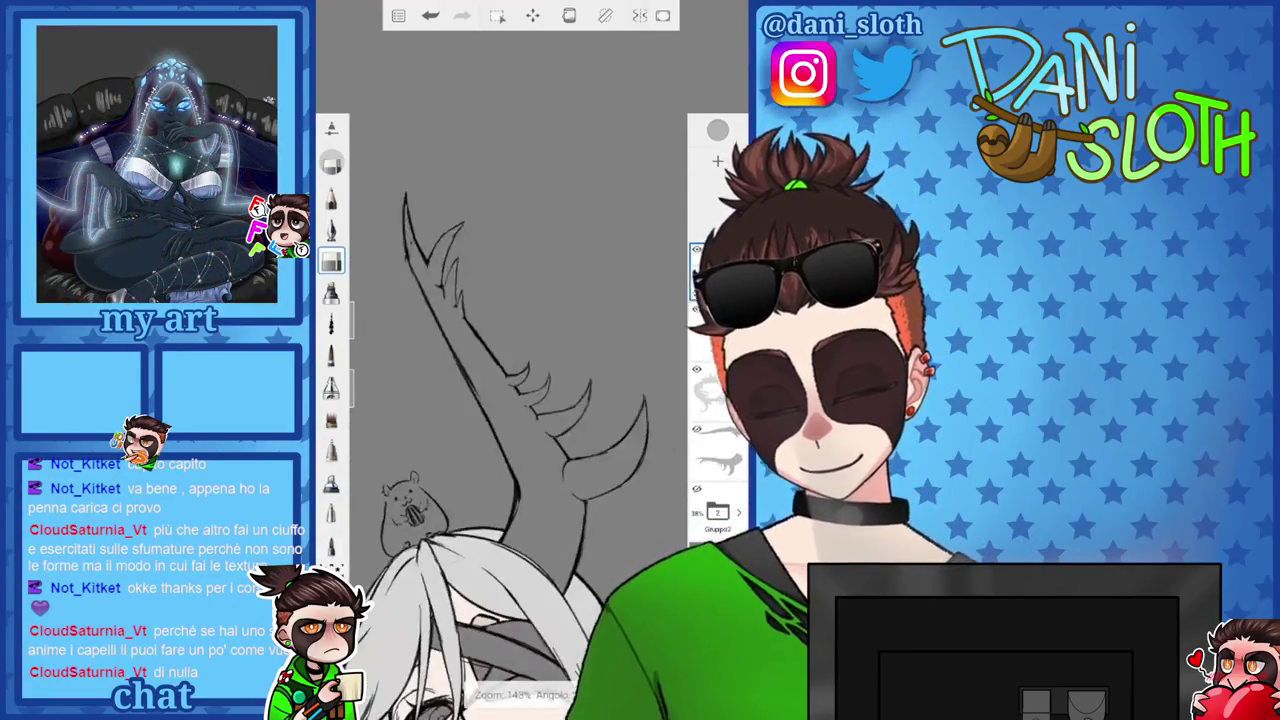
pyautogui.moveTo(520, 450); pyautogui.dragTo(520, 250)
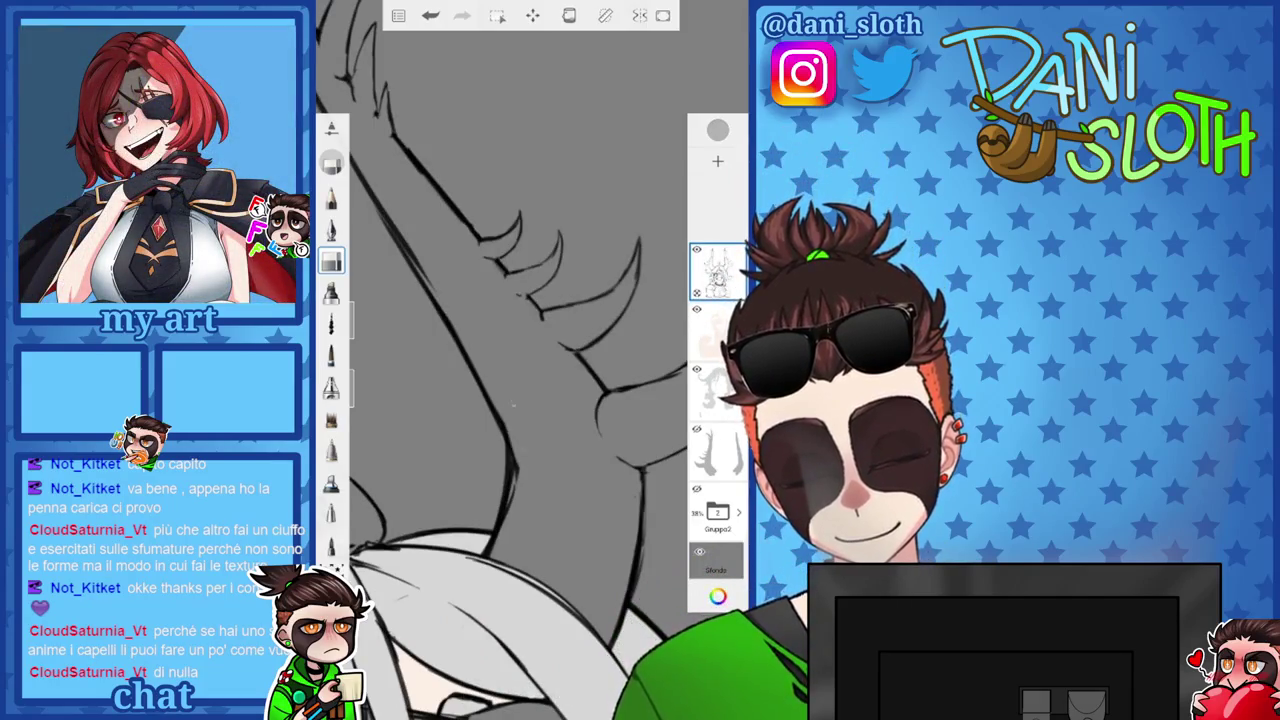
pyautogui.moveTo(520, 350); pyautogui.dragTo(520, 450)
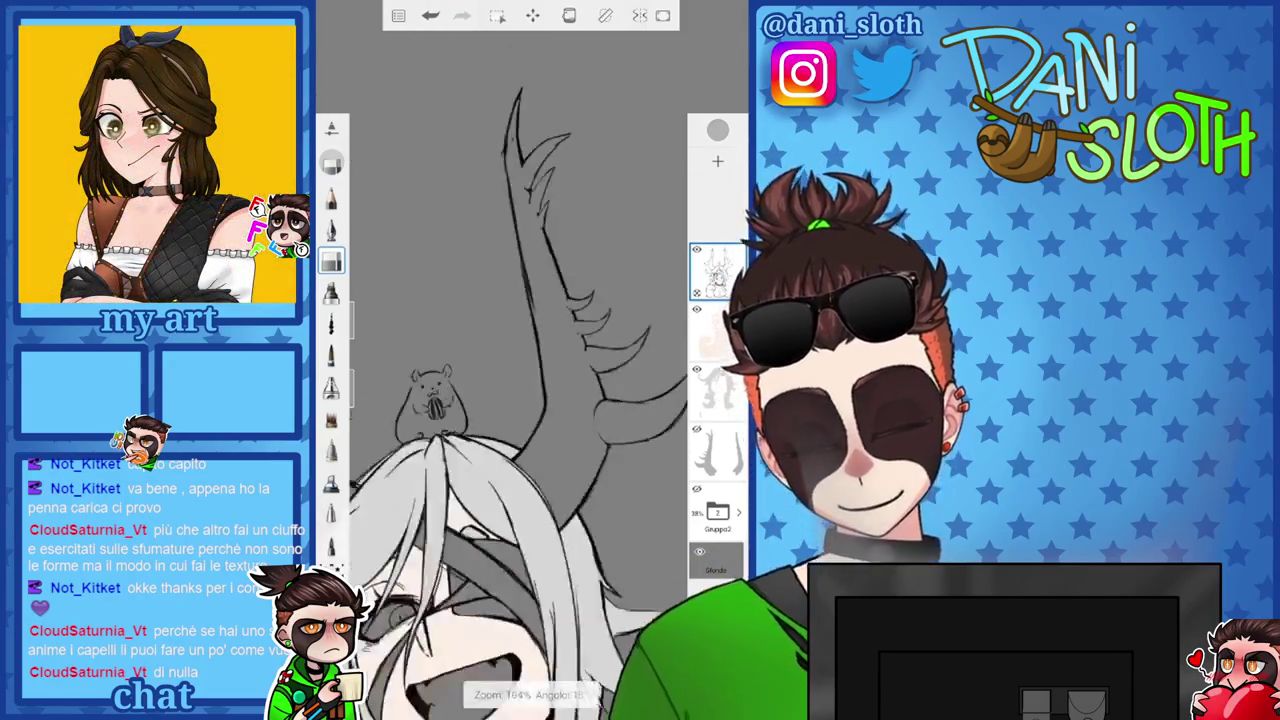
pyautogui.scroll(1, 510, 450)
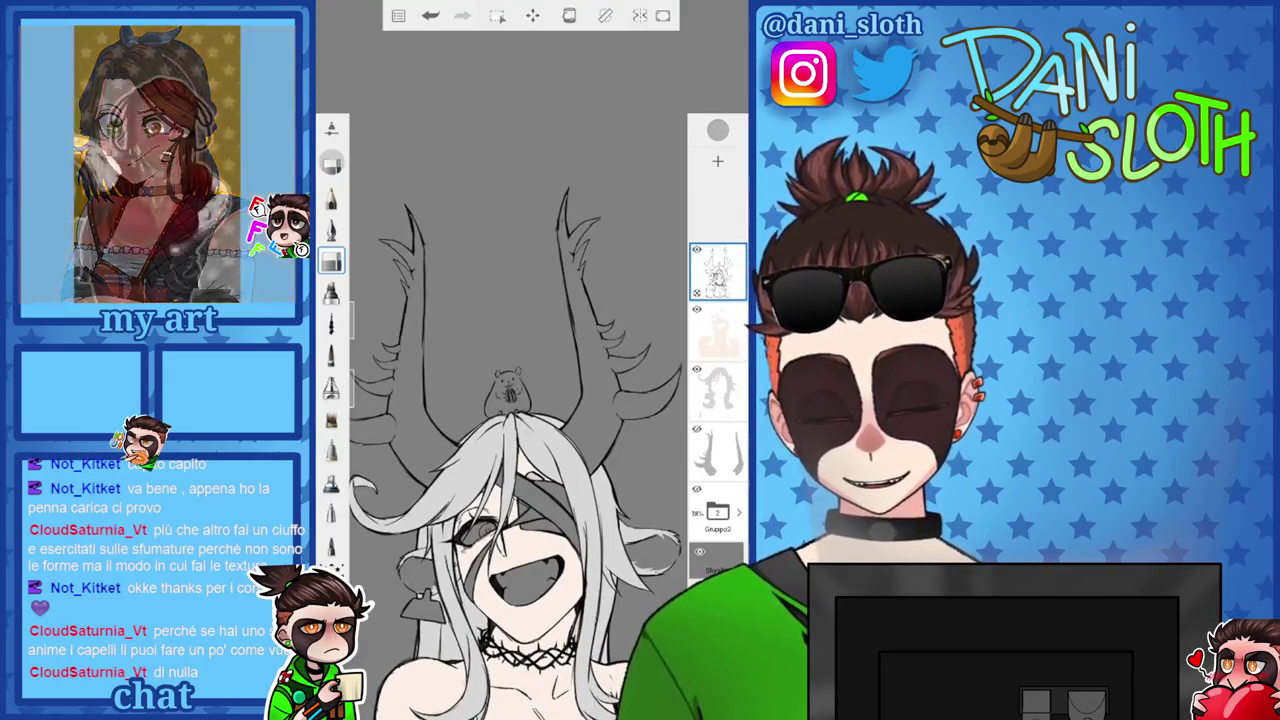
pyautogui.scroll(5, 510, 400)
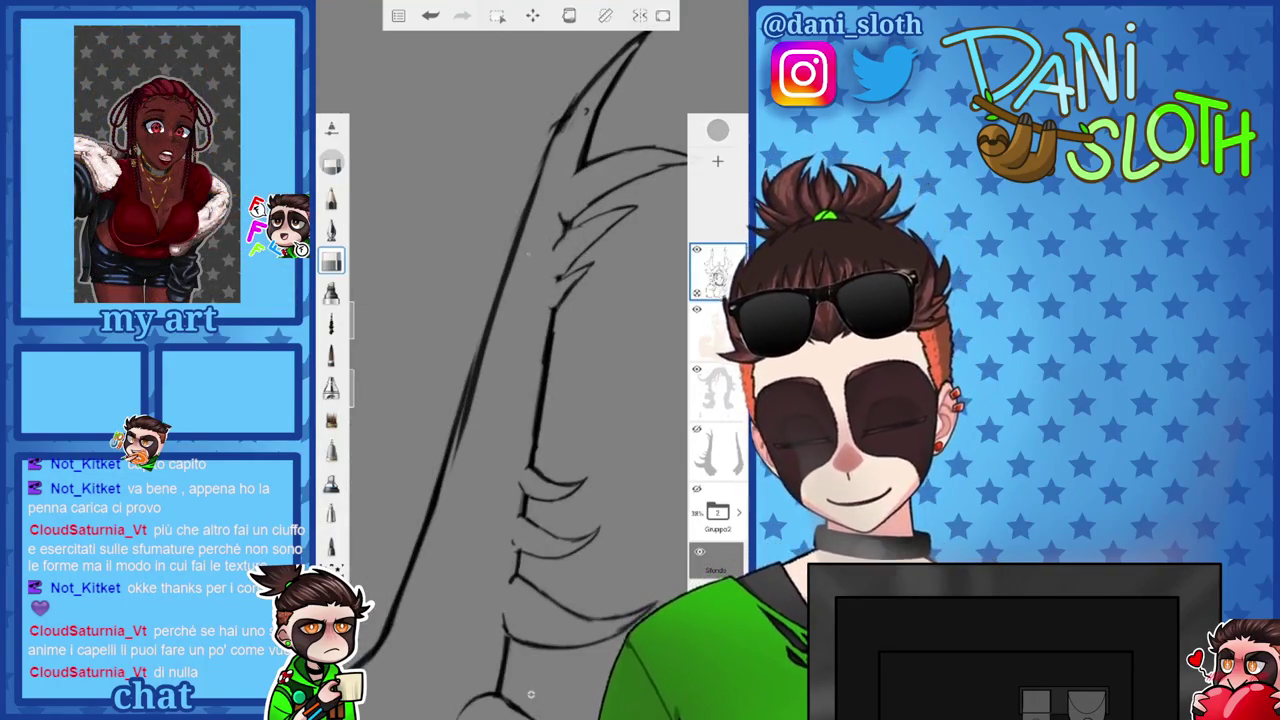
pyautogui.scroll(-5, 510, 400)
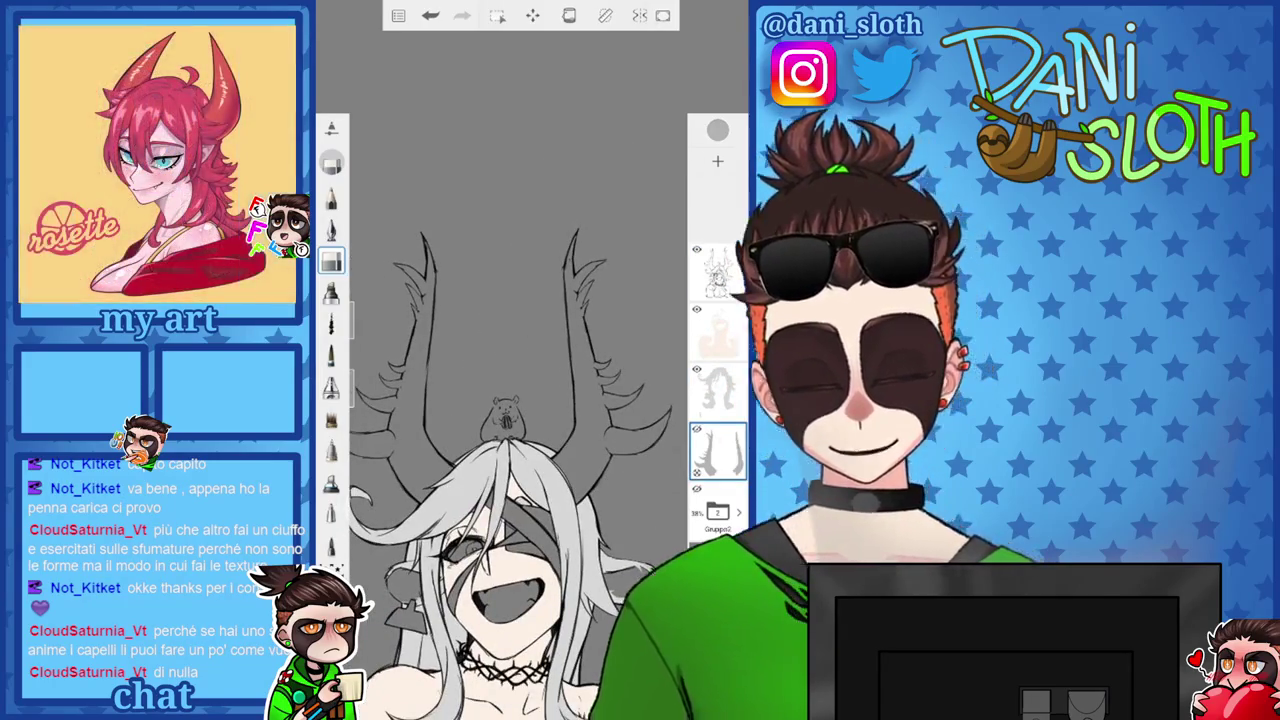
# Pick the pen brush, unhide the antler layer with 'Scopri layer', and turn the view to the horn.
pyautogui.click(331, 228)
pyautogui.scroll(5, 560, 380)
pyautogui.click(530, 400)
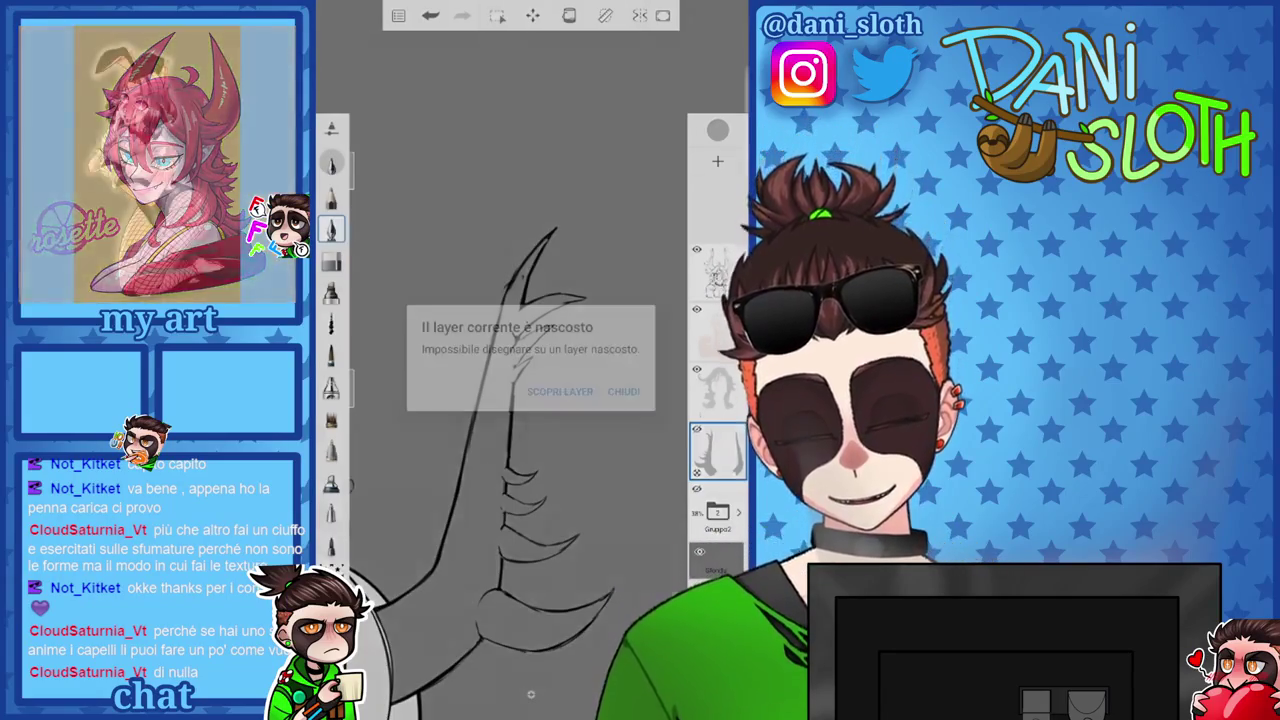
pyautogui.click(500, 386)
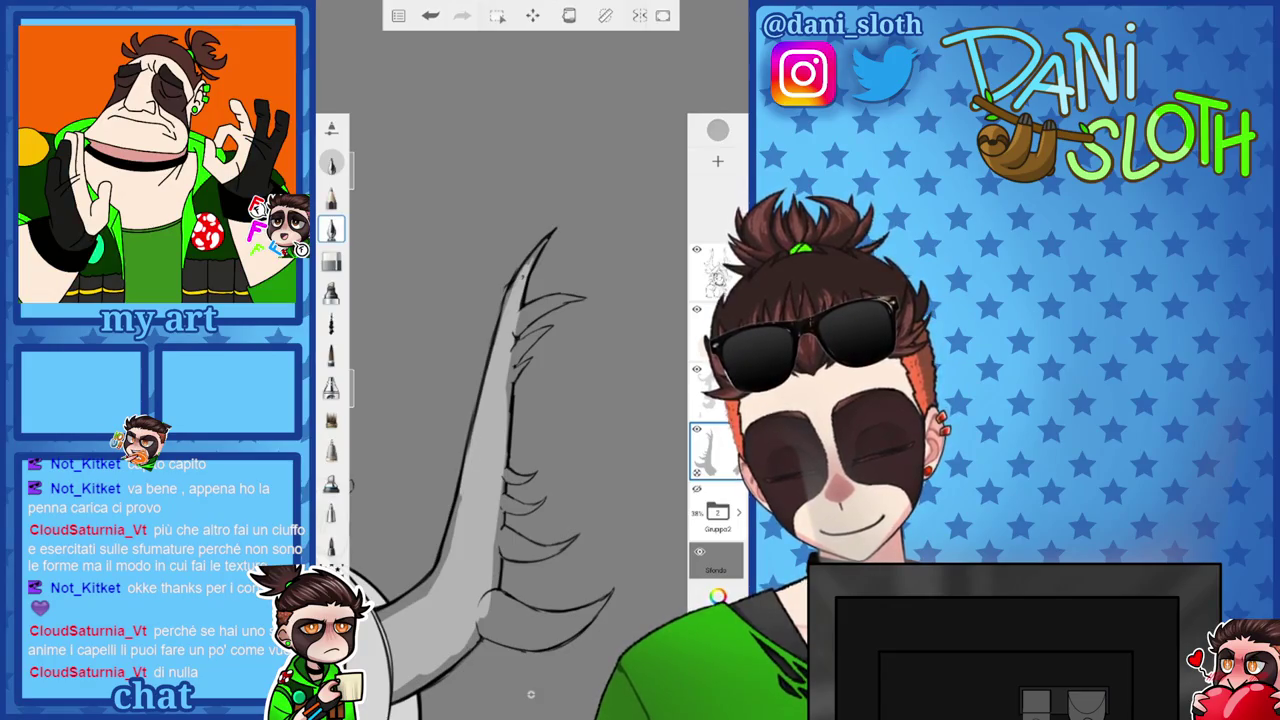
pyautogui.moveTo(530, 450); pyautogui.dragTo(500, 520)
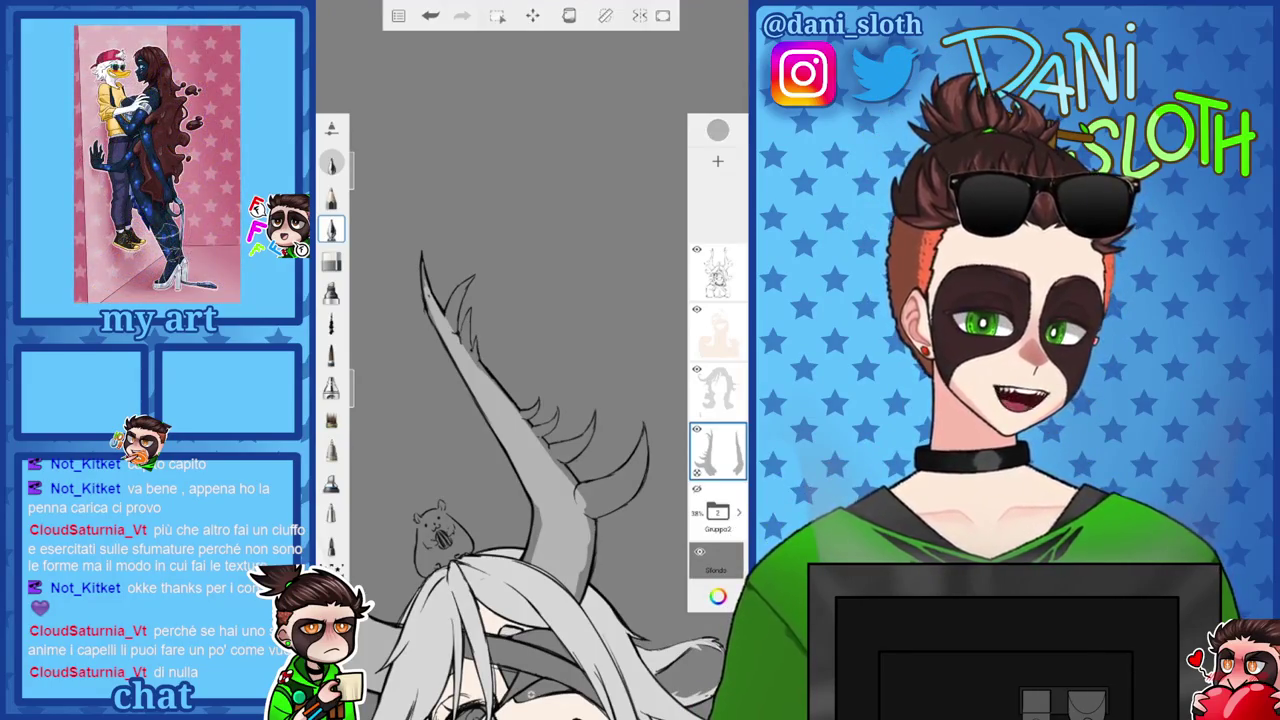
pyautogui.moveTo(520, 600); pyautogui.dragTo(540, 480)
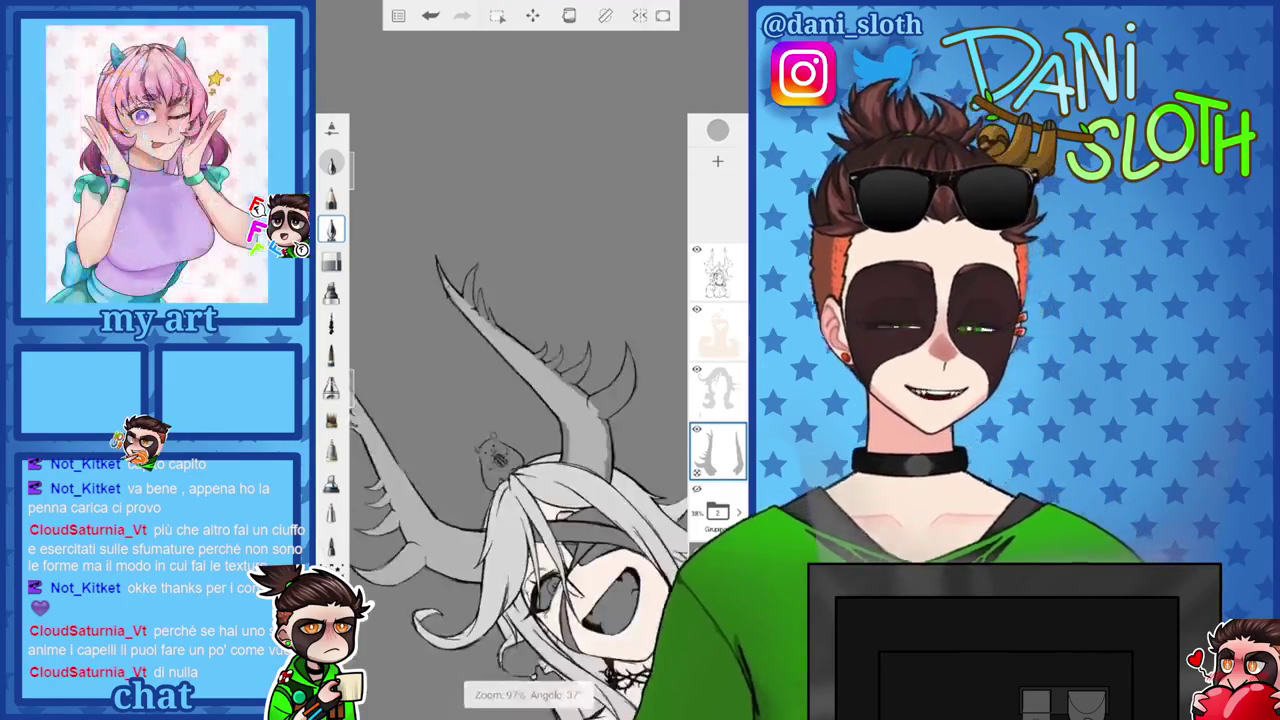
pyautogui.scroll(5, 500, 400)
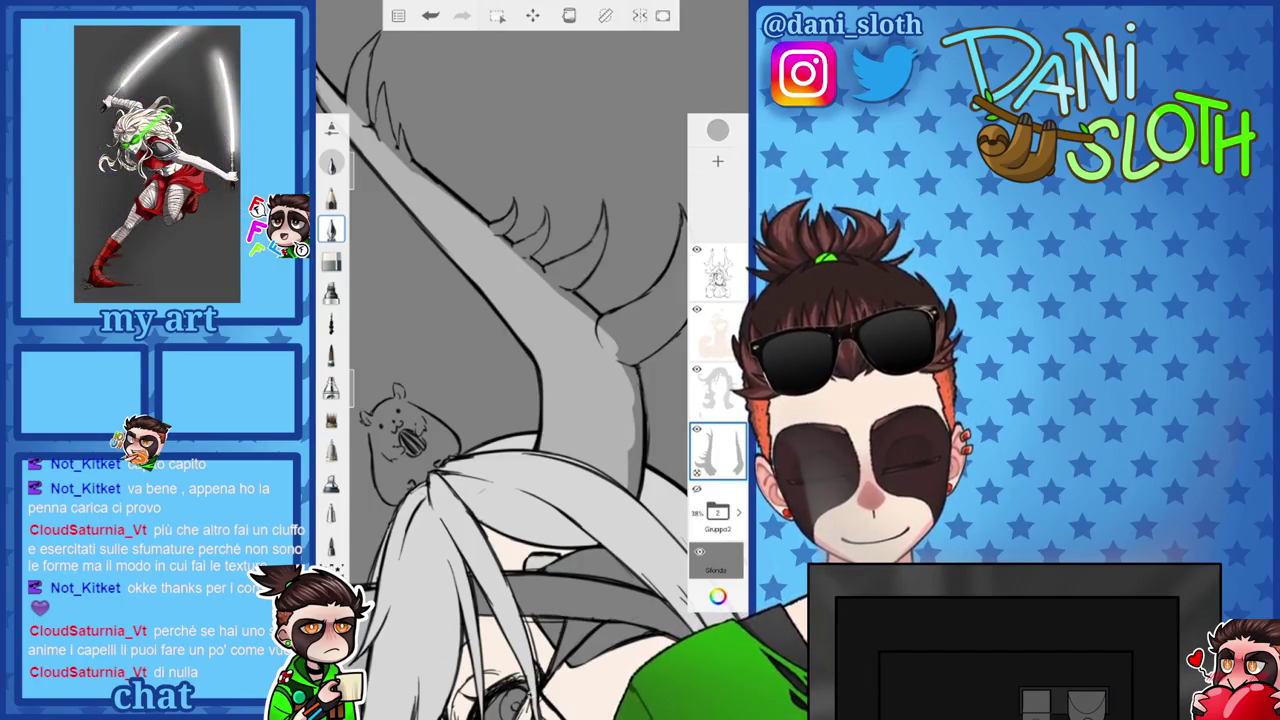
pyautogui.moveTo(500, 400); pyautogui.dragTo(520, 300)
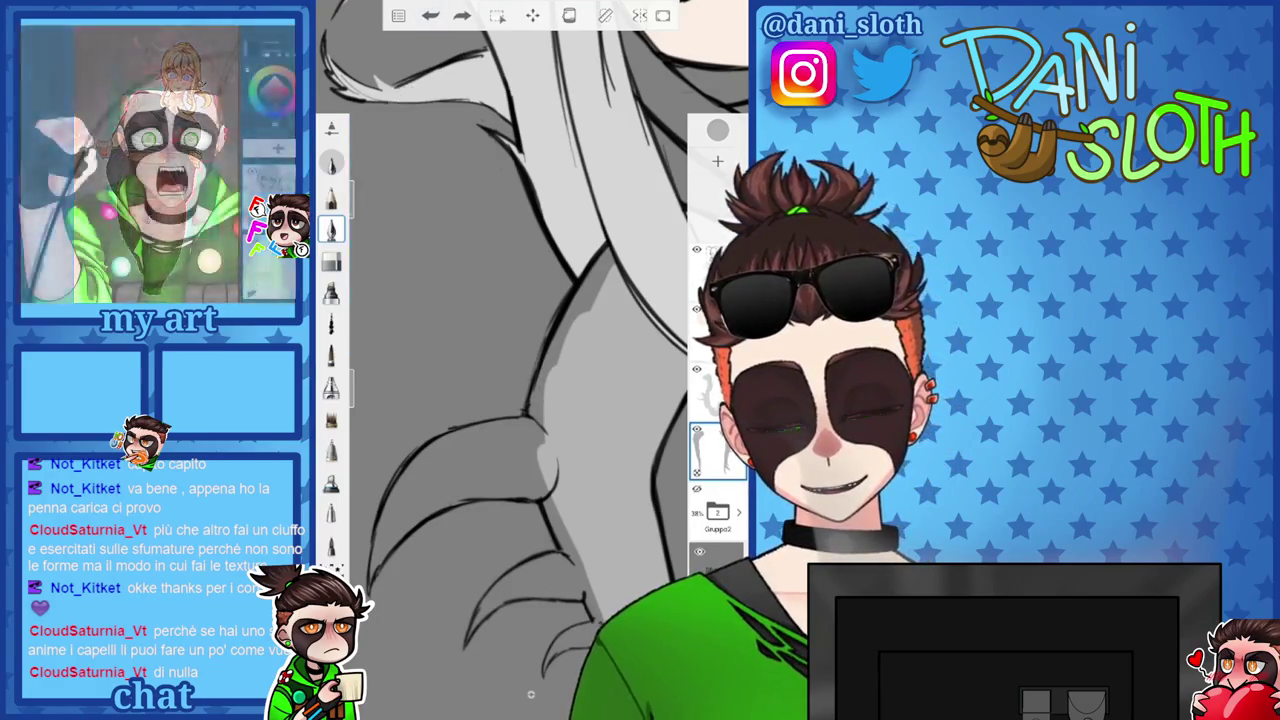
# Undo the last stroke, zoom onto an antler spike, and paint light grey shading along it.
pyautogui.hotkey('ctrl', 'z')
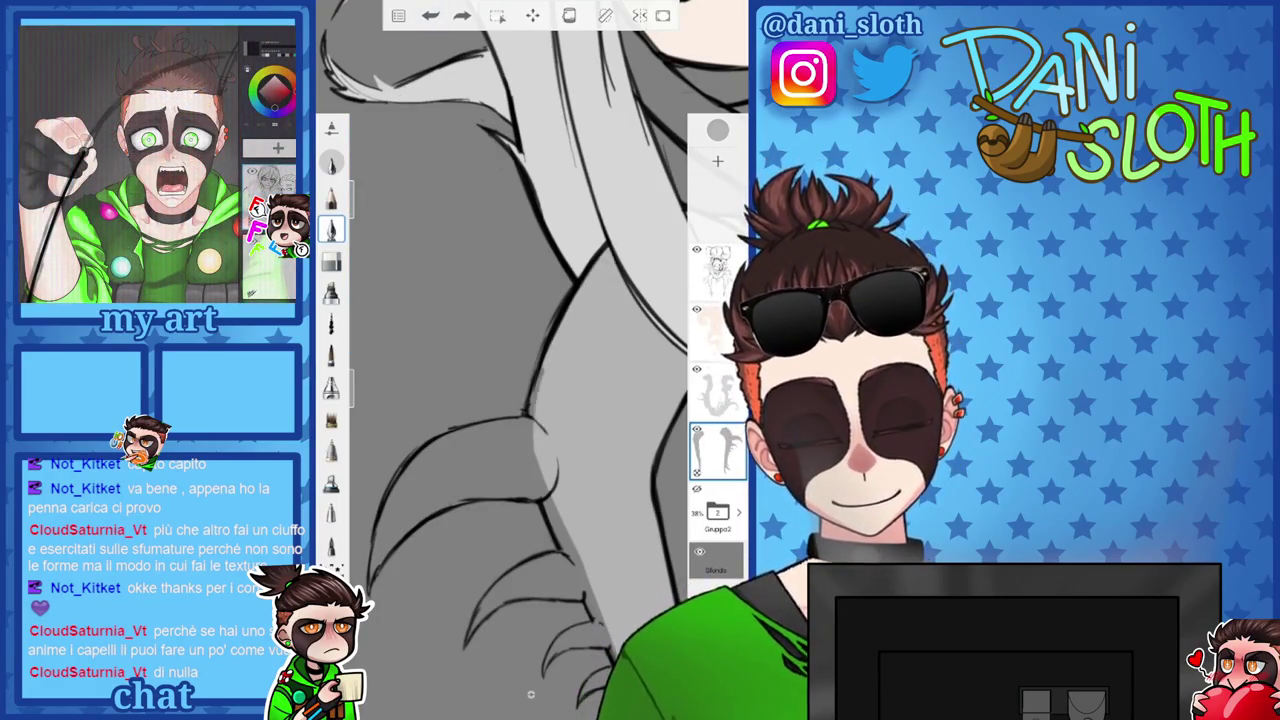
pyautogui.moveTo(500, 400); pyautogui.dragTo(520, 330)
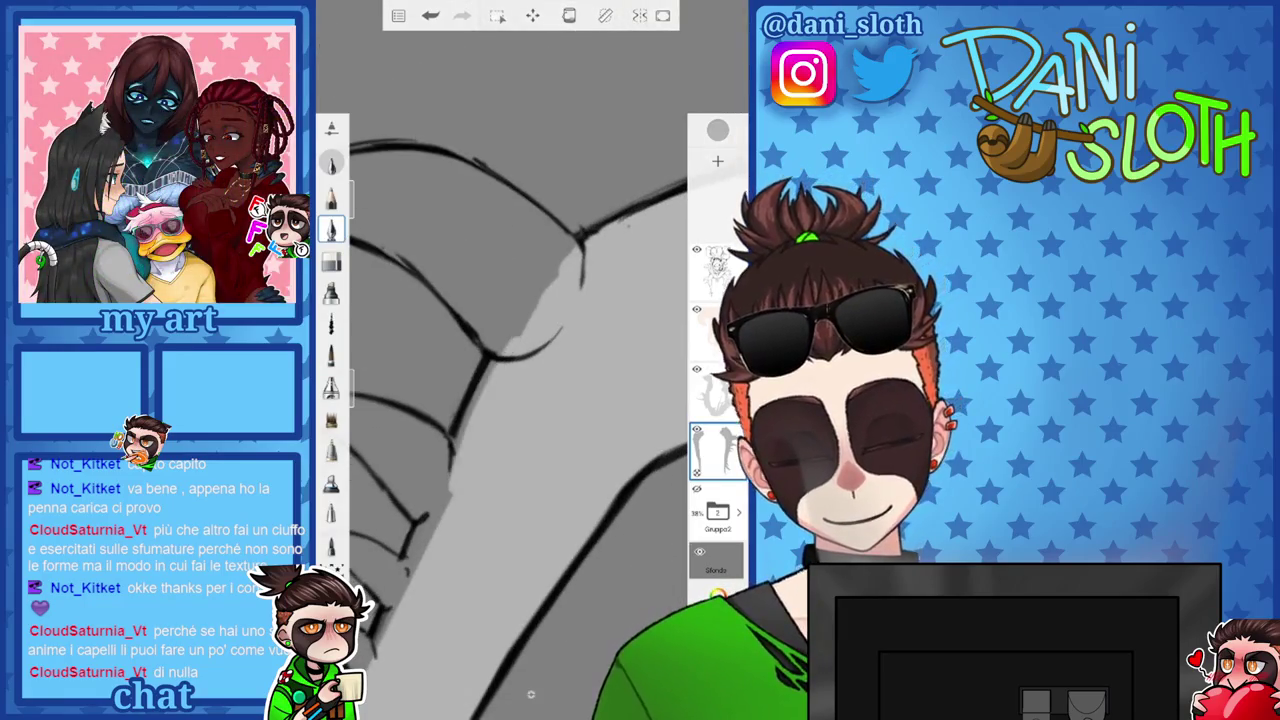
pyautogui.moveTo(500, 400); pyautogui.dragTo(520, 330)
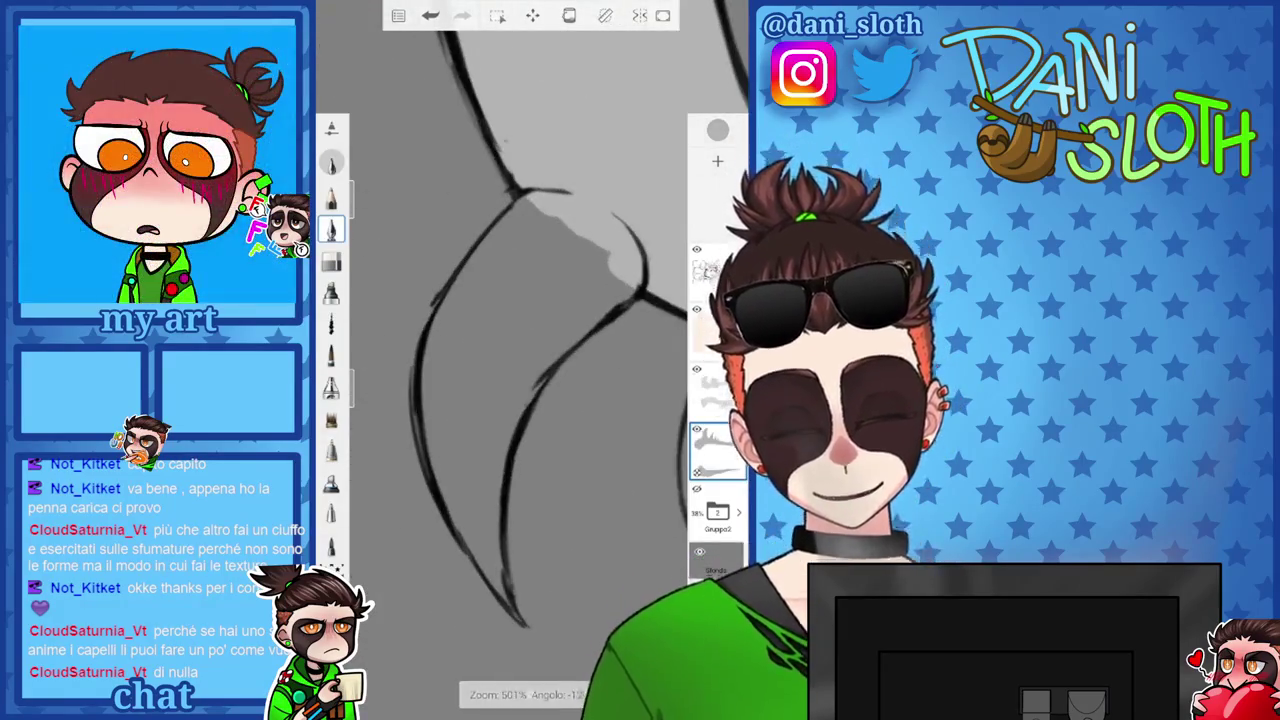
pyautogui.moveTo(500, 455)
pyautogui.mouseDown()
pyautogui.moveTo(485, 530)
pyautogui.moveTo(515, 378)
pyautogui.mouseUp()
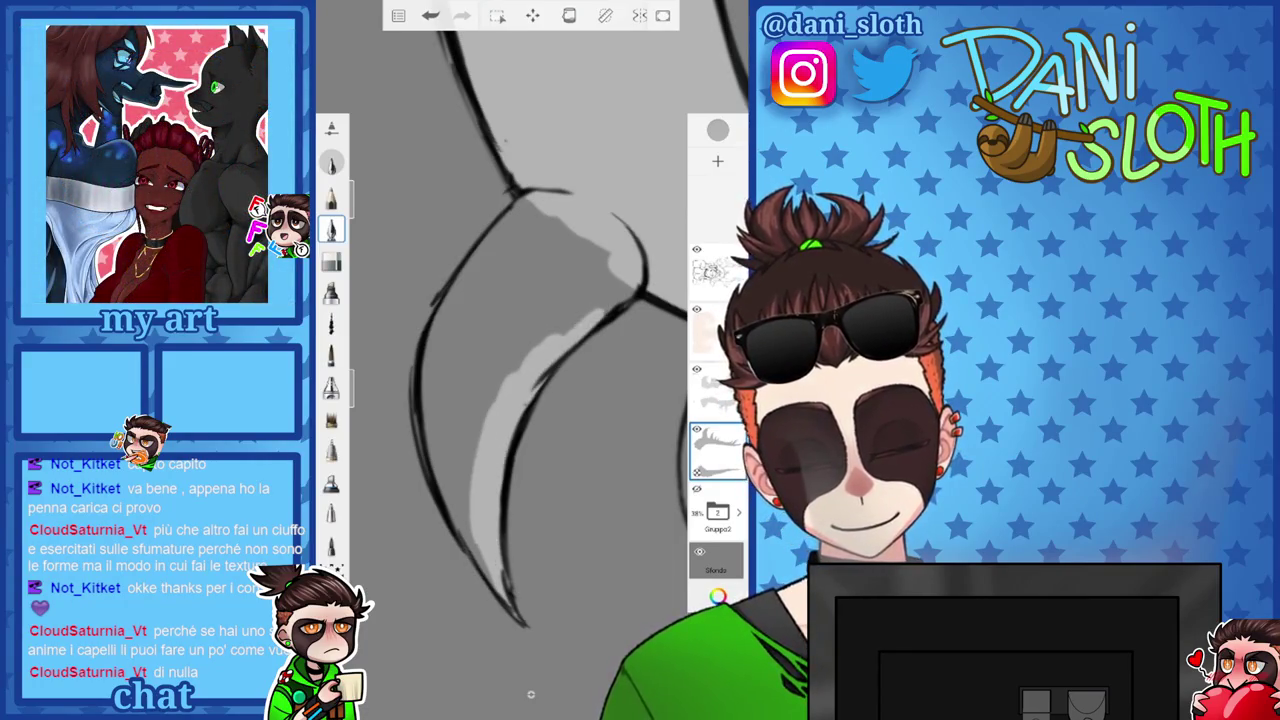
pyautogui.moveTo(625, 288); pyautogui.dragTo(515, 360)
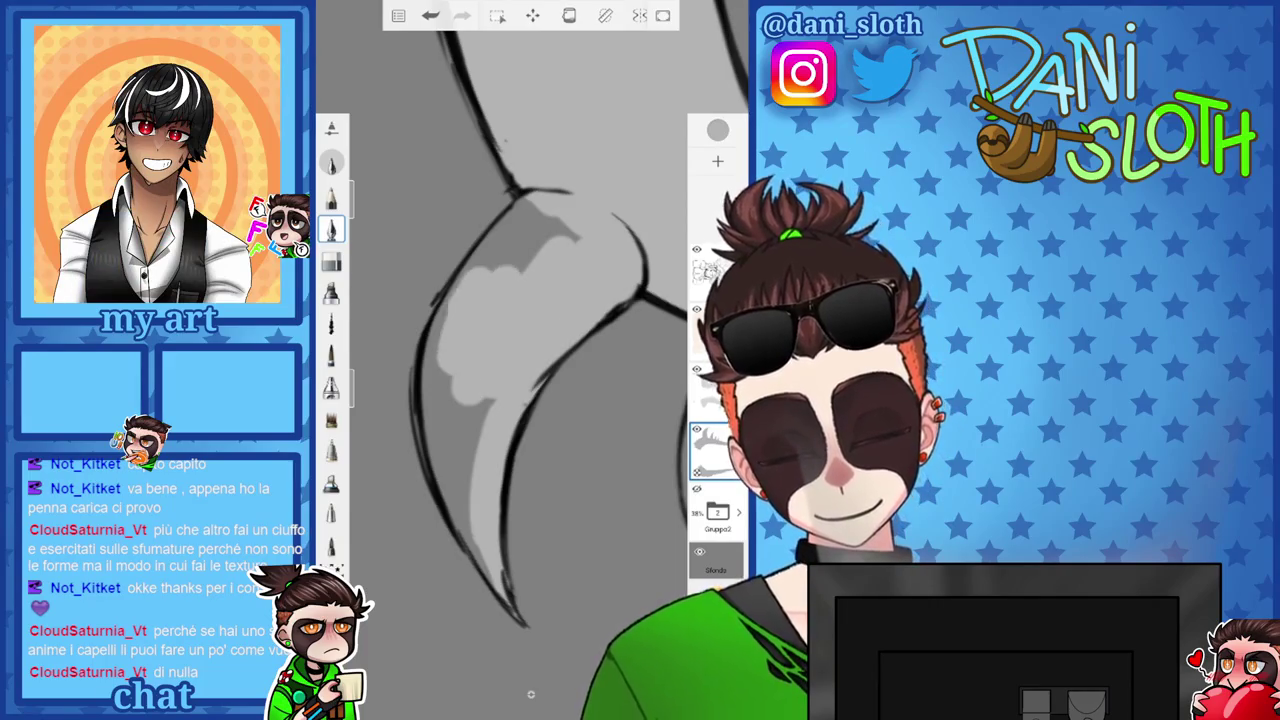
pyautogui.moveTo(475, 265)
pyautogui.mouseDown()
pyautogui.moveTo(522, 222)
pyautogui.moveTo(564, 214)
pyautogui.moveTo(580, 226)
pyautogui.mouseUp()
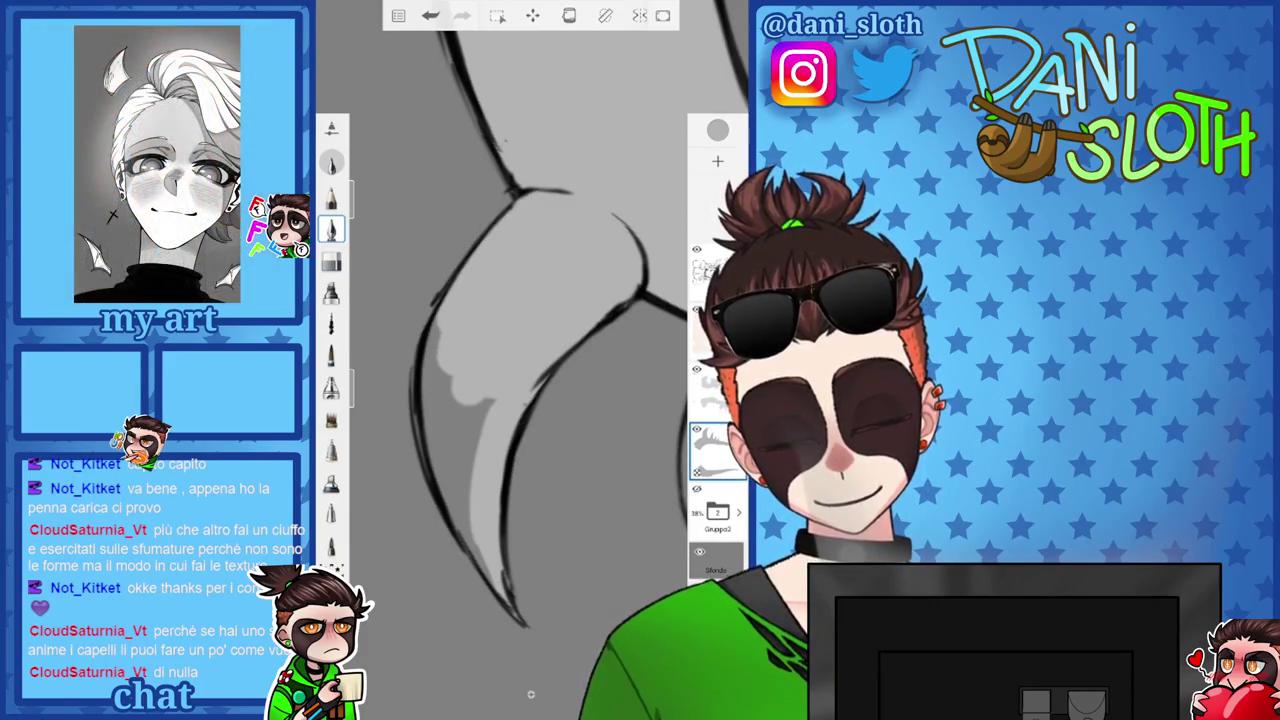
# Shade the spike's left edge, tip and inside, then shade the next spikes.
pyautogui.moveTo(433, 305); pyautogui.dragTo(453, 440)
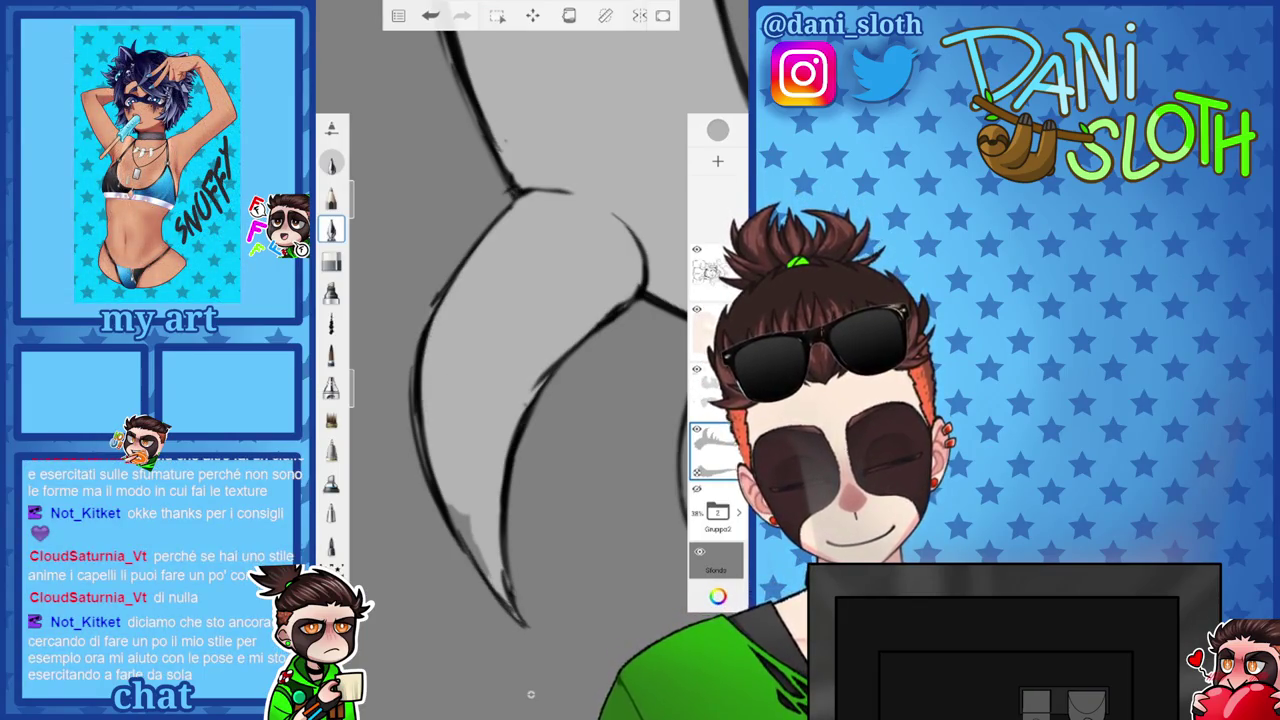
pyautogui.moveTo(490, 575); pyautogui.dragTo(458, 512)
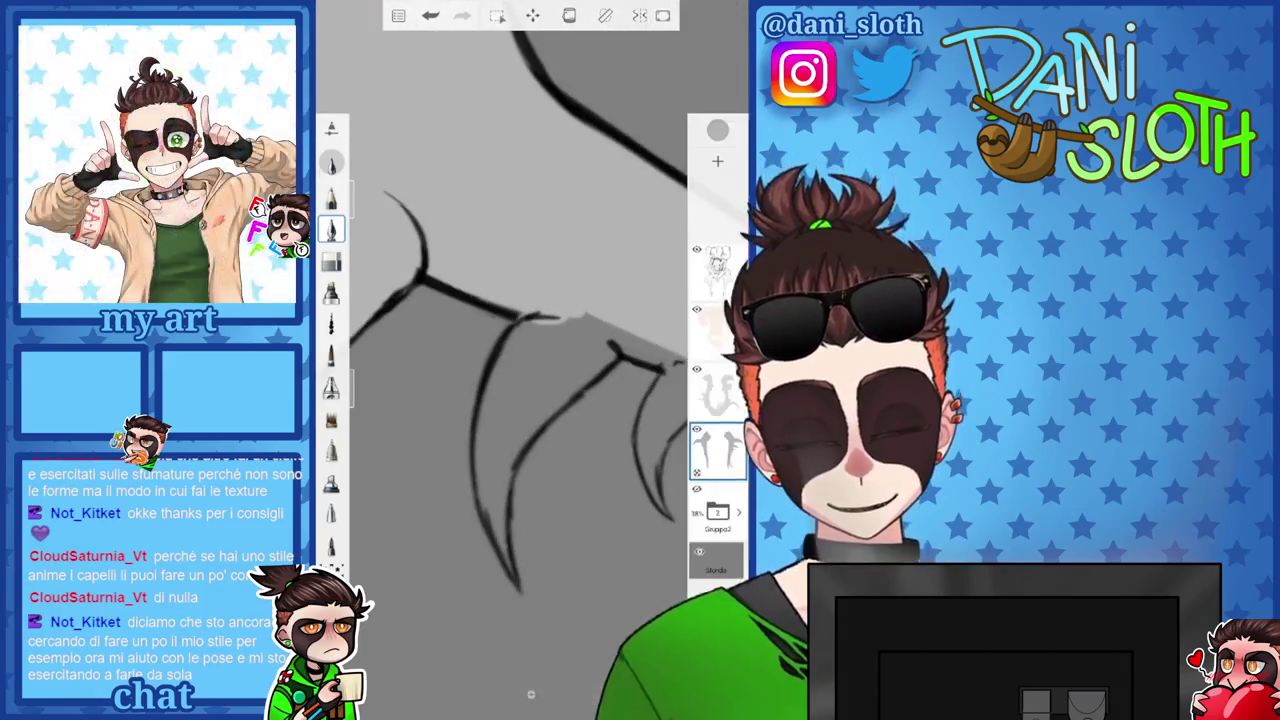
pyautogui.moveTo(485, 505)
pyautogui.mouseDown()
pyautogui.moveTo(485, 420)
pyautogui.moveTo(512, 352)
pyautogui.mouseUp()
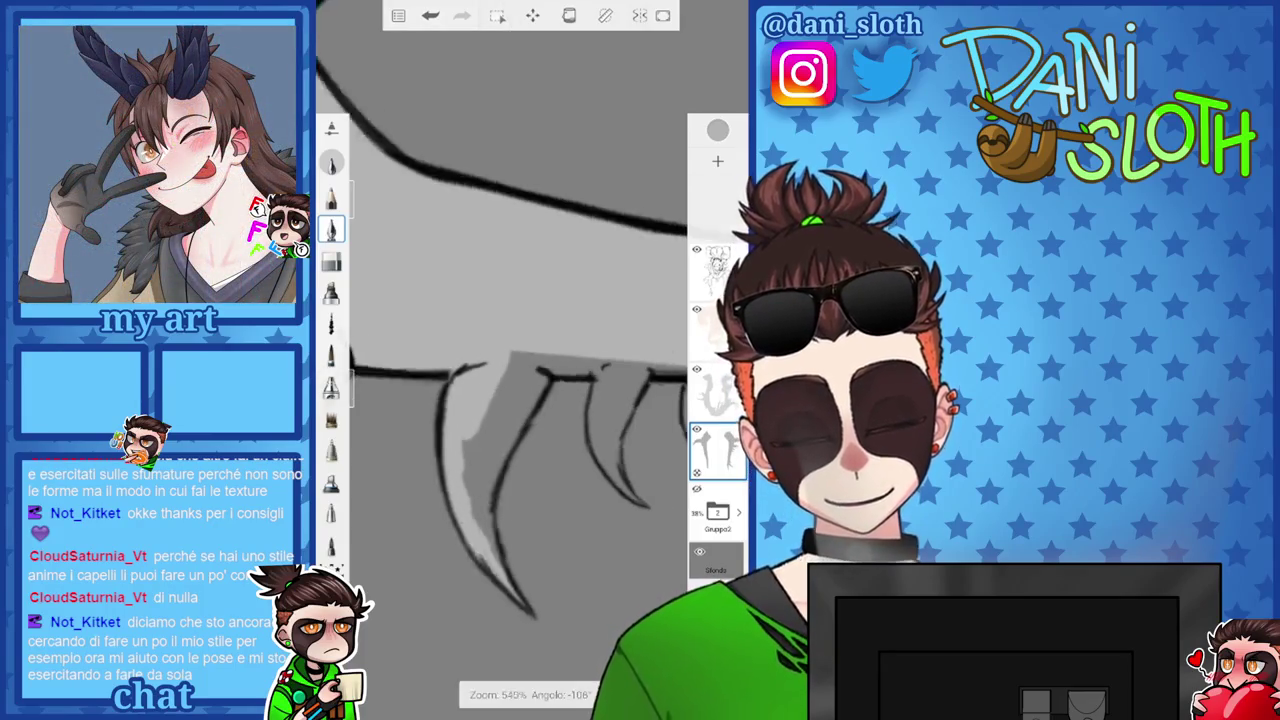
pyautogui.moveTo(510, 568)
pyautogui.mouseDown()
pyautogui.moveTo(496, 488)
pyautogui.moveTo(528, 400)
pyautogui.mouseUp()
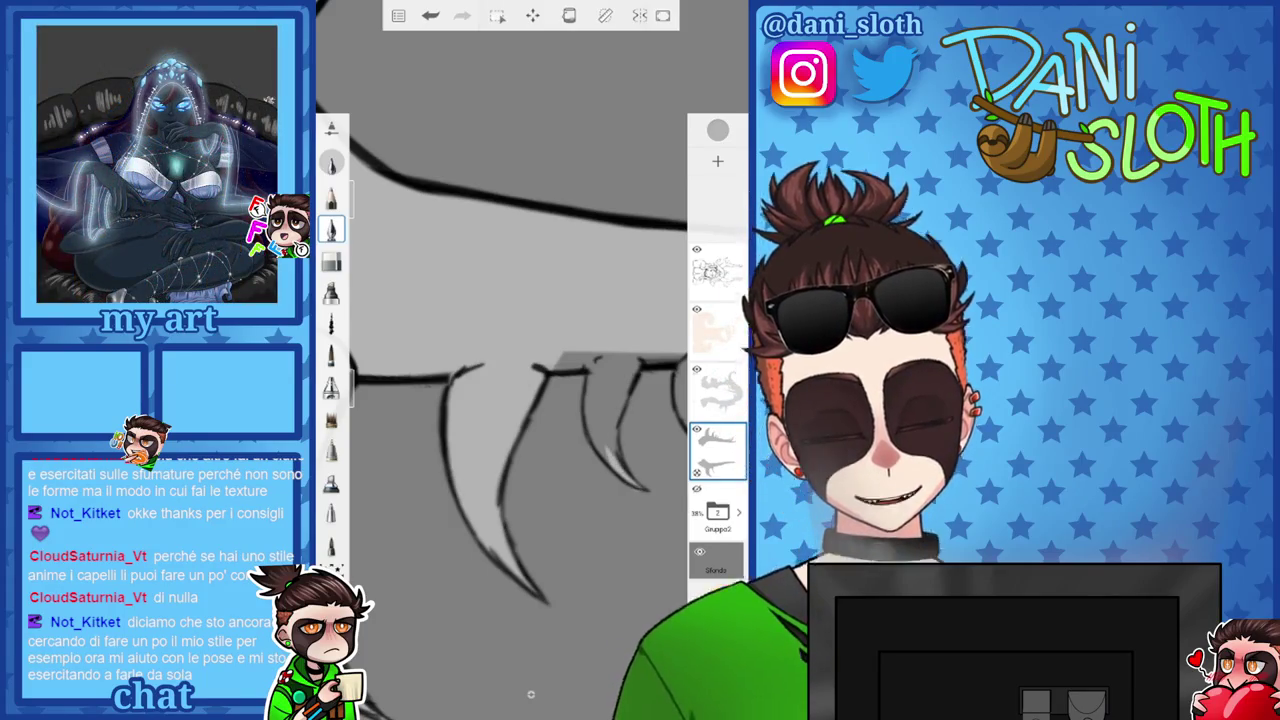
pyautogui.moveTo(520, 460); pyautogui.dragTo(530, 440)
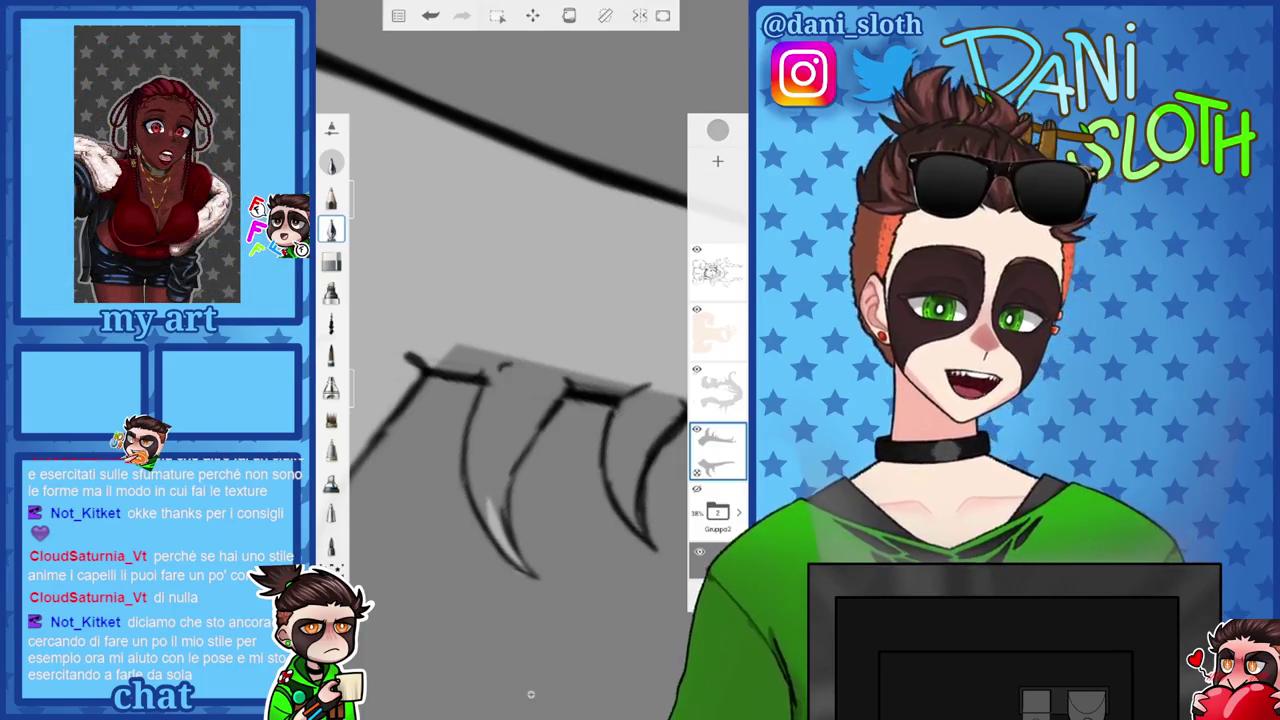
# Undo a stray shading stroke, and remove the latest highlight strokes on the spike.
pyautogui.hotkey('ctrl', 'z')
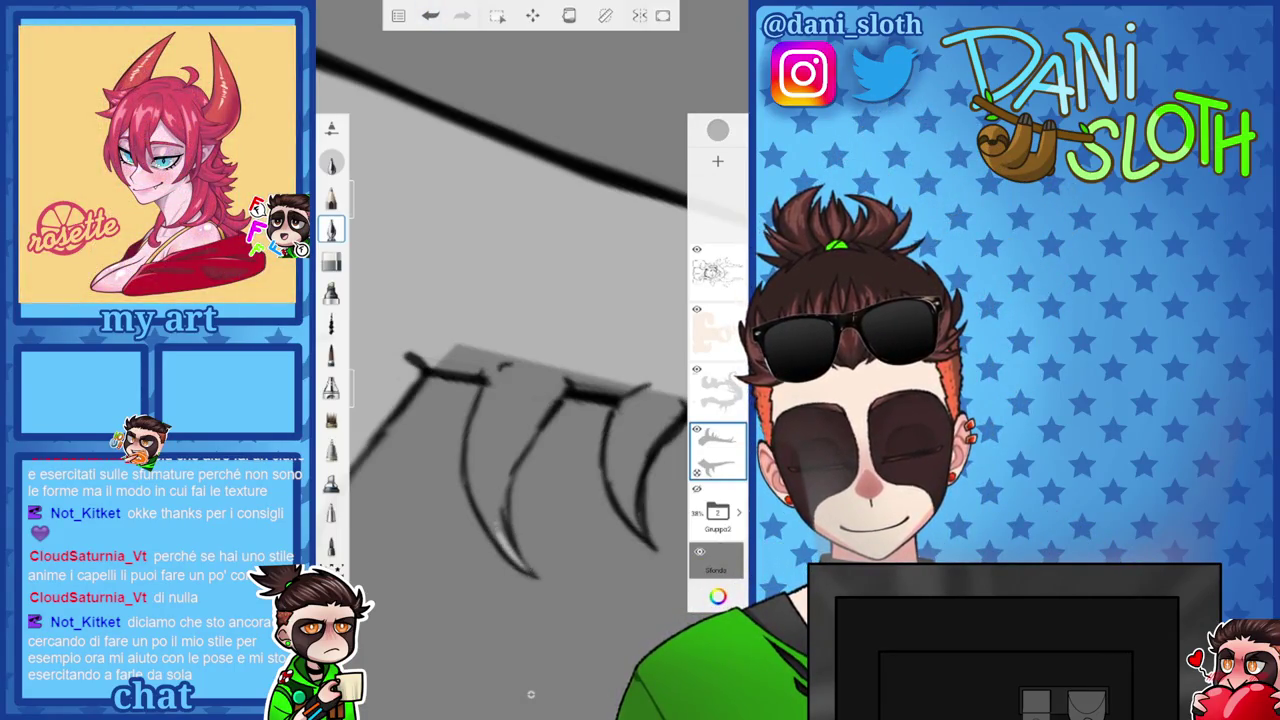
pyautogui.moveTo(482, 502); pyautogui.dragTo(508, 545)
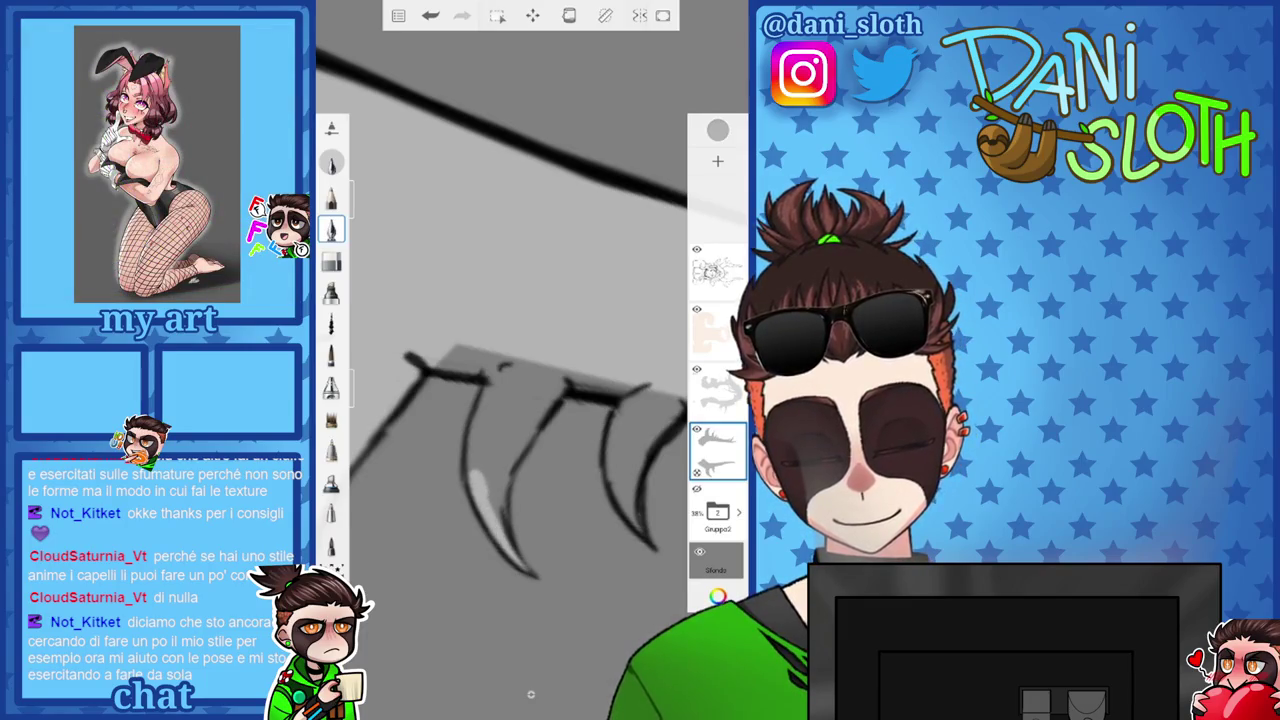
pyautogui.moveTo(486, 368)
pyautogui.mouseDown()
pyautogui.moveTo(504, 420)
pyautogui.moveTo(528, 412)
pyautogui.mouseUp()
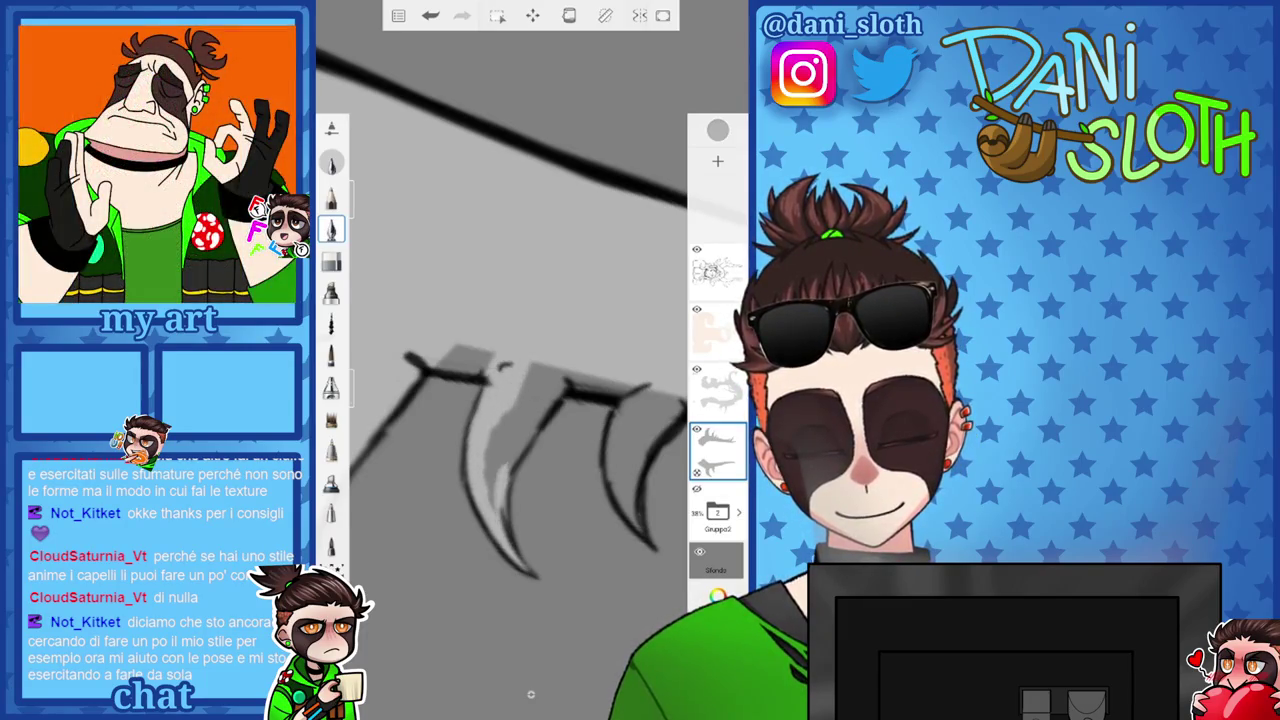
pyautogui.hotkey('ctrl', 'z')
pyautogui.hotkey('ctrl', 'z')
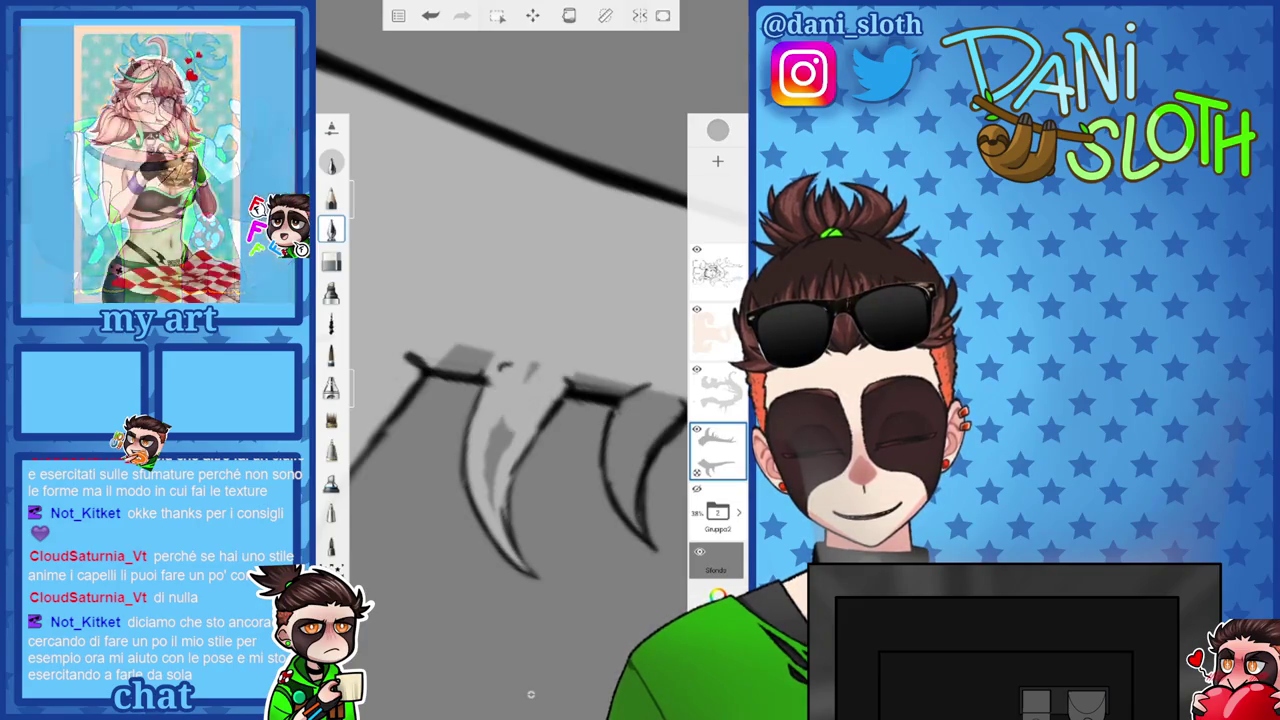
pyautogui.hotkey('ctrl', 'z')
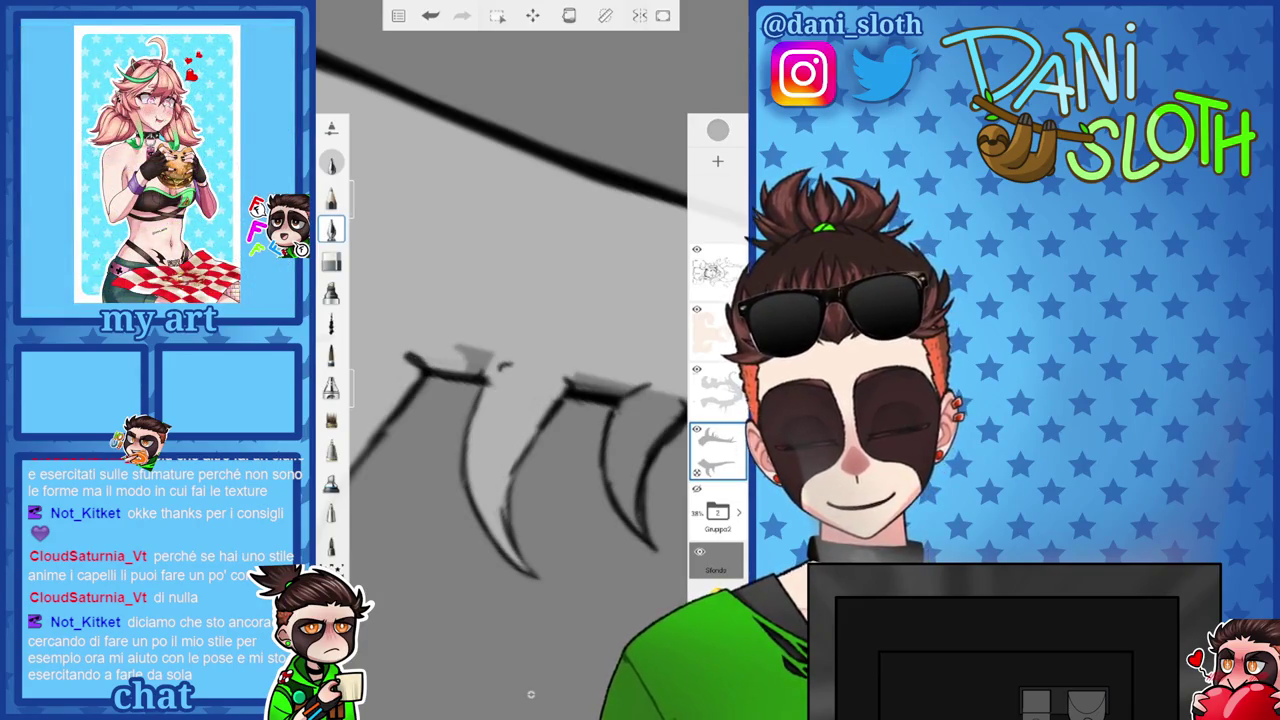
pyautogui.scroll(3, 500, 400)
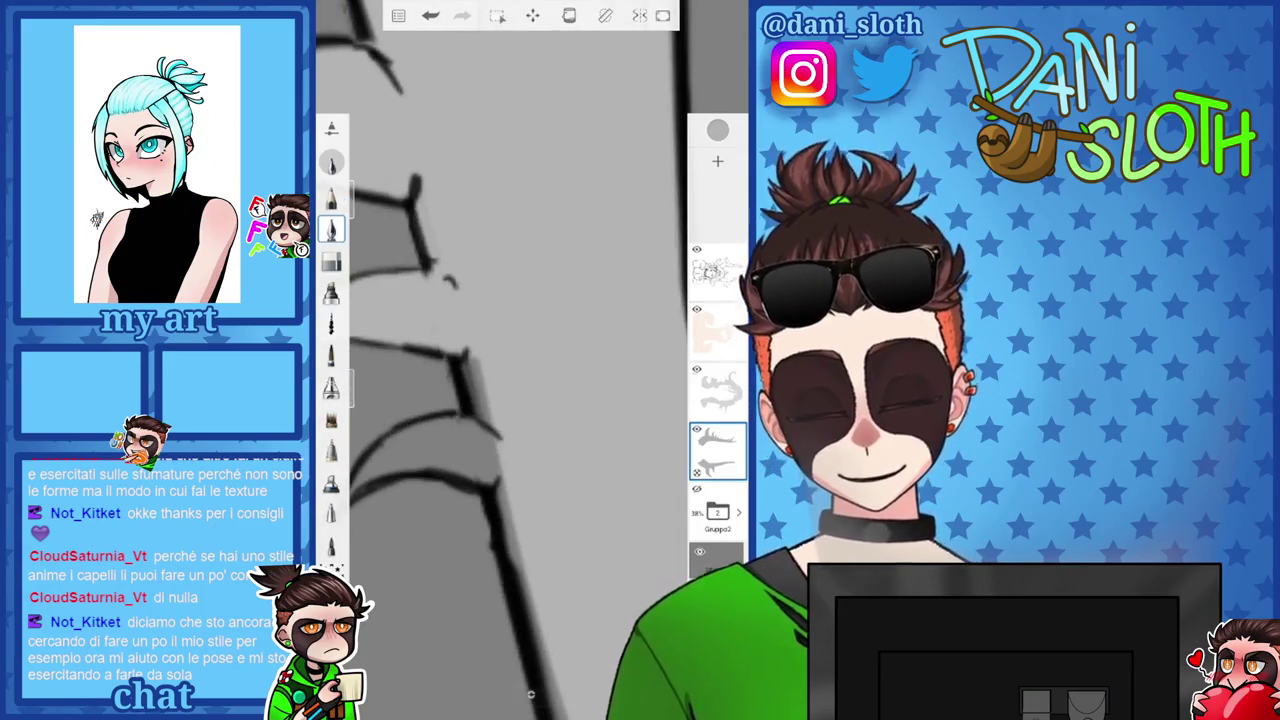
# Brush a few faint light strokes onto one claw-like antler tip, zooming around the antlers.
pyautogui.scroll(2, 500, 400)
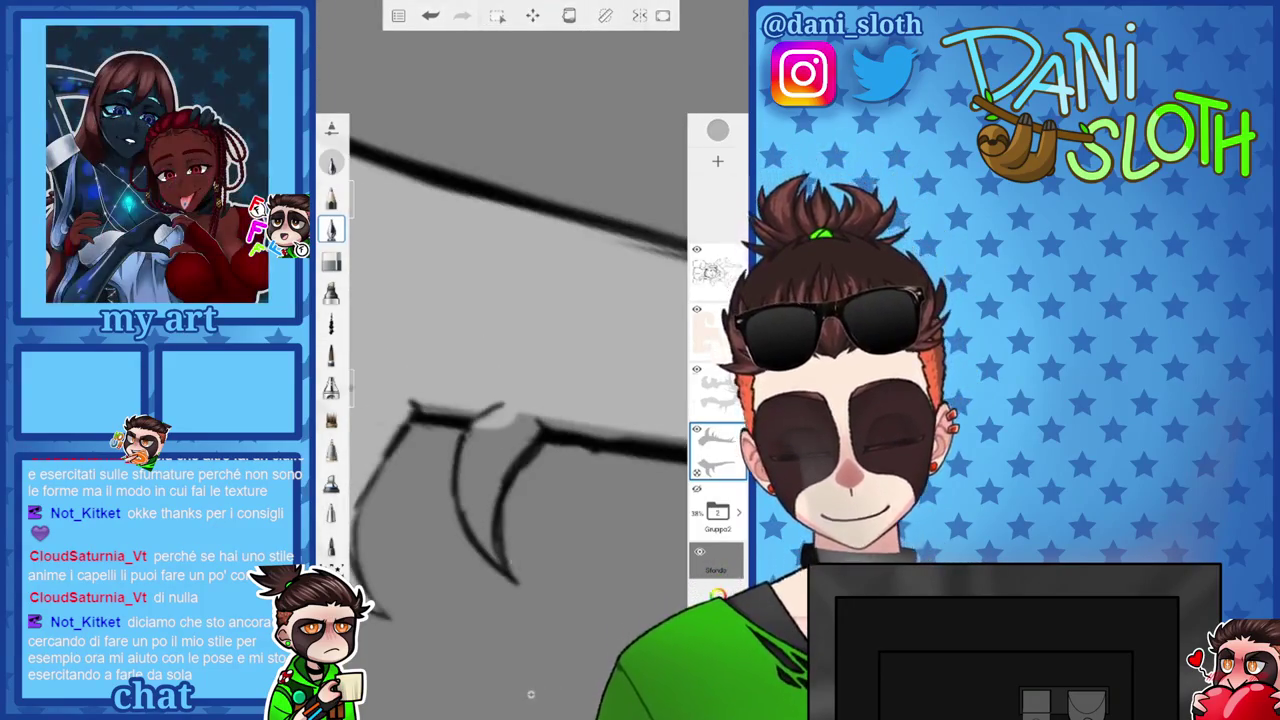
pyautogui.moveTo(493, 428); pyautogui.dragTo(512, 530)
pyautogui.scroll(2, 500, 400)
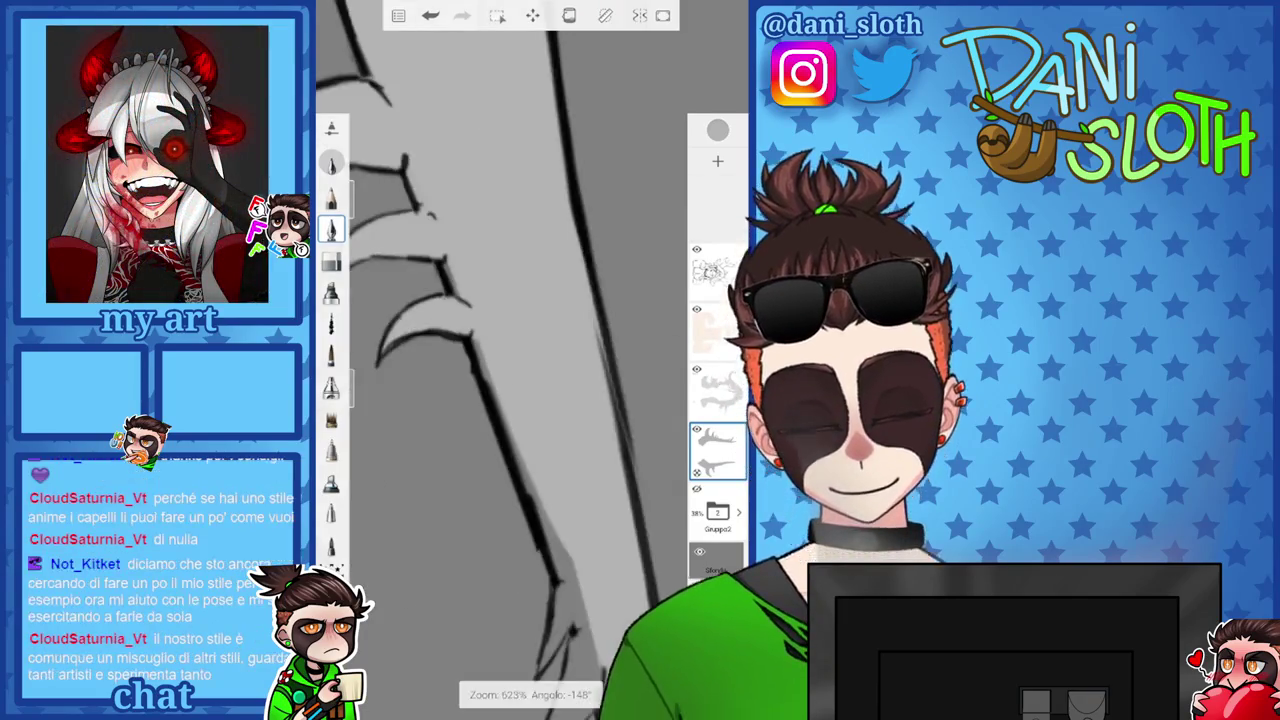
pyautogui.scroll(2, 500, 400)
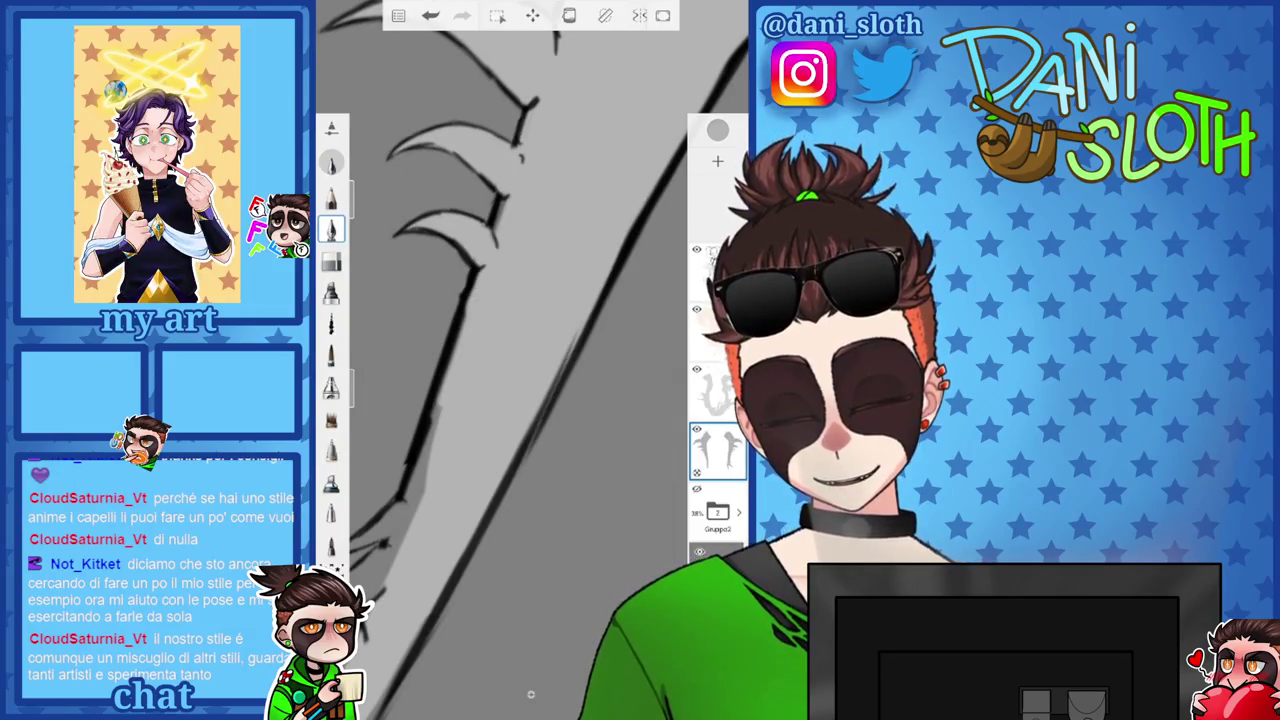
pyautogui.scroll(2, 500, 400)
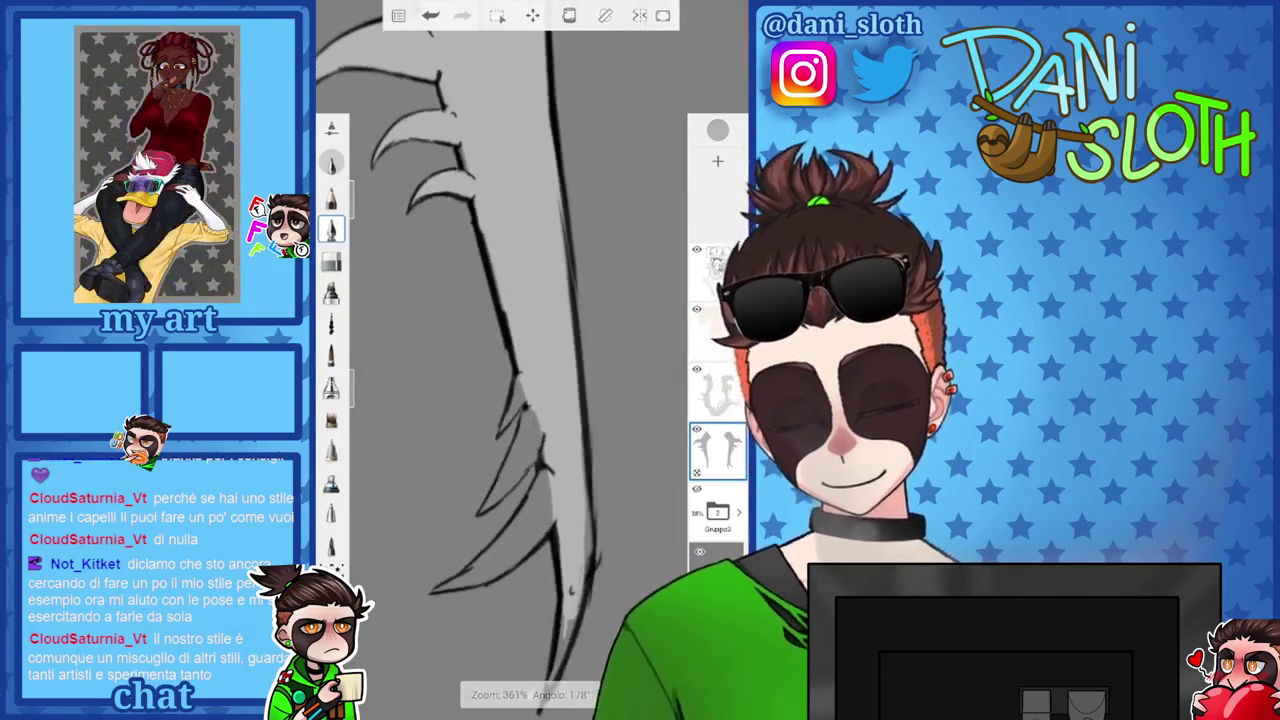
pyautogui.scroll(1, 500, 400)
pyautogui.scroll(-2, 510, 400)
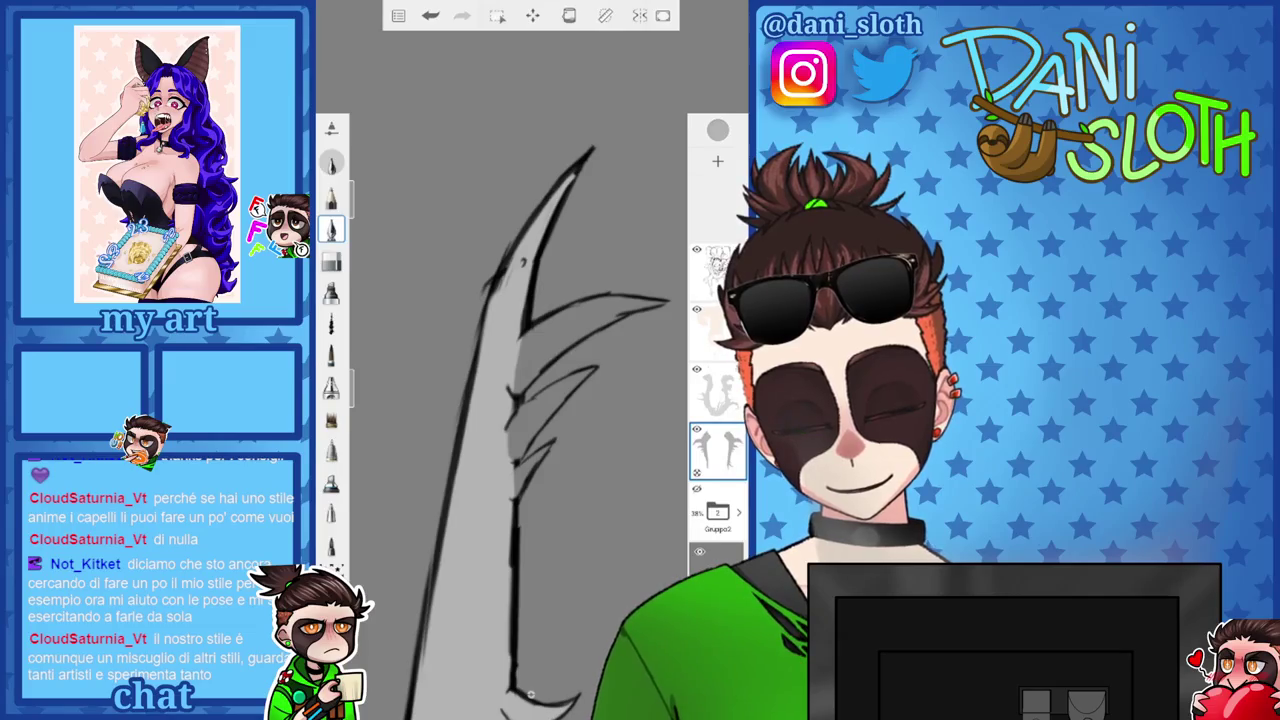
pyautogui.scroll(2, 510, 400)
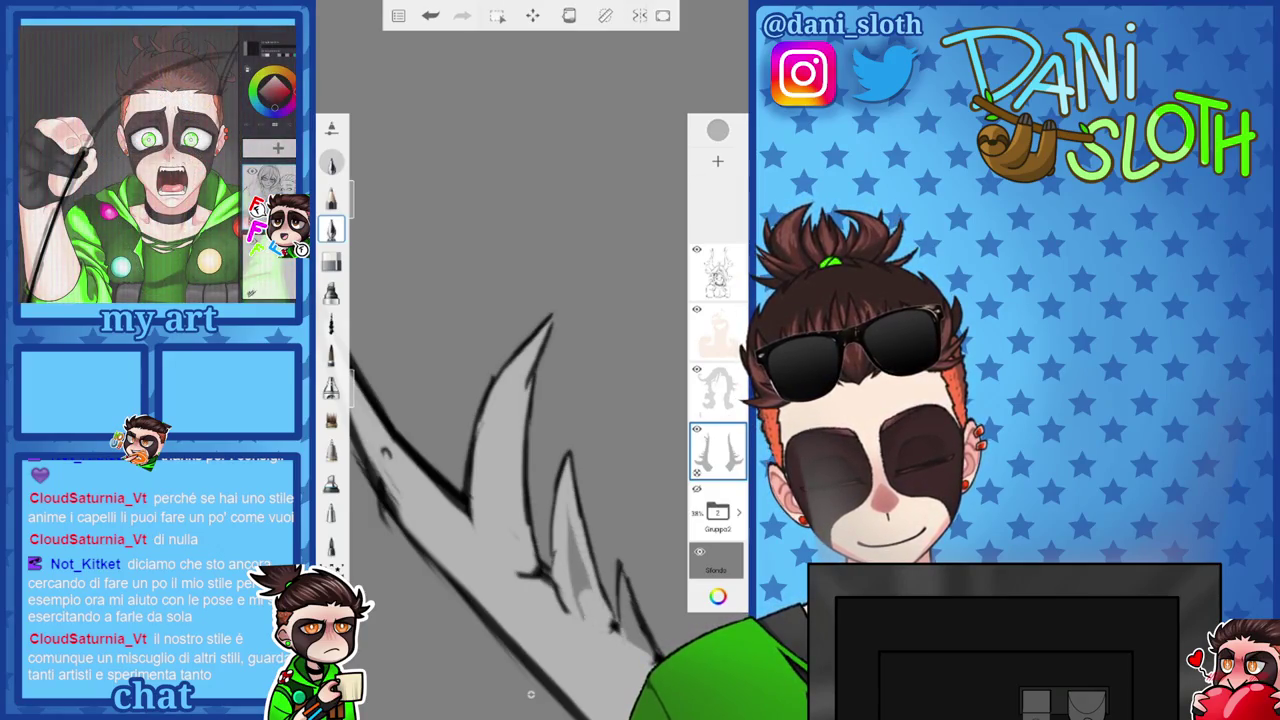
pyautogui.scroll(2, 490, 370)
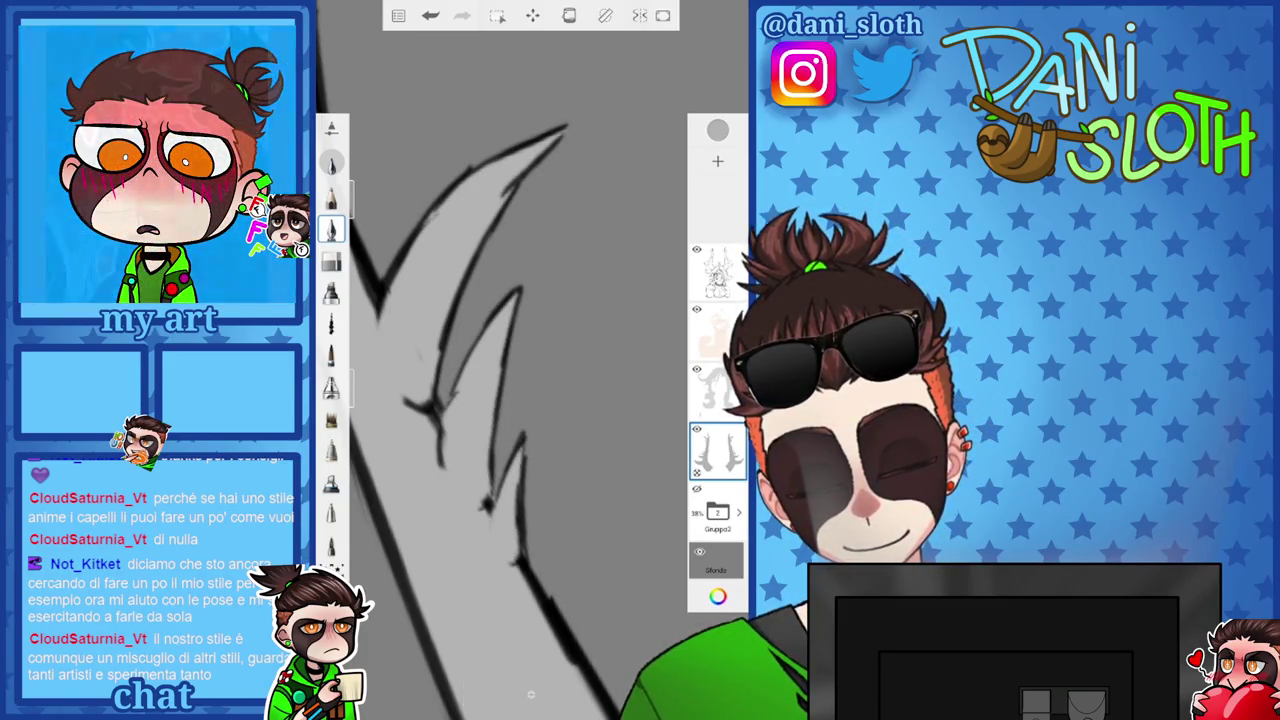
pyautogui.scroll(-3, 490, 400)
pyautogui.scroll(-2, 490, 400)
pyautogui.scroll(-1, 500, 450)
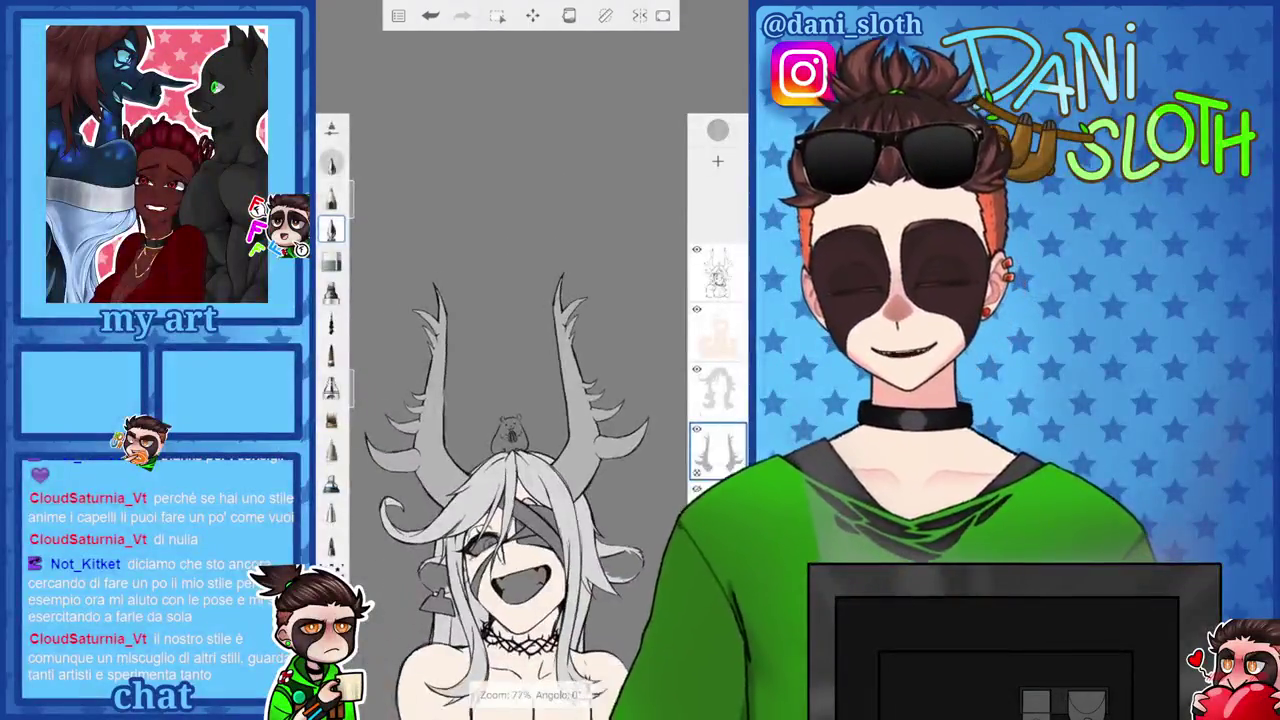
# Add a new empty layer and set near-black as the drawing colour.
pyautogui.scroll(-3, 515, 450)
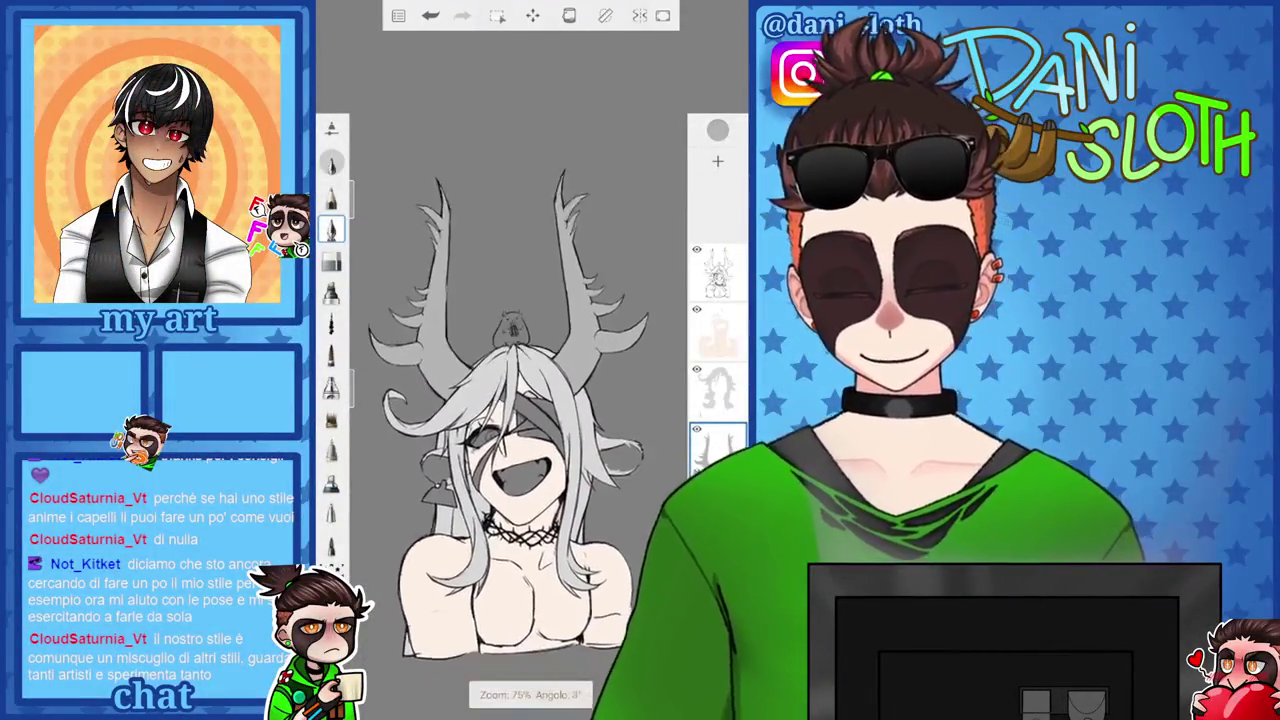
pyautogui.scroll(1, 515, 400)
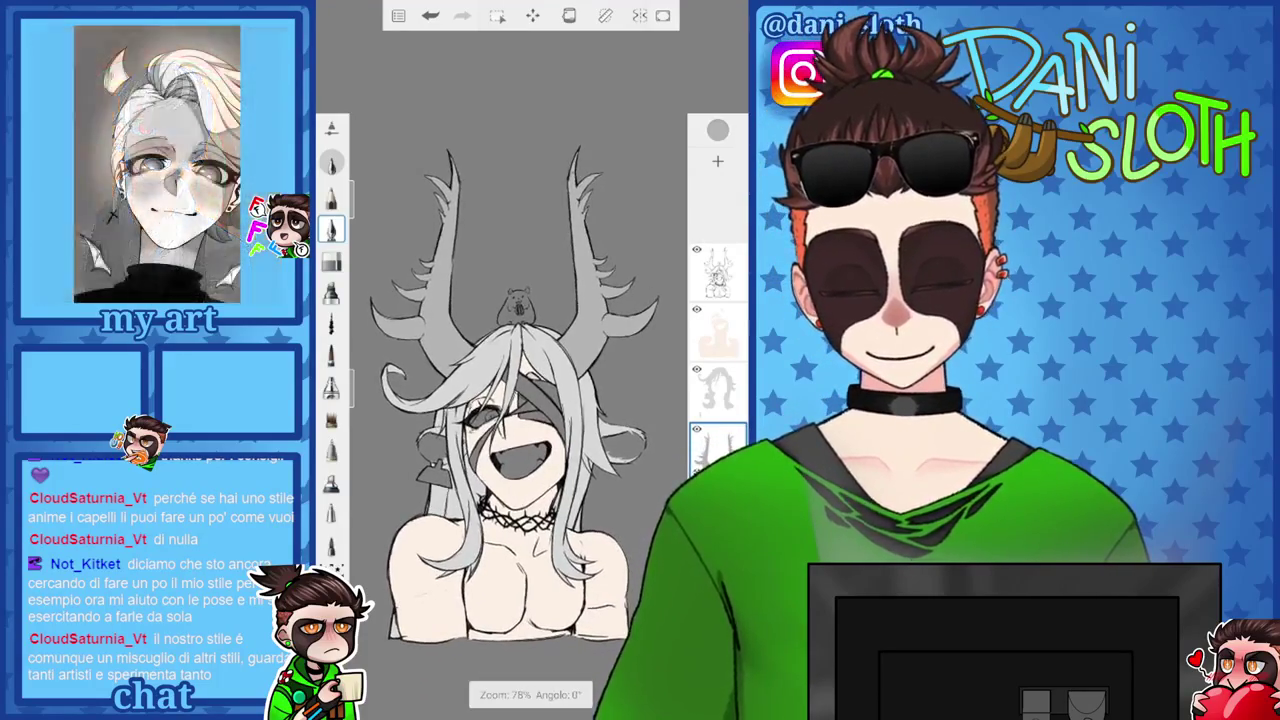
pyautogui.click(717, 160)
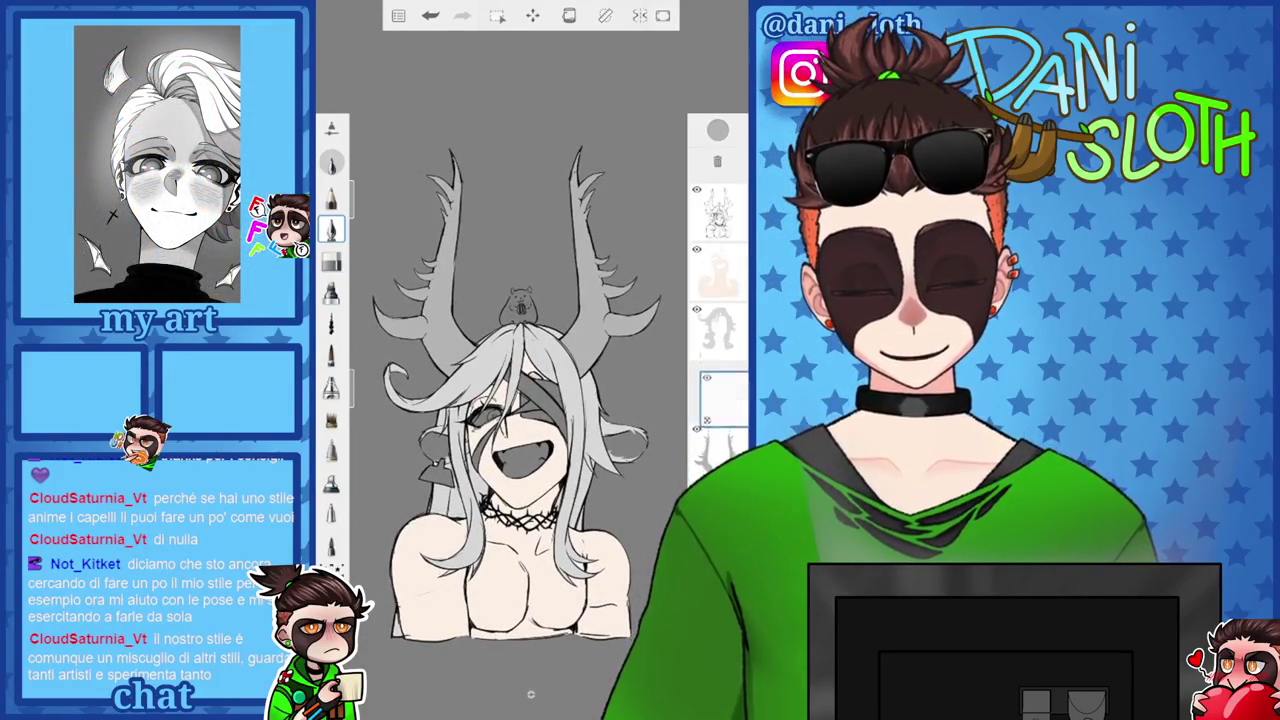
pyautogui.click(717, 130)
pyautogui.click(581, 333)
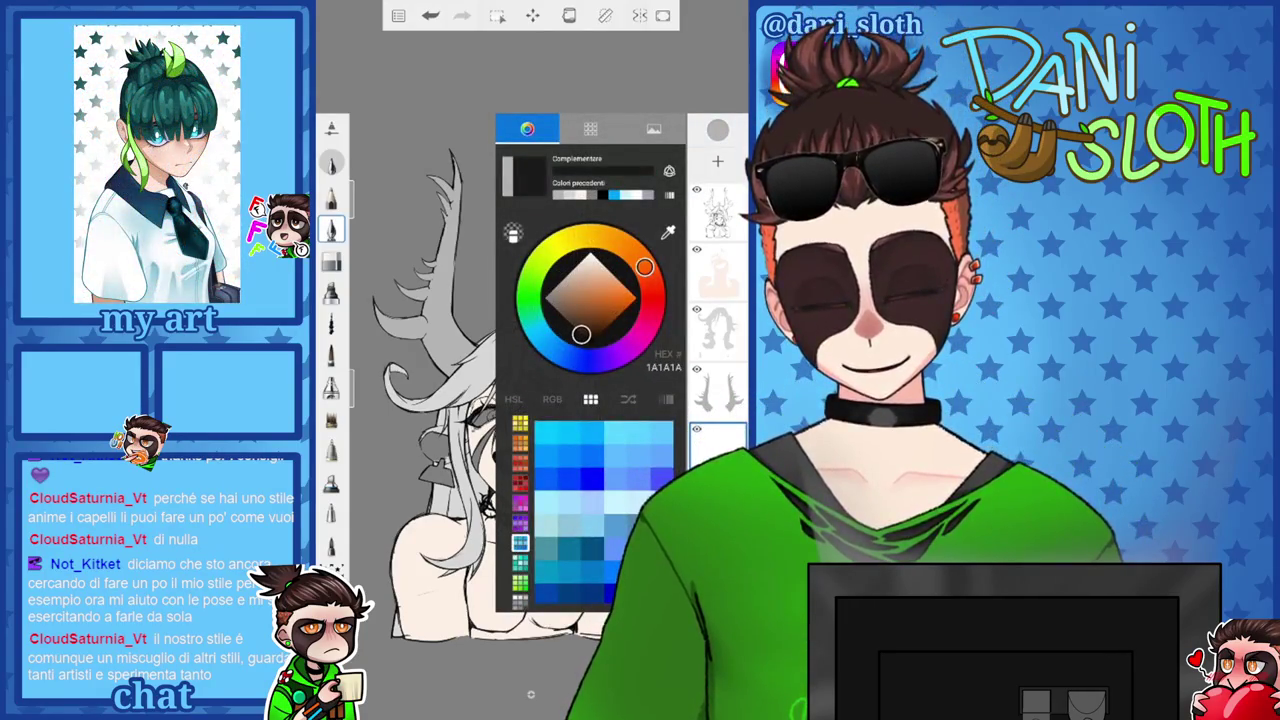
pyautogui.click(717, 130)
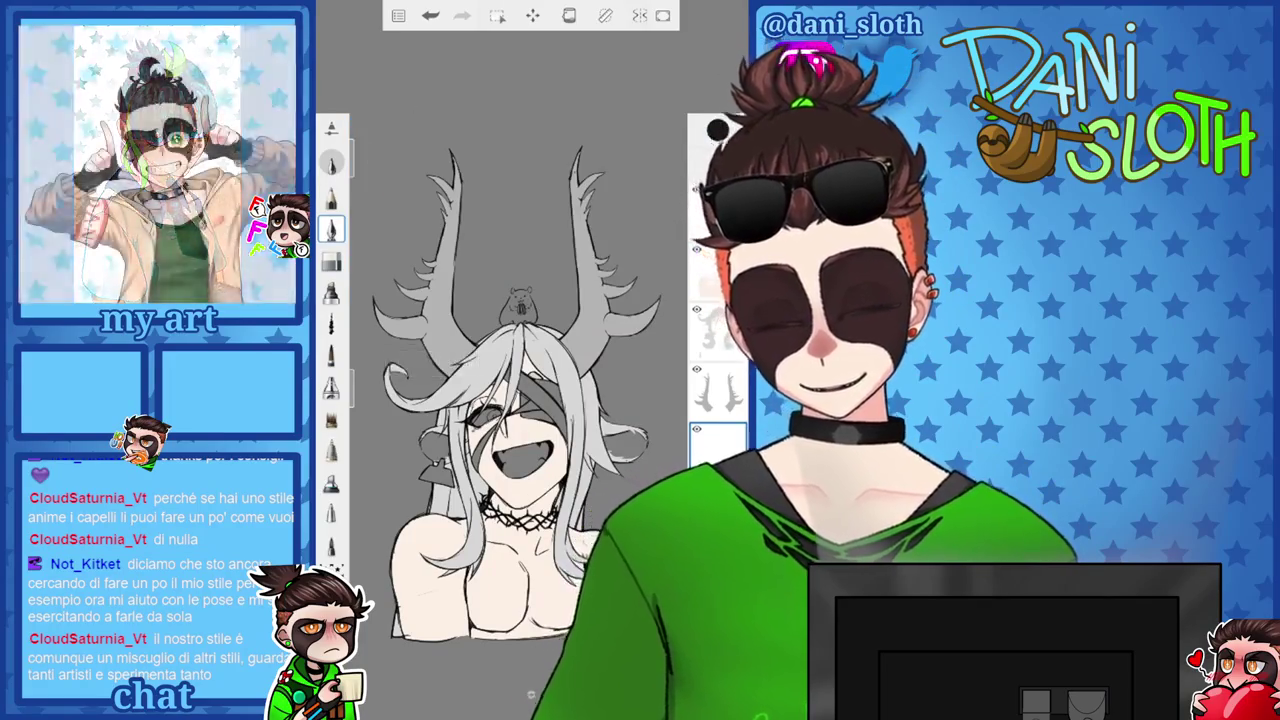
# Rotate the view onto the character's face and bring up the colour editor.
pyautogui.scroll(5, 520, 330)
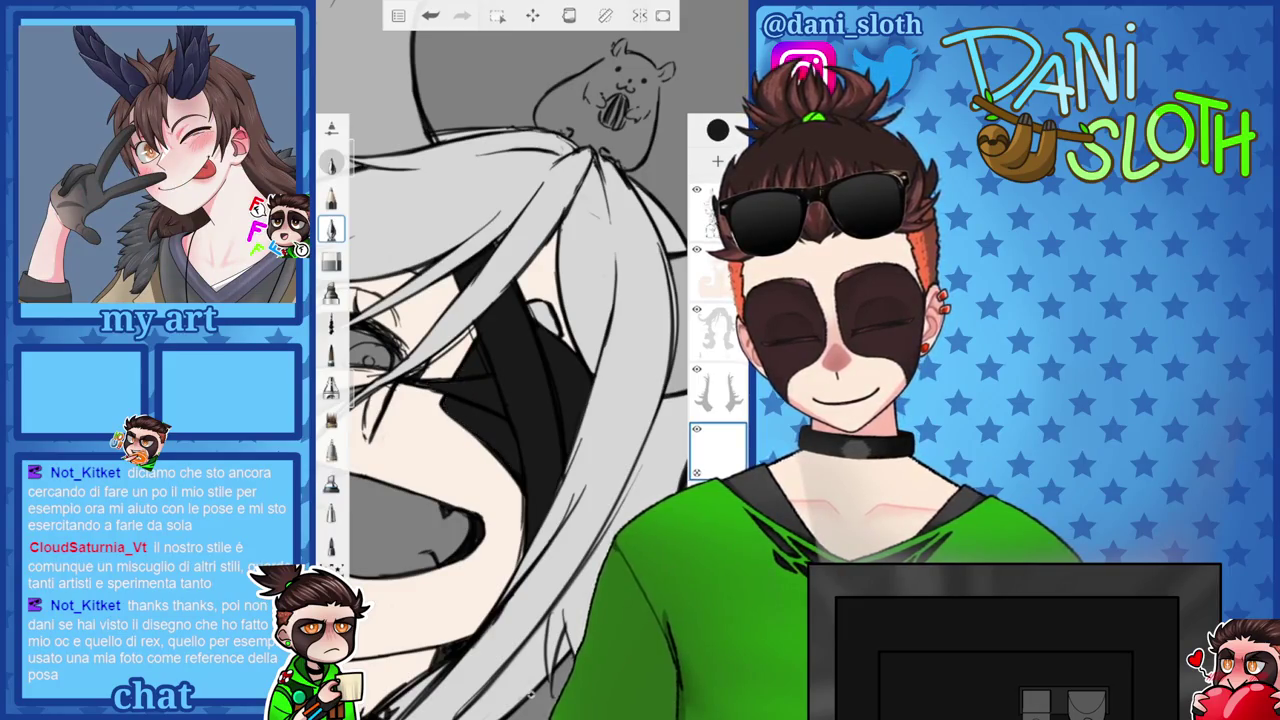
pyautogui.moveTo(500, 400); pyautogui.dragTo(520, 360)
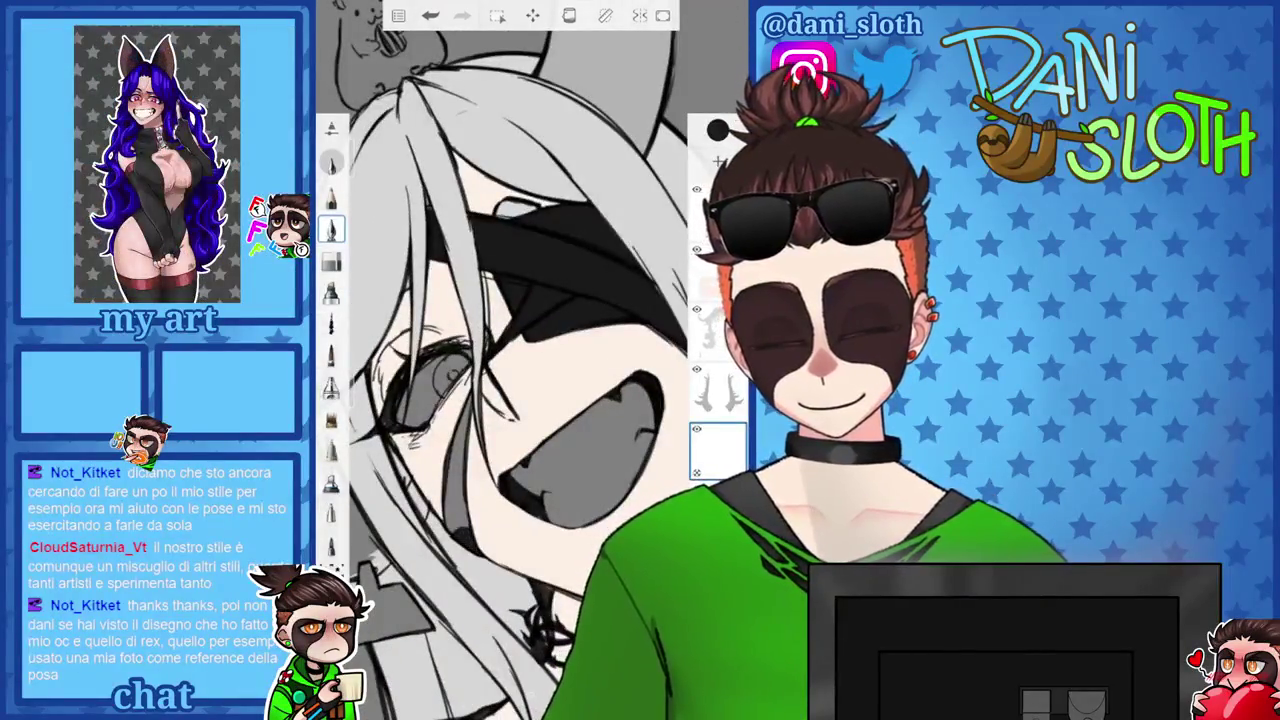
pyautogui.scroll(-5, 520, 360)
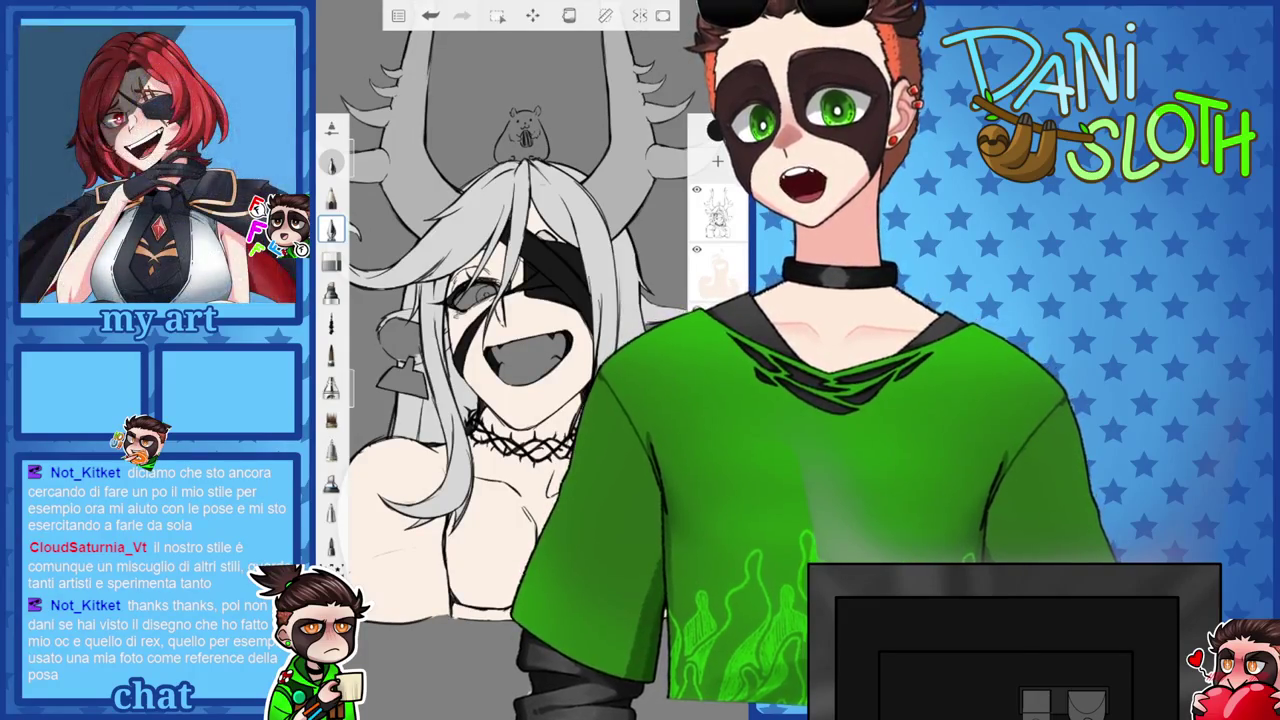
pyautogui.click(717, 130)
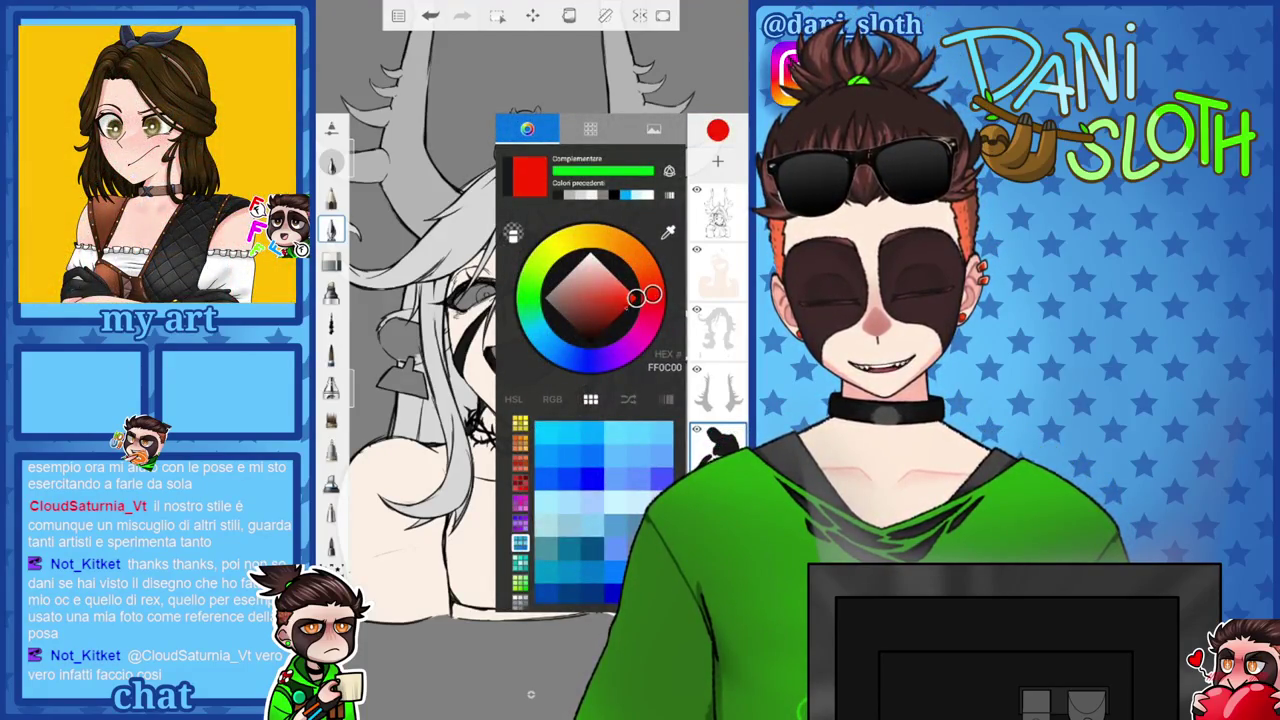
# Darken the red to a deep blood red and paint it up the earring.
pyautogui.moveTo(634, 298); pyautogui.dragTo(614, 319)
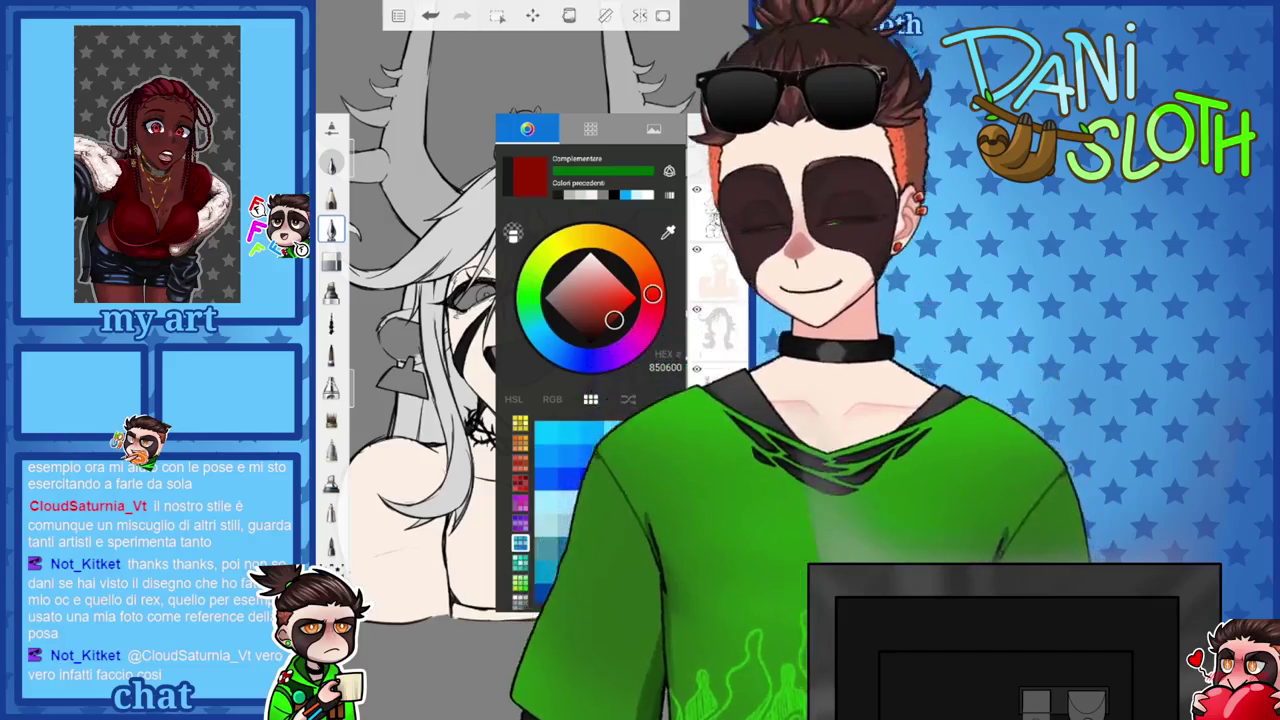
pyautogui.scroll(3, 530, 360)
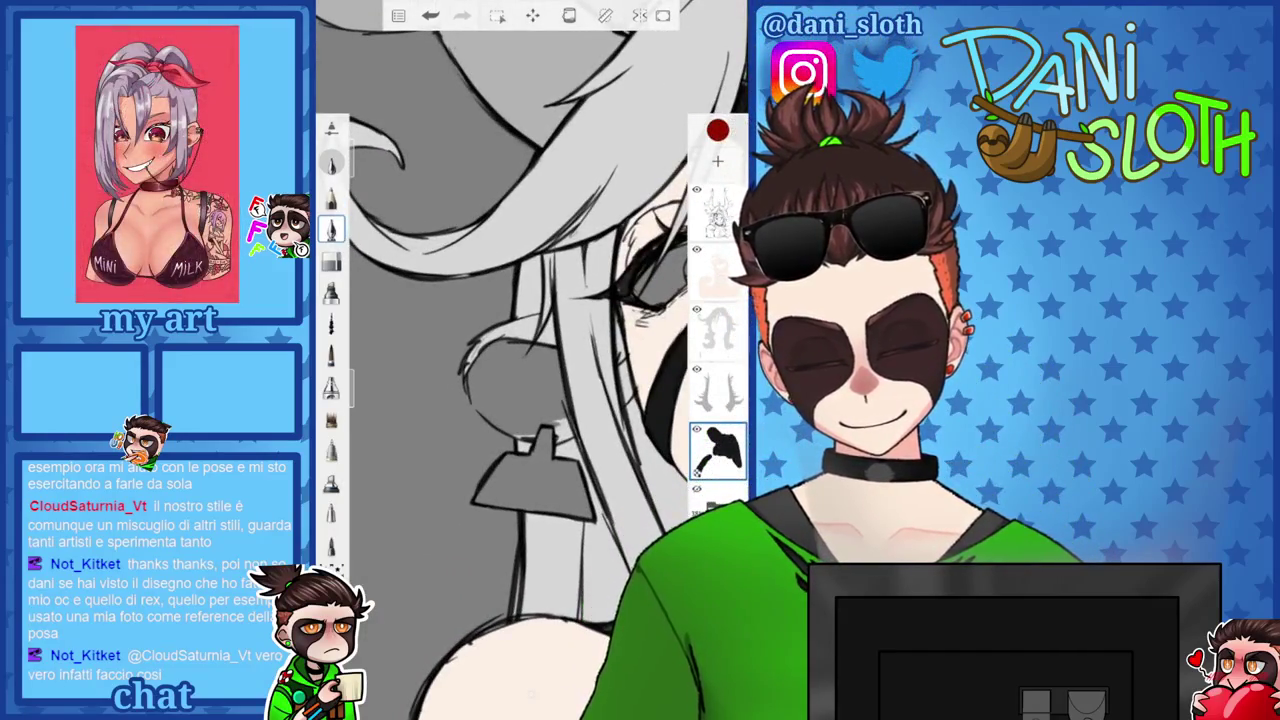
pyautogui.scroll(3, 530, 360)
pyautogui.moveTo(505, 368)
pyautogui.mouseDown()
pyautogui.moveTo(514, 460)
pyautogui.moveTo(540, 490)
pyautogui.mouseUp()
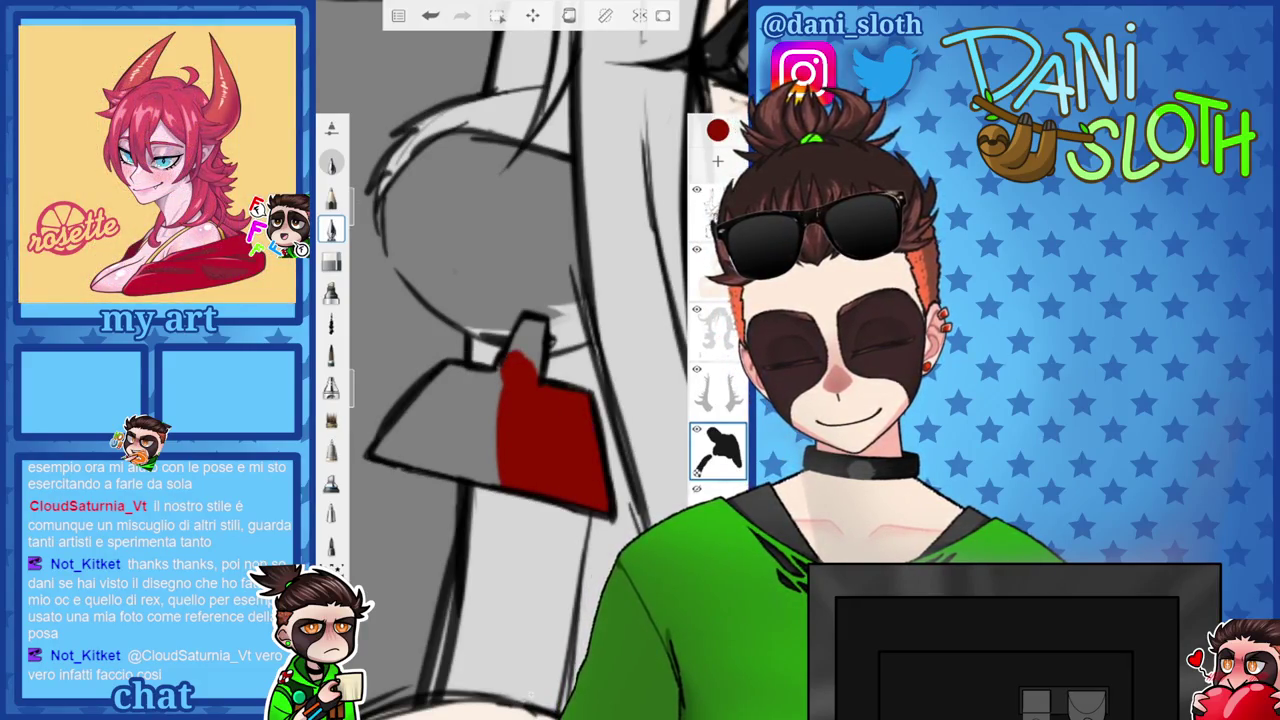
pyautogui.moveTo(512, 358); pyautogui.dragTo(544, 322)
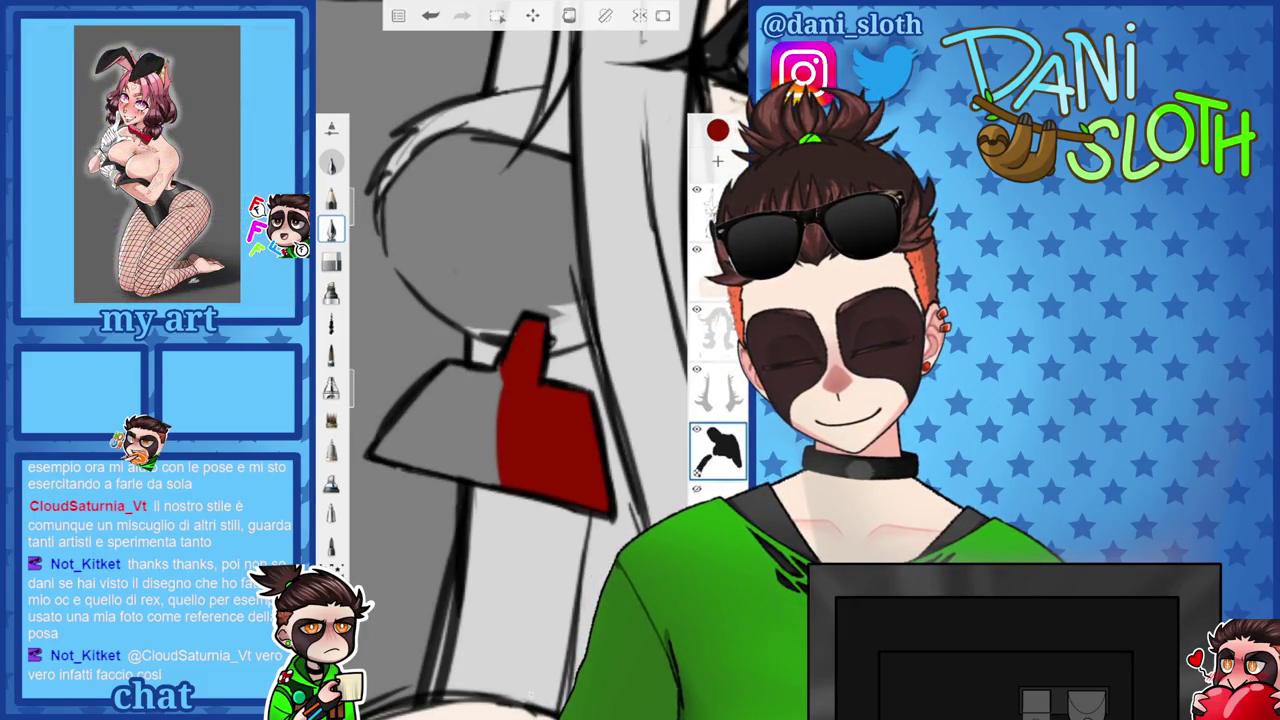
# Fill the earring's left edge and right side with the dark red.
pyautogui.scroll(2, 491, 474)
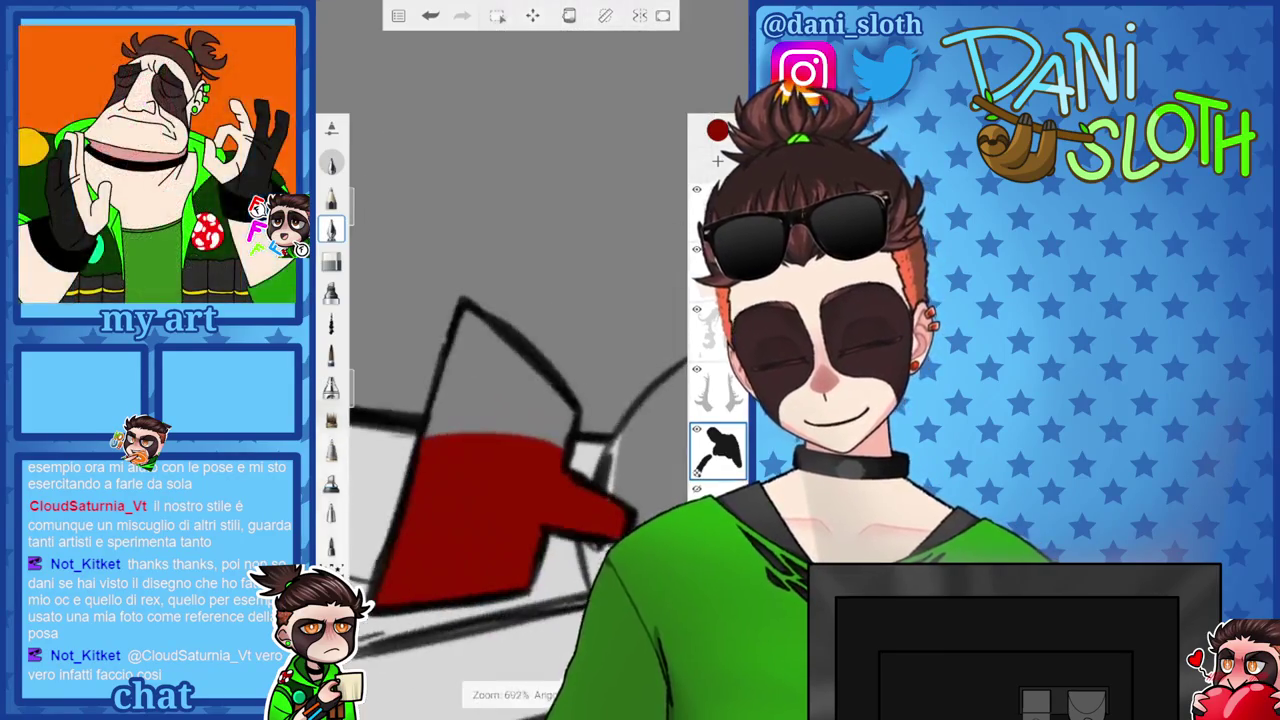
pyautogui.moveTo(440, 432); pyautogui.dragTo(468, 316)
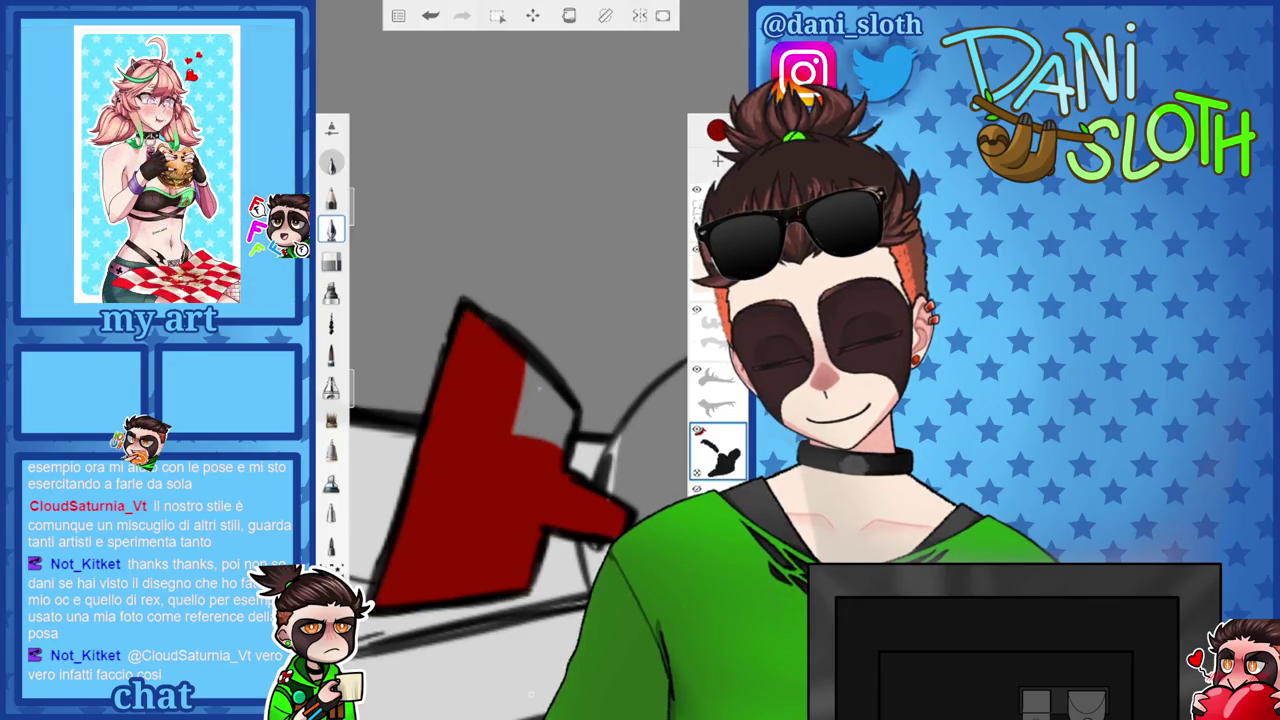
pyautogui.moveTo(558, 380); pyautogui.dragTo(556, 448)
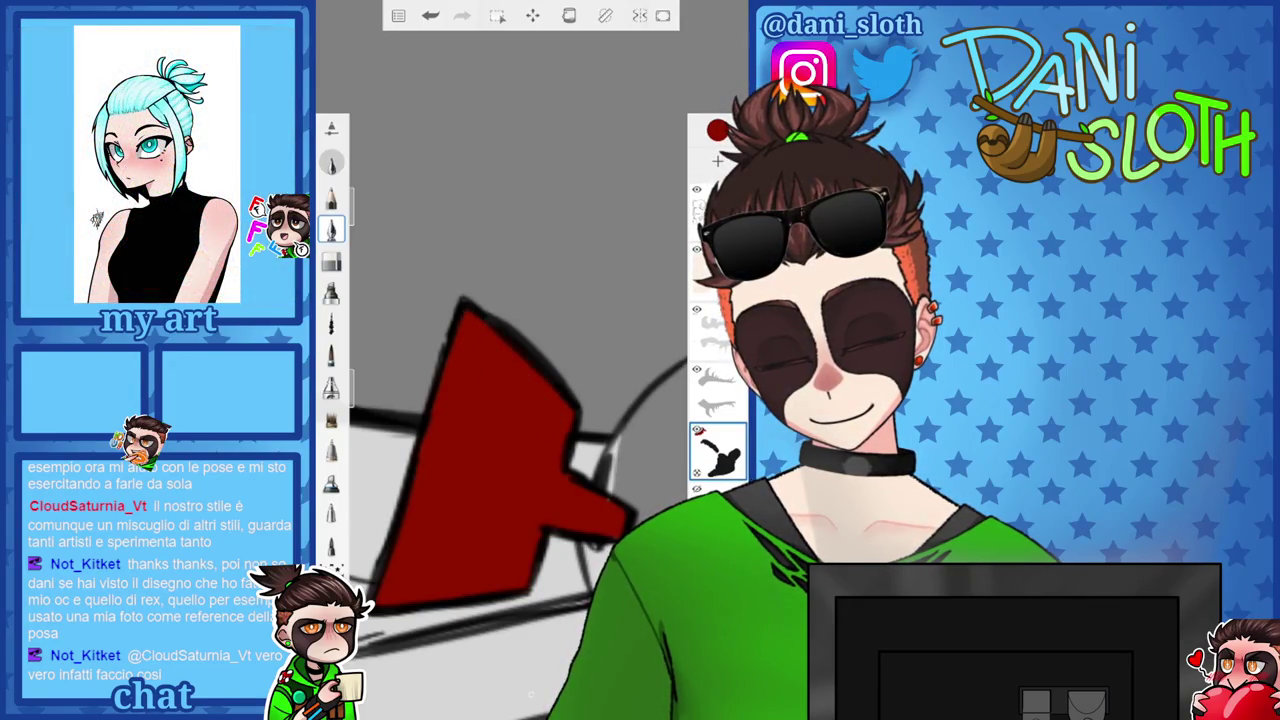
pyautogui.scroll(-2, 500, 400)
# Switch to the hair sketch layer and zoom back out over the canvas.
pyautogui.click(717, 330)
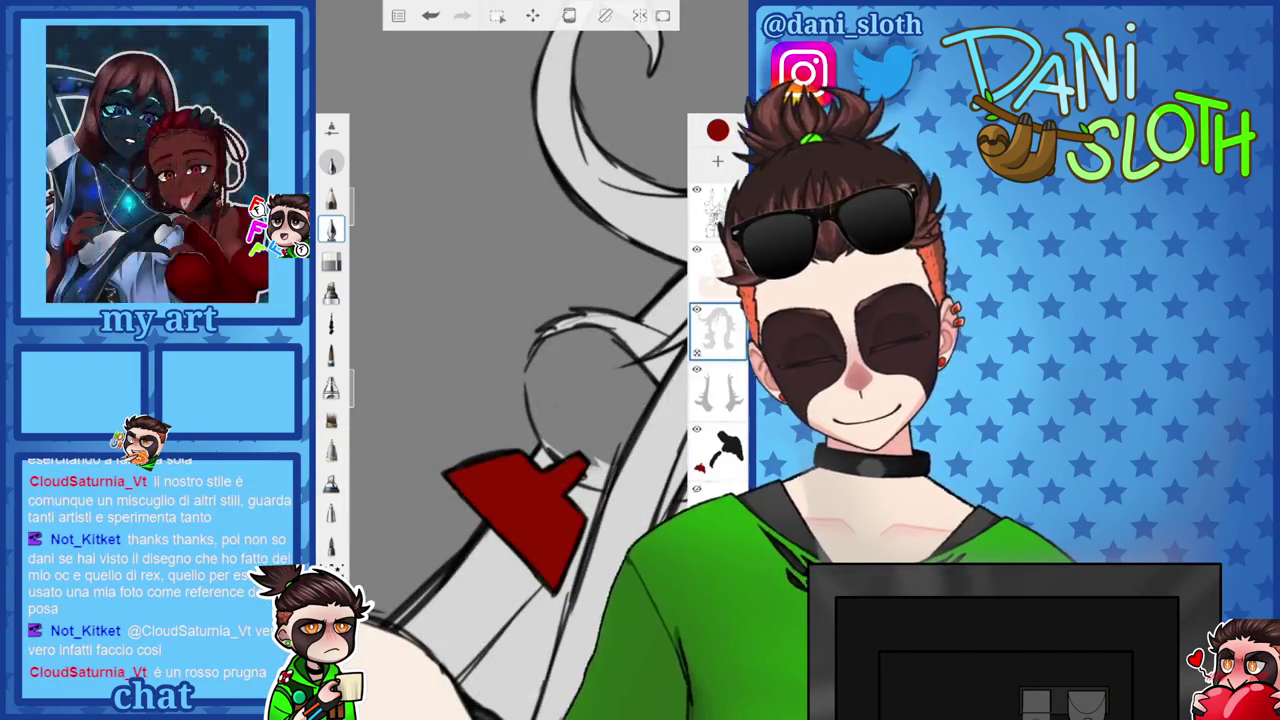
pyautogui.scroll(3, 500, 400)
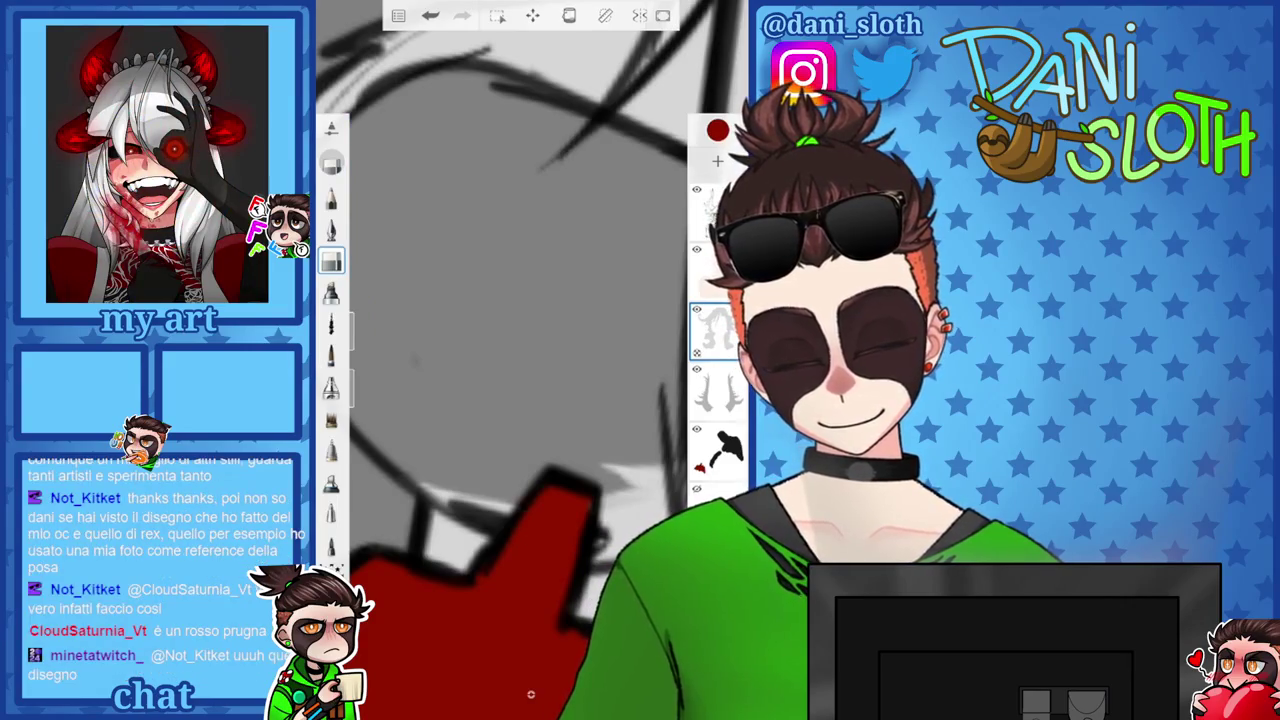
pyautogui.click(538, 513)
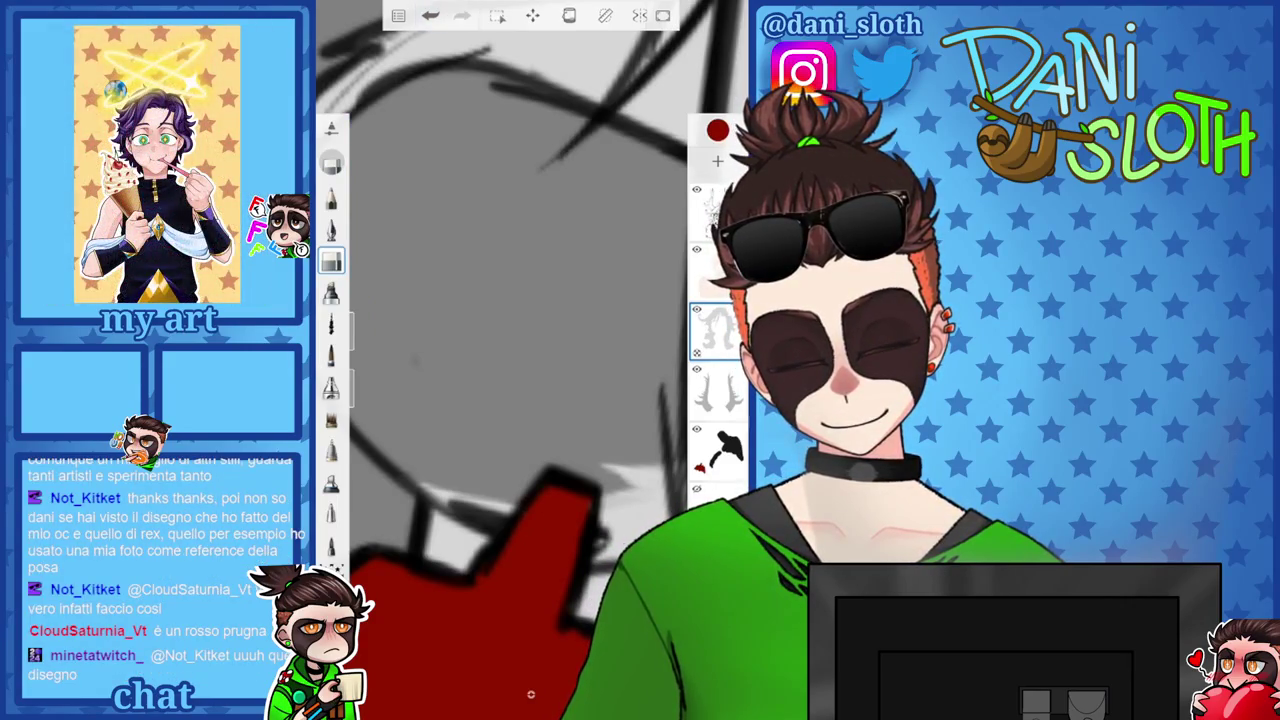
pyautogui.scroll(-5, 530, 400)
pyautogui.scroll(-5, 530, 400)
pyautogui.scroll(-2, 530, 400)
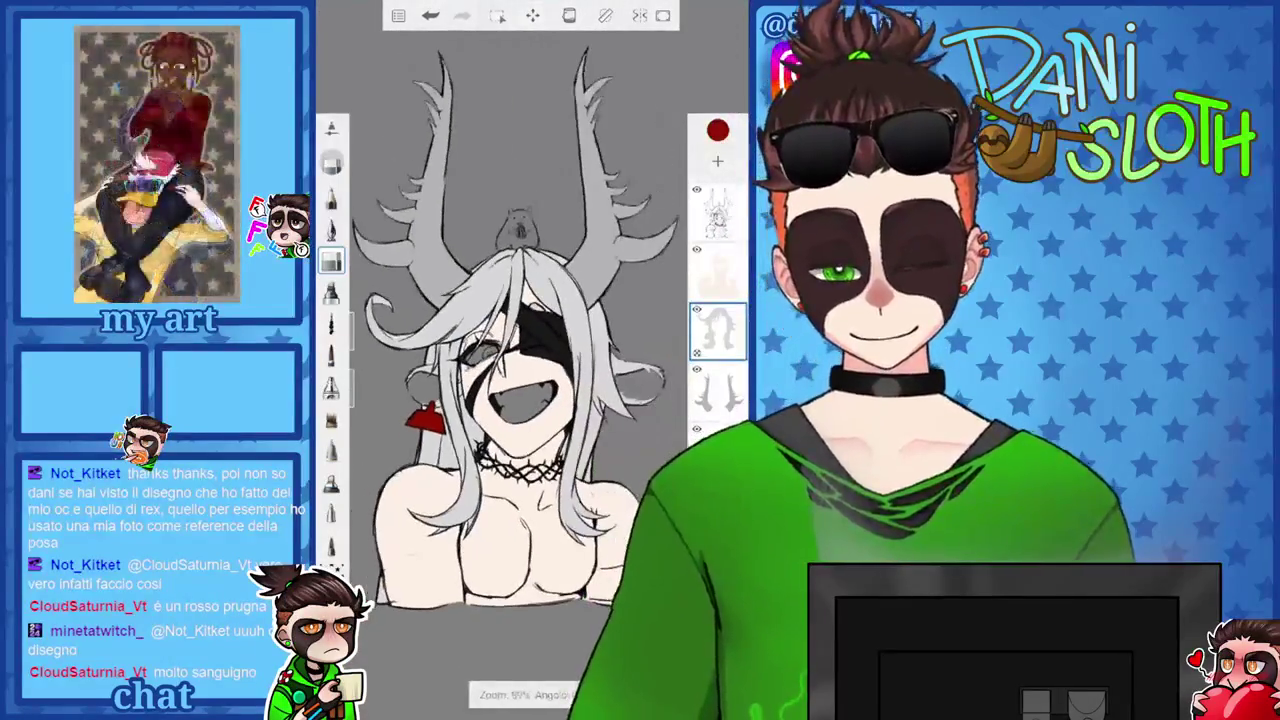
# Shift the dark red in the colour editor to a deeper crimson, 8C0D2E.
pyautogui.scroll(2, 530, 400)
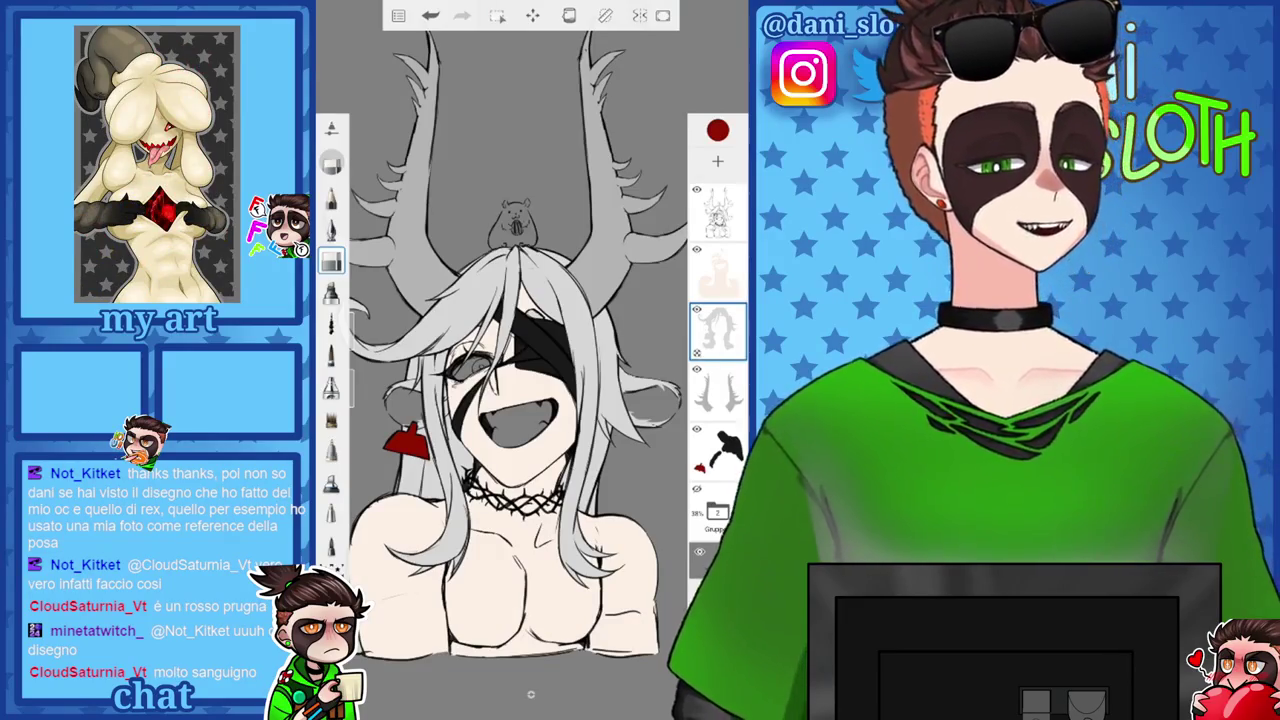
pyautogui.click(717, 130)
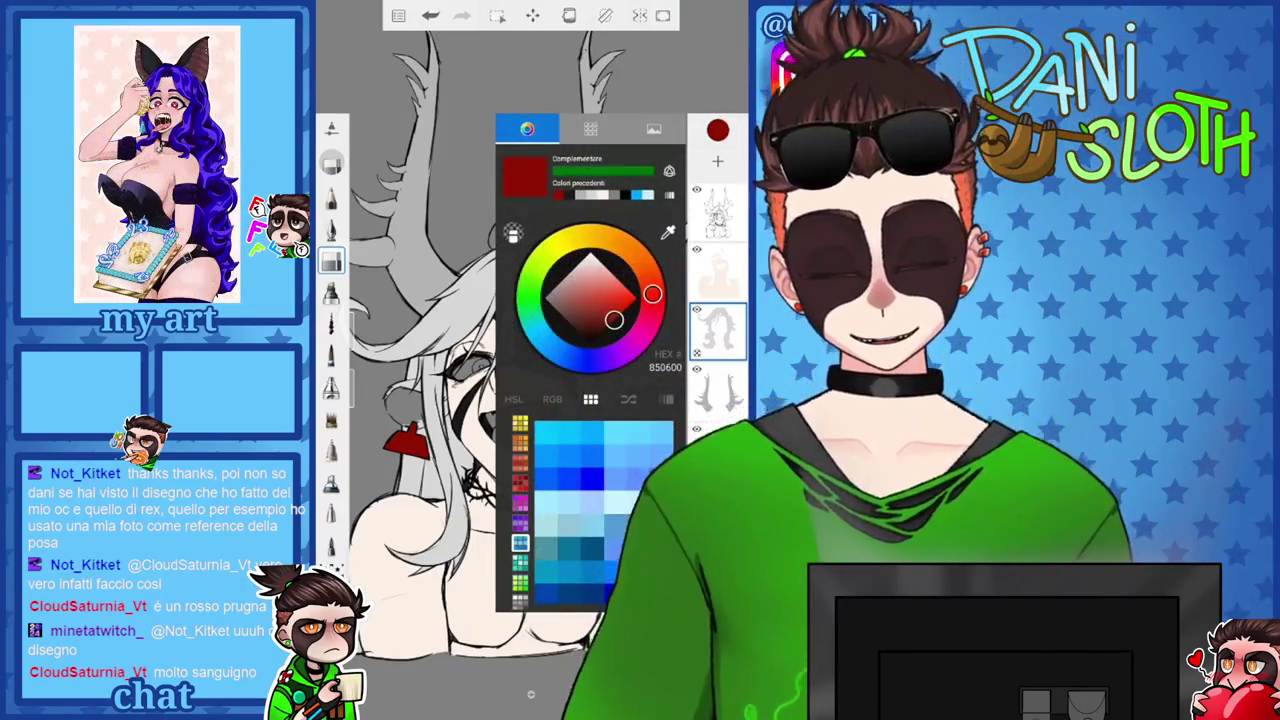
pyautogui.moveTo(652, 294); pyautogui.dragTo(651, 313)
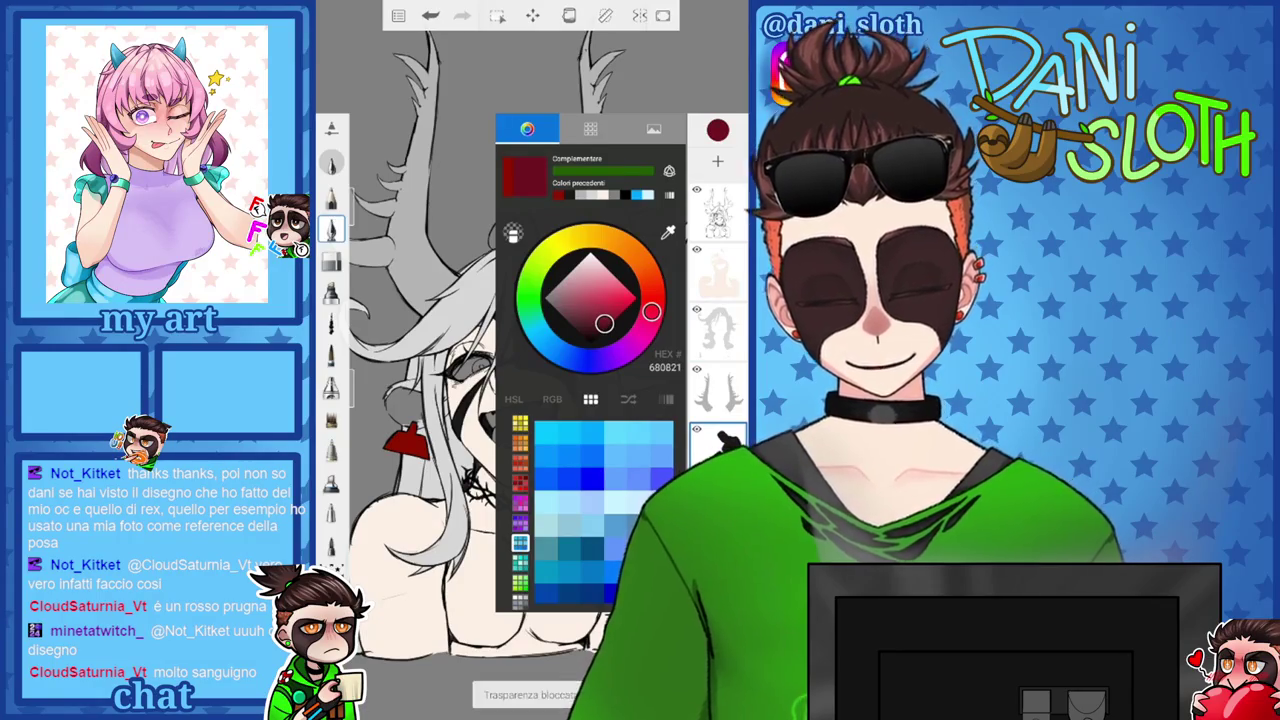
pyautogui.click(717, 130)
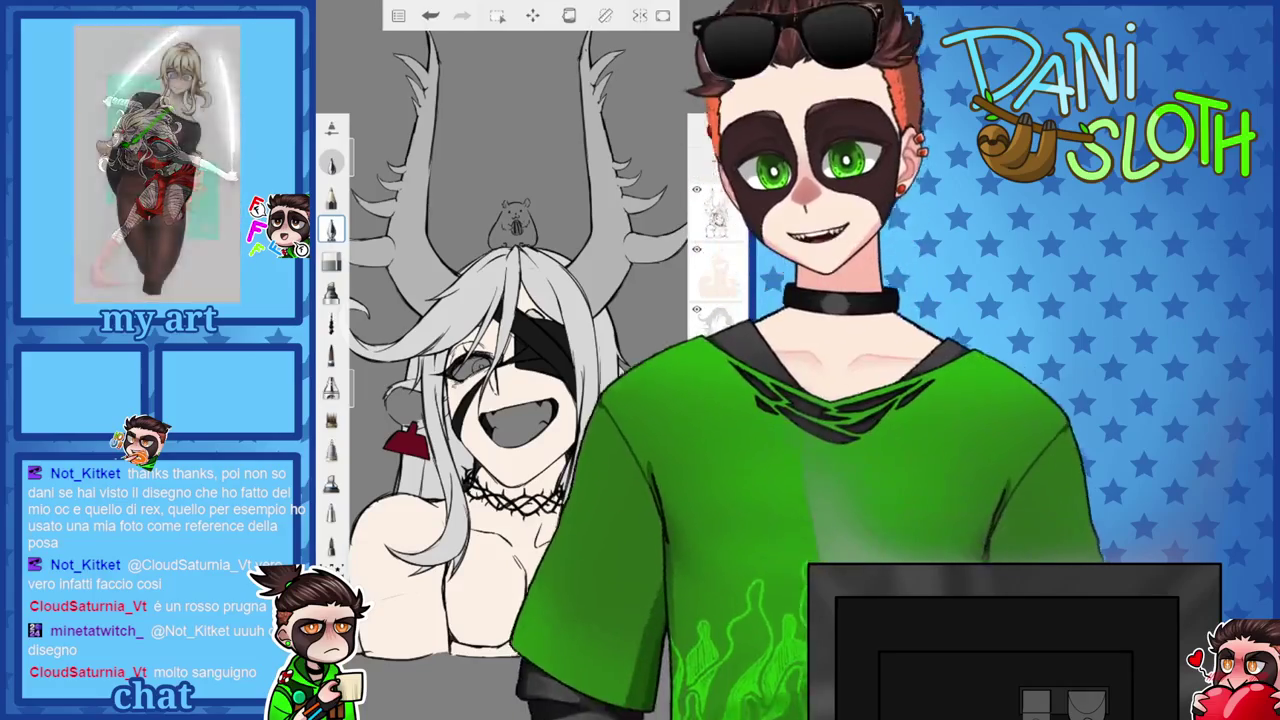
pyautogui.click(717, 130)
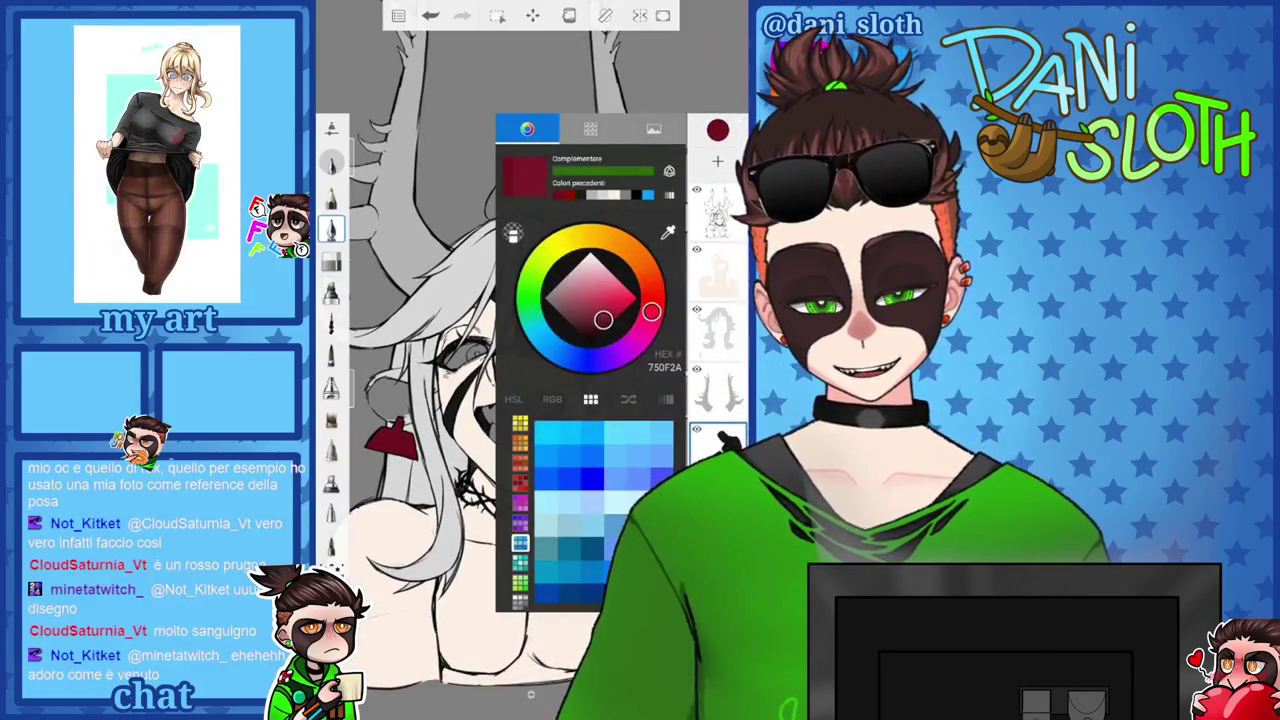
pyautogui.moveTo(603, 319); pyautogui.dragTo(607, 319)
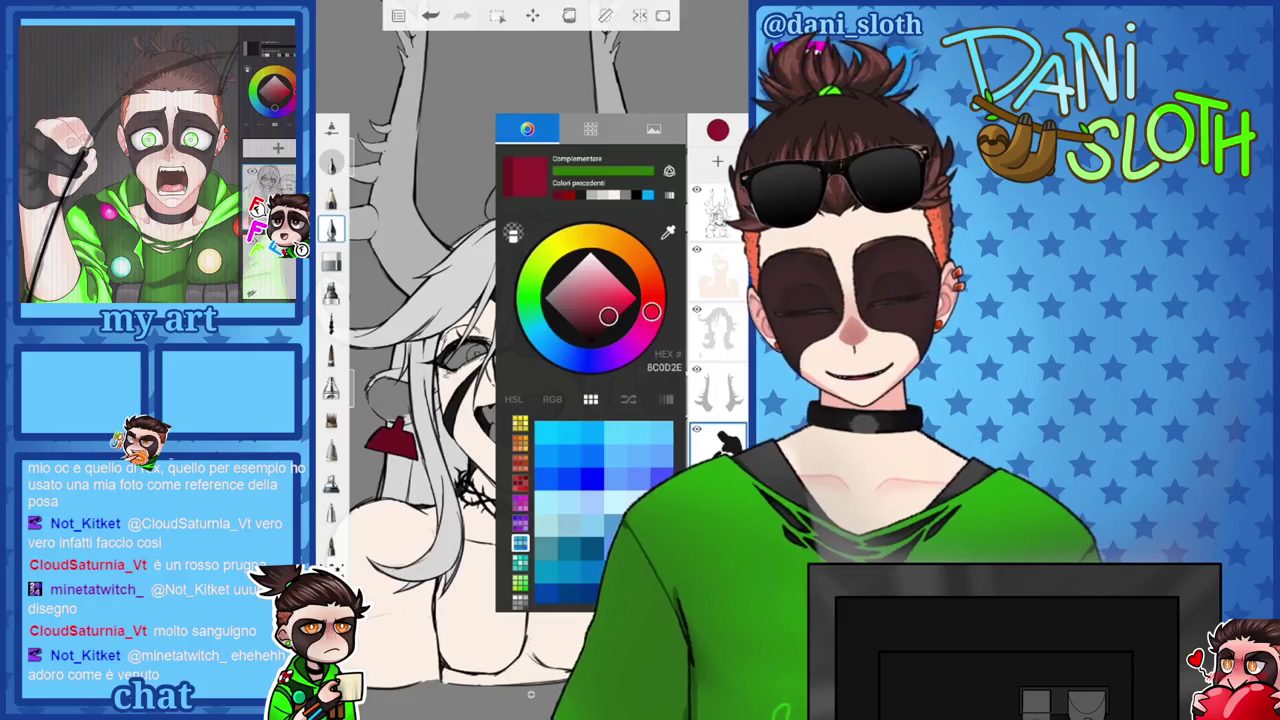
pyautogui.click(717, 130)
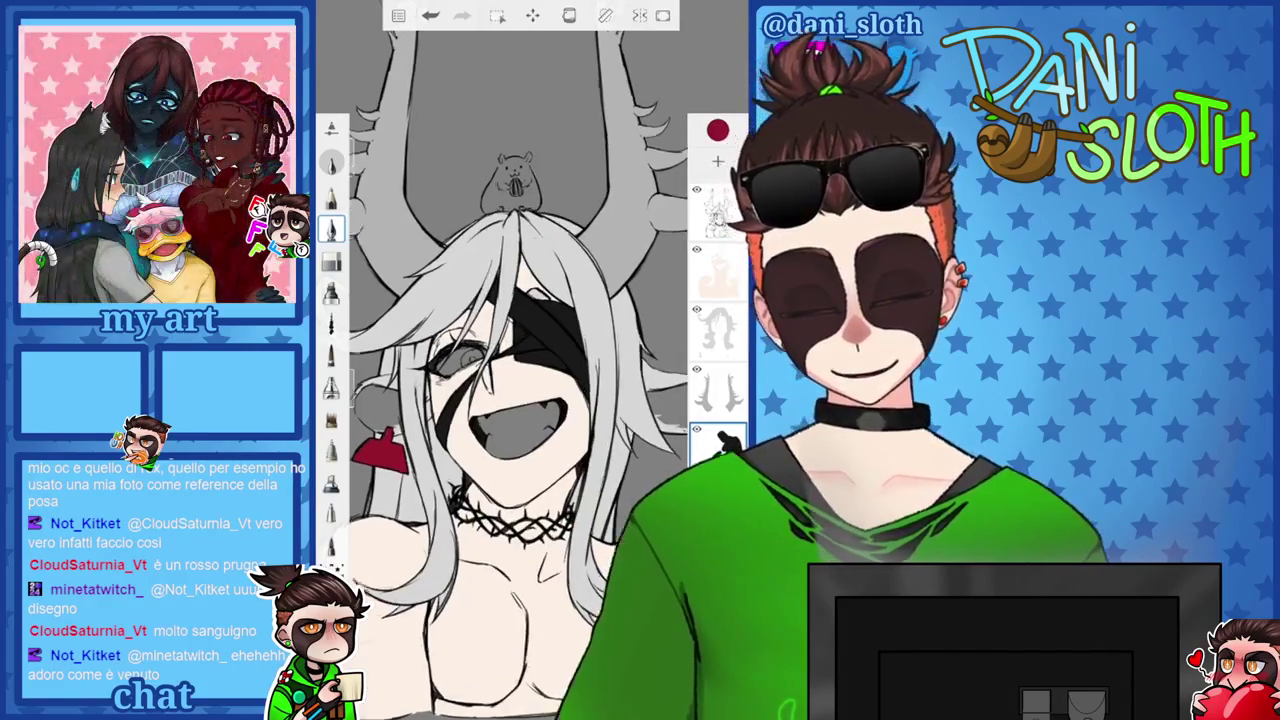
# Zoom into the uncovered eye and brush faint dark grey (333333) shading inside the iris.
pyautogui.scroll(1, 515, 370)
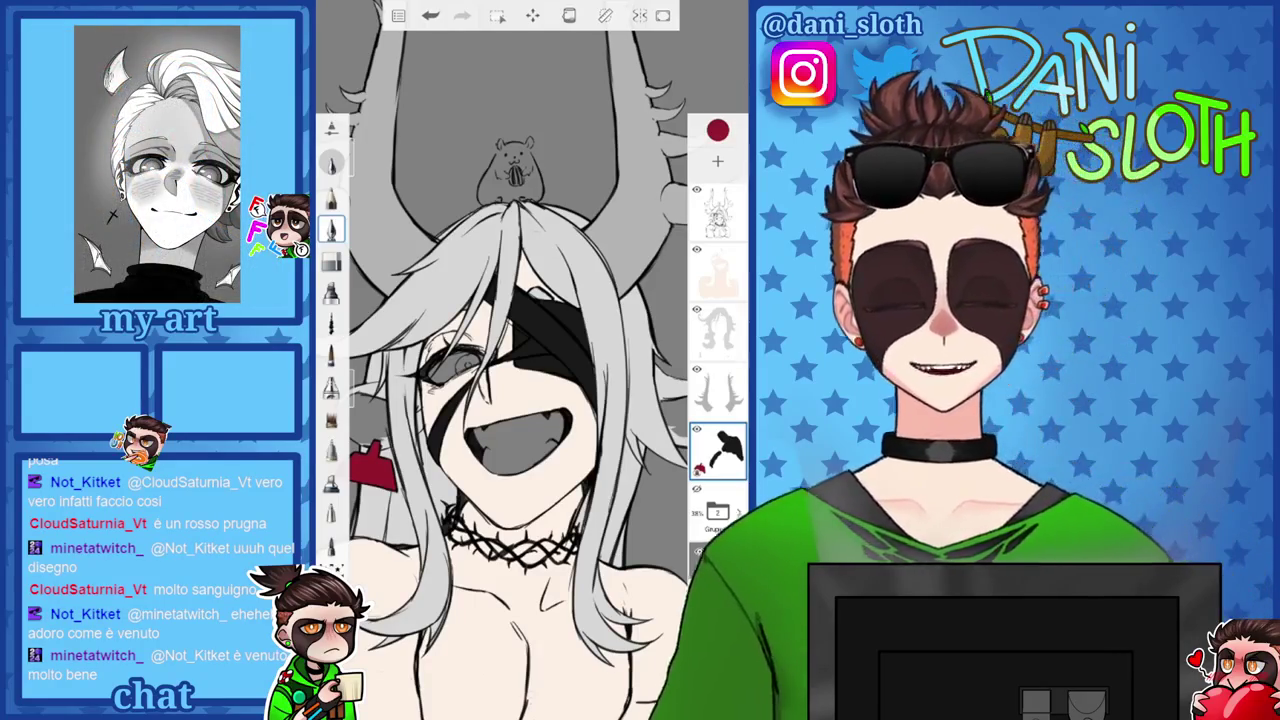
pyautogui.scroll(2, 515, 380)
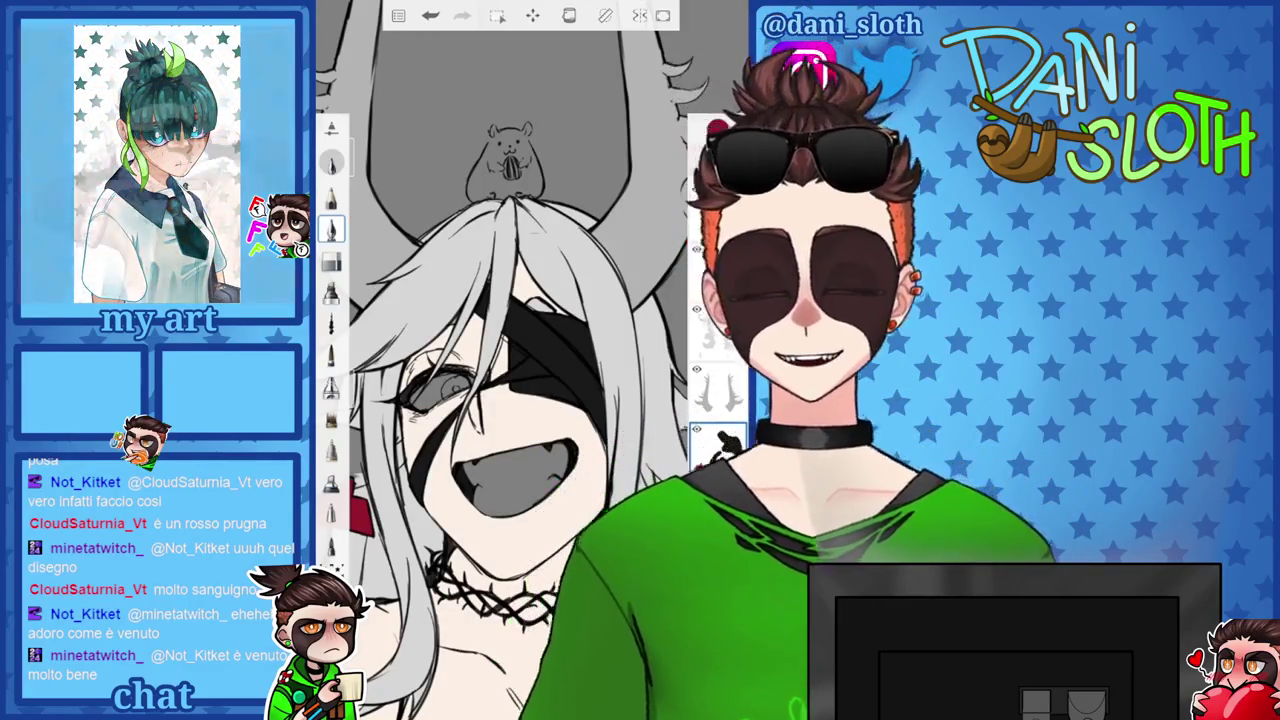
pyautogui.click(717, 130)
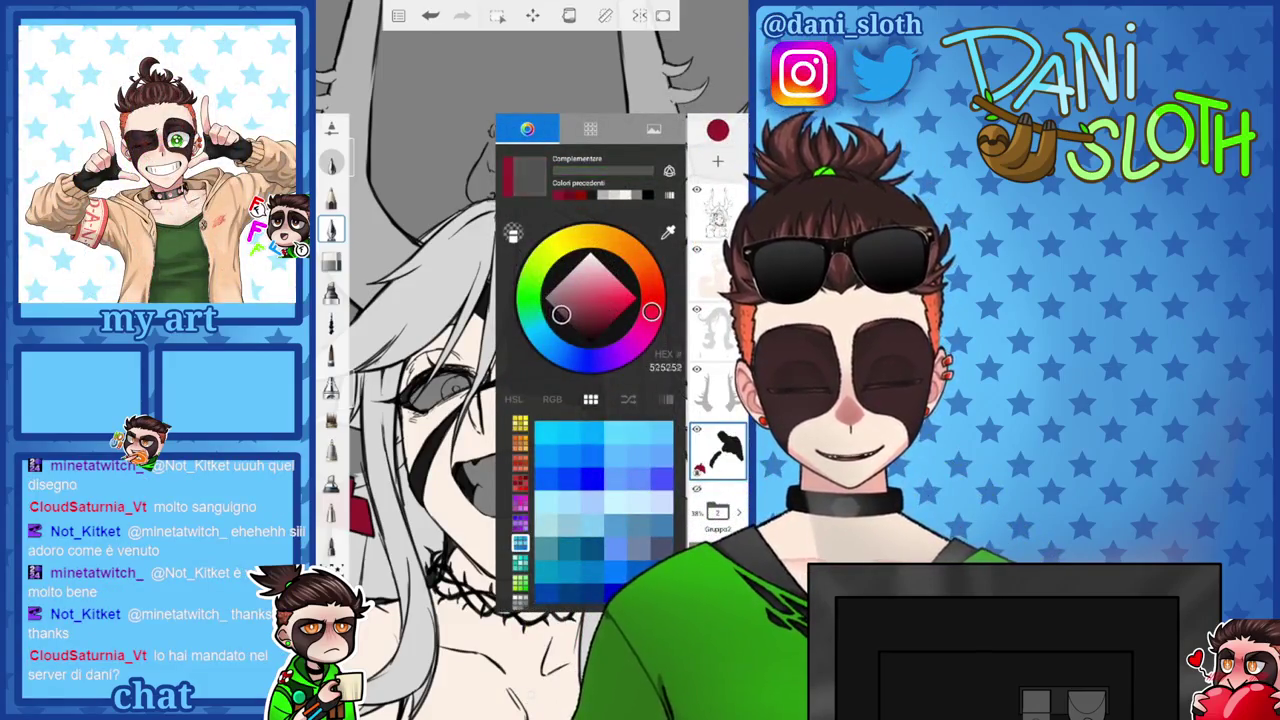
pyautogui.scroll(5, 500, 380)
pyautogui.scroll(3, 500, 380)
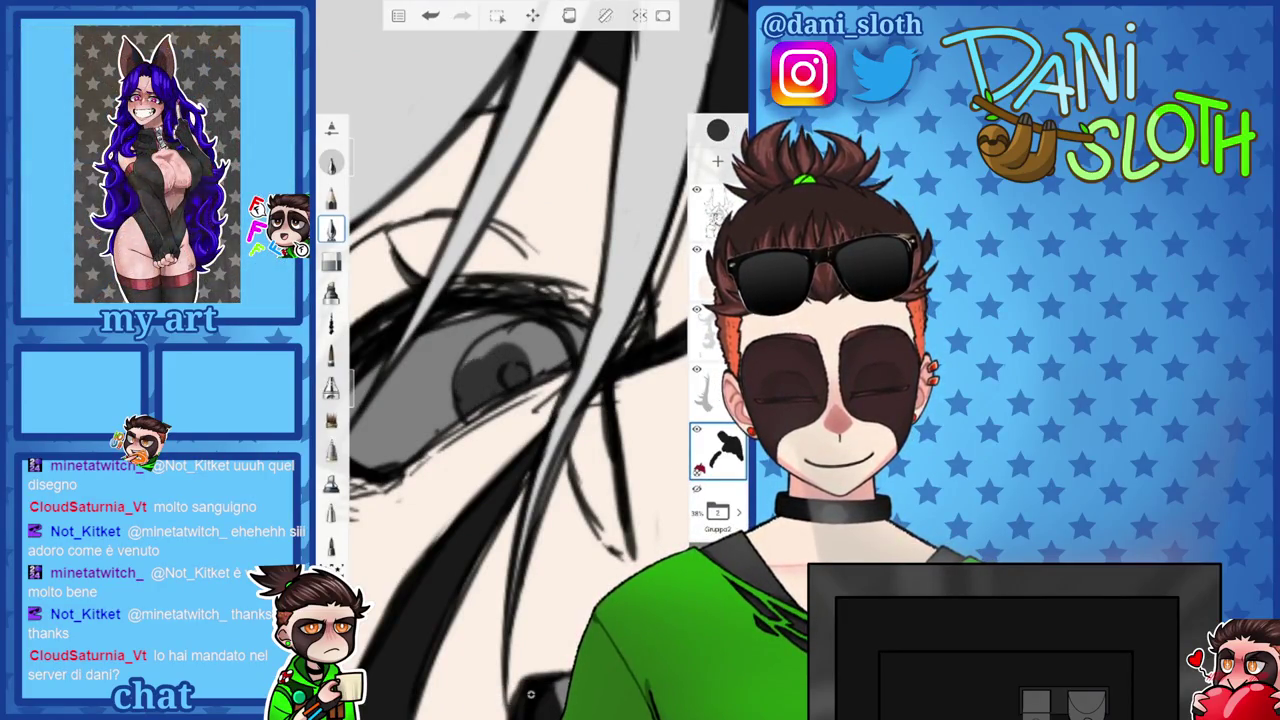
pyautogui.moveTo(470, 364); pyautogui.dragTo(512, 338)
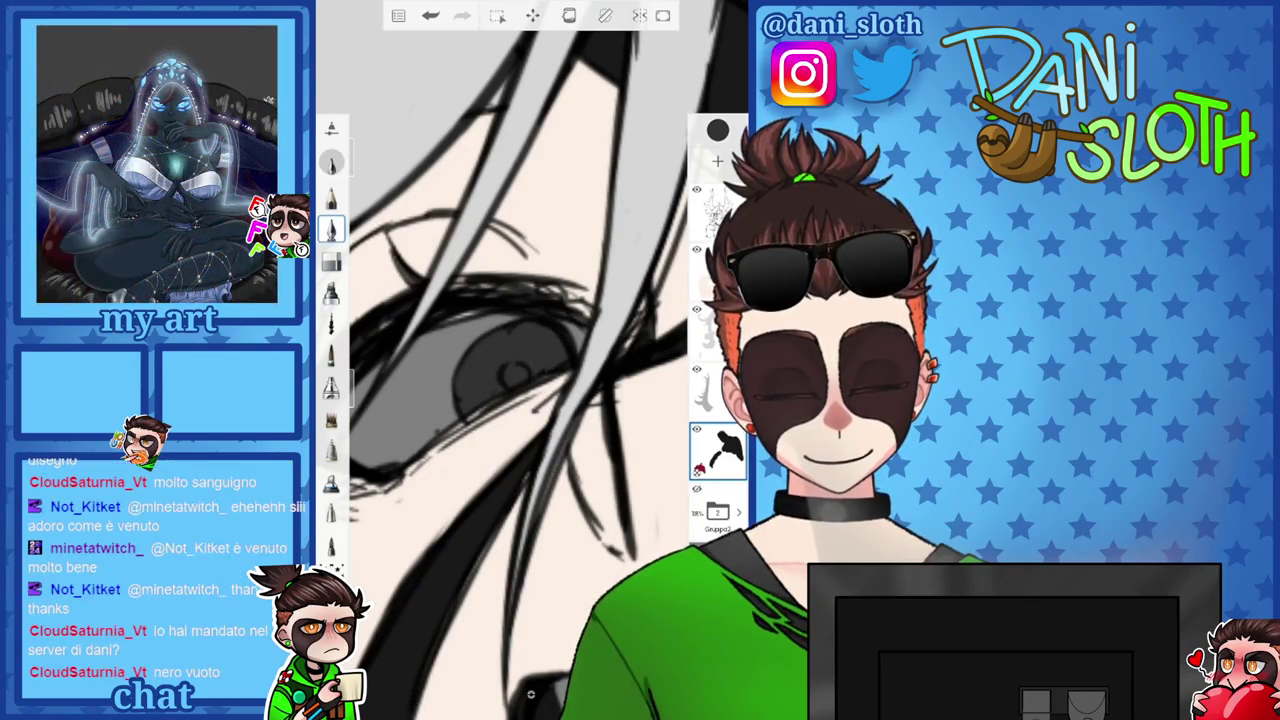
pyautogui.scroll(-5, 500, 380)
pyautogui.scroll(-5, 530, 370)
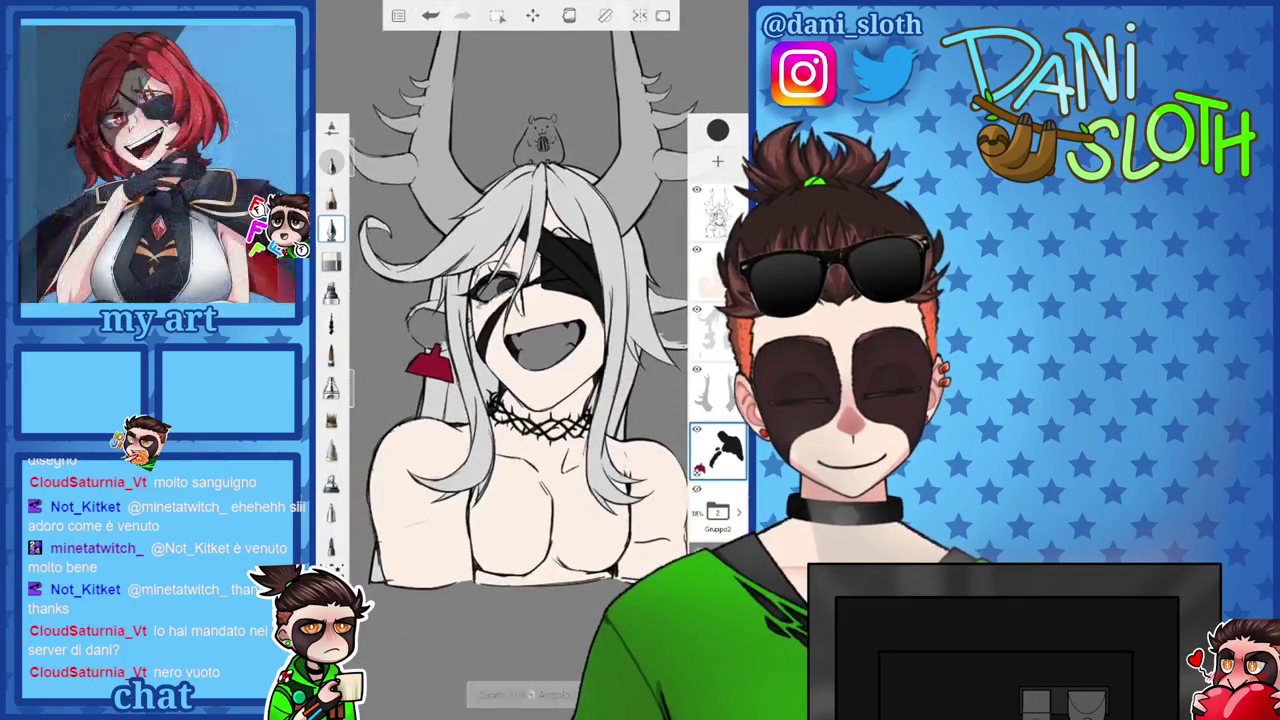
pyautogui.scroll(2, 520, 350)
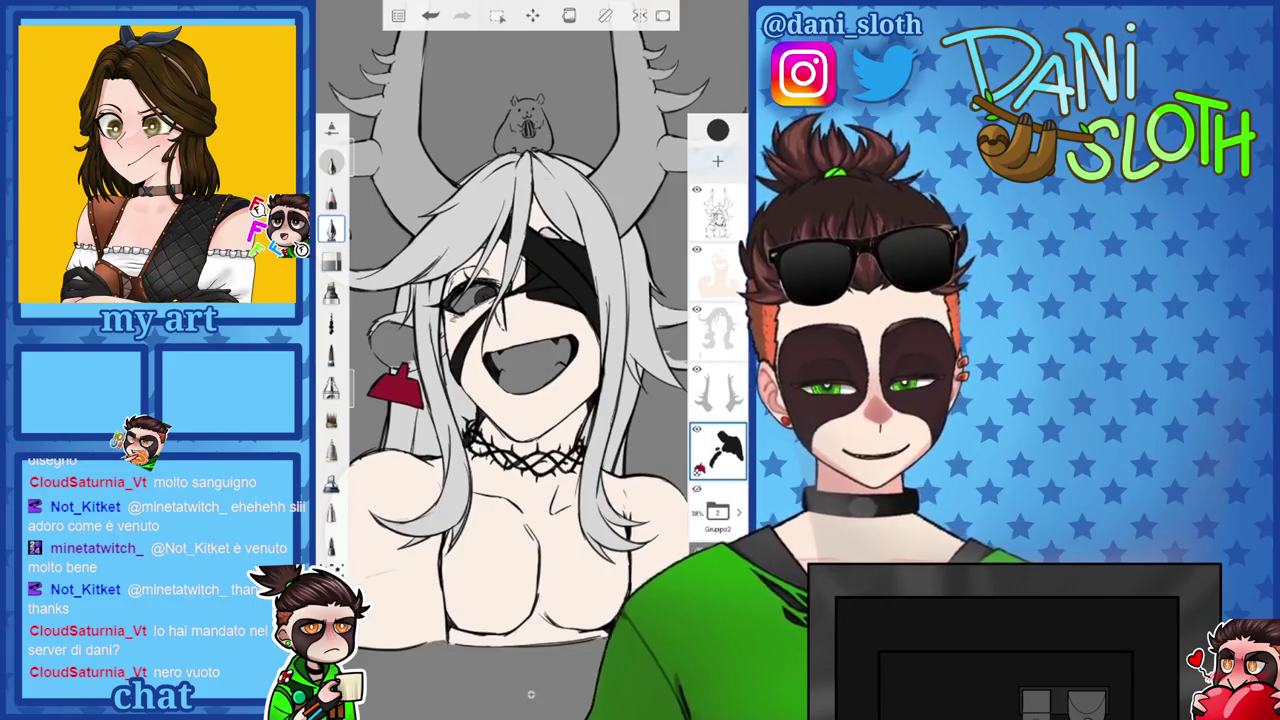
pyautogui.click(717, 130)
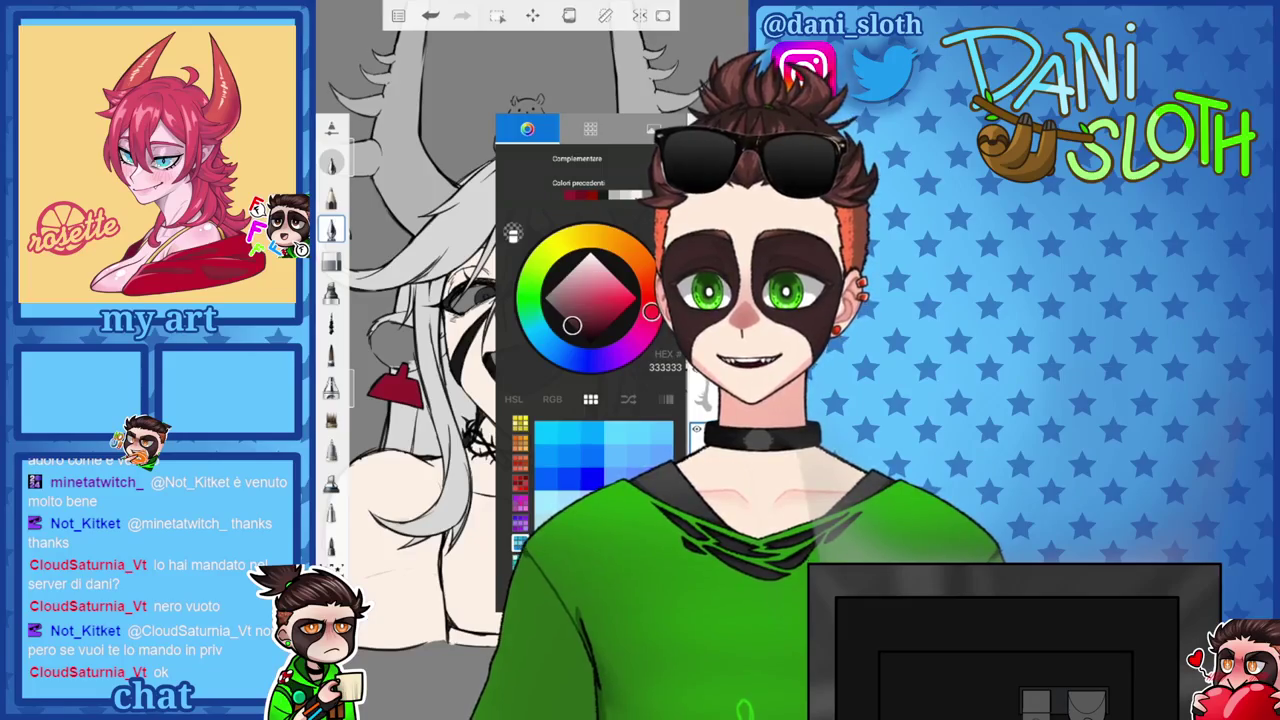
# Pick a brown from the Natura palette and paint a first patch on the hamster.
pyautogui.click(590, 128)
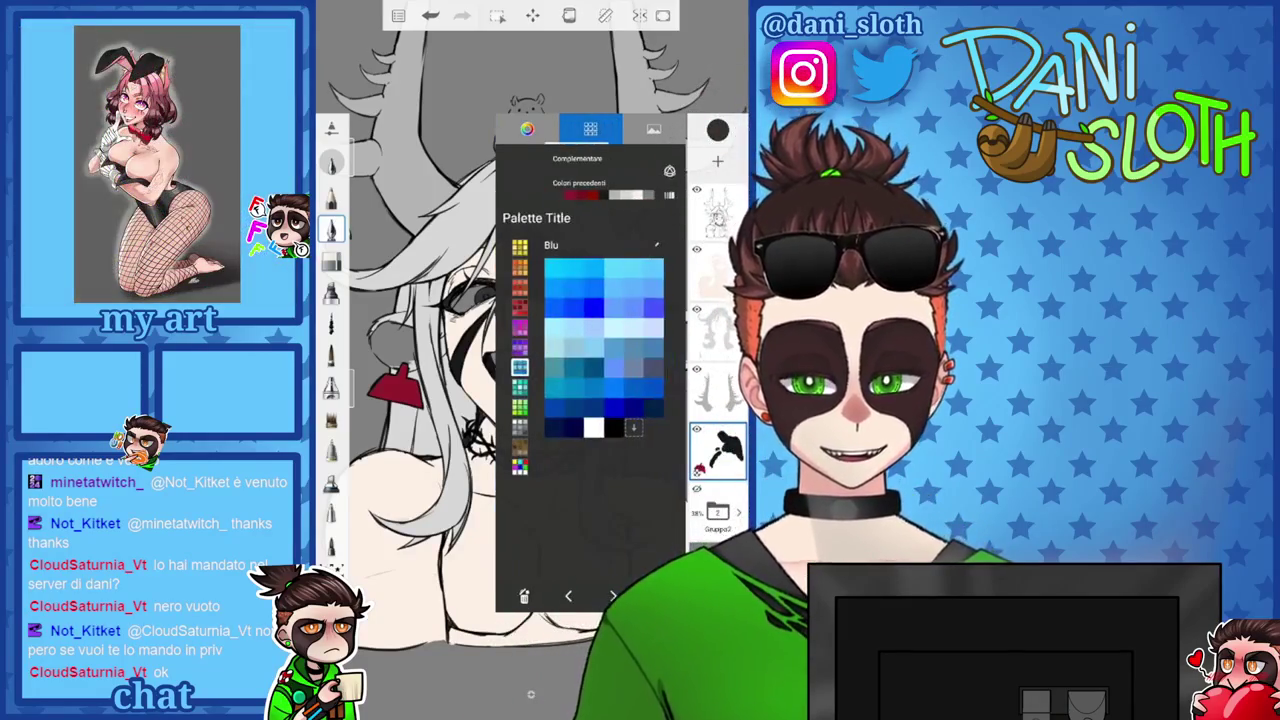
pyautogui.click(519, 447)
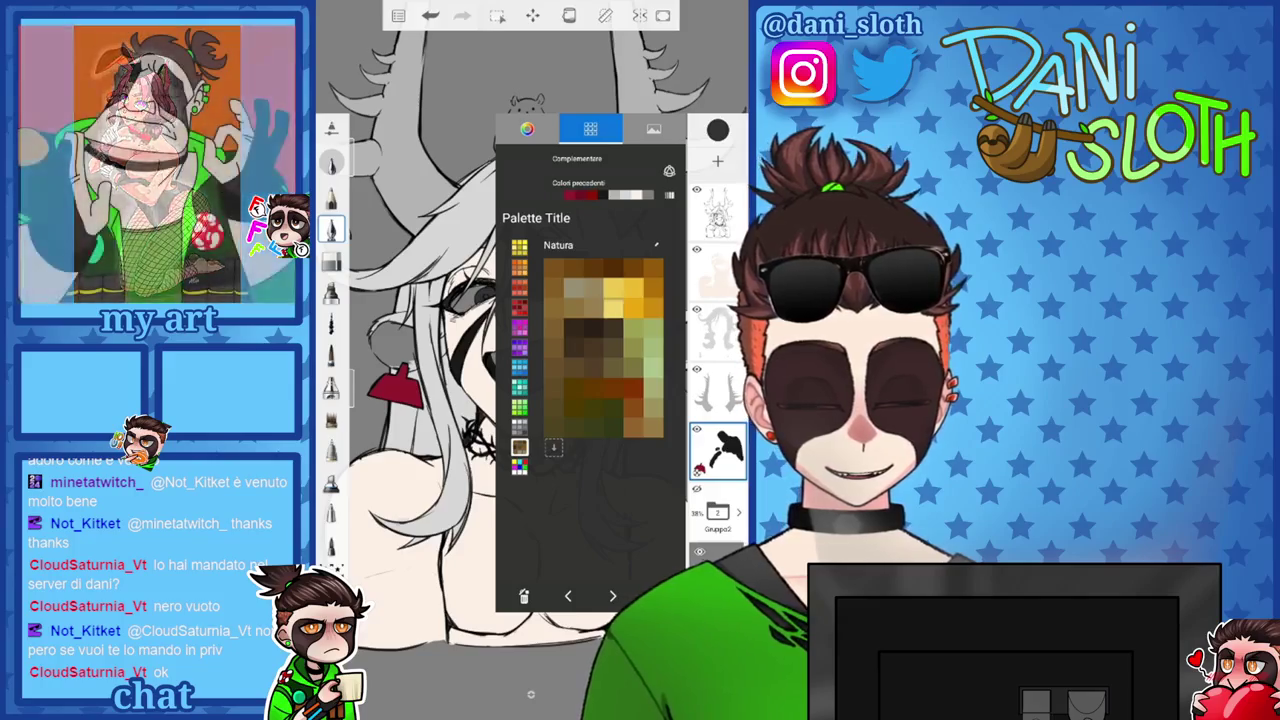
pyautogui.click(420, 500)
pyautogui.moveTo(500, 250); pyautogui.dragTo(500, 600)
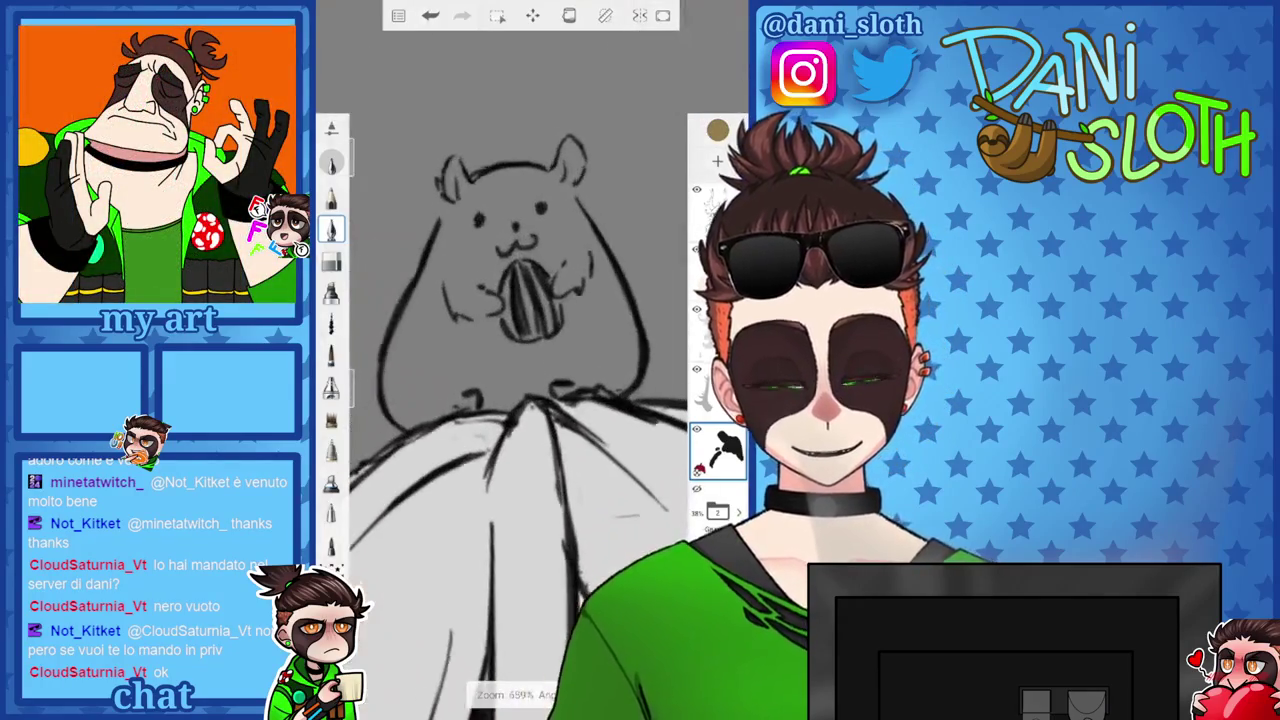
pyautogui.moveTo(420, 340); pyautogui.dragTo(480, 400)
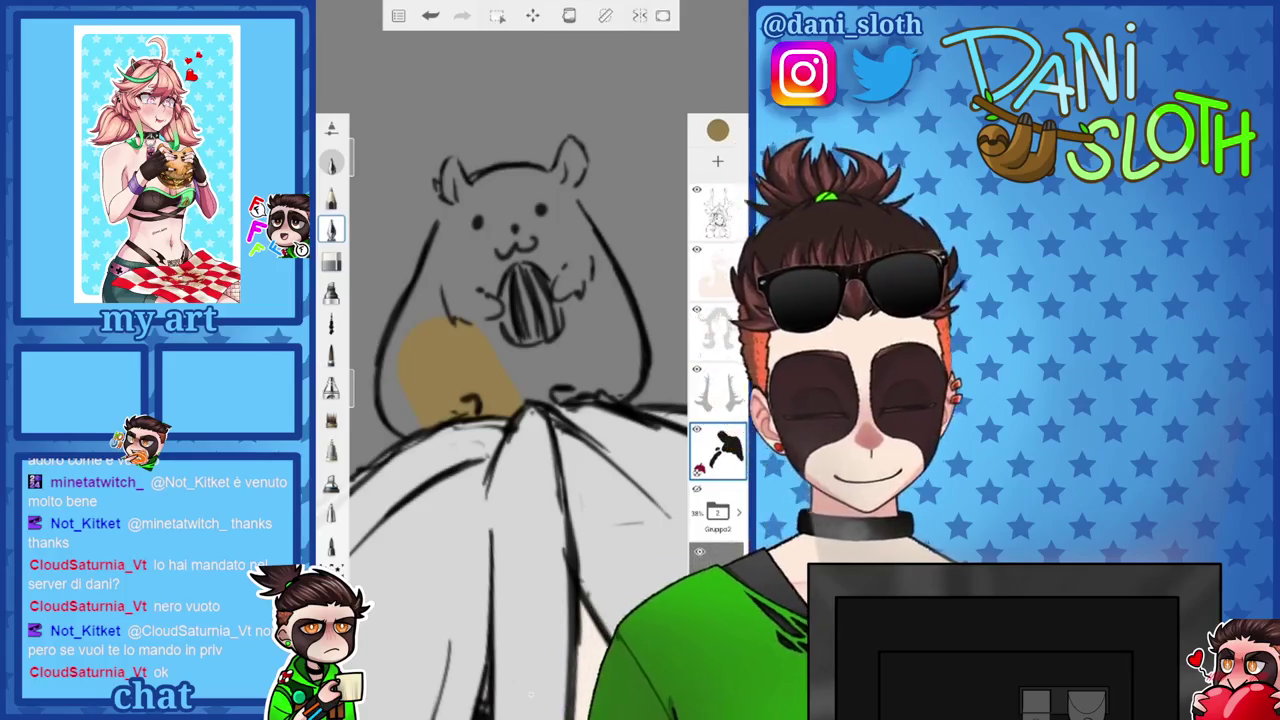
# Hide the grey background layer and fill brown over the hamster's left side and head.
pyautogui.click(699, 551)
pyautogui.moveTo(400, 378); pyautogui.dragTo(380, 415)
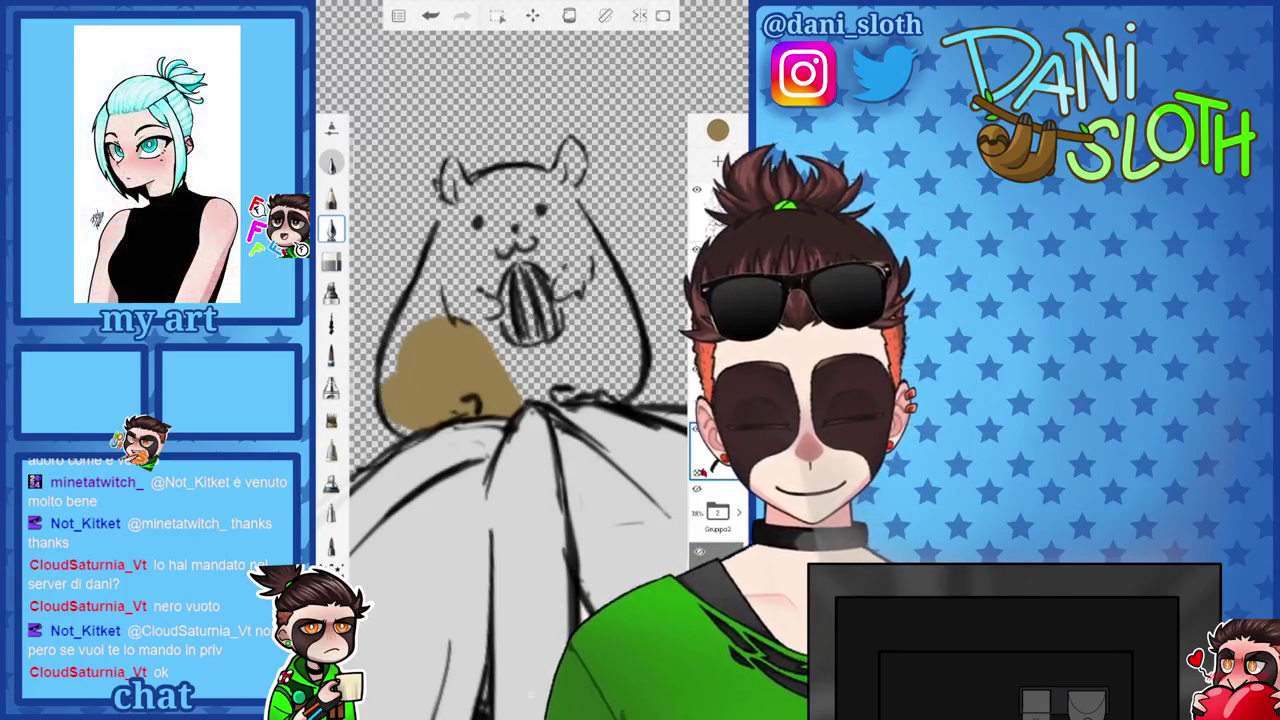
pyautogui.moveTo(395, 340); pyautogui.dragTo(445, 288)
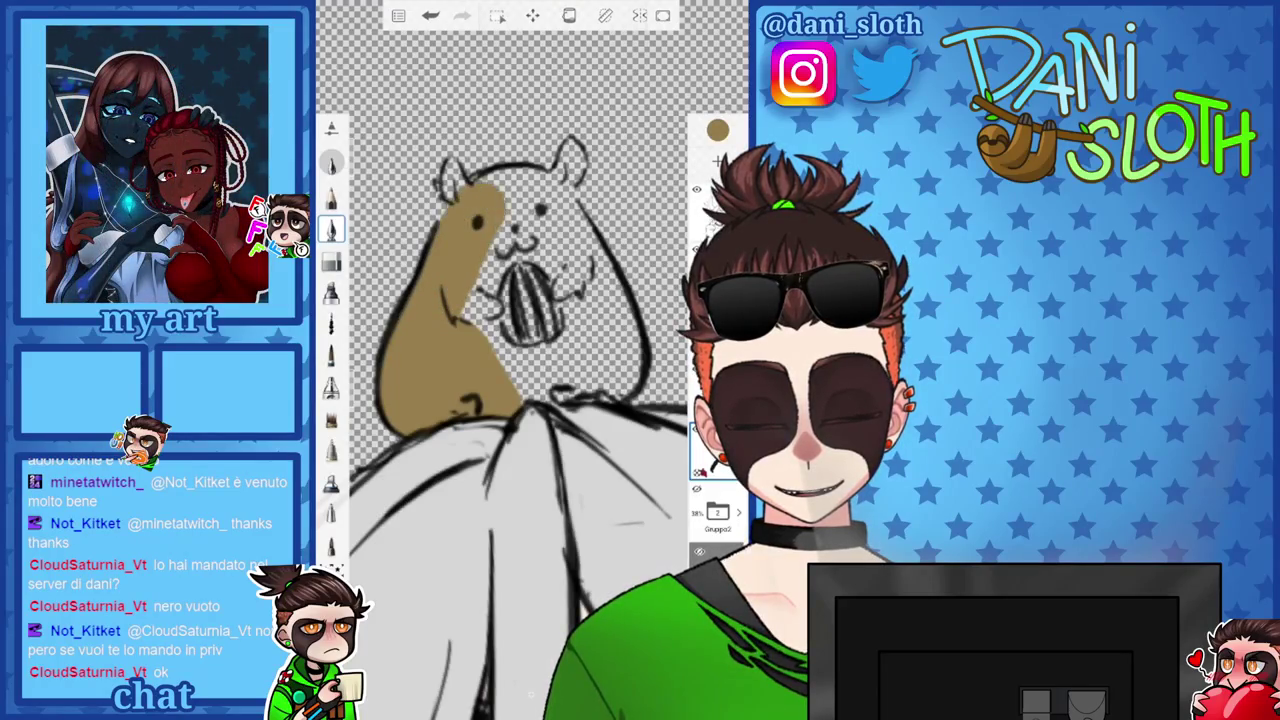
pyautogui.moveTo(470, 200)
pyautogui.mouseDown()
pyautogui.moveTo(520, 195)
pyautogui.moveTo(555, 215)
pyautogui.mouseUp()
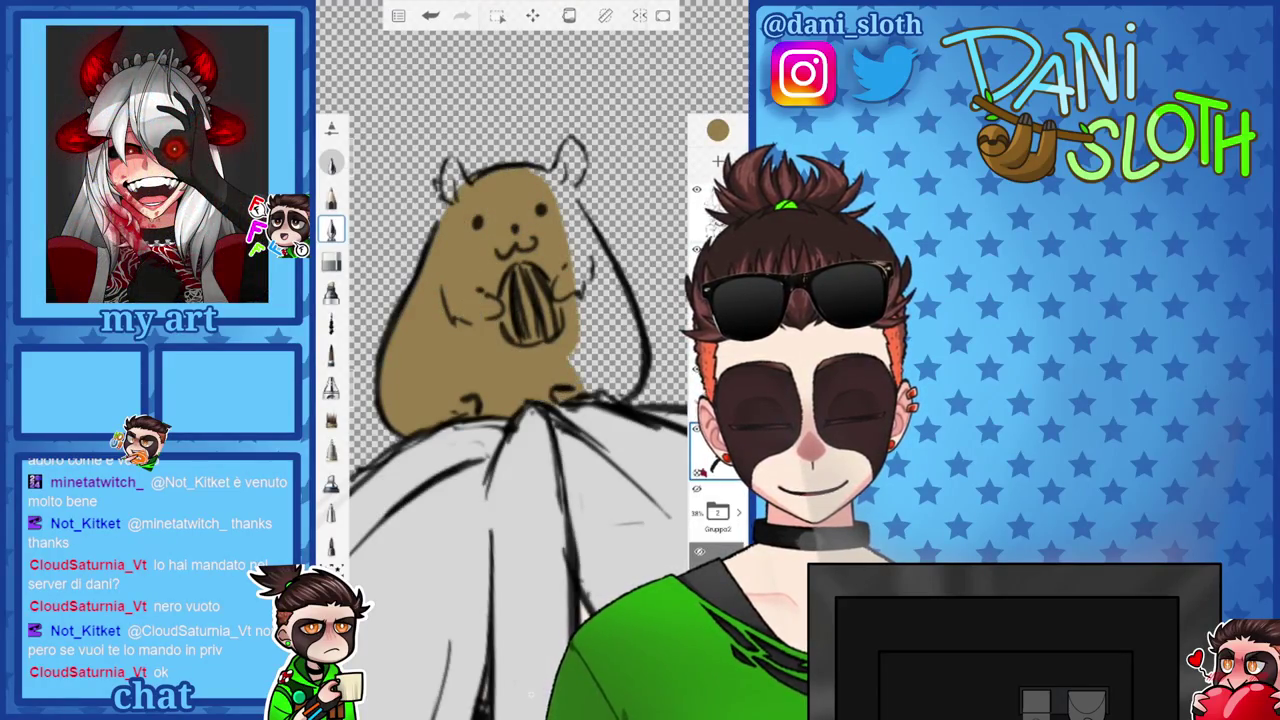
pyautogui.moveTo(500, 300); pyautogui.dragTo(520, 360)
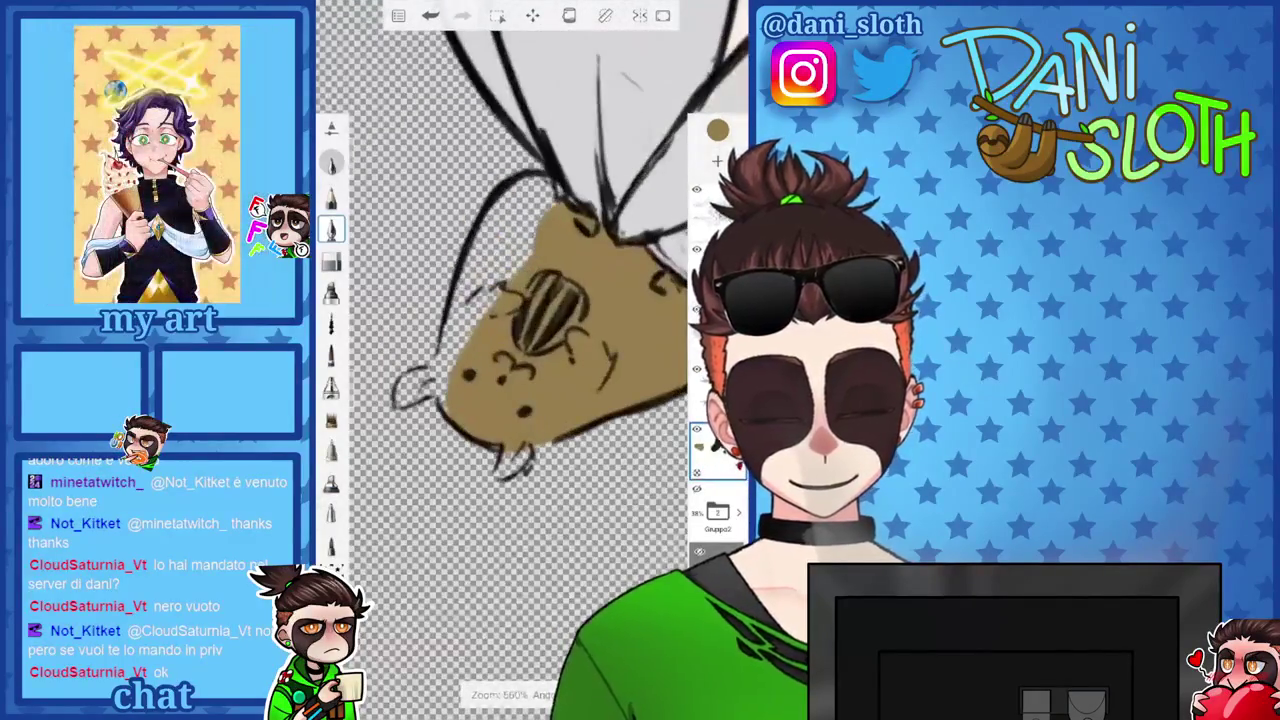
pyautogui.moveTo(442, 395); pyautogui.dragTo(470, 300)
# Set the brush size to about 10.2 and fill remaining gaps and the ear tip brown.
pyautogui.moveTo(360, 240); pyautogui.dragTo(360, 215)
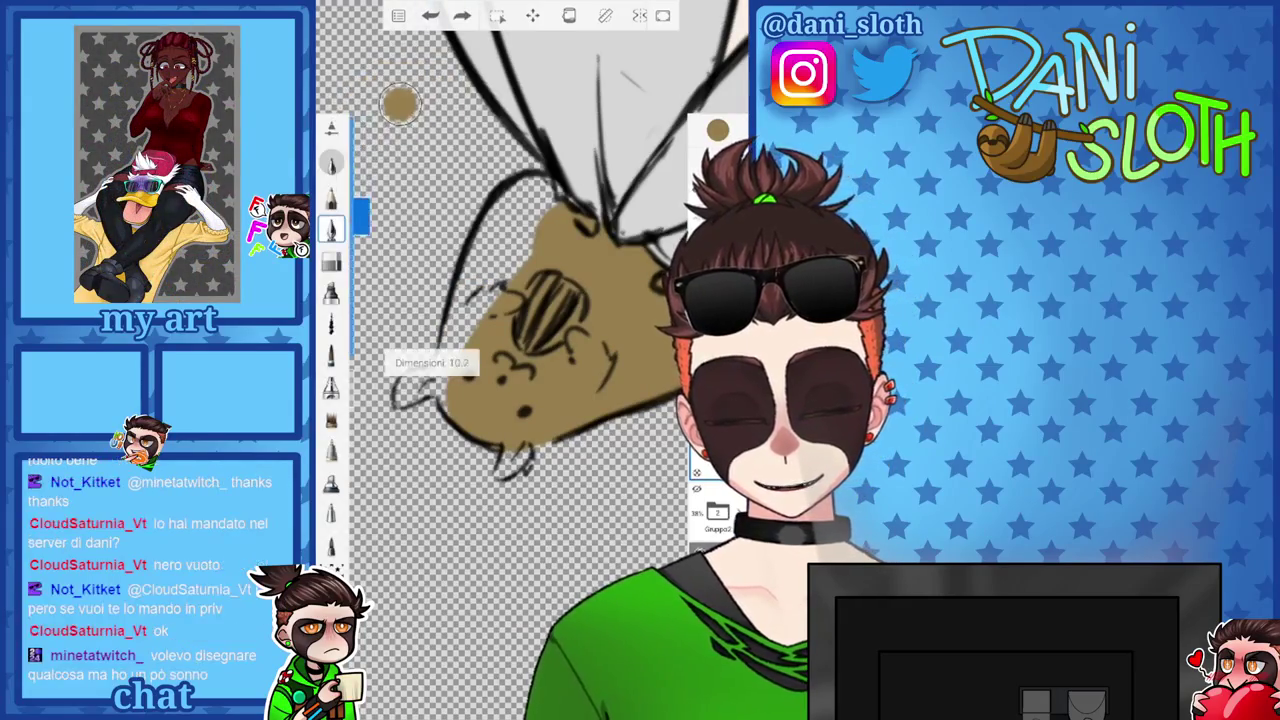
pyautogui.moveTo(530, 222); pyautogui.dragTo(465, 320)
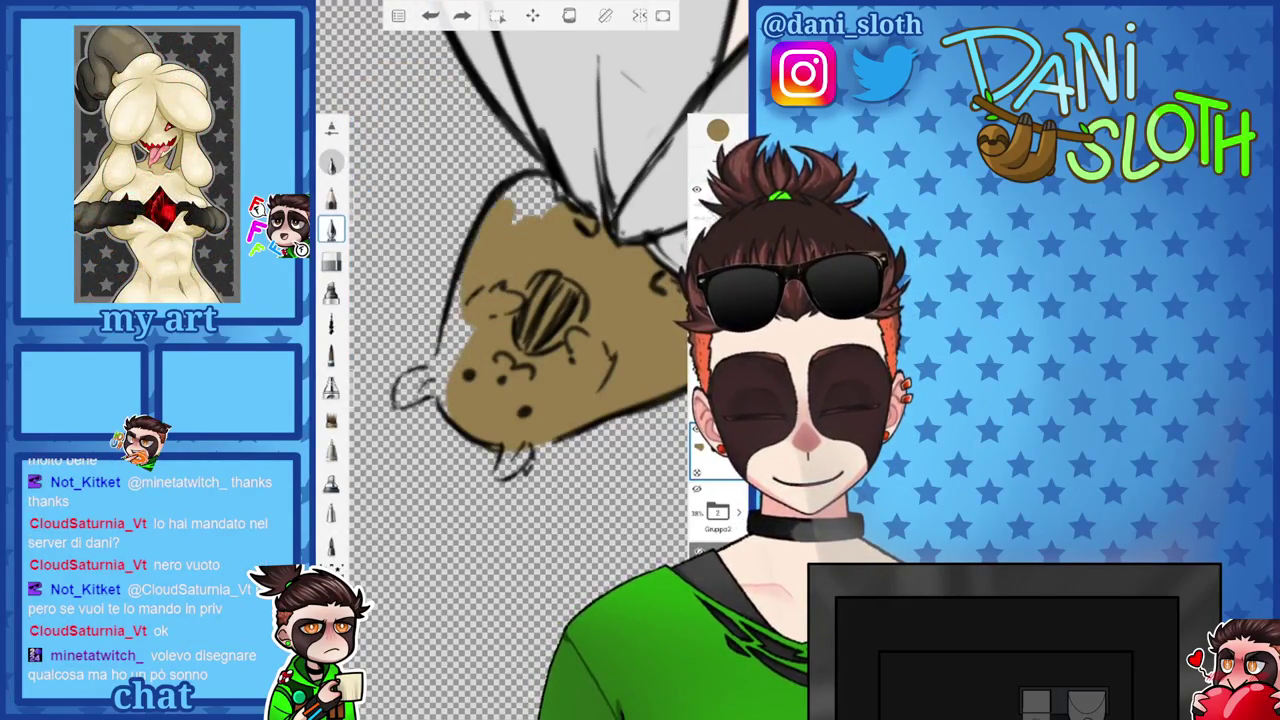
pyautogui.moveTo(533, 207); pyautogui.dragTo(550, 218)
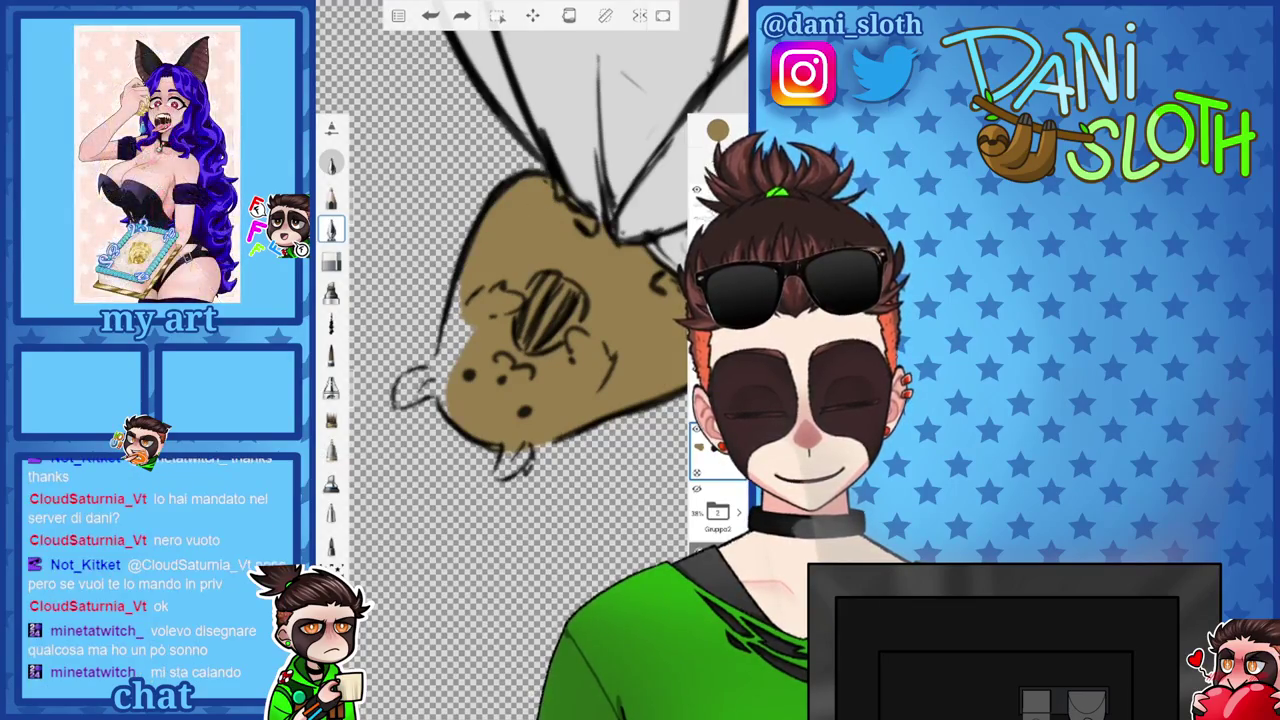
pyautogui.moveTo(440, 355)
pyautogui.mouseDown()
pyautogui.moveTo(455, 364)
pyautogui.moveTo(442, 392)
pyautogui.mouseUp()
pyautogui.scroll(3, 500, 360)
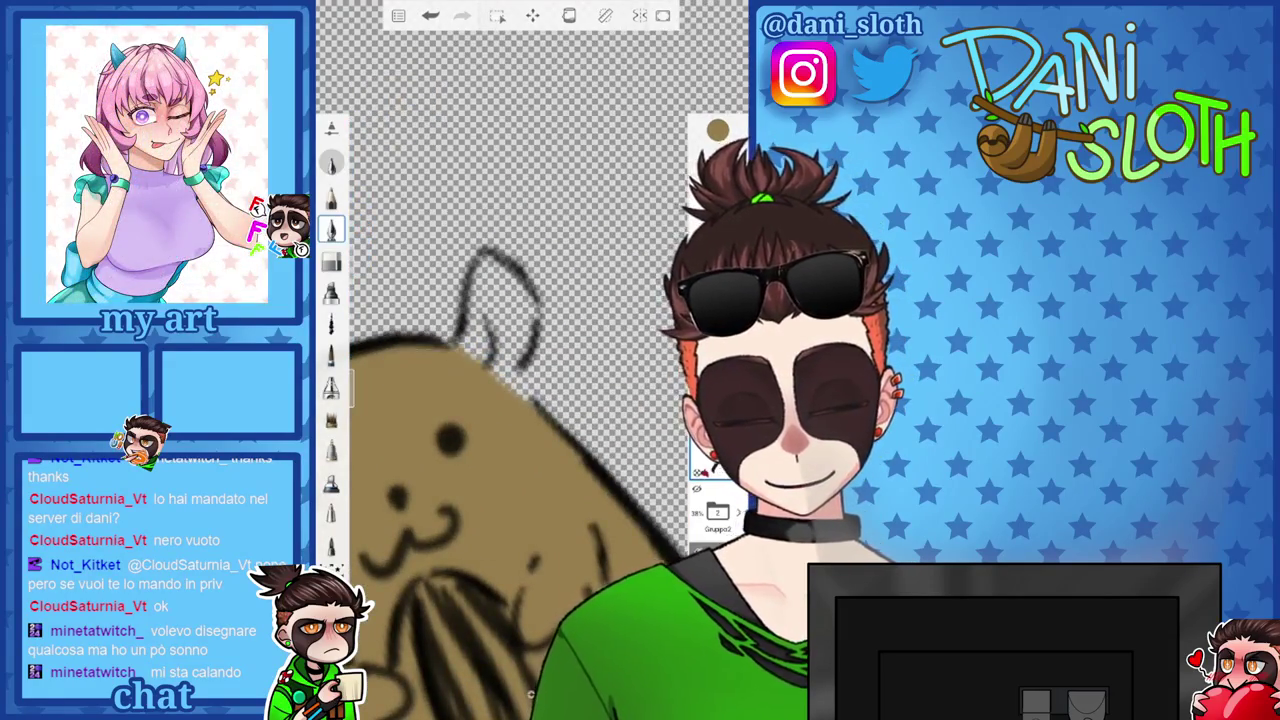
pyautogui.moveTo(470, 275)
pyautogui.mouseDown()
pyautogui.moveTo(500, 258)
pyautogui.moveTo(535, 320)
pyautogui.mouseUp()
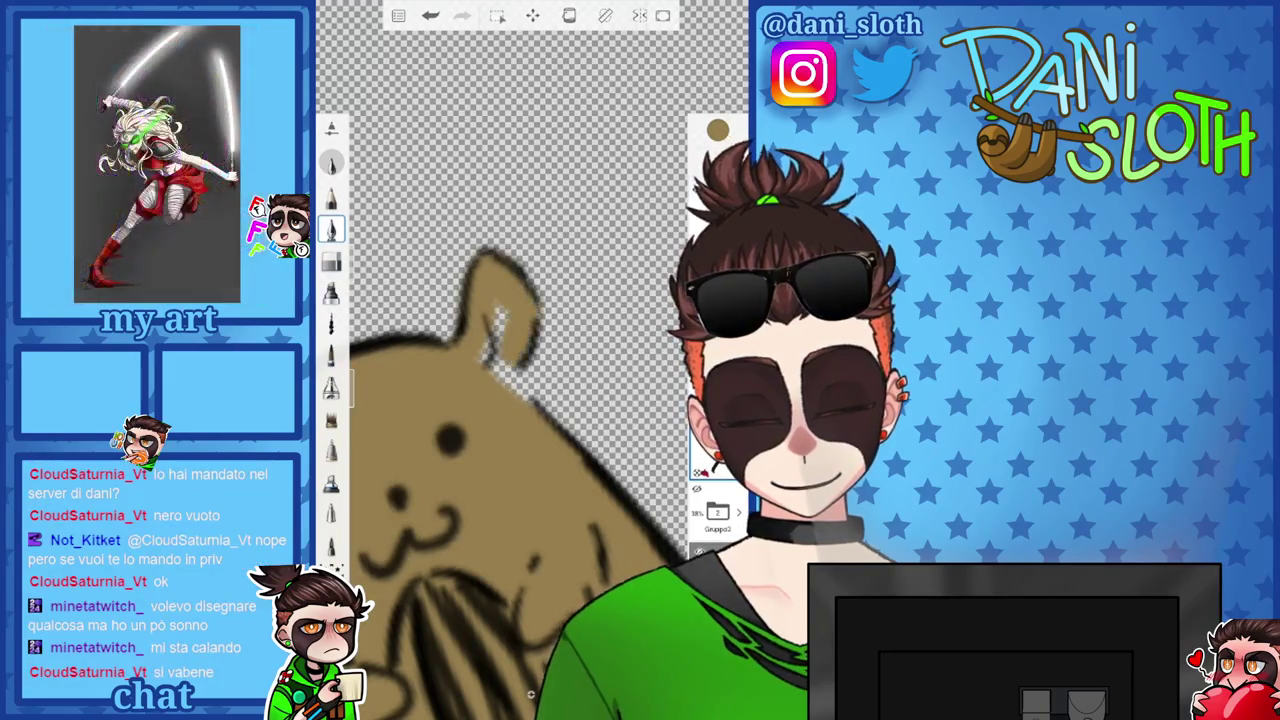
# Turn the view upright to see the whole hamster and try different brushes.
pyautogui.moveTo(500, 400); pyautogui.dragTo(540, 360)
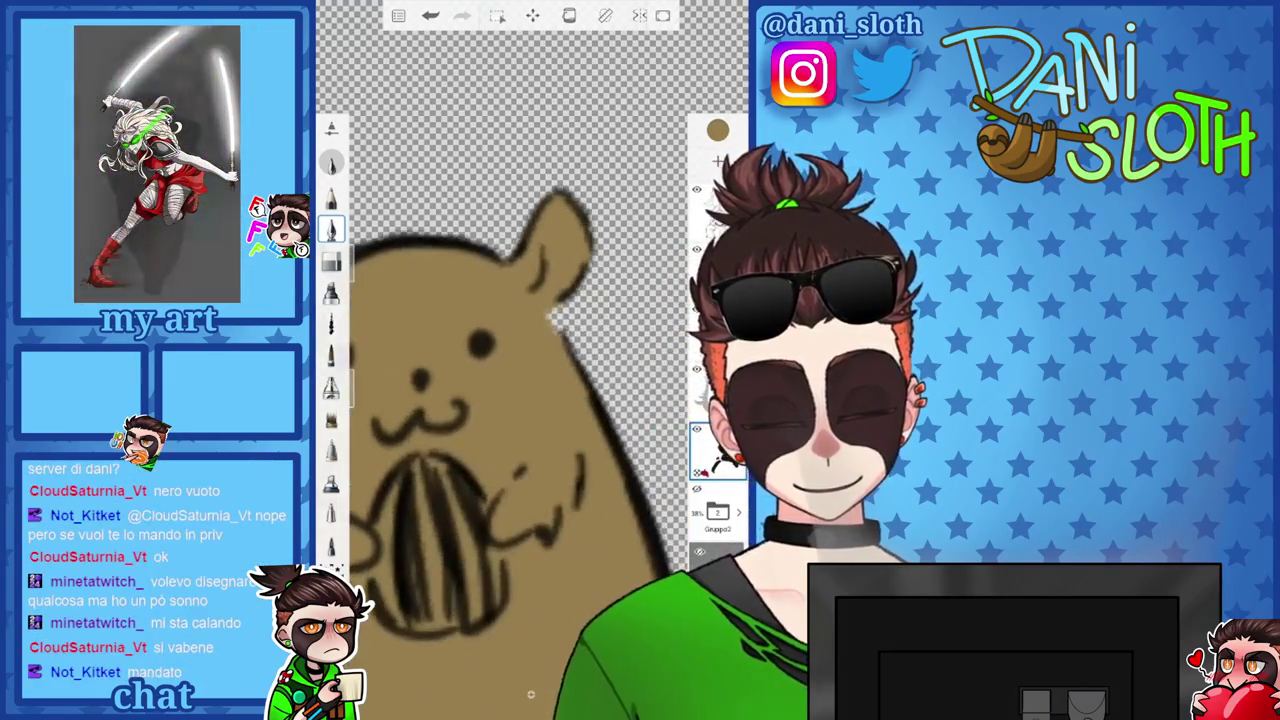
pyautogui.moveTo(500, 400); pyautogui.dragTo(600, 480)
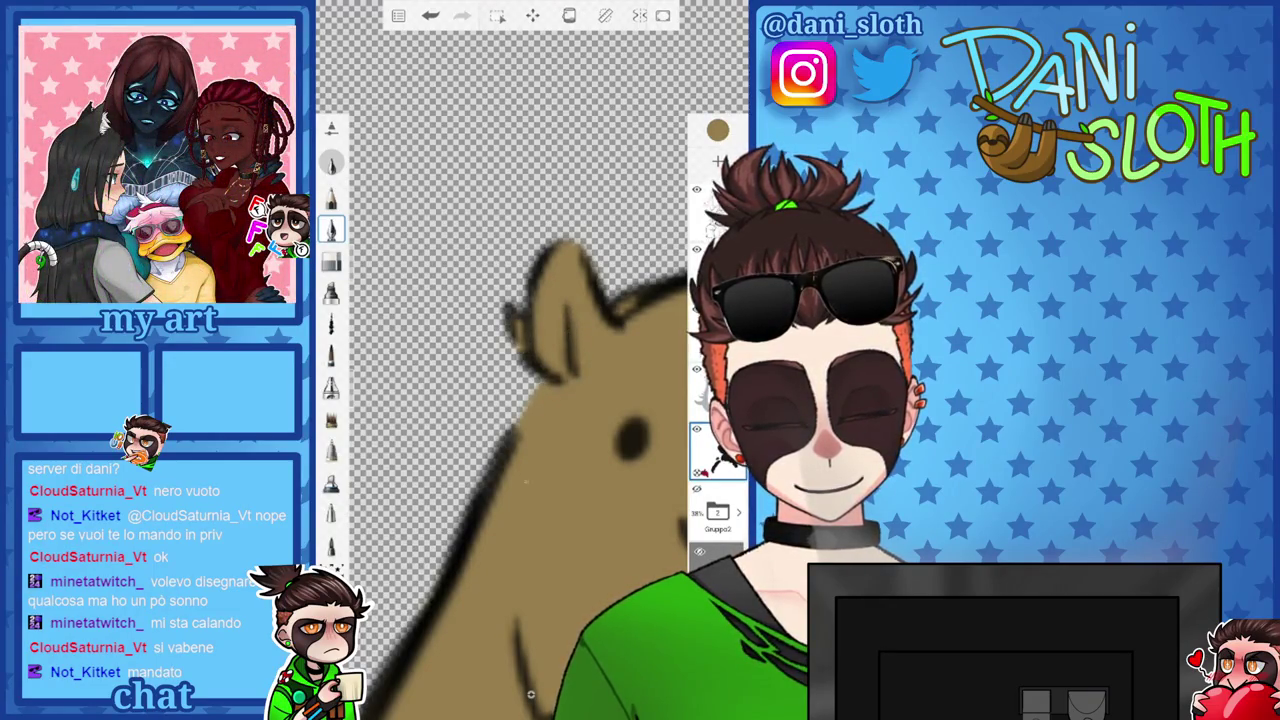
pyautogui.moveTo(520, 450); pyautogui.dragTo(505, 395)
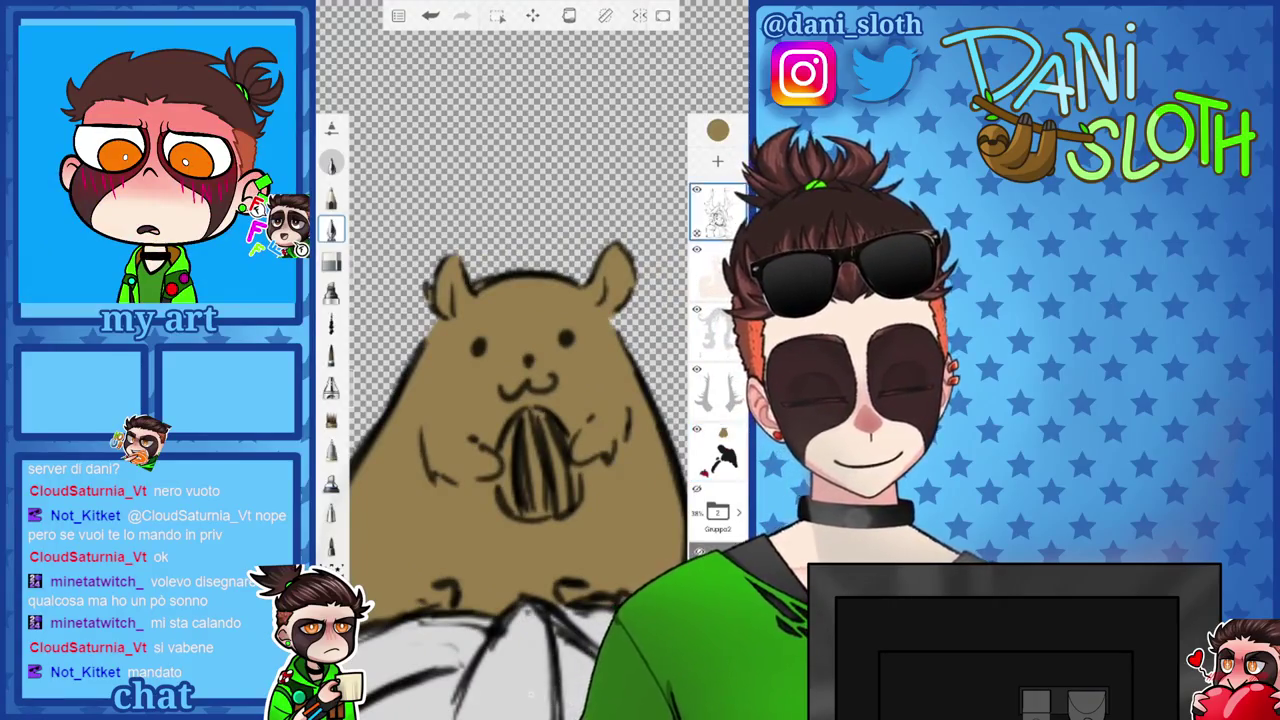
pyautogui.click(332, 229)
pyautogui.click(332, 260)
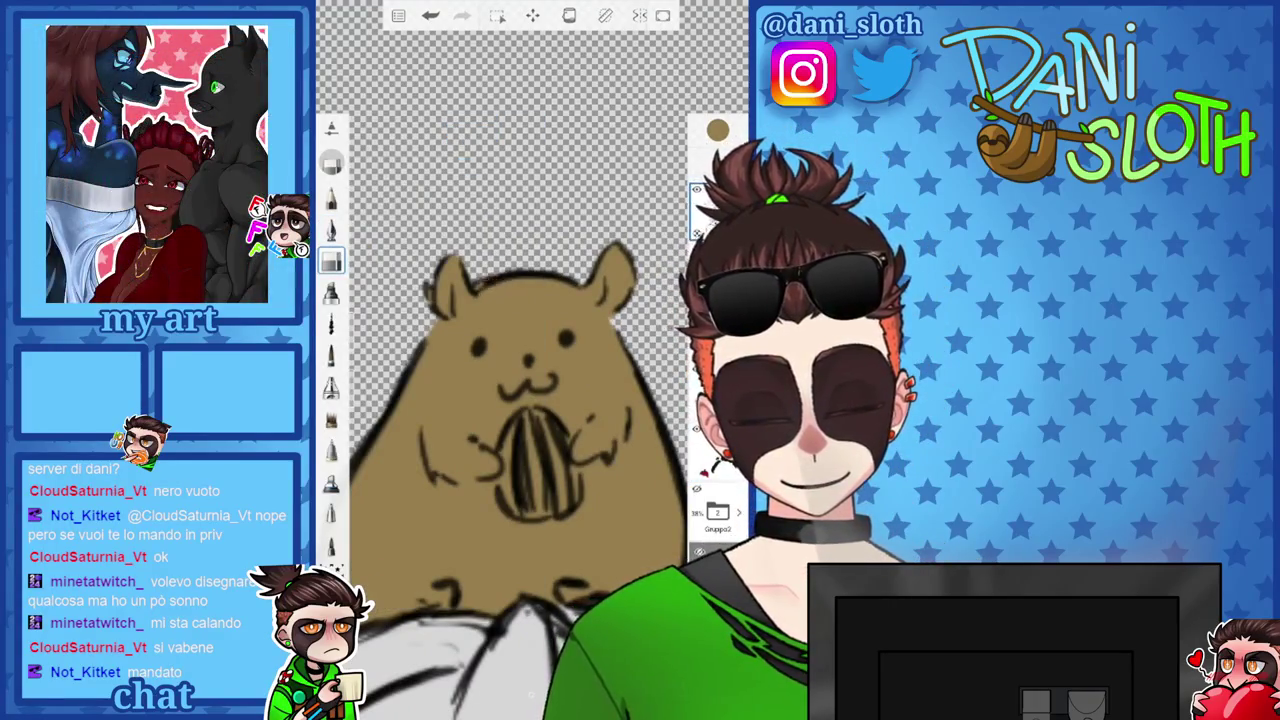
# Switch drawing tool, undo the last stroke, and set black as the drawing colour.
pyautogui.click(332, 355)
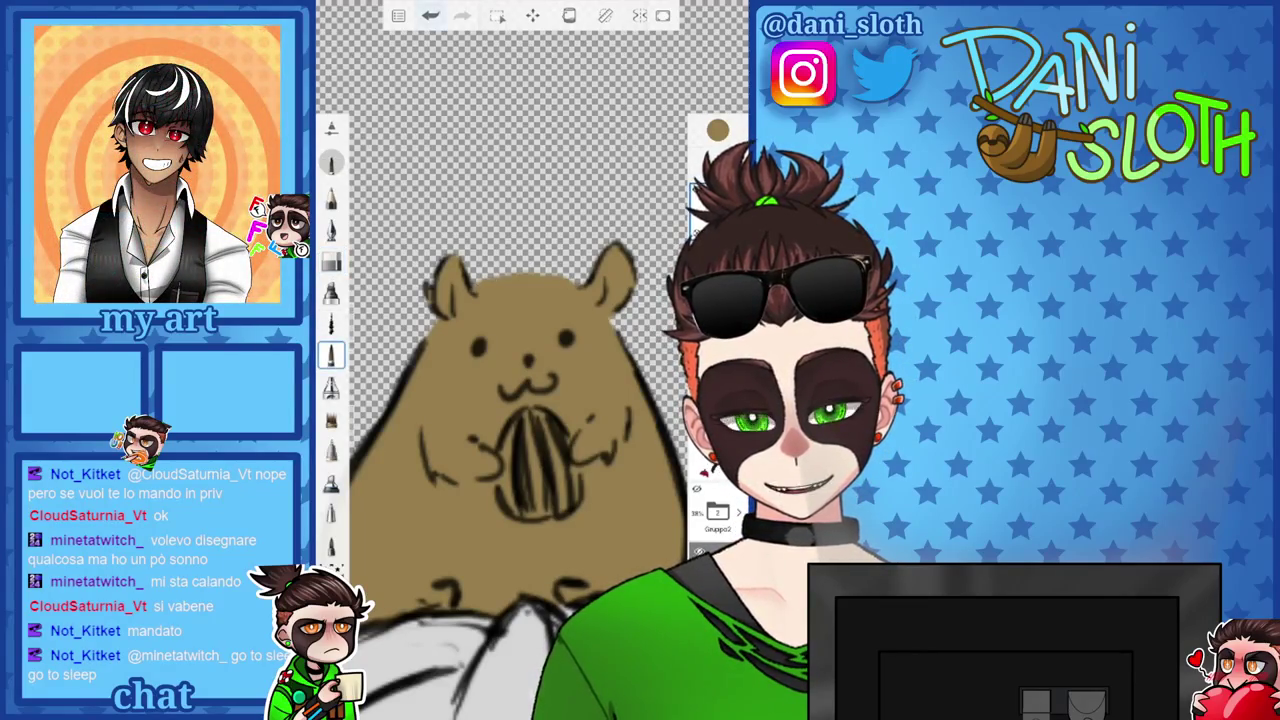
pyautogui.hotkey('ctrl', 'z')
pyautogui.click(717, 130)
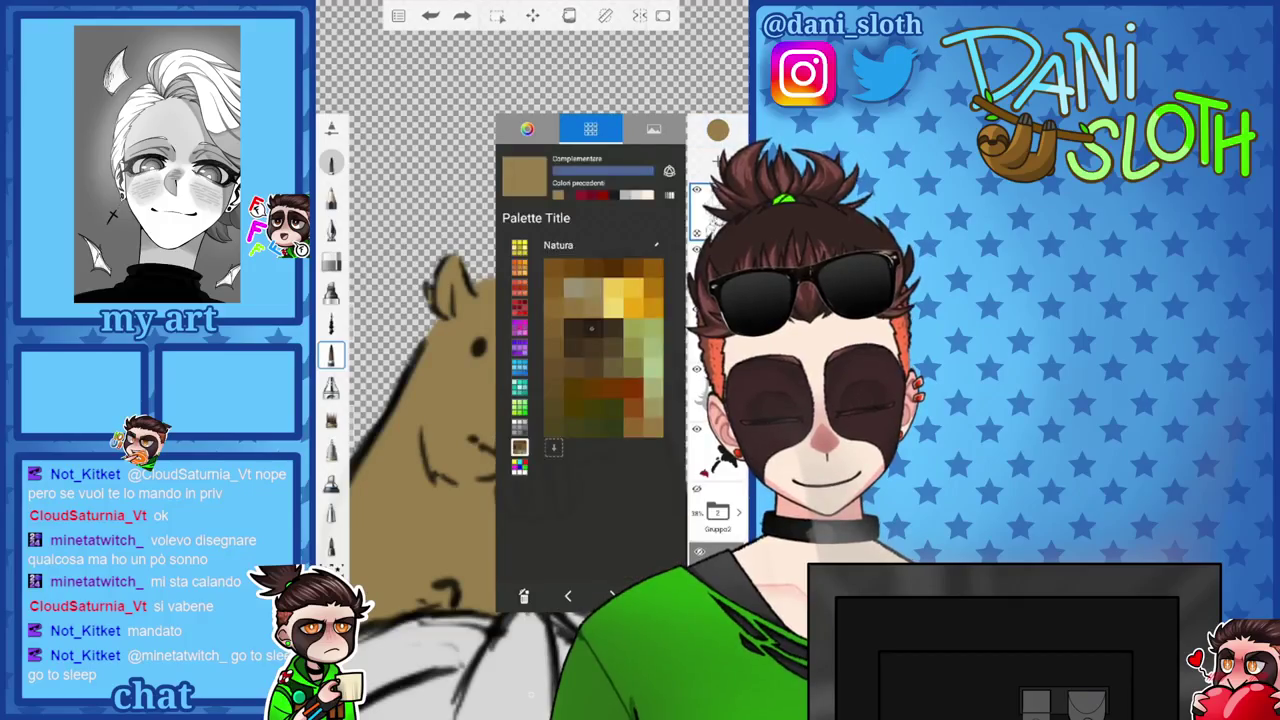
pyautogui.click(470, 475)
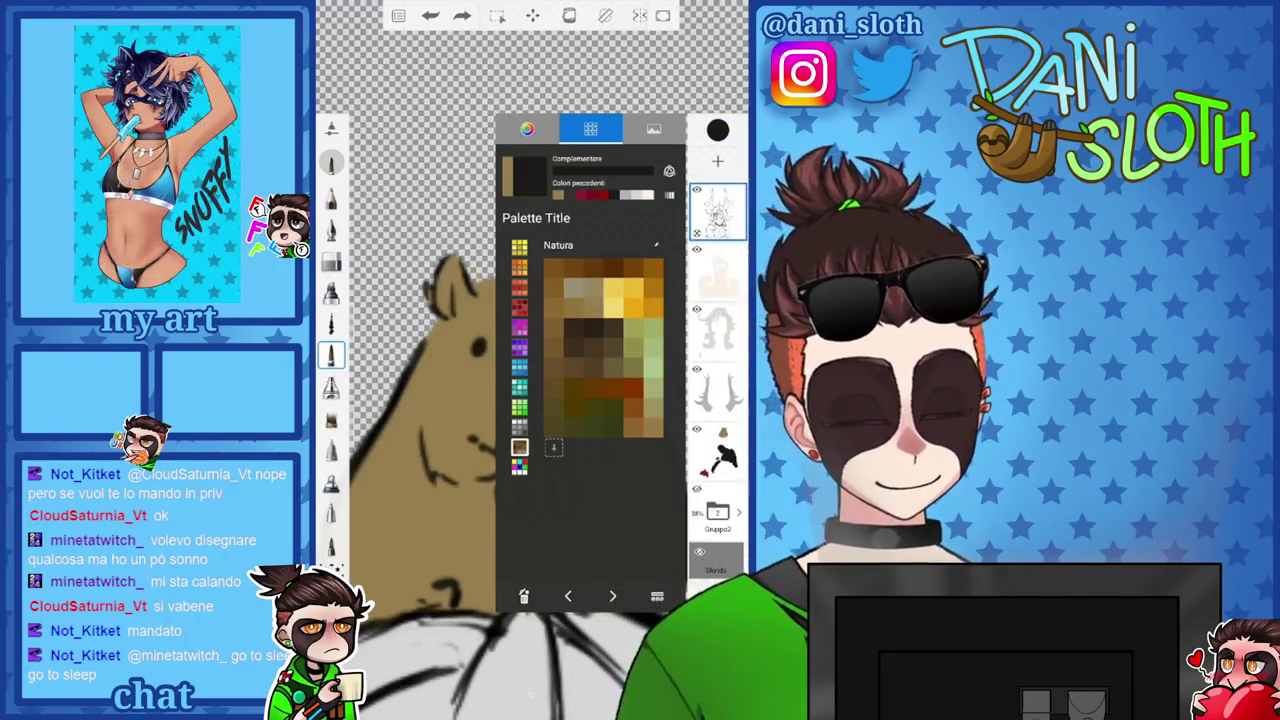
pyautogui.press('Escape')
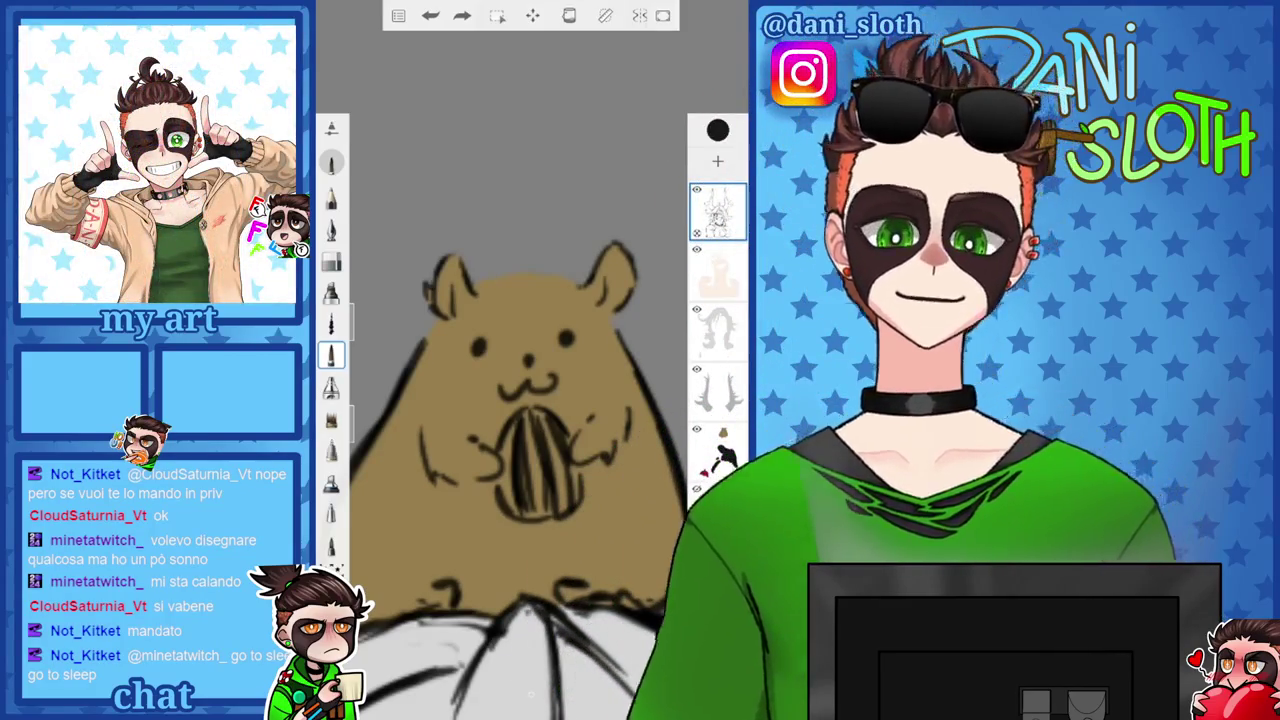
# Sketch black fur-tuft strokes along the top of the hamster's head.
pyautogui.scroll(2, 531, 420)
pyautogui.scroll(3, 531, 420)
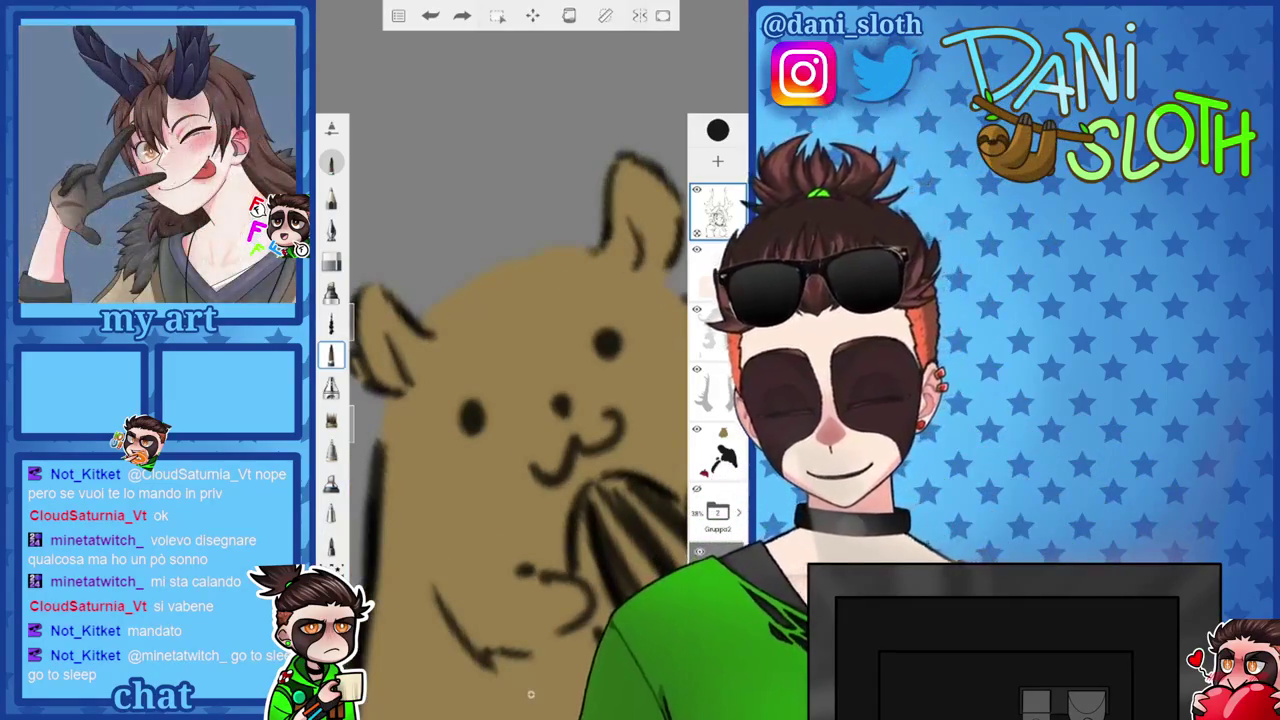
pyautogui.moveTo(432, 314); pyautogui.dragTo(478, 256)
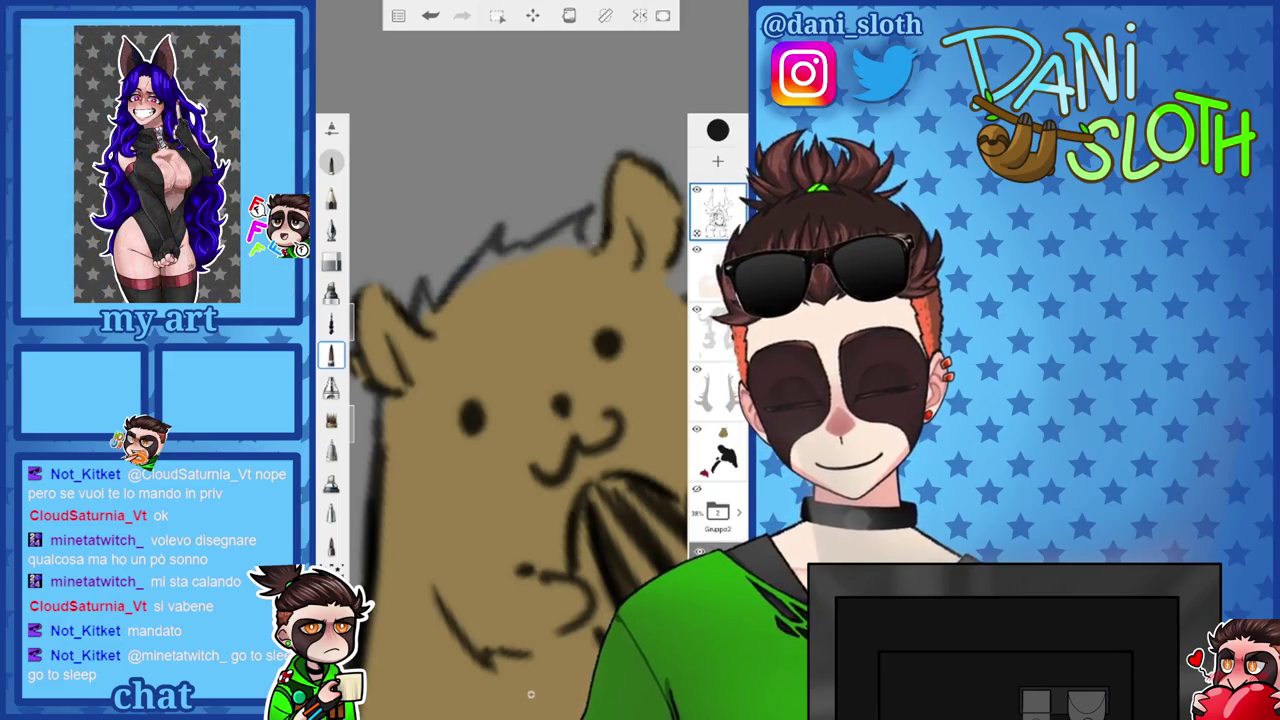
pyautogui.scroll(-3, 531, 694)
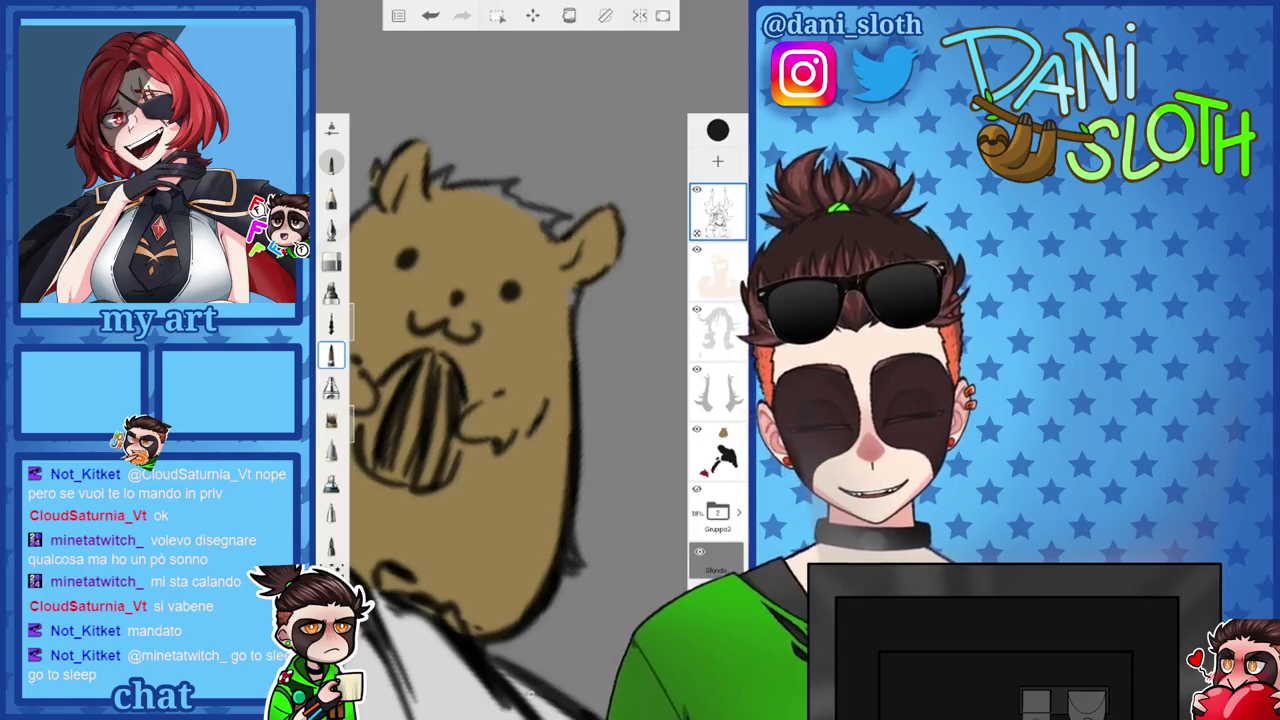
pyautogui.scroll(-3, 520, 420)
pyautogui.scroll(5, 520, 420)
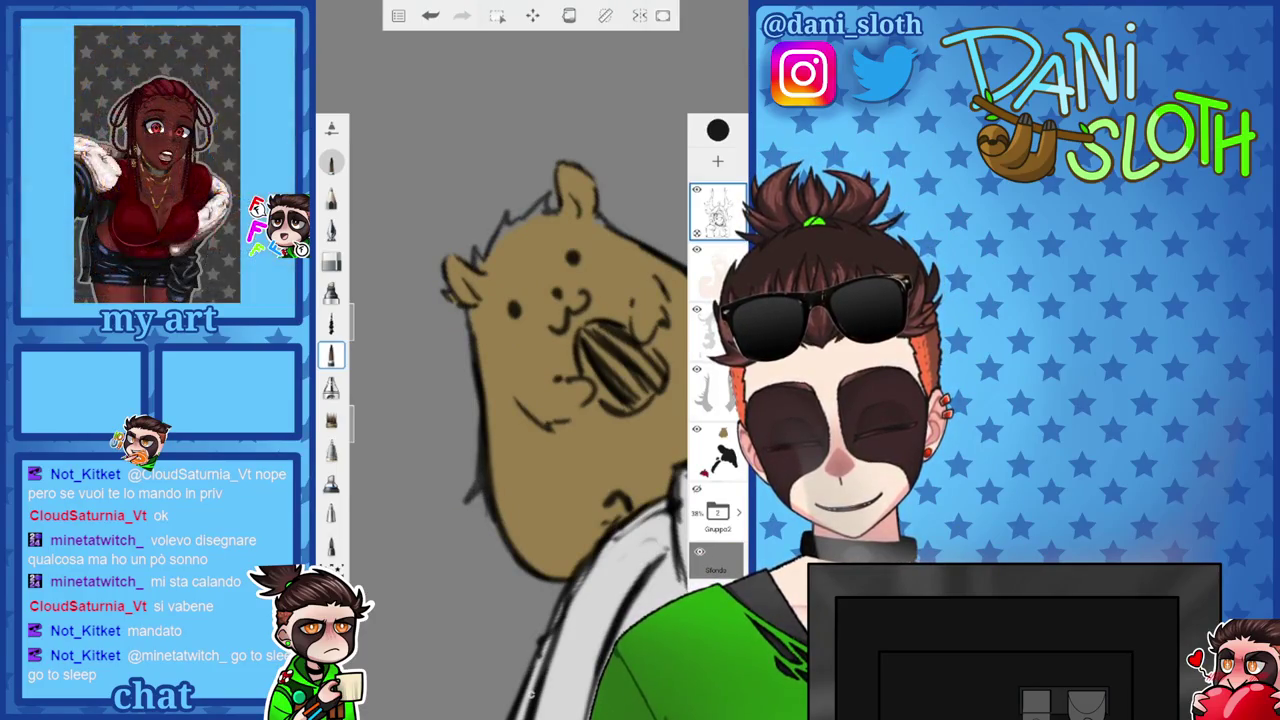
pyautogui.scroll(-2, 520, 420)
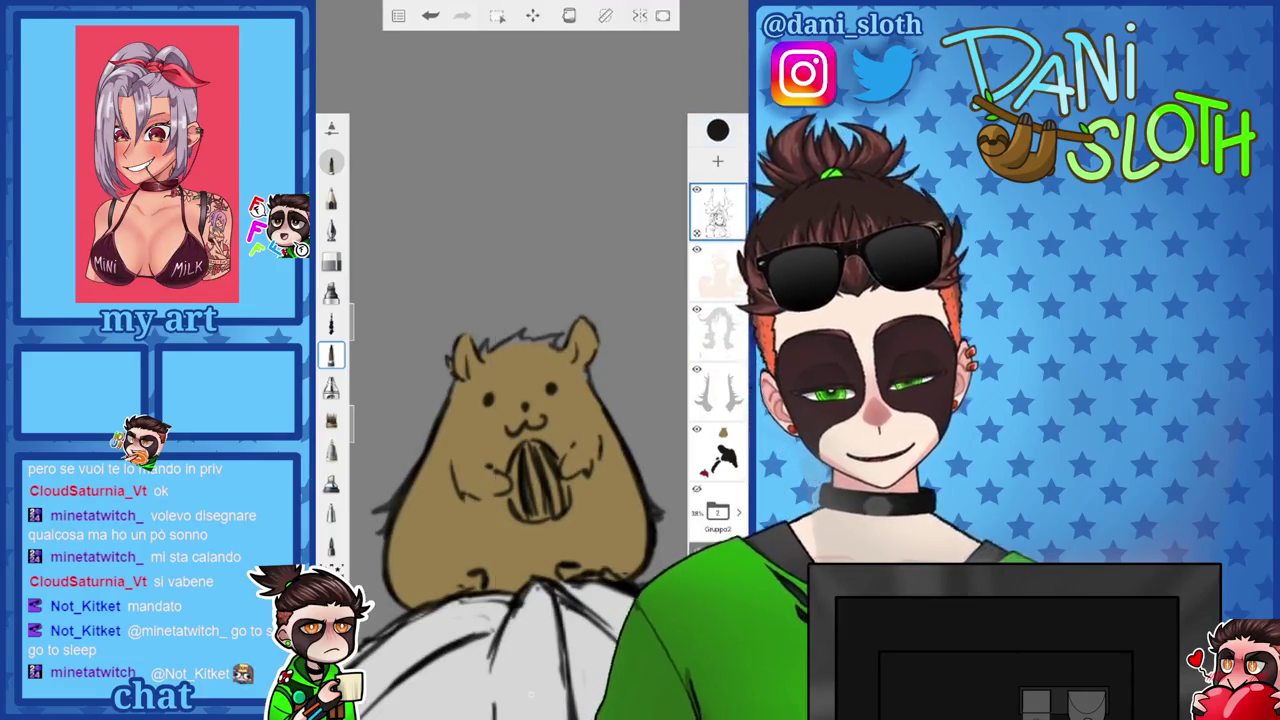
# Check the colour settings and zoom back out across the canvas.
pyautogui.click(717, 130)
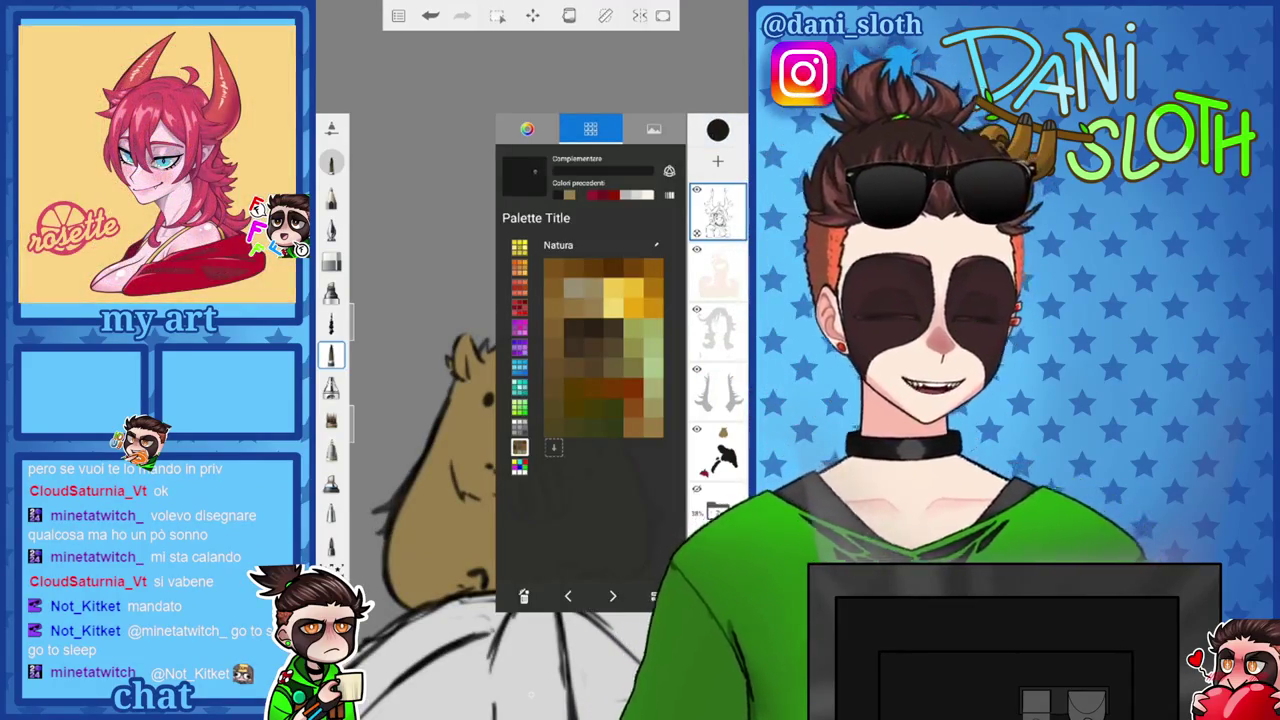
pyautogui.scroll(5, 470, 420)
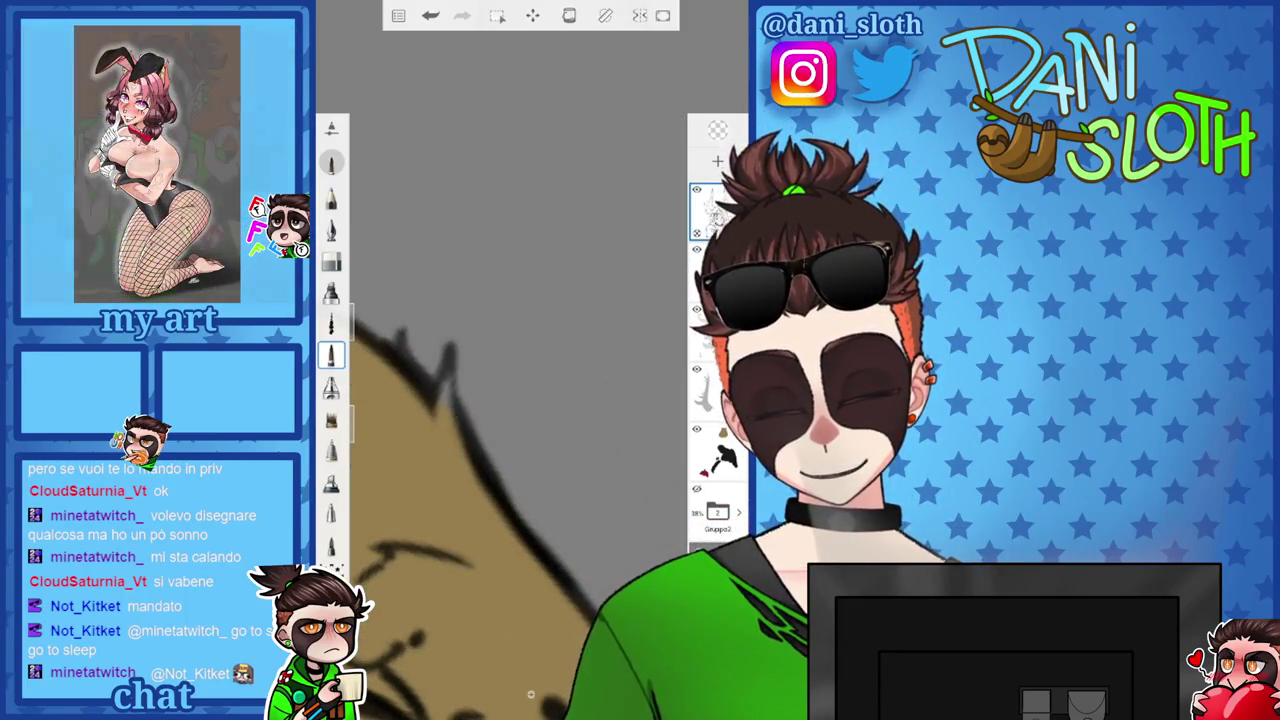
pyautogui.scroll(-3, 530, 693)
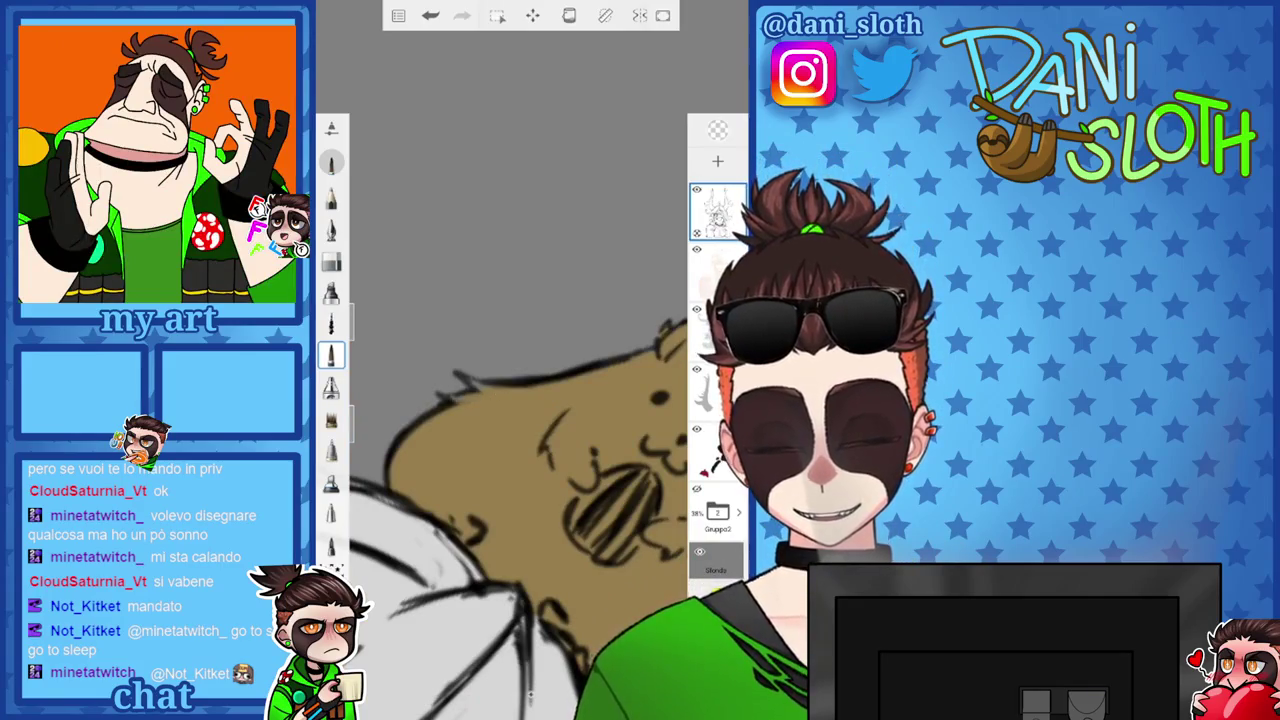
pyautogui.scroll(-3, 518, 410)
pyautogui.scroll(4, 518, 410)
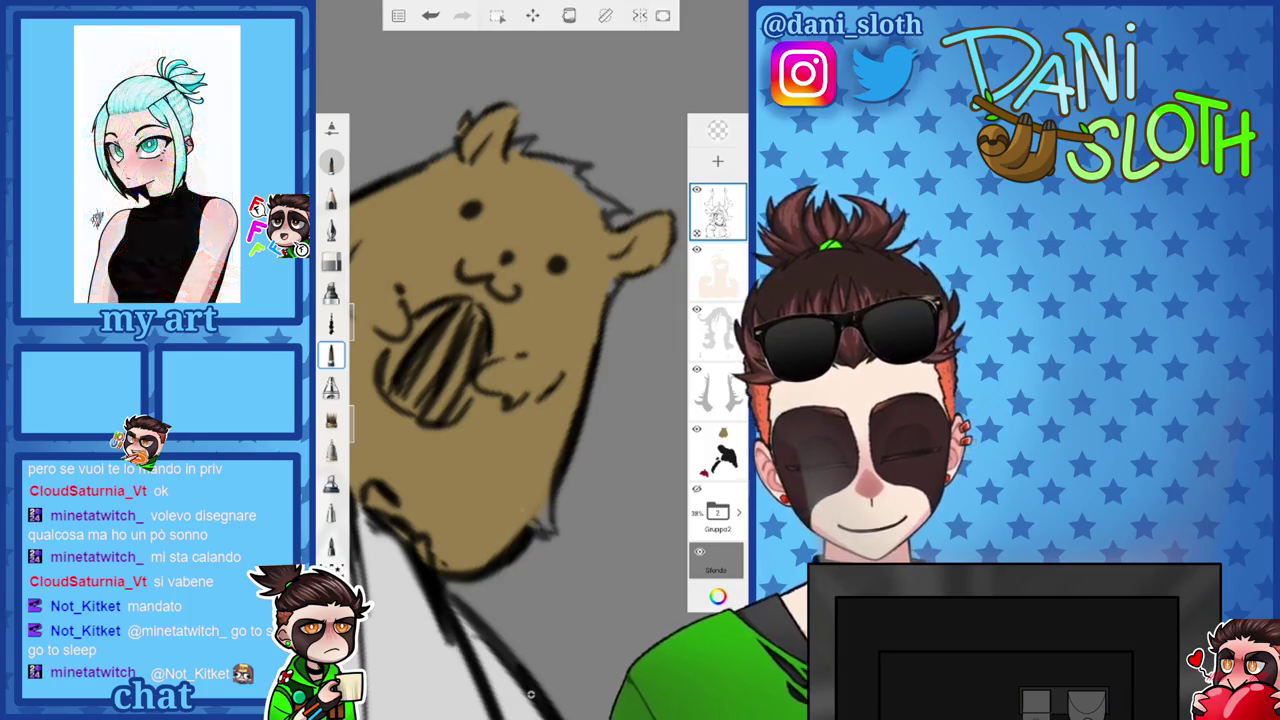
pyautogui.scroll(-2, 530, 693)
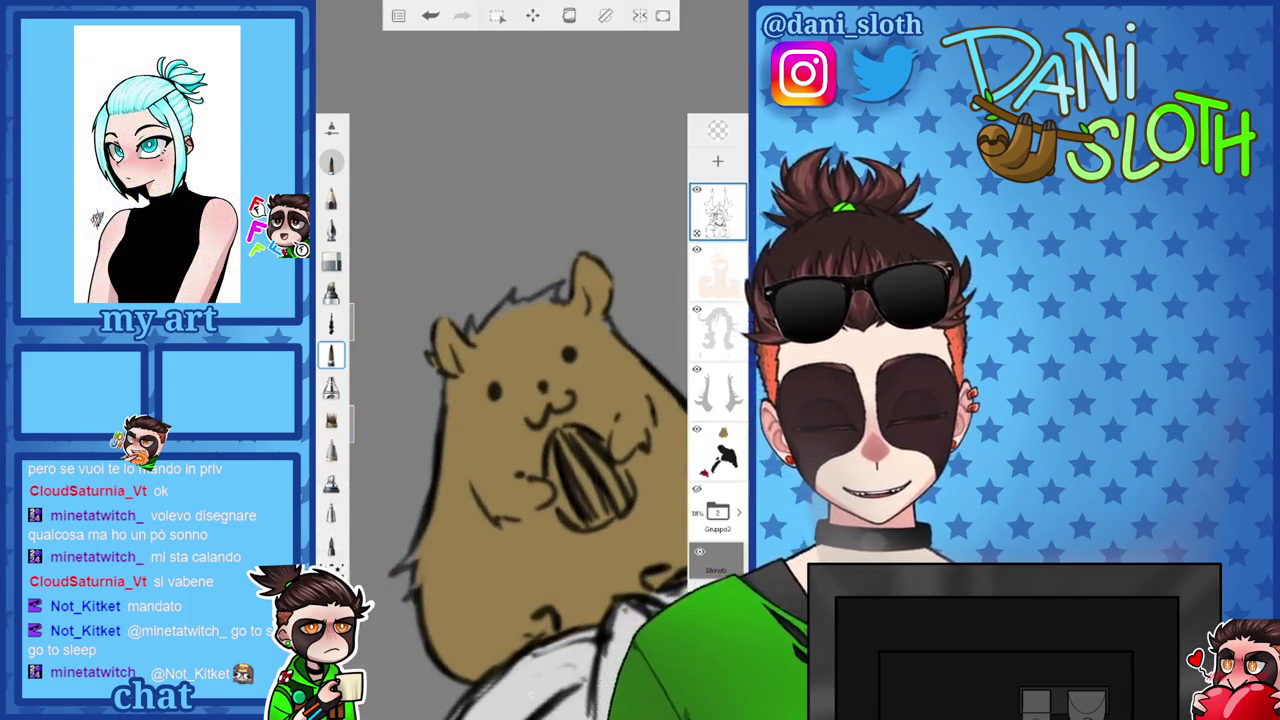
pyautogui.scroll(-3, 530, 470)
pyautogui.click(717, 130)
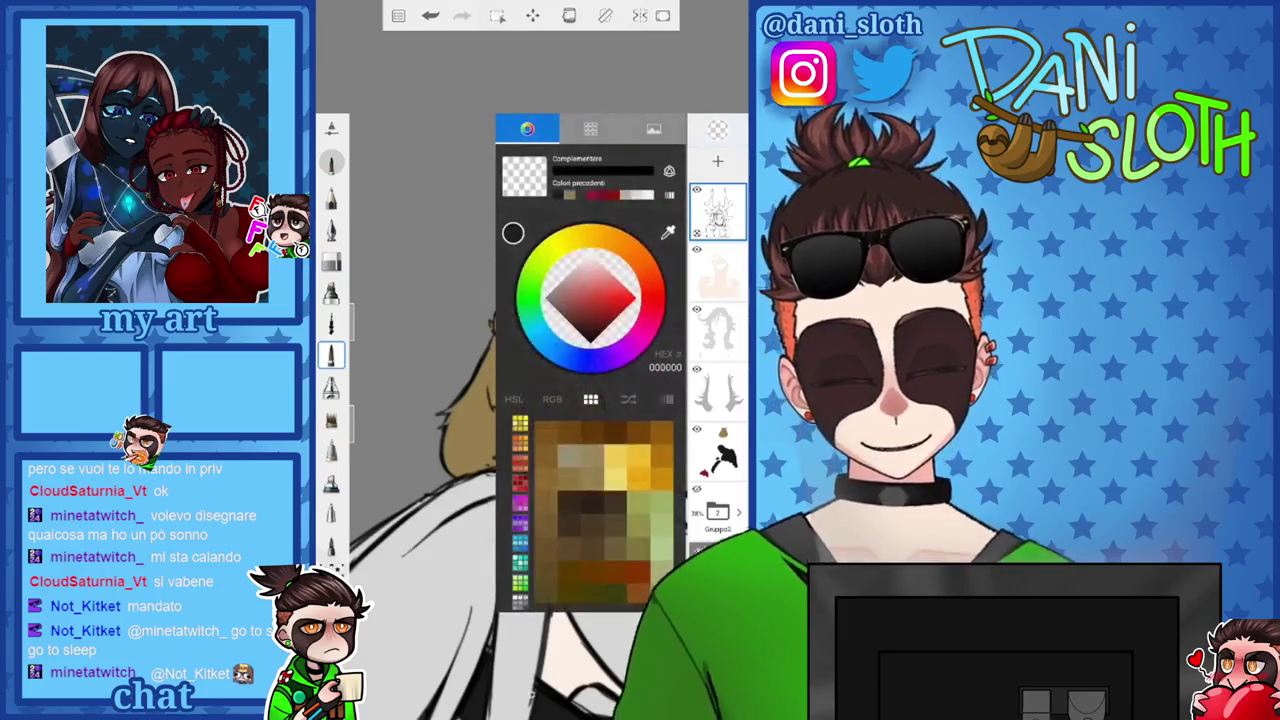
# Change the colour to mid grey 808080 with the HSL lightness slider, then zoom out to the bust.
pyautogui.click(518, 399)
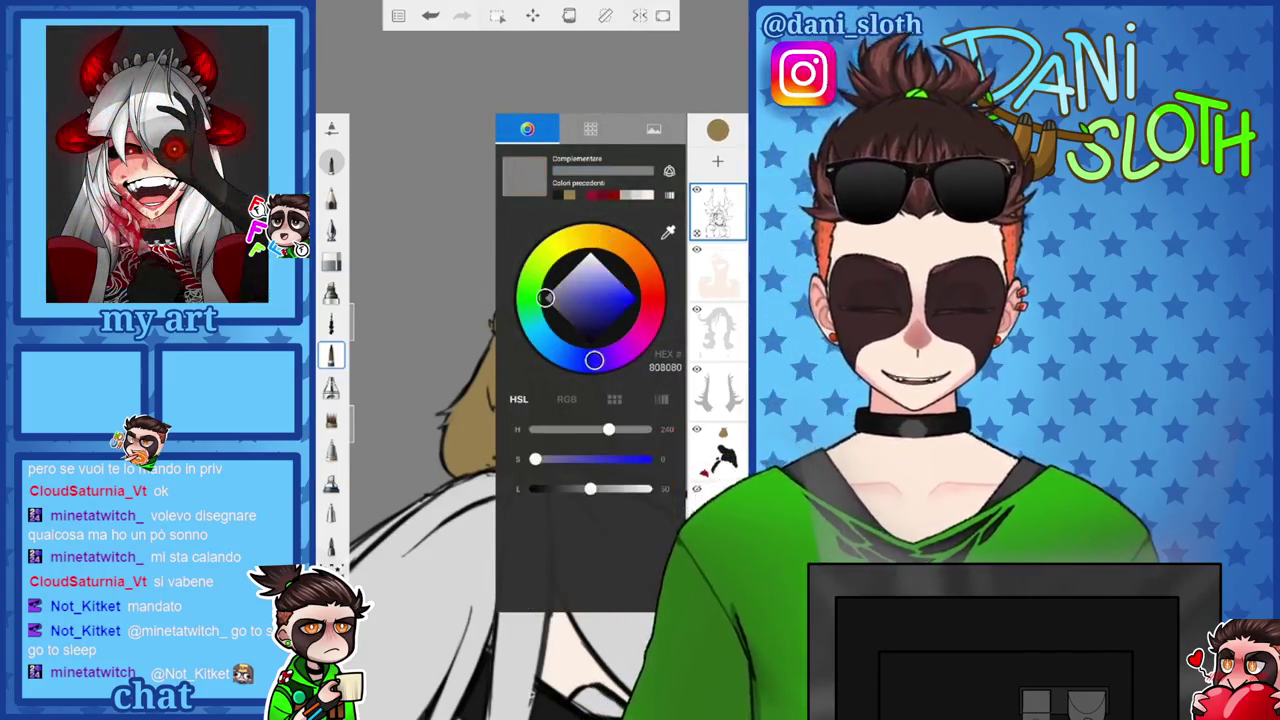
pyautogui.moveTo(584, 488); pyautogui.dragTo(645, 488)
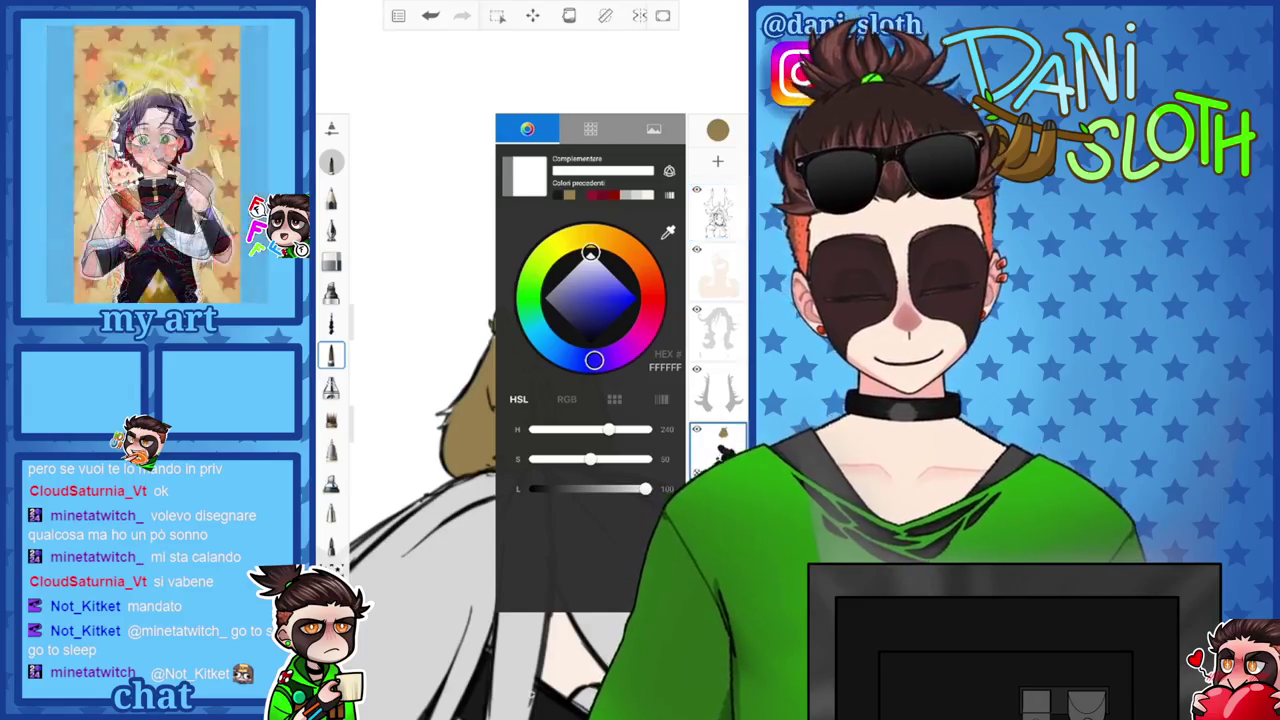
pyautogui.click(717, 130)
pyautogui.scroll(3, 530, 400)
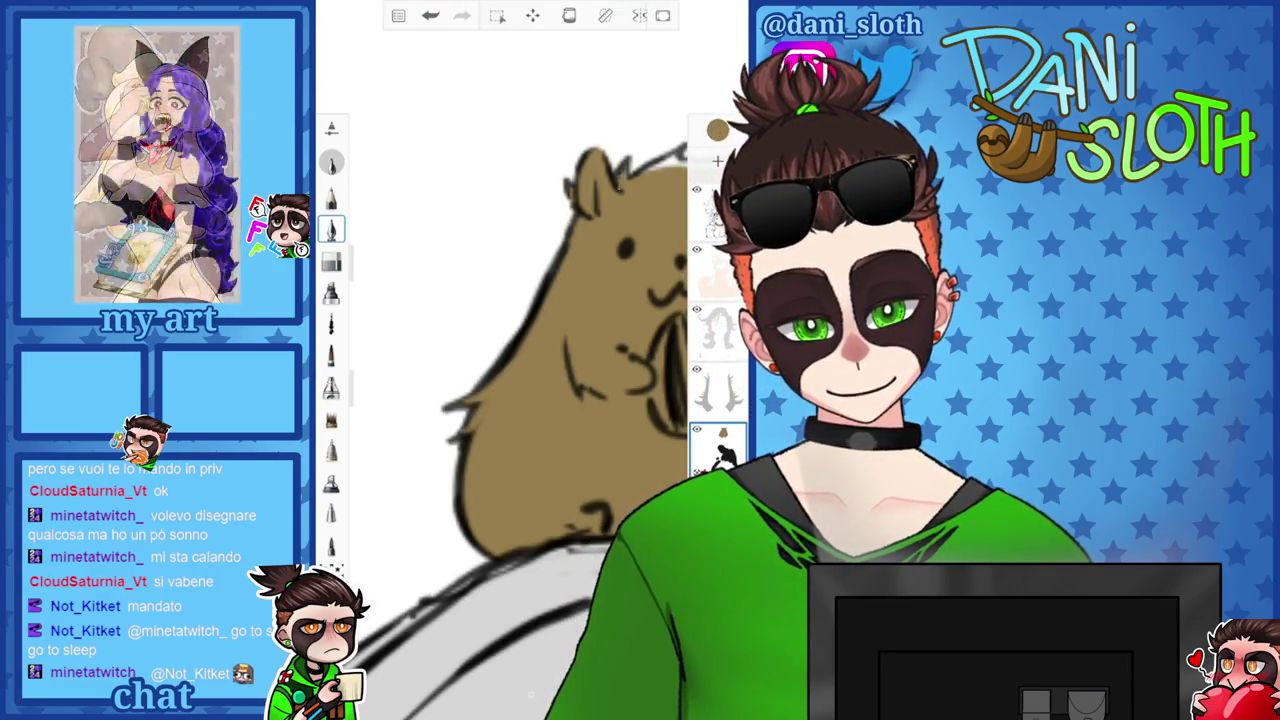
pyautogui.scroll(2, 540, 430)
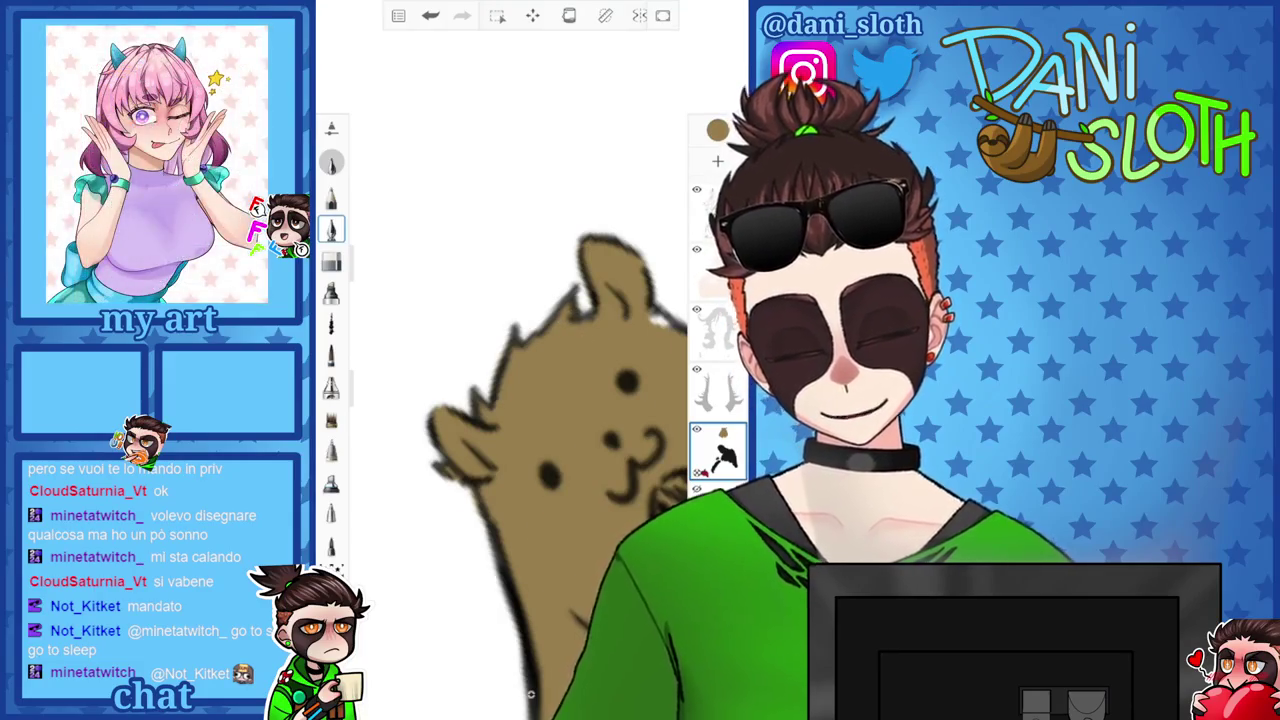
pyautogui.scroll(-1, 540, 450)
pyautogui.scroll(-1, 540, 450)
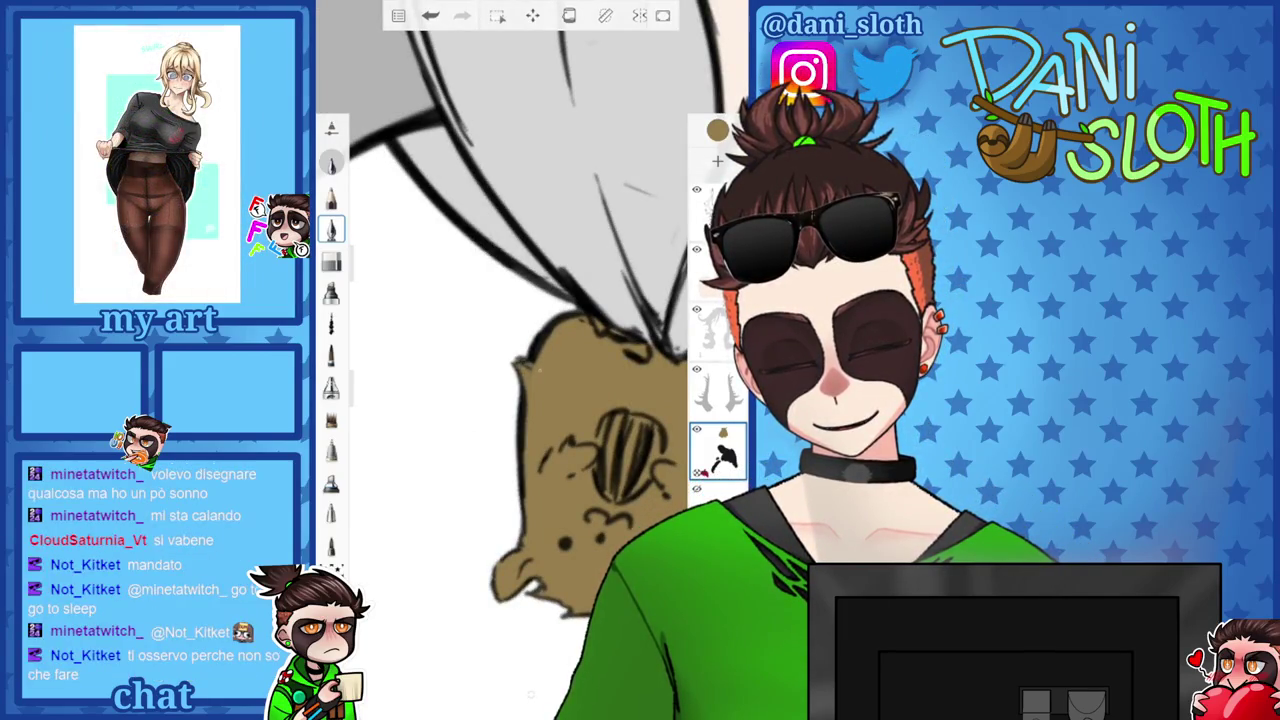
pyautogui.scroll(-5, 540, 400)
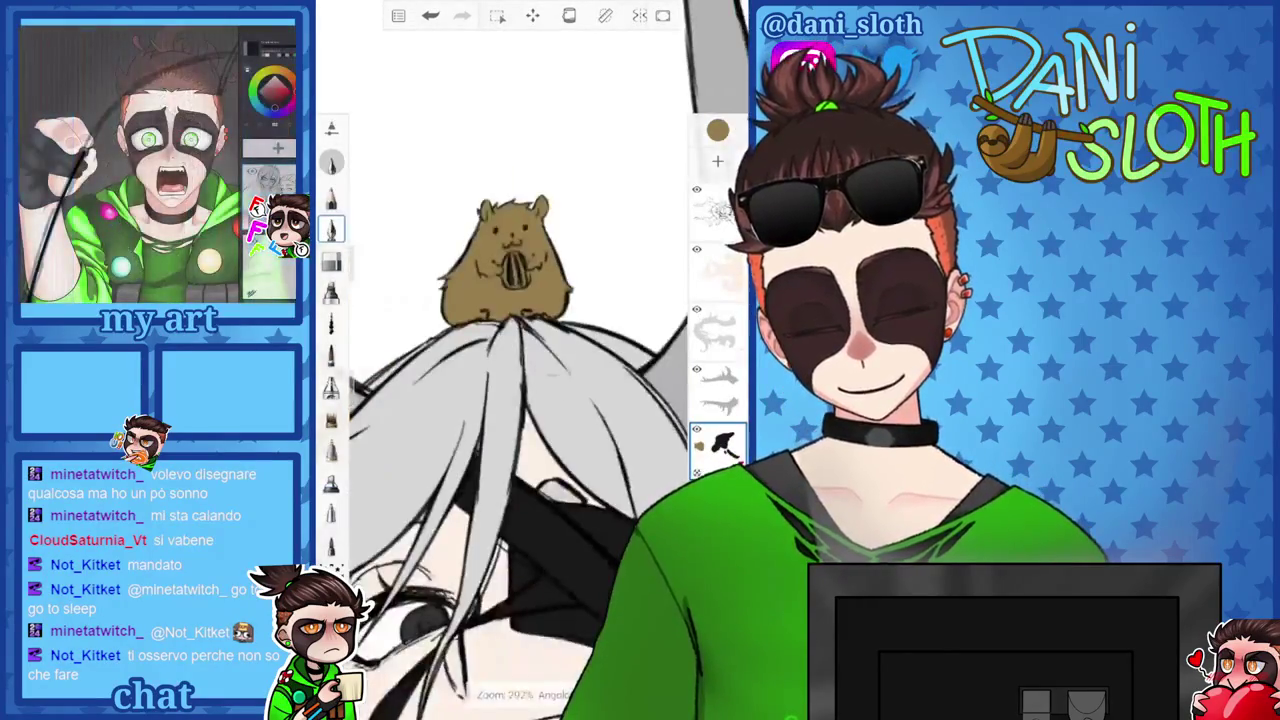
pyautogui.scroll(-2, 530, 370)
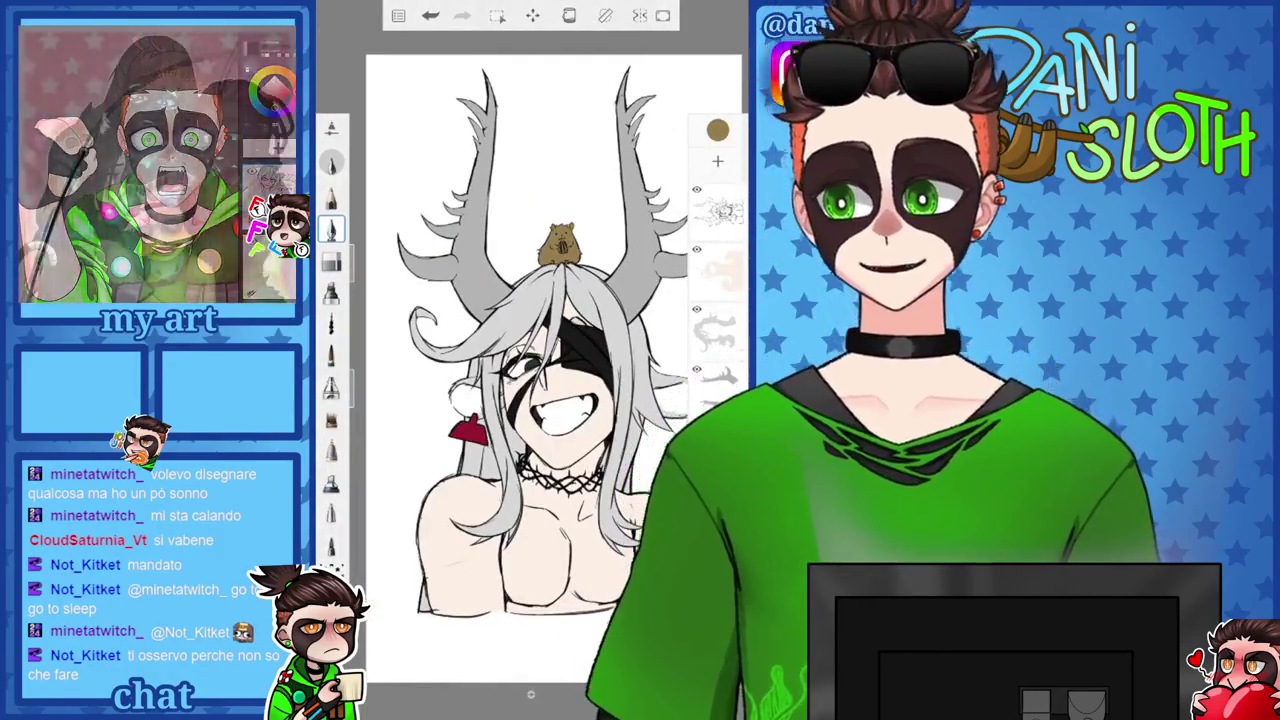
pyautogui.scroll(2, 530, 370)
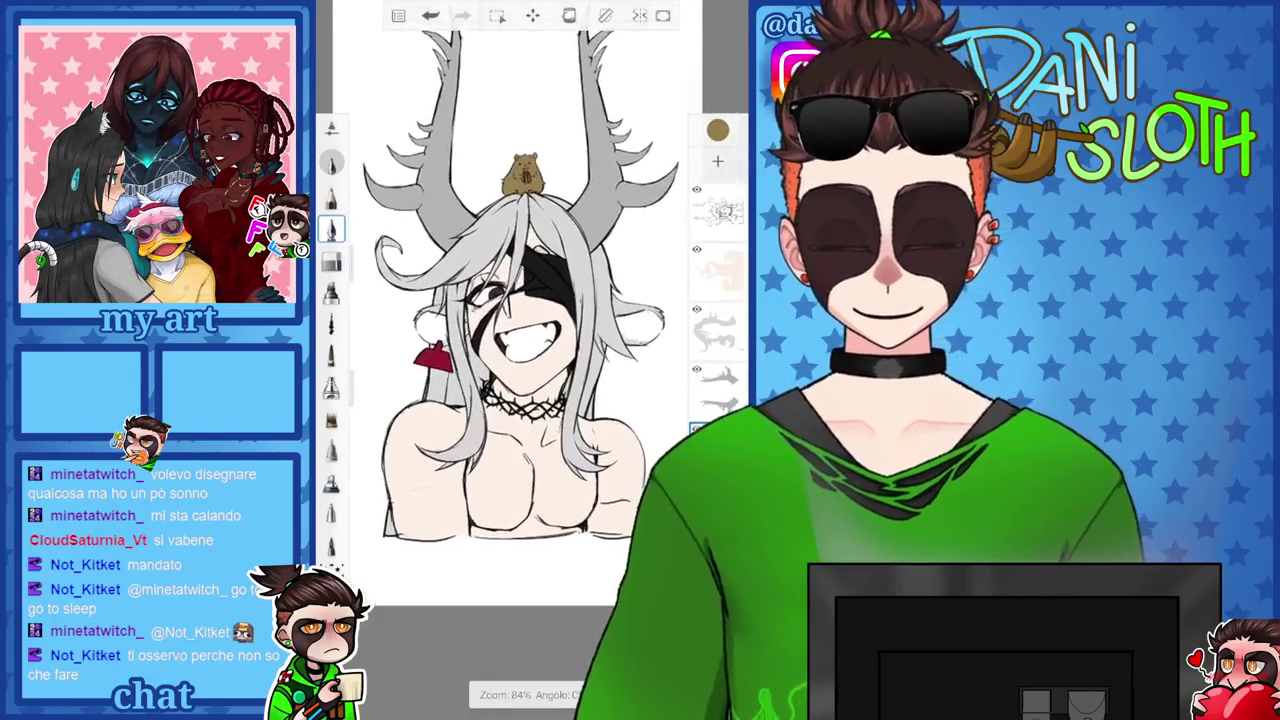
pyautogui.click(717, 130)
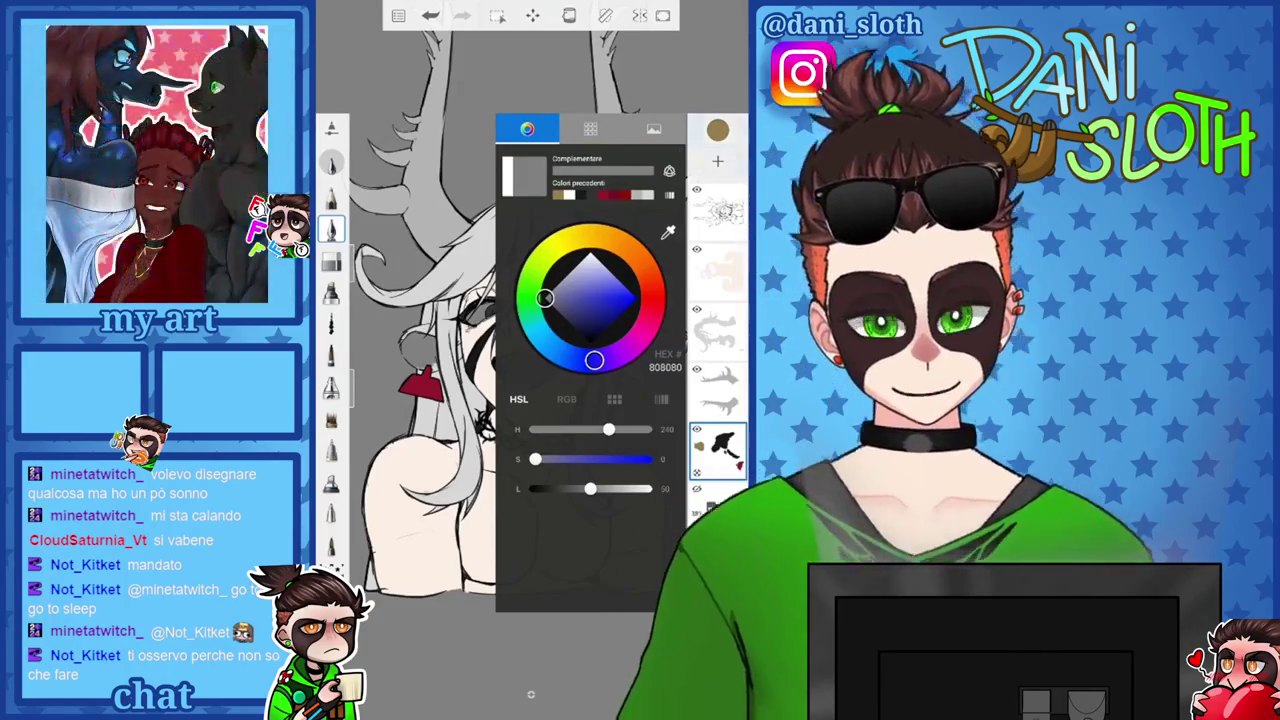
# Add a new empty layer at the bottom of the layer stack.
pyautogui.click(614, 399)
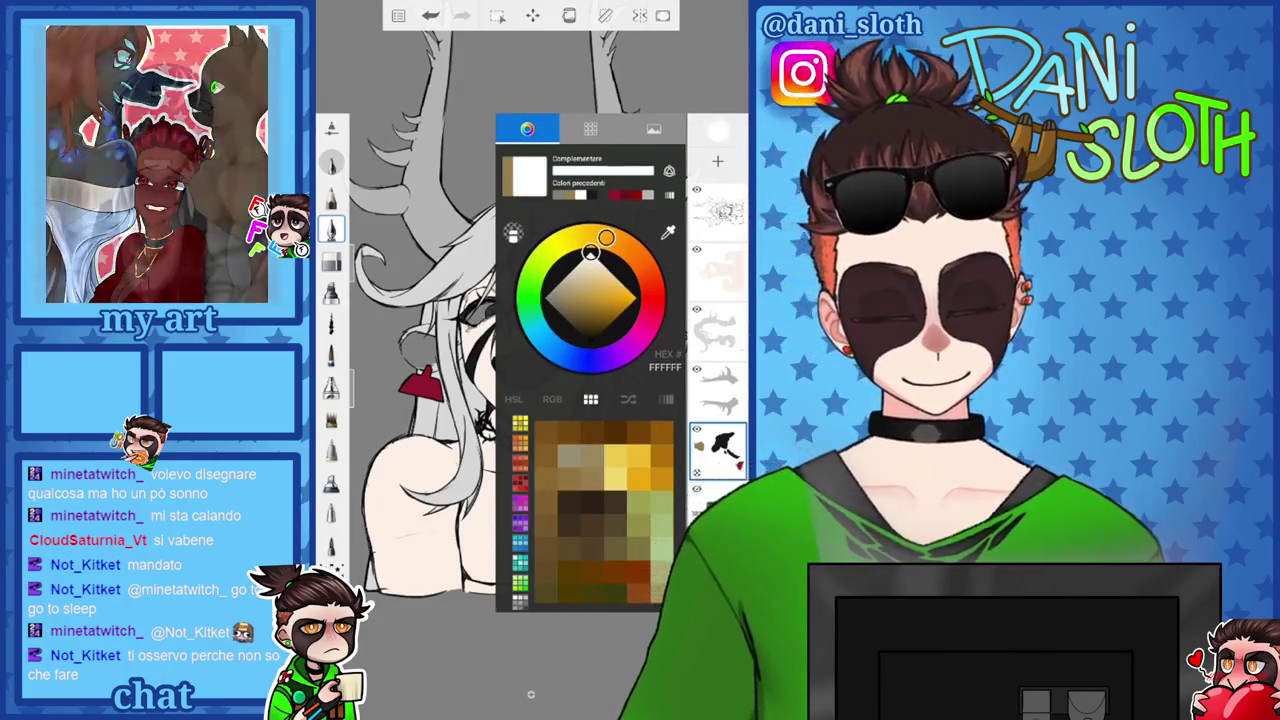
pyautogui.click(717, 490)
pyautogui.scroll(3, 530, 360)
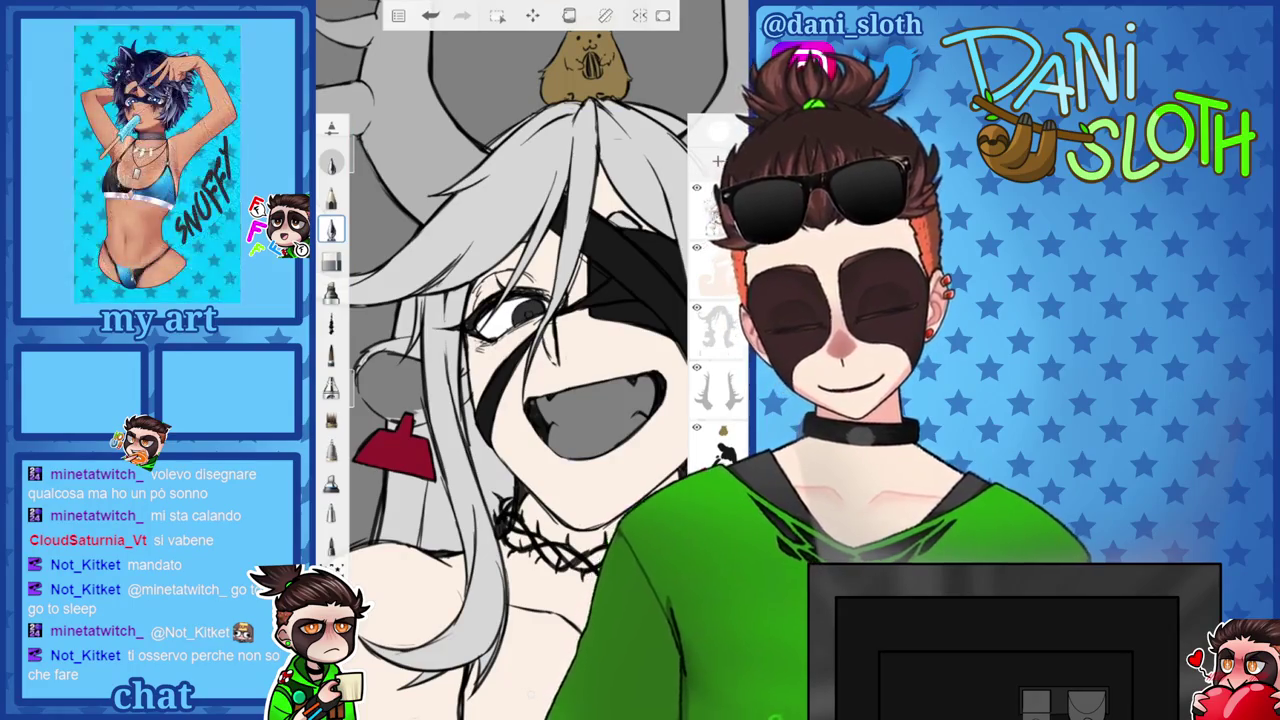
pyautogui.scroll(3, 500, 400)
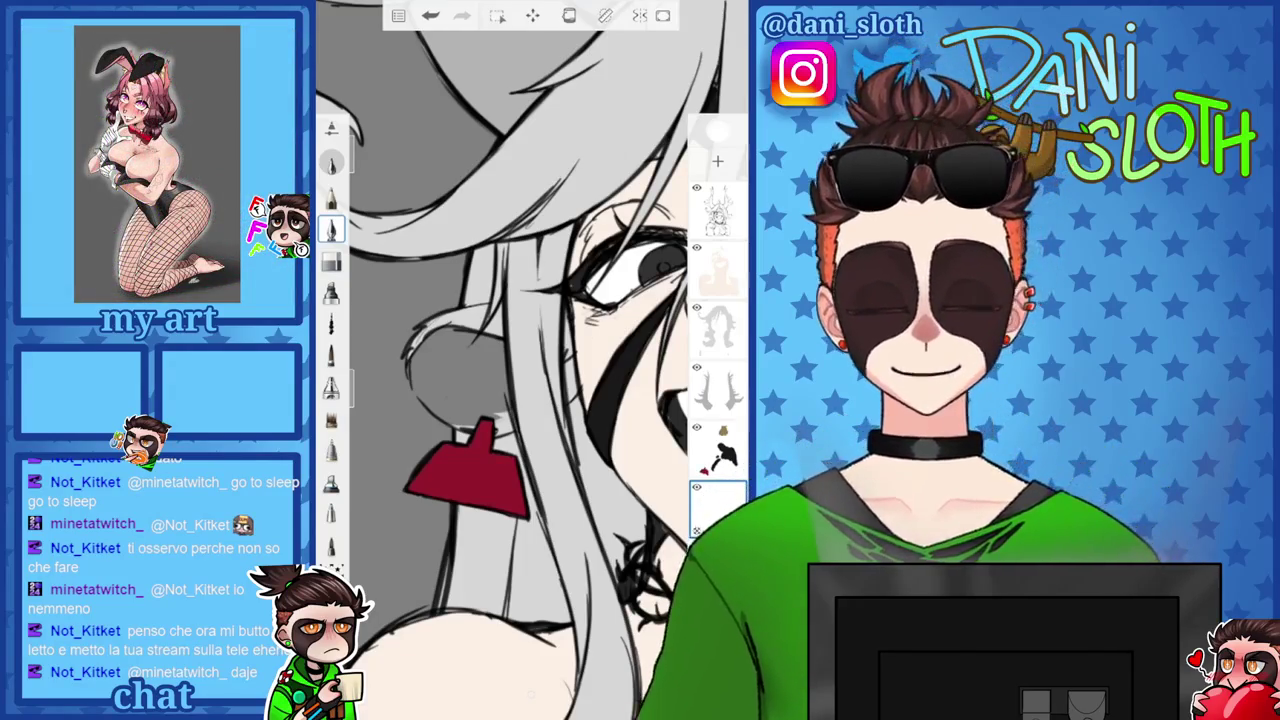
pyautogui.scroll(-3, 530, 360)
pyautogui.scroll(3, 530, 360)
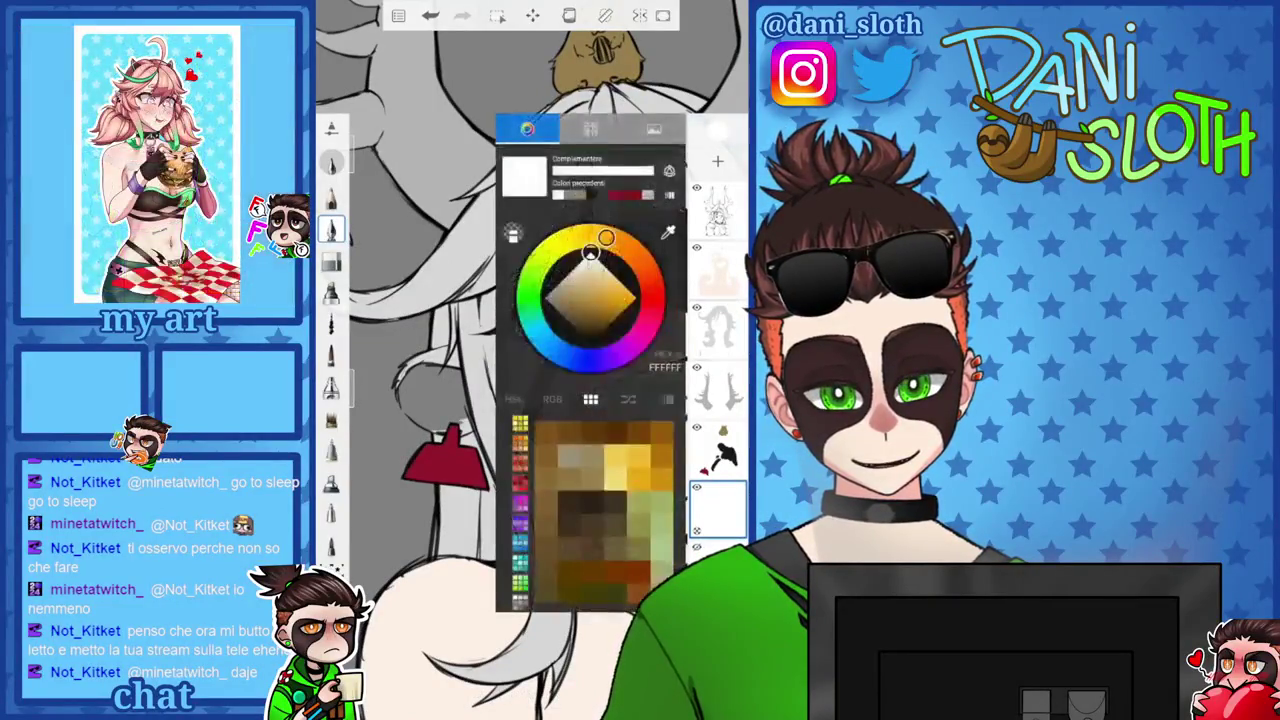
# Pick a pink from the Rosso violaceo palette and fine-tune it to EDA1B9.
pyautogui.click(590, 128)
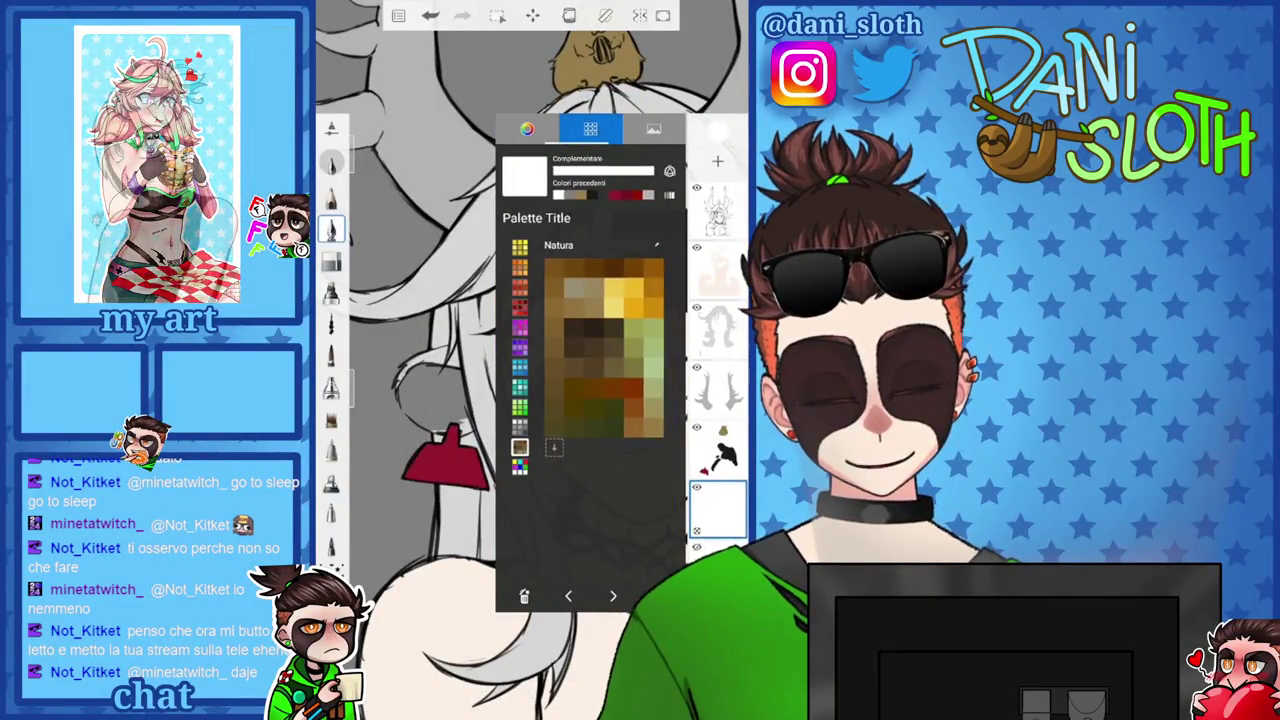
pyautogui.click(519, 327)
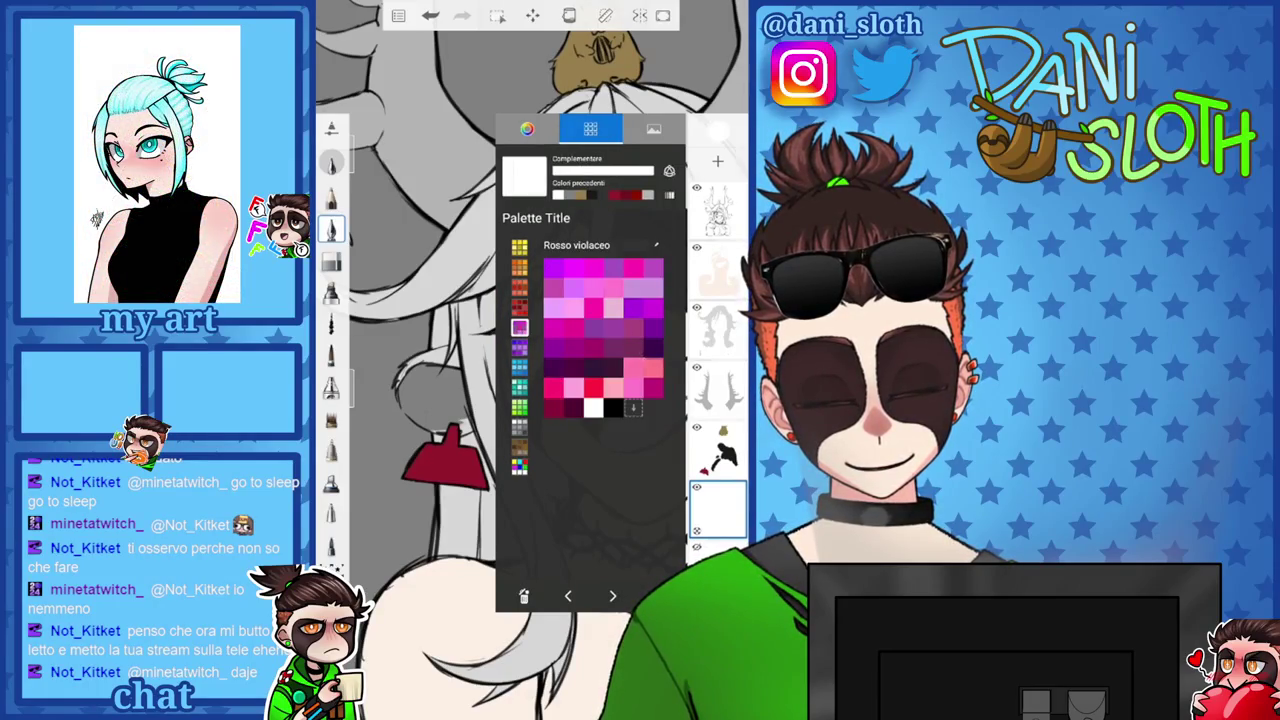
pyautogui.click(643, 367)
pyautogui.click(527, 128)
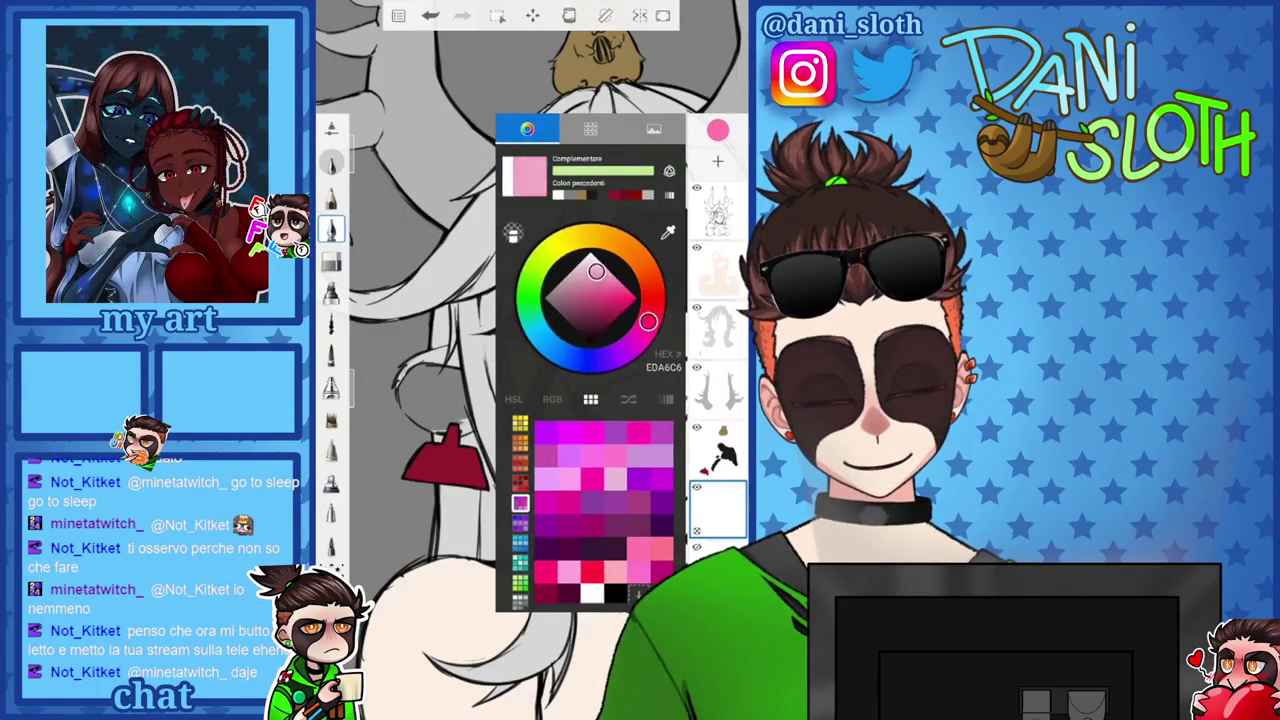
pyautogui.moveTo(597, 266); pyautogui.dragTo(593, 266)
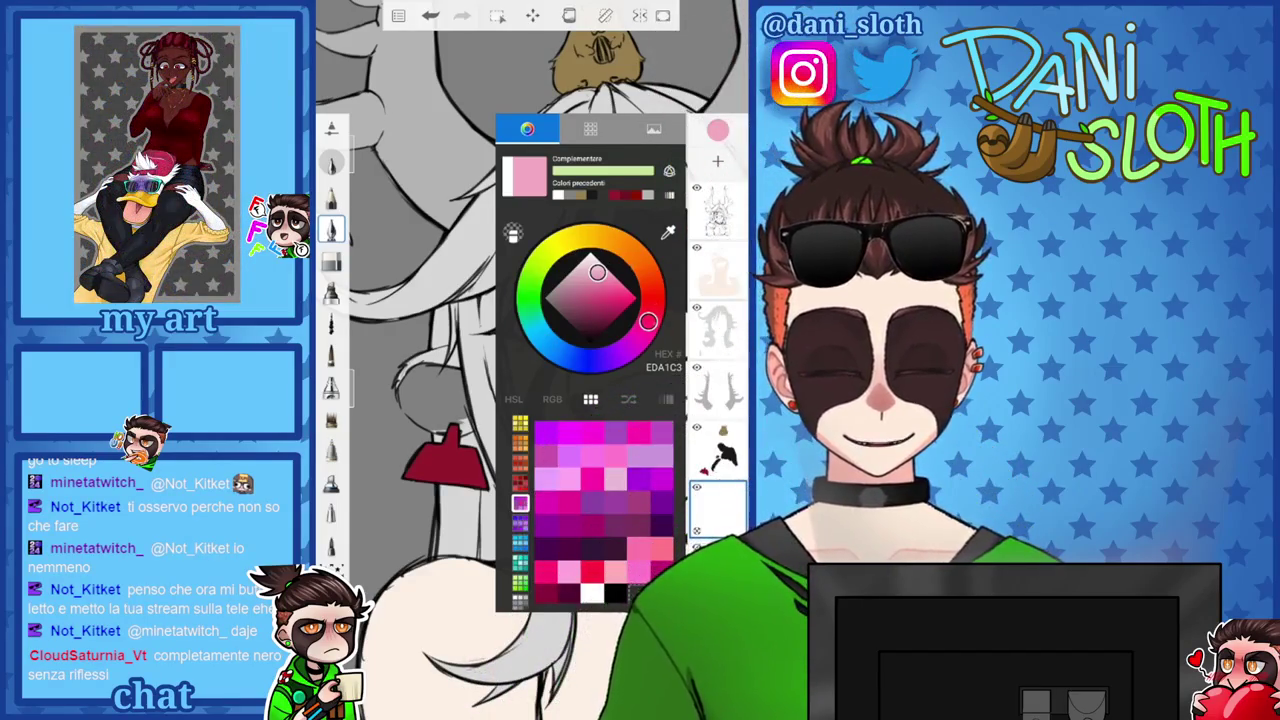
pyautogui.moveTo(649, 318); pyautogui.dragTo(651, 315)
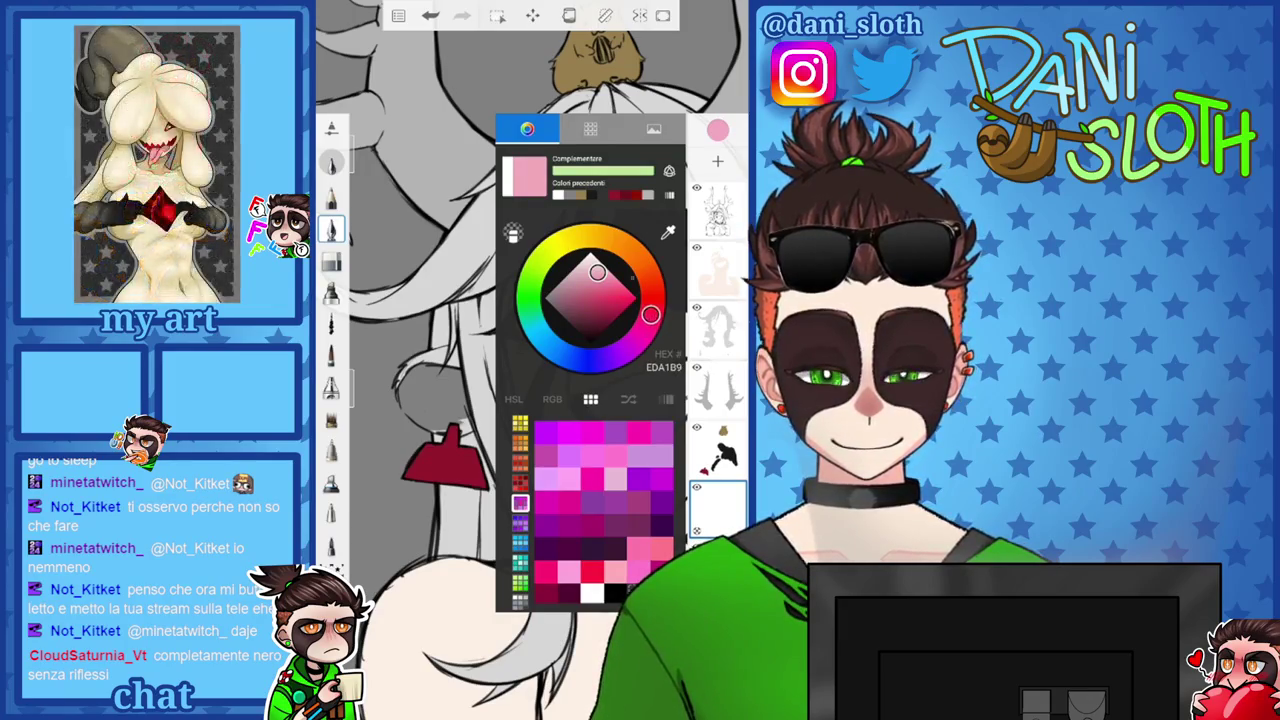
pyautogui.click(717, 130)
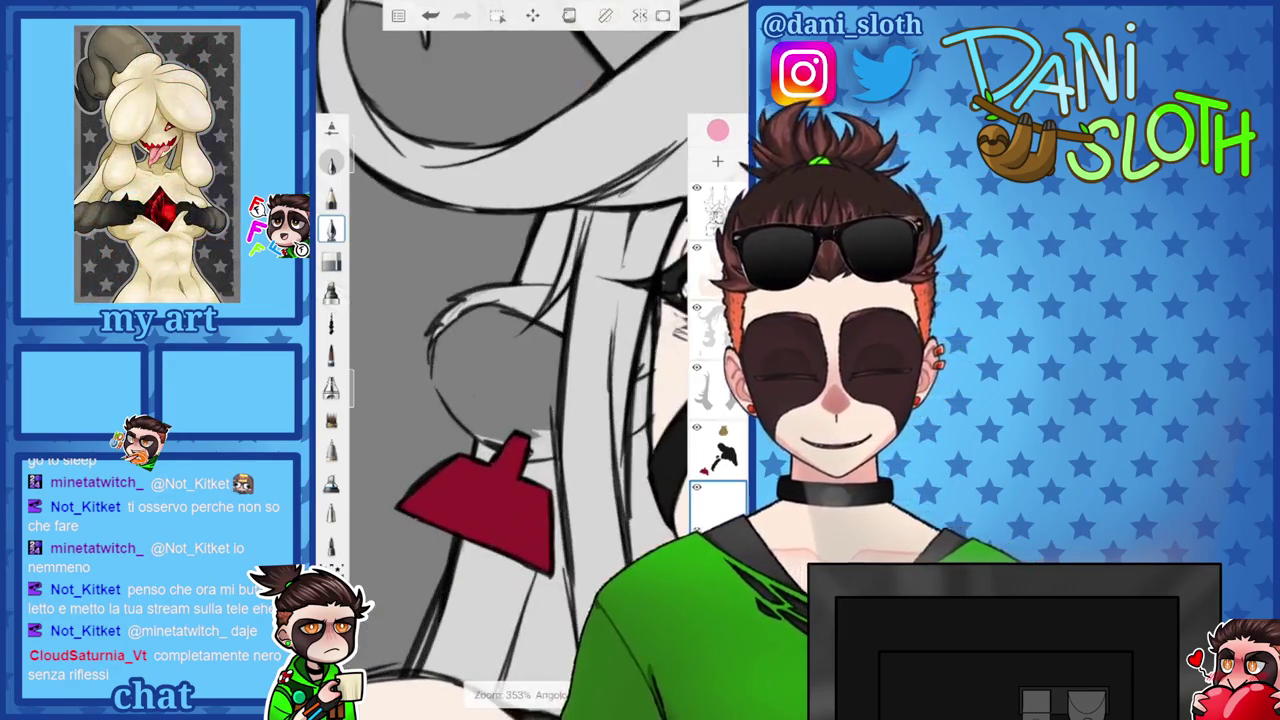
# Brush pink into the inner ear on the left of the face.
pyautogui.scroll(3, 530, 360)
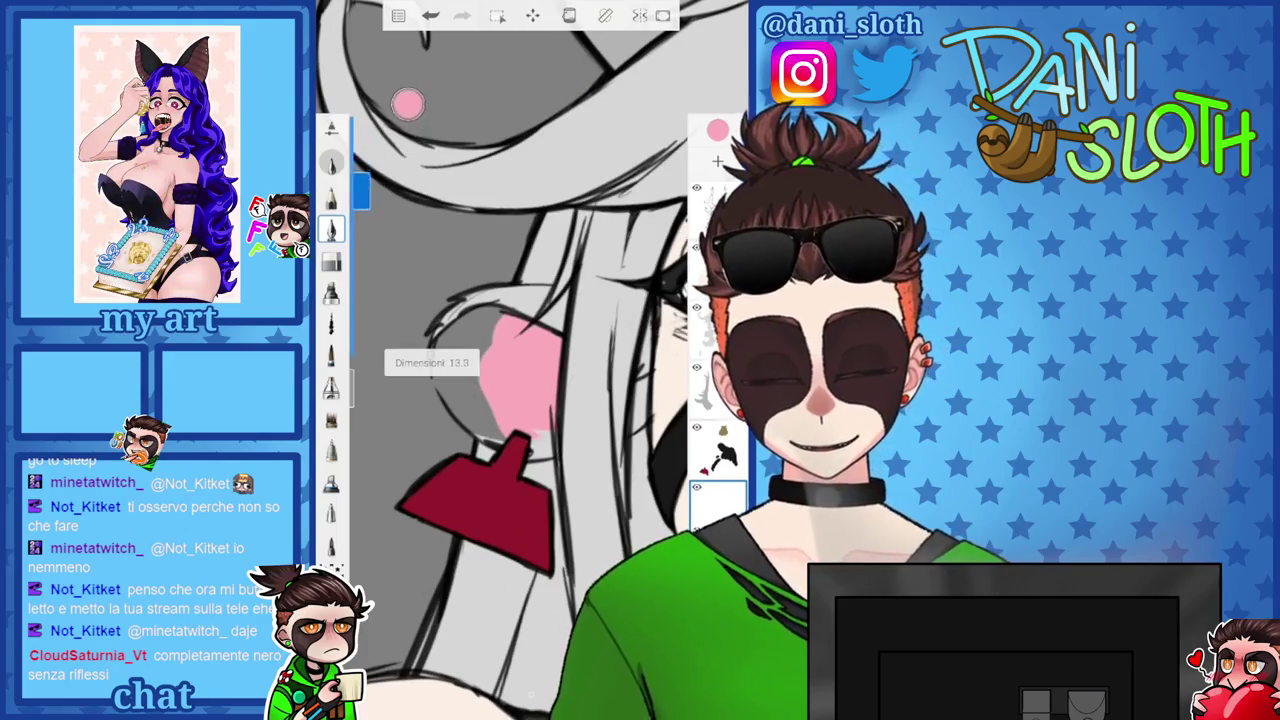
pyautogui.moveTo(476, 368)
pyautogui.mouseDown()
pyautogui.moveTo(440, 398)
pyautogui.moveTo(486, 435)
pyautogui.moveTo(452, 350)
pyautogui.moveTo(436, 368)
pyautogui.mouseUp()
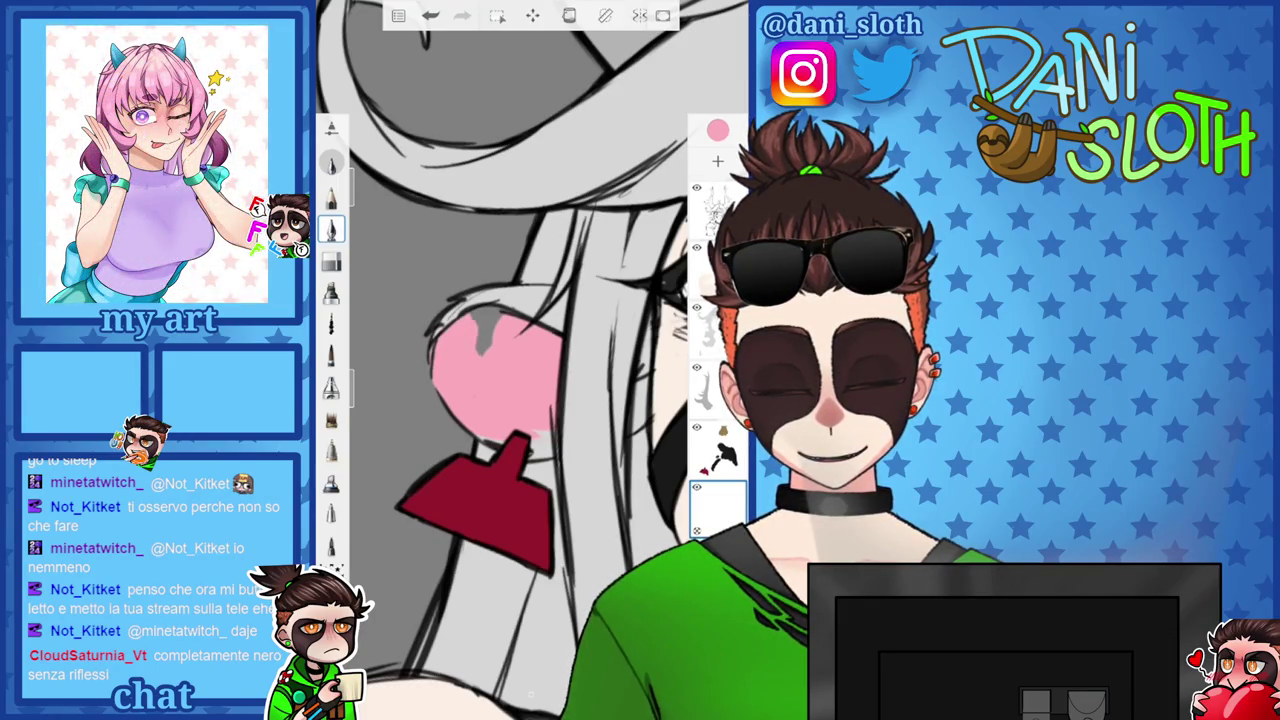
pyautogui.scroll(-5, 534, 360)
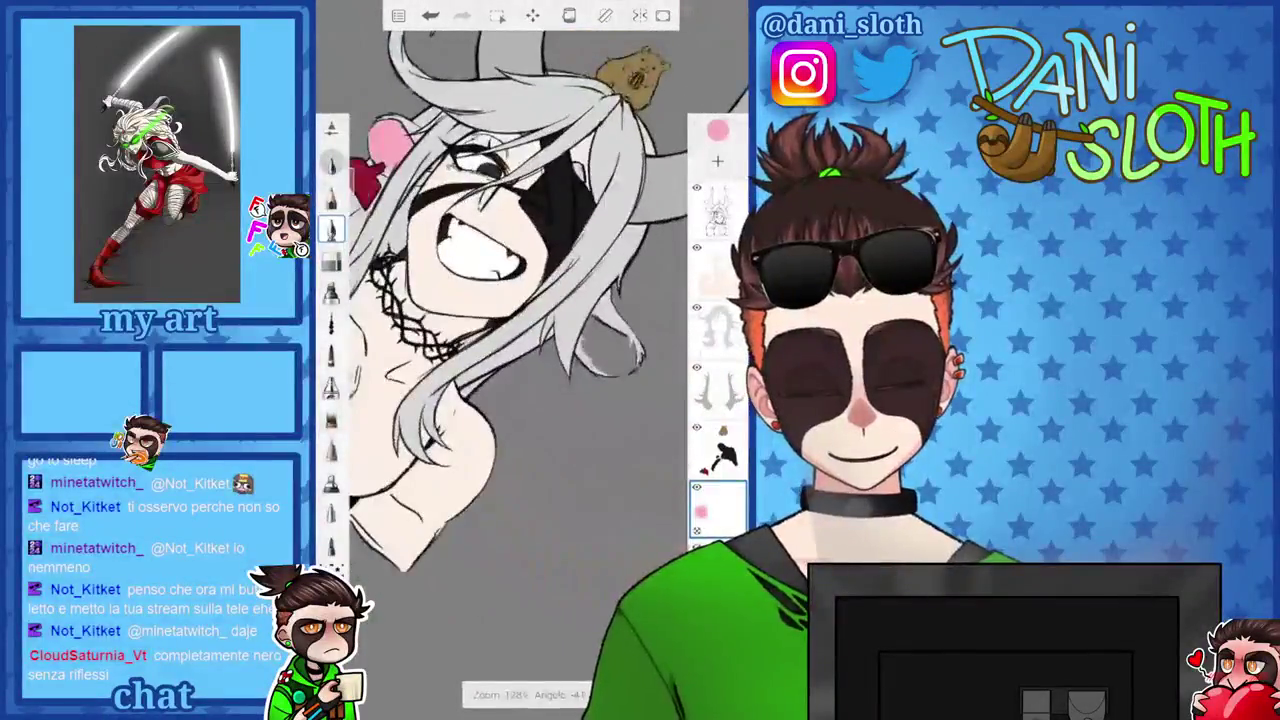
pyautogui.scroll(5, 534, 300)
pyautogui.scroll(2, 534, 300)
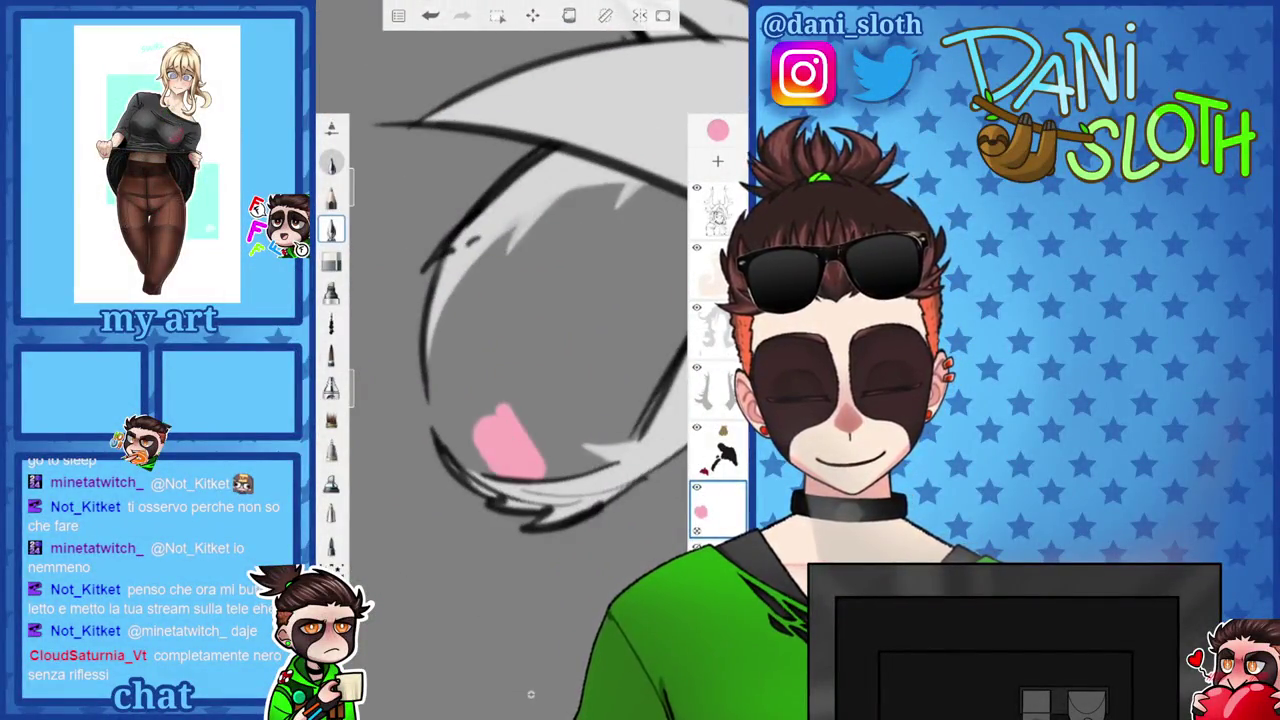
pyautogui.moveTo(470, 415)
pyautogui.mouseDown()
pyautogui.moveTo(430, 365)
pyautogui.moveTo(440, 270)
pyautogui.moveTo(510, 230)
pyautogui.mouseUp()
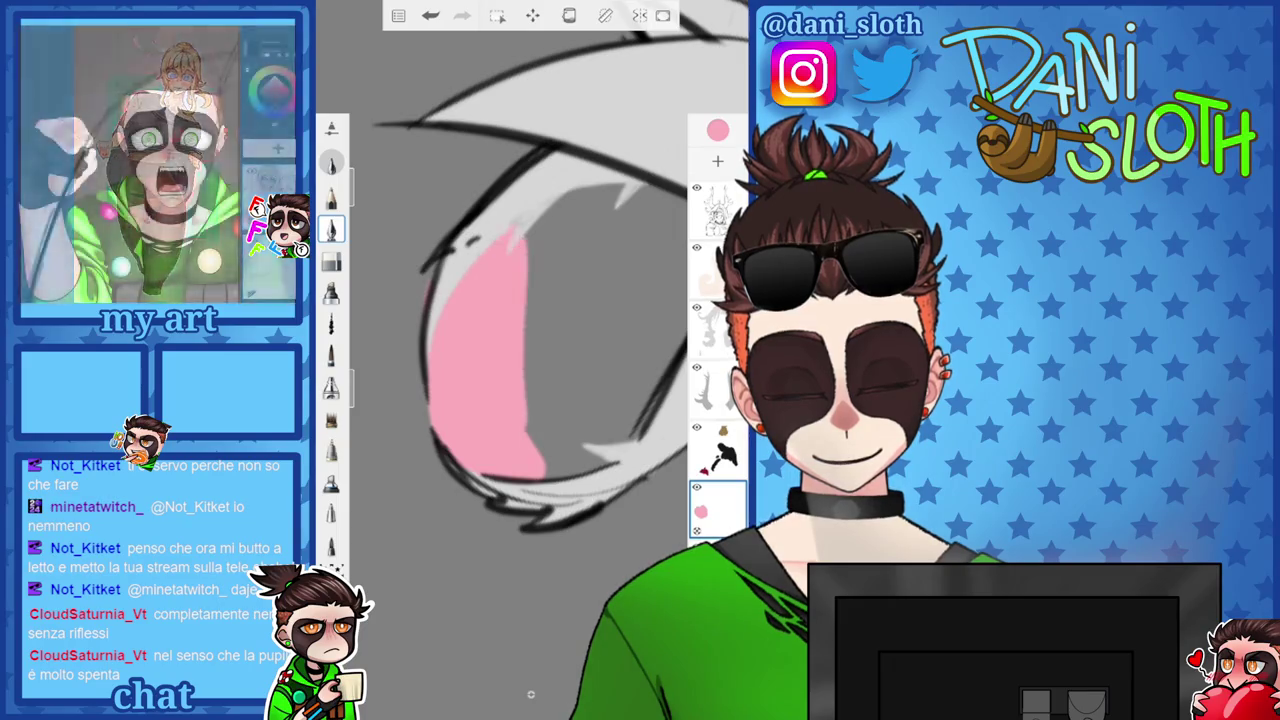
pyautogui.moveTo(540, 280); pyautogui.dragTo(530, 215)
# Undo the last pink stroke, then extend pink along the inner ear edge and upper ear.
pyautogui.hotkey('ctrl', 'z')
pyautogui.moveTo(445, 450); pyautogui.dragTo(445, 295)
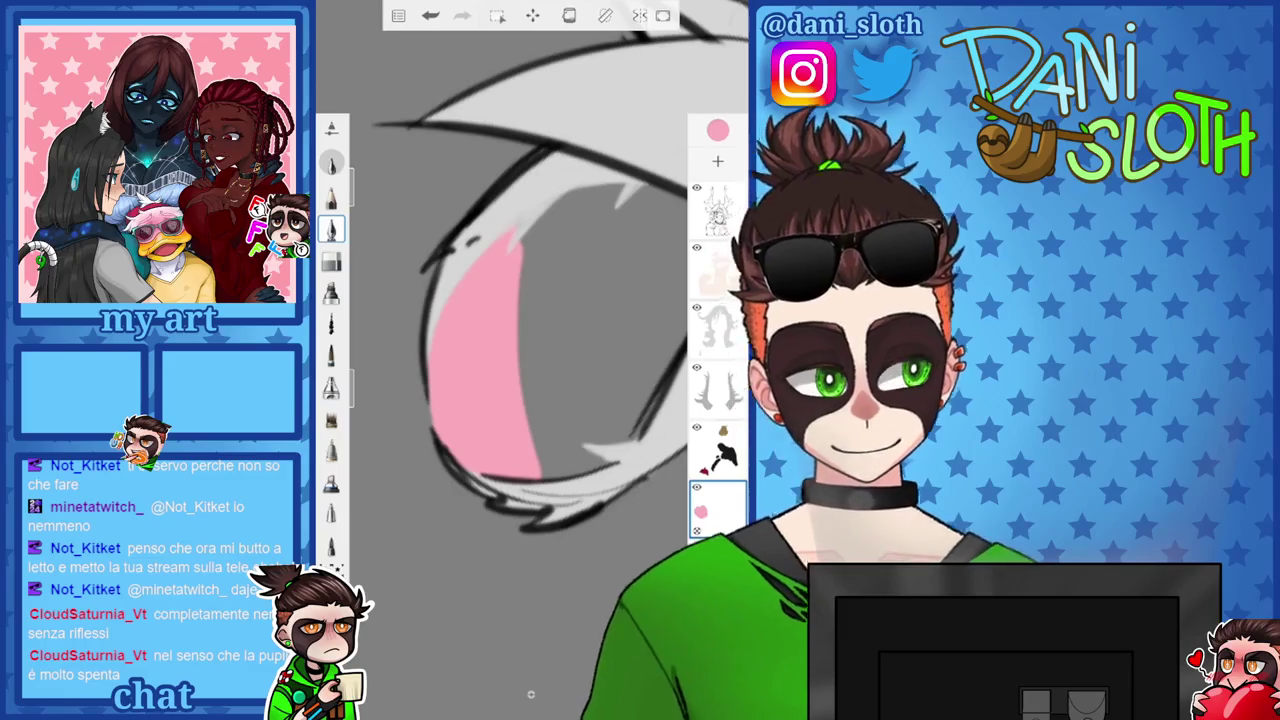
pyautogui.scroll(-3, 520, 330)
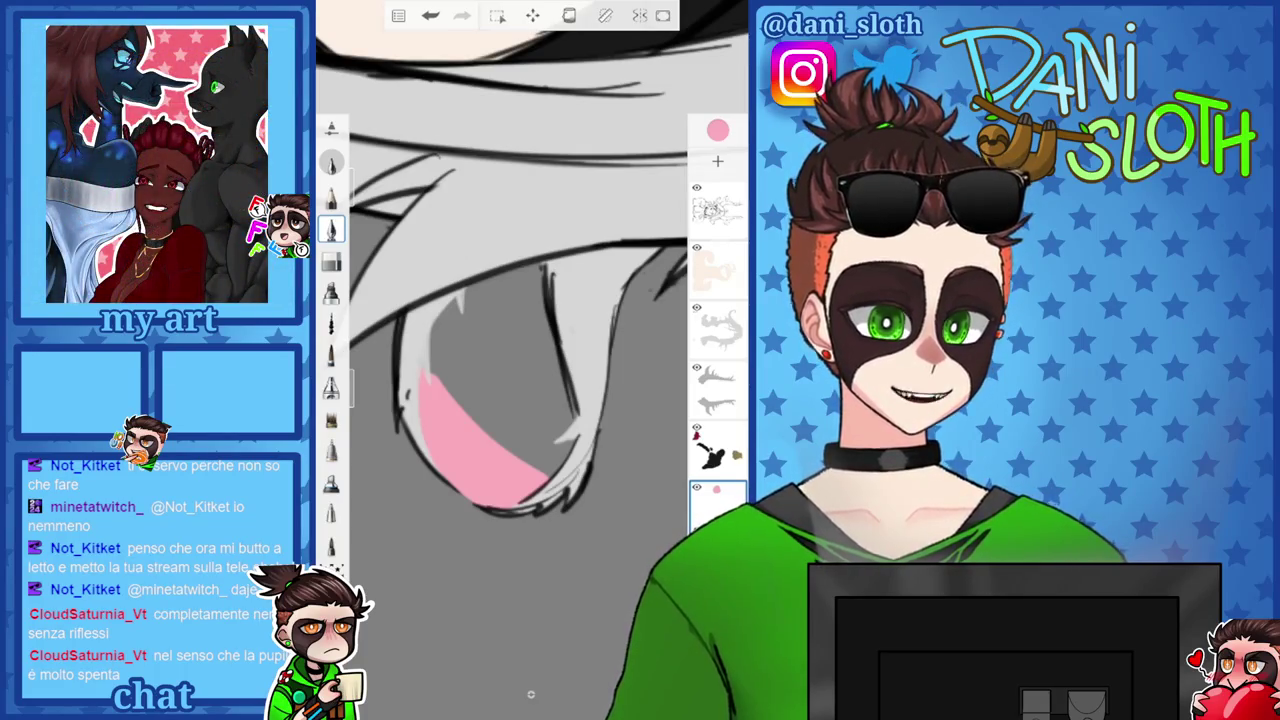
pyautogui.moveTo(440, 400); pyautogui.dragTo(478, 285)
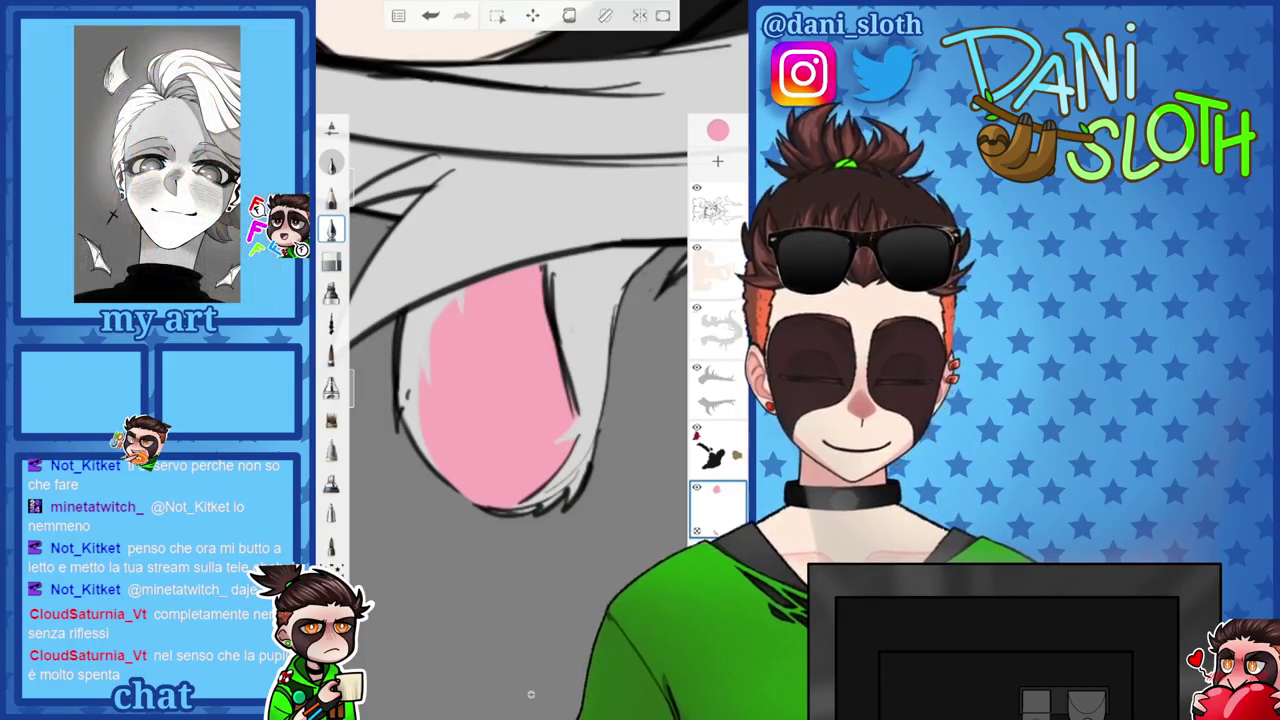
pyautogui.scroll(-5, 500, 300)
pyautogui.scroll(5, 530, 250)
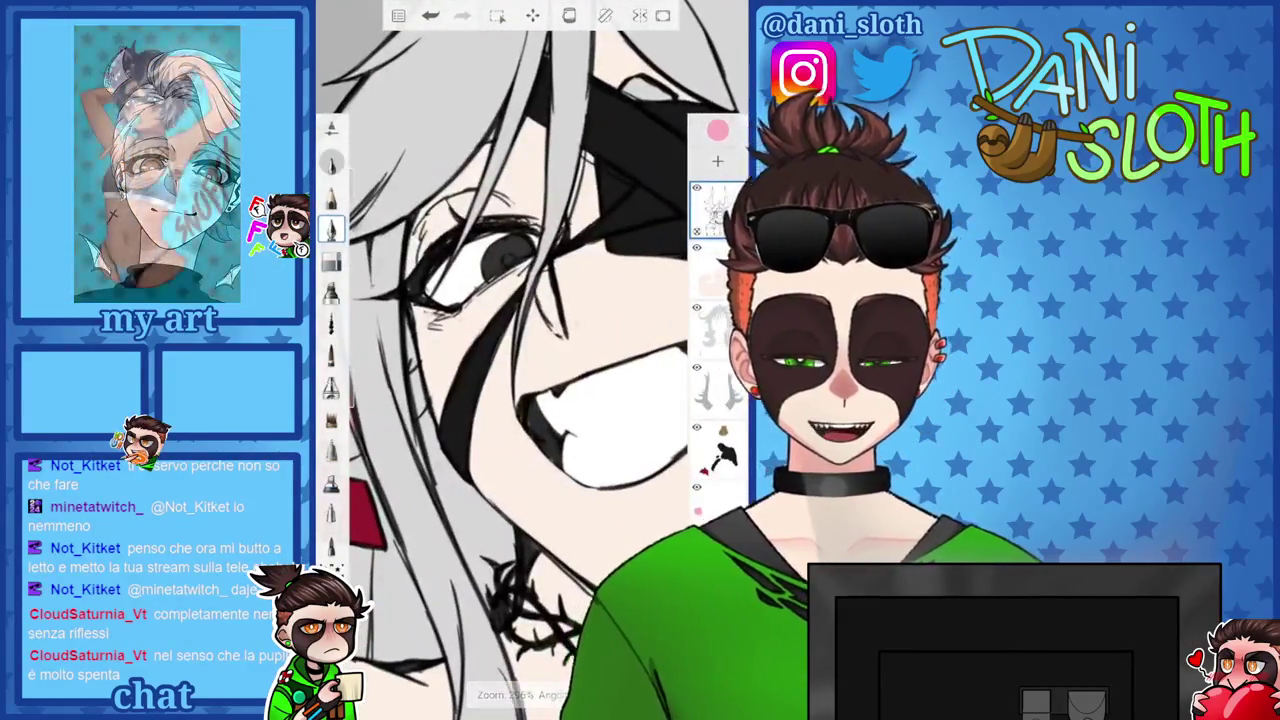
# Make black (000000) the paint colour and switch to a different brush.
pyautogui.click(717, 130)
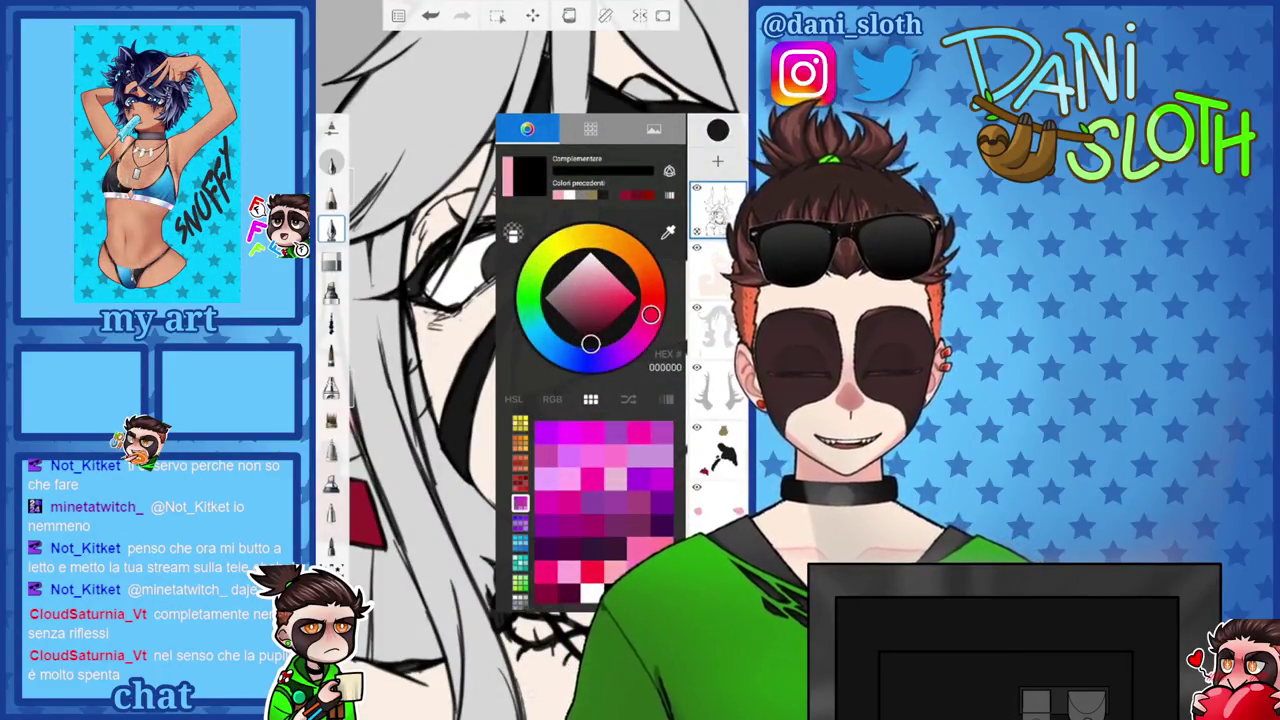
pyautogui.click(331, 355)
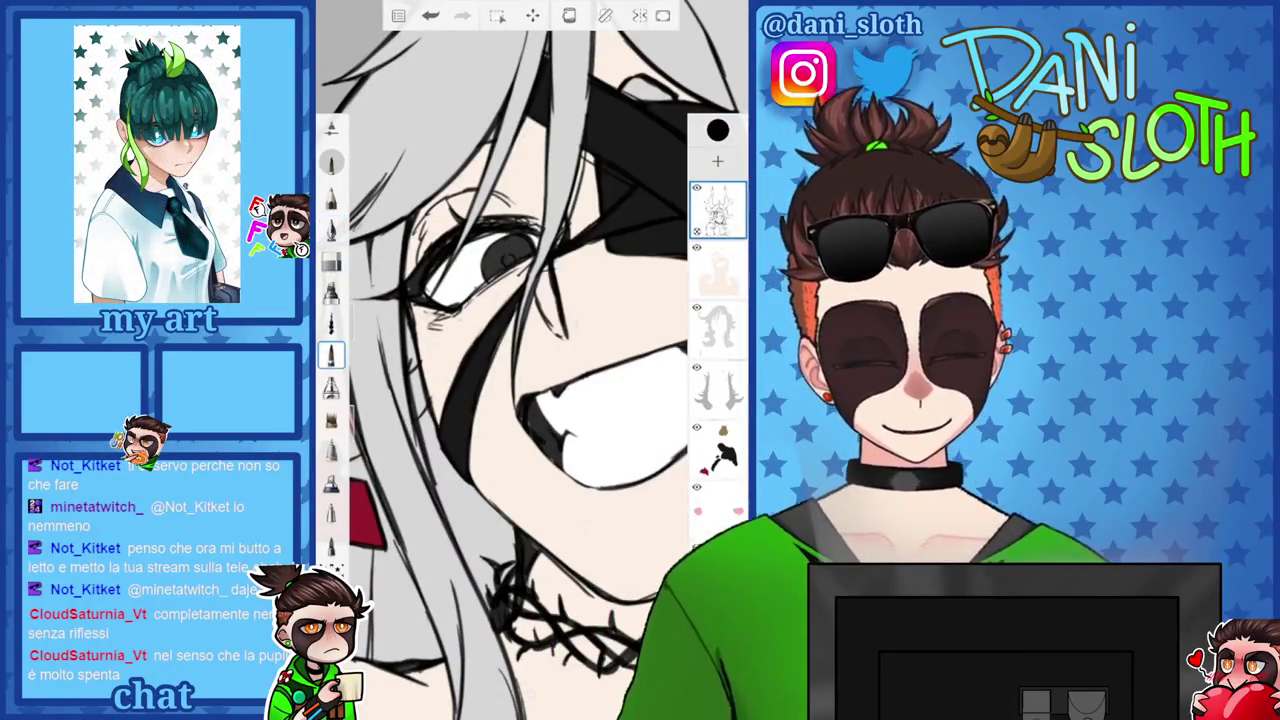
pyautogui.scroll(3, 500, 300)
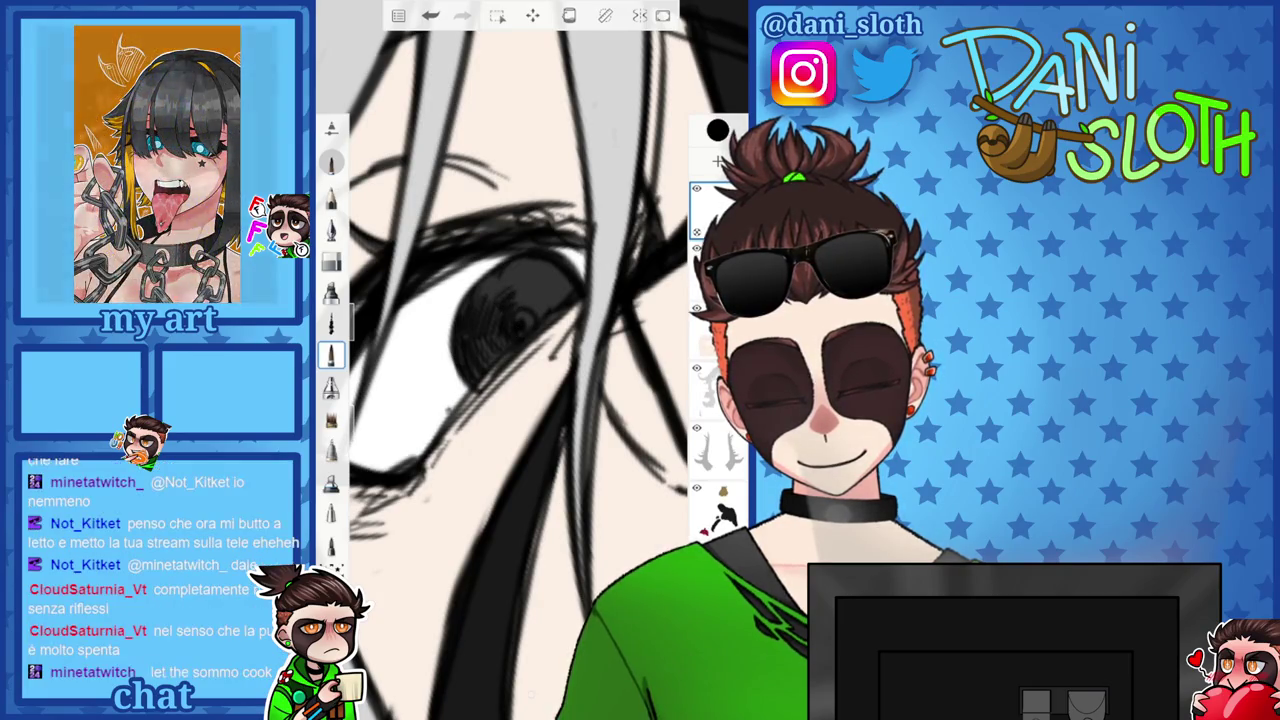
# Frame the view on the eye and bring up the options for the new top Layer20.
pyautogui.moveTo(520, 360); pyautogui.dragTo(580, 320)
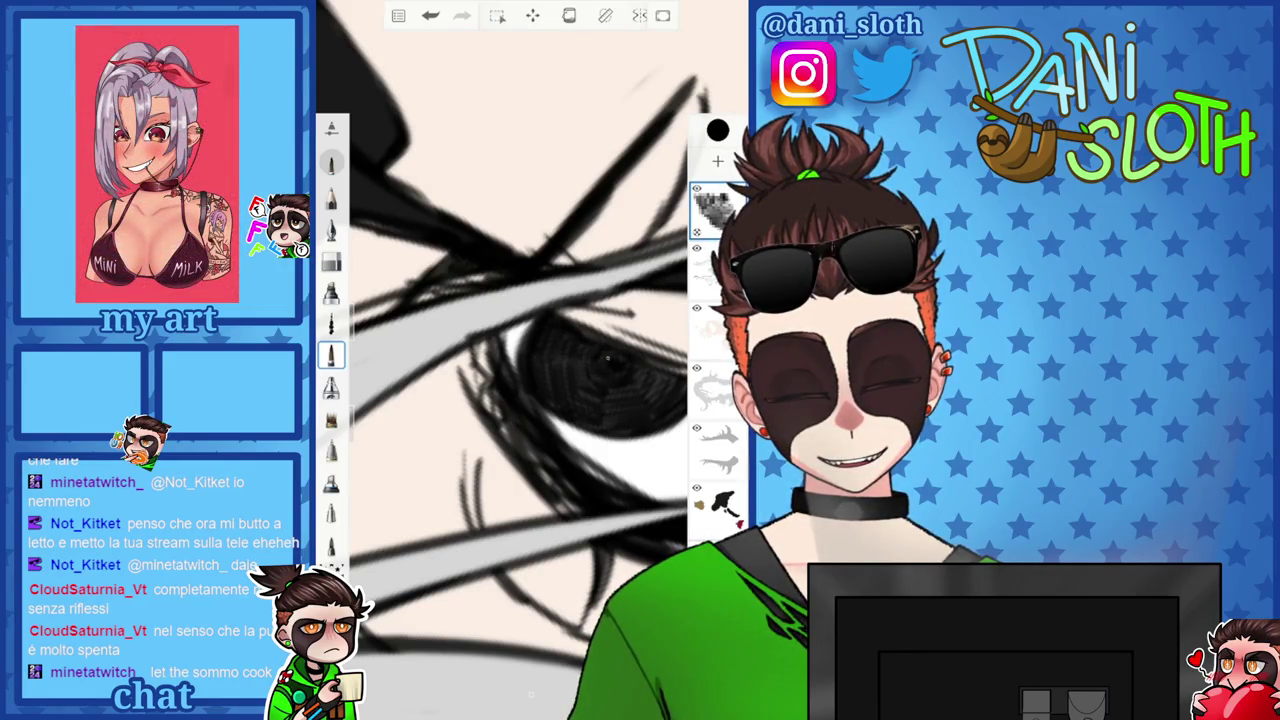
pyautogui.moveTo(520, 360); pyautogui.dragTo(500, 290)
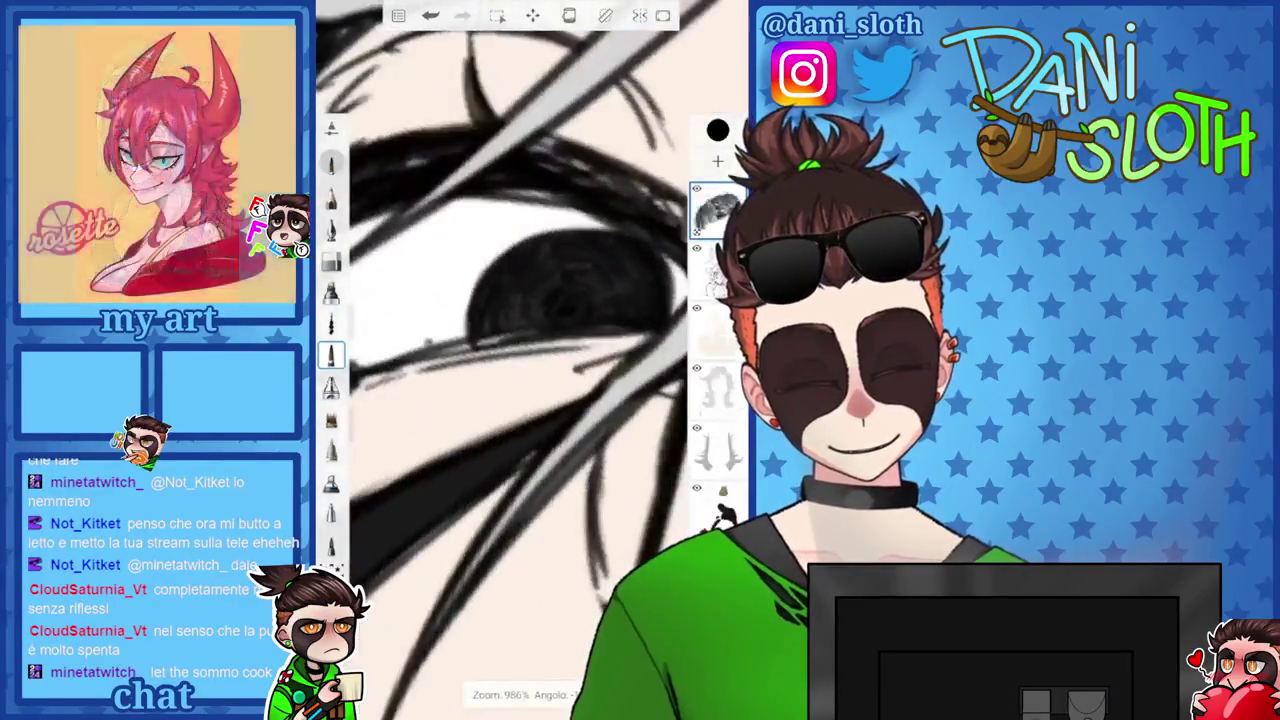
pyautogui.scroll(-5, 530, 360)
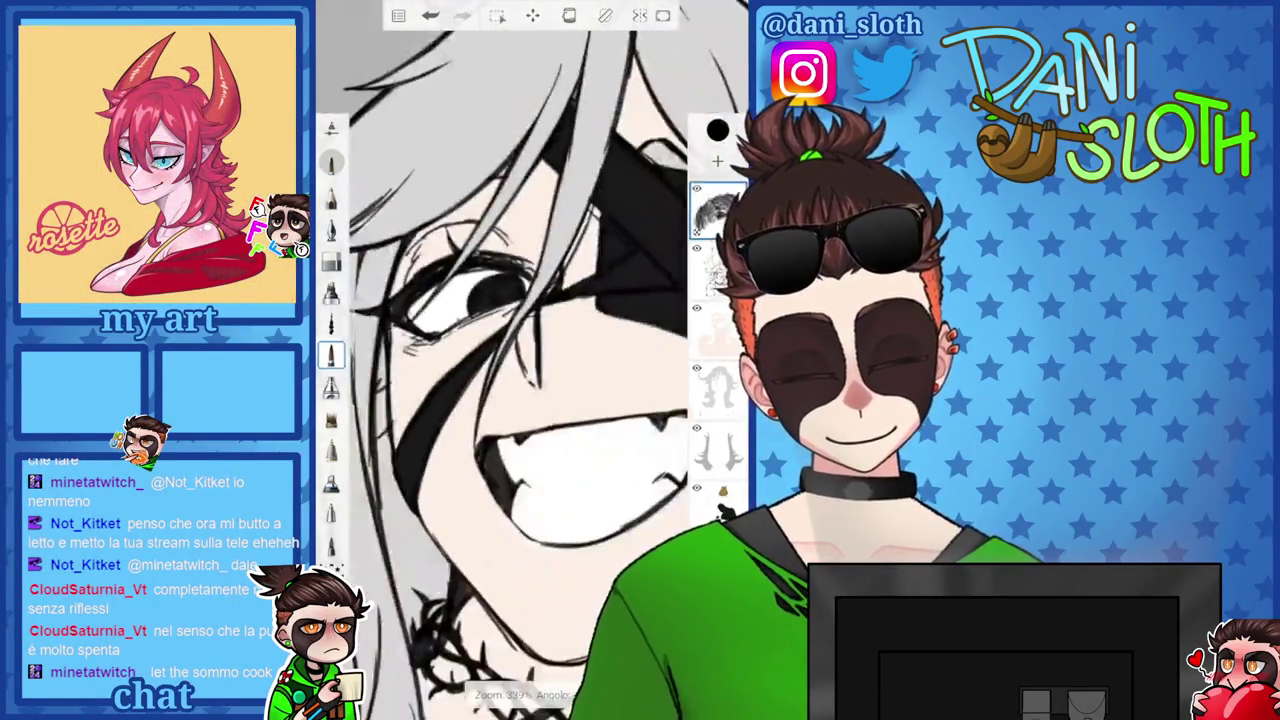
pyautogui.scroll(5, 530, 360)
pyautogui.moveTo(565, 300); pyautogui.dragTo(590, 310)
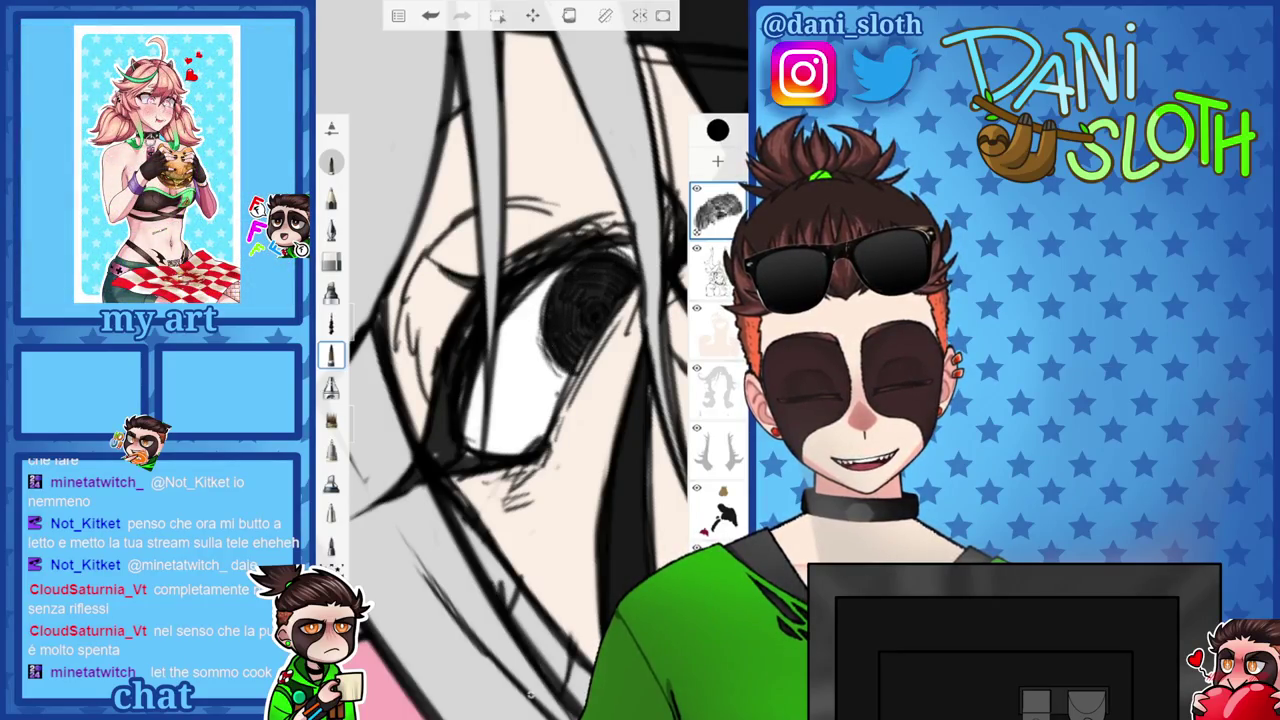
pyautogui.scroll(-5, 530, 360)
pyautogui.scroll(-2, 530, 360)
pyautogui.click(717, 210)
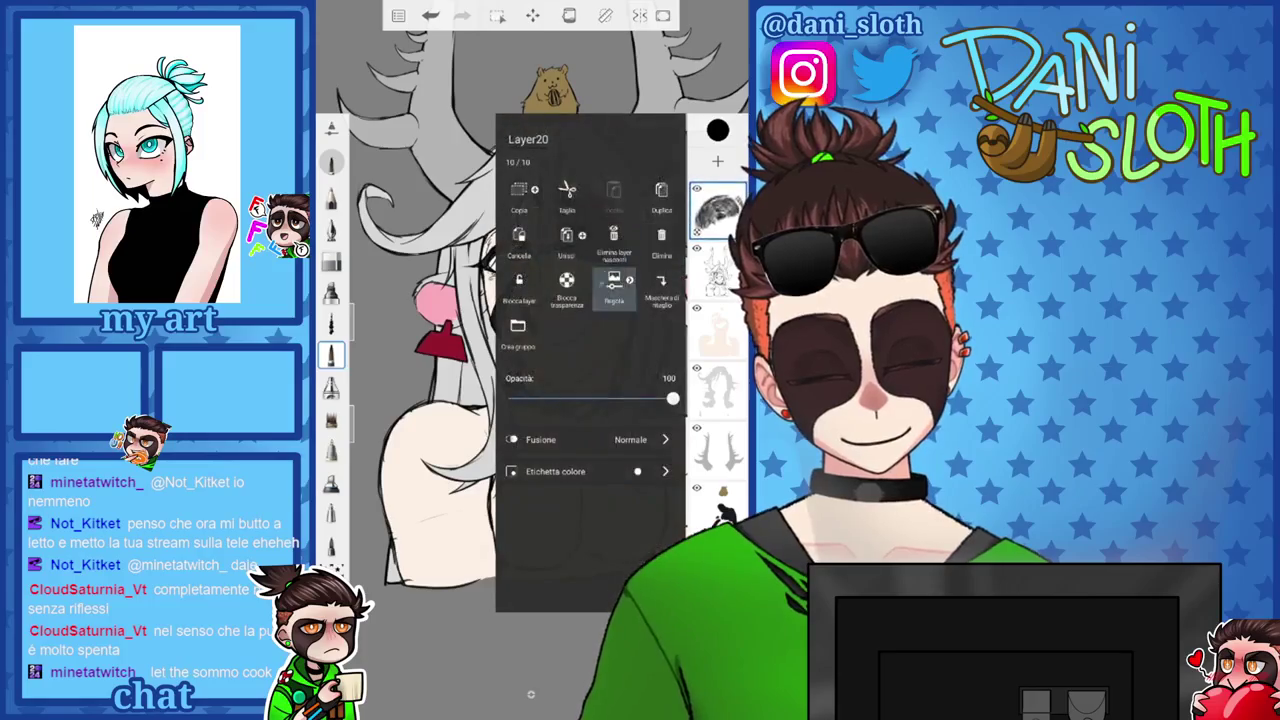
# Merge Layer20 into the stack, zoom out to view the whole bust, and open the colour chooser.
pyautogui.click(717, 210)
pyautogui.scroll(5, 530, 360)
pyautogui.scroll(-5, 530, 360)
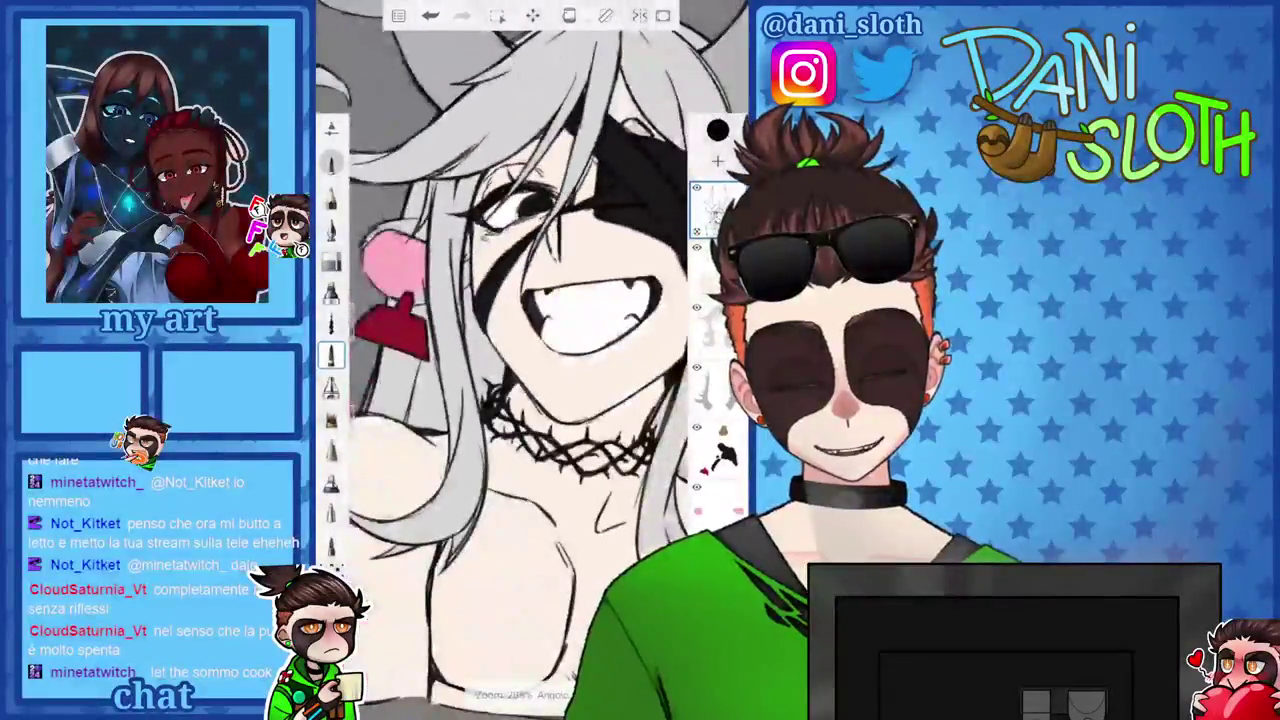
pyautogui.scroll(3, 530, 360)
pyautogui.scroll(-3, 530, 360)
pyautogui.scroll(-3, 530, 360)
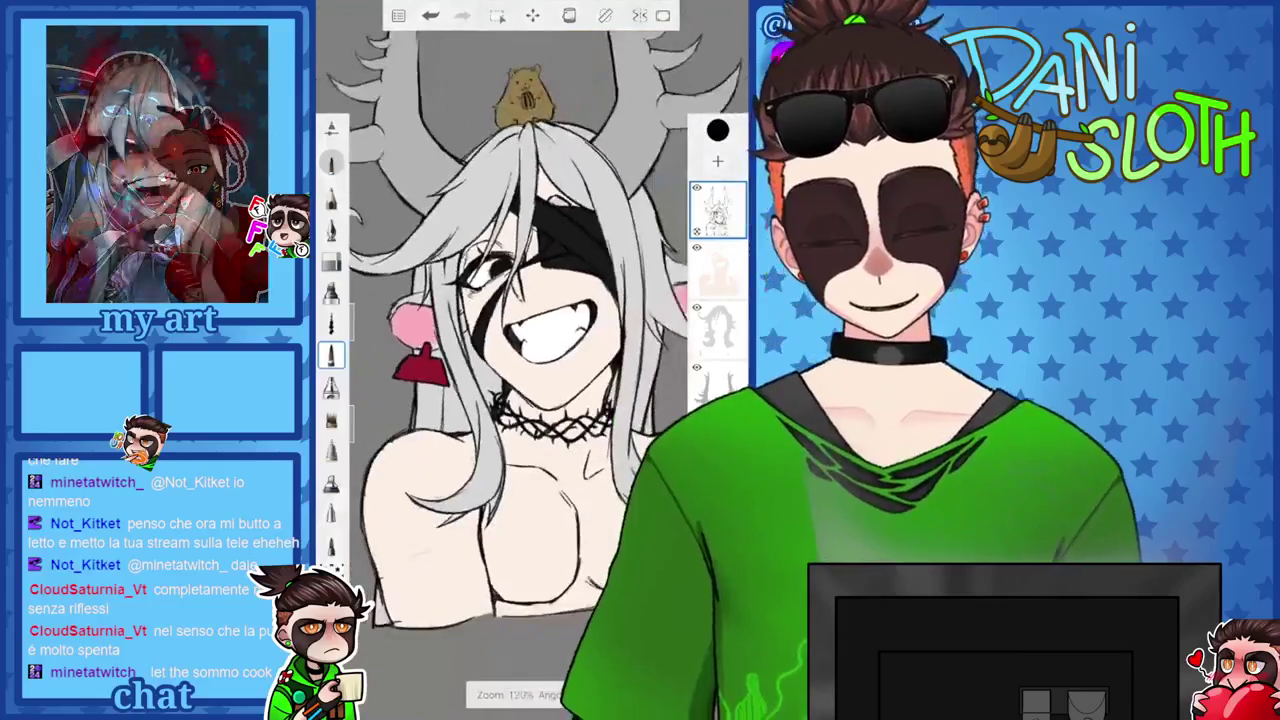
pyautogui.scroll(3, 530, 360)
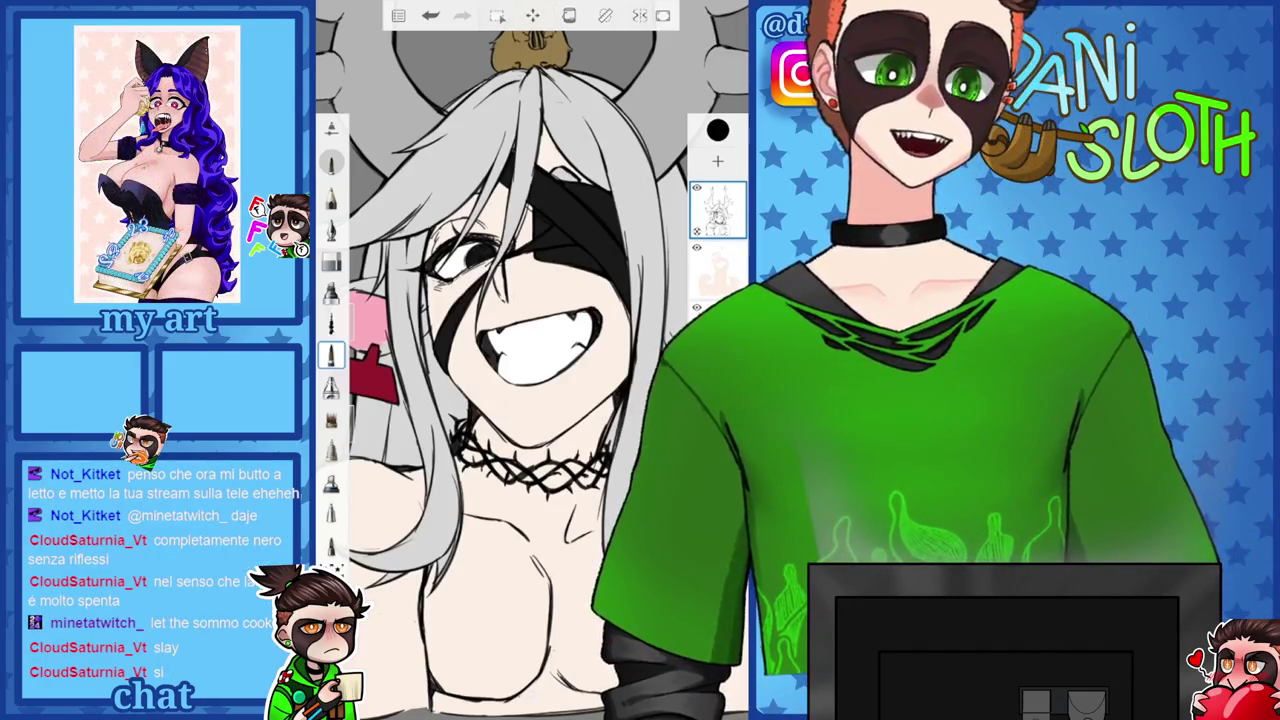
pyautogui.scroll(3, 530, 360)
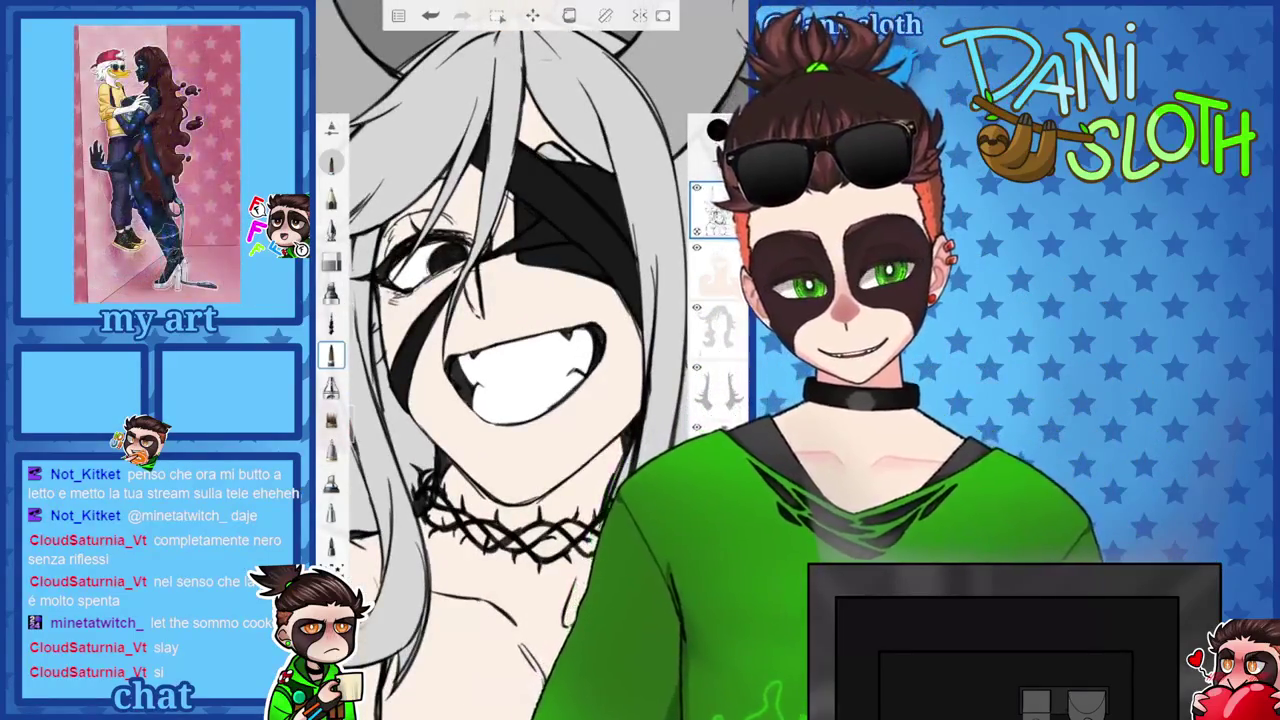
pyautogui.scroll(-3, 530, 360)
pyautogui.scroll(-3, 530, 340)
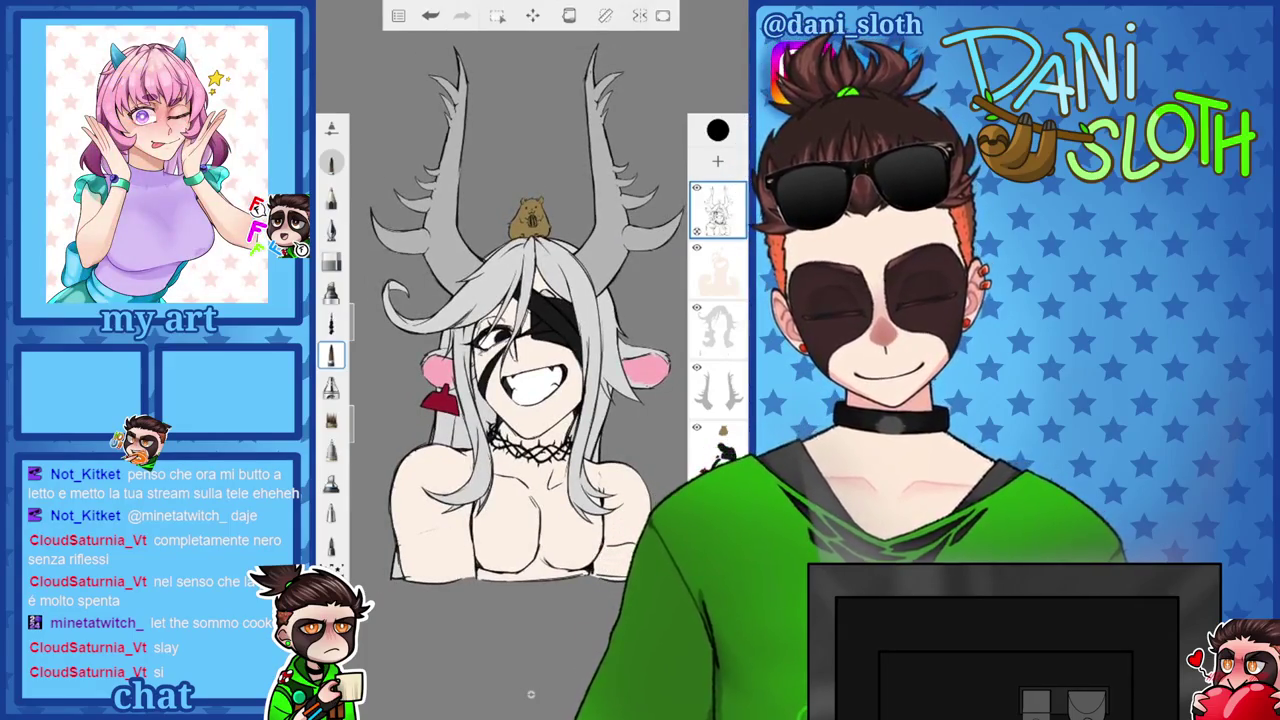
pyautogui.click(717, 130)
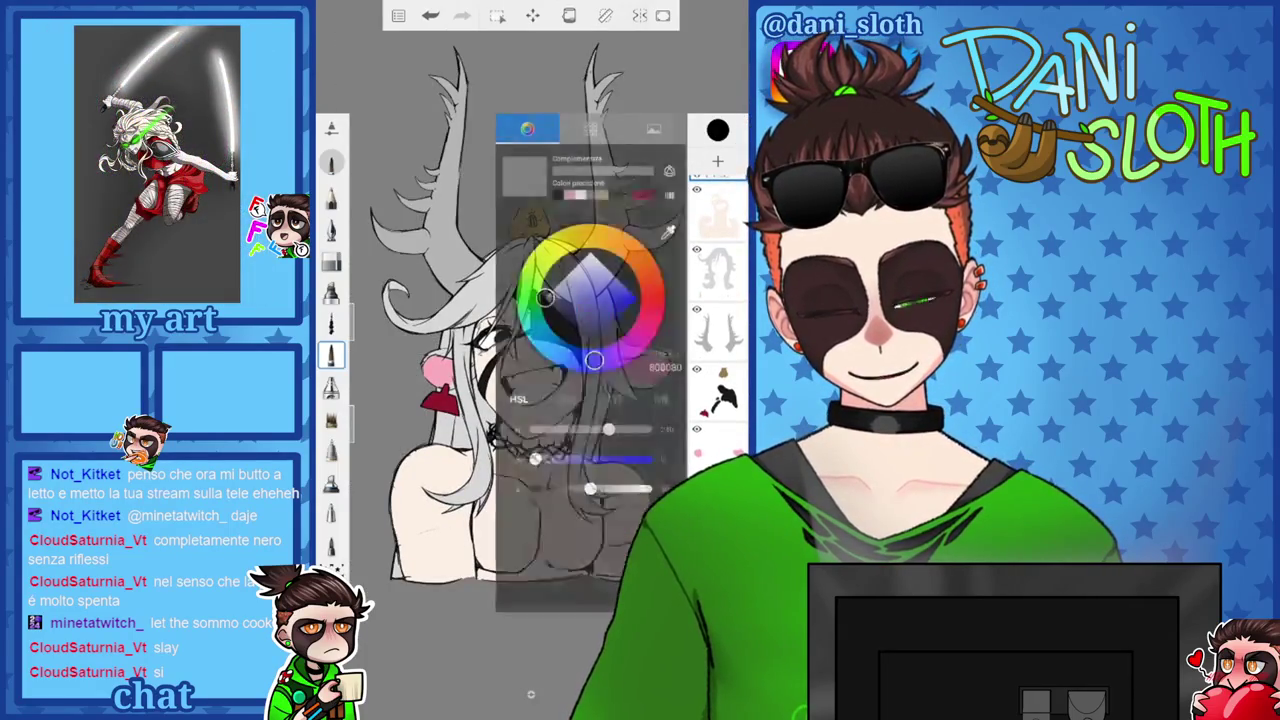
# Sample a peach skin tone from the reference image as the paint colour.
pyautogui.click(717, 130)
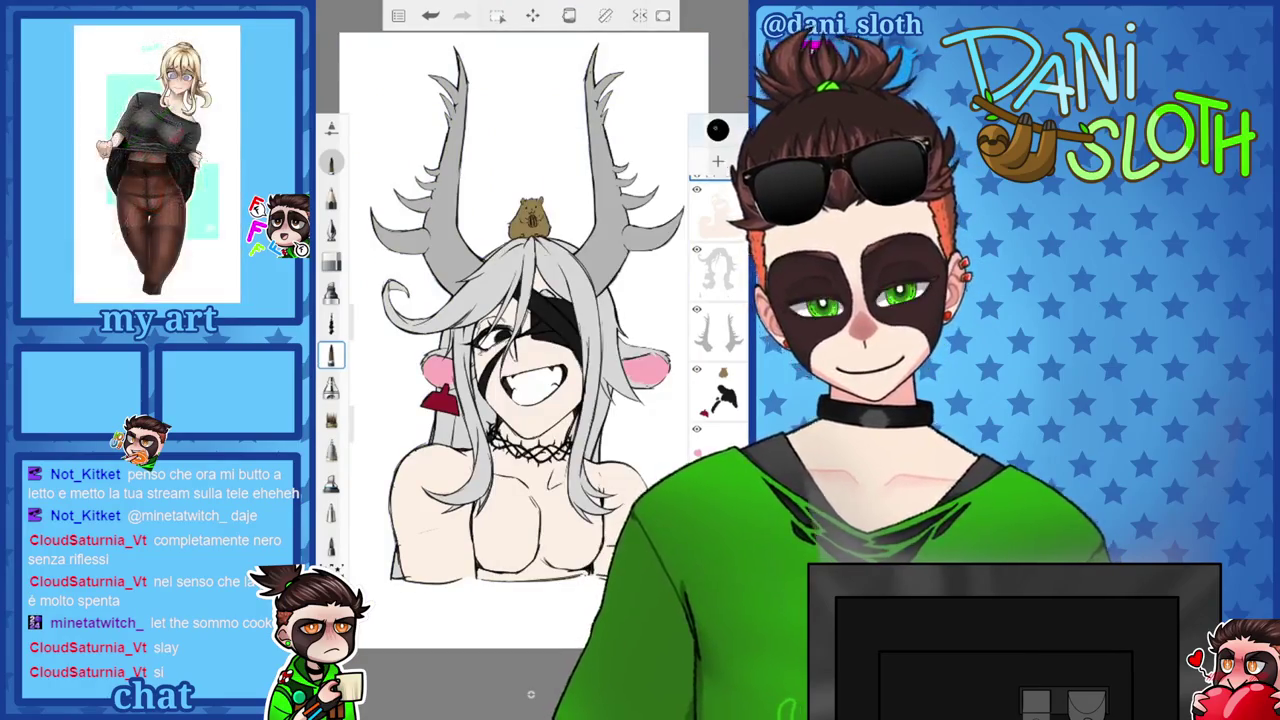
pyautogui.click(717, 130)
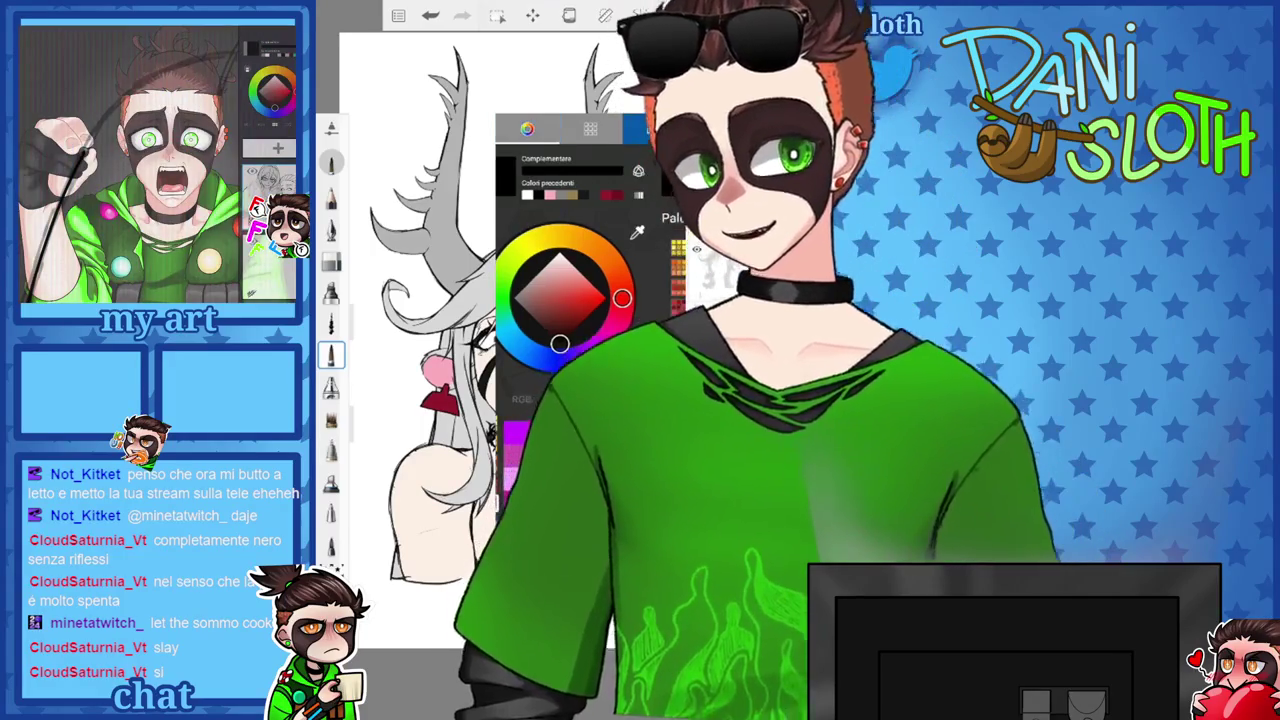
pyautogui.click(653, 128)
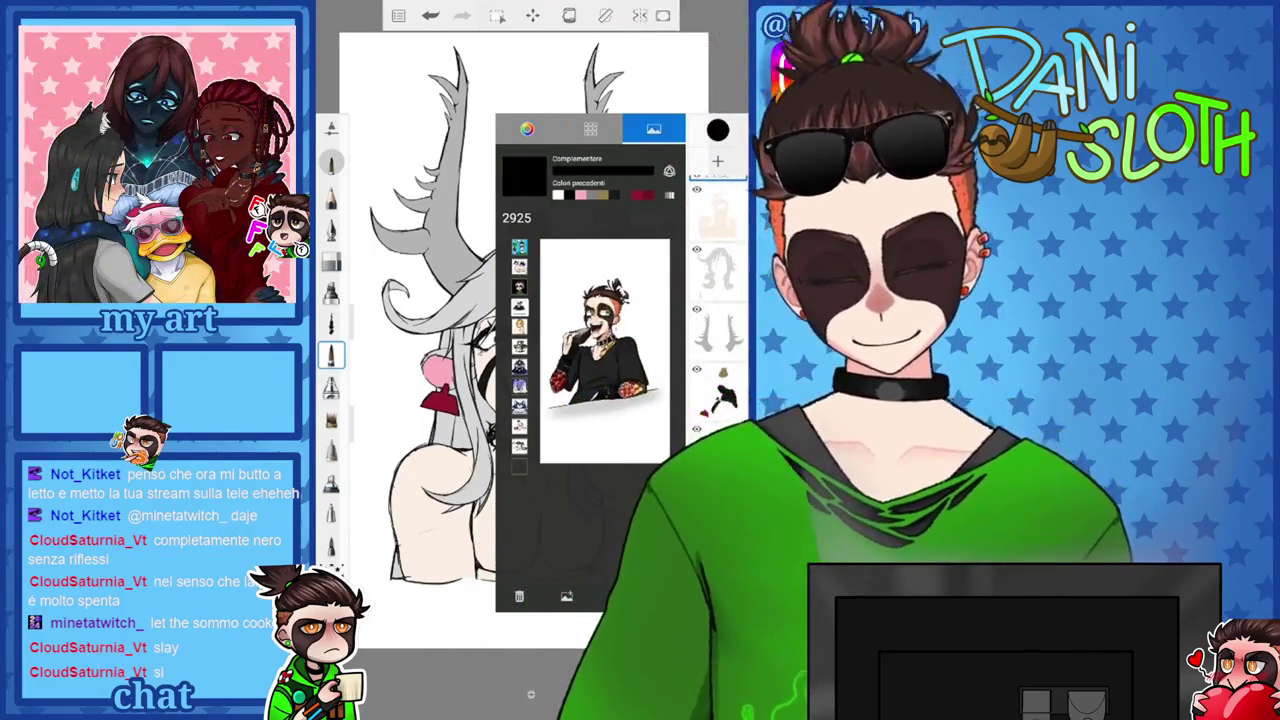
pyautogui.scroll(3, 604, 405)
pyautogui.click(610, 300)
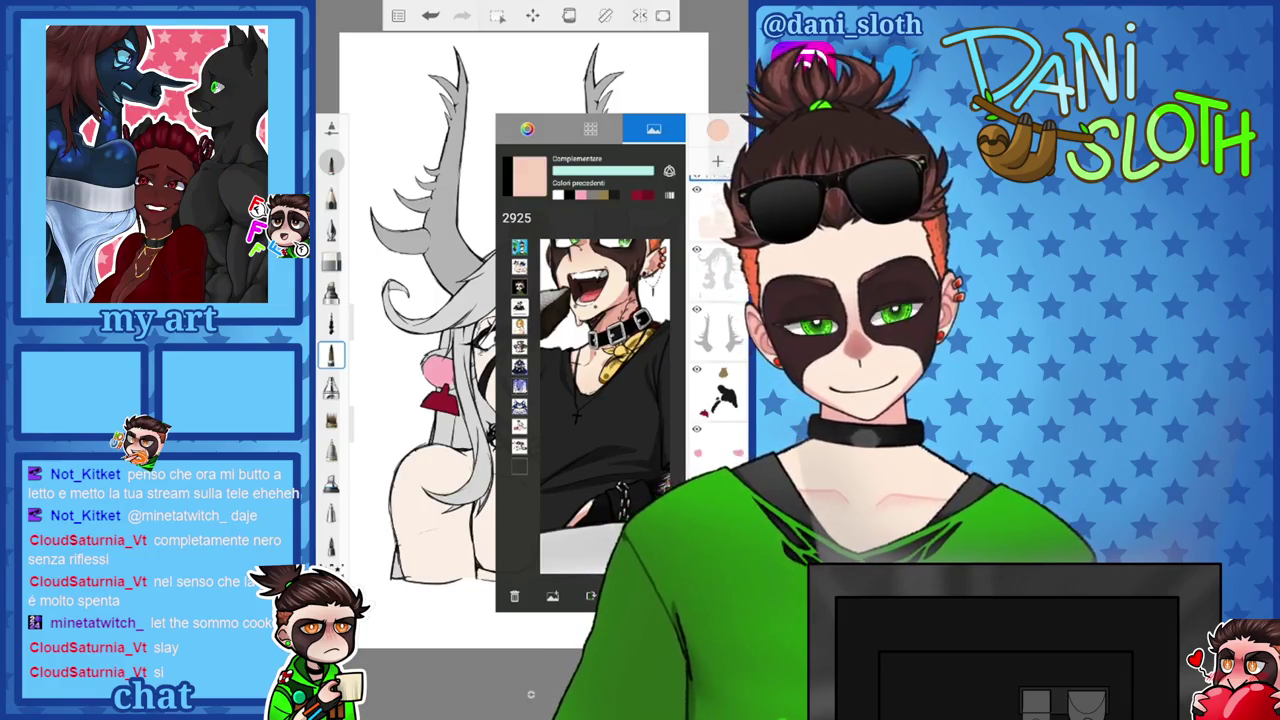
# Clip Layer14 to the layer beneath it with Maschera di ritaglio.
pyautogui.click(718, 265)
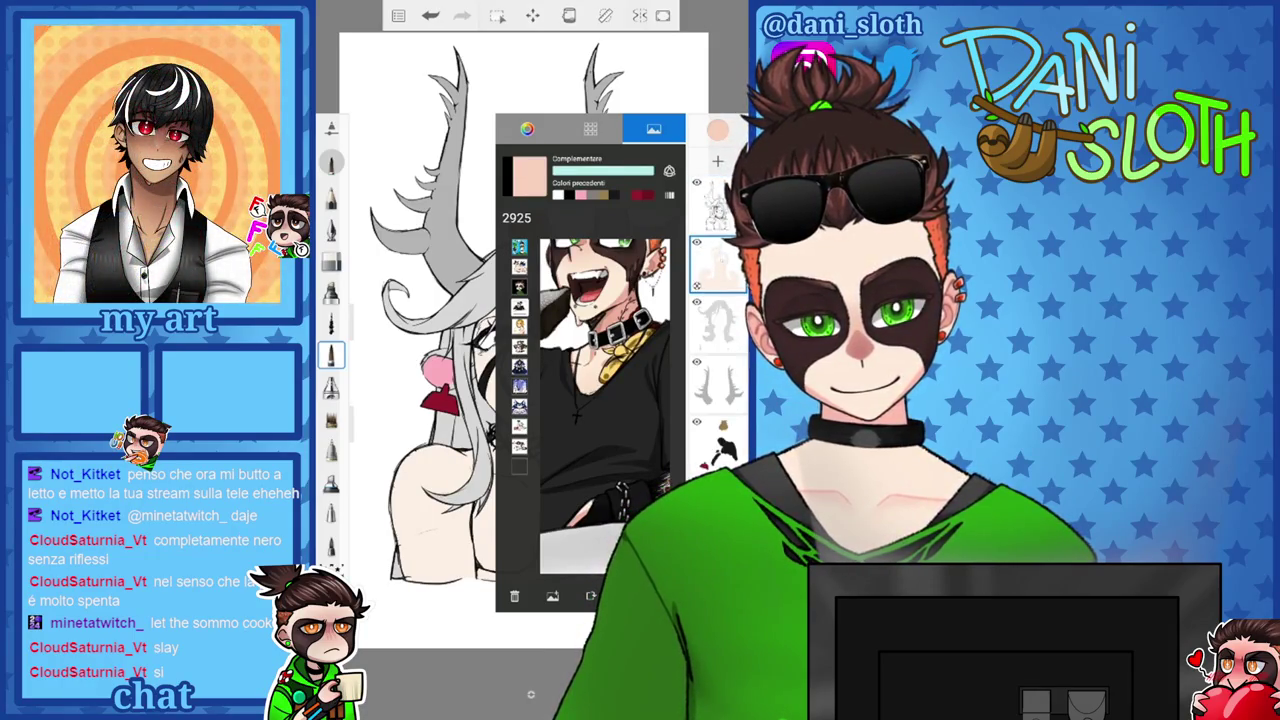
pyautogui.click(718, 265)
pyautogui.click(660, 285)
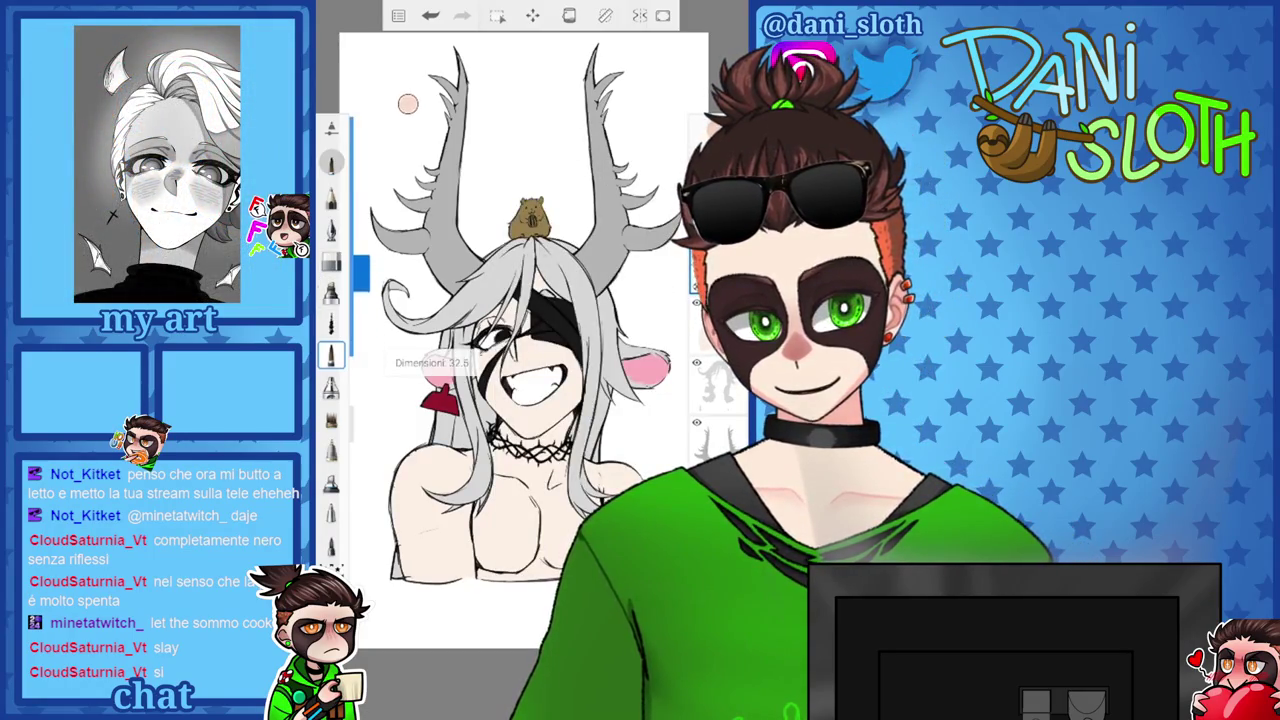
pyautogui.scroll(5, 520, 380)
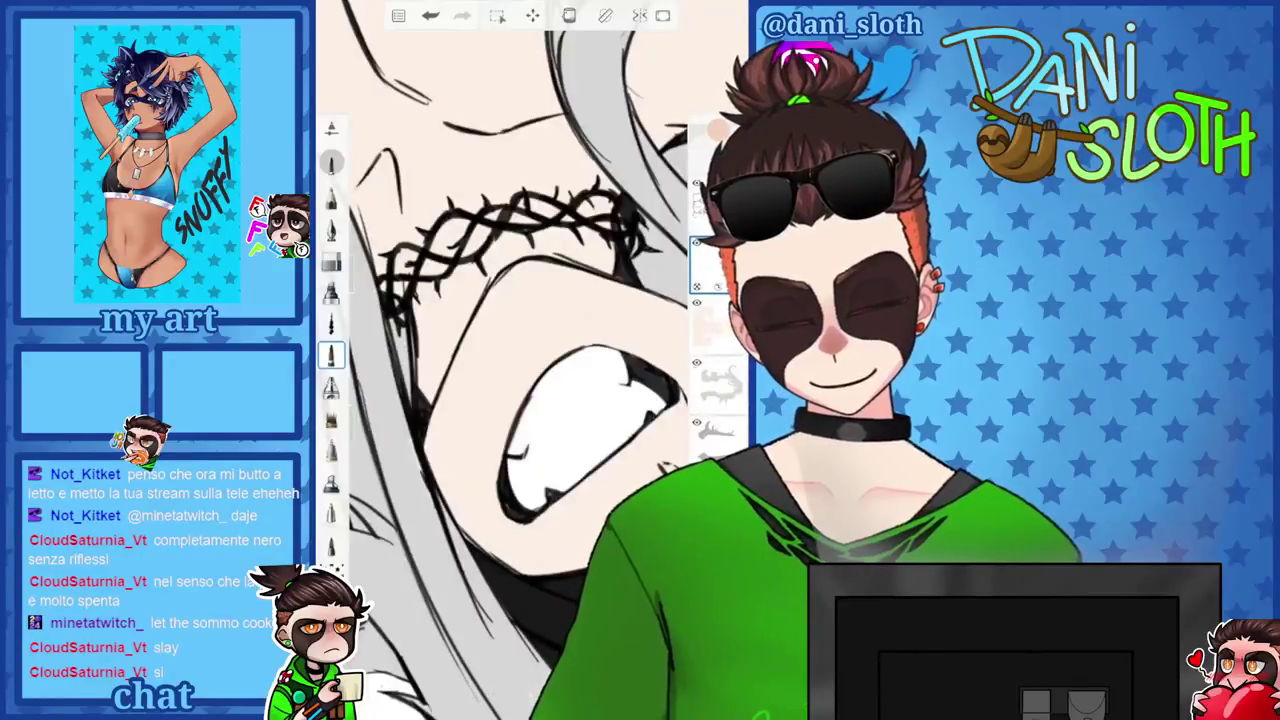
pyautogui.scroll(-5, 520, 300)
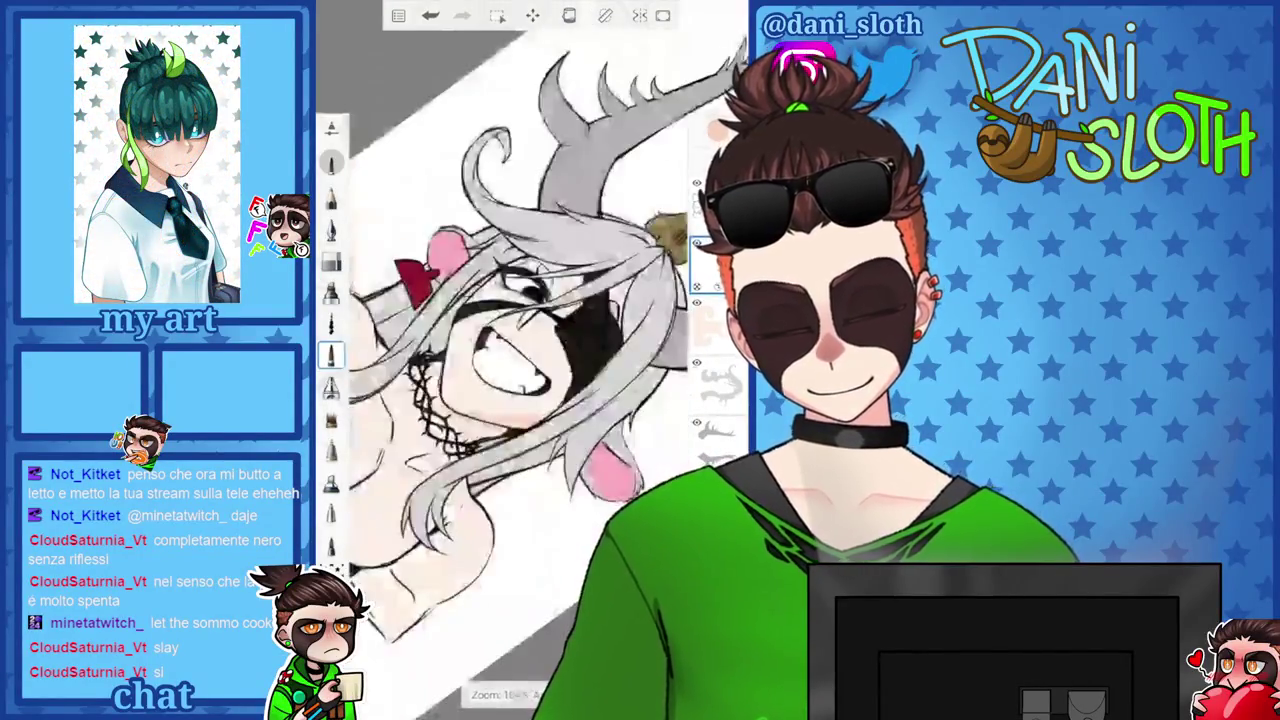
pyautogui.scroll(3, 520, 300)
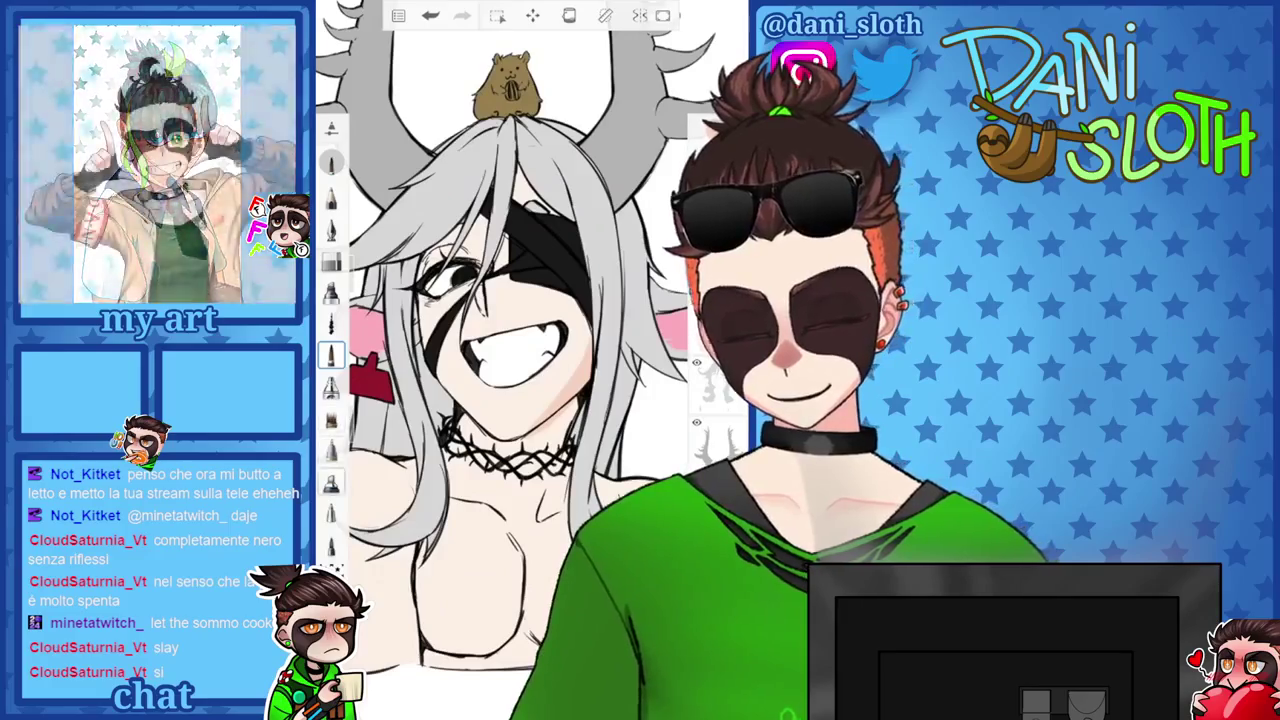
pyautogui.press('b')
pyautogui.click(331, 237)
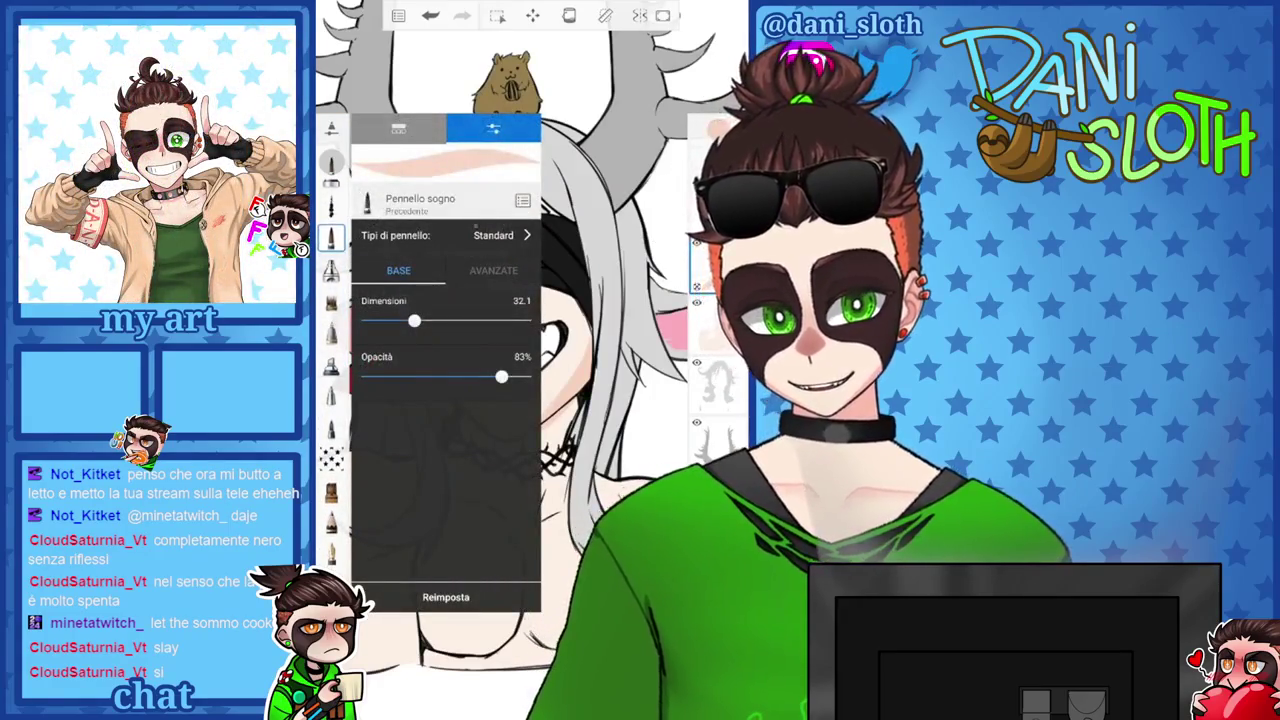
pyautogui.click(398, 128)
pyautogui.scroll(3, 445, 400)
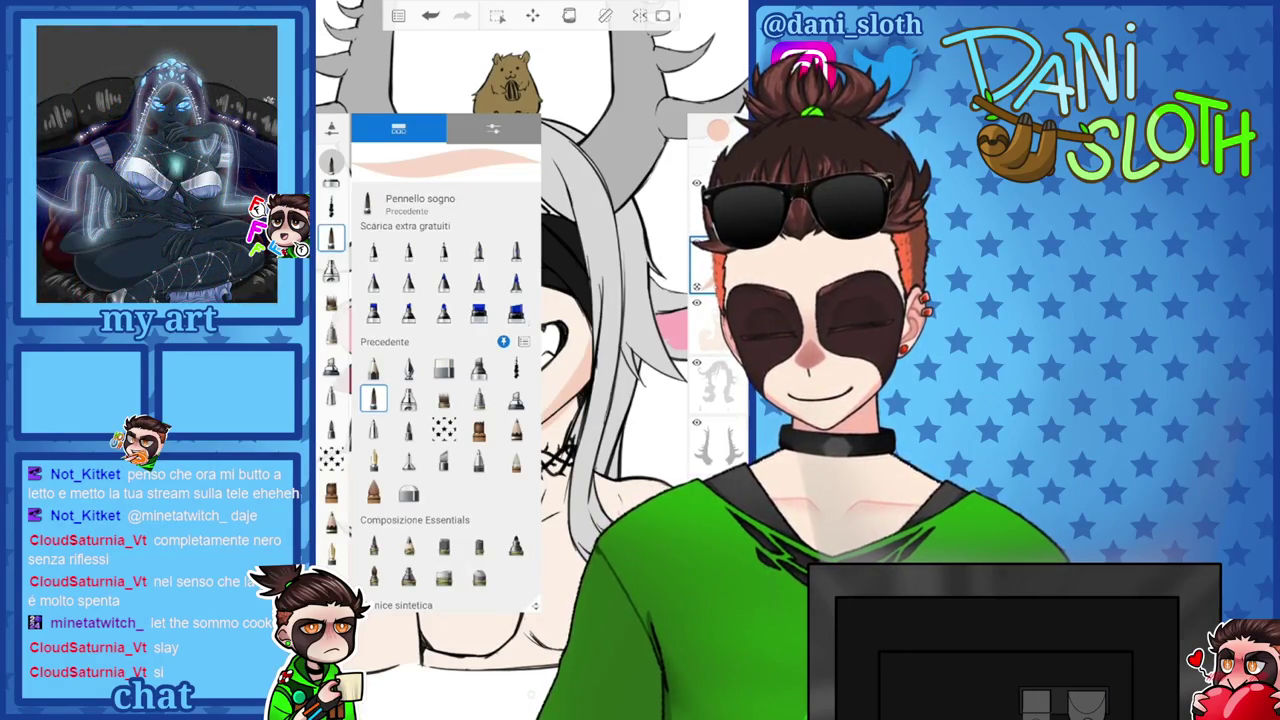
pyautogui.scroll(-10, 445, 415)
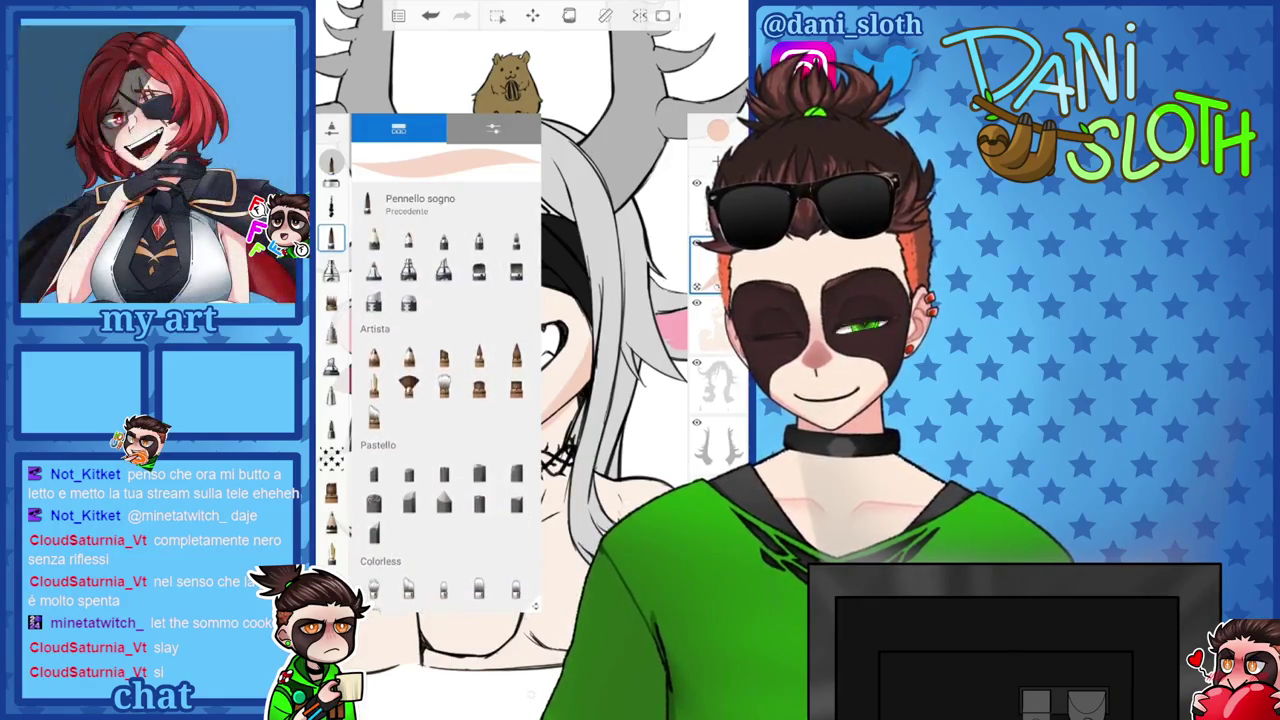
pyautogui.press('Escape')
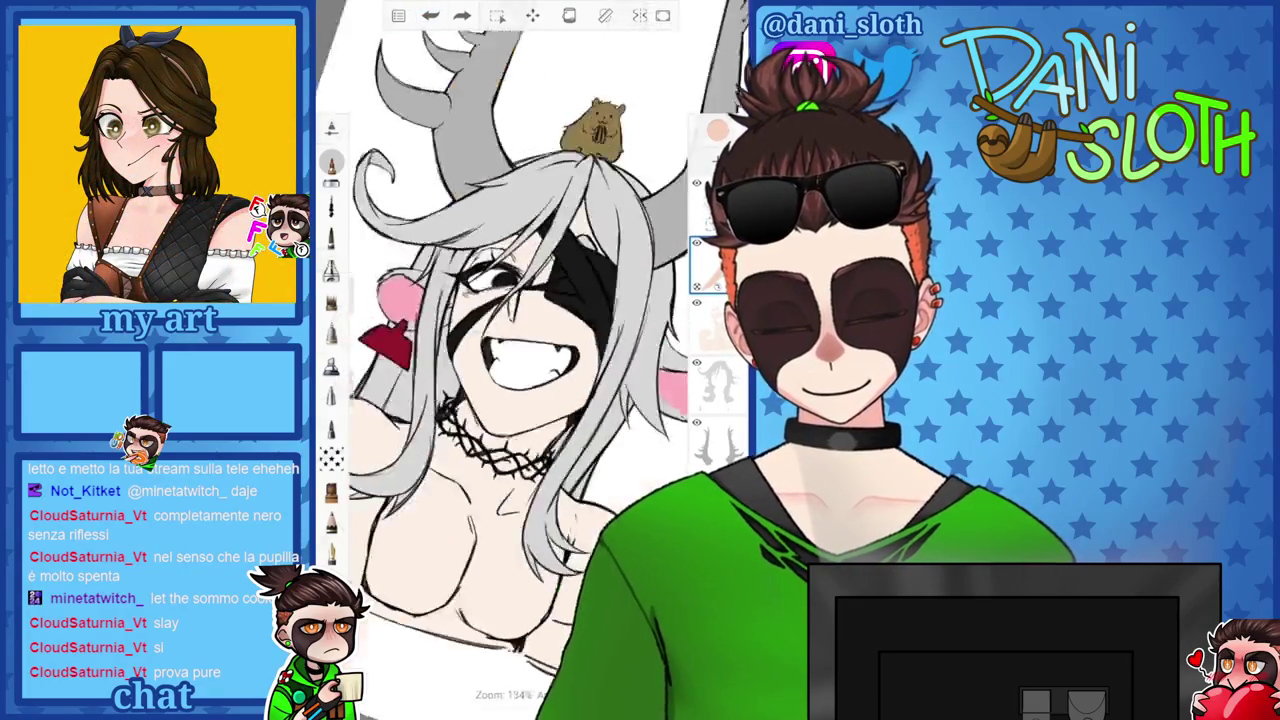
pyautogui.scroll(5, 530, 360)
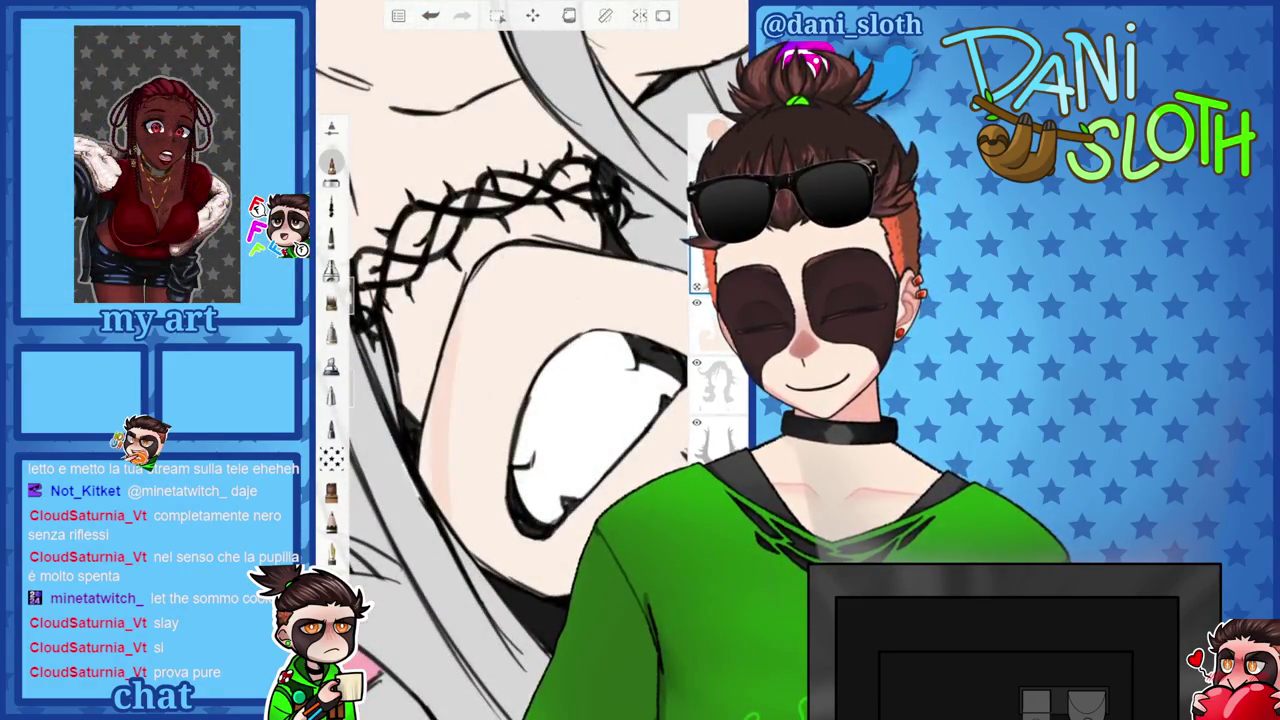
pyautogui.scroll(-5, 530, 360)
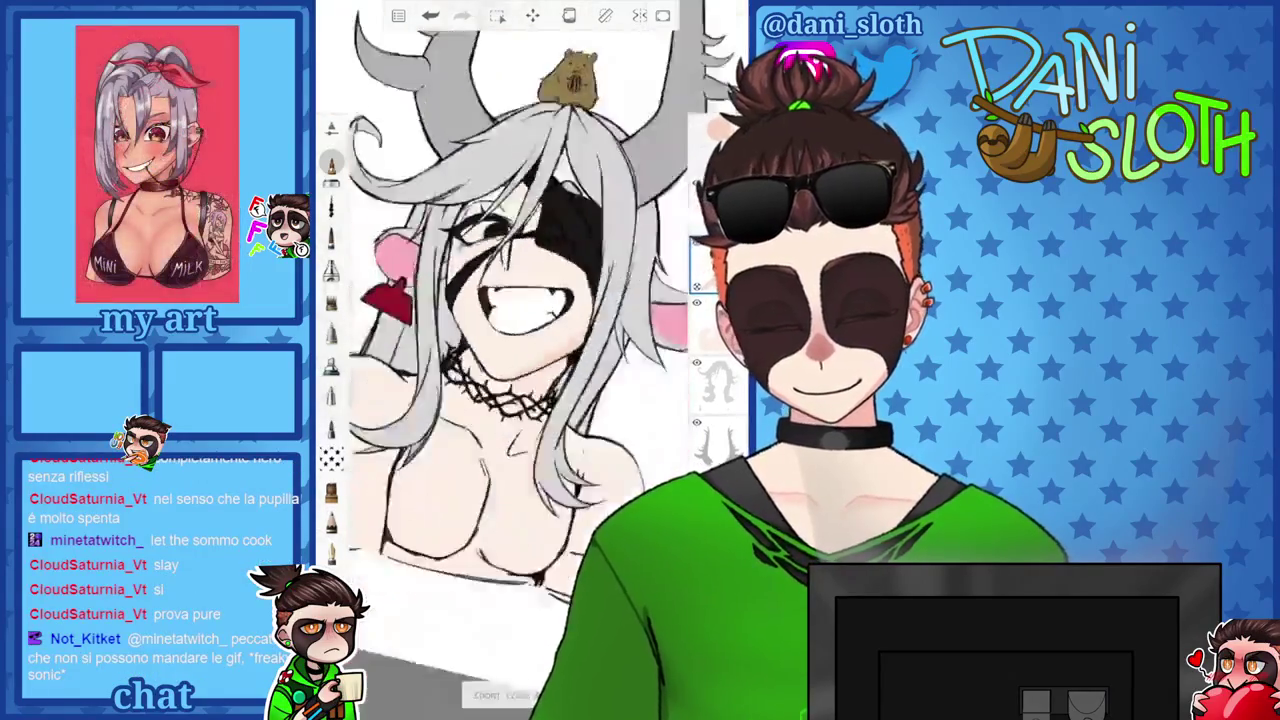
pyautogui.scroll(1, 530, 360)
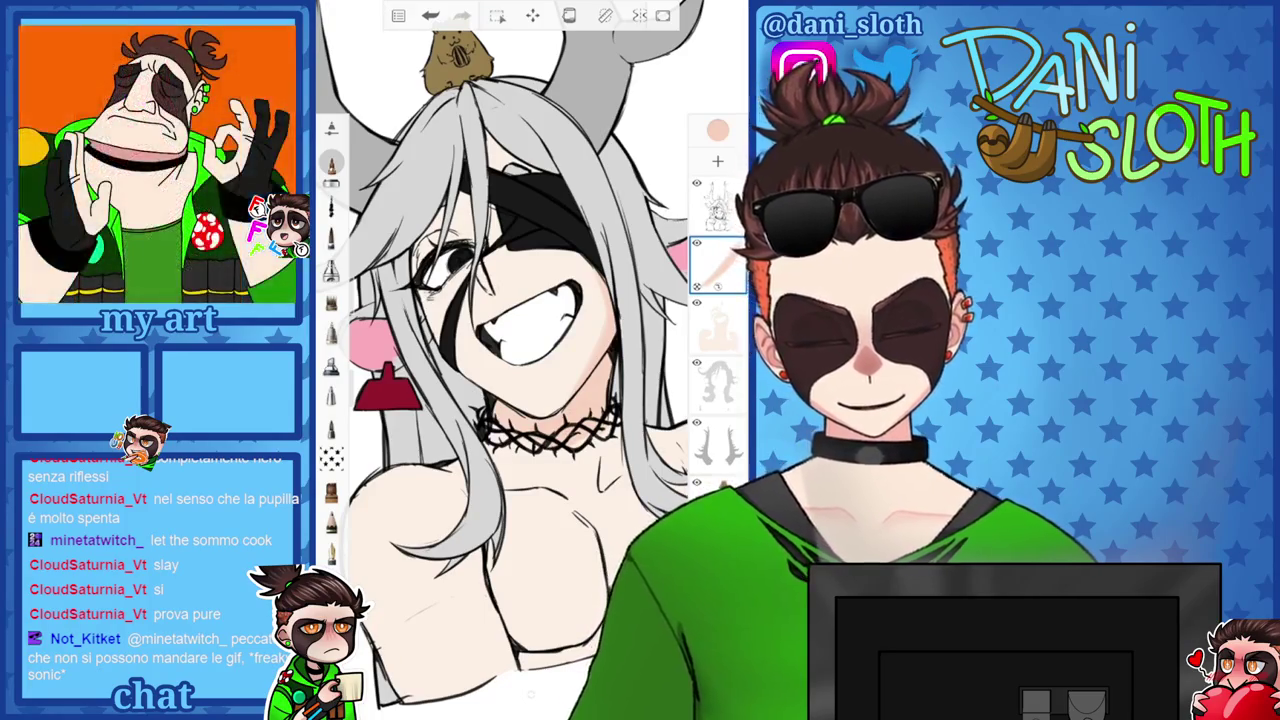
pyautogui.scroll(3, 530, 360)
pyautogui.scroll(-2, 530, 360)
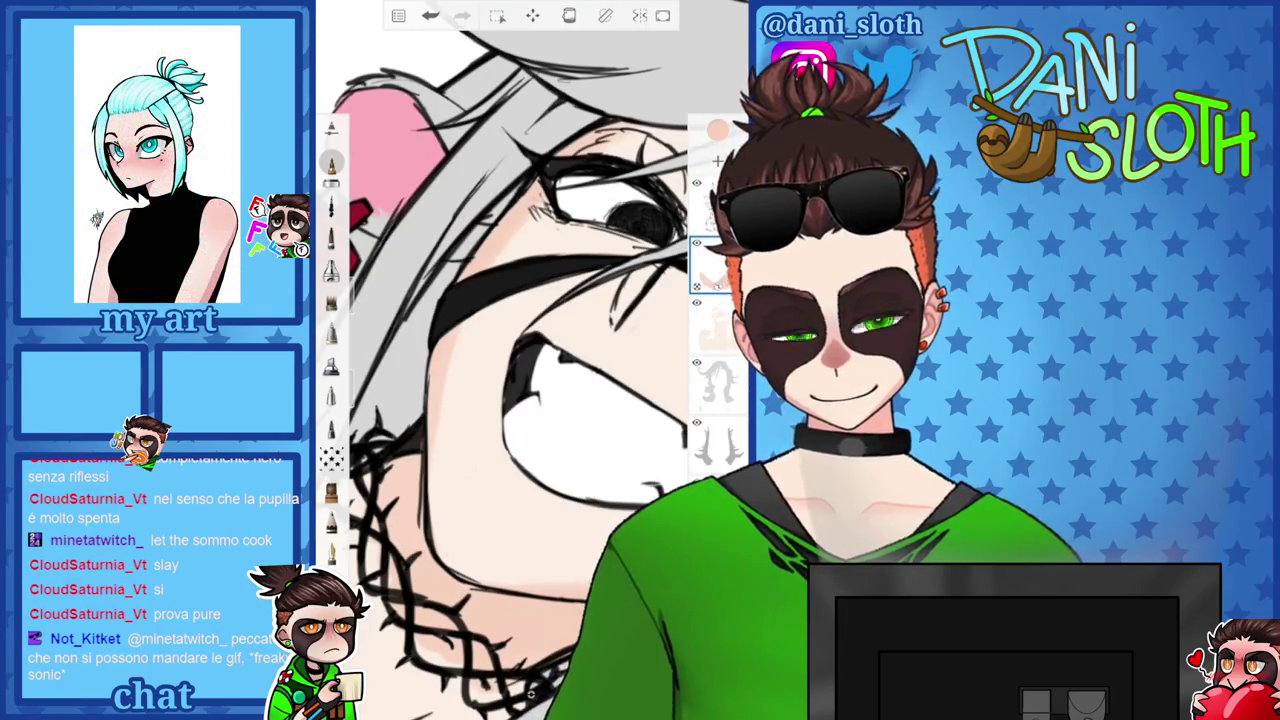
pyautogui.scroll(2, 530, 360)
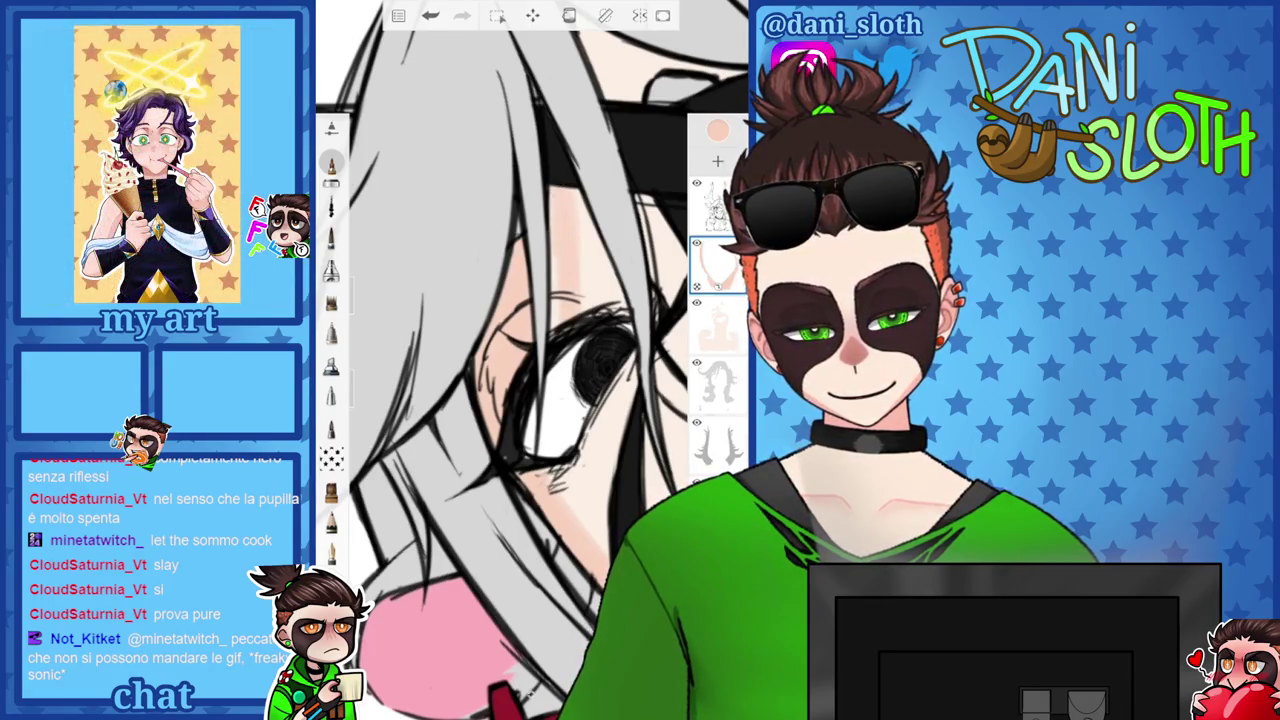
pyautogui.scroll(-3, 530, 360)
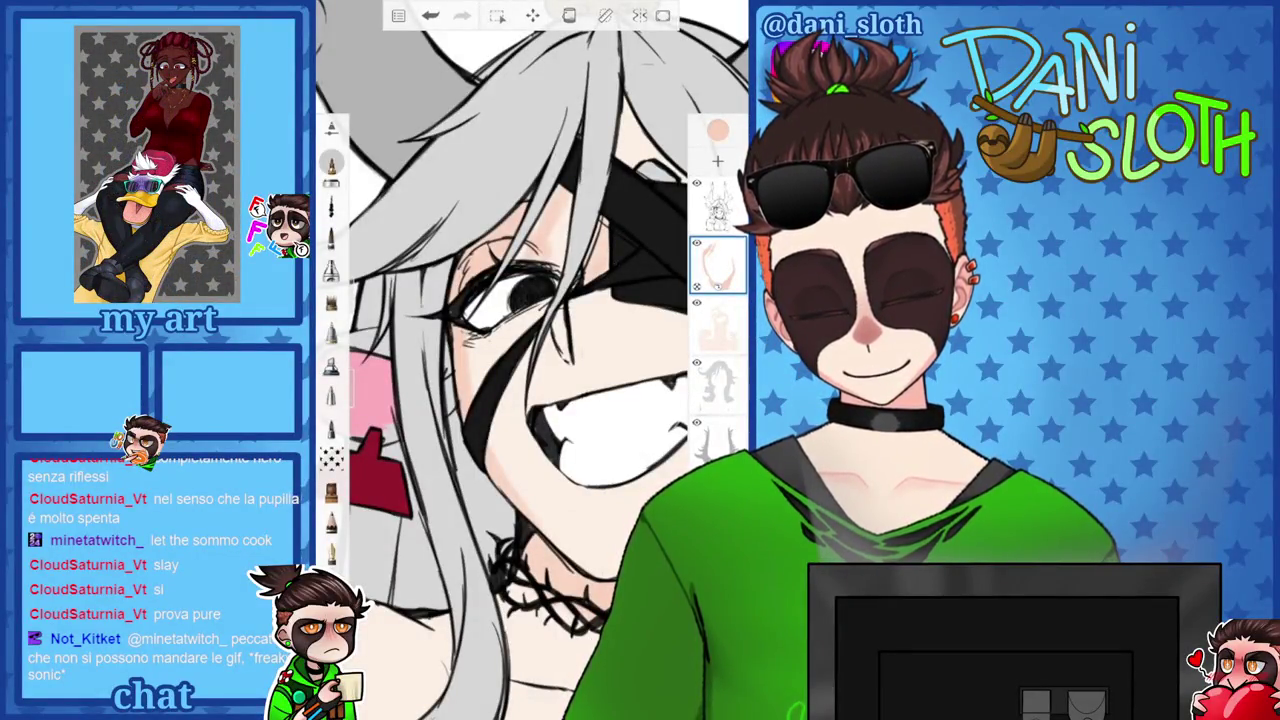
pyautogui.scroll(-3, 530, 360)
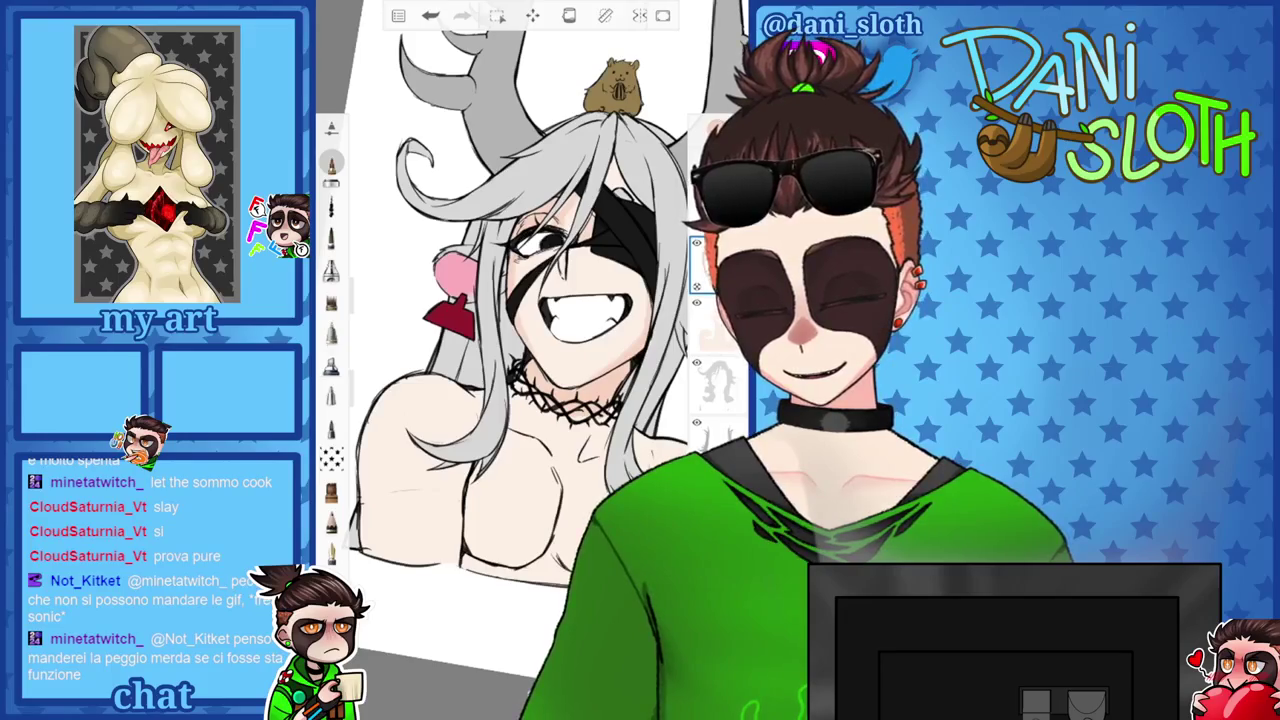
pyautogui.scroll(3, 530, 360)
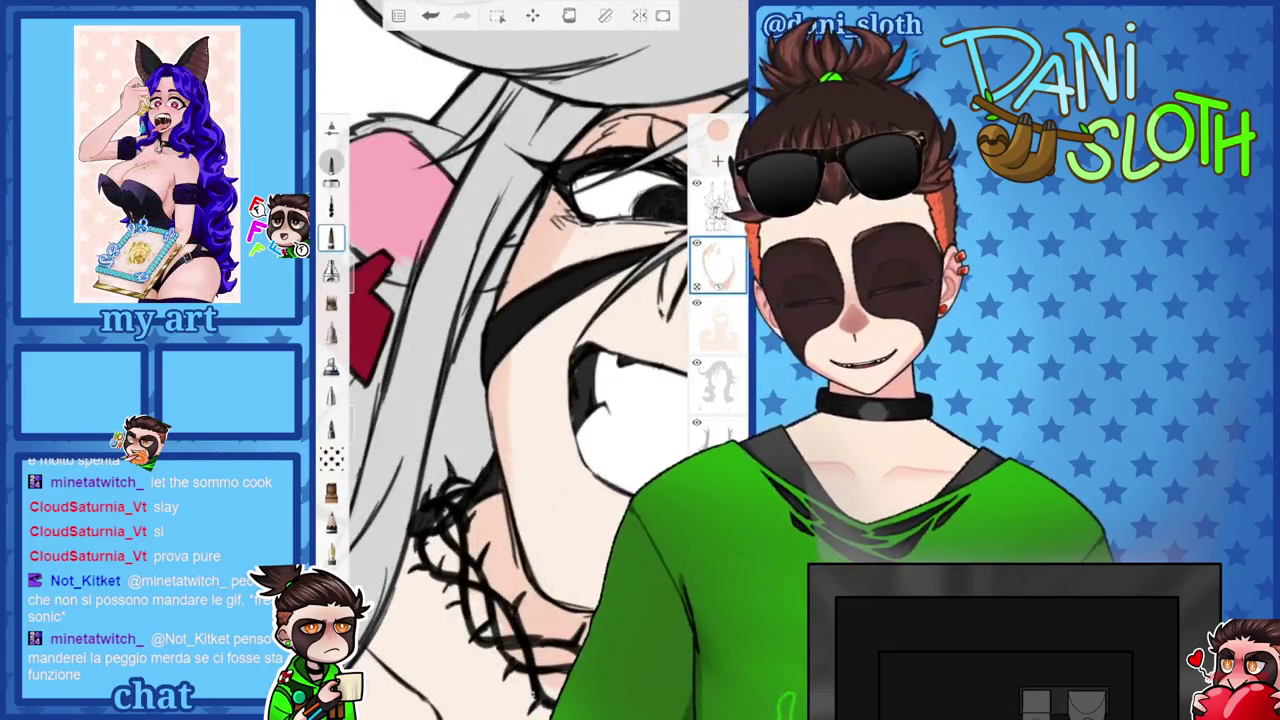
pyautogui.hotkey('ctrl', 'z')
pyautogui.hotkey('ctrl', 'y')
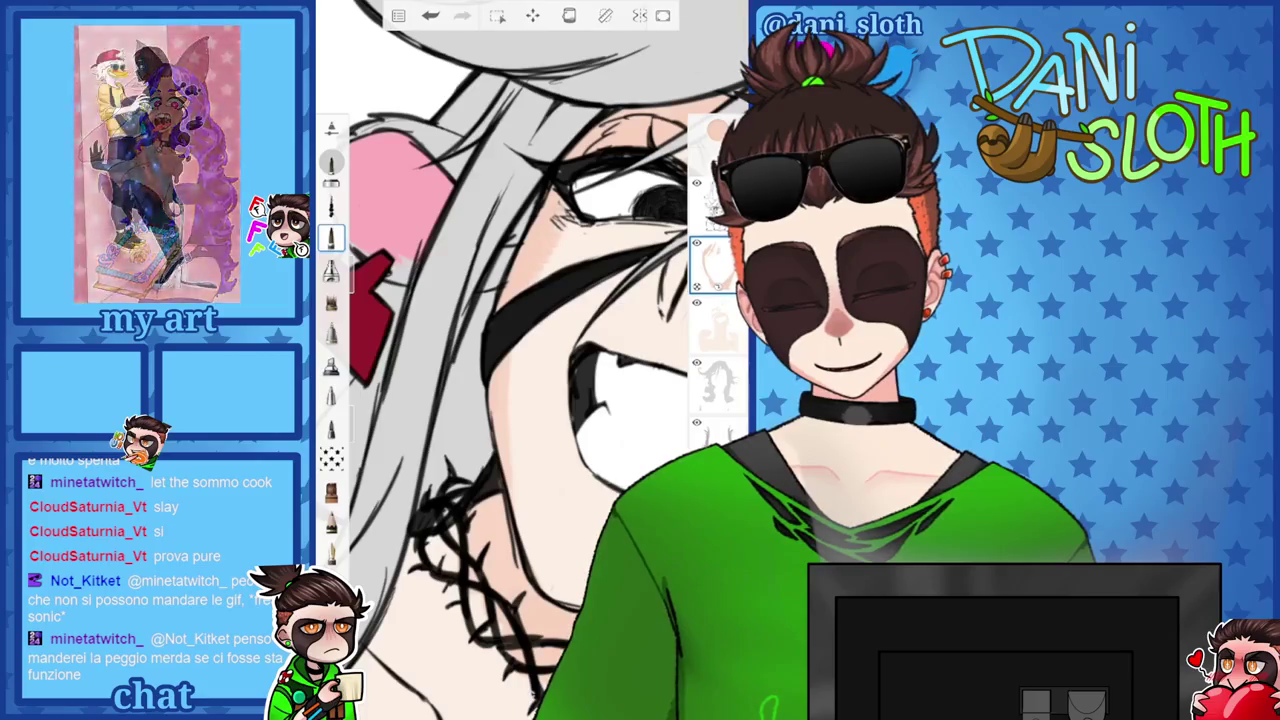
pyautogui.scroll(-5, 530, 360)
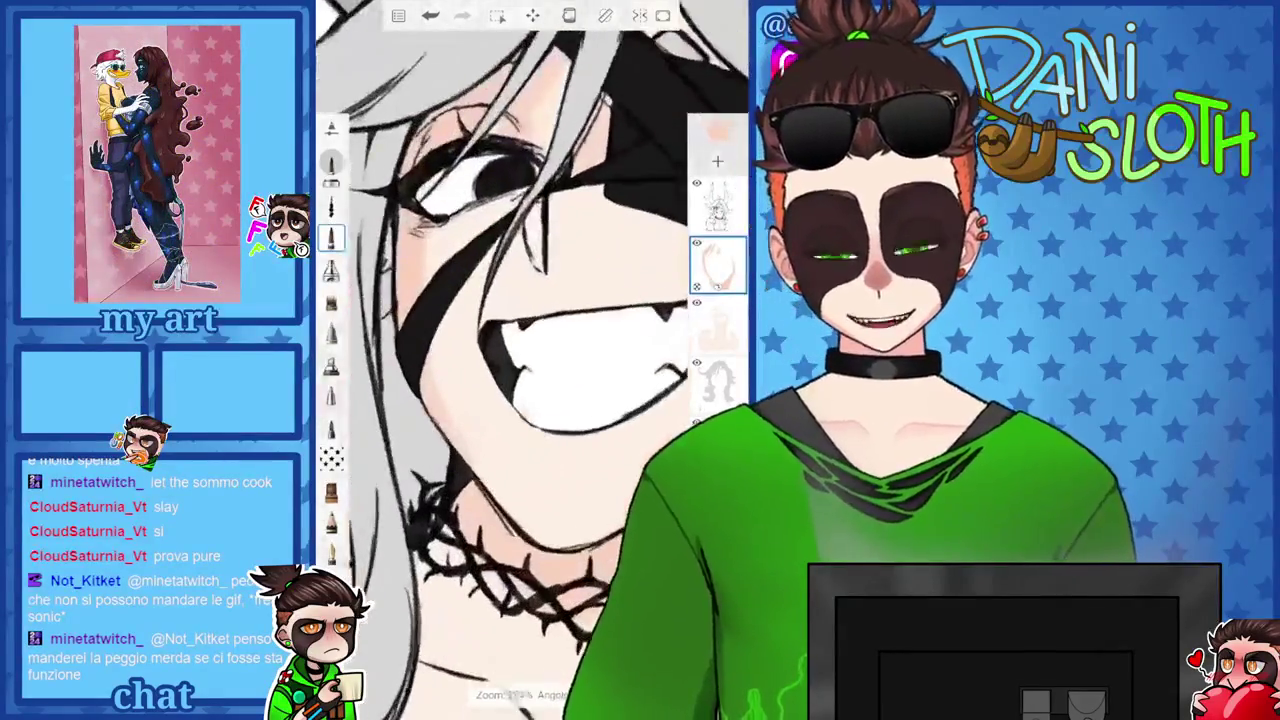
pyautogui.scroll(8, 530, 360)
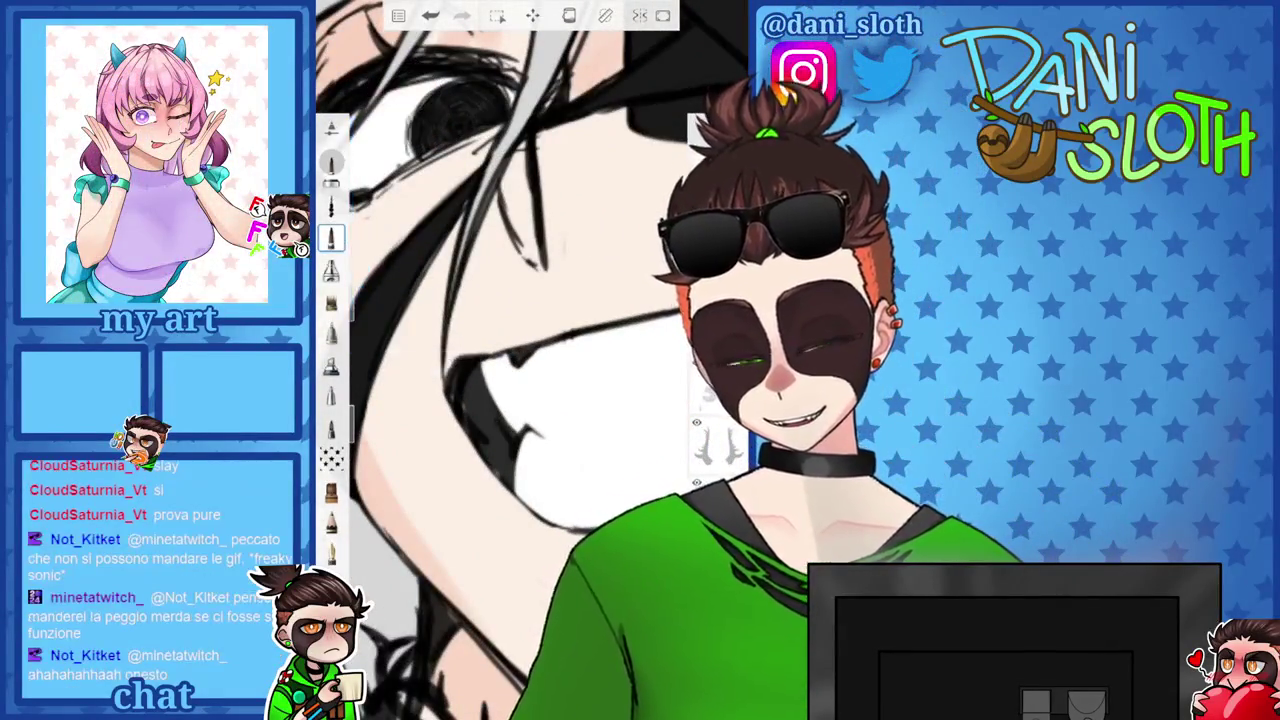
# Add a short dark stroke near the eyepatch and zoom around to check the face.
pyautogui.moveTo(512, 228); pyautogui.dragTo(532, 214)
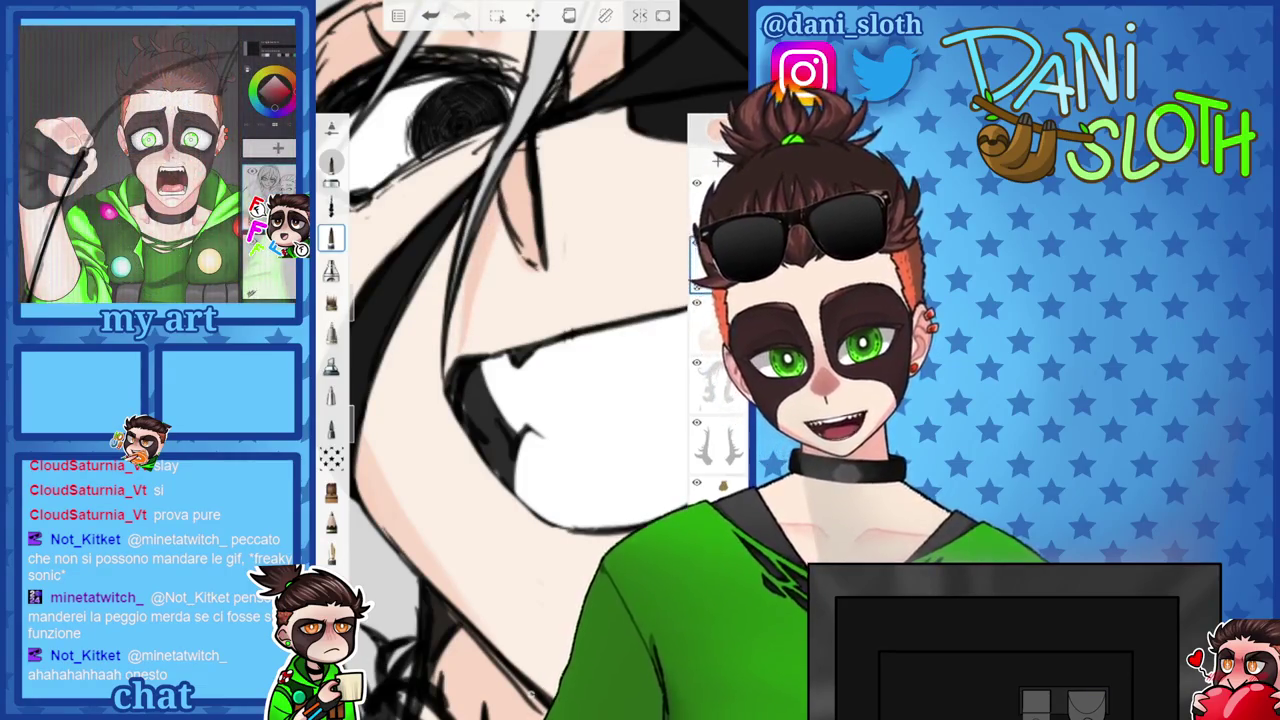
pyautogui.scroll(5, 500, 360)
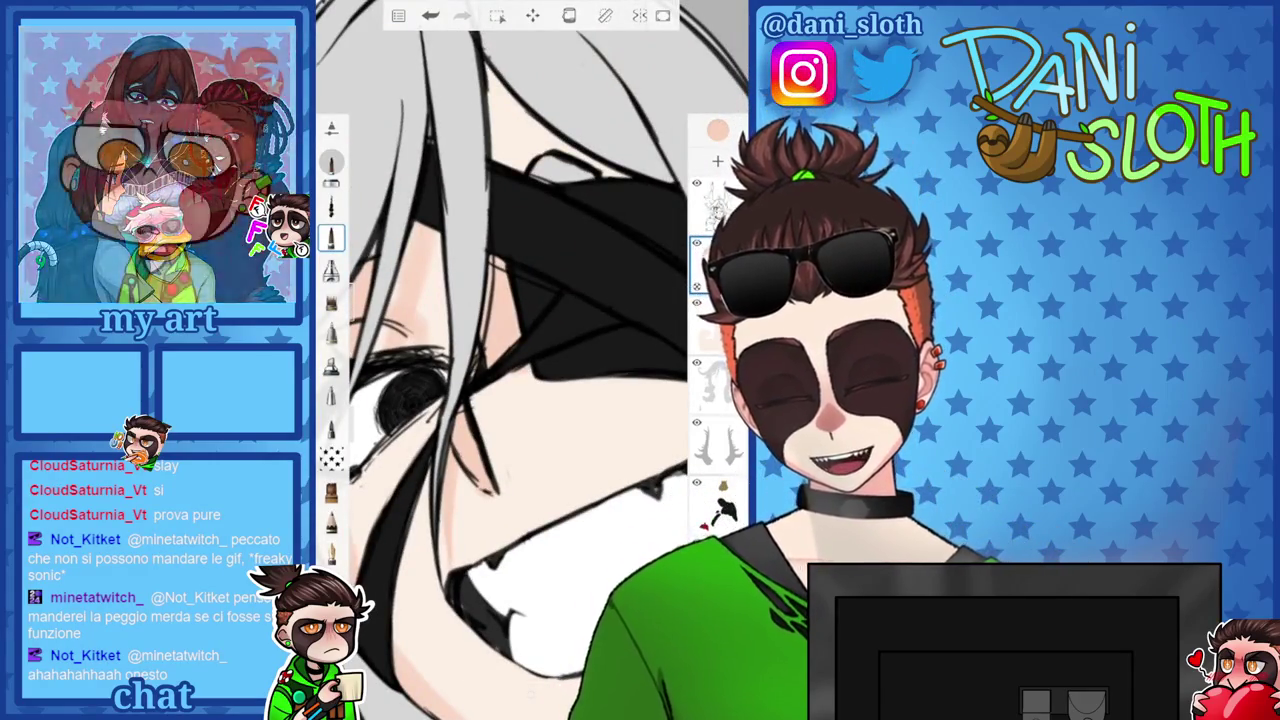
pyautogui.scroll(5, 500, 360)
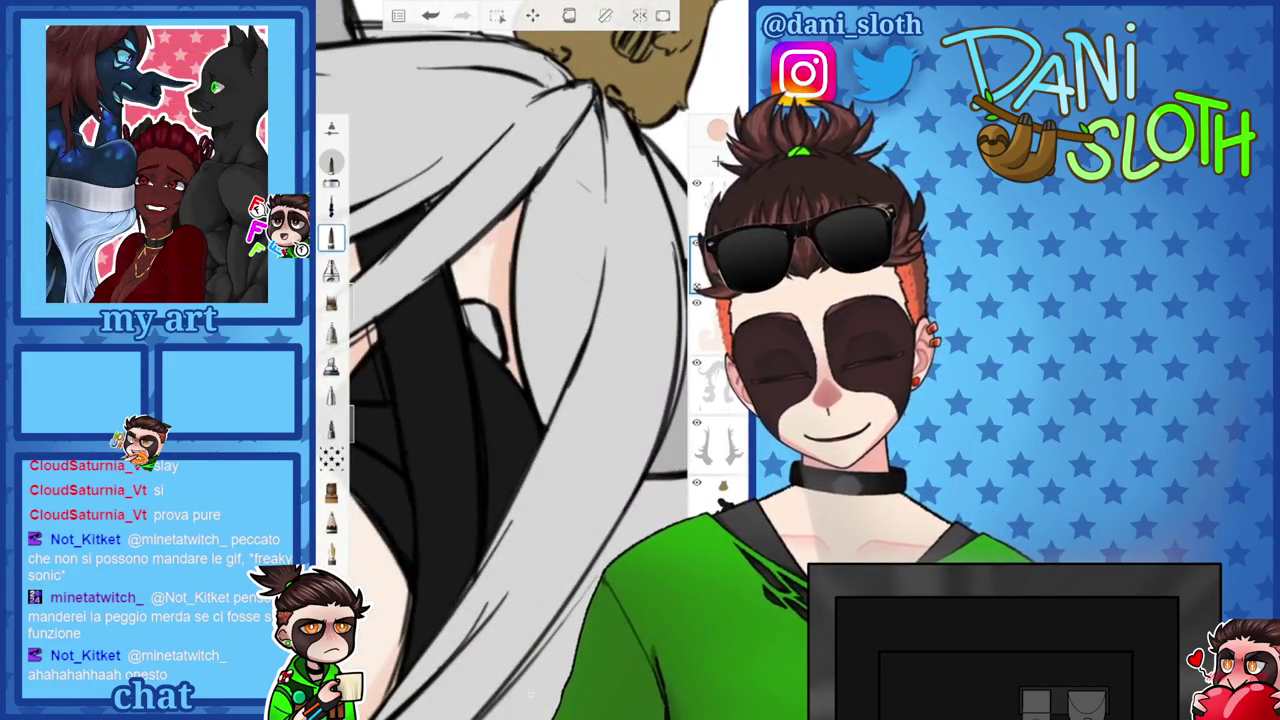
pyautogui.scroll(-3, 500, 360)
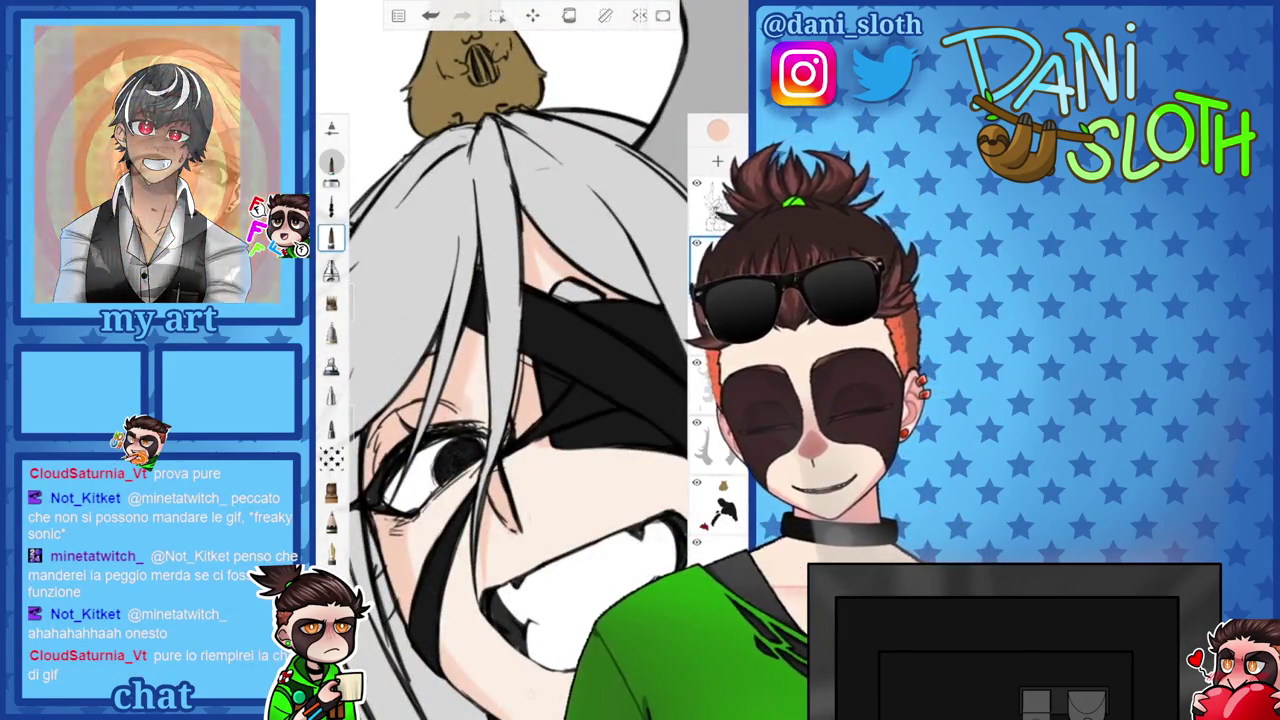
pyautogui.scroll(-2, 500, 360)
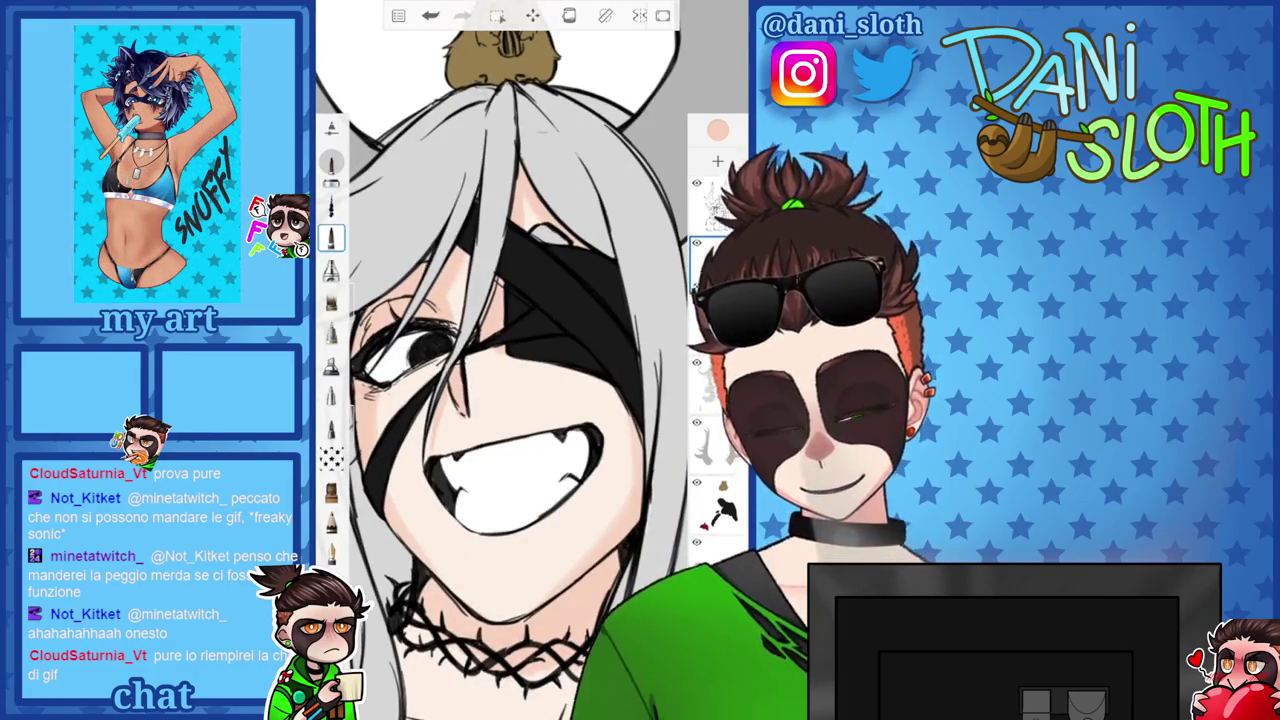
pyautogui.scroll(-1, 500, 360)
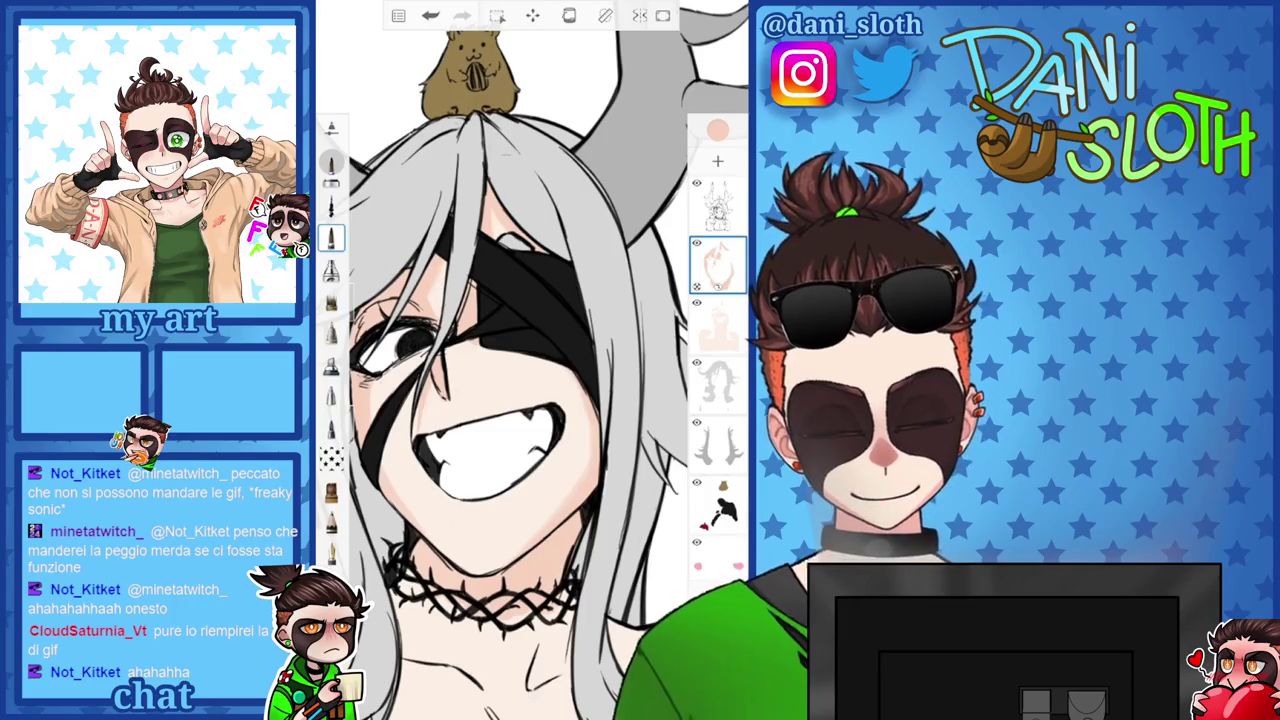
pyautogui.scroll(5, 500, 360)
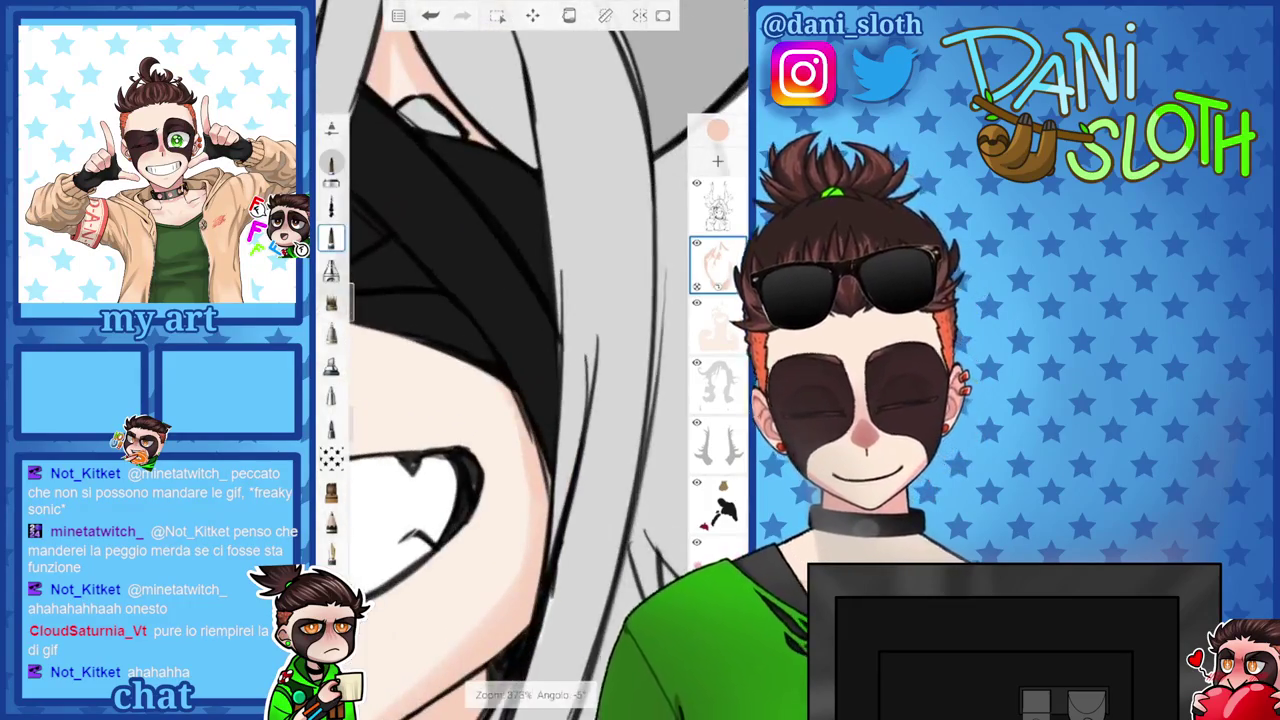
pyautogui.scroll(2, 530, 360)
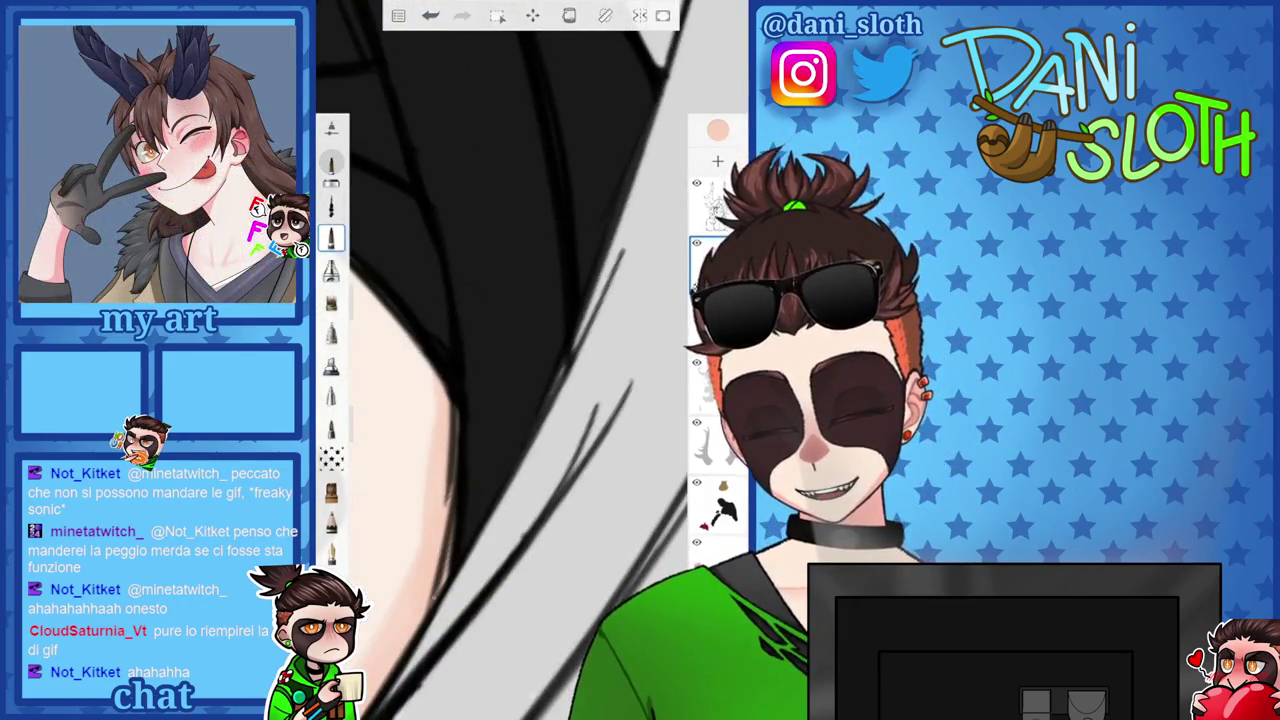
pyautogui.scroll(-3, 530, 360)
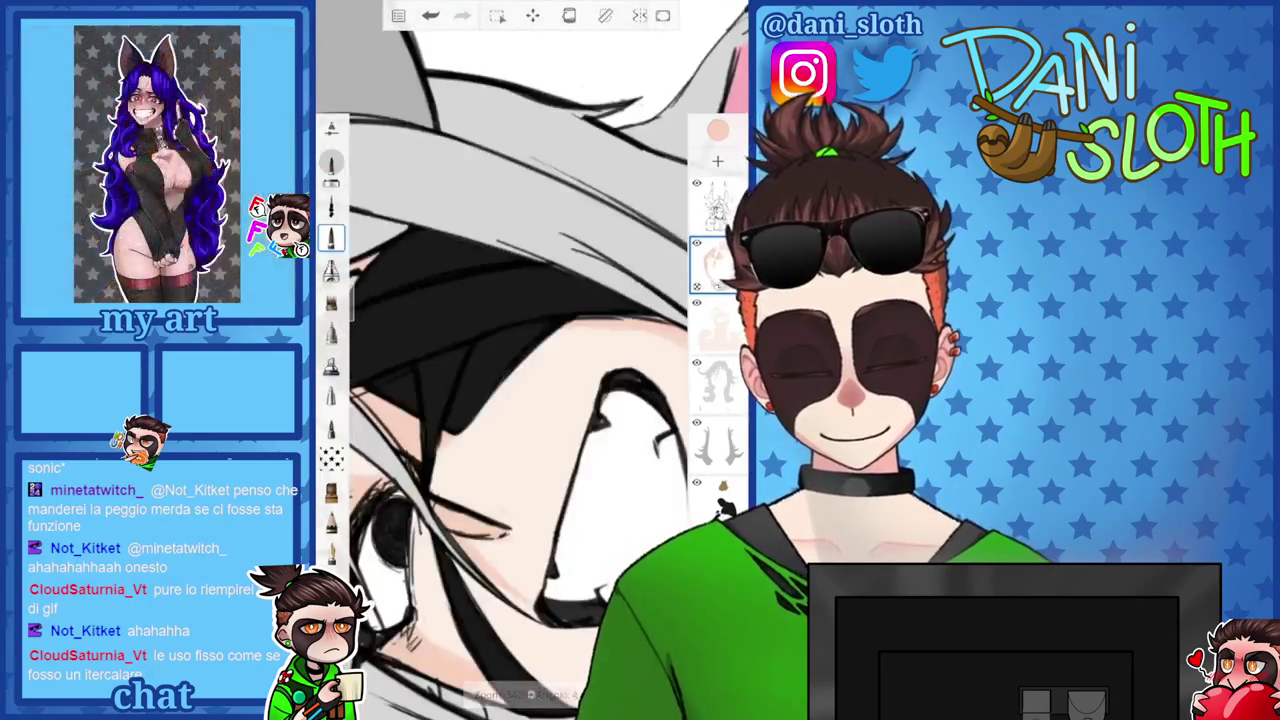
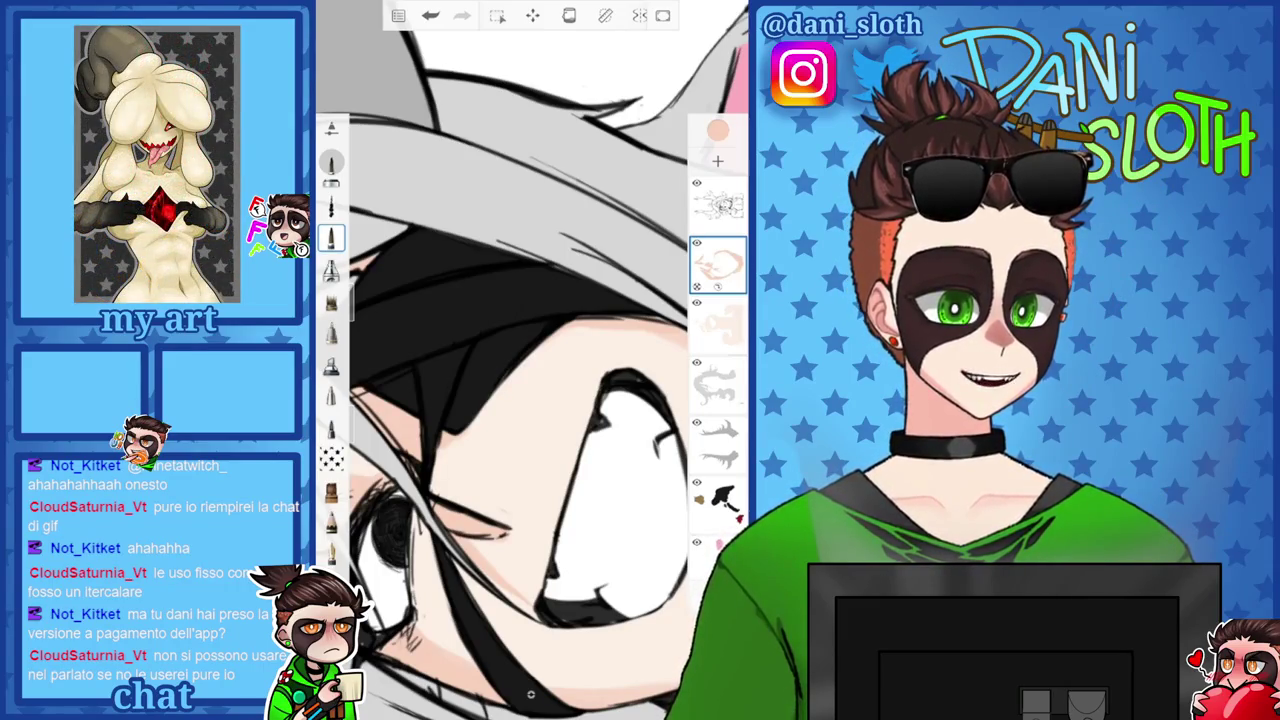
# Browse the brush library for a soft brush and return to the canvas.
pyautogui.scroll(-5, 530, 360)
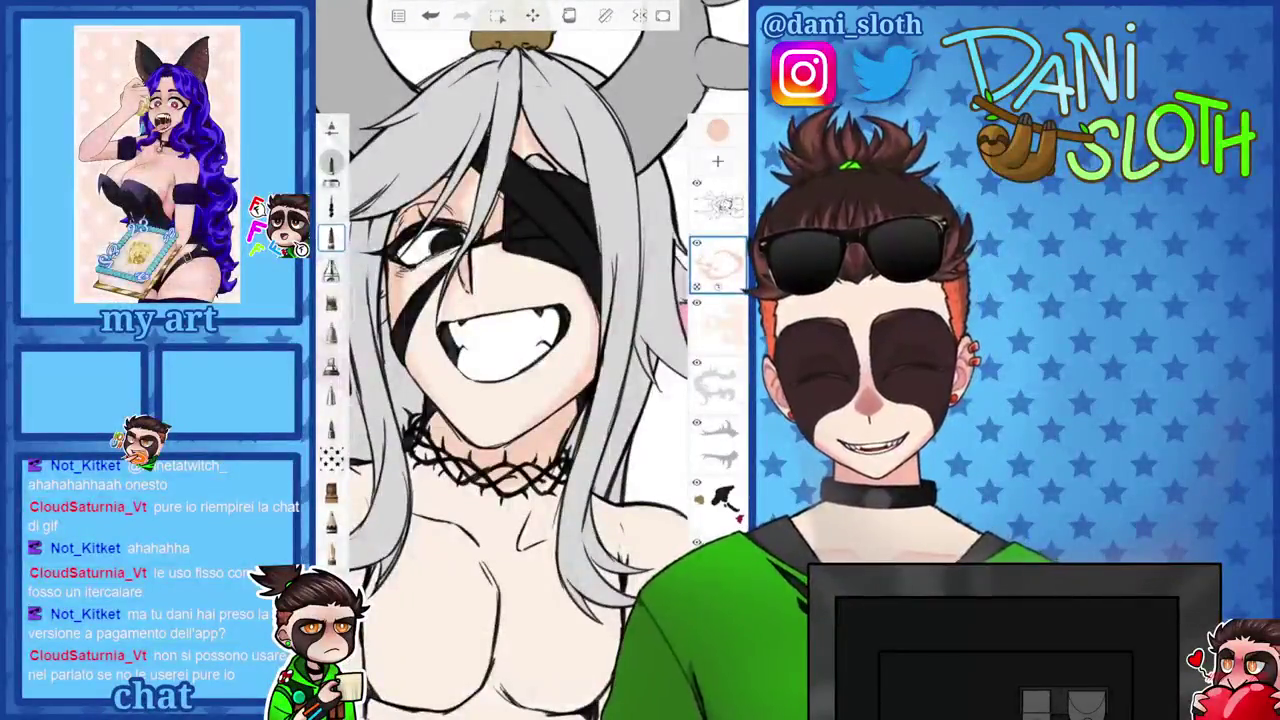
pyautogui.scroll(-3, 530, 360)
pyautogui.scroll(5, 530, 360)
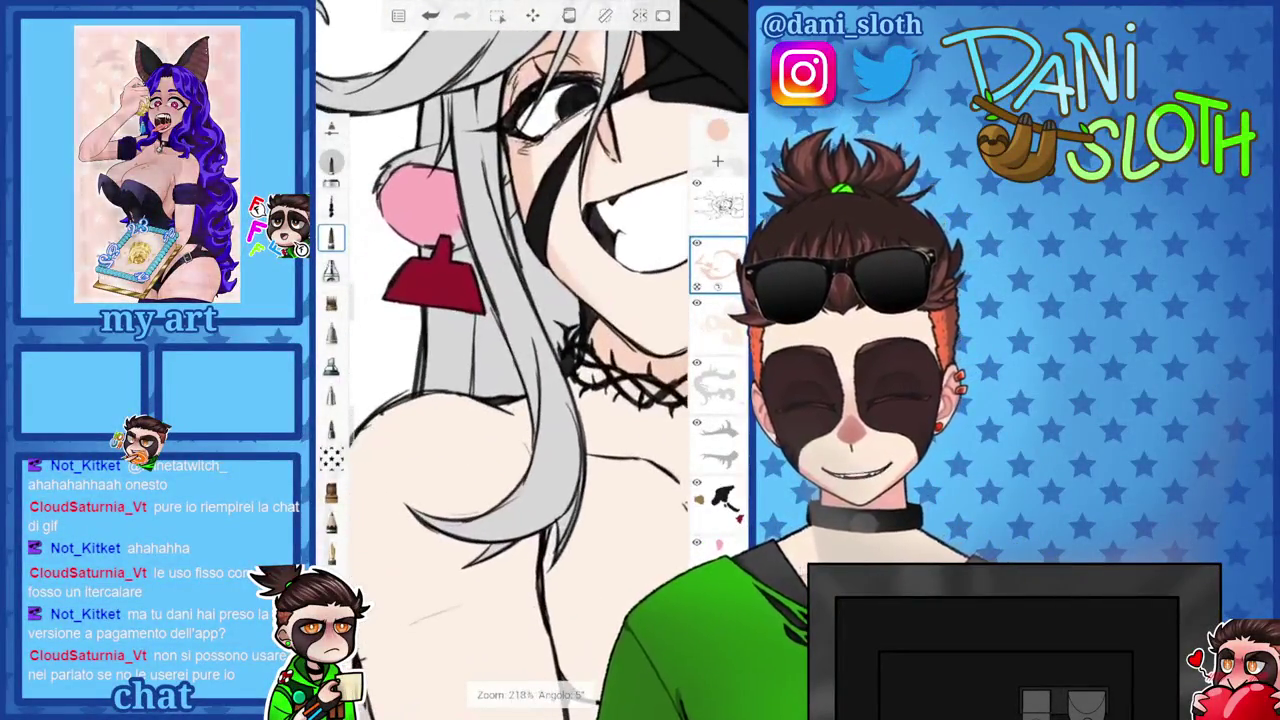
pyautogui.scroll(3, 530, 360)
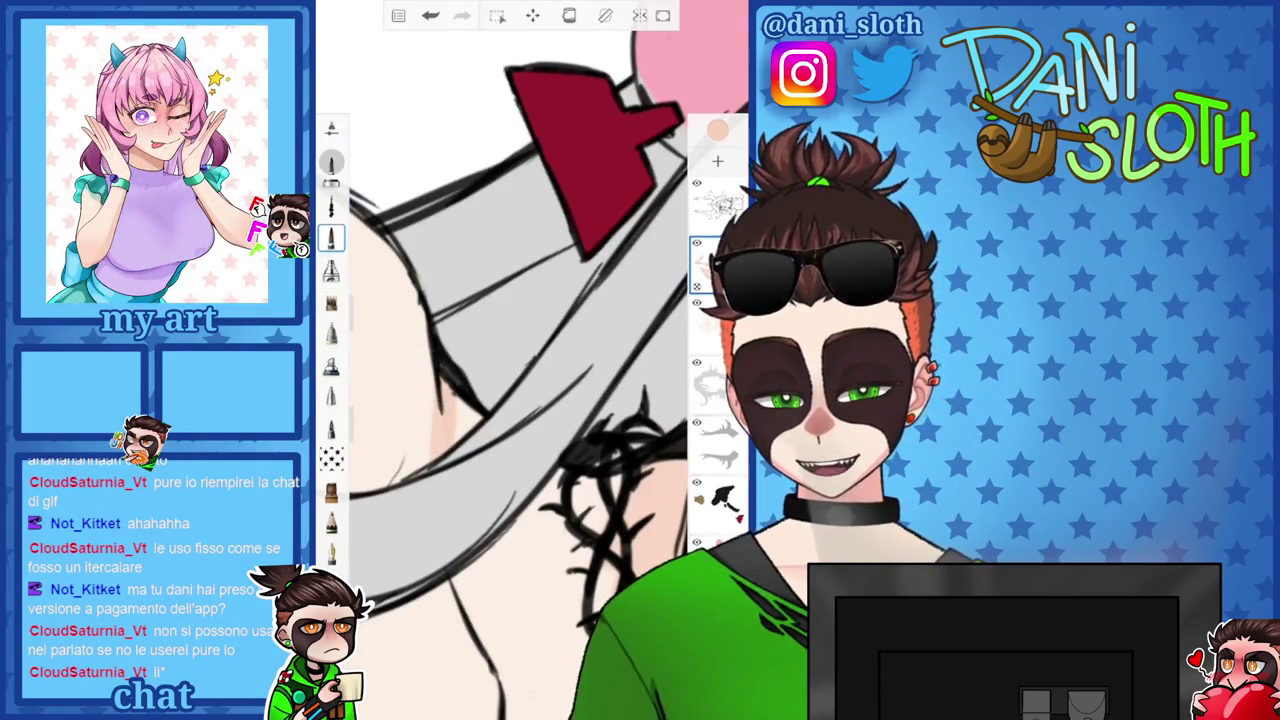
pyautogui.click(331, 127)
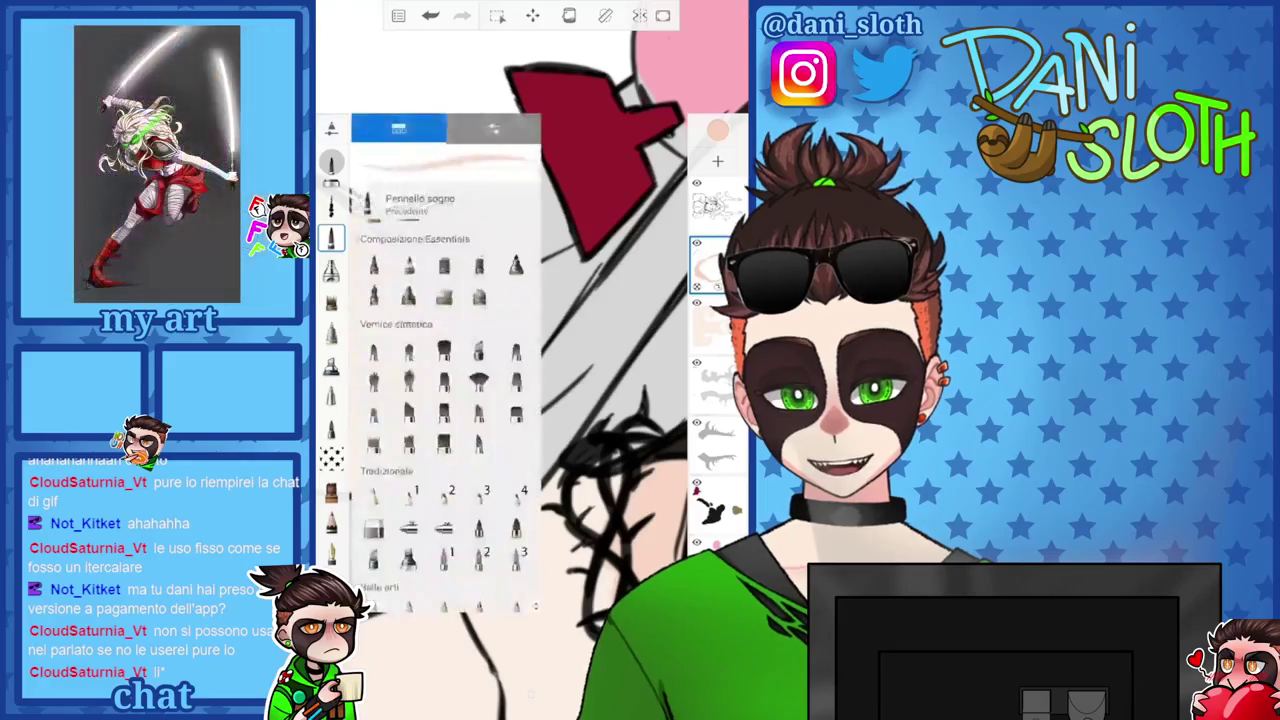
pyautogui.click(373, 293)
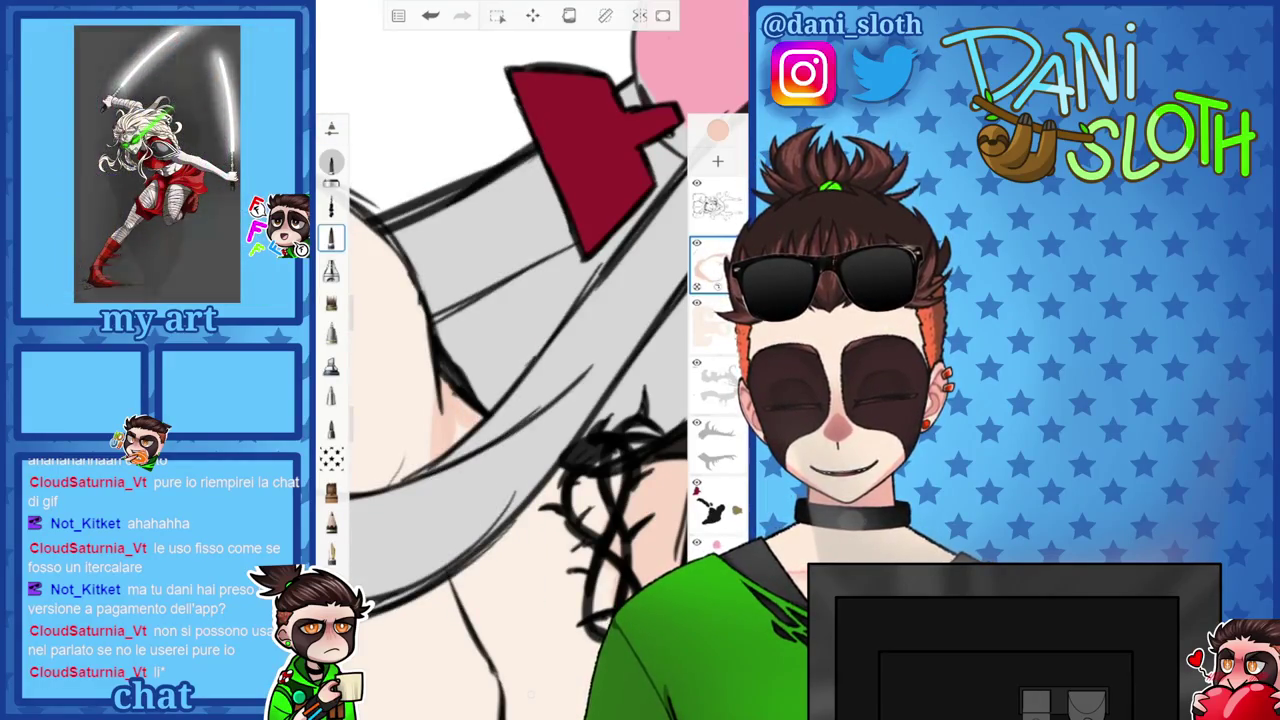
pyautogui.scroll(-5, 530, 360)
pyautogui.scroll(3, 530, 360)
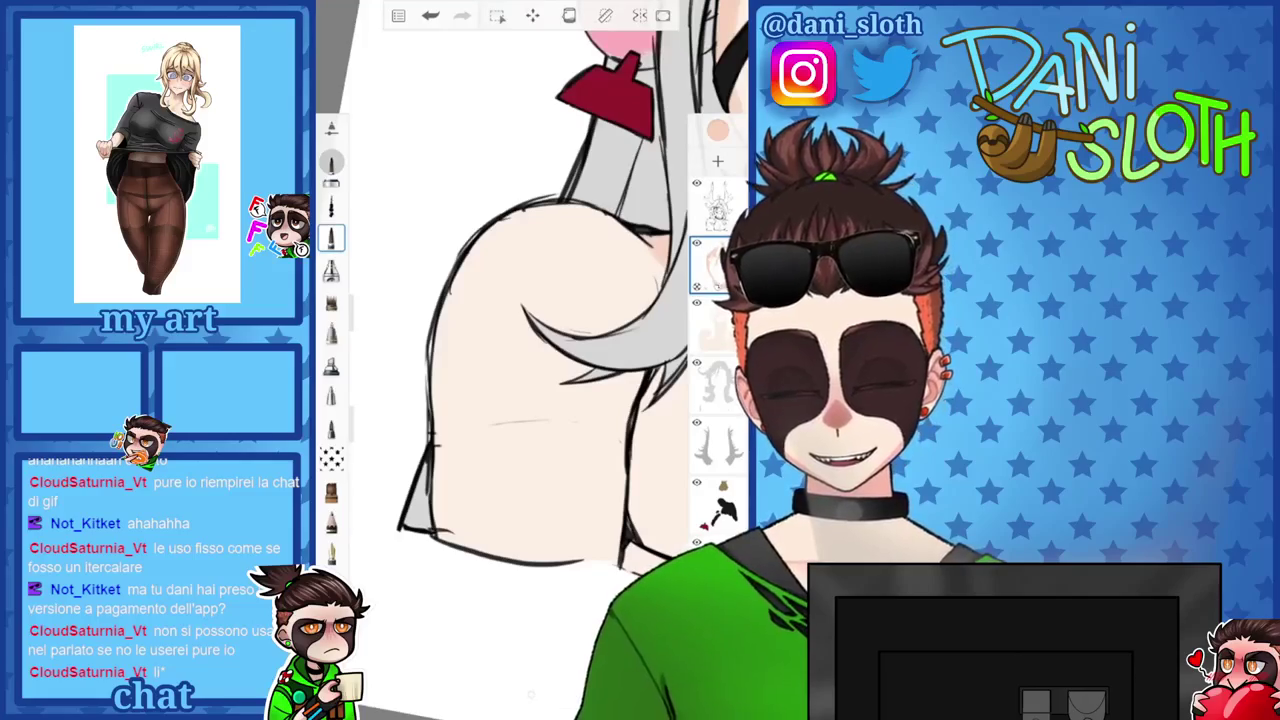
# Paint soft pink shading down the character's shoulder.
pyautogui.moveTo(458, 292); pyautogui.dragTo(476, 500)
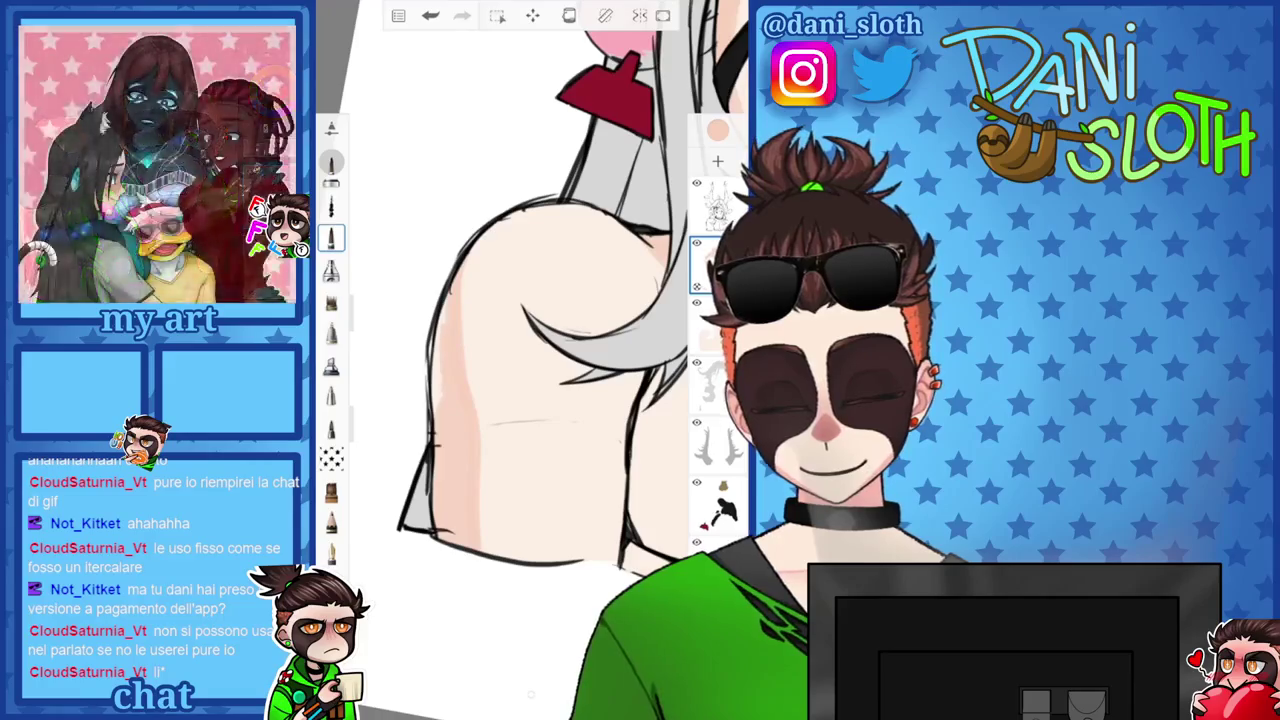
pyautogui.scroll(-5, 530, 360)
pyautogui.scroll(3, 530, 360)
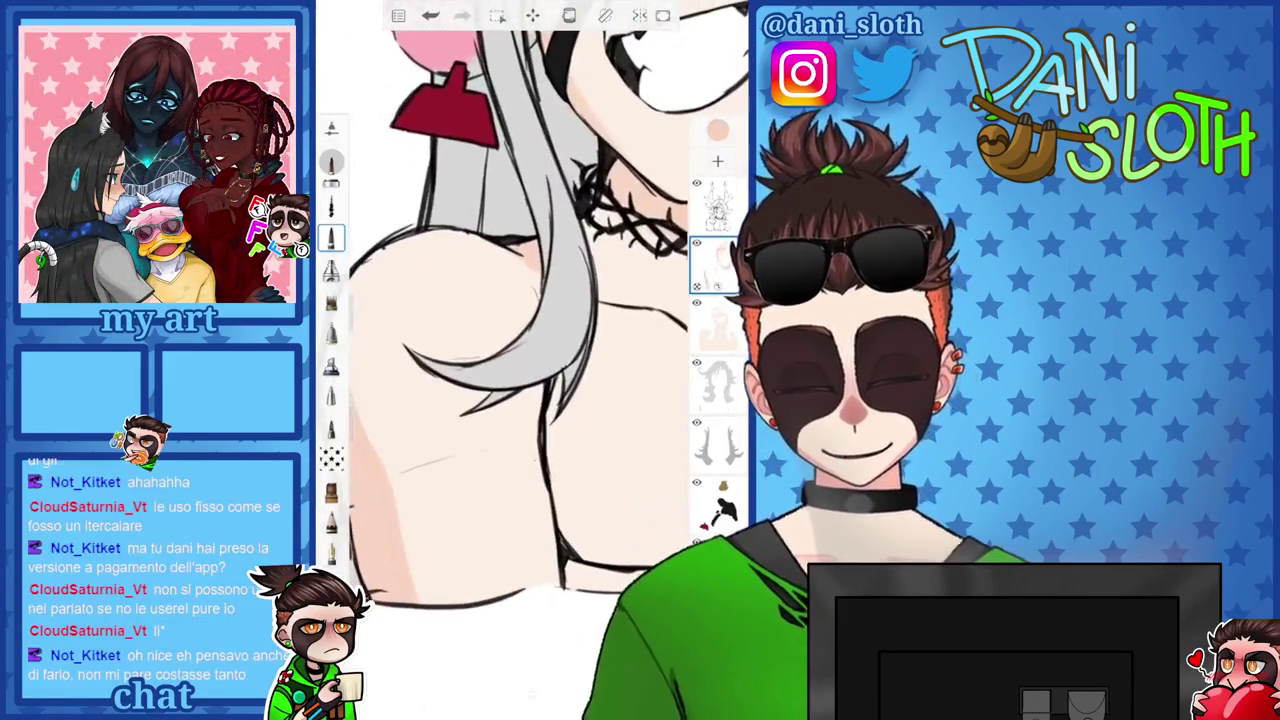
pyautogui.scroll(3, 530, 360)
pyautogui.scroll(2, 530, 360)
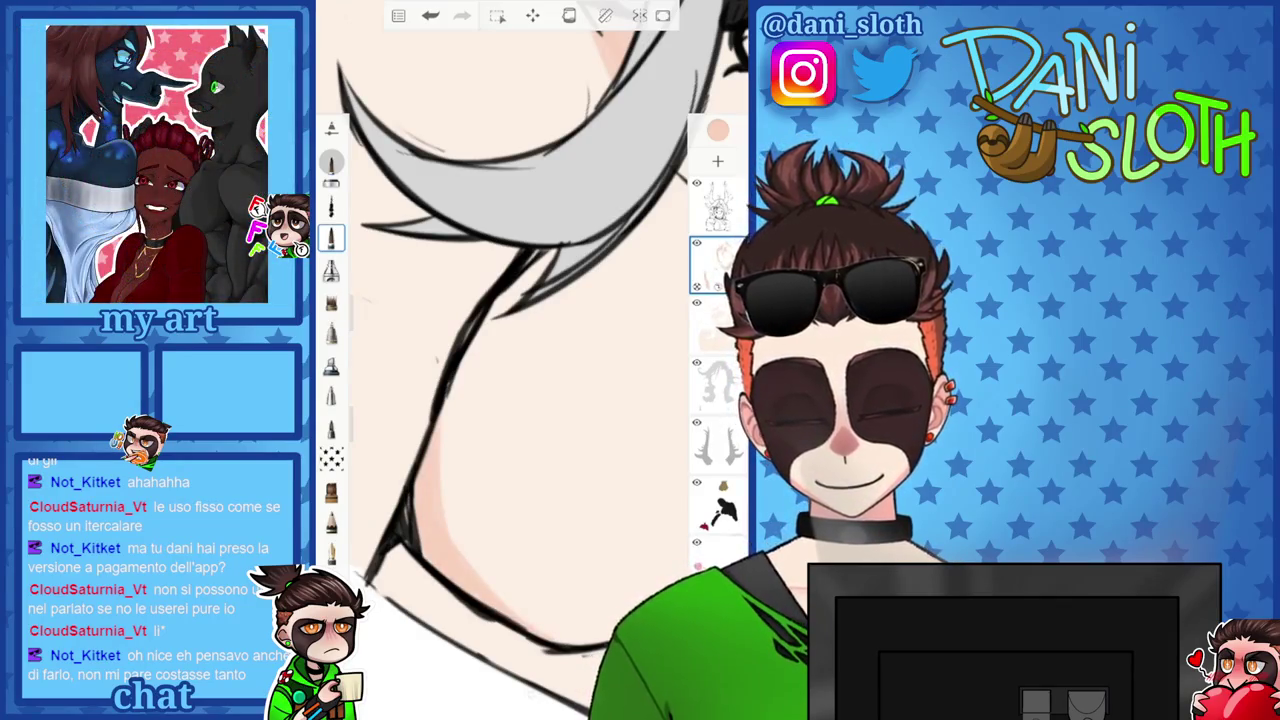
pyautogui.scroll(-2, 530, 360)
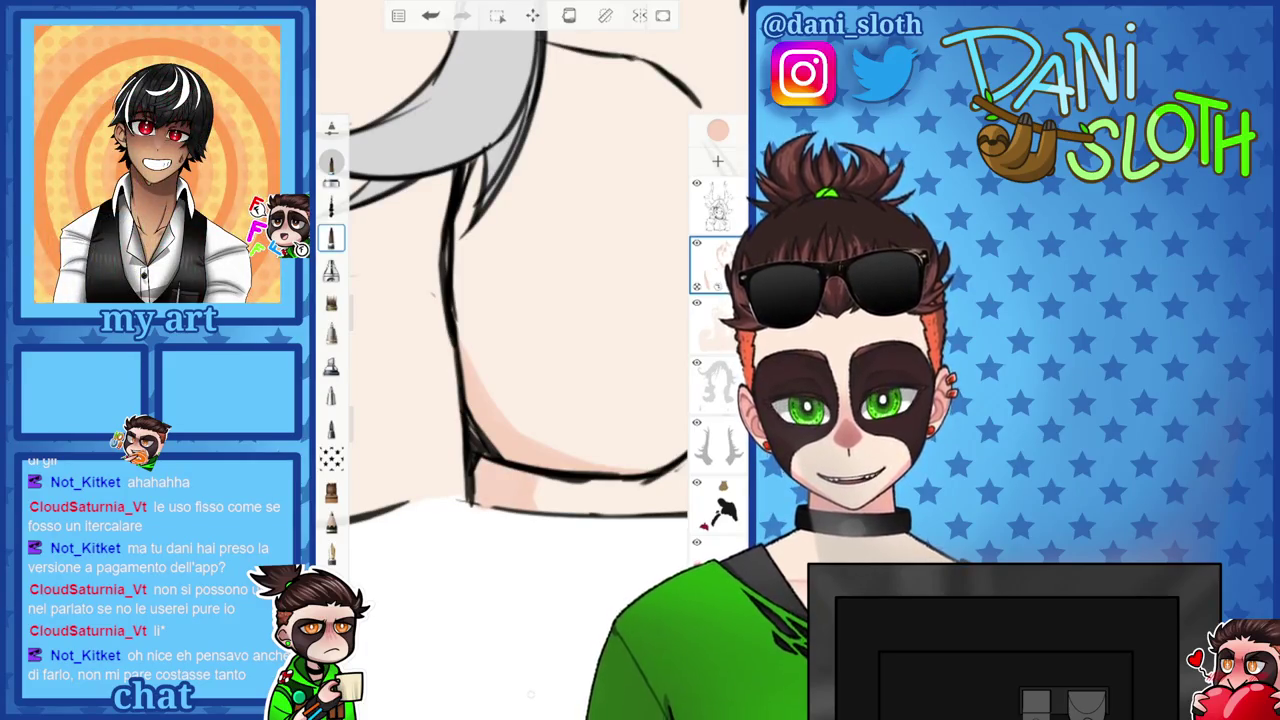
pyautogui.scroll(-3, 530, 360)
pyautogui.scroll(3, 530, 360)
pyautogui.scroll(2, 530, 360)
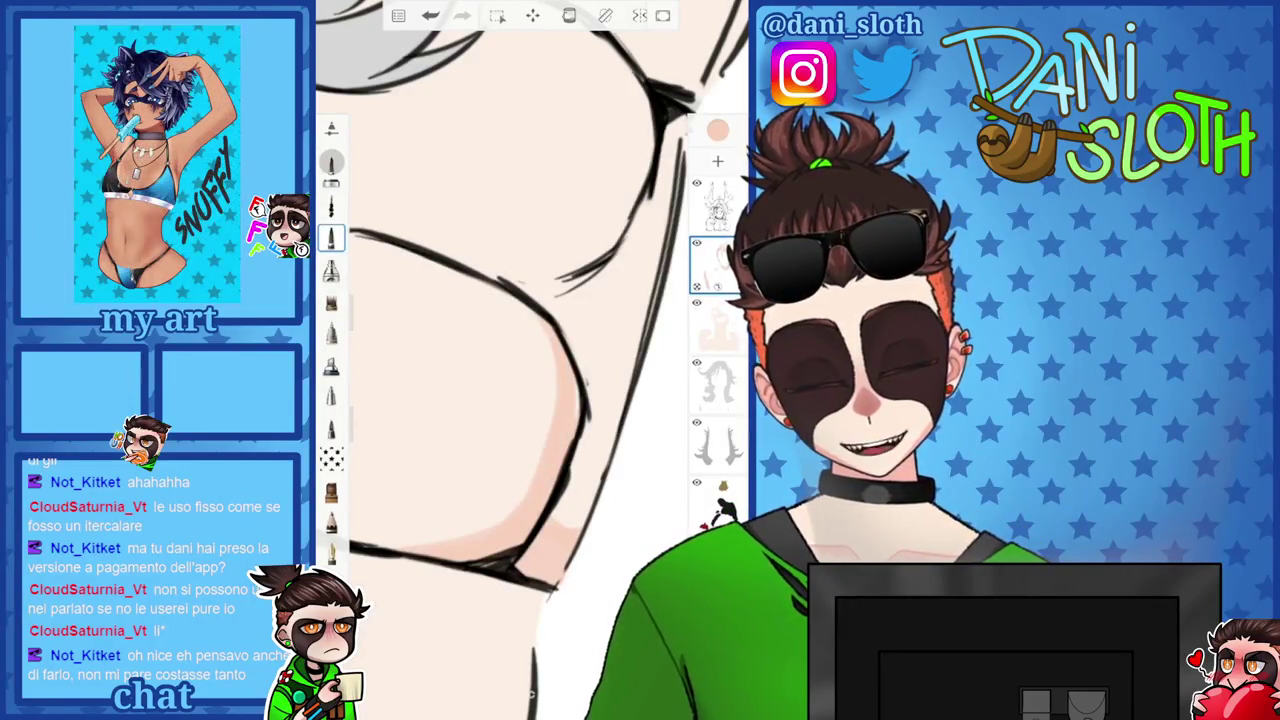
pyautogui.scroll(-2, 530, 360)
pyautogui.scroll(2, 530, 360)
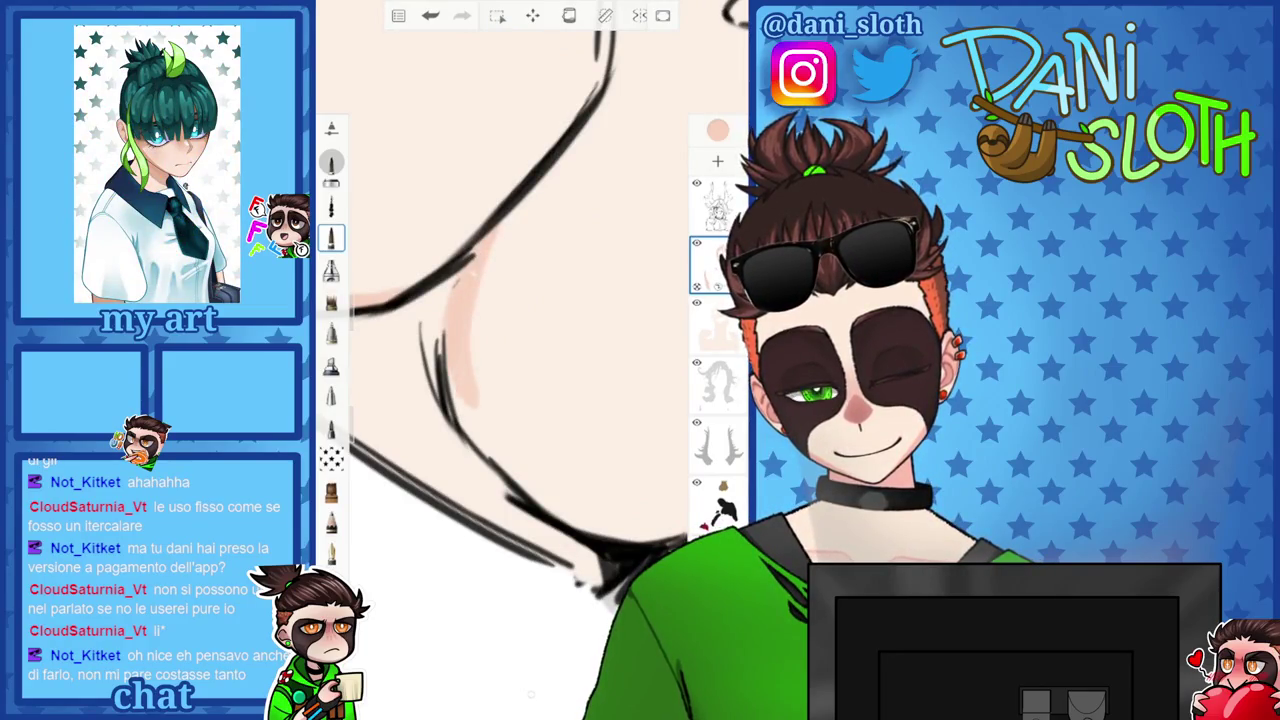
# Extend the pink shading further down the chest's skin contour.
pyautogui.moveTo(470, 342); pyautogui.dragTo(500, 445)
pyautogui.moveTo(450, 370); pyautogui.dragTo(510, 470)
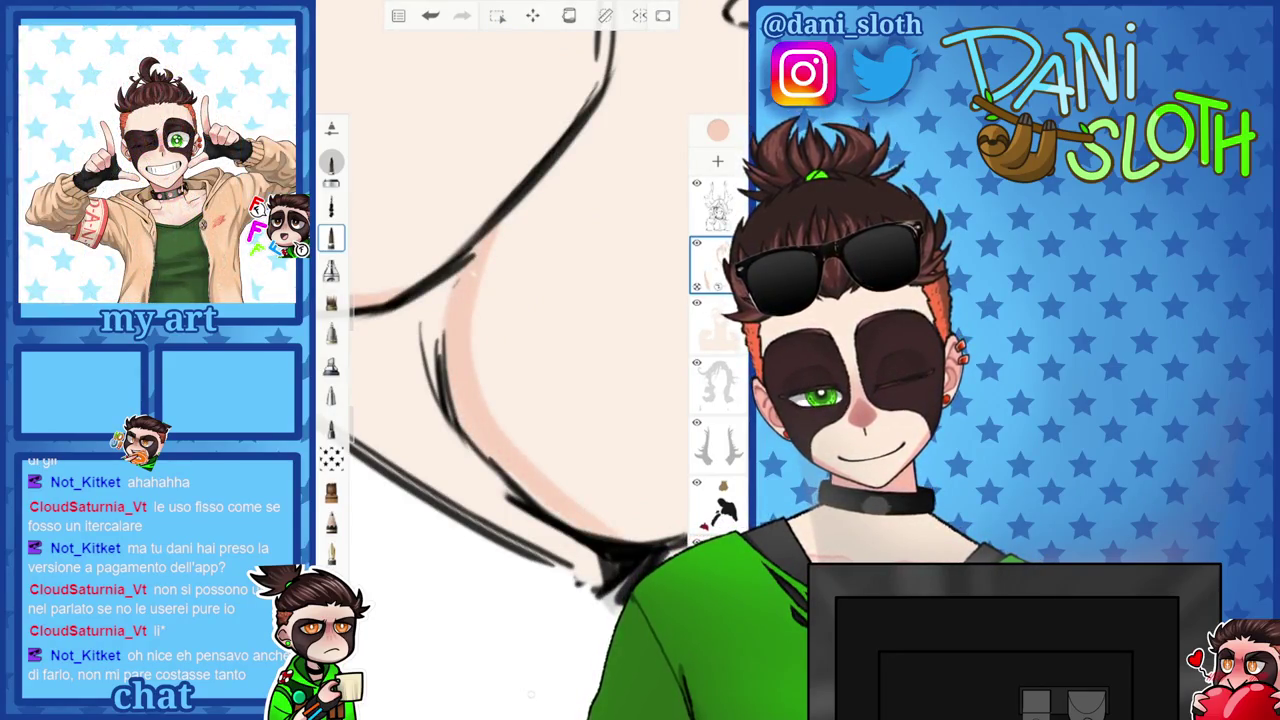
pyautogui.scroll(2, 530, 360)
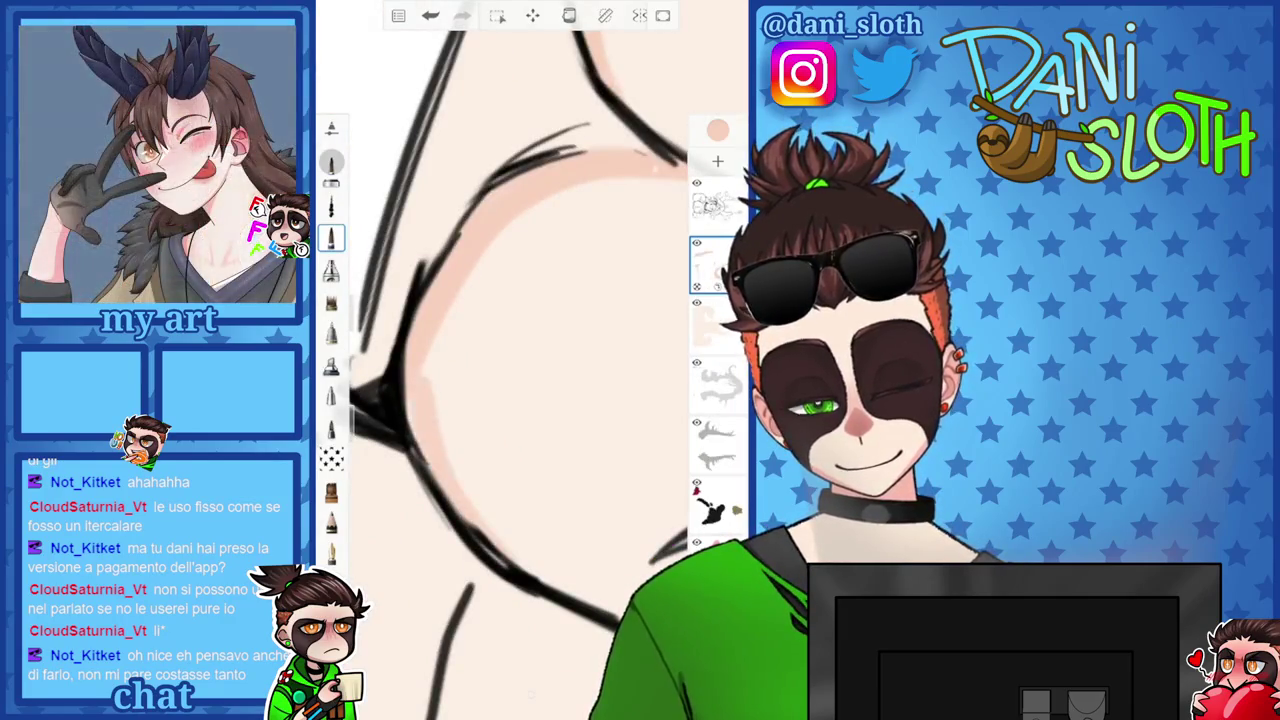
pyautogui.scroll(-2, 530, 360)
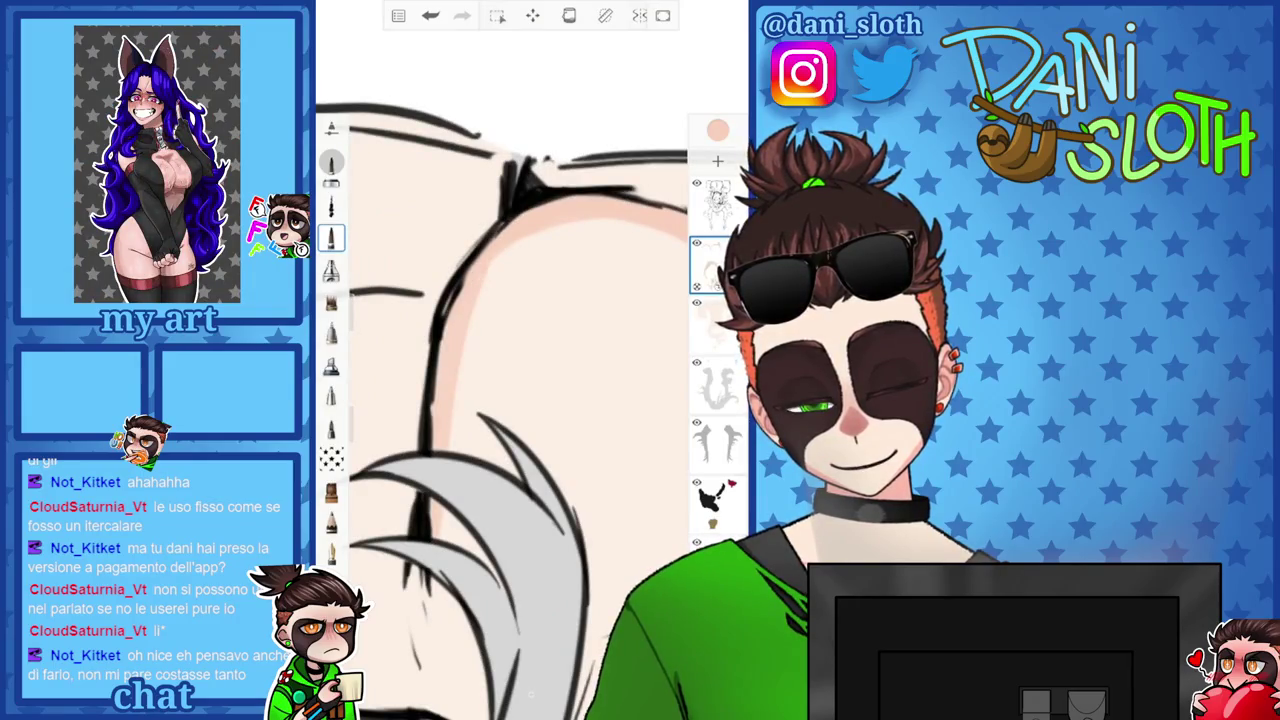
pyautogui.scroll(-3, 530, 360)
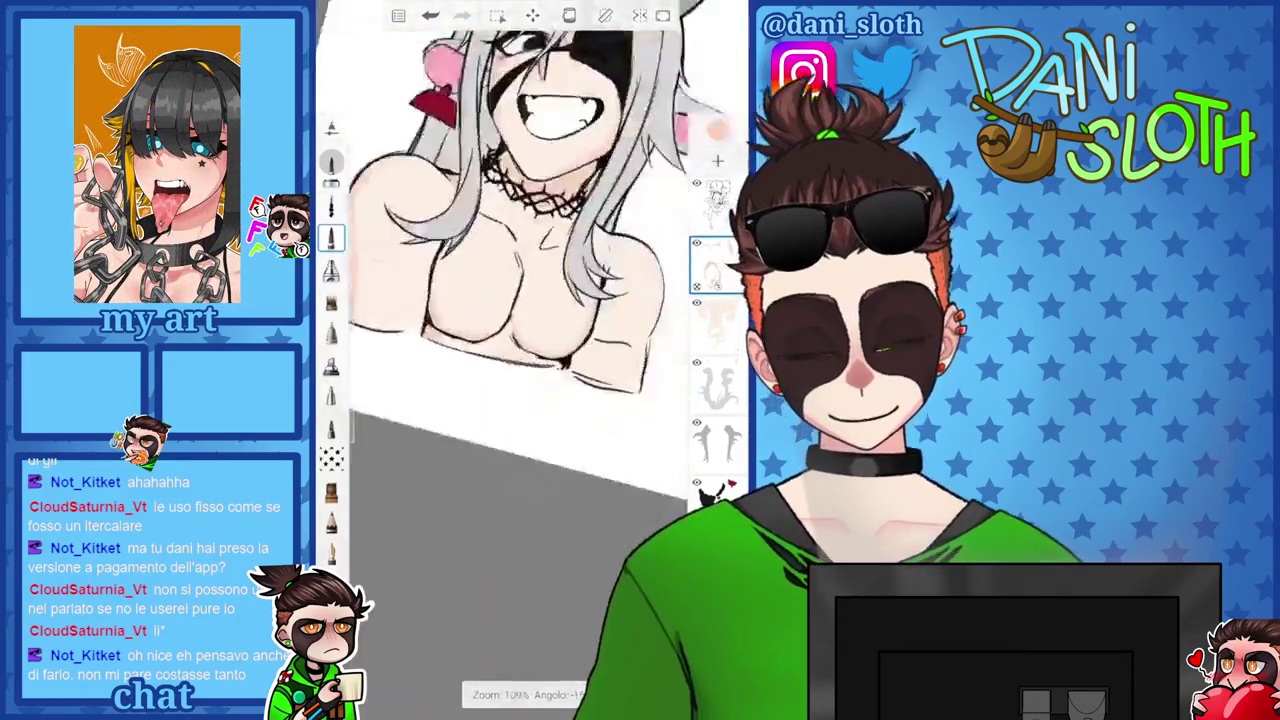
pyautogui.scroll(3, 530, 360)
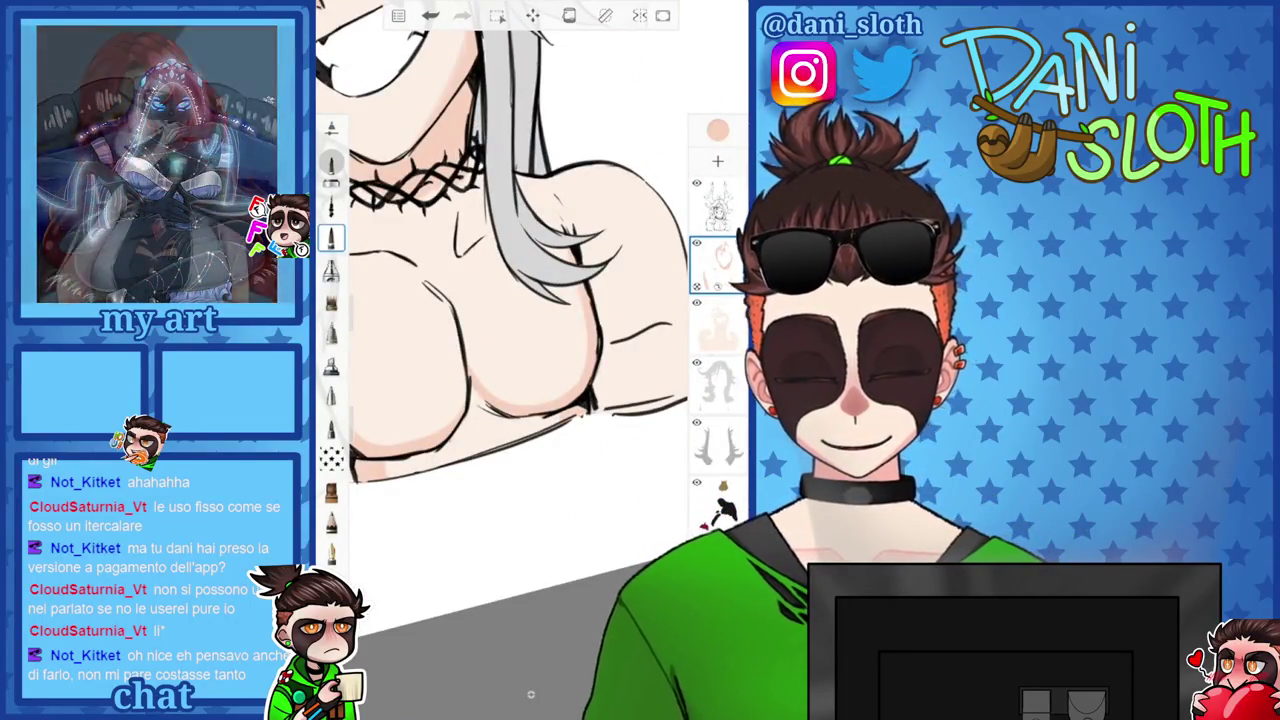
pyautogui.scroll(3, 530, 360)
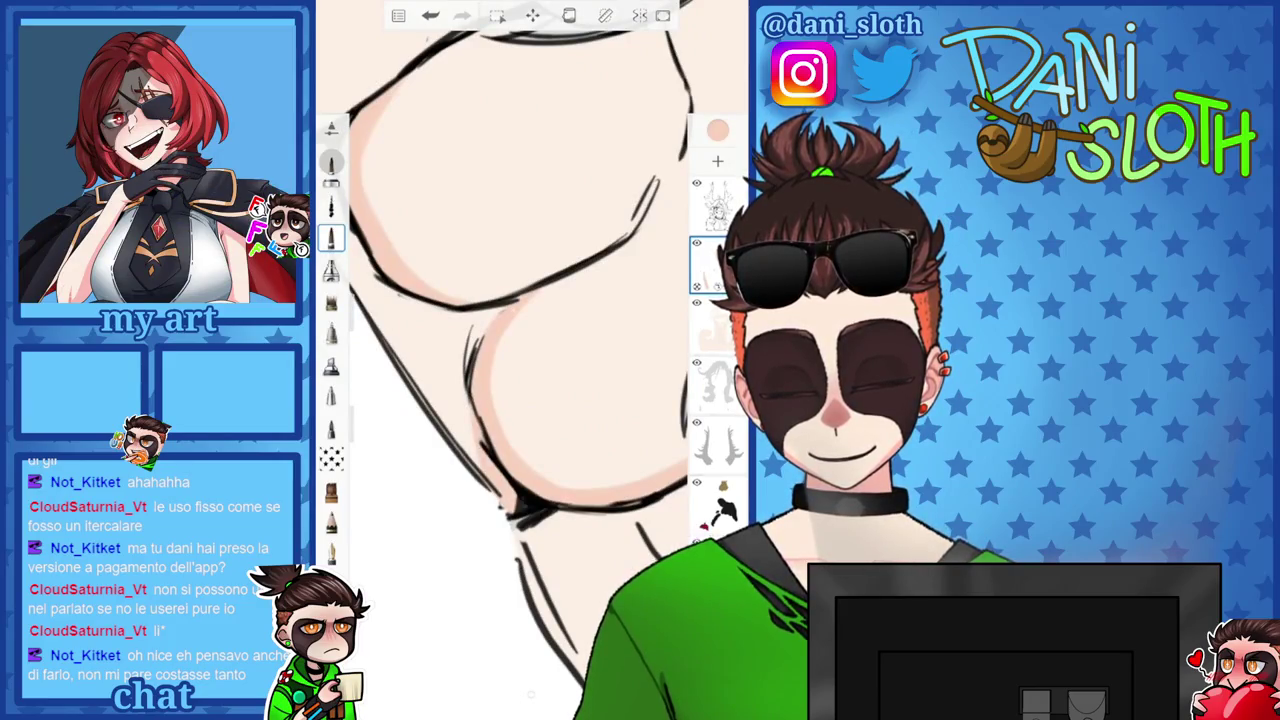
pyautogui.scroll(2, 530, 360)
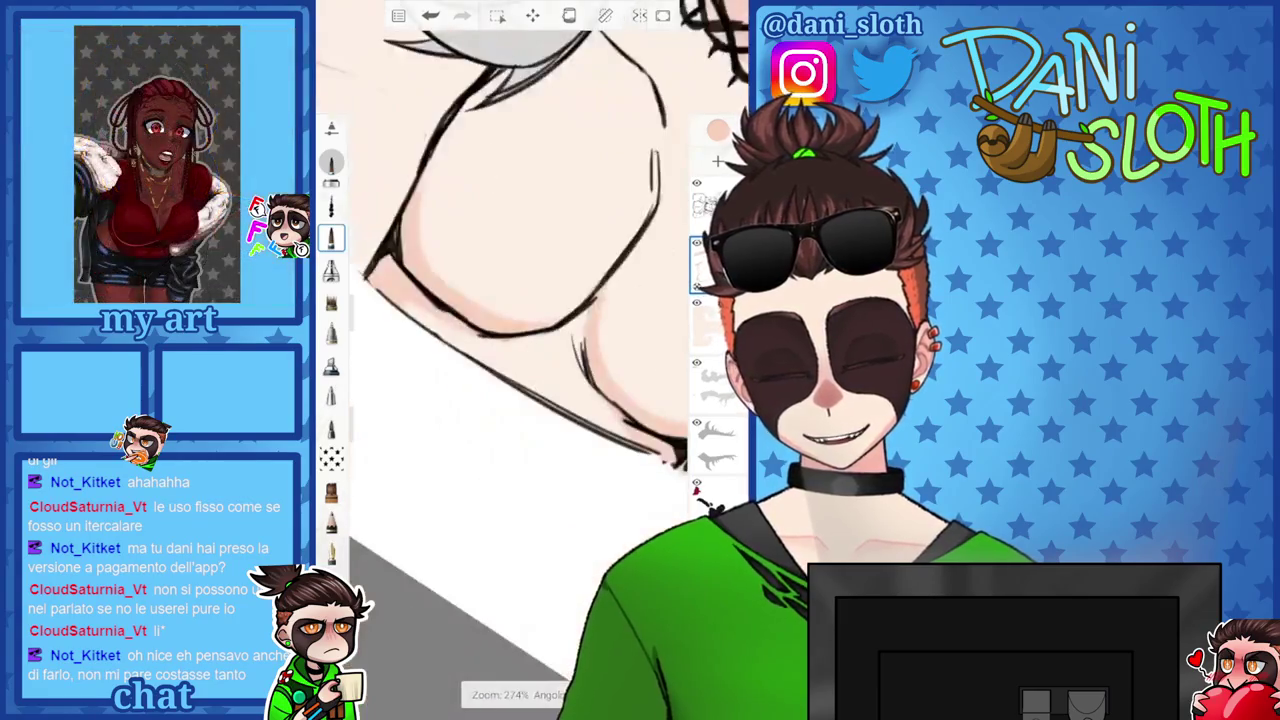
pyautogui.scroll(-2, 530, 360)
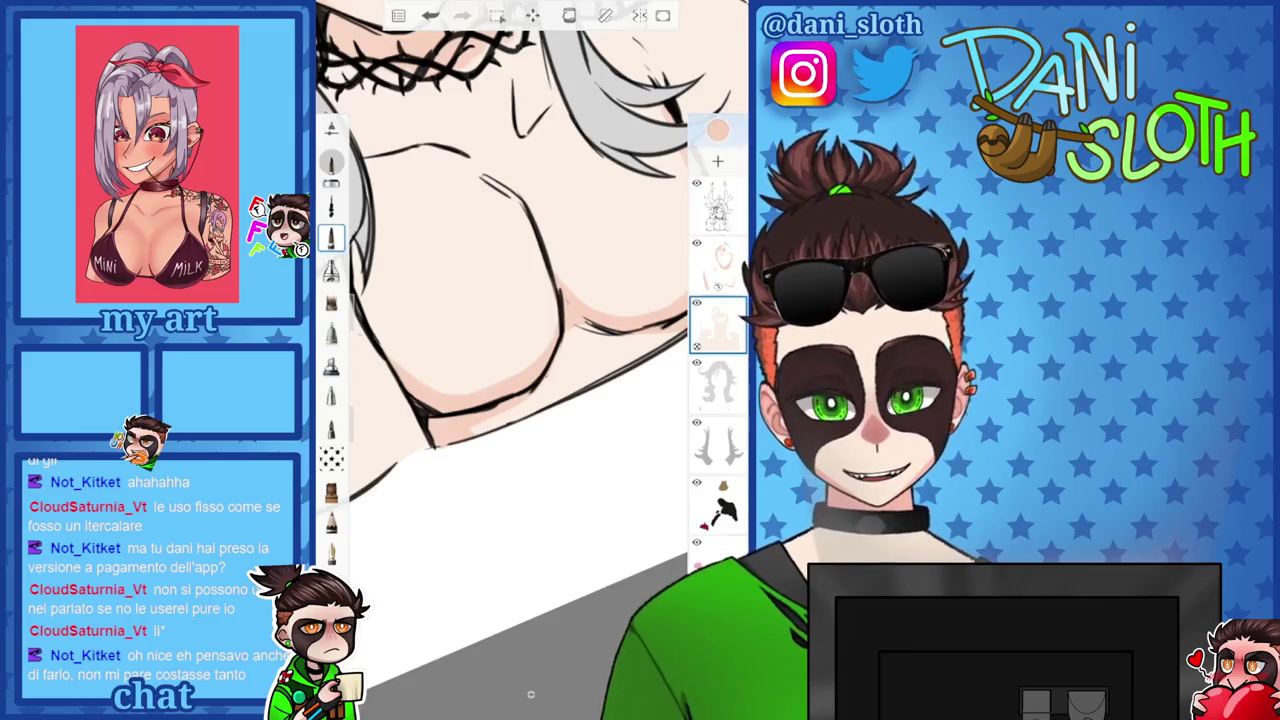
# Confirm F4CDBE on the colour wheel after checking the reference image, then close the panel.
pyautogui.click(718, 130)
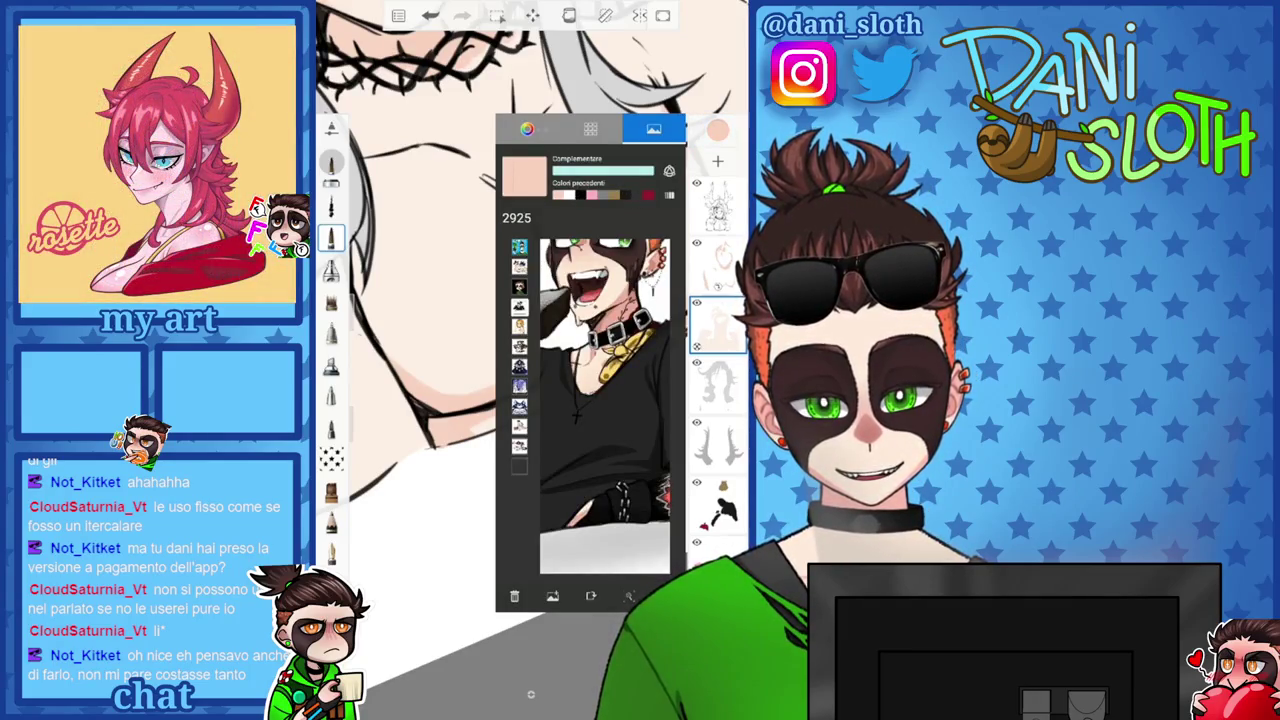
pyautogui.click(527, 129)
pyautogui.click(718, 130)
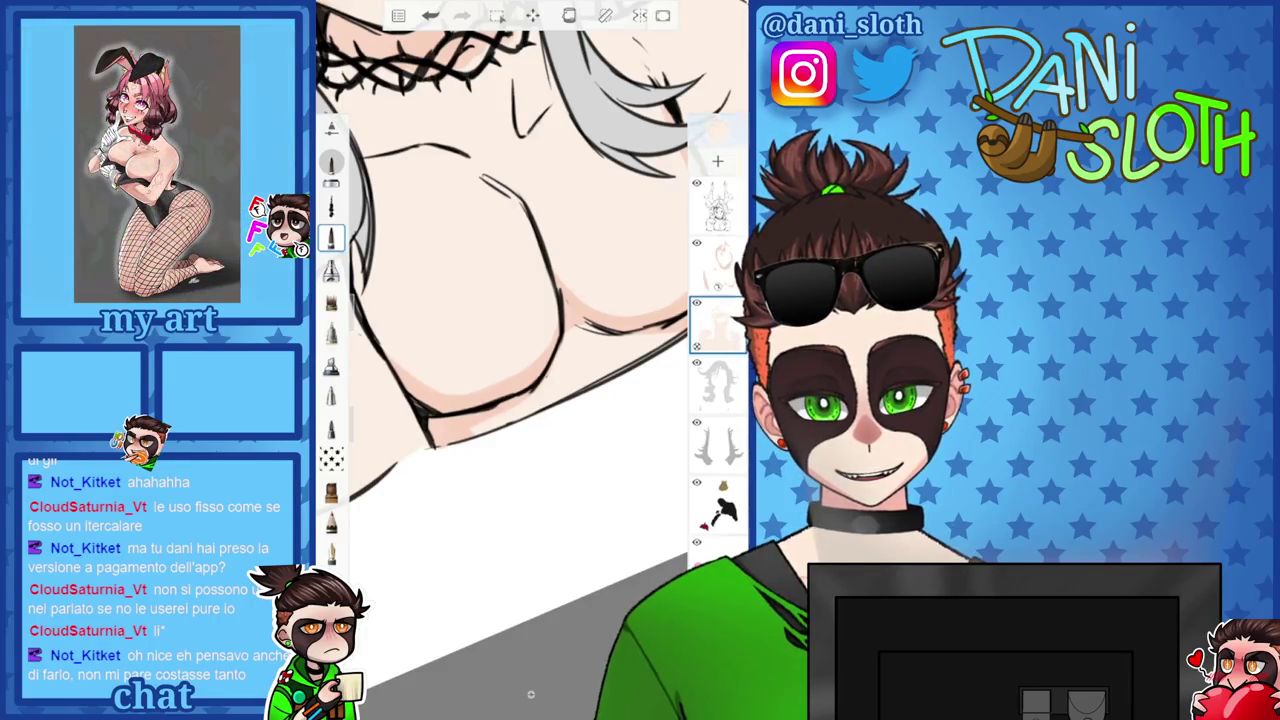
pyautogui.click(718, 130)
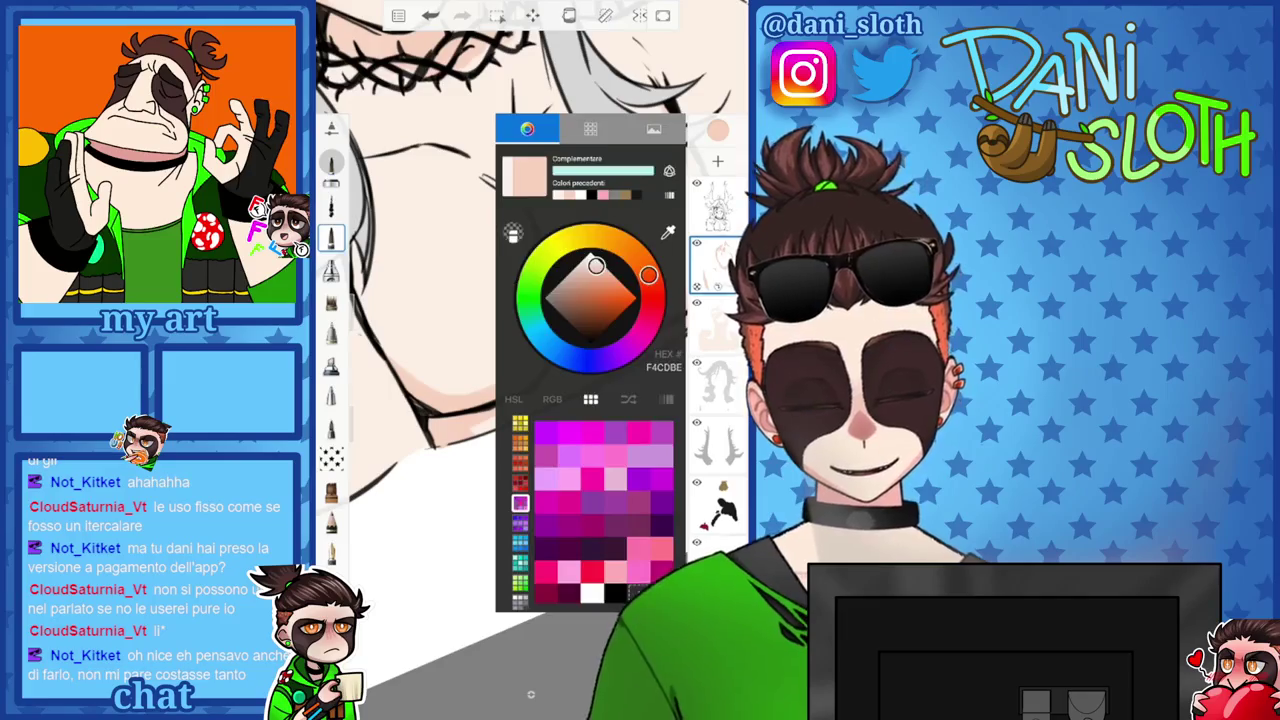
pyautogui.click(718, 130)
# Bring the neck and hair area of the drawing into view.
pyautogui.scroll(5, 500, 350)
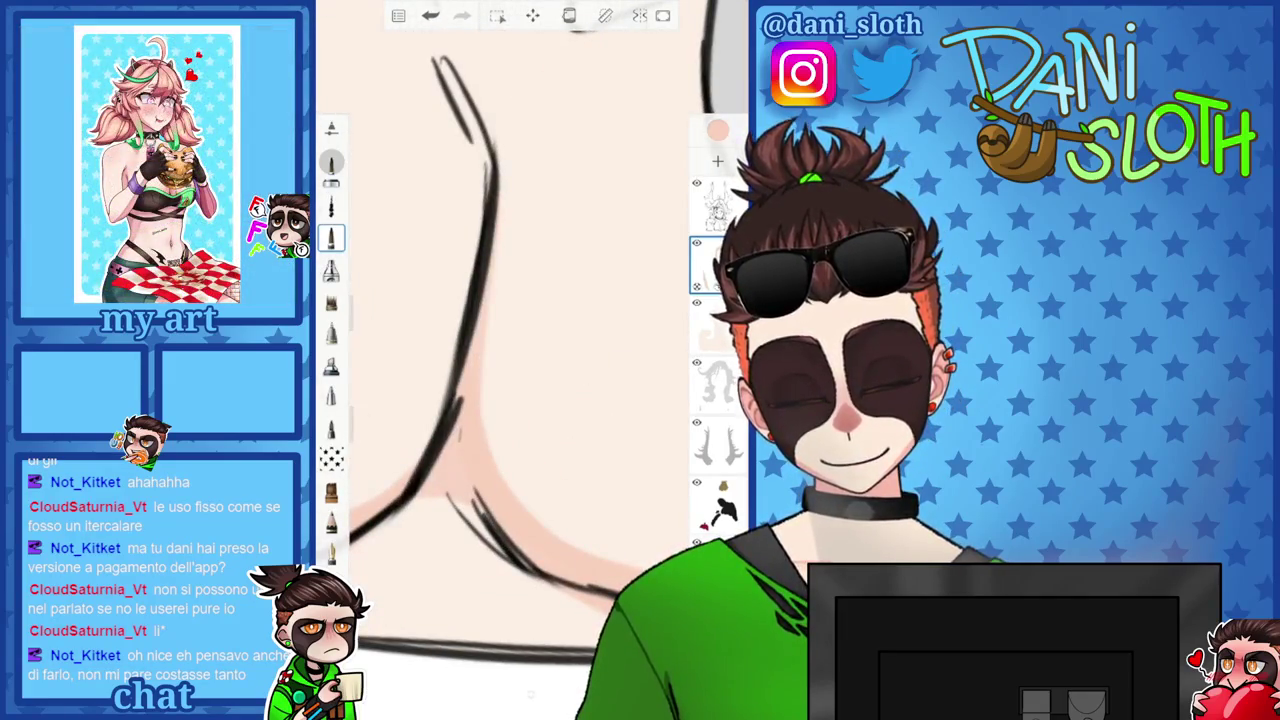
pyautogui.moveTo(500, 350); pyautogui.dragTo(500, 250)
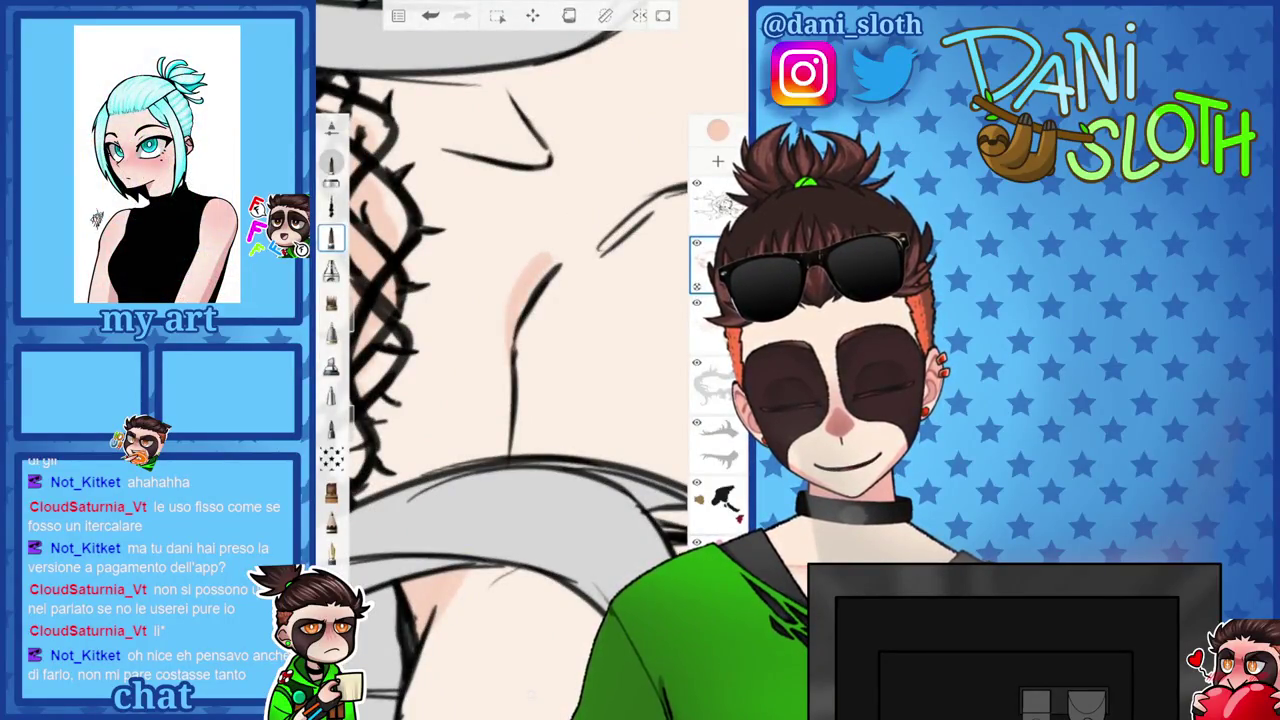
pyautogui.scroll(2, 530, 360)
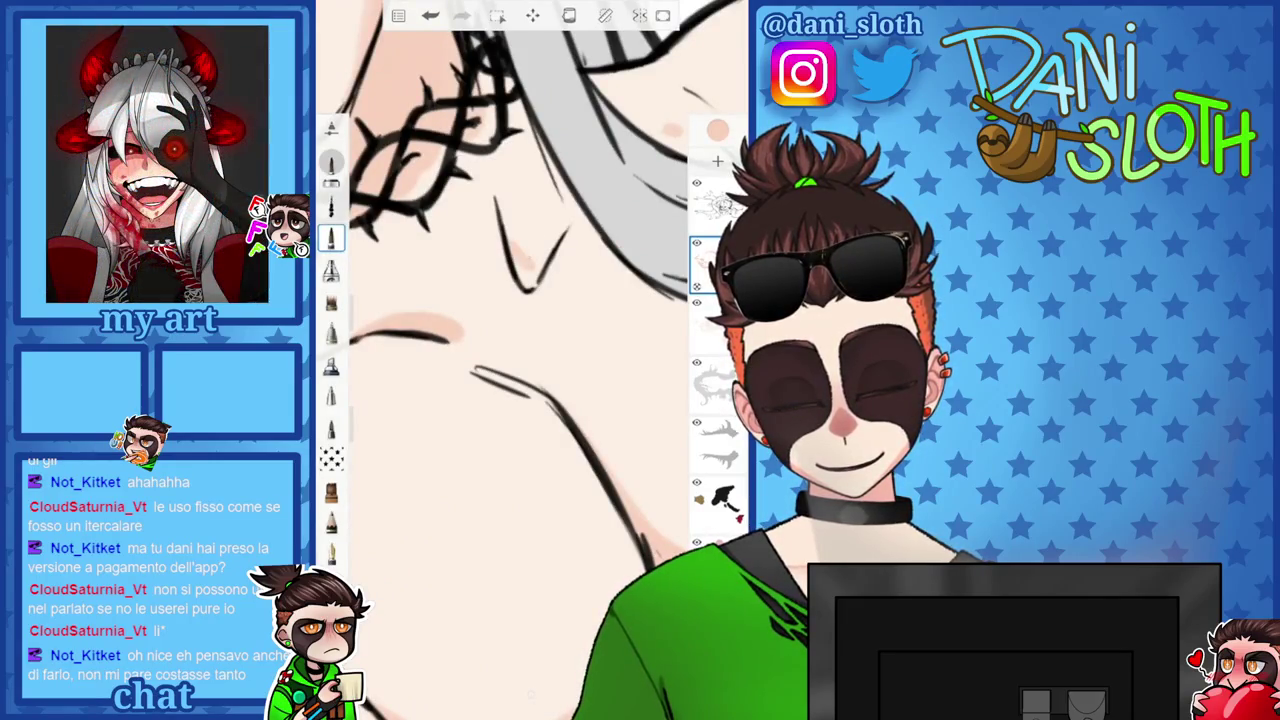
pyautogui.scroll(-2, 530, 360)
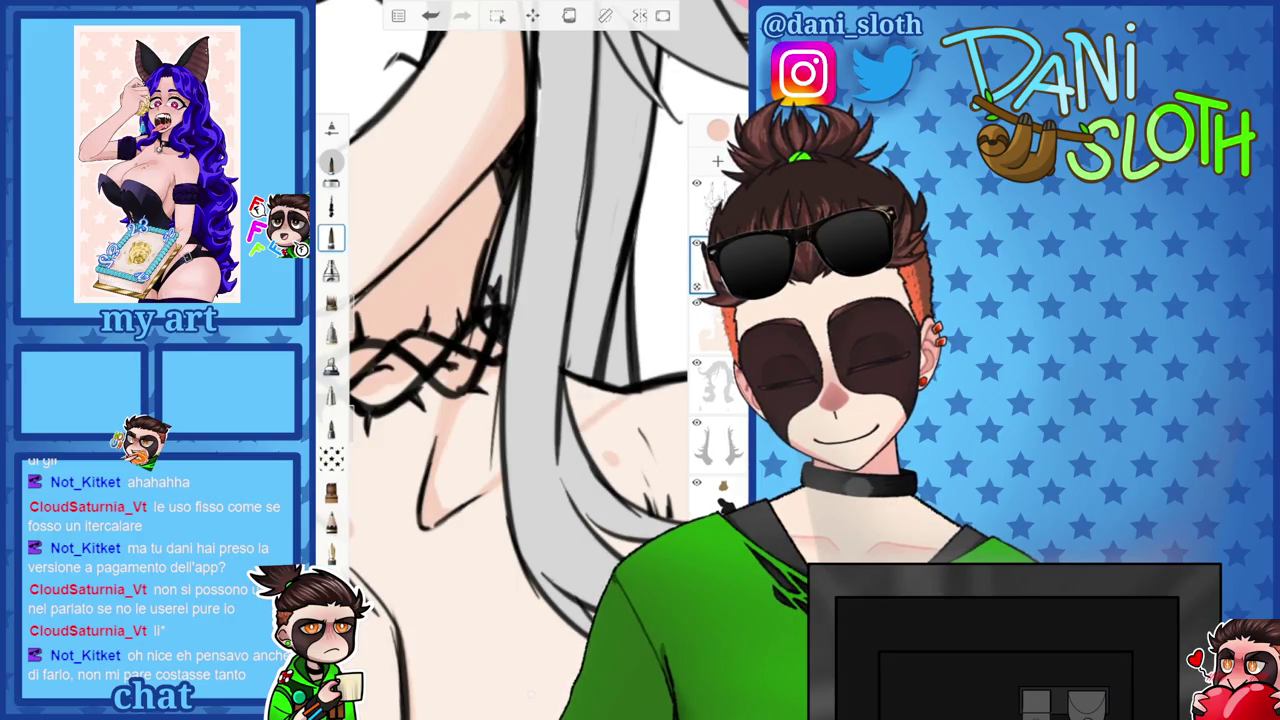
pyautogui.scroll(-5, 530, 360)
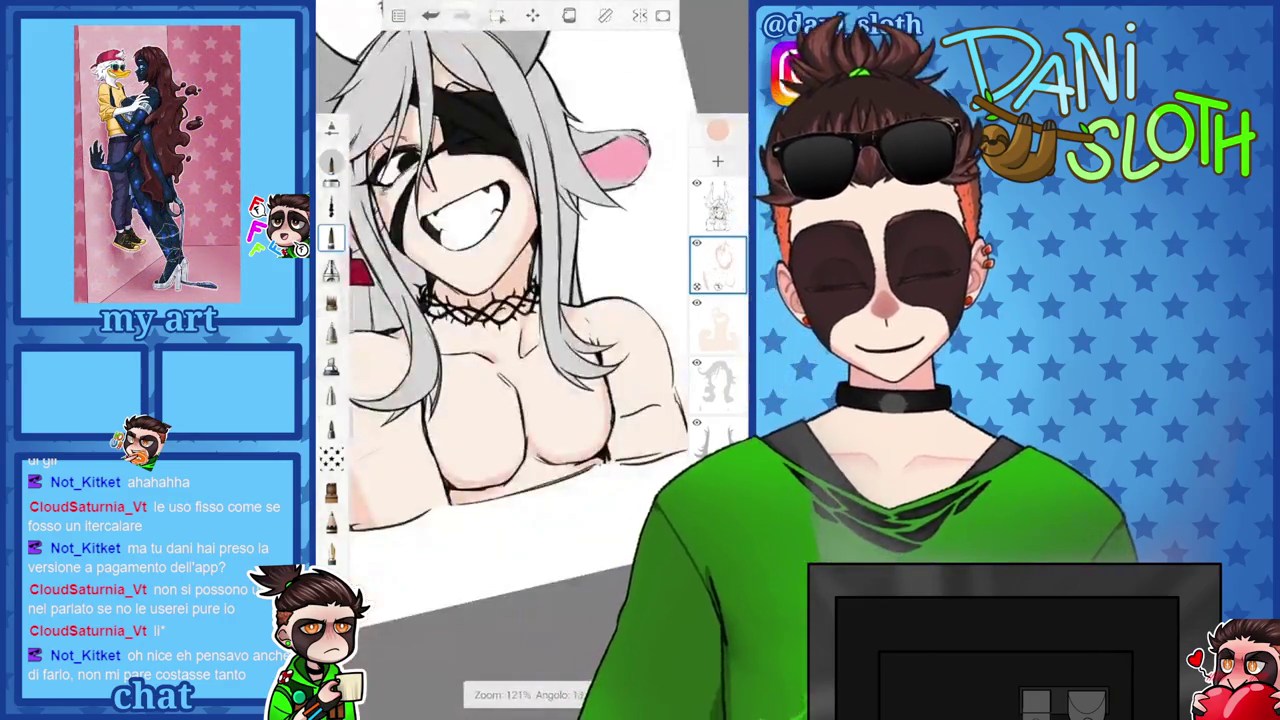
# Paint a soft skin shadow down the neck, undoing the last stroke.
pyautogui.scroll(5, 530, 360)
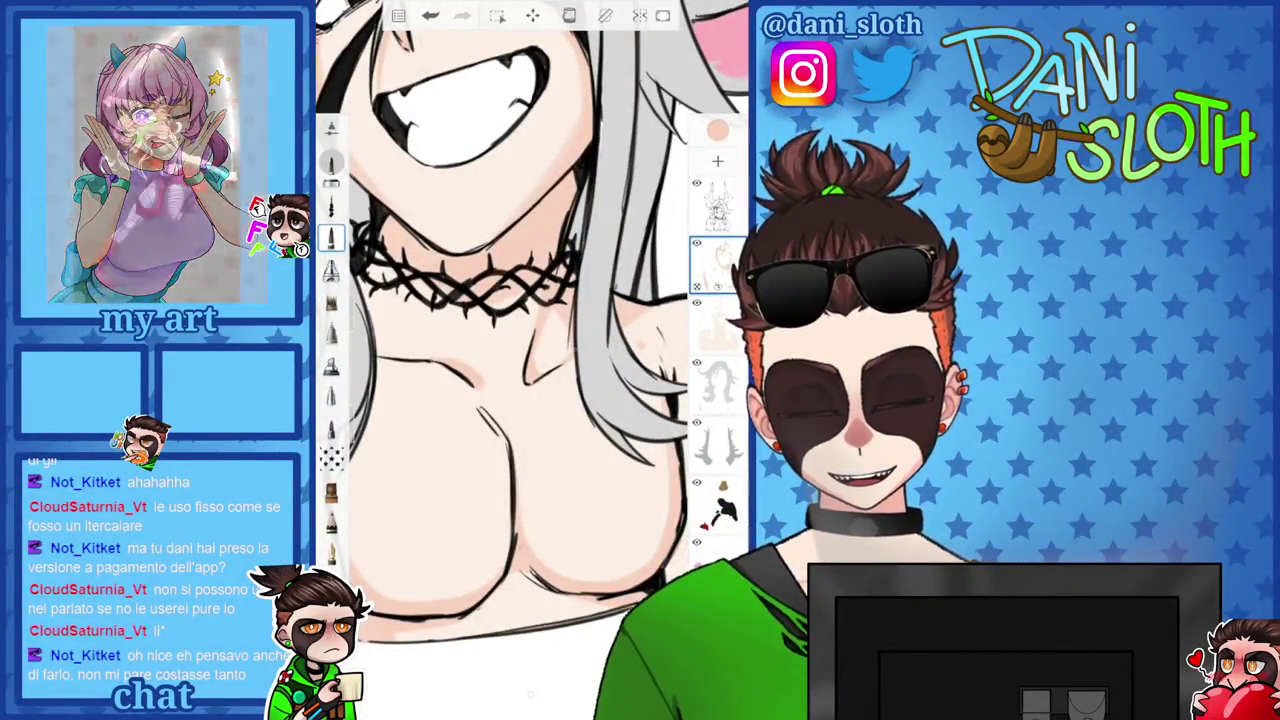
pyautogui.scroll(3, 500, 300)
pyautogui.scroll(3, 500, 300)
pyautogui.scroll(-1, 530, 360)
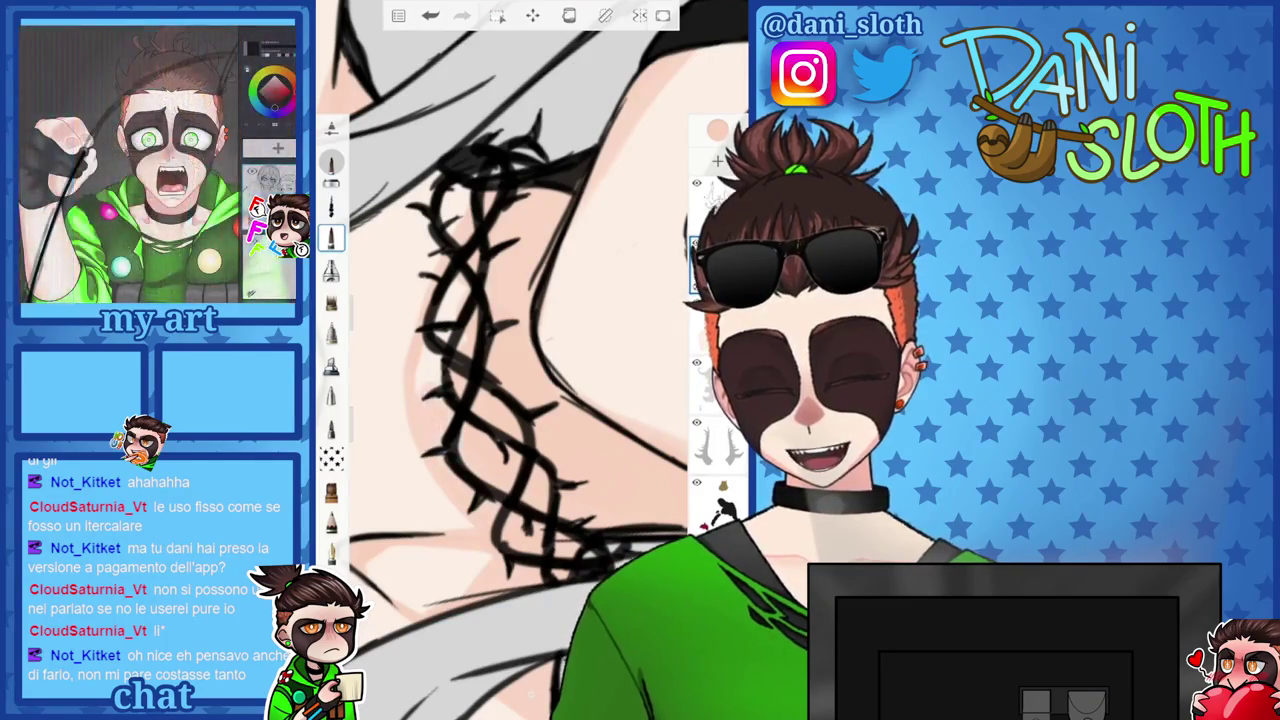
pyautogui.scroll(-3, 530, 360)
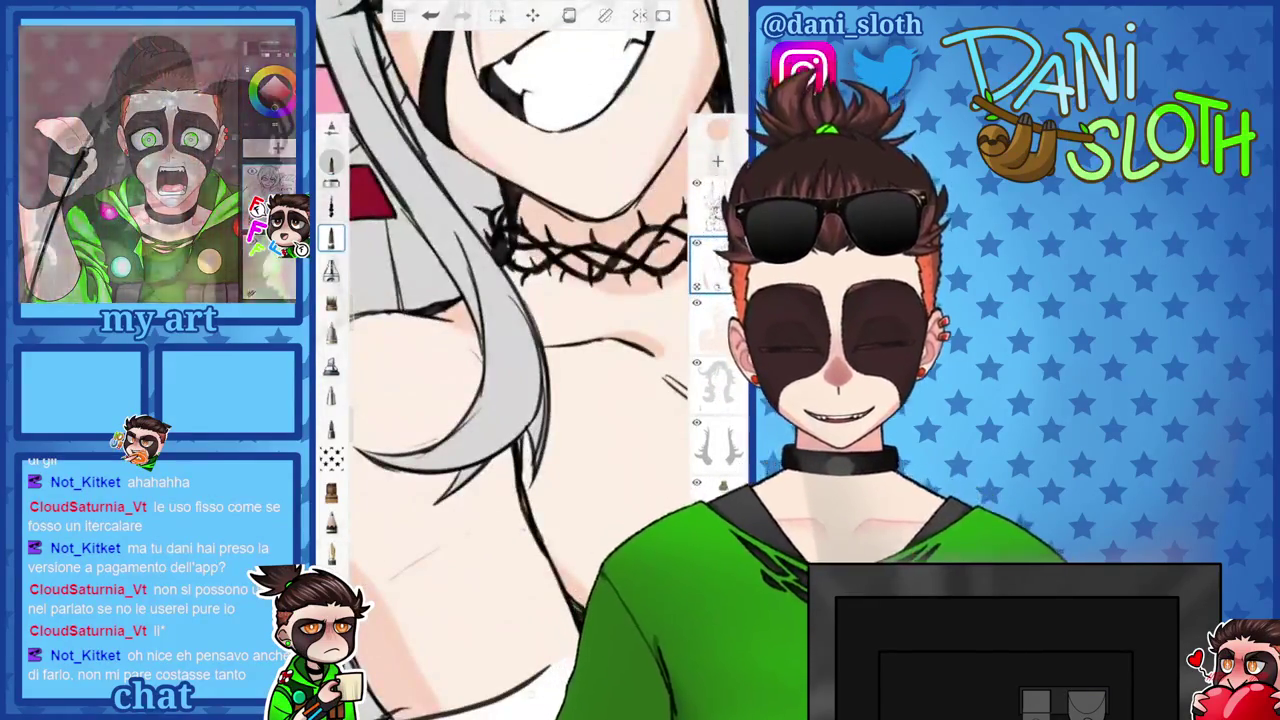
pyautogui.scroll(-2, 530, 360)
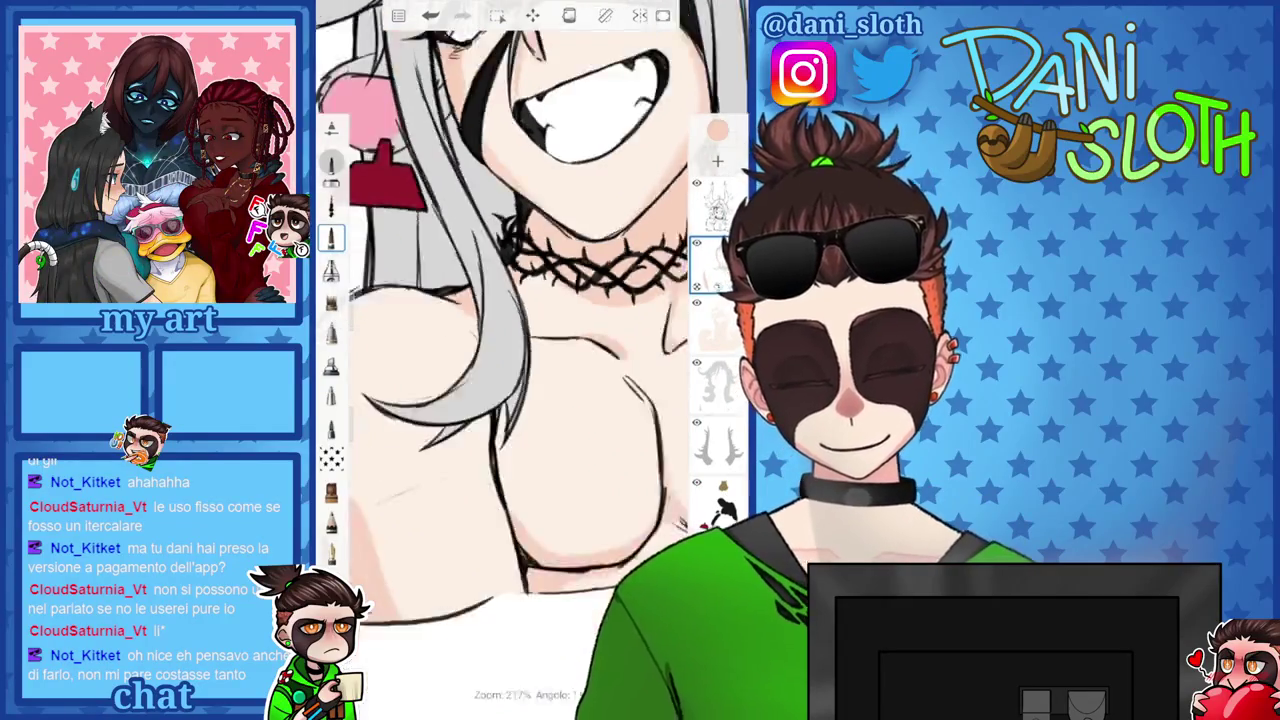
pyautogui.scroll(-2, 530, 360)
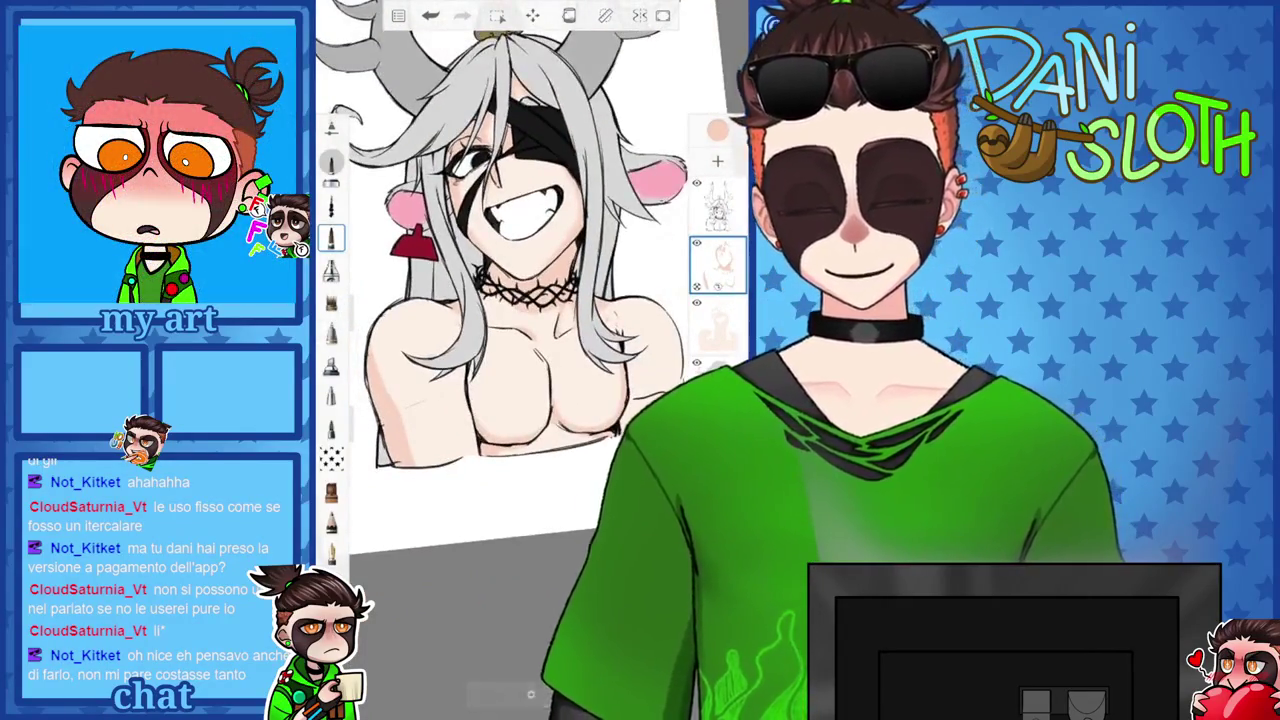
pyautogui.scroll(2, 530, 290)
pyautogui.scroll(2, 530, 290)
pyautogui.scroll(2, 530, 290)
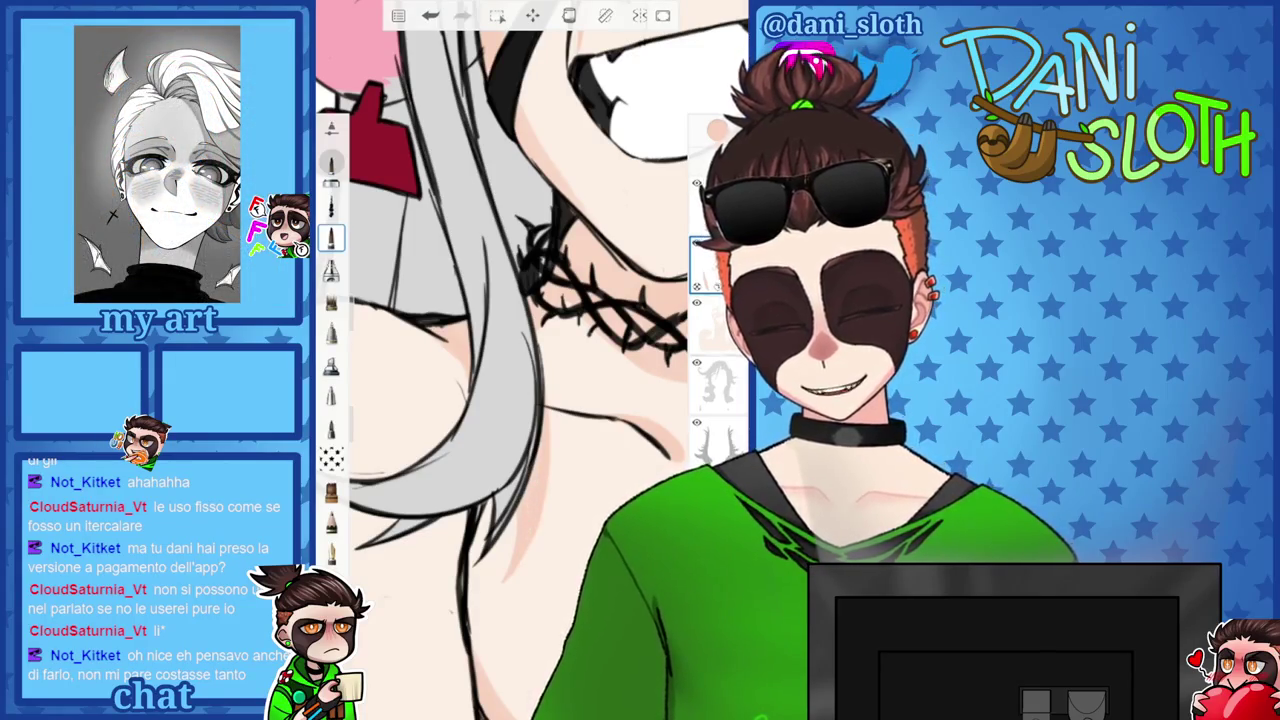
pyautogui.scroll(5, 500, 360)
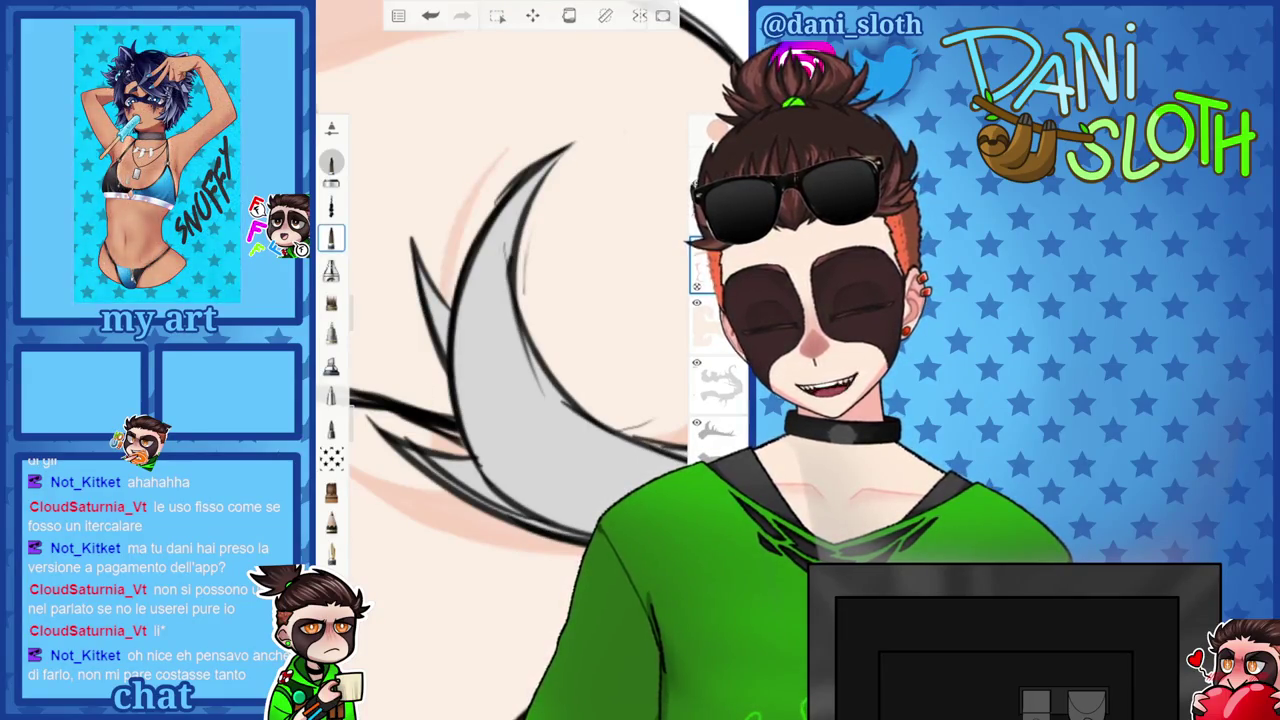
pyautogui.moveTo(500, 152); pyautogui.dragTo(410, 405)
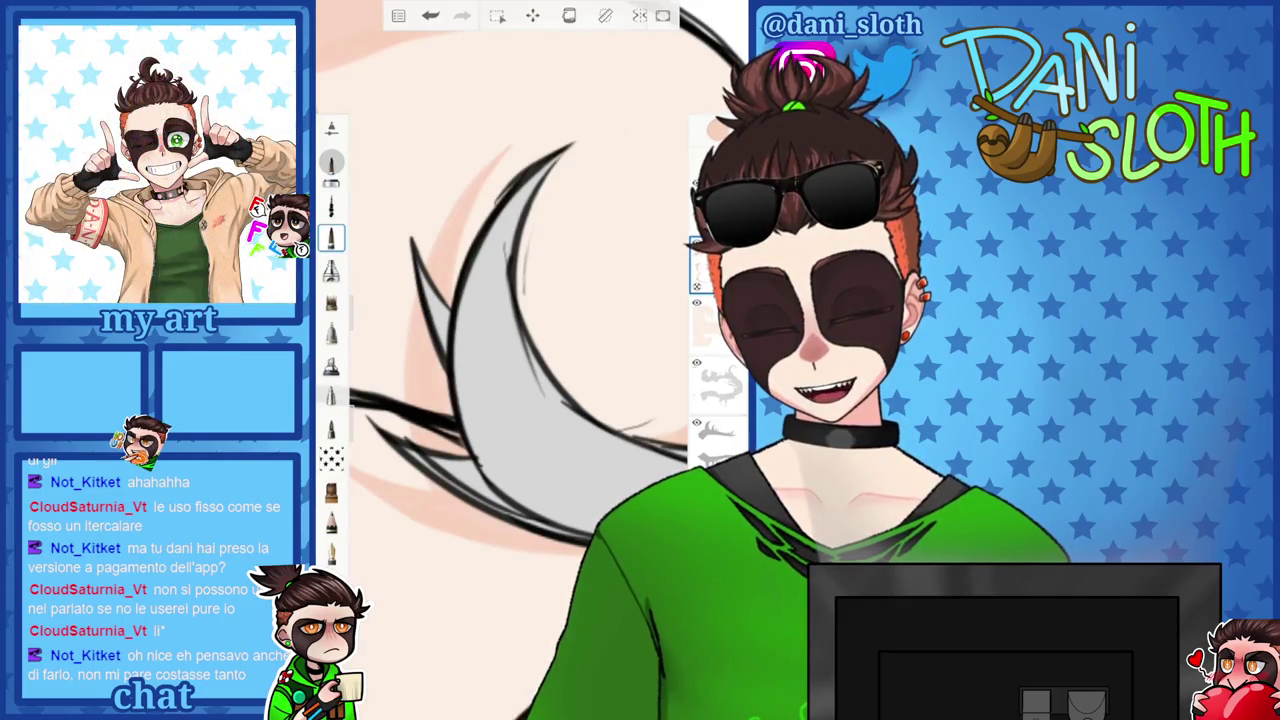
pyautogui.moveTo(450, 400); pyautogui.dragTo(520, 330)
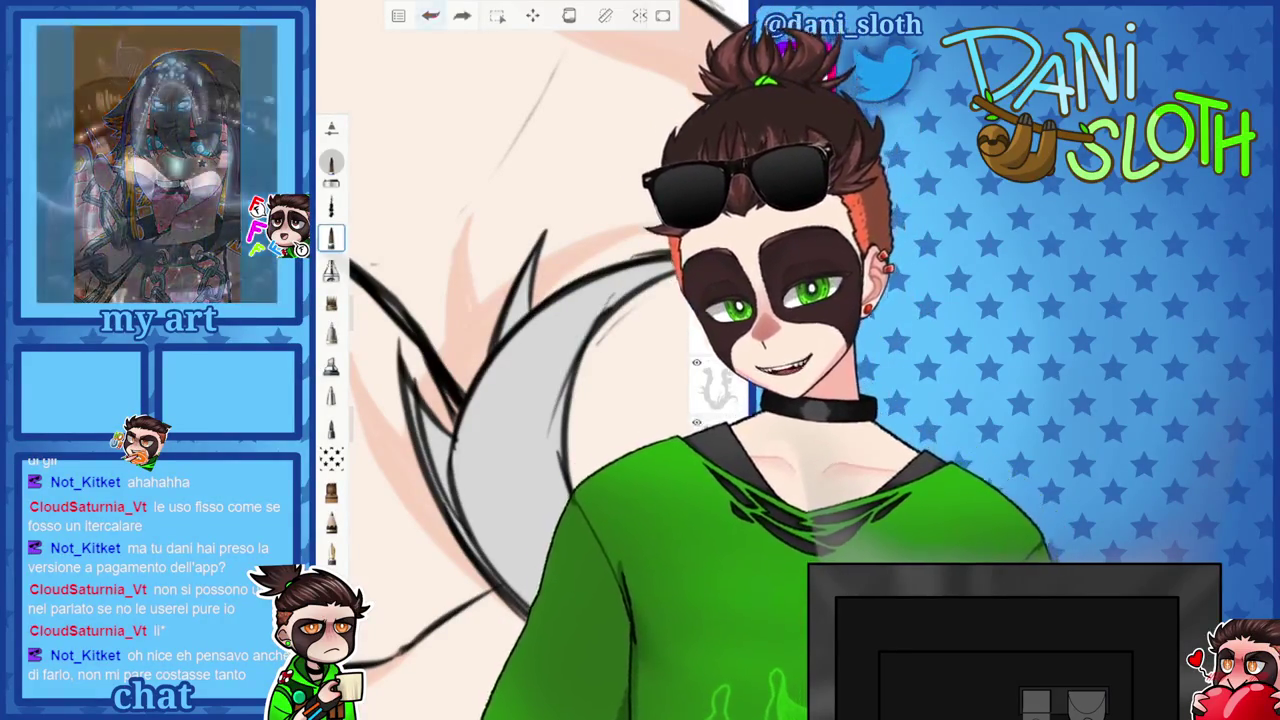
pyautogui.hotkey('ctrl', 'z')
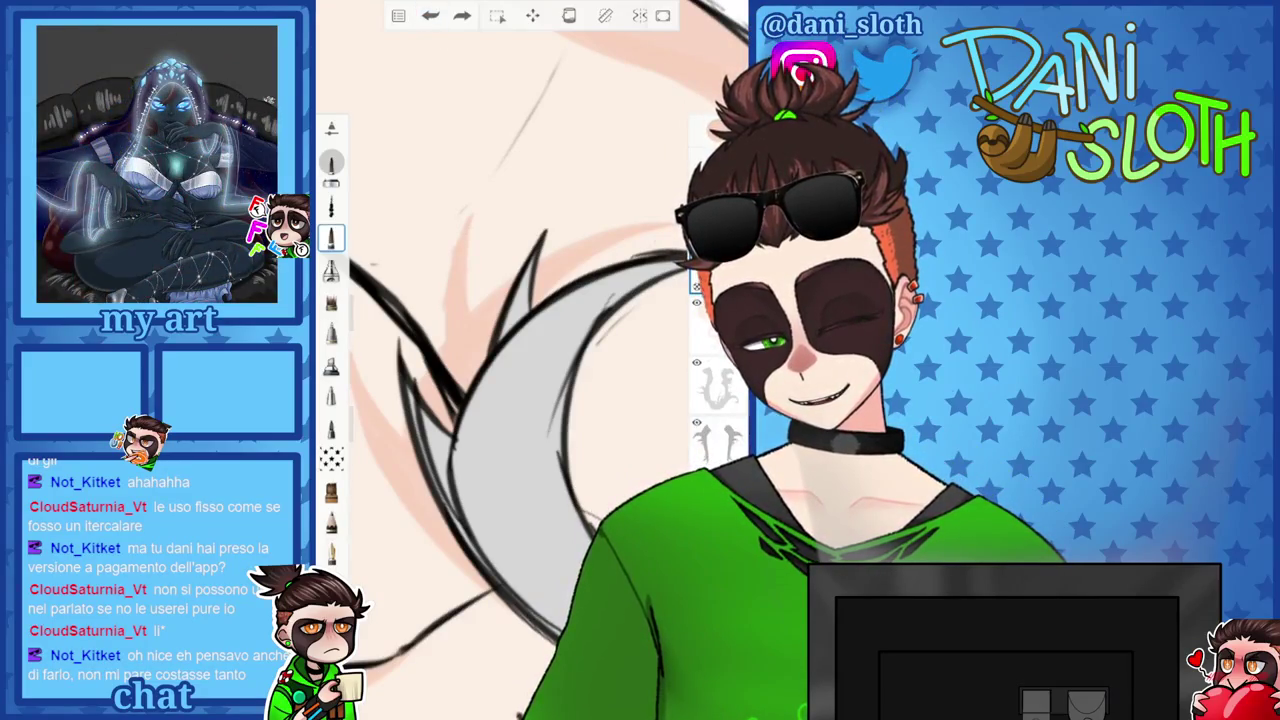
# Add soft shadow shading on the neck near the thorn choker.
pyautogui.scroll(-3, 530, 360)
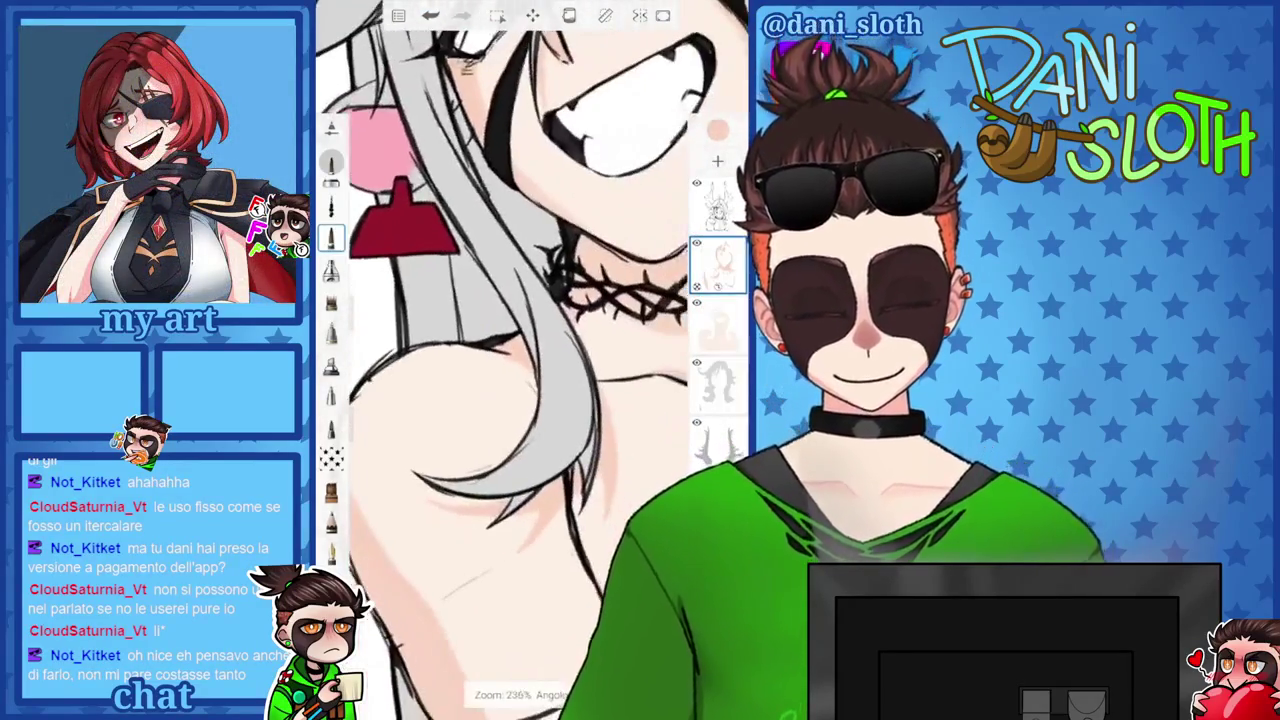
pyautogui.scroll(2, 530, 360)
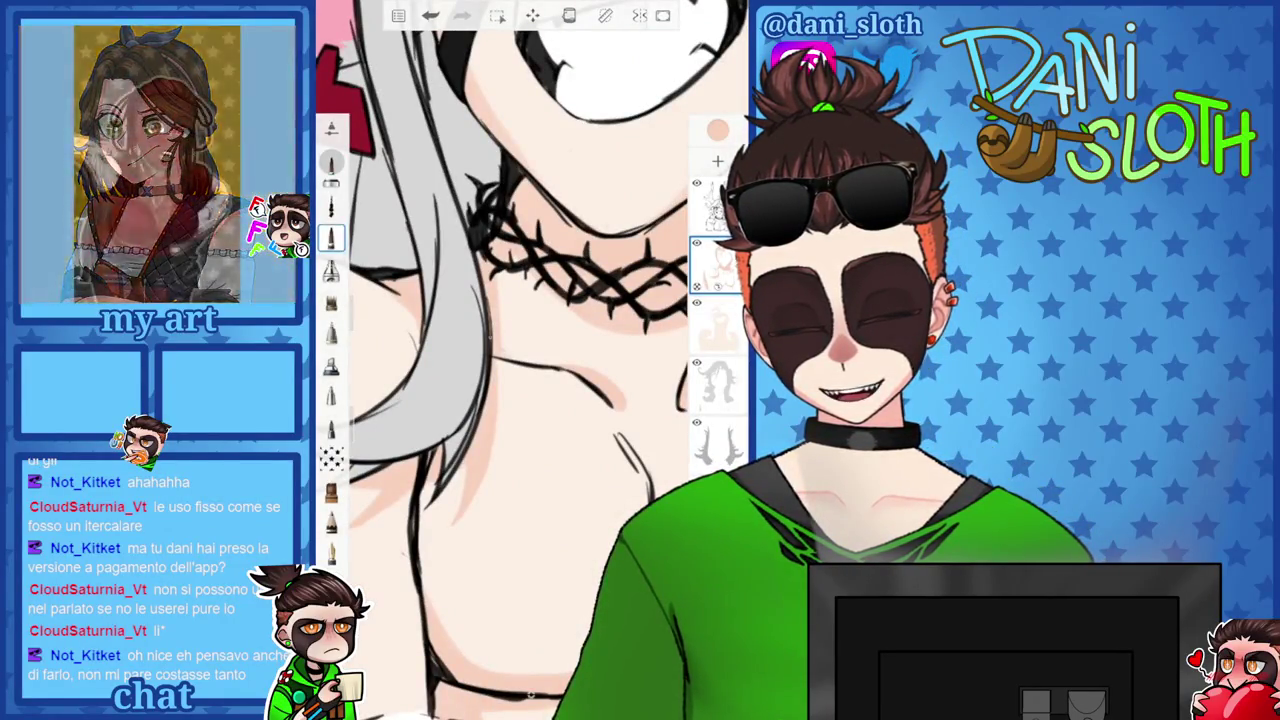
pyautogui.scroll(3, 530, 360)
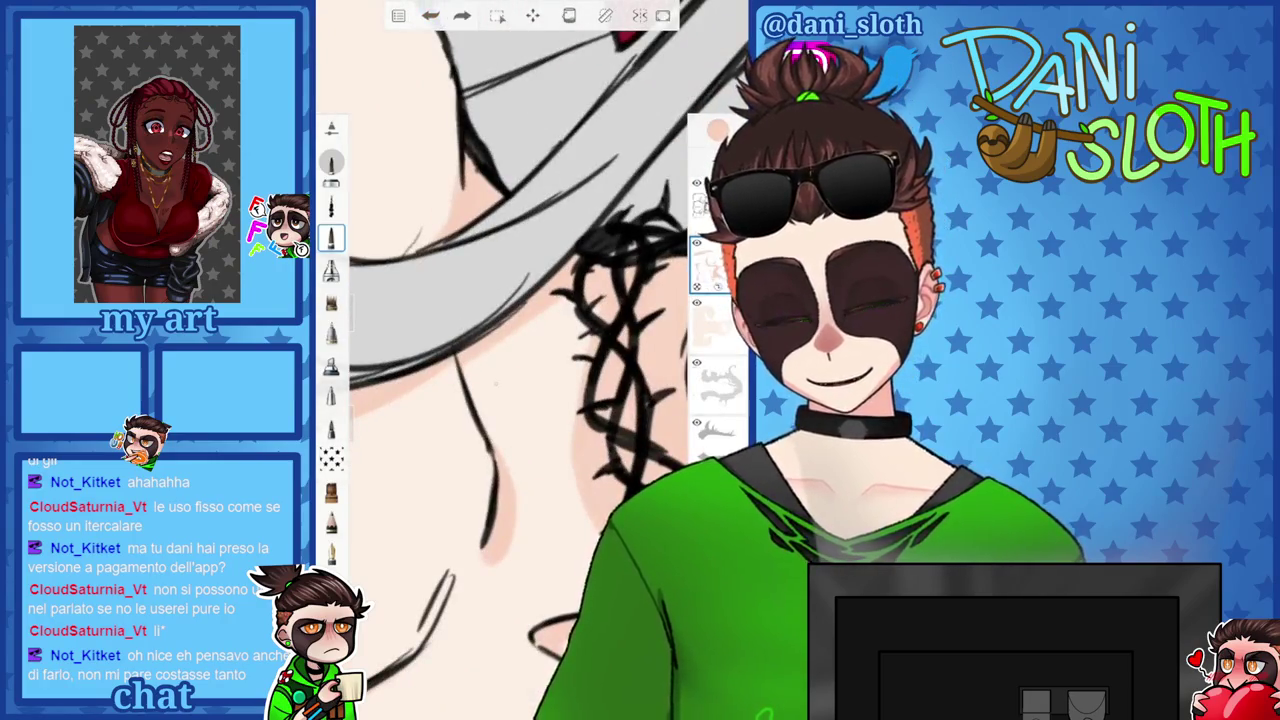
pyautogui.moveTo(560, 625); pyautogui.dragTo(570, 668)
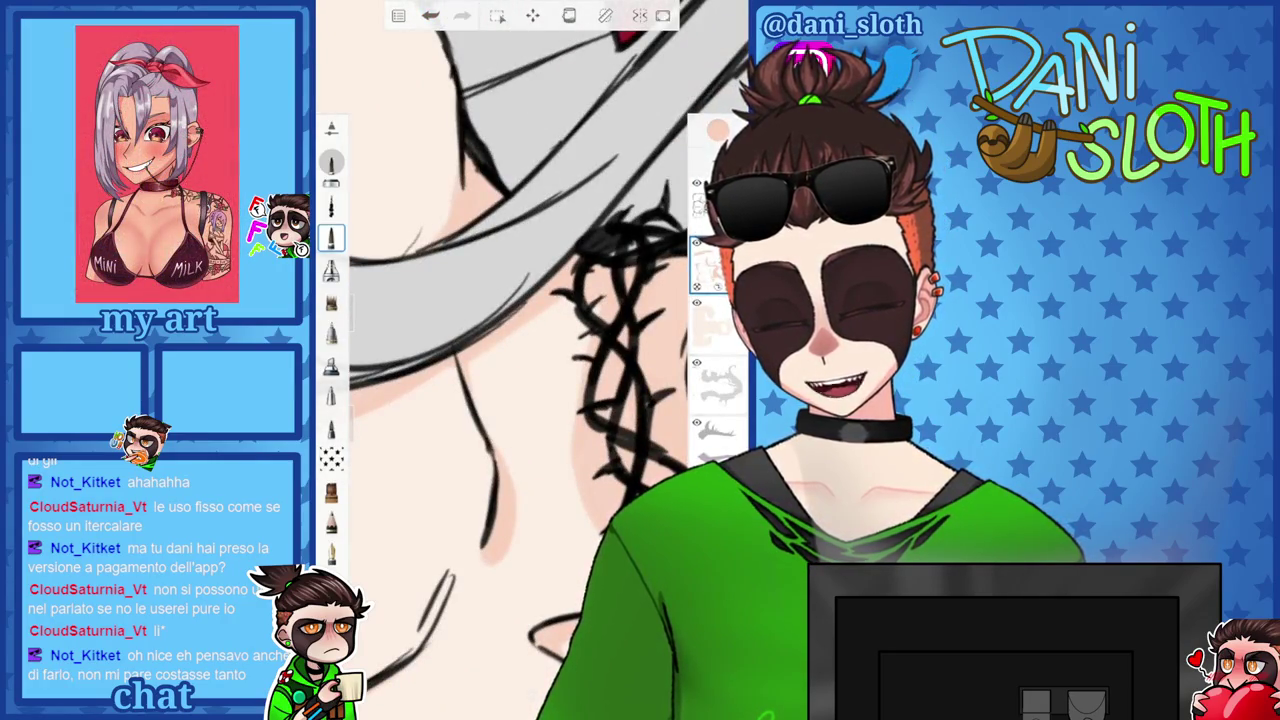
pyautogui.scroll(-3, 530, 360)
pyautogui.scroll(3, 530, 360)
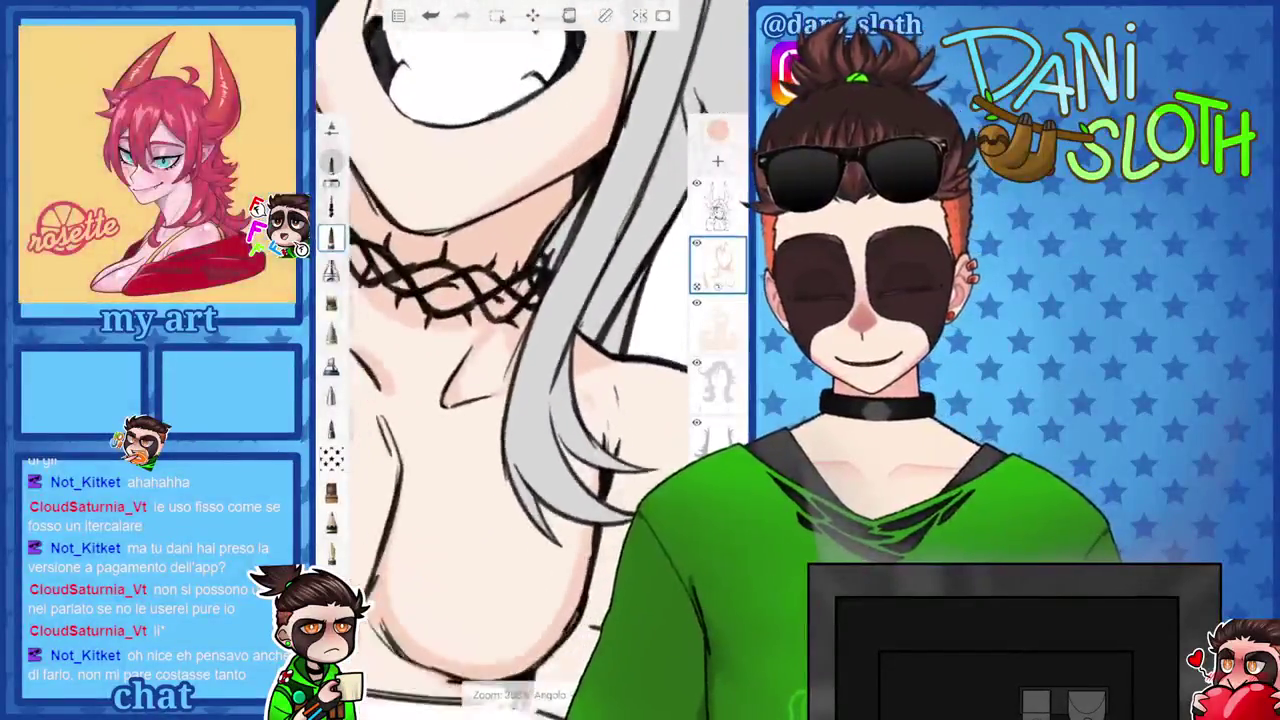
pyautogui.scroll(-5, 530, 360)
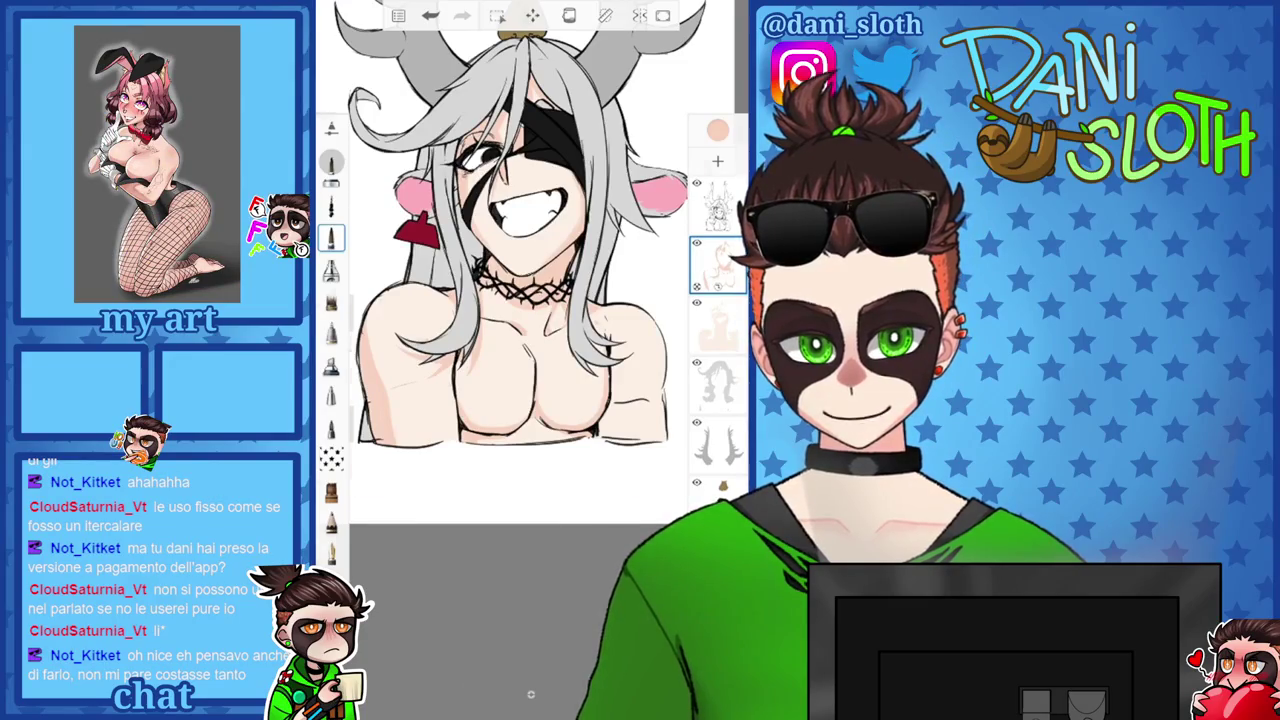
pyautogui.scroll(2, 530, 360)
pyautogui.scroll(3, 530, 360)
pyautogui.scroll(2, 530, 360)
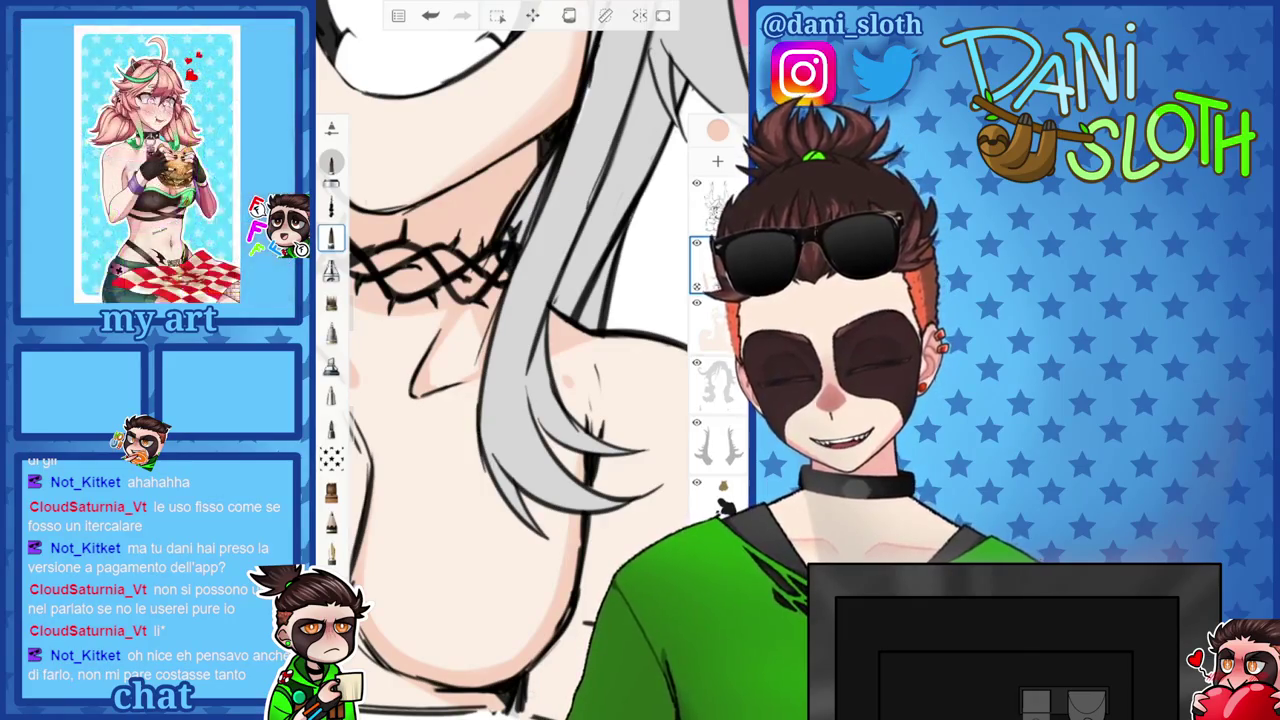
pyautogui.scroll(2, 530, 360)
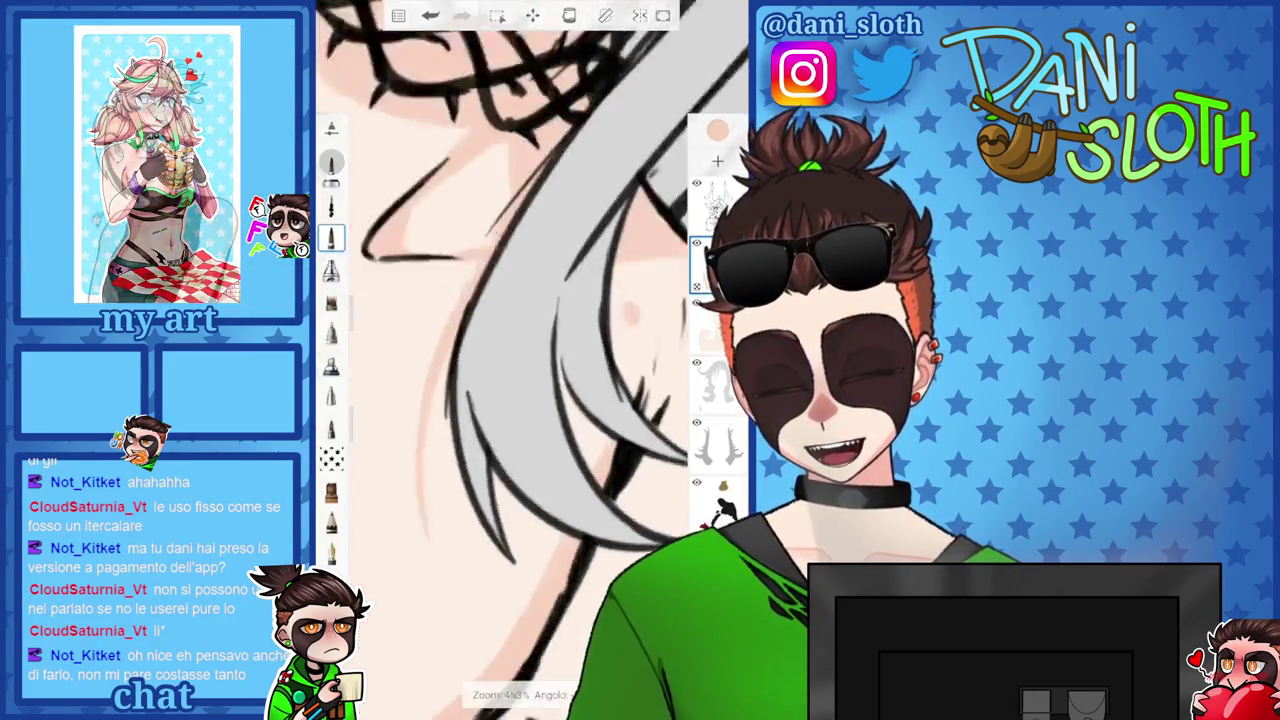
pyautogui.scroll(2, 530, 360)
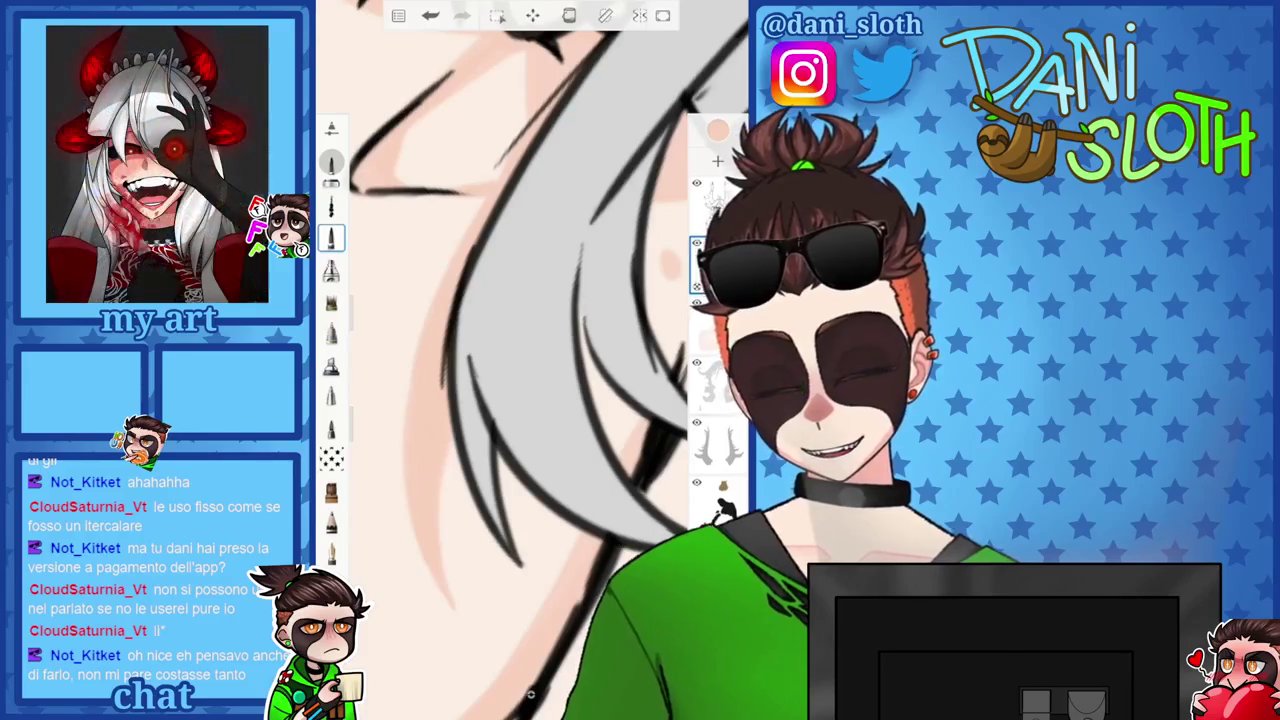
pyautogui.scroll(-2, 530, 360)
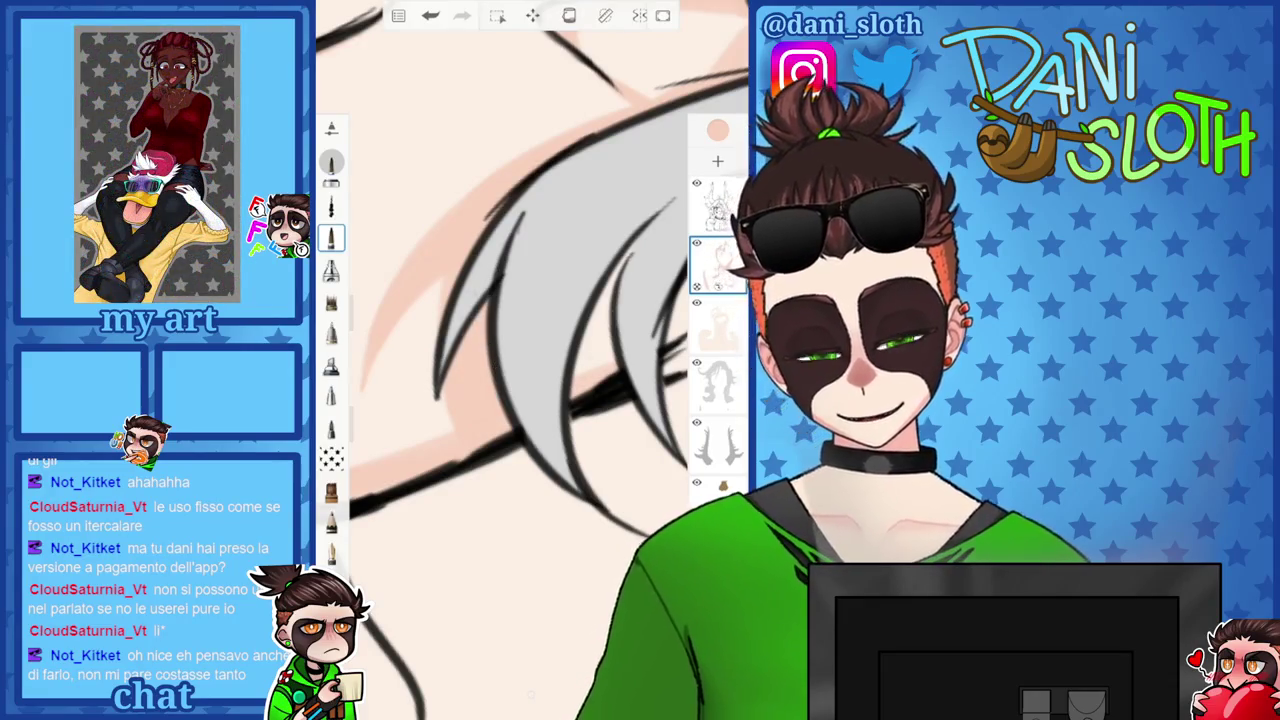
pyautogui.scroll(-2, 530, 360)
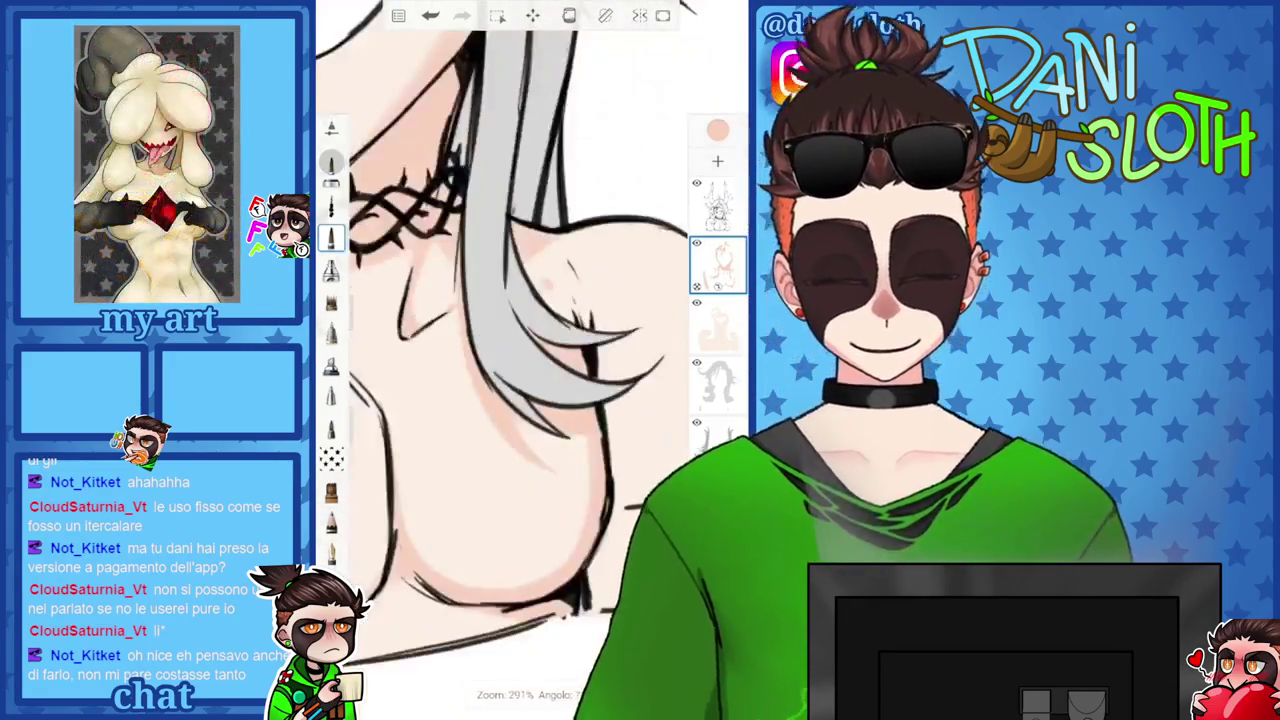
pyautogui.scroll(2, 530, 360)
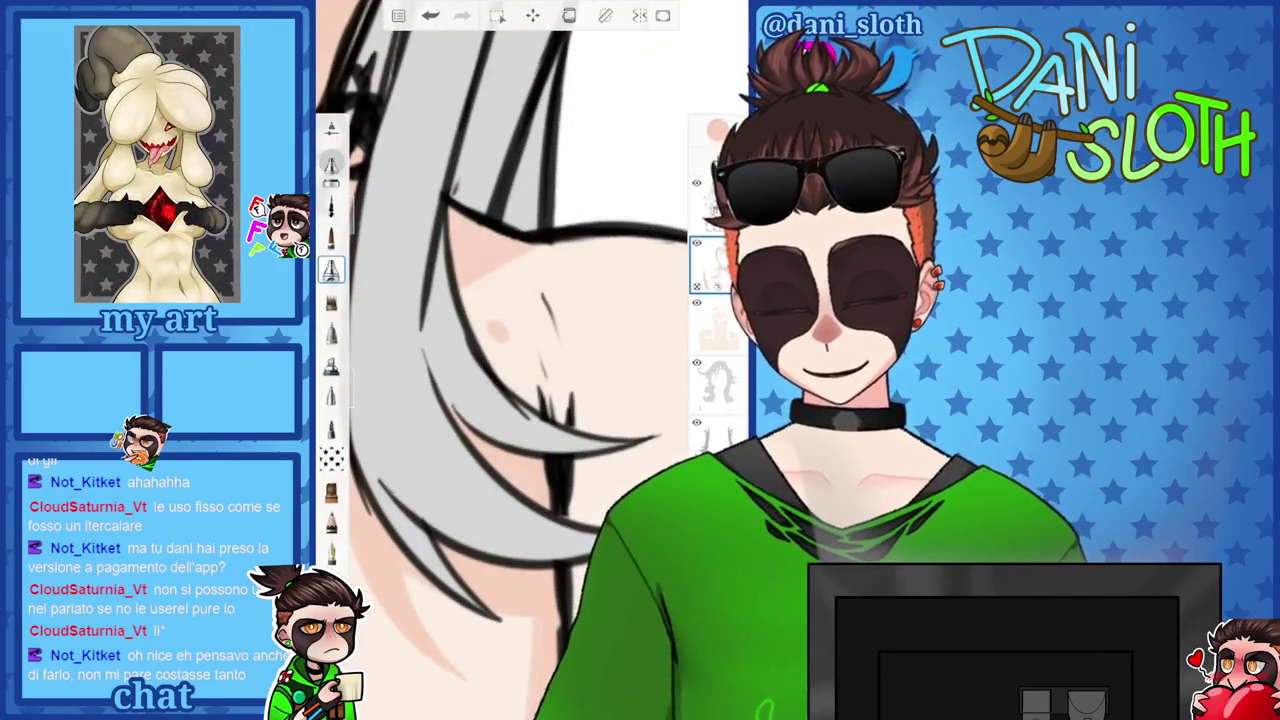
# Switch brushes and shade the shoulder beneath the hair strands, then select the layer below.
pyautogui.click(331, 347)
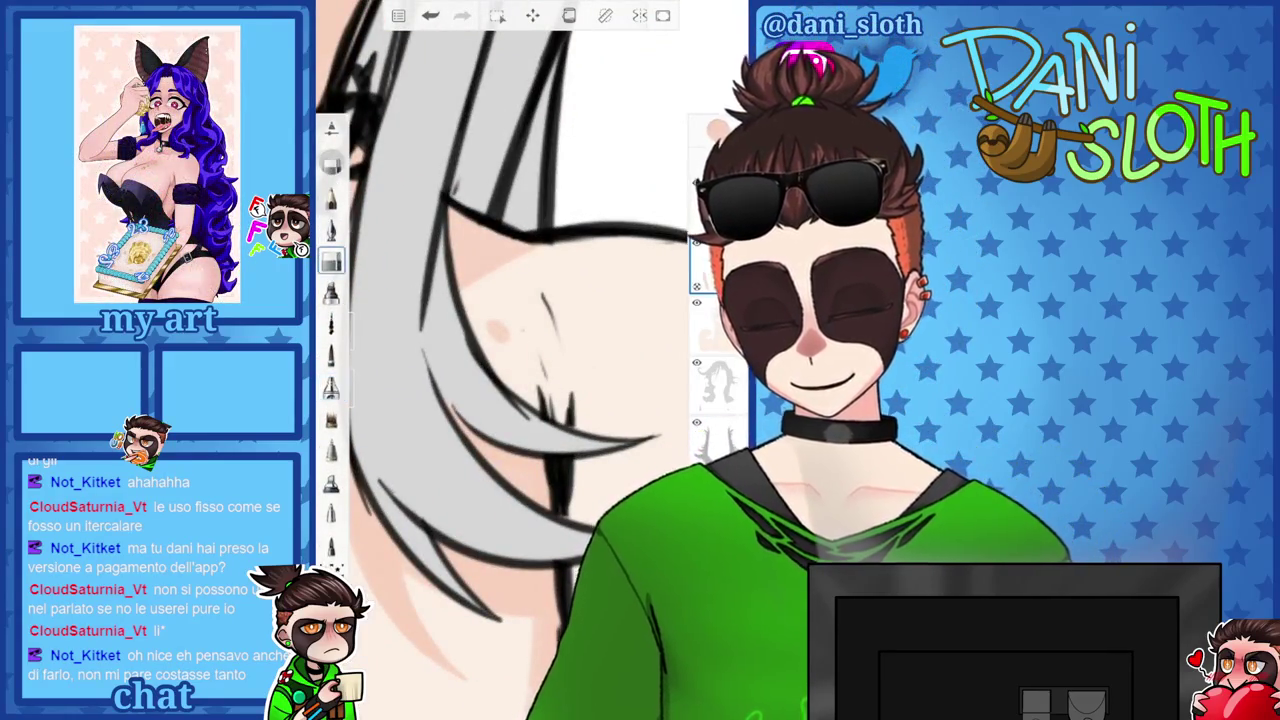
pyautogui.scroll(-2, 530, 360)
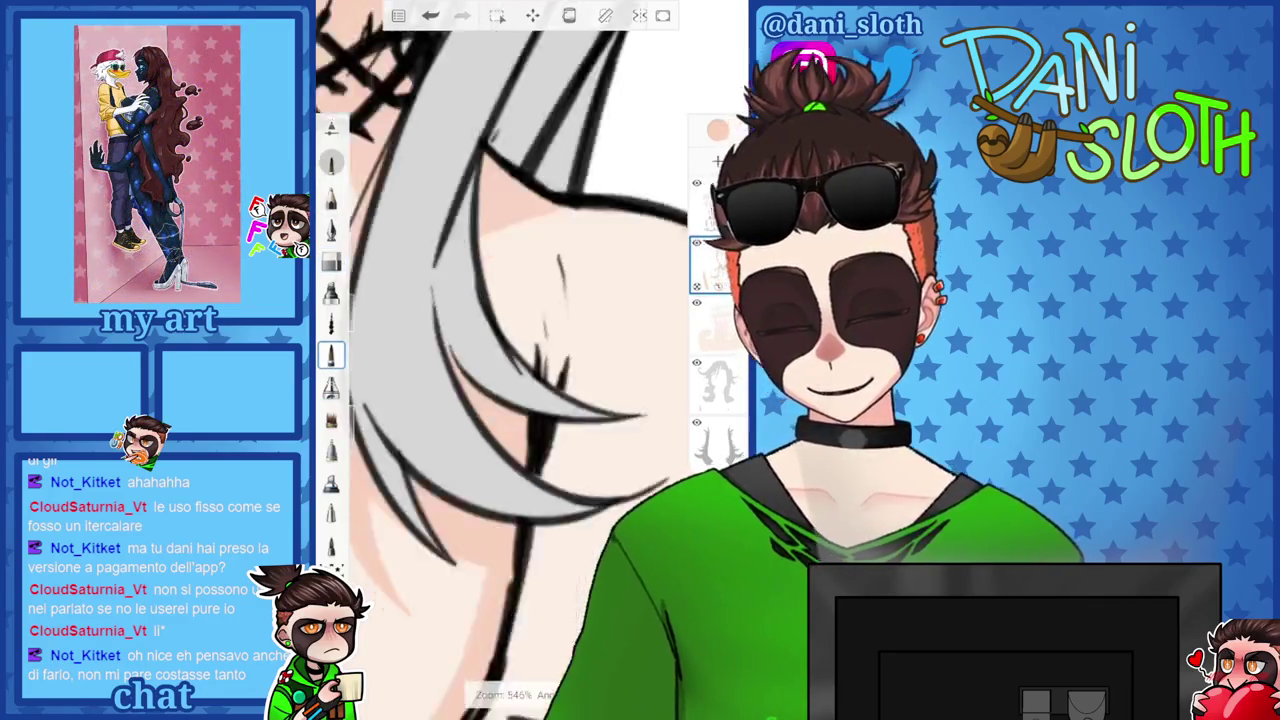
pyautogui.scroll(-2, 530, 360)
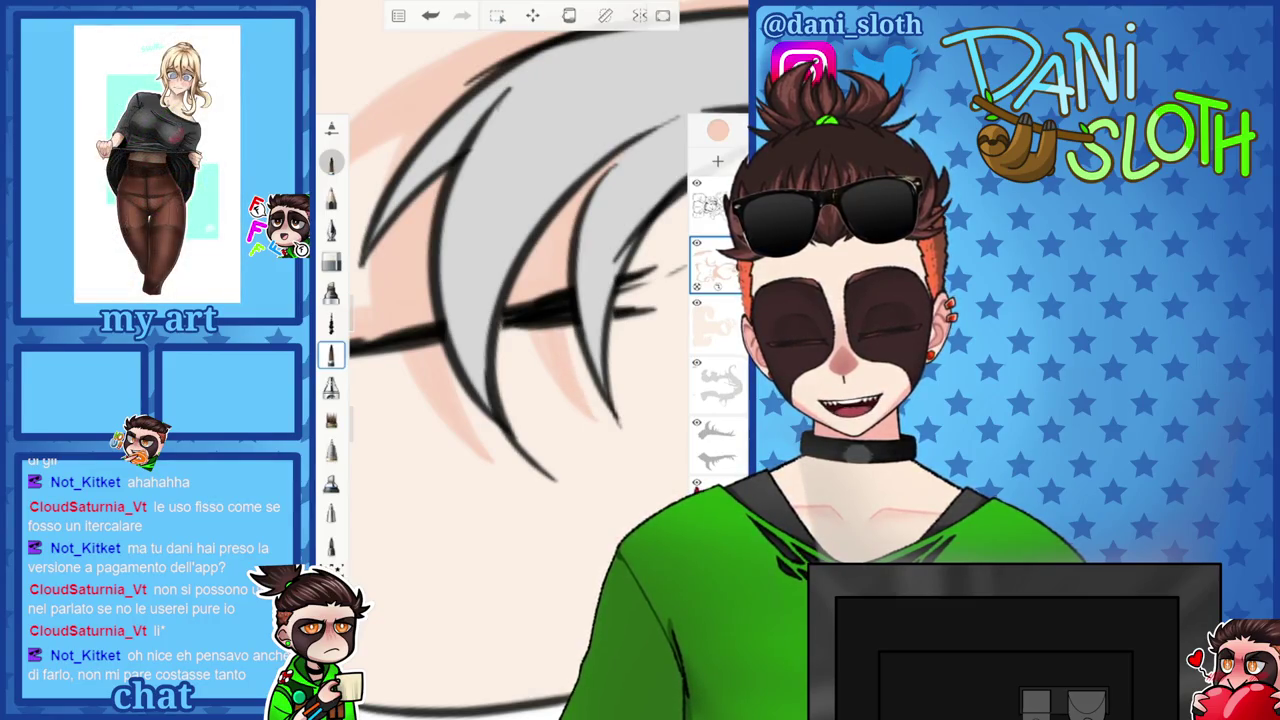
pyautogui.moveTo(560, 250); pyautogui.dragTo(480, 400)
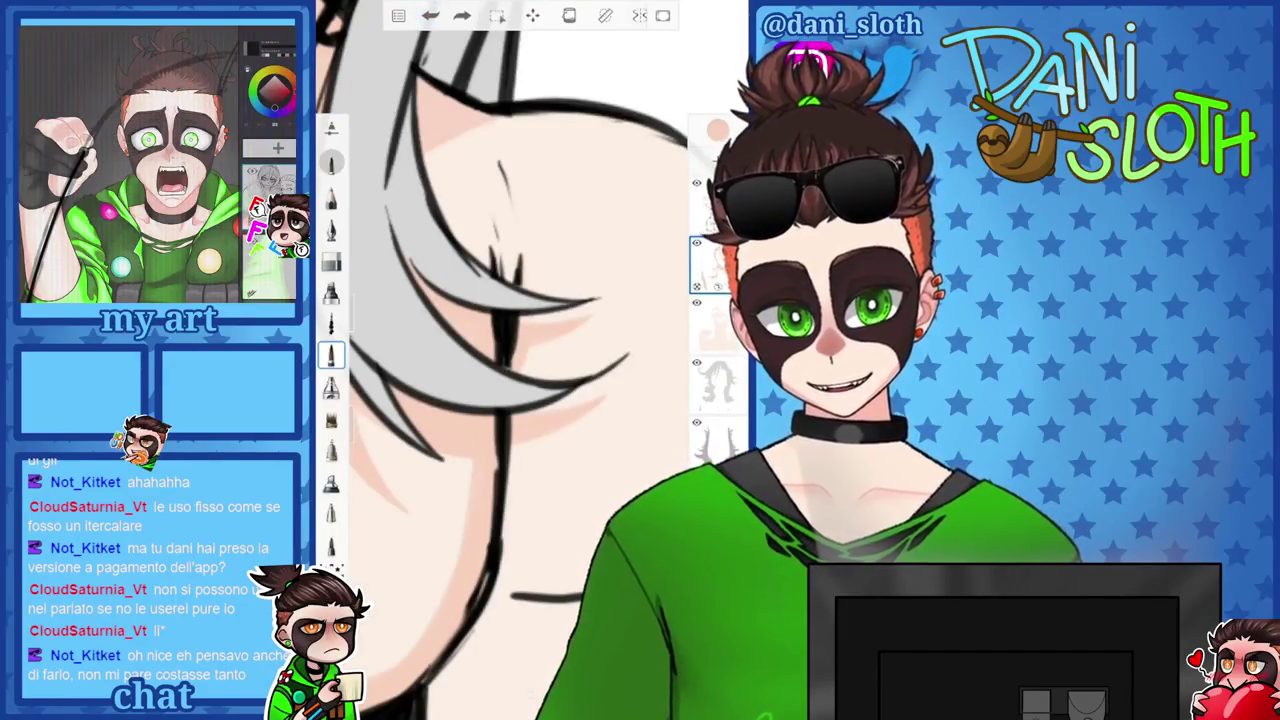
pyautogui.moveTo(520, 250)
pyautogui.mouseDown()
pyautogui.moveTo(530, 285)
pyautogui.moveTo(480, 400)
pyautogui.moveTo(500, 300)
pyautogui.mouseUp()
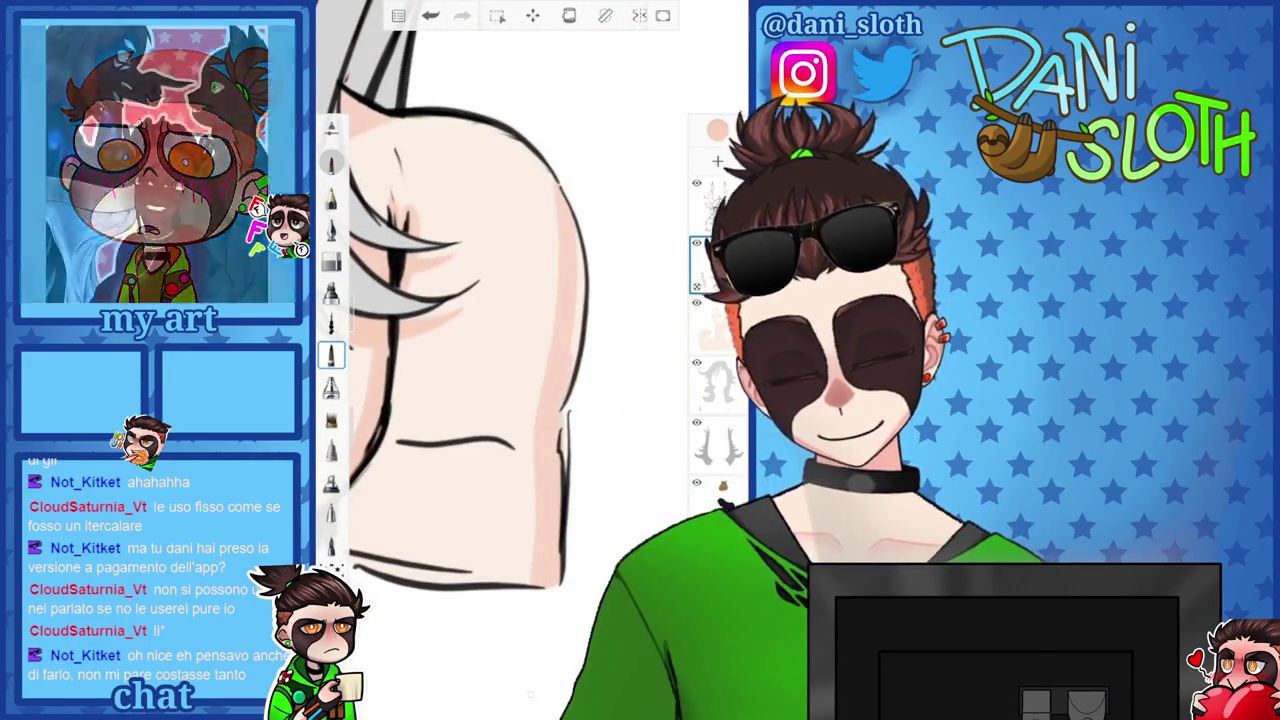
pyautogui.moveTo(500, 300)
pyautogui.mouseDown()
pyautogui.moveTo(520, 350)
pyautogui.moveTo(500, 320)
pyautogui.mouseUp()
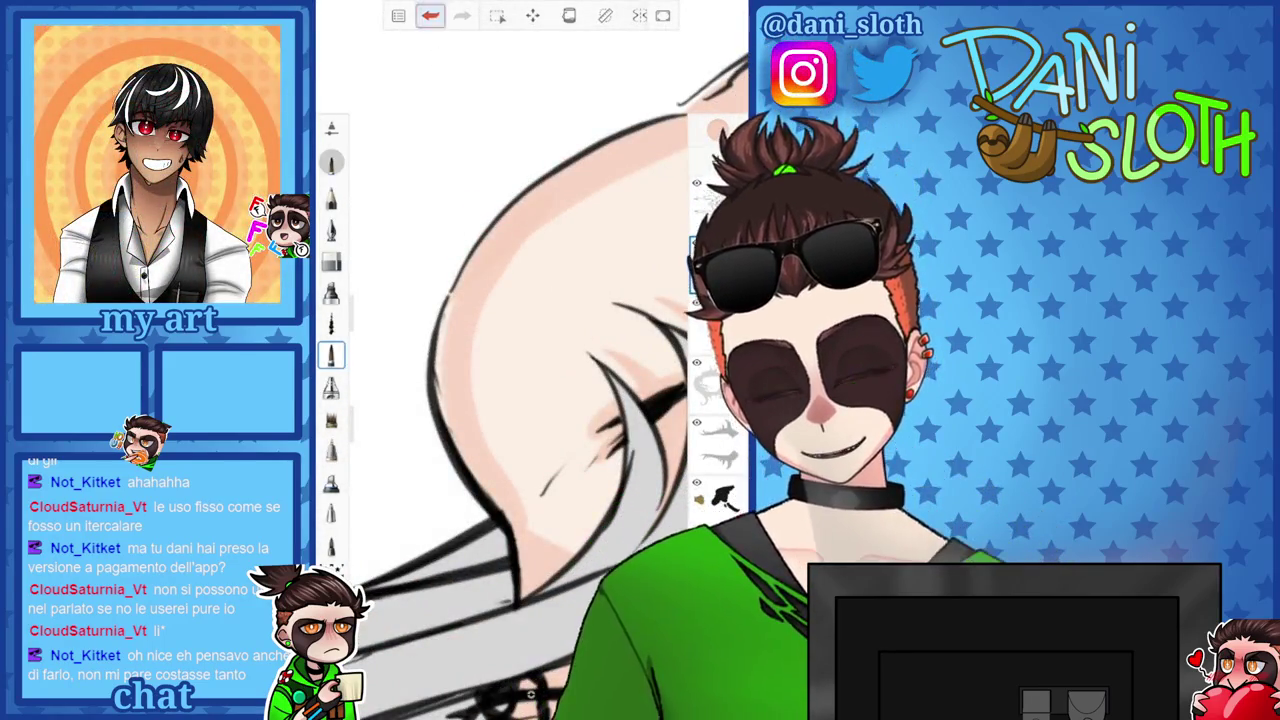
pyautogui.click(430, 15)
pyautogui.click(462, 15)
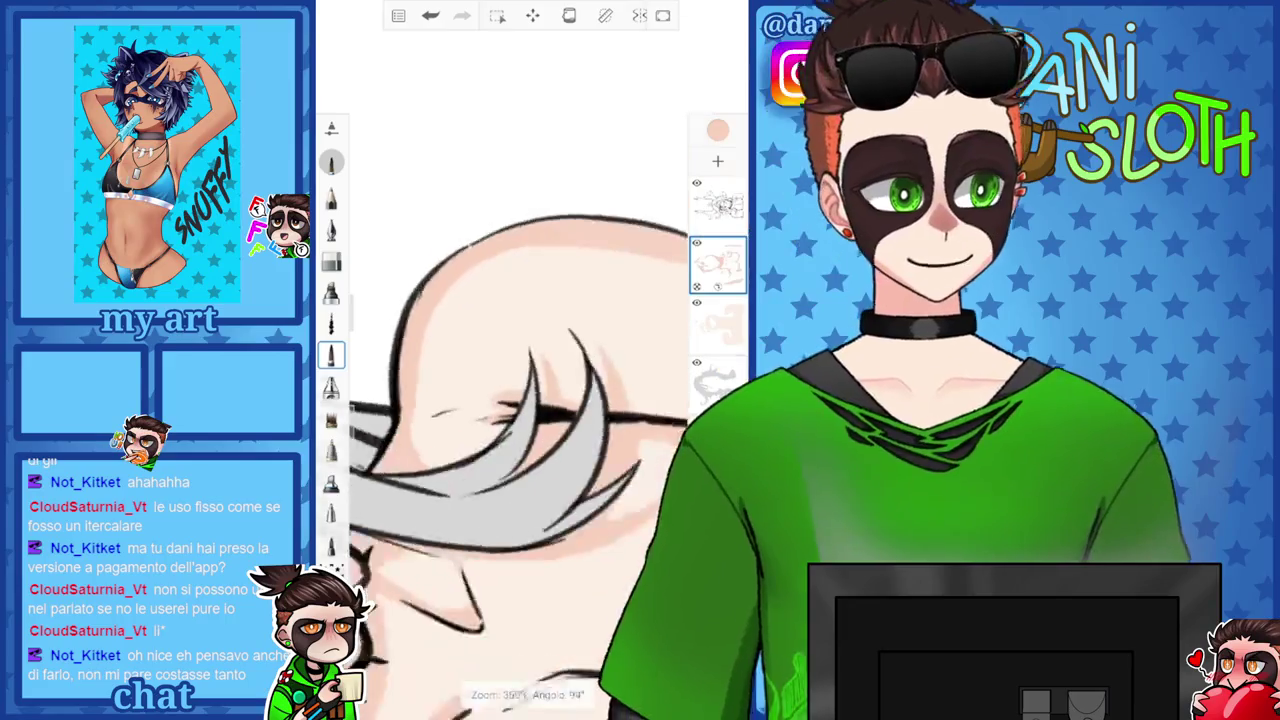
pyautogui.moveTo(500, 400); pyautogui.dragTo(560, 300)
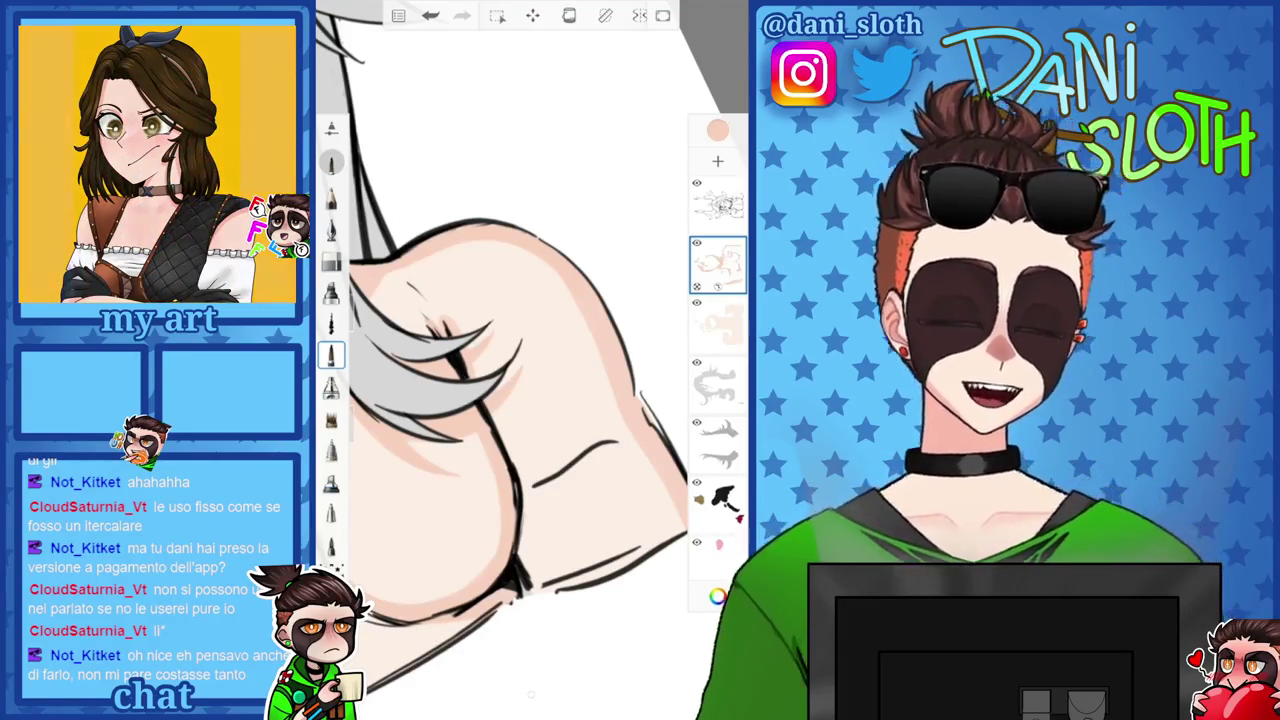
pyautogui.click(717, 325)
pyautogui.click(717, 325)
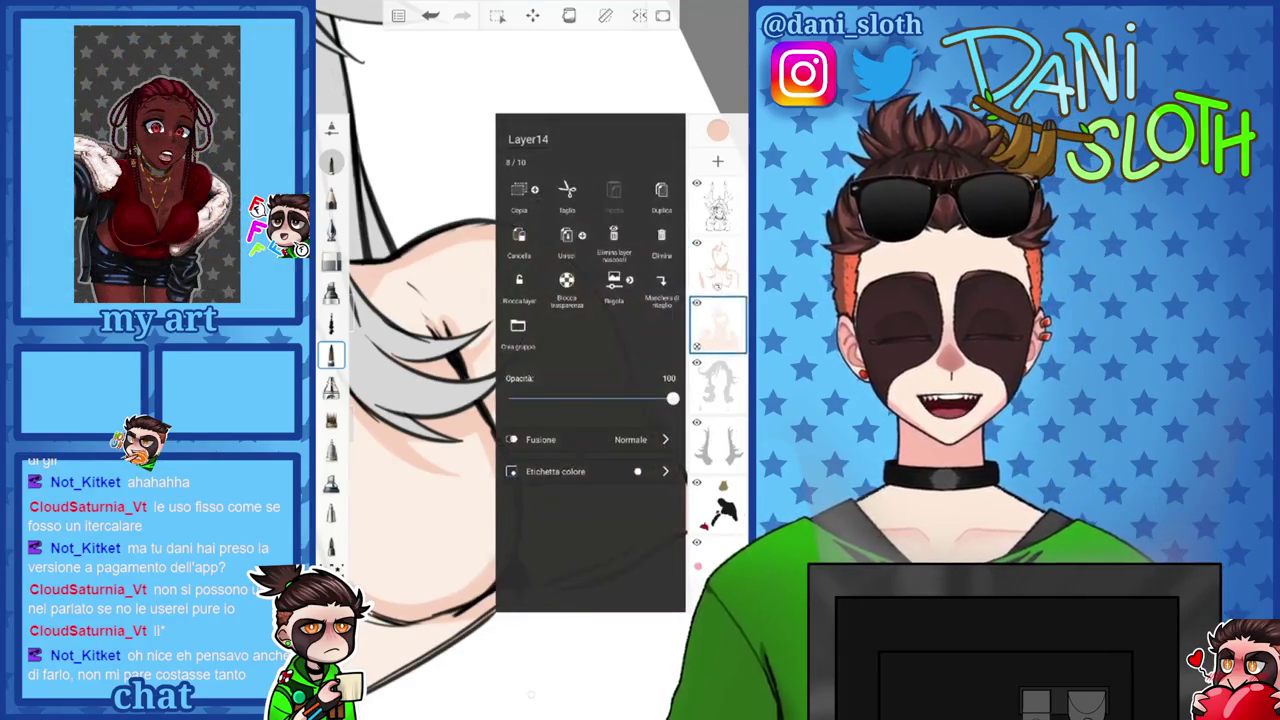
pyautogui.click(717, 265)
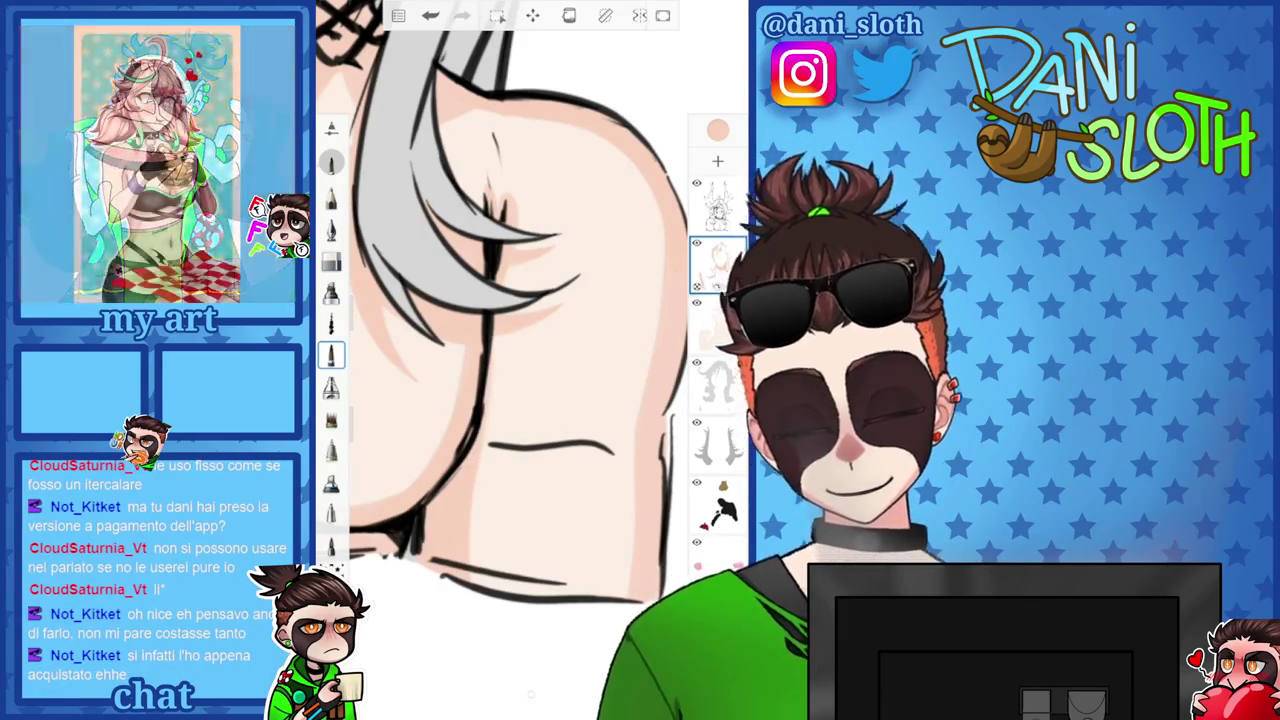
pyautogui.scroll(-5, 500, 300)
pyautogui.scroll(5, 500, 300)
pyautogui.scroll(-3, 500, 300)
pyautogui.scroll(5, 500, 300)
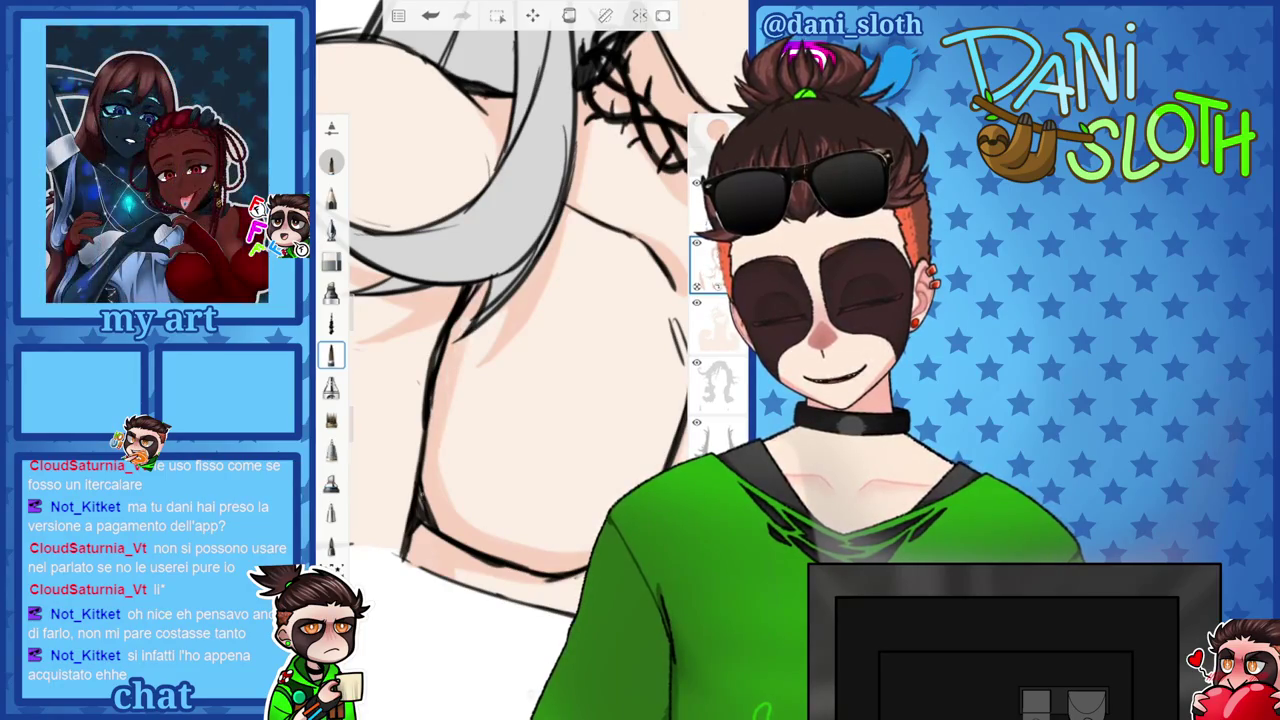
pyautogui.scroll(-3, 530, 300)
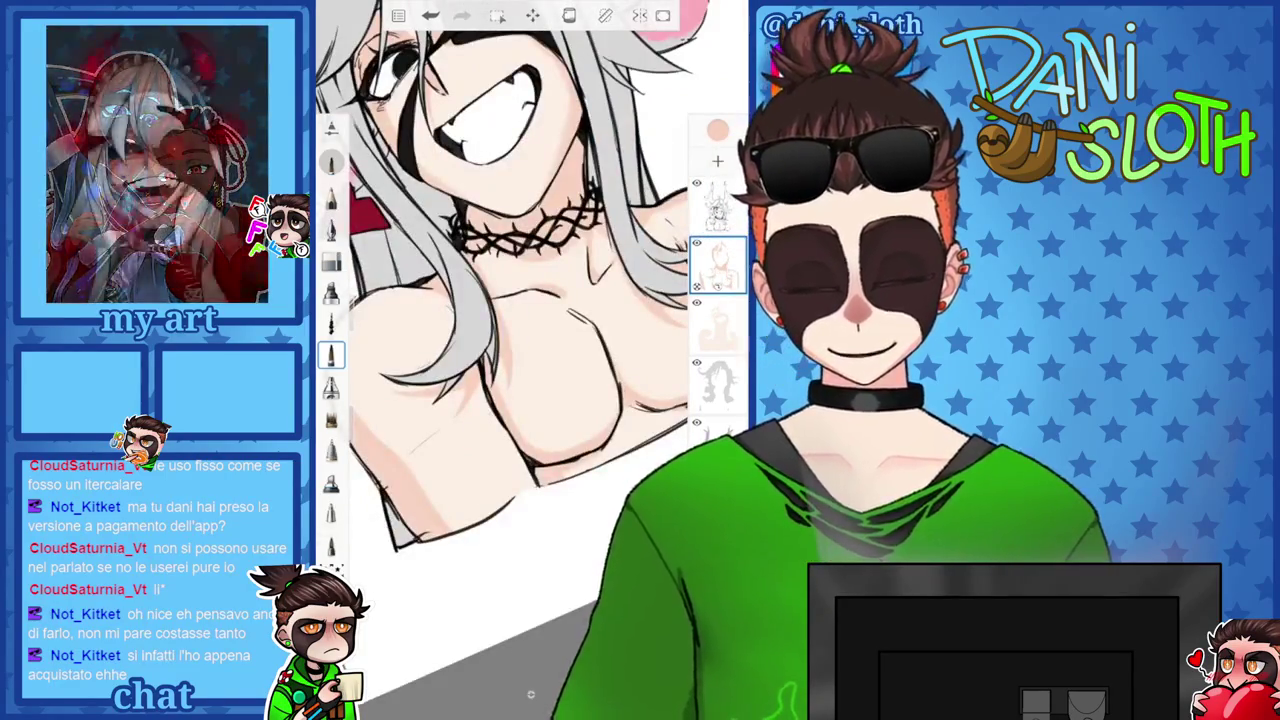
# Sample a peach skin tone from the reference picture's face.
pyautogui.scroll(2, 530, 300)
pyautogui.scroll(-3, 530, 300)
pyautogui.scroll(1, 530, 300)
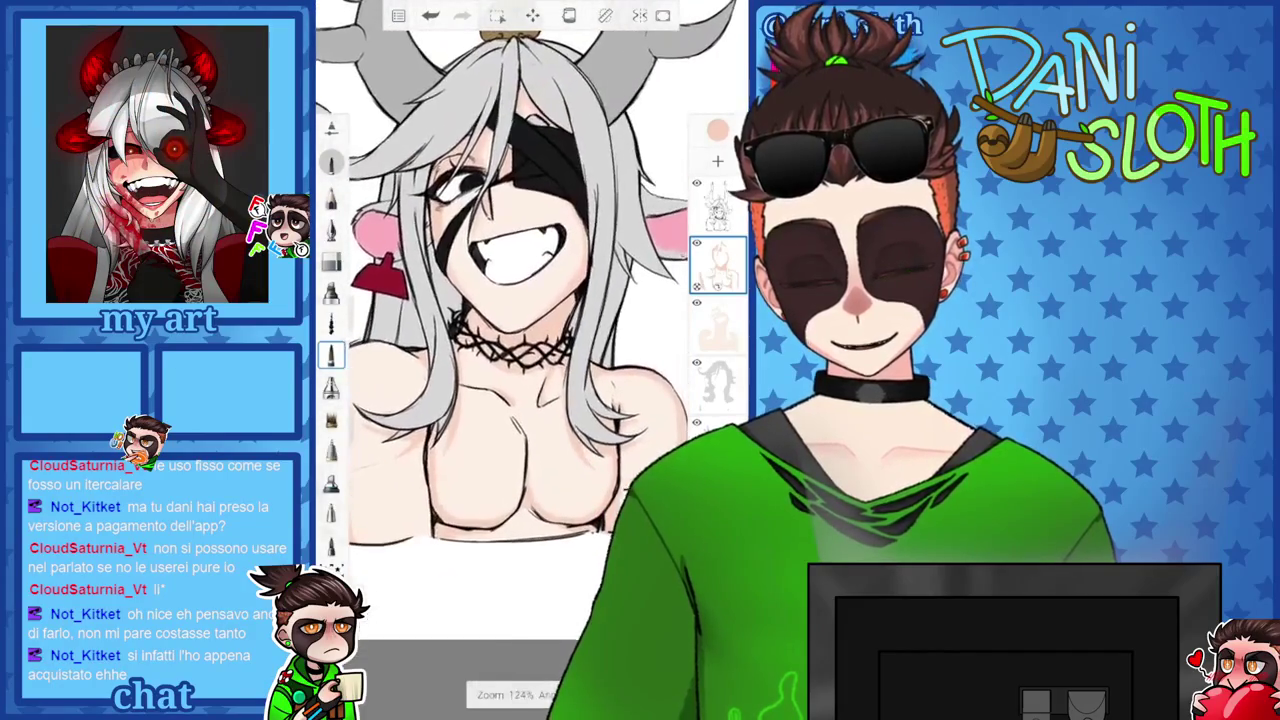
pyautogui.scroll(-2, 530, 300)
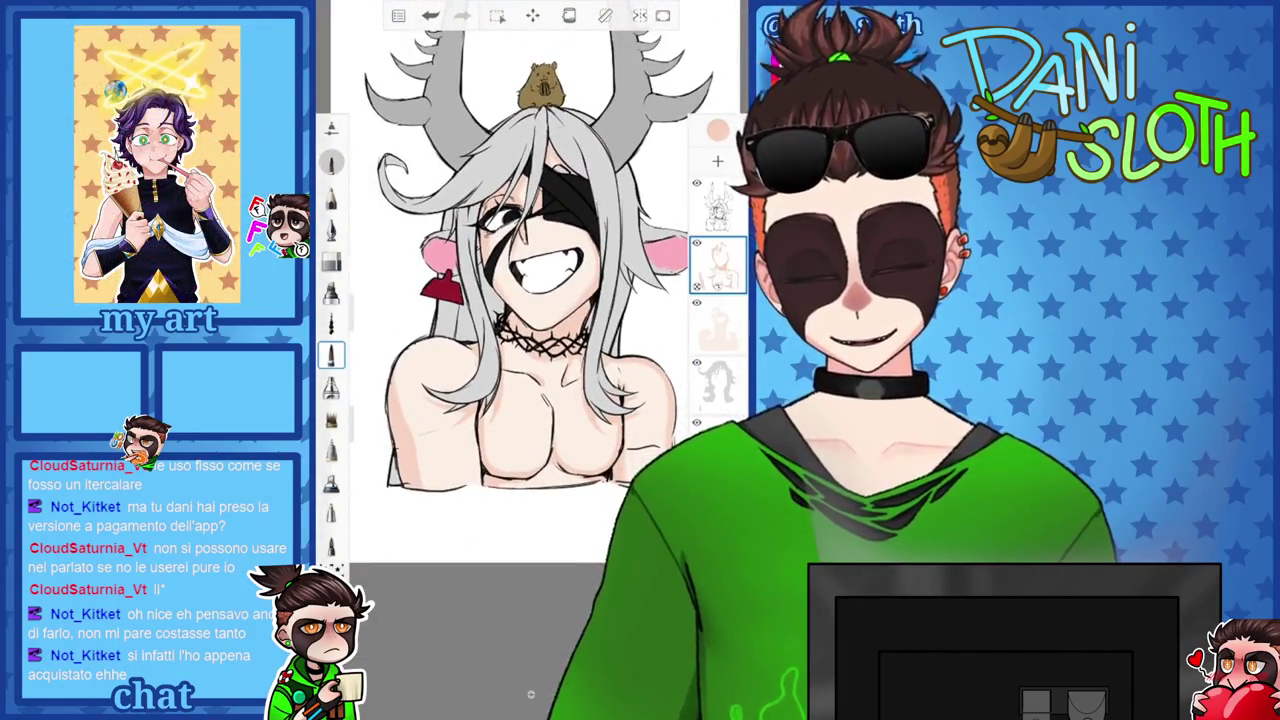
pyautogui.scroll(1, 530, 300)
pyautogui.click(717, 130)
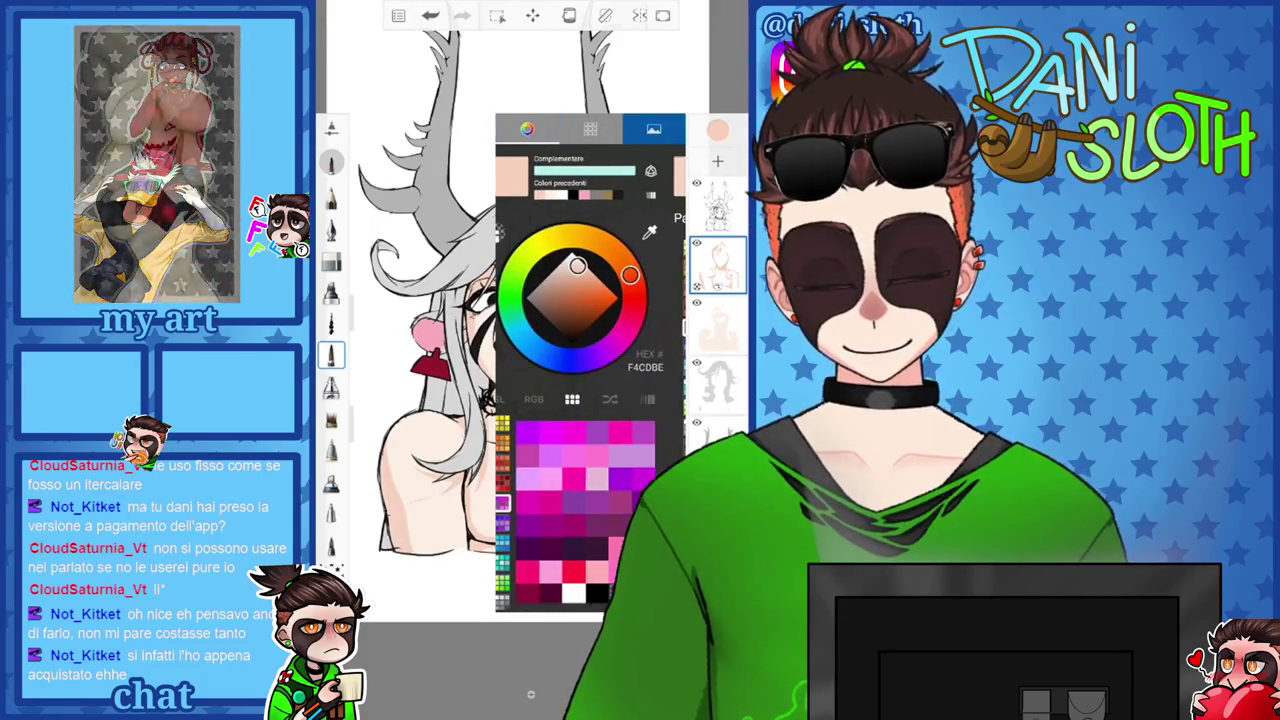
pyautogui.click(653, 129)
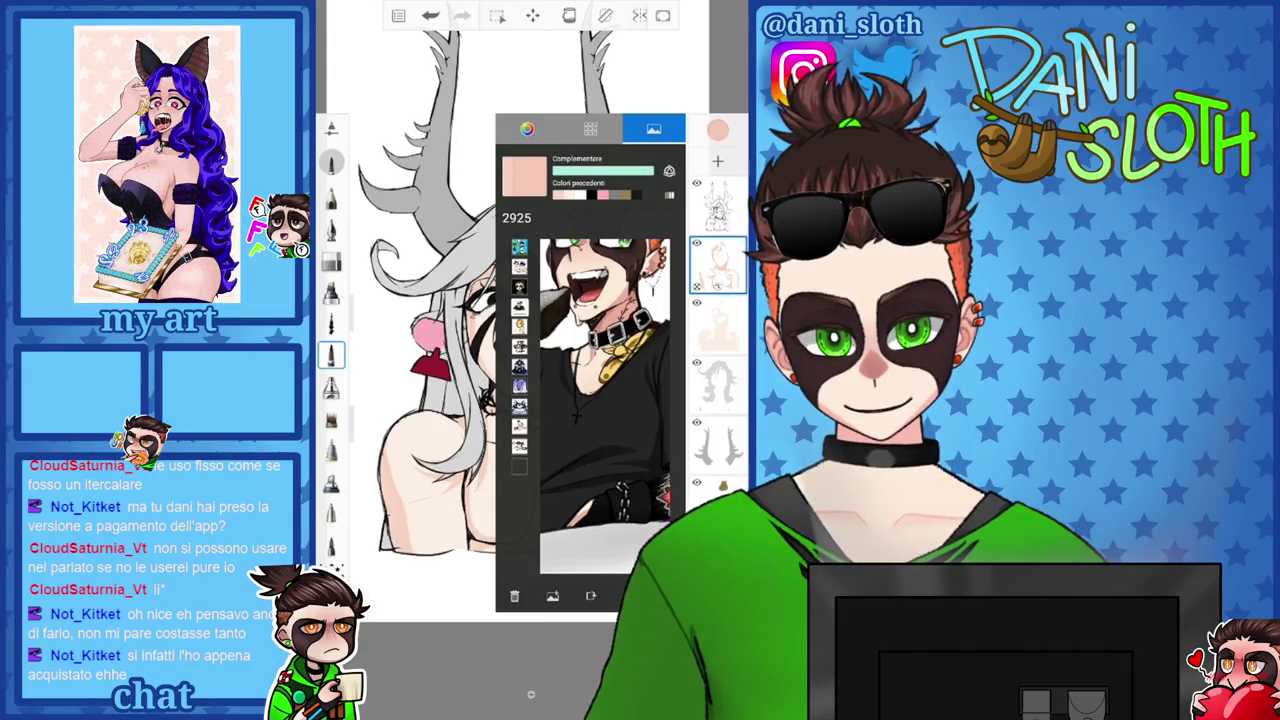
pyautogui.moveTo(605, 300); pyautogui.dragTo(605, 400)
pyautogui.click(580, 405)
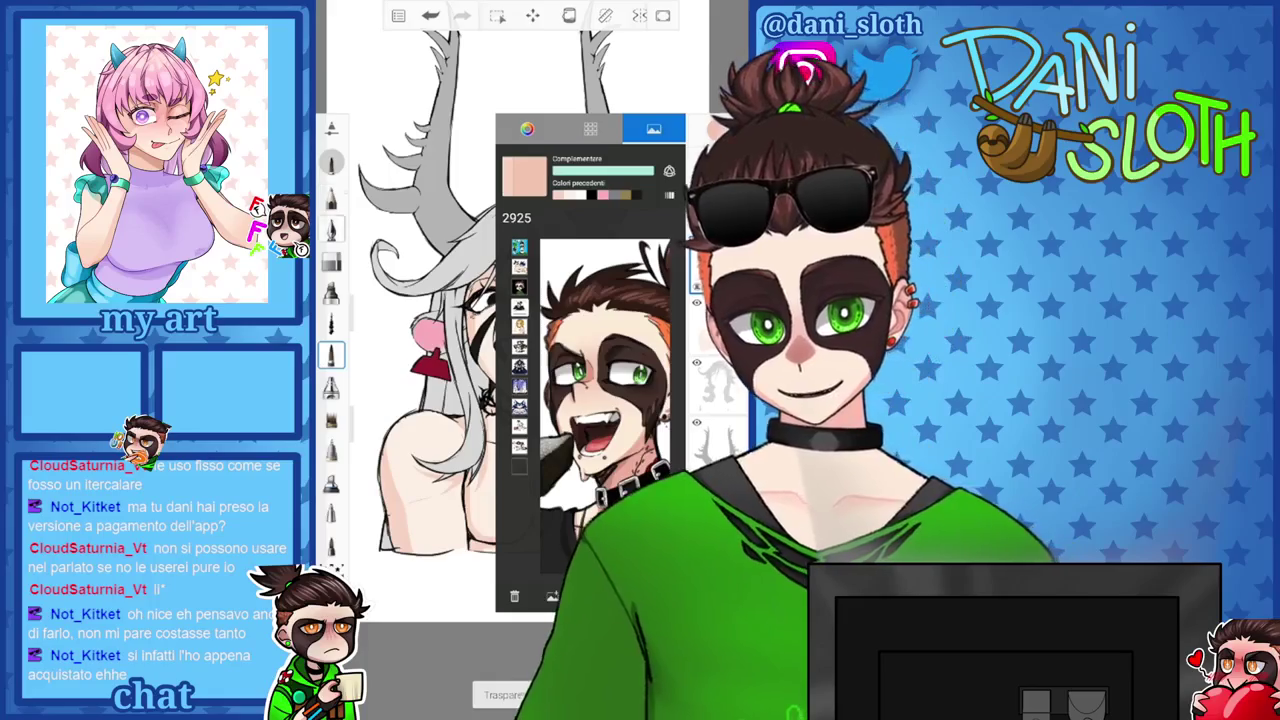
# Switch to the ink pen brush and open its size settings.
pyautogui.click(331, 229)
pyautogui.click(331, 229)
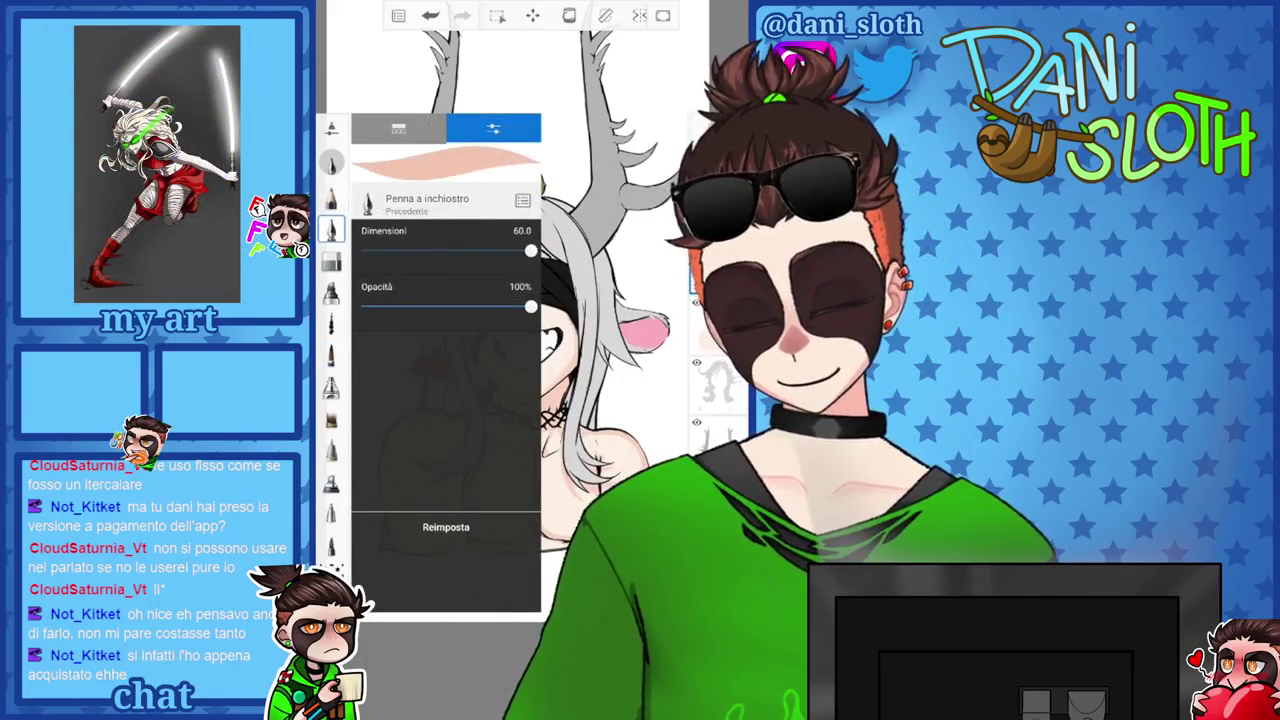
pyautogui.scroll(-2, 535, 275)
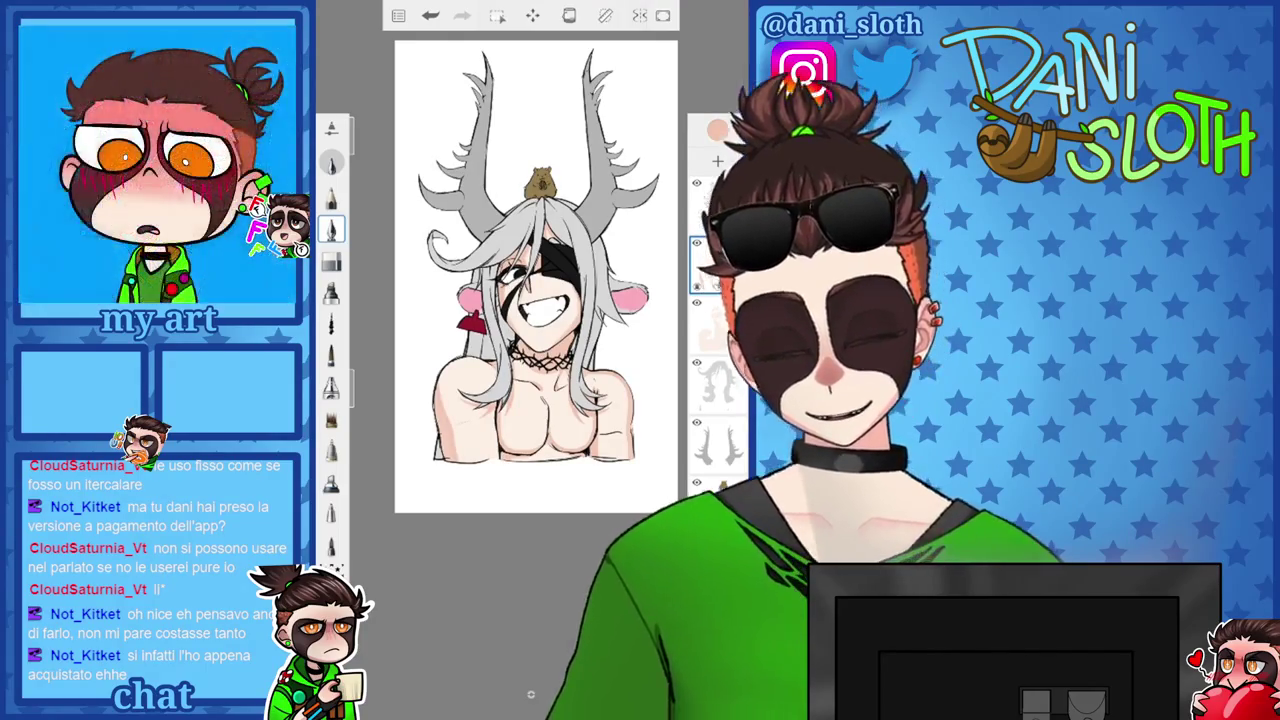
pyautogui.scroll(5, 535, 290)
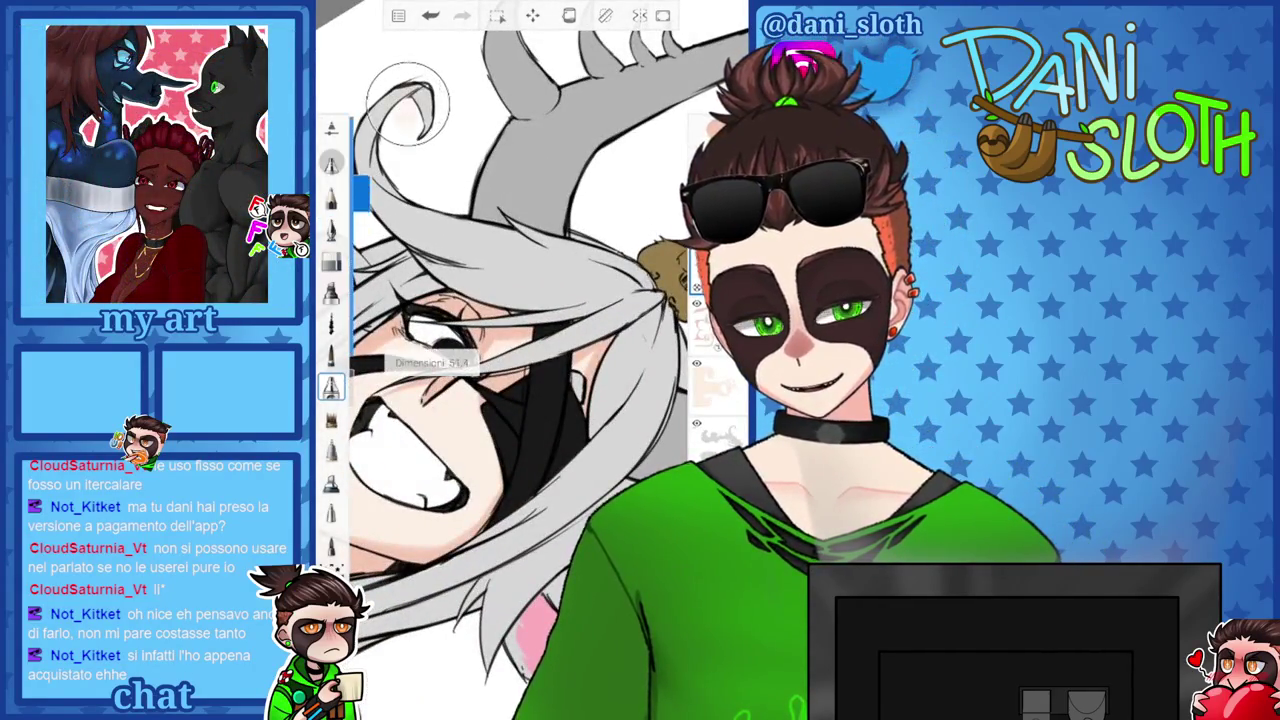
# Brush skin-tone shading over the eye and mask area, checking Layer 22's properties.
pyautogui.moveTo(455, 380); pyautogui.dragTo(550, 470)
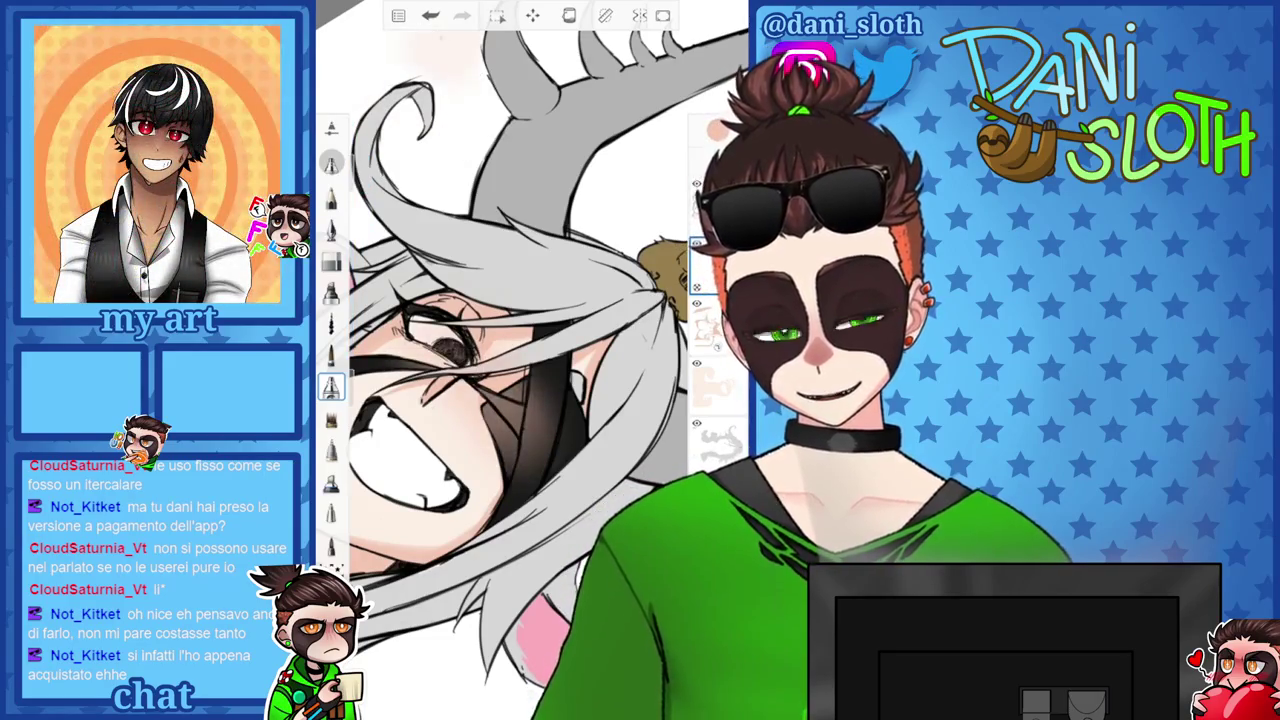
pyautogui.click(710, 265)
pyautogui.click(710, 265)
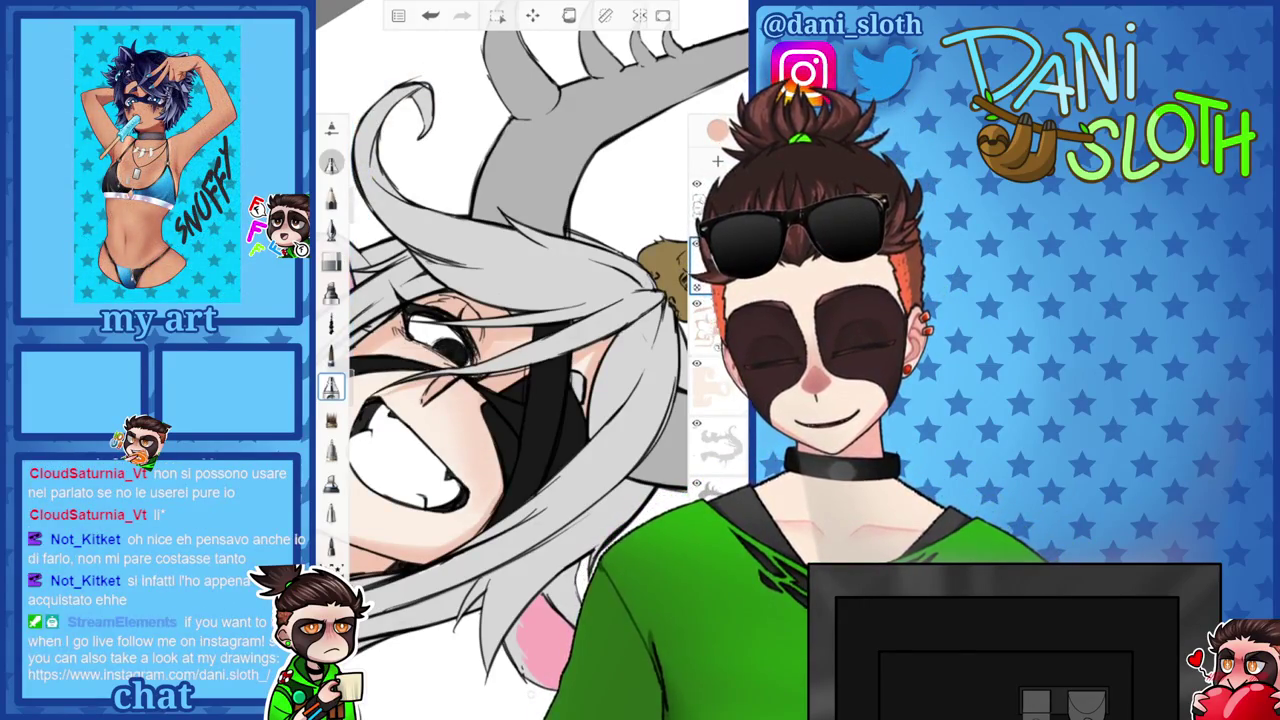
pyautogui.scroll(-3, 530, 360)
pyautogui.scroll(3, 530, 300)
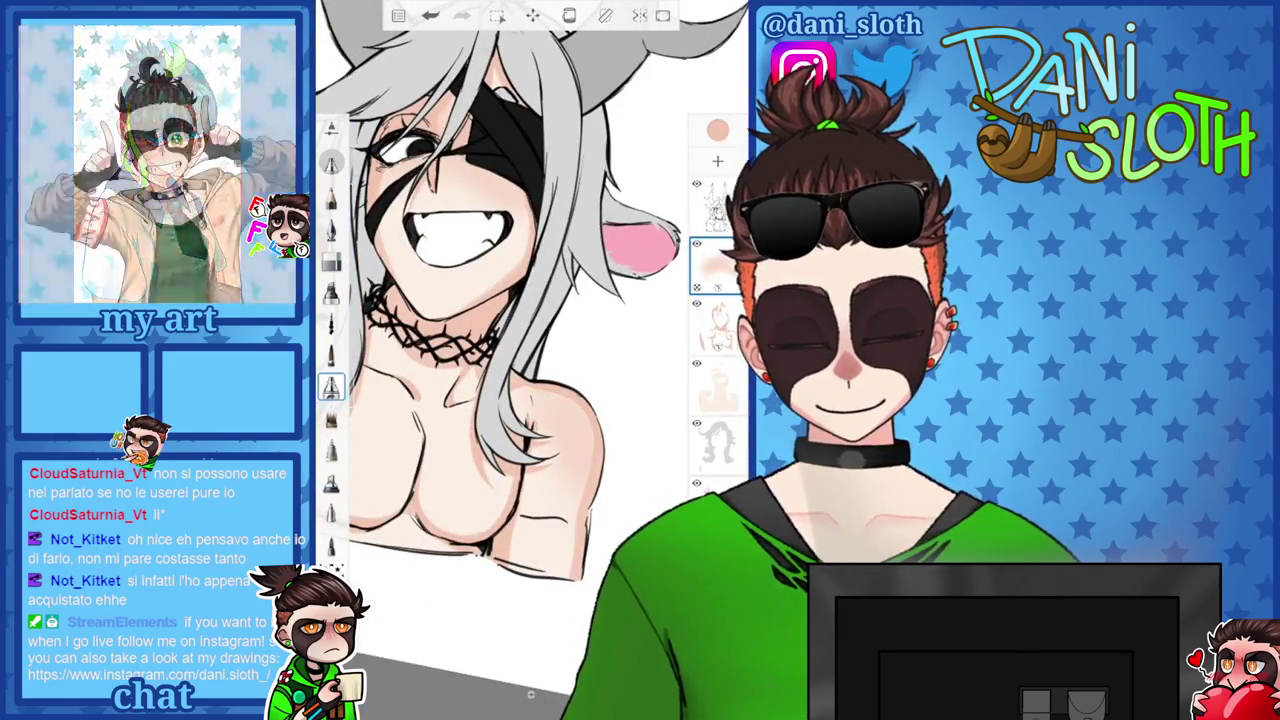
pyautogui.moveTo(450, 230); pyautogui.dragTo(590, 200)
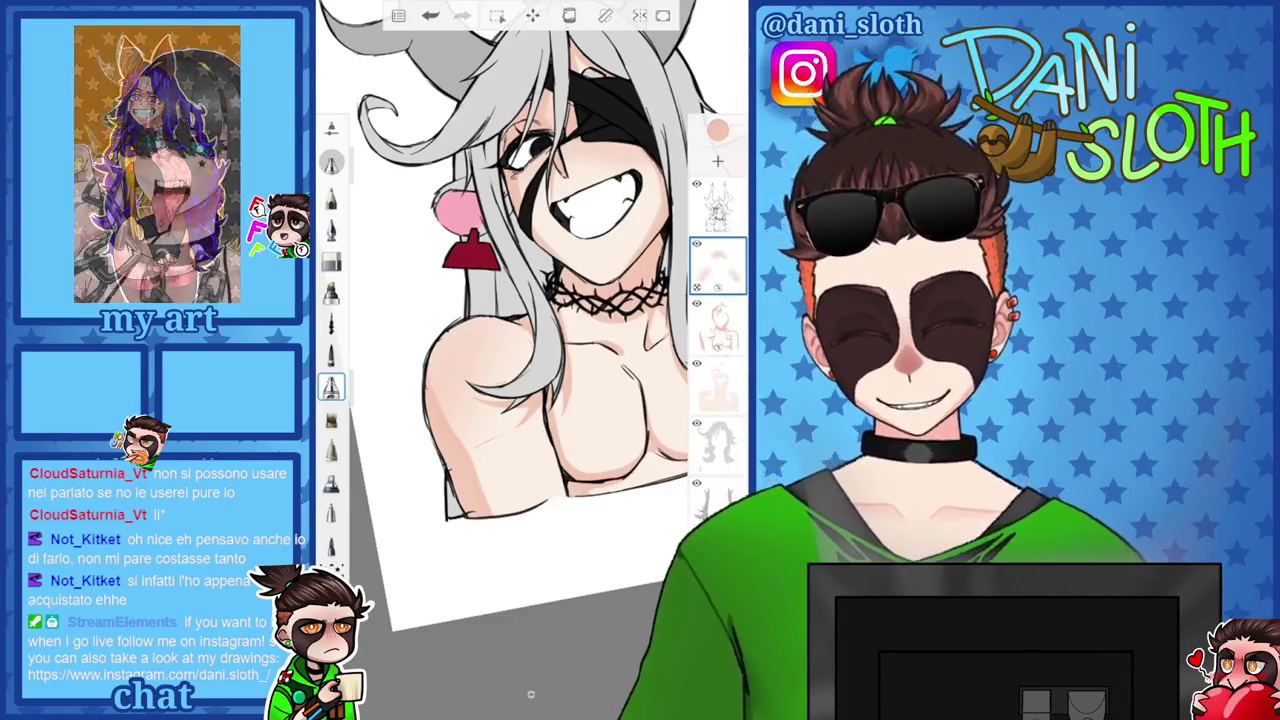
pyautogui.scroll(3, 530, 300)
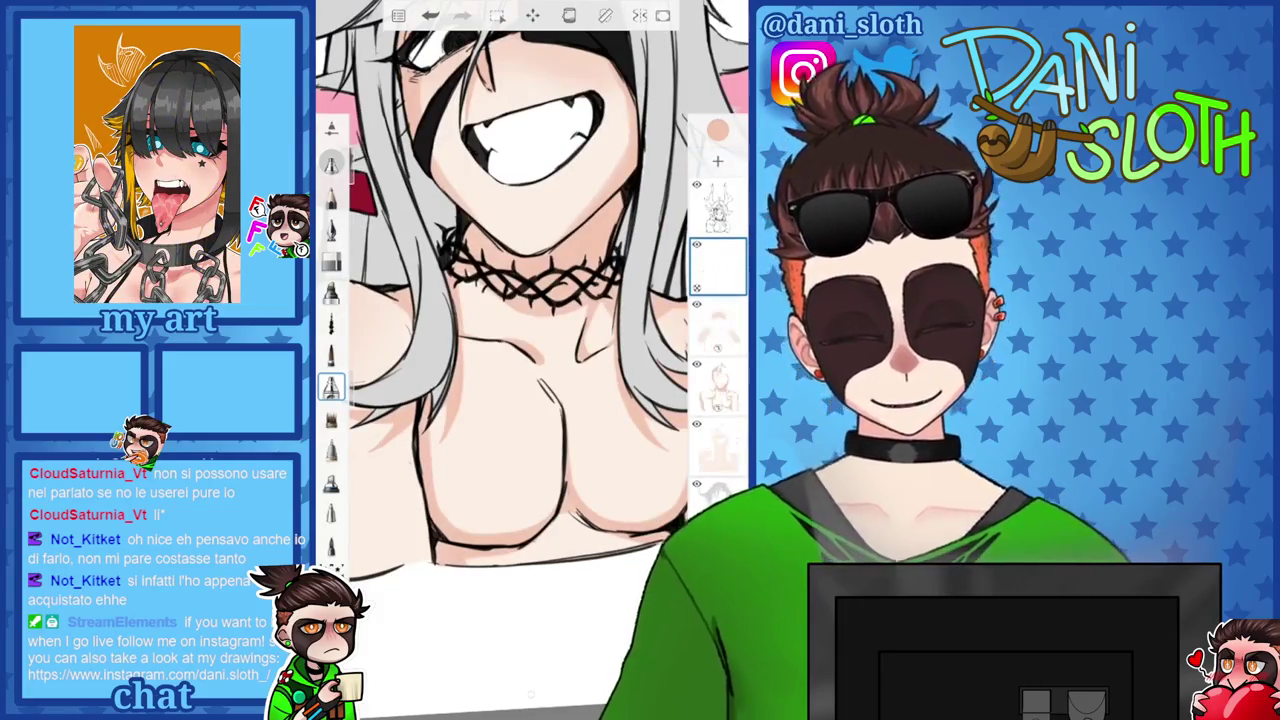
# Adjust the brush size, return the colour panel to the wheel, and select the top layer.
pyautogui.moveTo(360, 245); pyautogui.dragTo(360, 235)
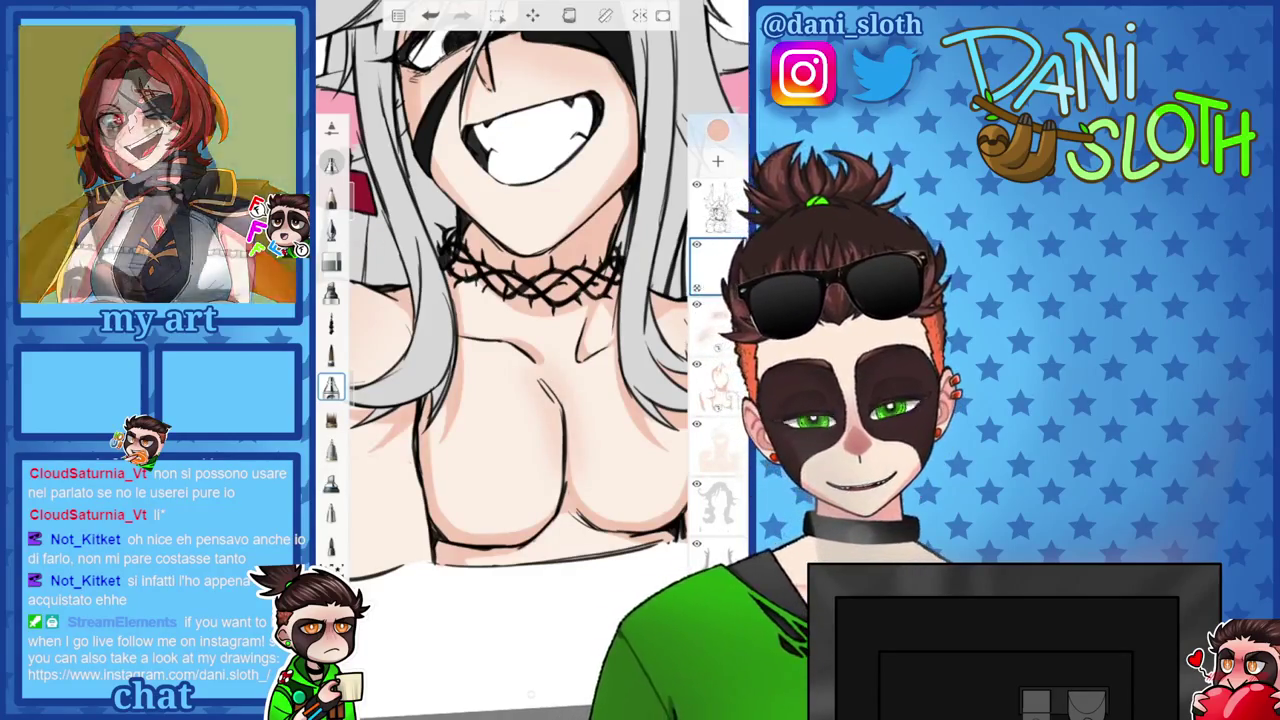
pyautogui.click(718, 131)
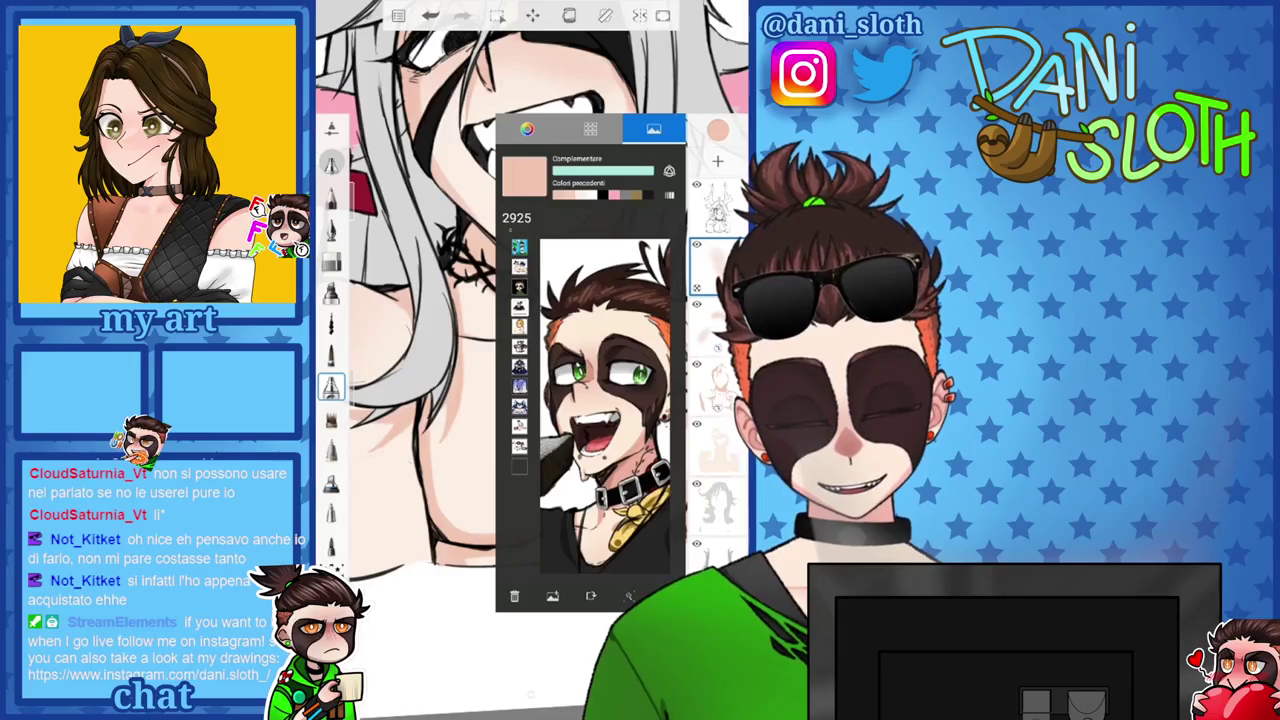
pyautogui.click(527, 129)
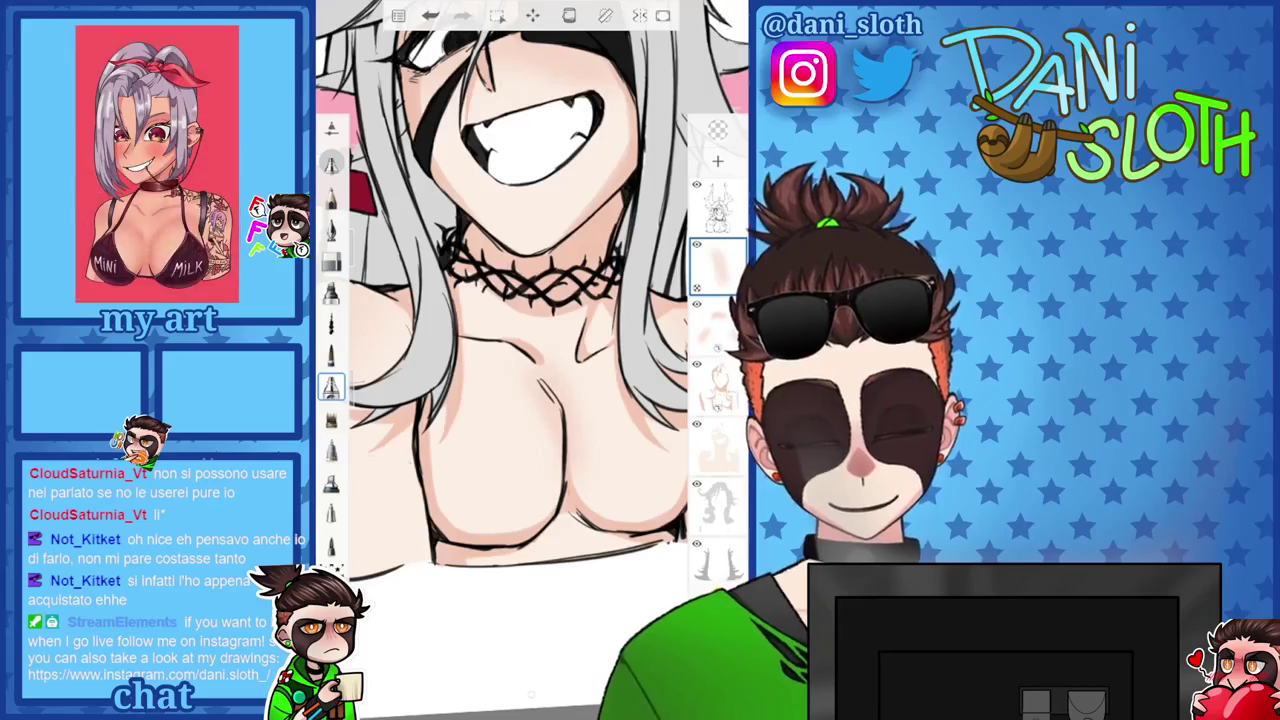
pyautogui.click(331, 260)
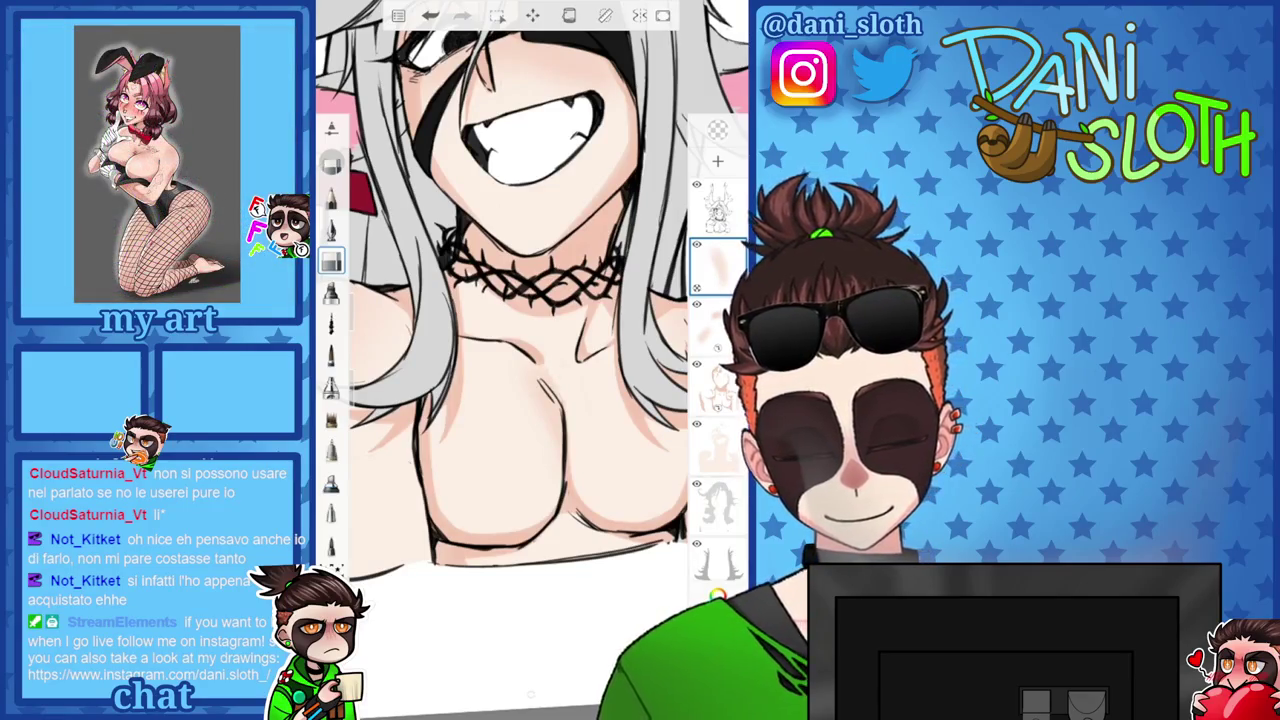
pyautogui.click(717, 207)
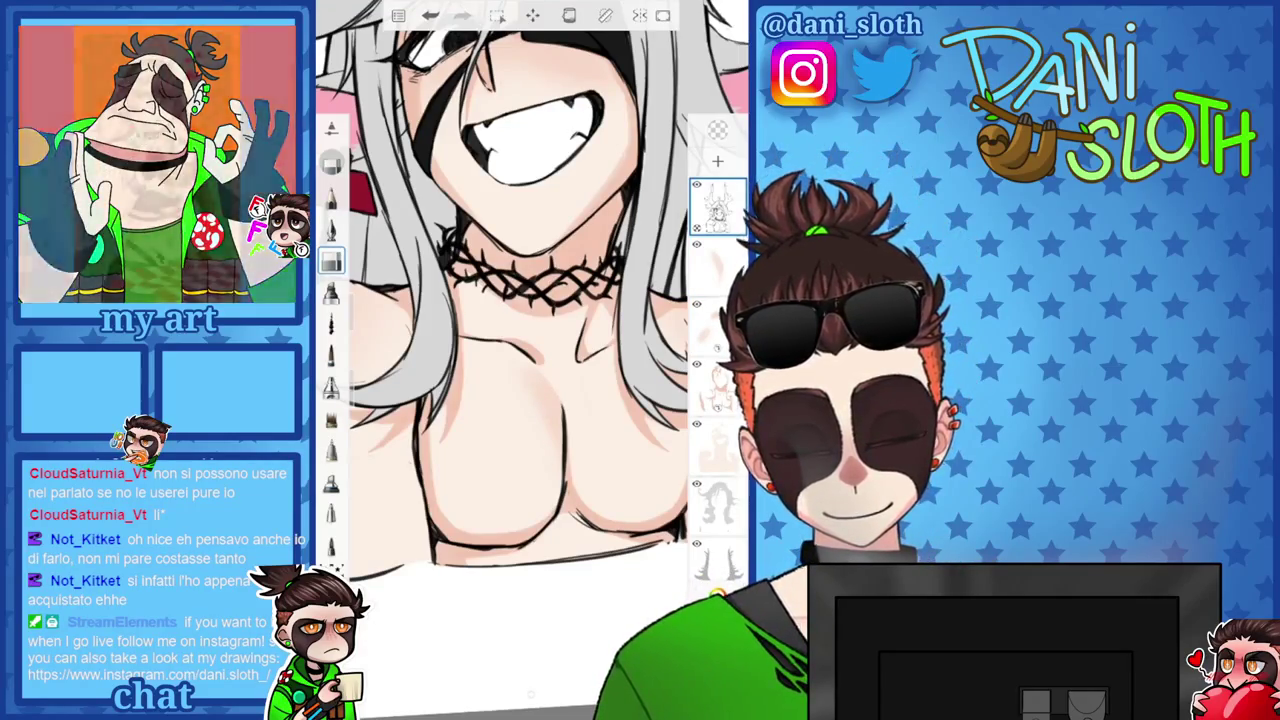
# On the second layer, pick a salmon skin tone and a different brush.
pyautogui.scroll(-3, 530, 300)
pyautogui.scroll(3, 530, 300)
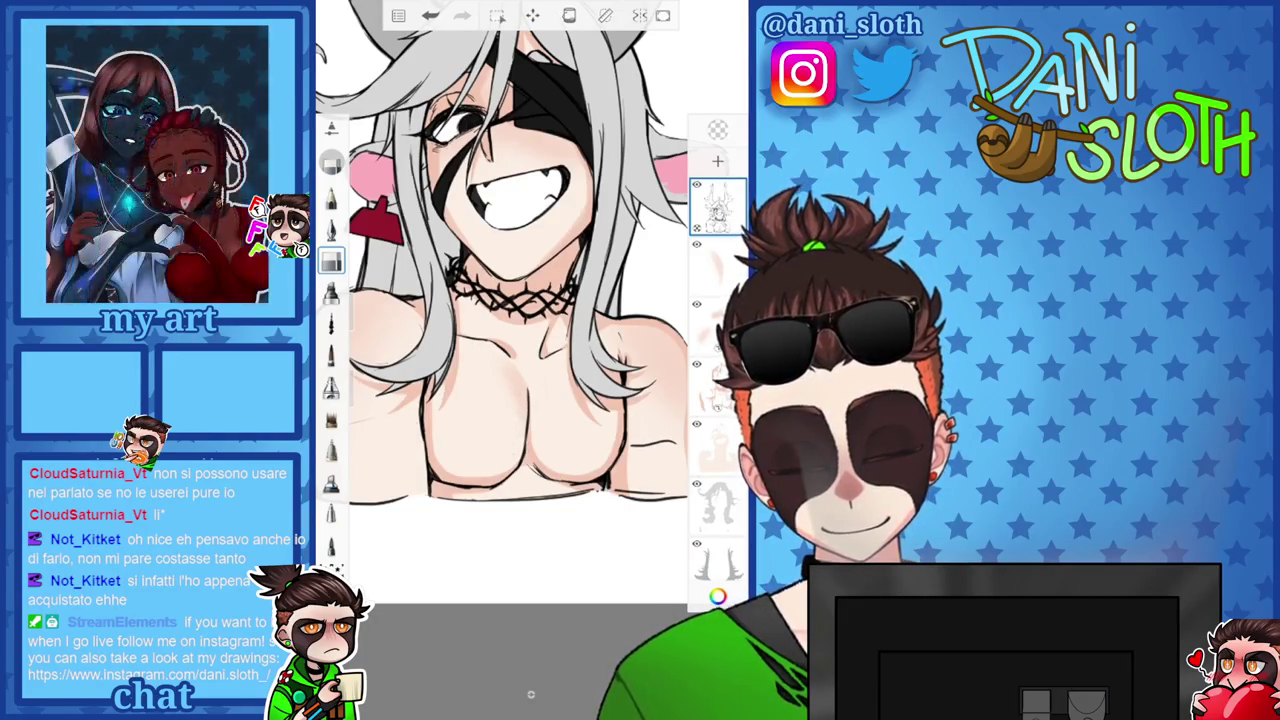
pyautogui.scroll(-2, 500, 250)
pyautogui.scroll(2, 500, 250)
pyautogui.click(717, 265)
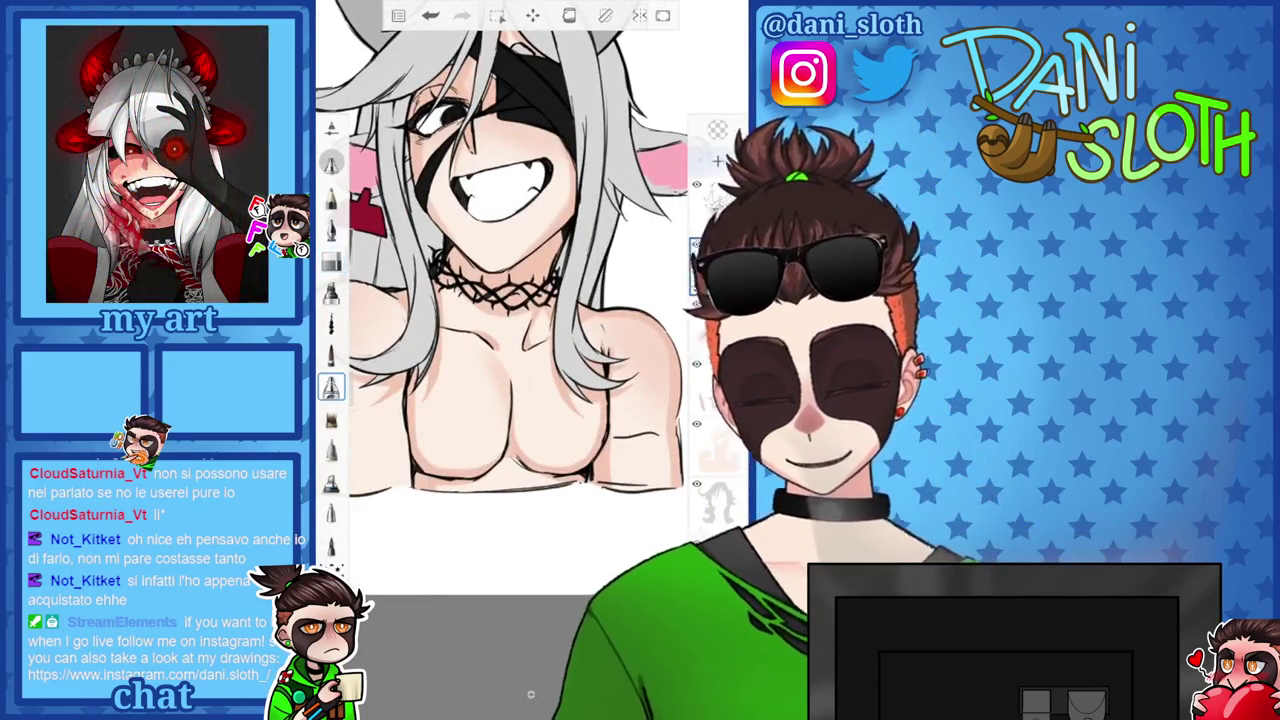
pyautogui.click(332, 163)
pyautogui.click(512, 233)
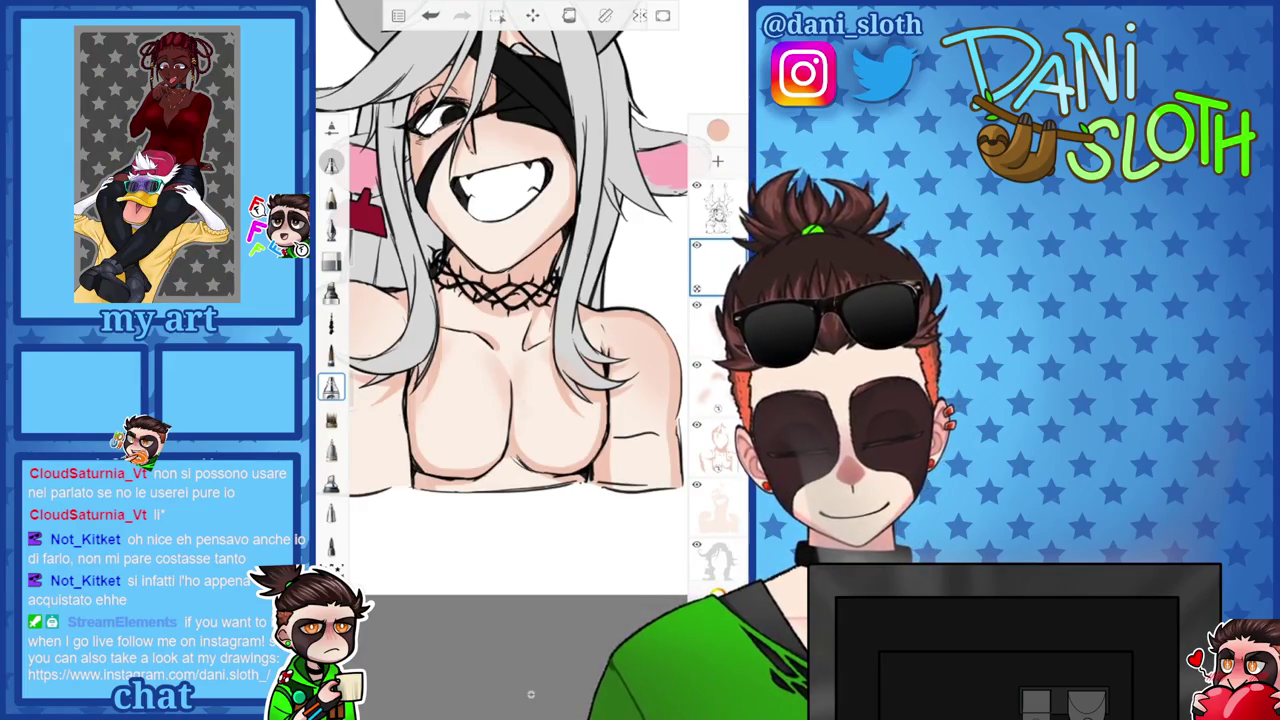
pyautogui.click(332, 229)
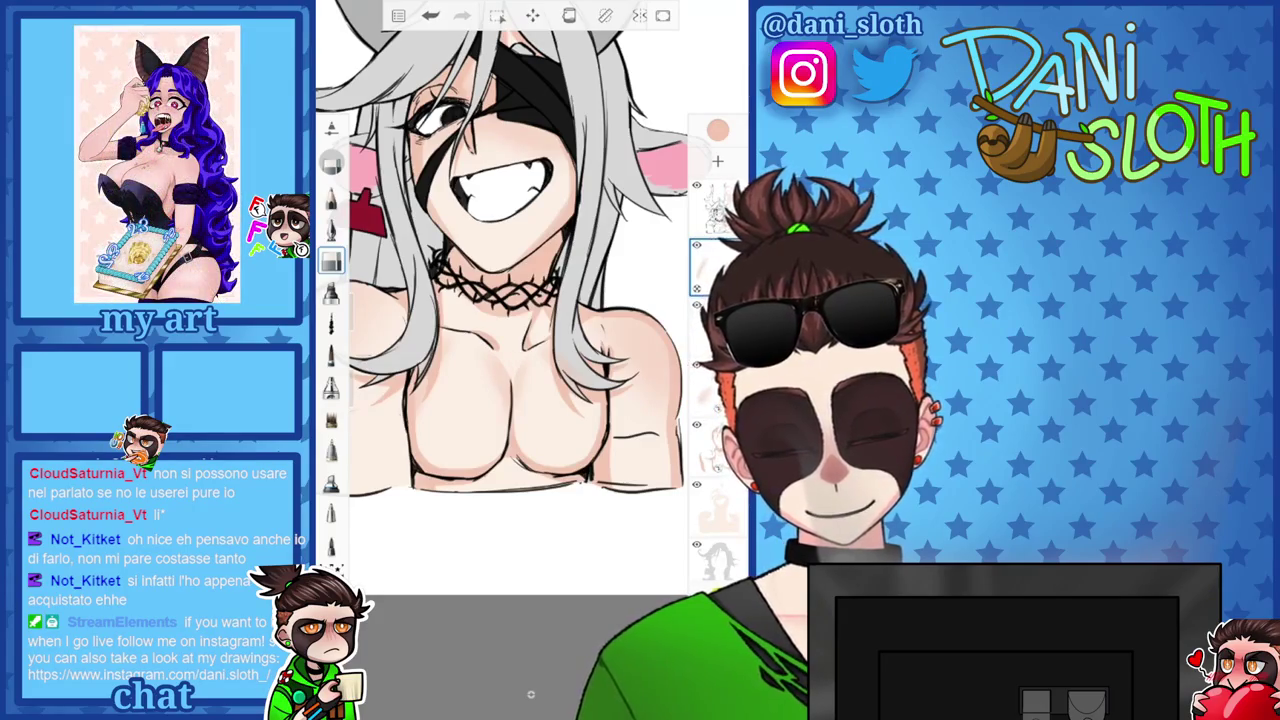
# Shade beneath the choker, undoing strokes and setting the brush size to 47.
pyautogui.hotkey('ctrl', 'z')
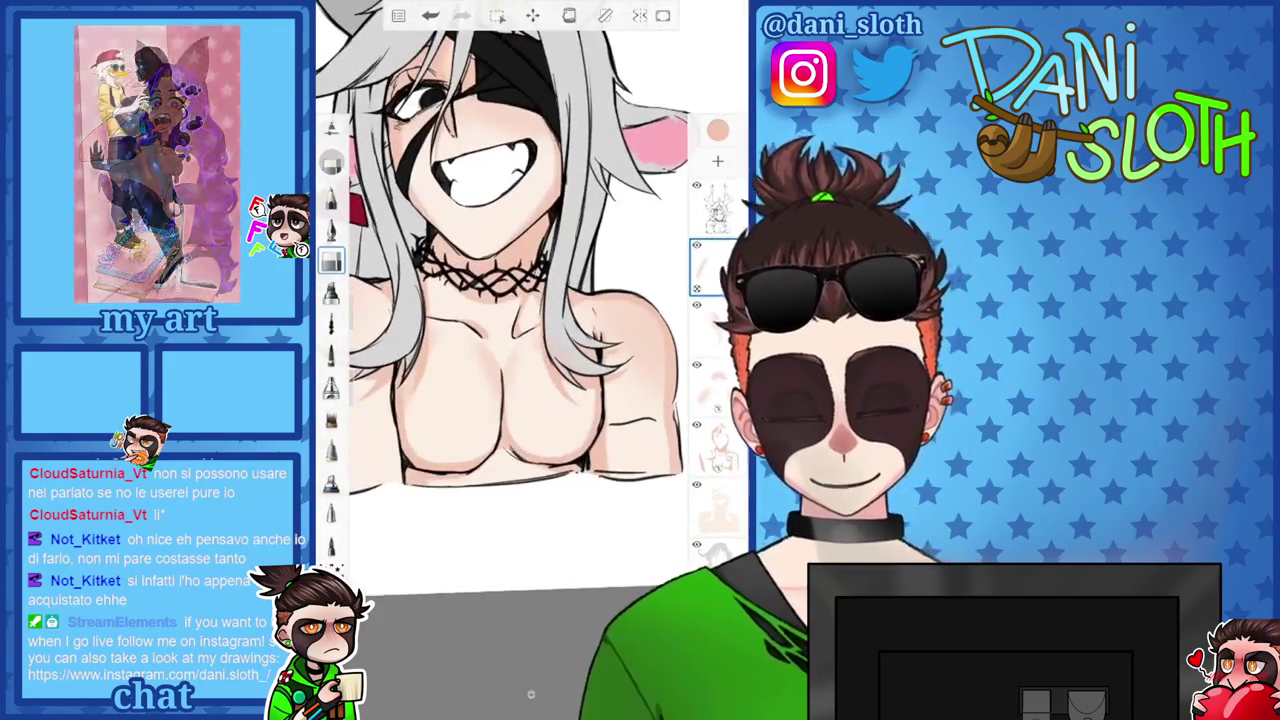
pyautogui.scroll(5, 510, 300)
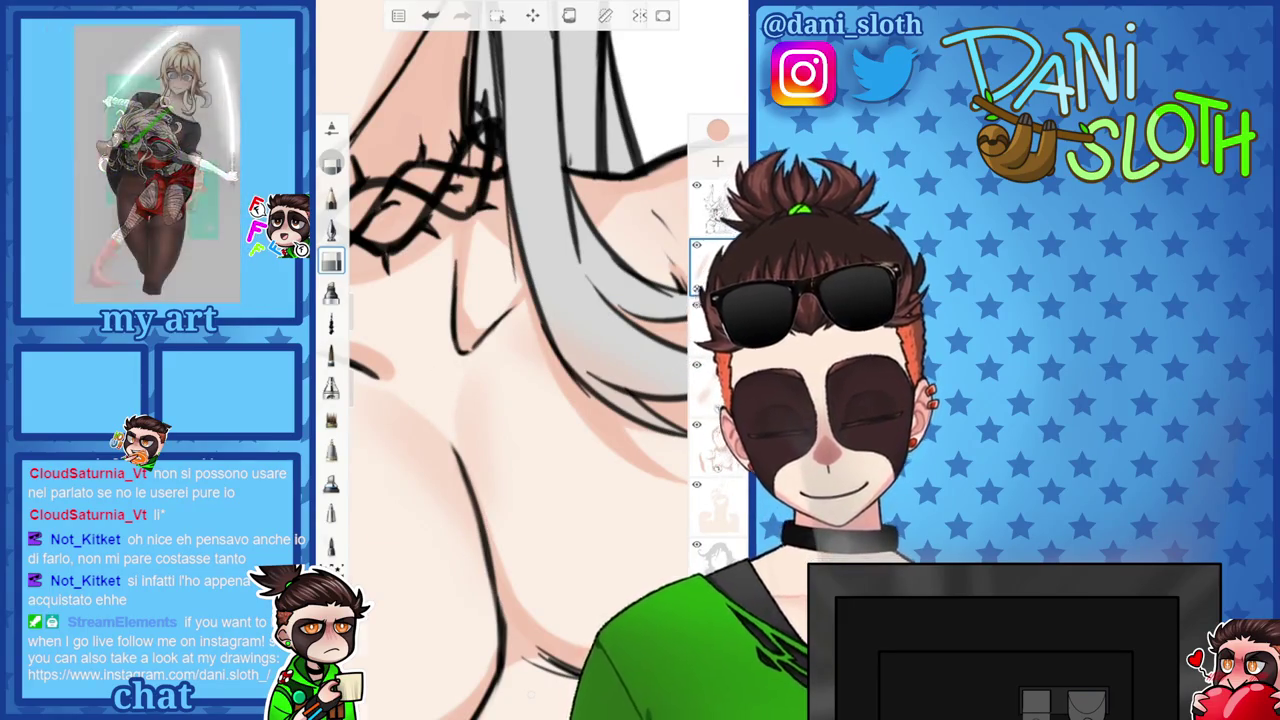
pyautogui.scroll(-5, 530, 300)
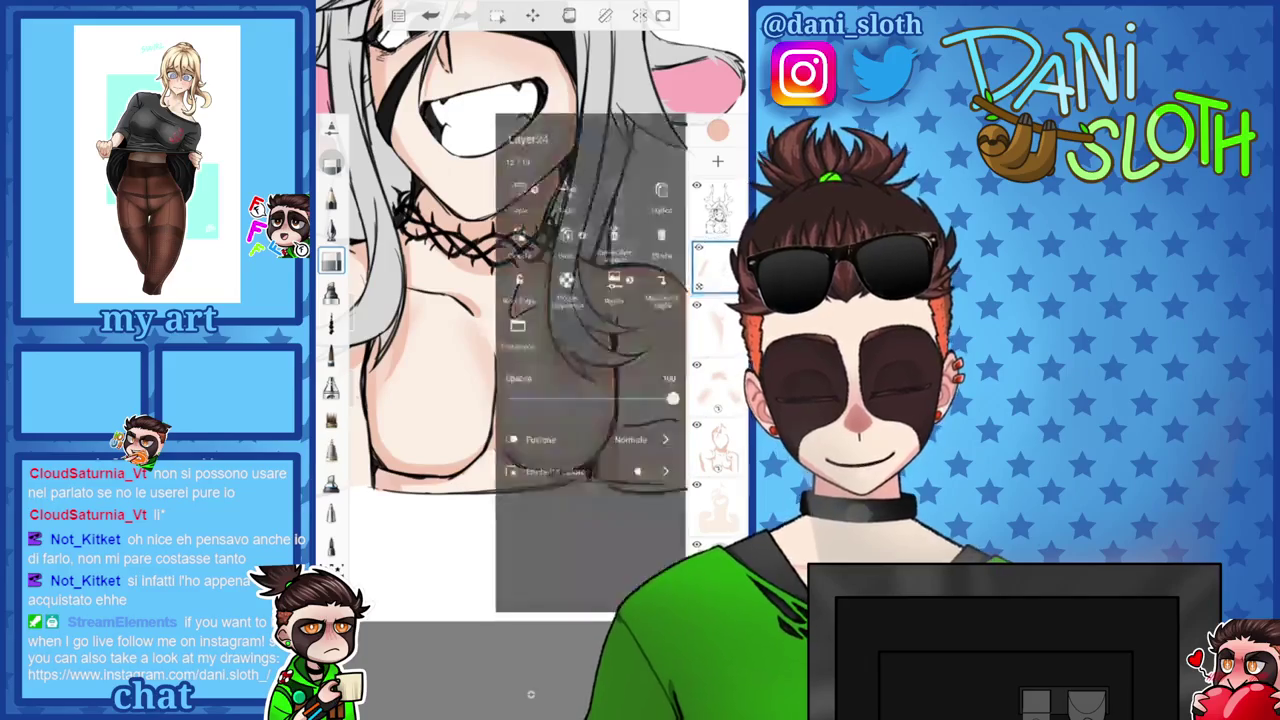
pyautogui.hotkey('ctrl', 'z')
pyautogui.scroll(-3, 530, 250)
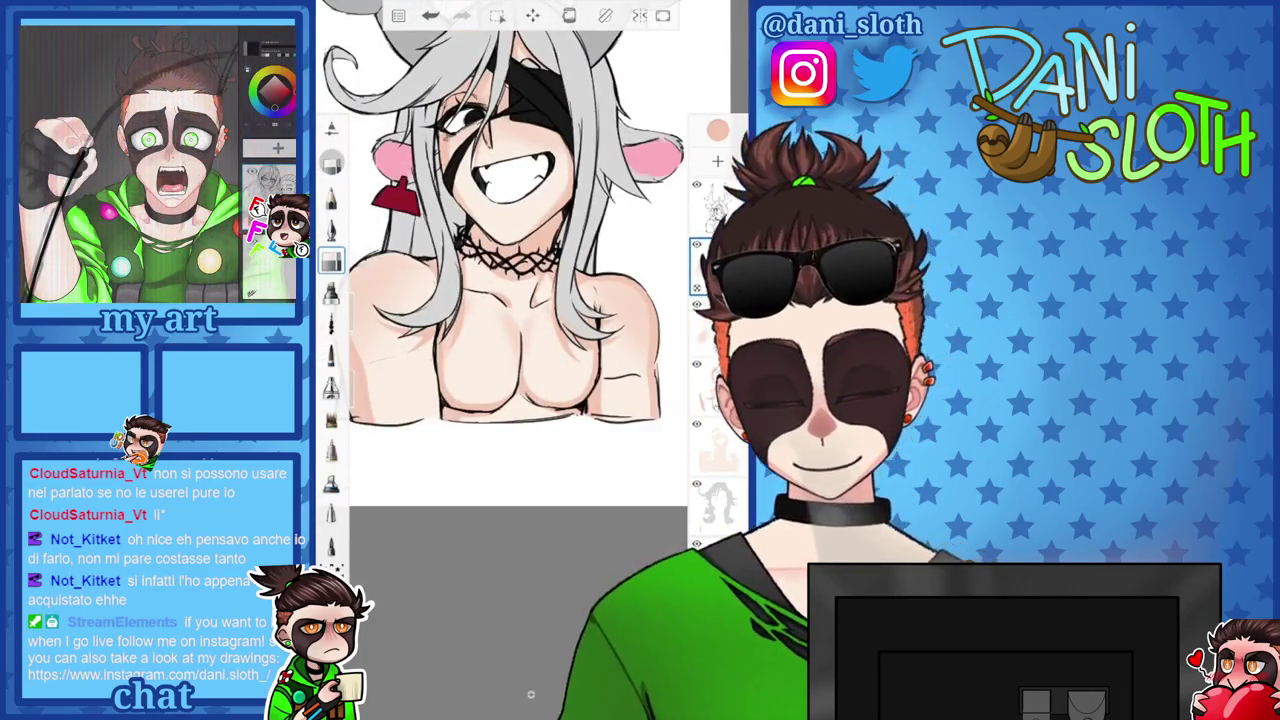
pyautogui.press(']')
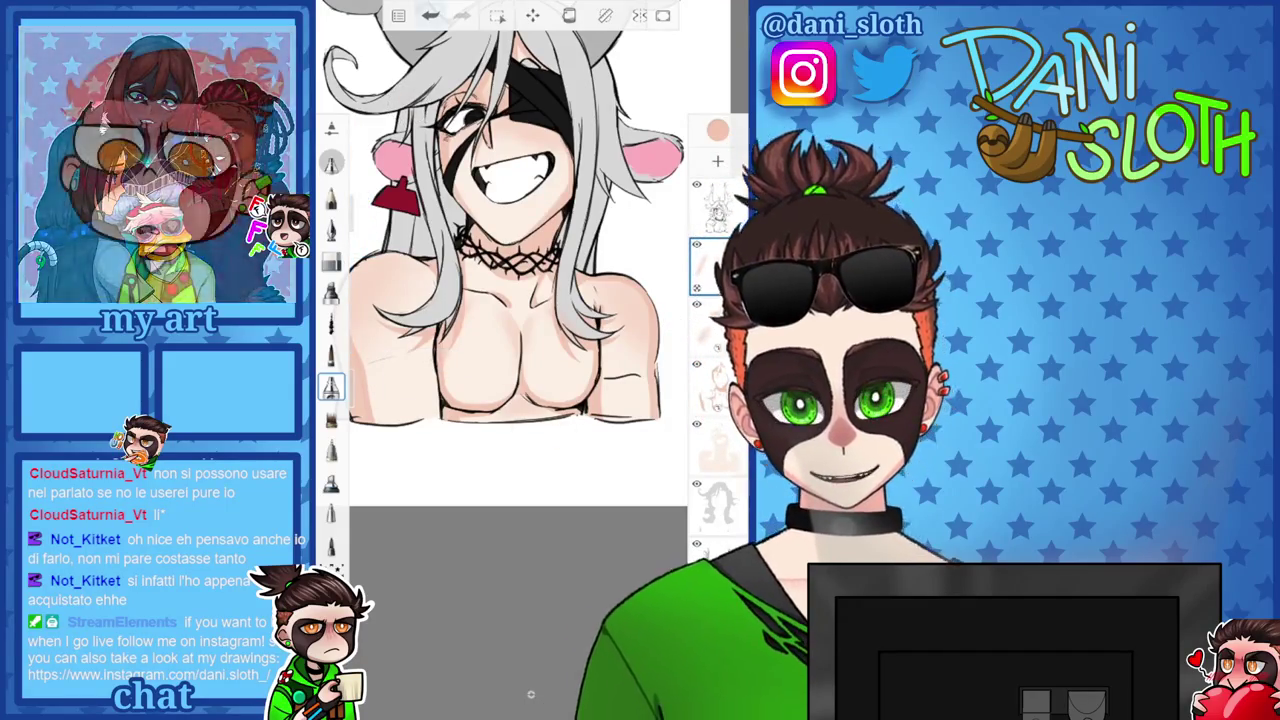
pyautogui.scroll(5, 520, 340)
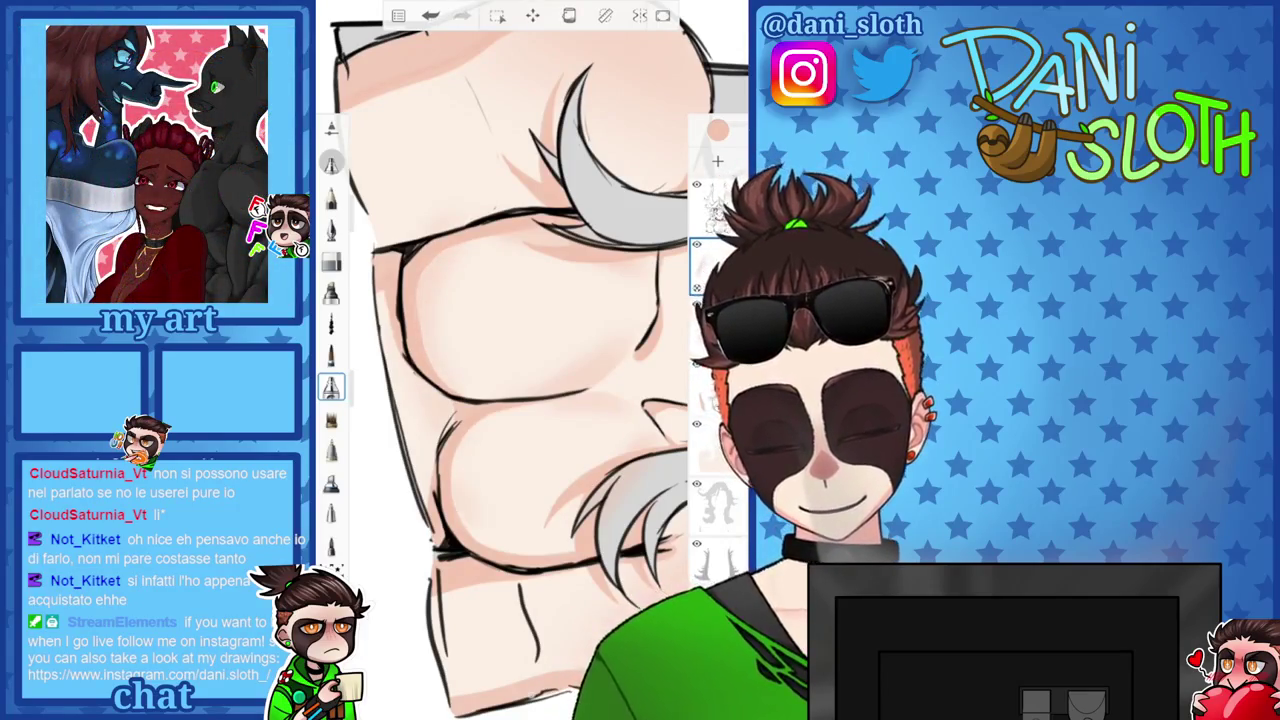
pyautogui.scroll(-5, 520, 340)
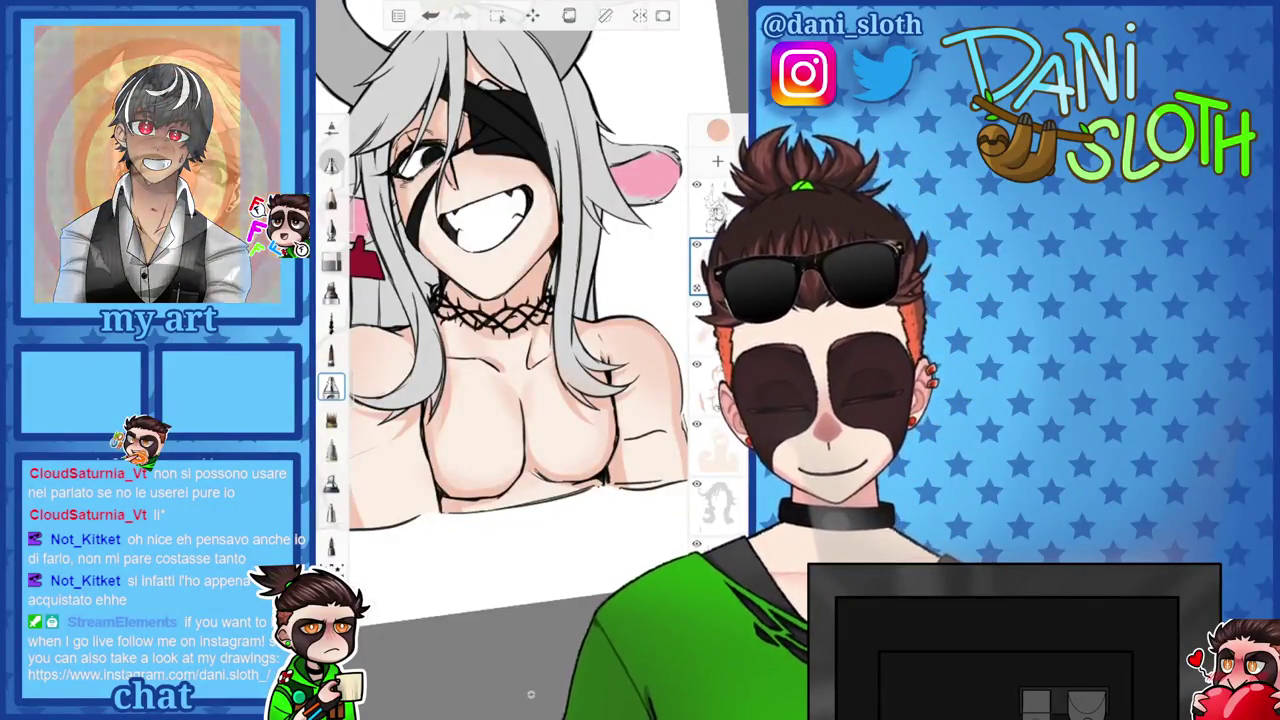
pyautogui.hotkey('ctrl', 'z')
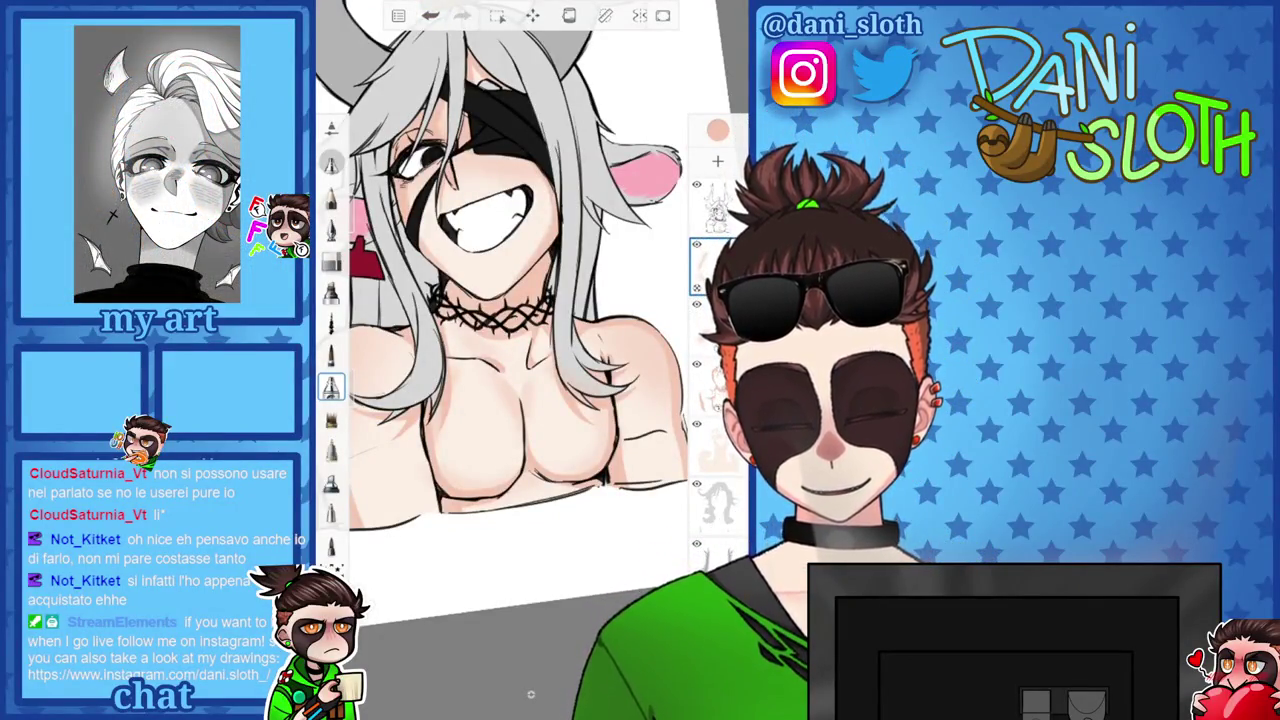
# Erase stray shading, then return to the brush.
pyautogui.press('e')
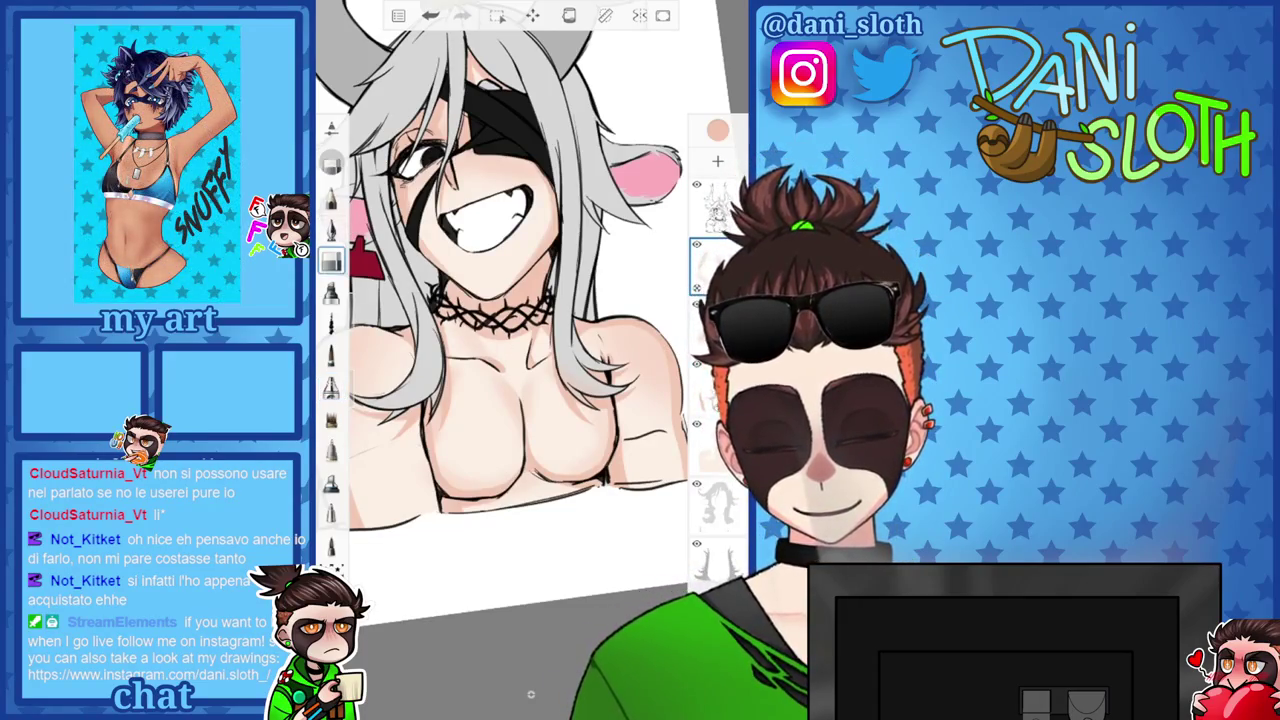
pyautogui.scroll(5, 475, 325)
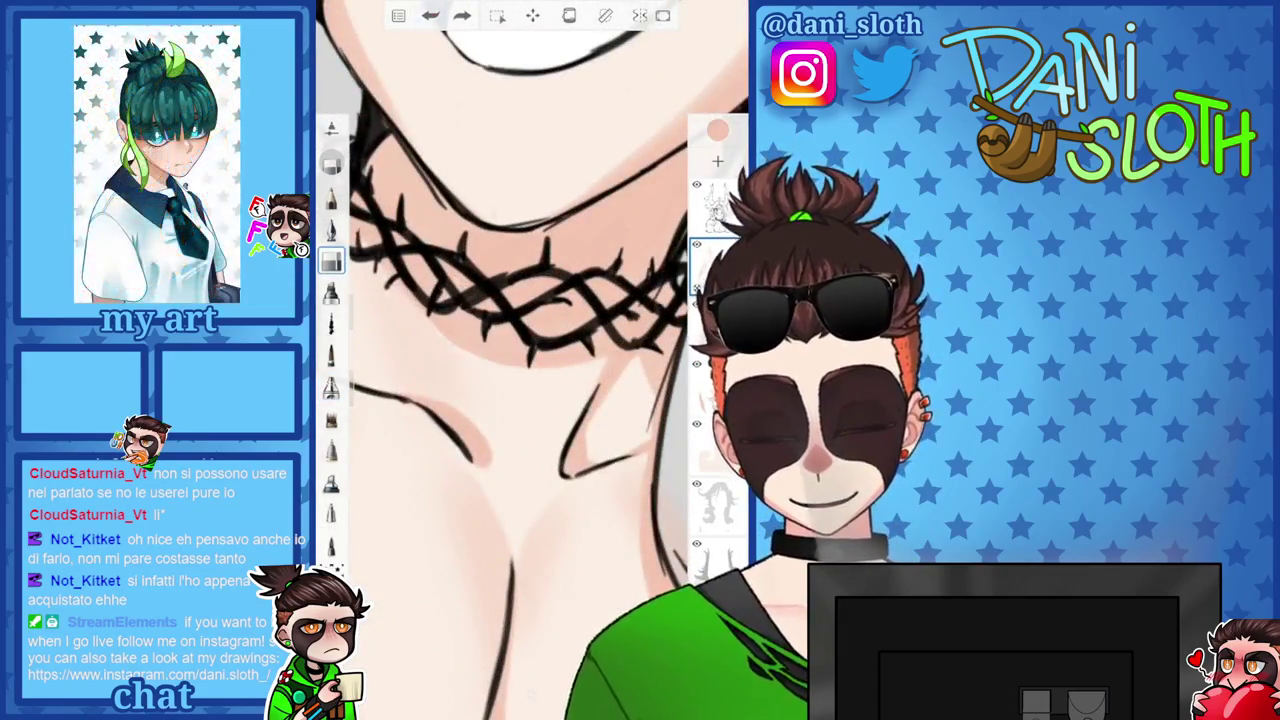
pyautogui.scroll(-5, 530, 693)
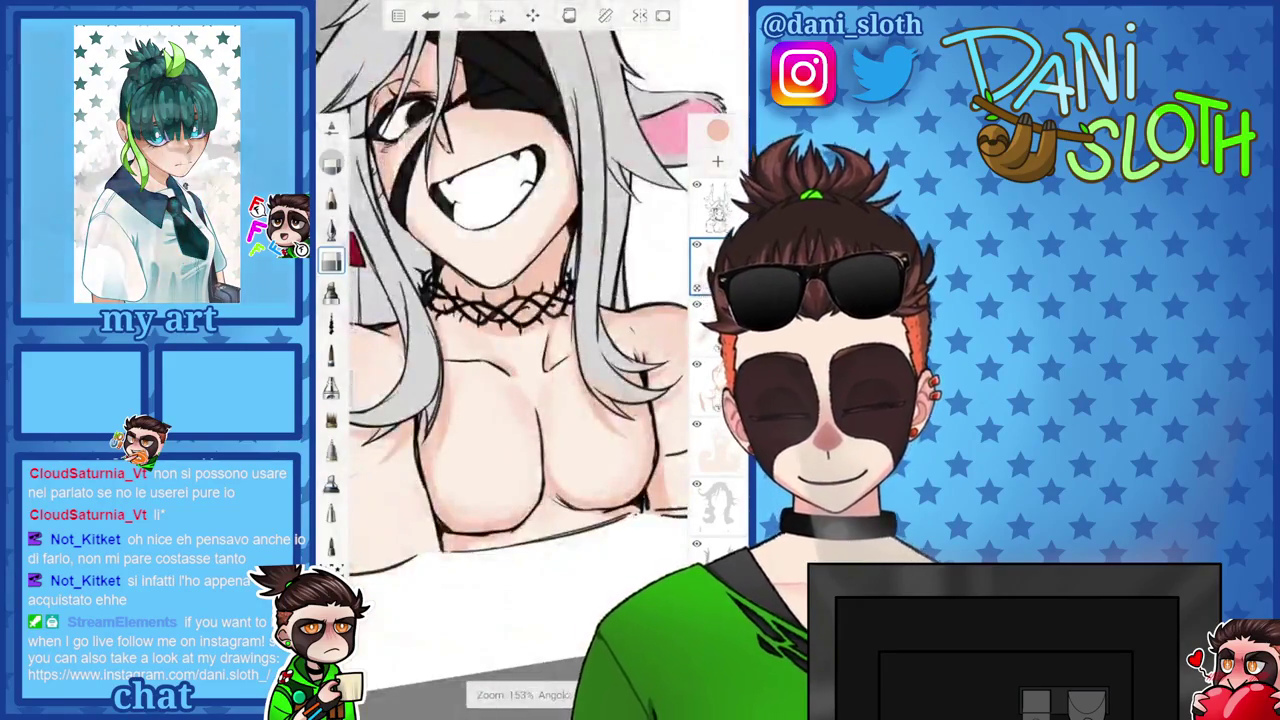
pyautogui.press('b')
pyautogui.scroll(5, 530, 693)
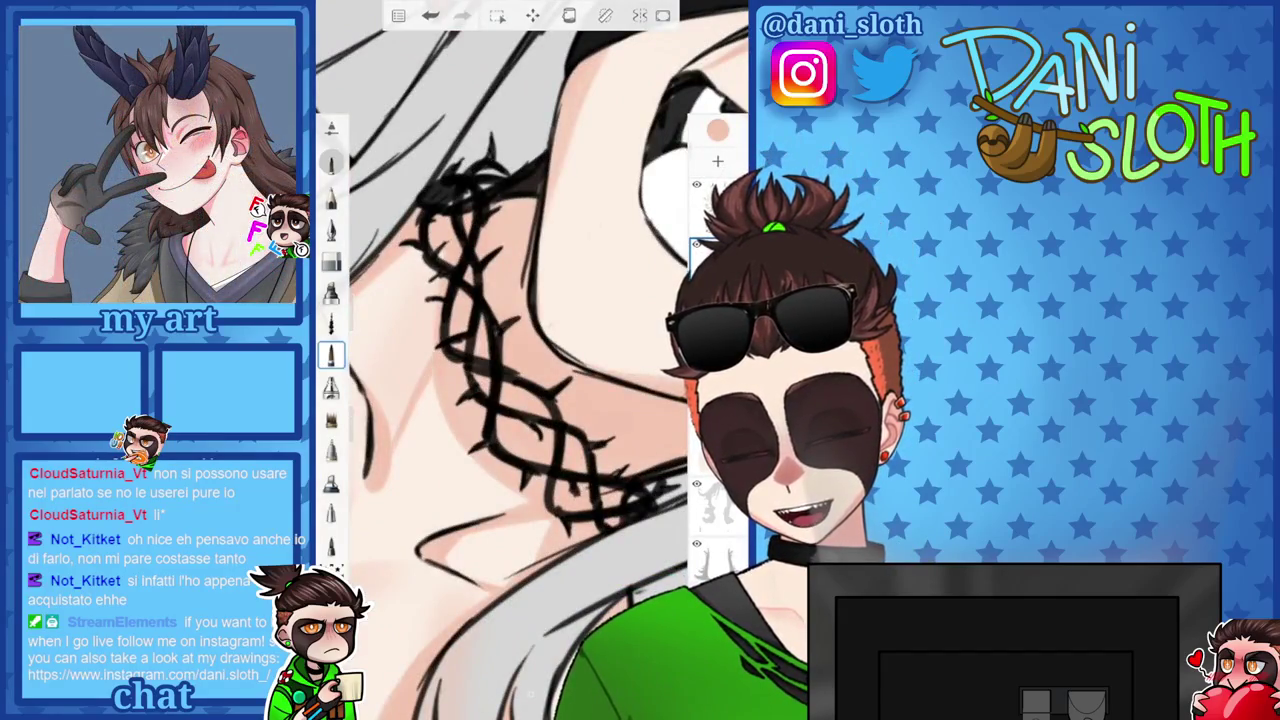
pyautogui.scroll(-3, 530, 693)
pyautogui.scroll(-2, 530, 693)
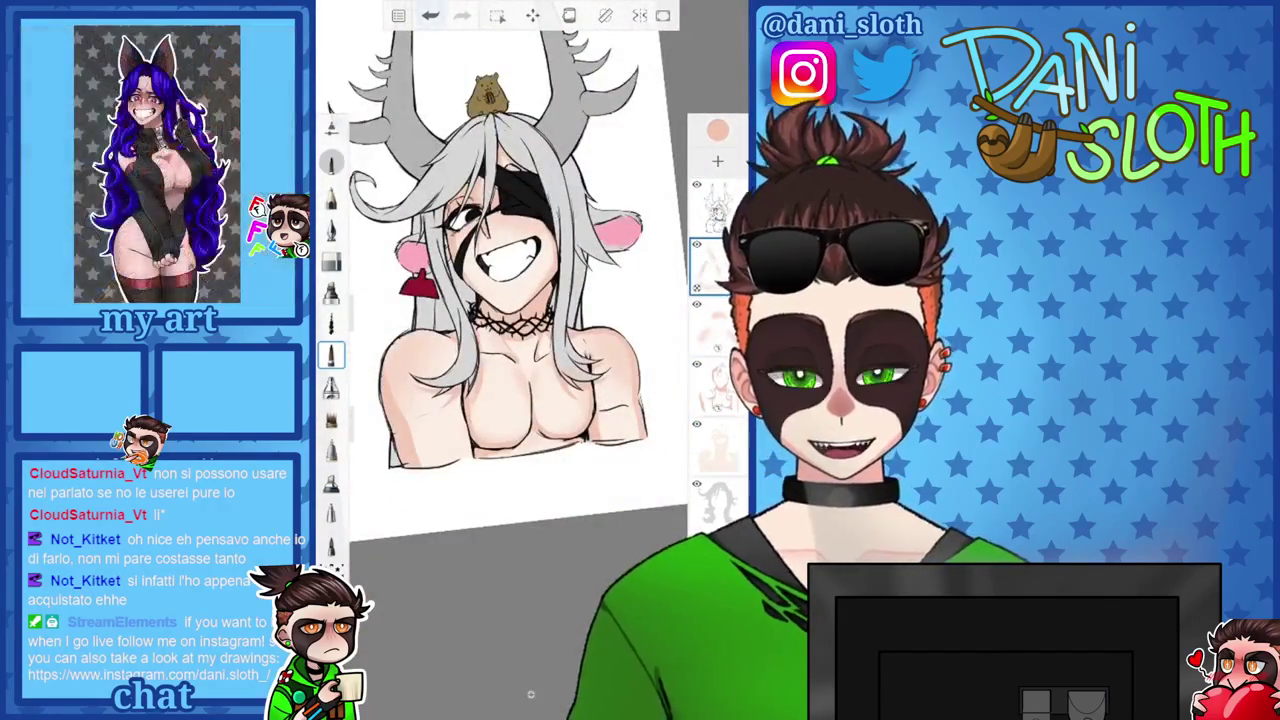
pyautogui.scroll(3, 530, 693)
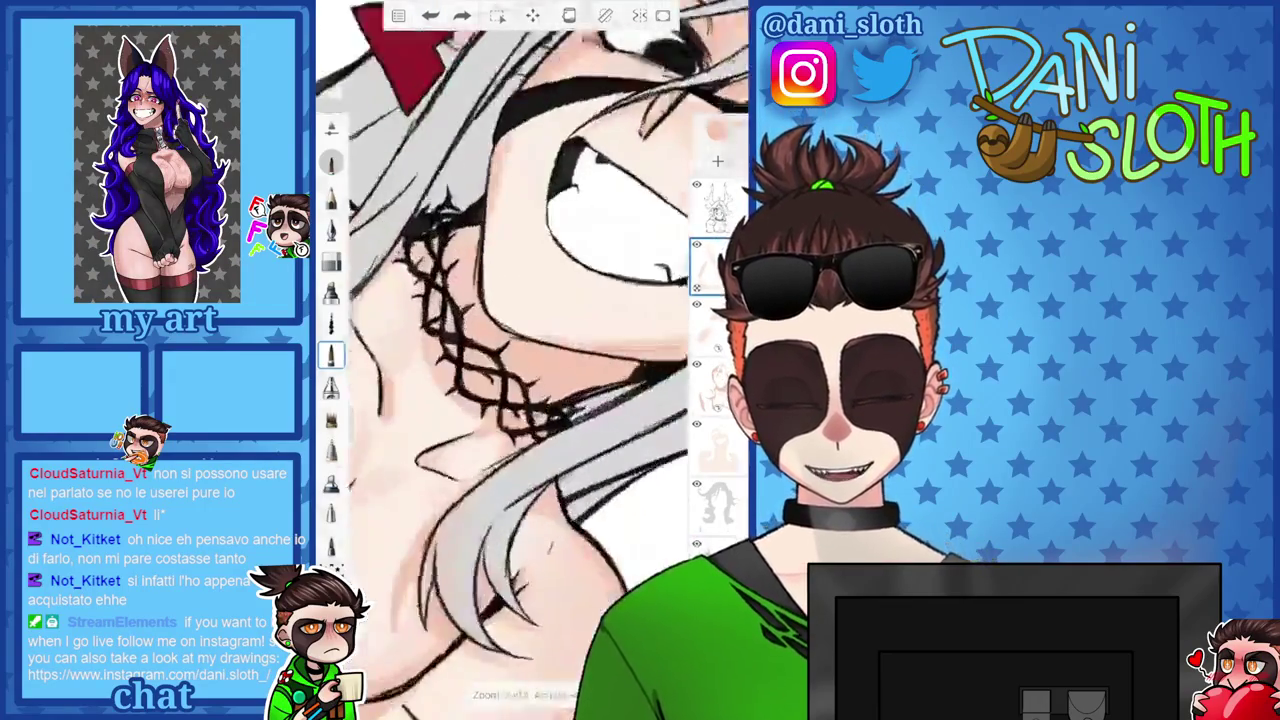
# Refine the chest and collarbone shading with another brush, undoing the last stroke.
pyautogui.scroll(2, 530, 693)
pyautogui.scroll(1, 530, 693)
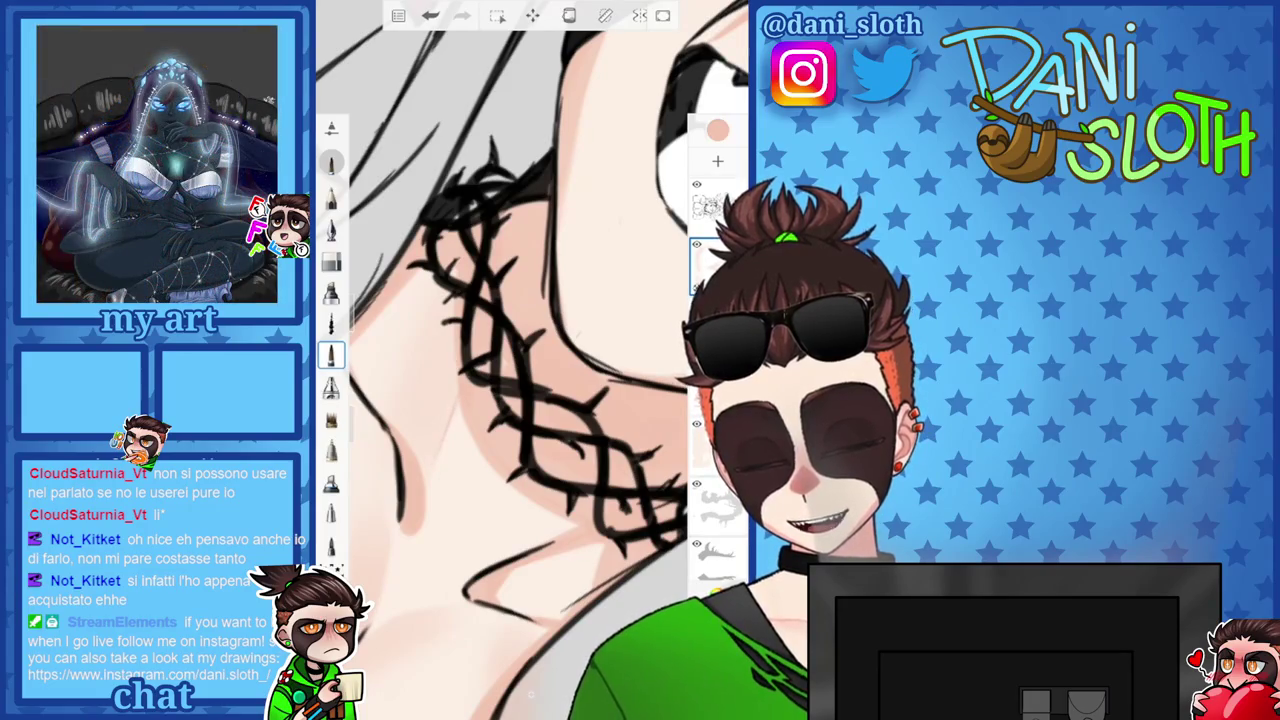
pyautogui.scroll(-5, 530, 360)
pyautogui.scroll(-1, 530, 360)
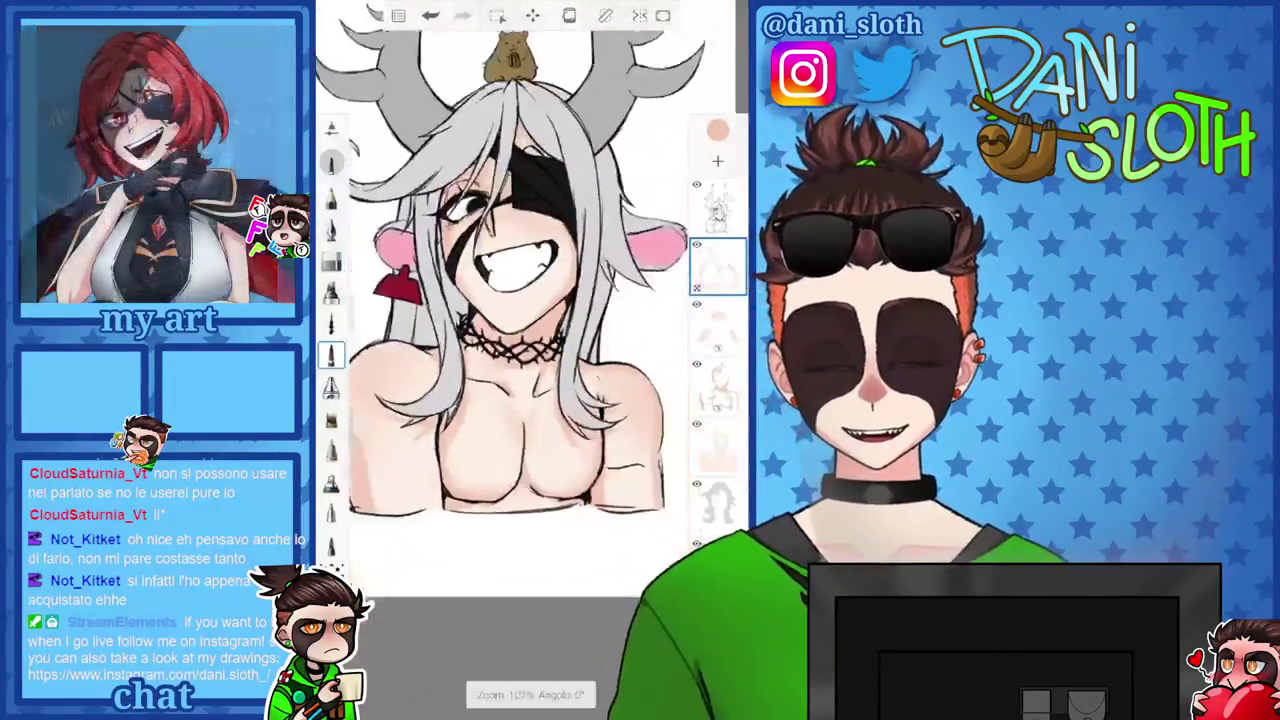
pyautogui.scroll(2, 530, 360)
pyautogui.click(331, 387)
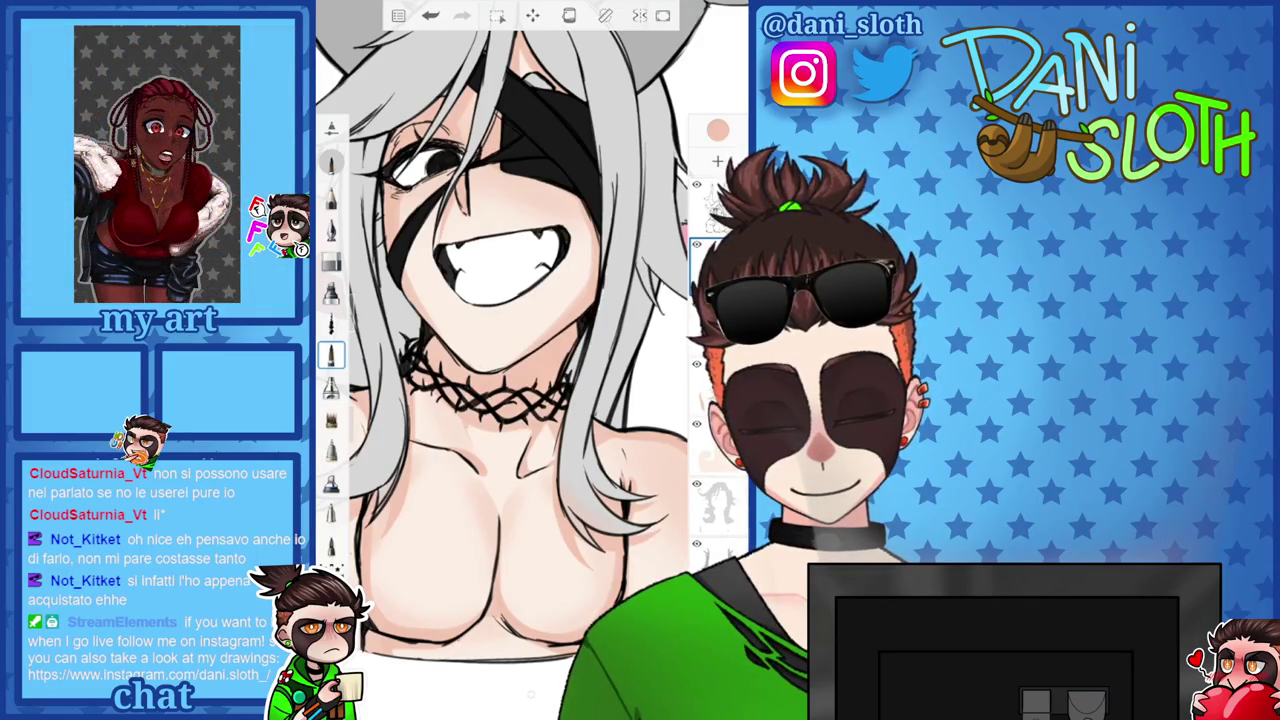
pyautogui.hotkey('ctrl', 'z')
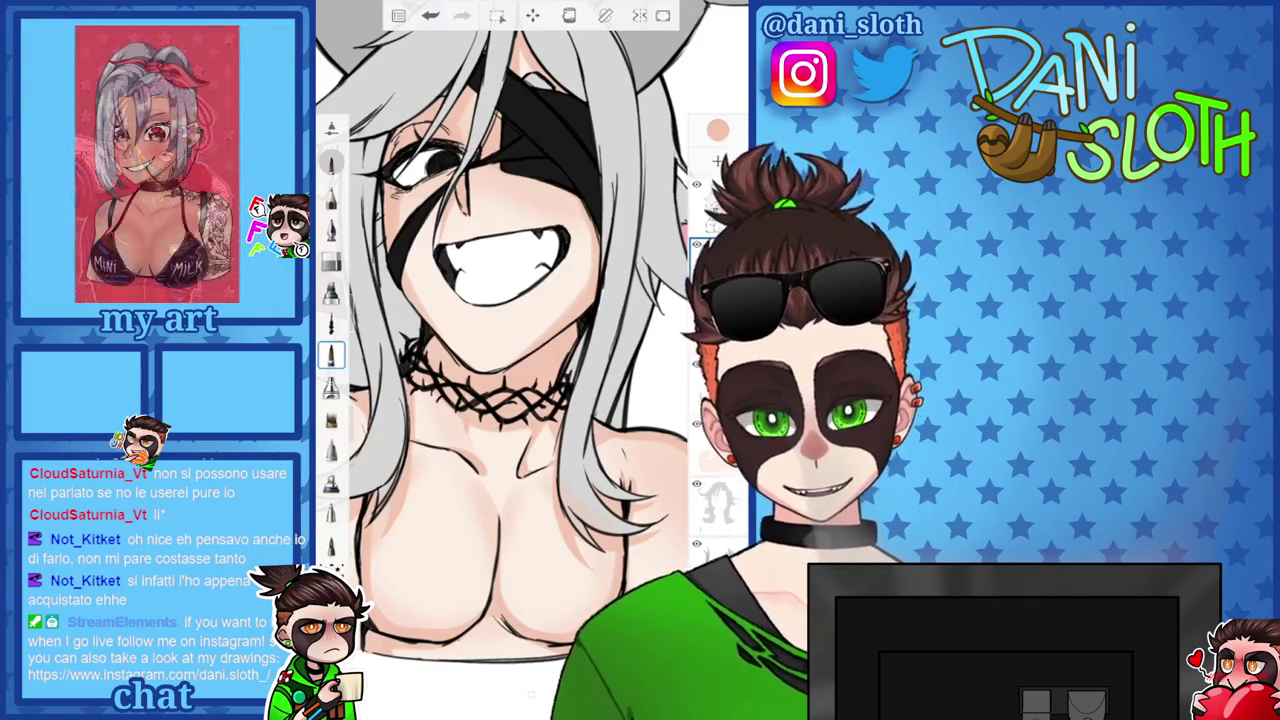
pyautogui.scroll(5, 490, 385)
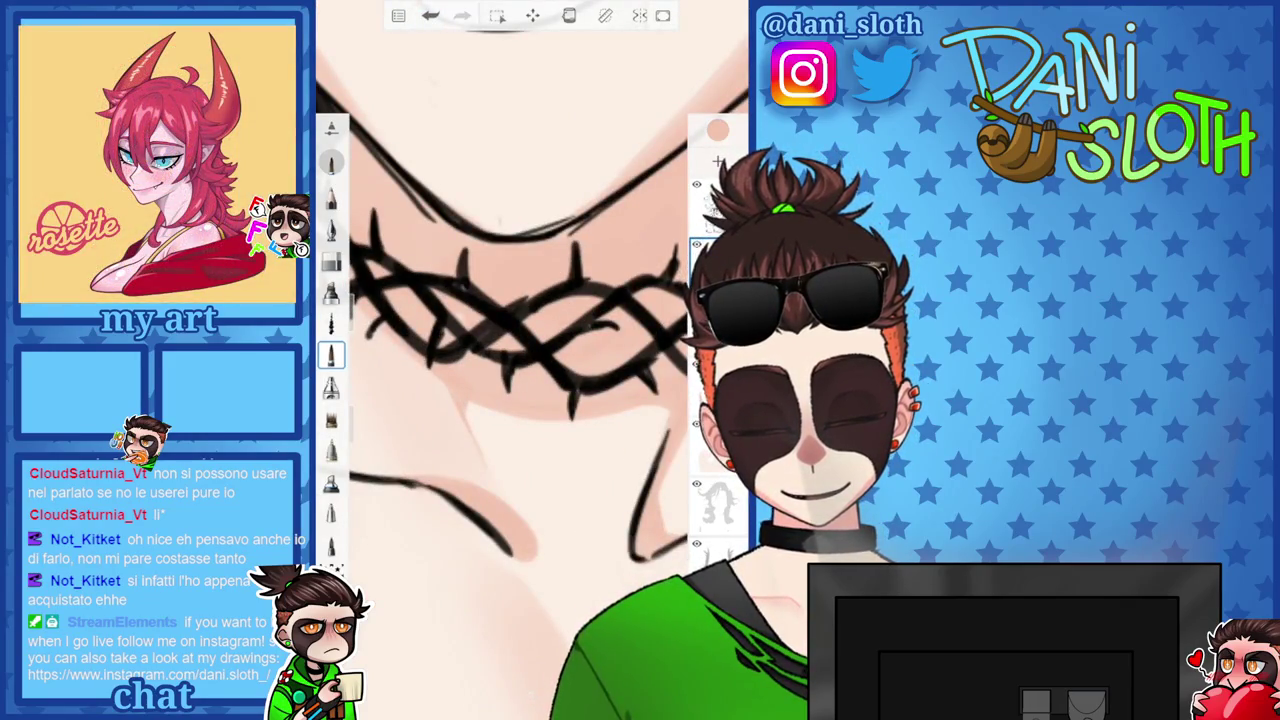
pyautogui.scroll(-2, 530, 350)
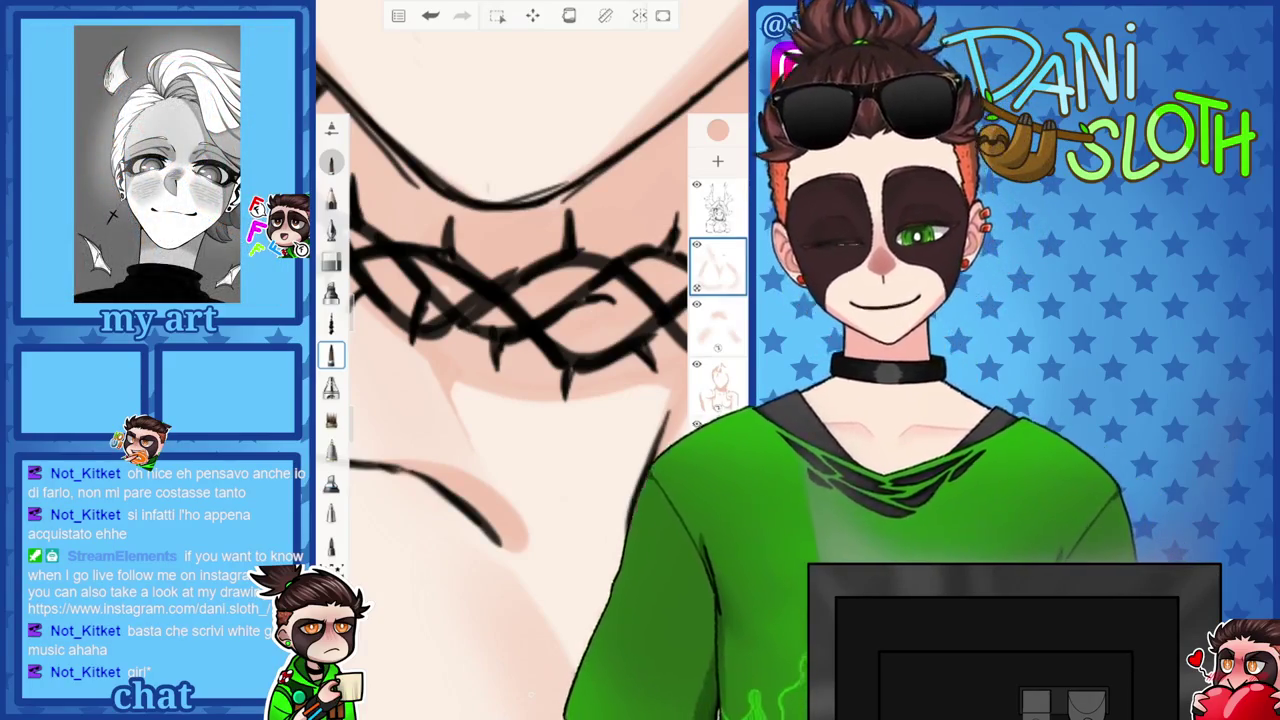
# Sample a deeper rose skin tone from the reference picture in the colour panel.
pyautogui.scroll(-5, 500, 300)
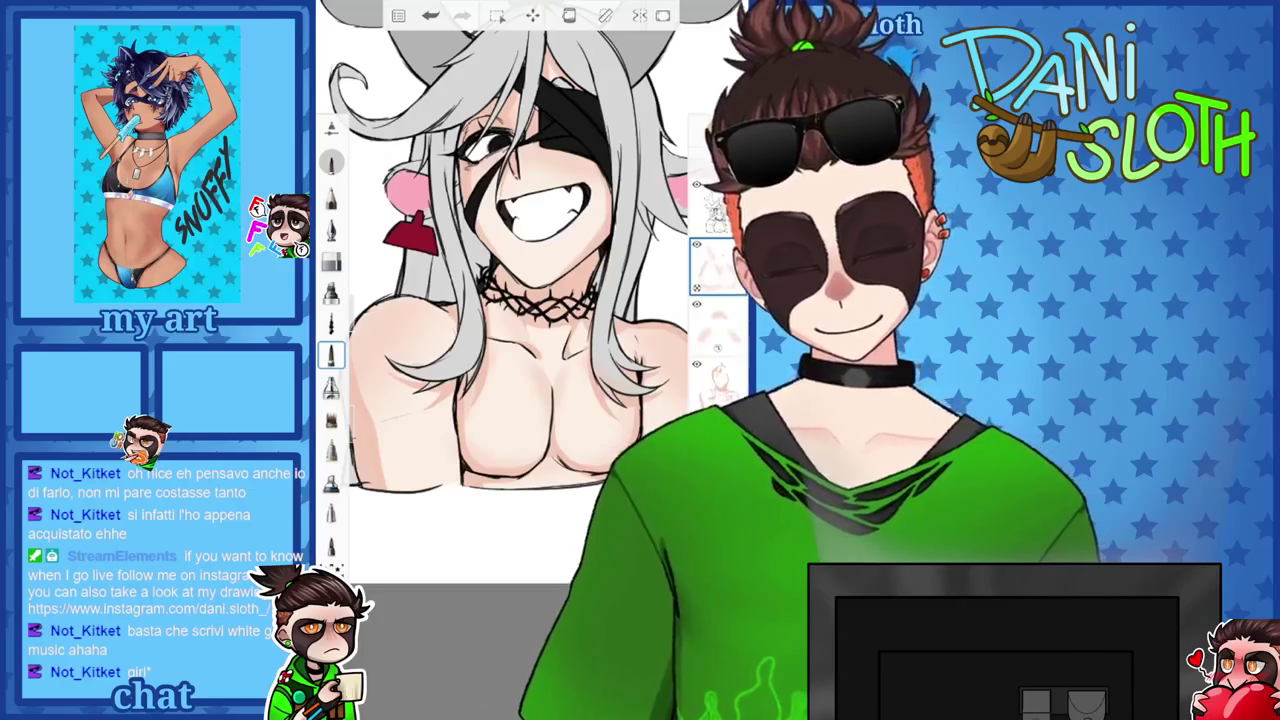
pyautogui.scroll(-2, 530, 280)
pyautogui.scroll(-2, 530, 280)
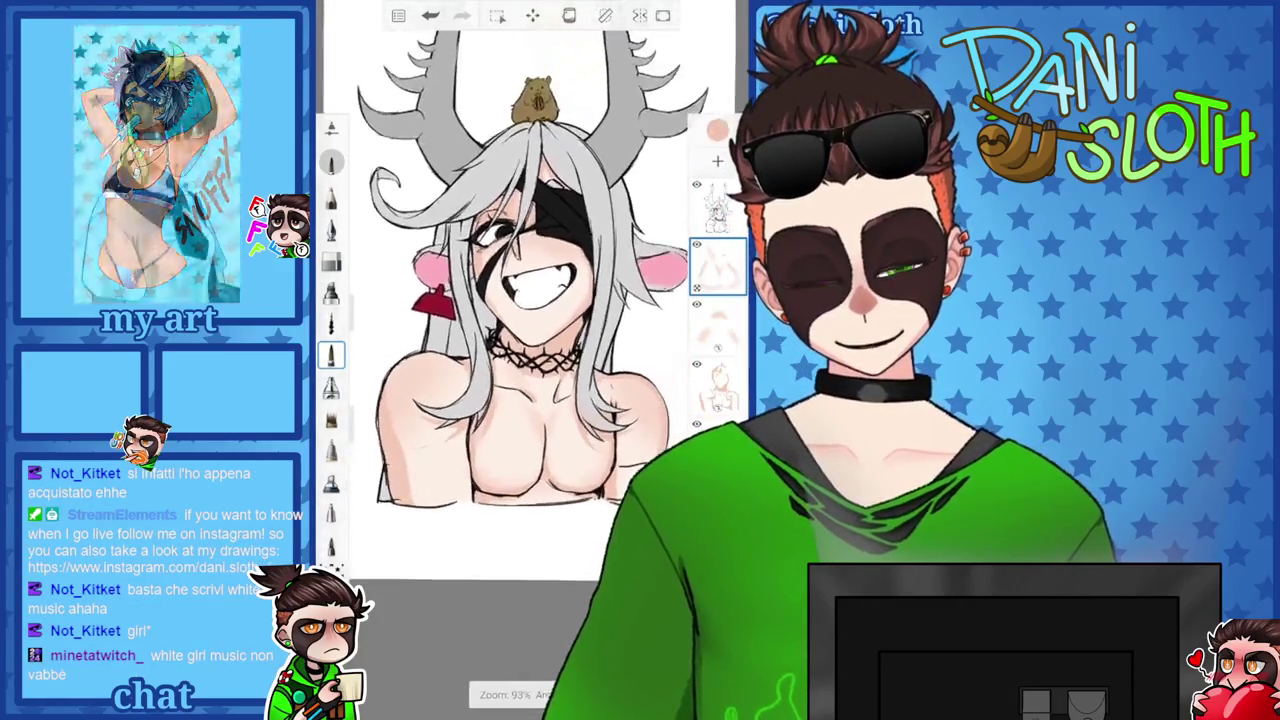
pyautogui.click(717, 130)
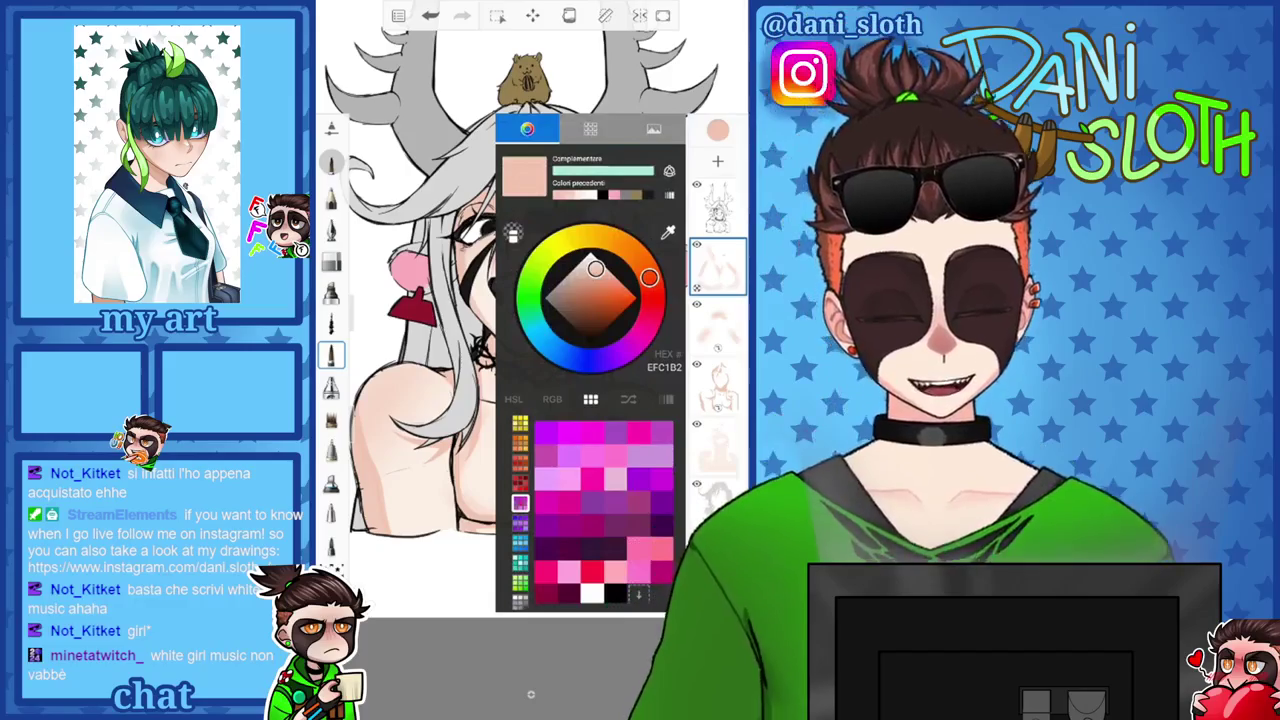
pyautogui.click(654, 129)
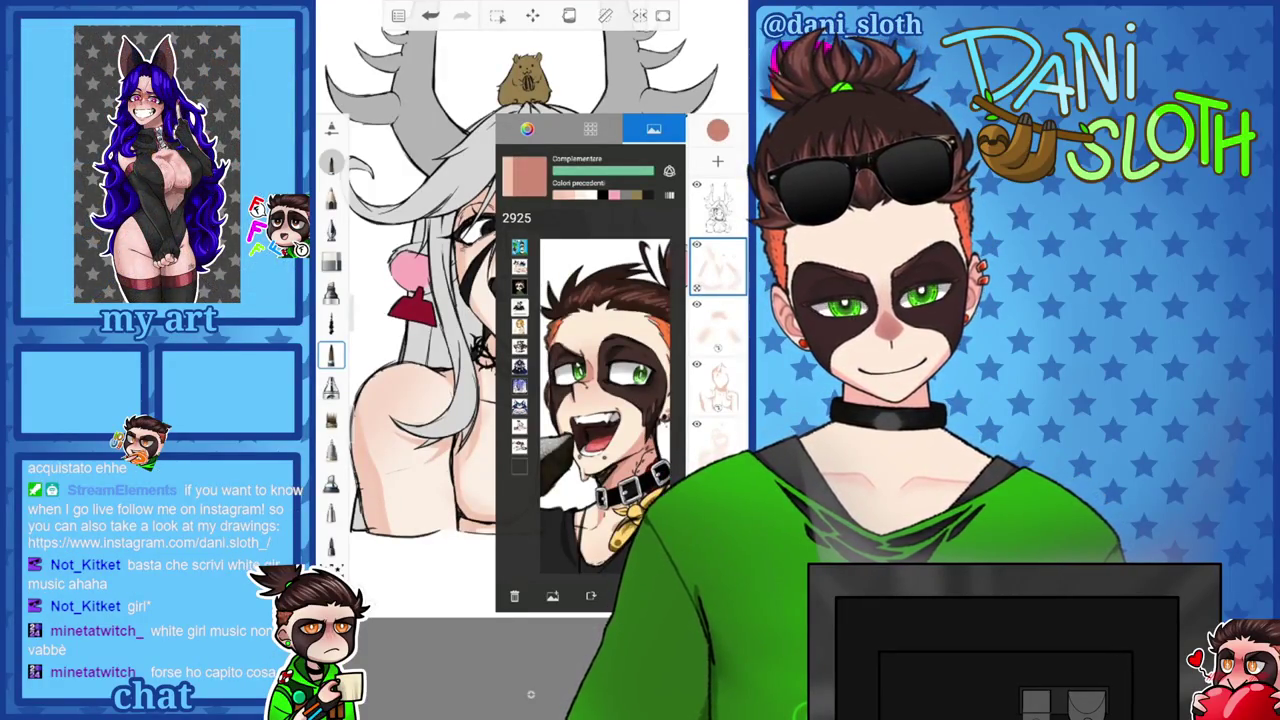
# Merge the shading layer down into the skin layer and add a new empty layer above.
pyautogui.click(717, 265)
pyautogui.click(600, 245)
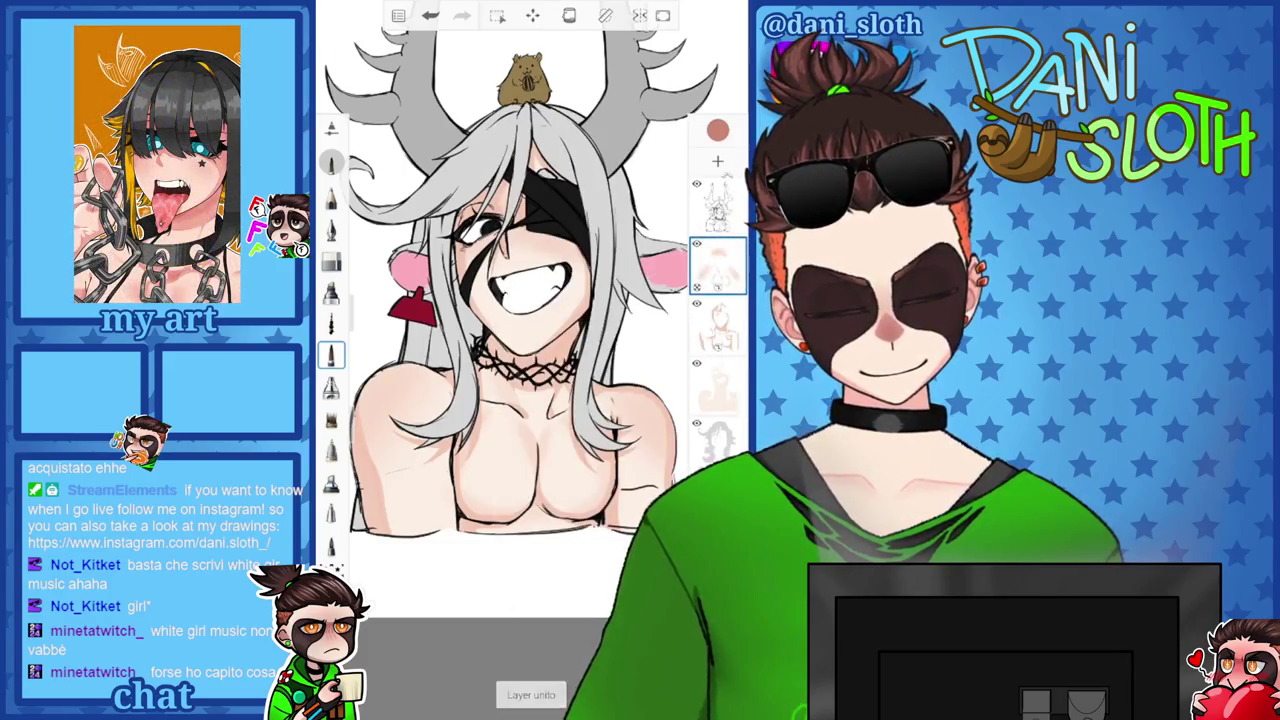
pyautogui.click(717, 160)
pyautogui.click(717, 265)
pyautogui.click(500, 300)
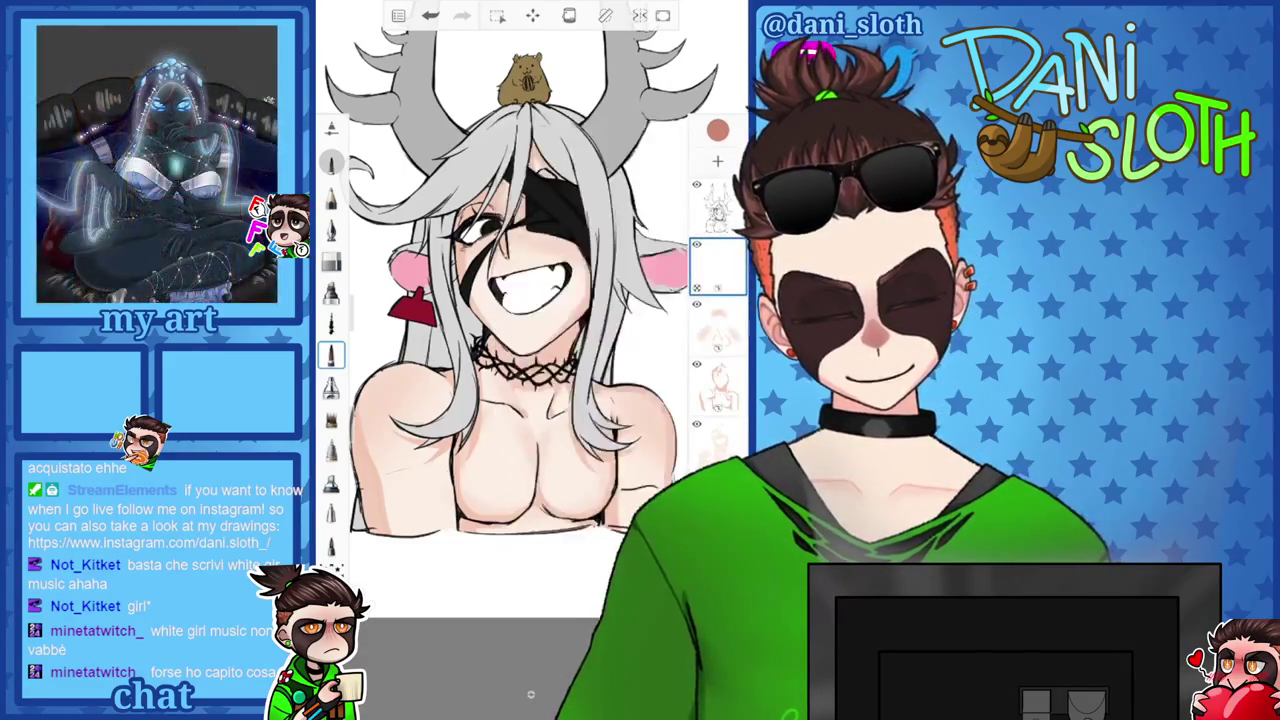
# Zoom and pan the view onto the character's eye mask and grin.
pyautogui.scroll(5, 520, 260)
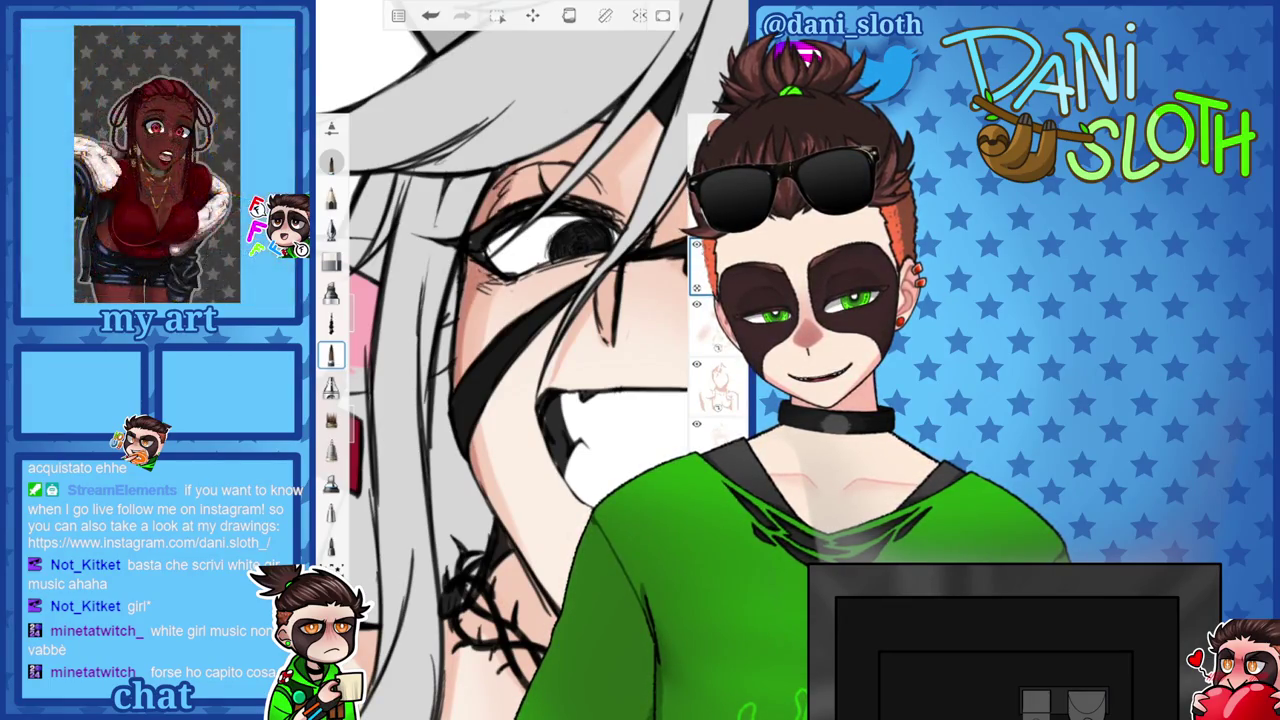
pyautogui.scroll(3, 520, 360)
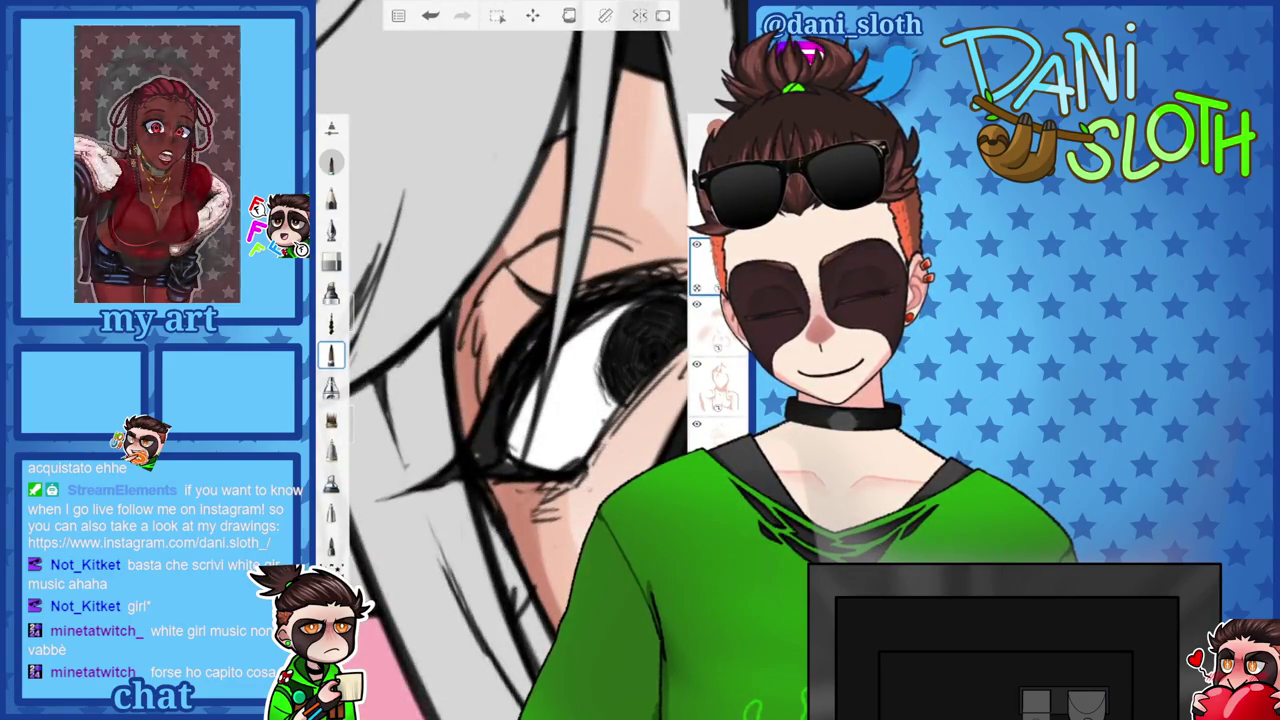
pyautogui.scroll(-2, 520, 360)
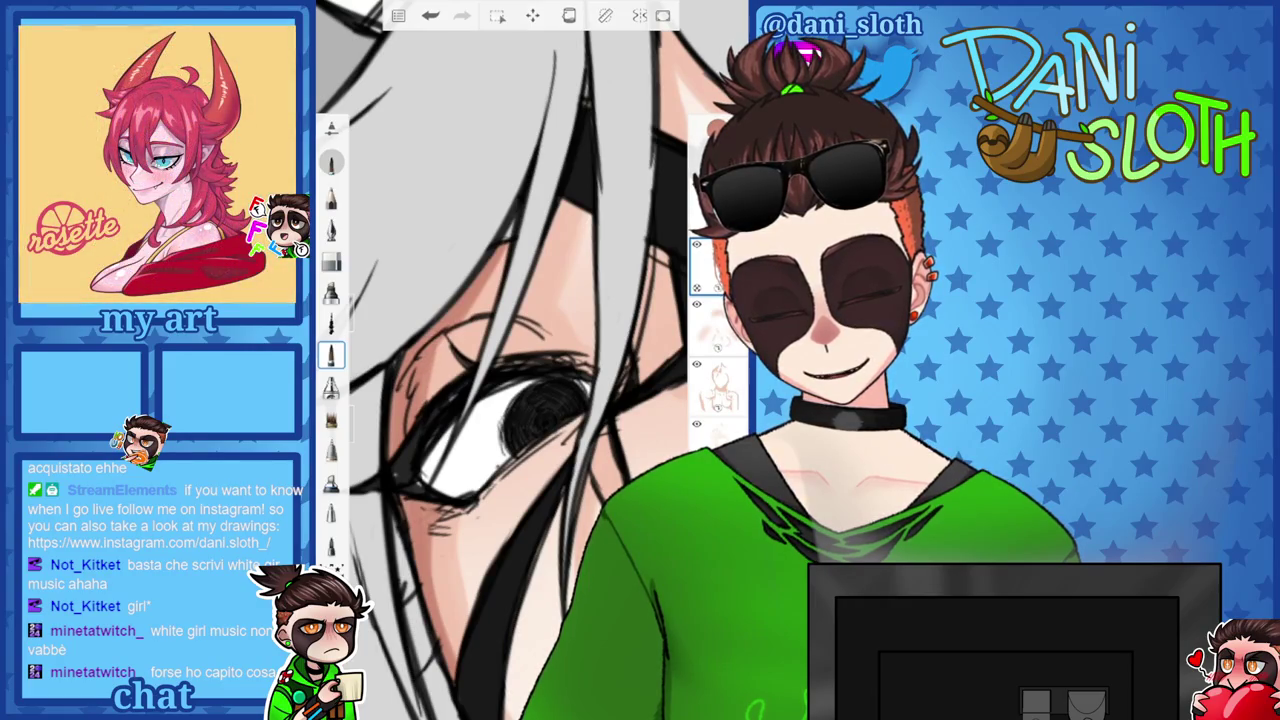
pyautogui.scroll(3, 520, 360)
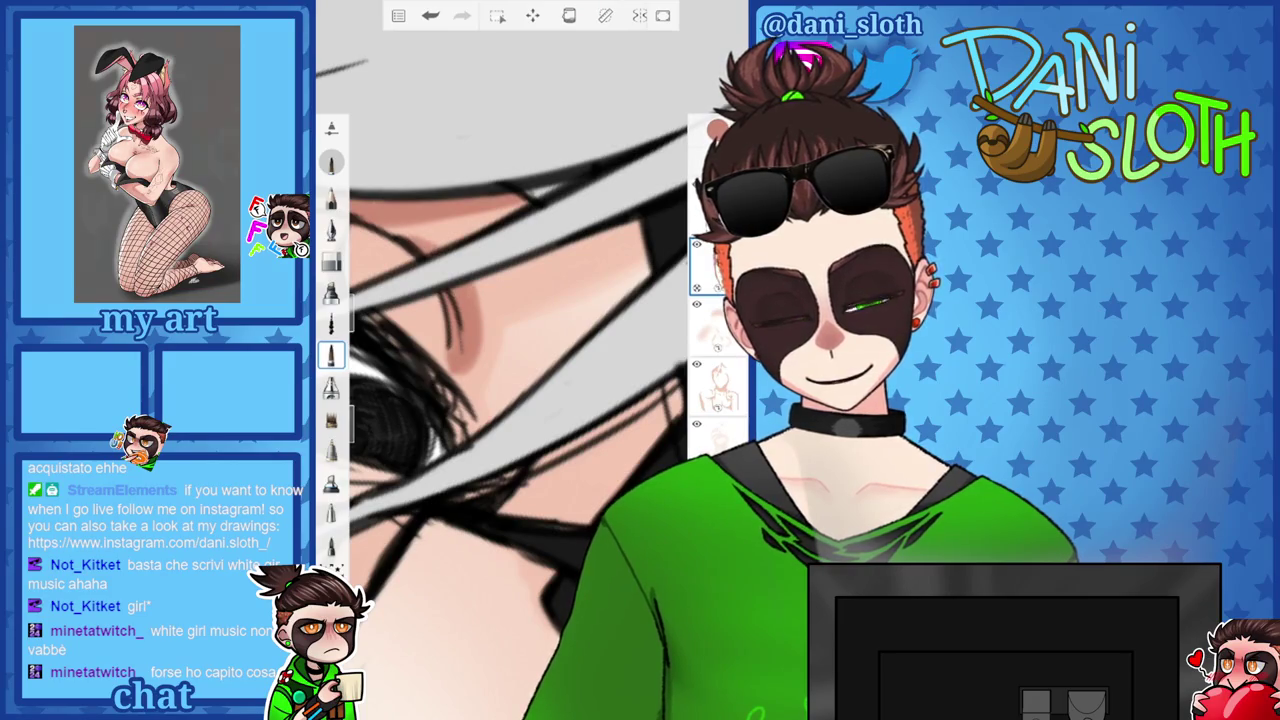
pyautogui.scroll(-2, 520, 360)
pyautogui.scroll(2, 520, 360)
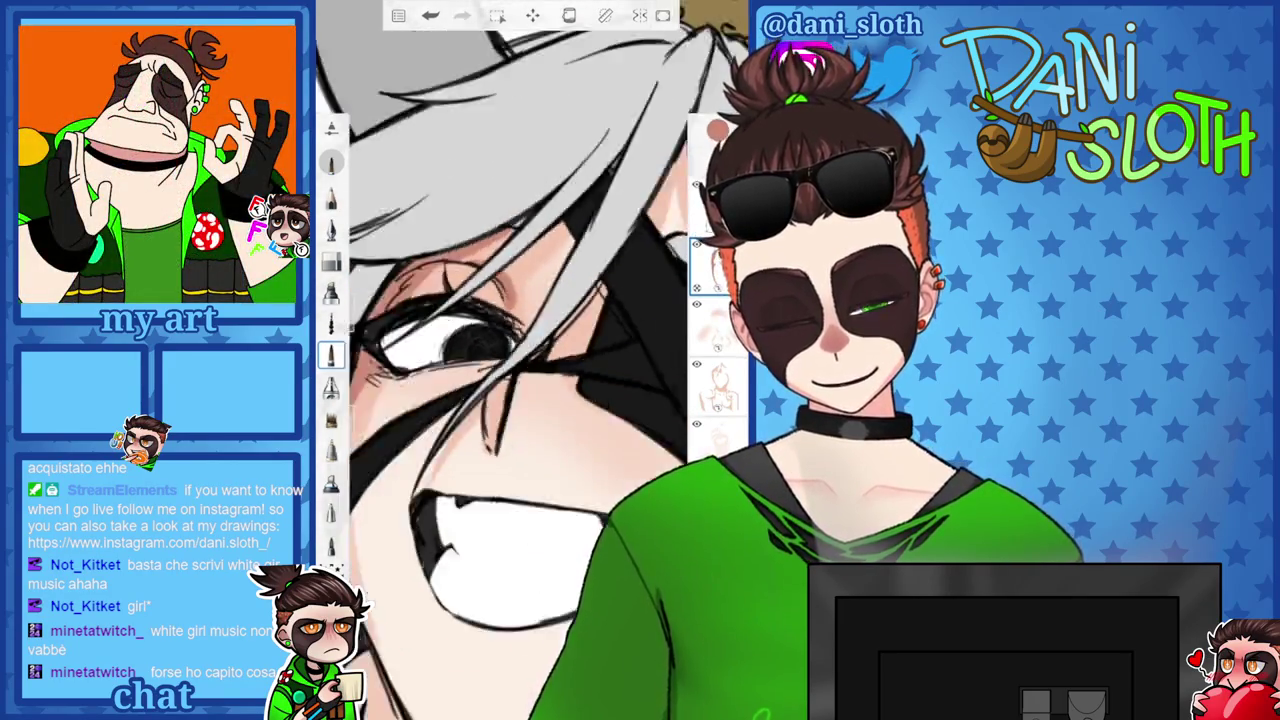
pyautogui.scroll(1, 520, 360)
pyautogui.scroll(1, 520, 360)
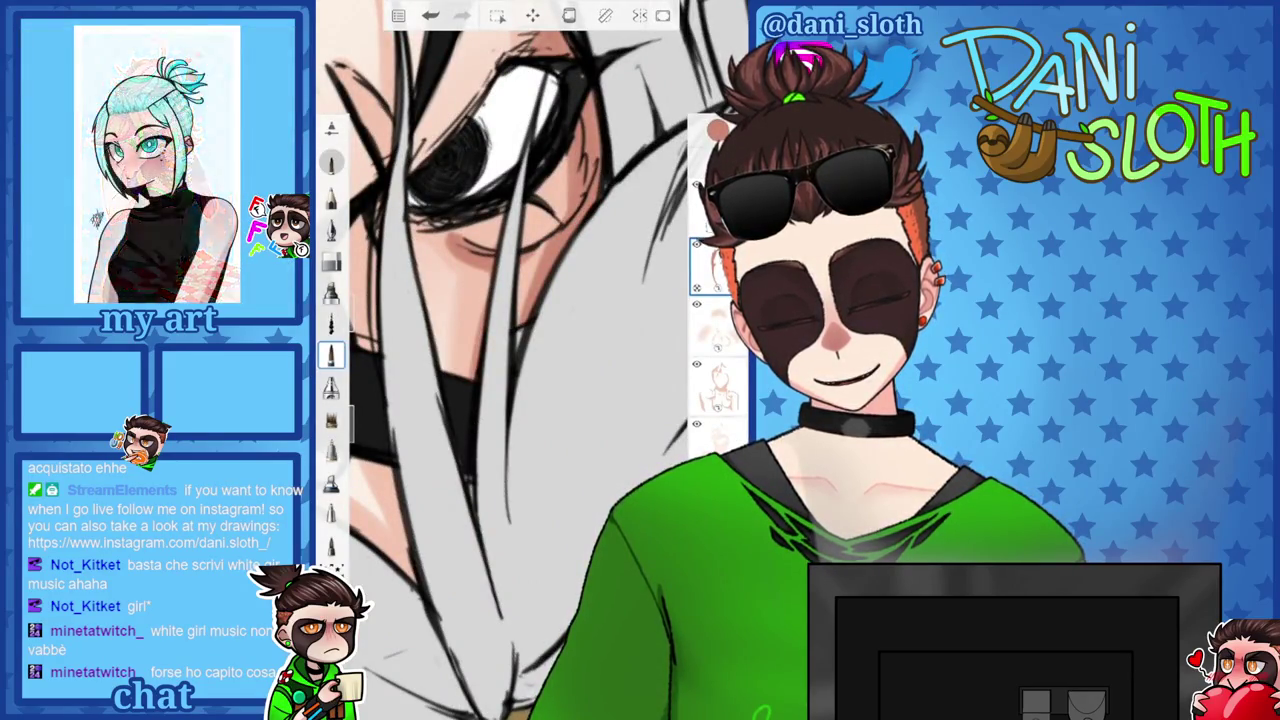
pyautogui.scroll(-2, 520, 360)
pyautogui.scroll(-2, 520, 360)
pyautogui.scroll(2, 520, 360)
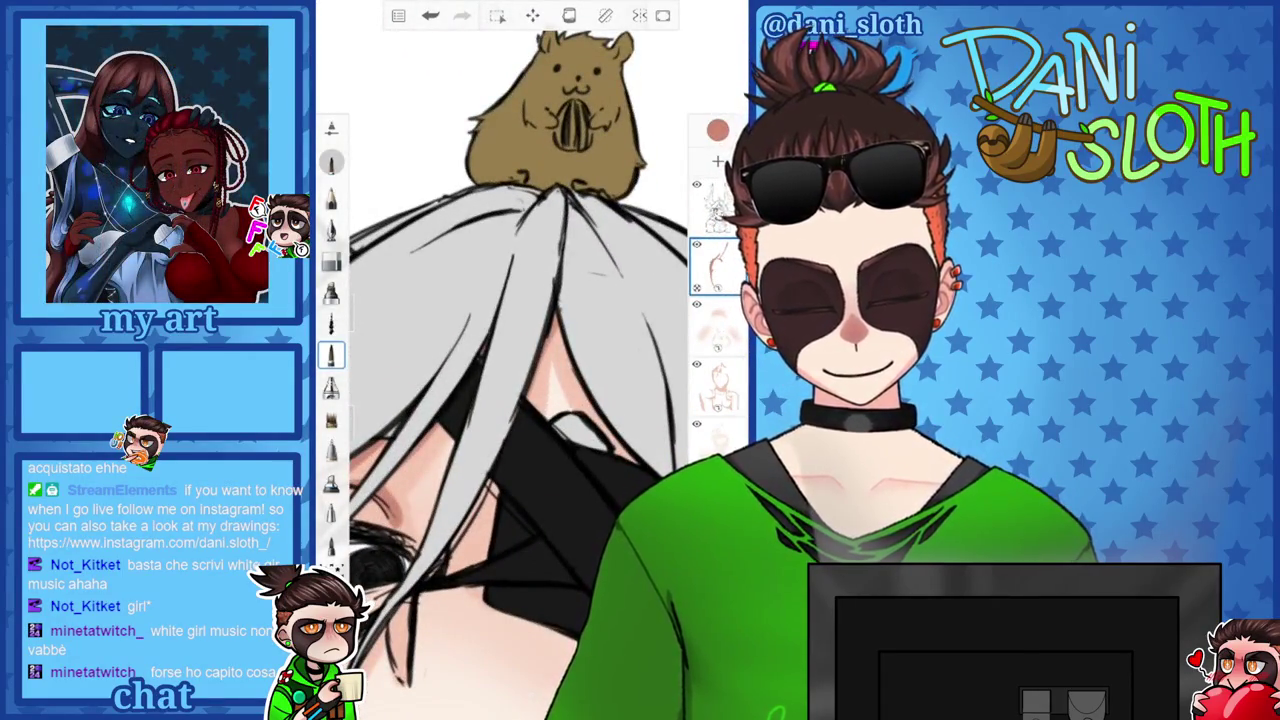
pyautogui.scroll(2, 520, 360)
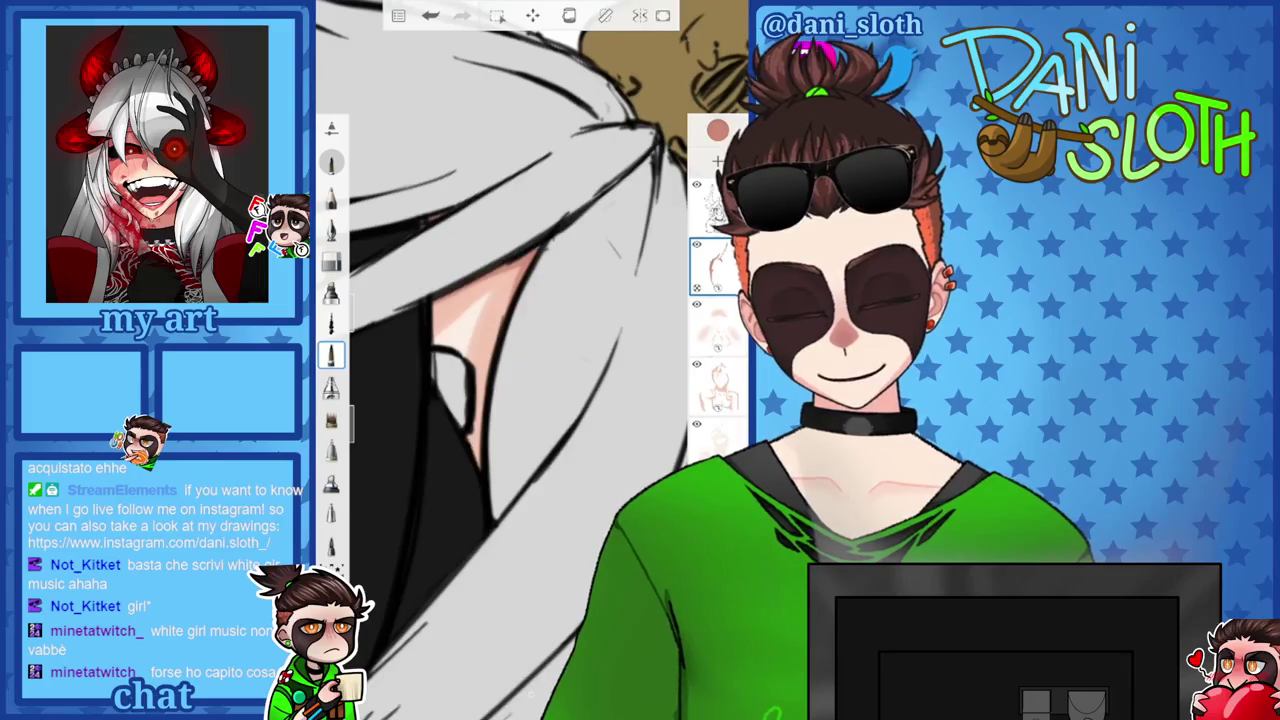
pyautogui.scroll(-2, 520, 360)
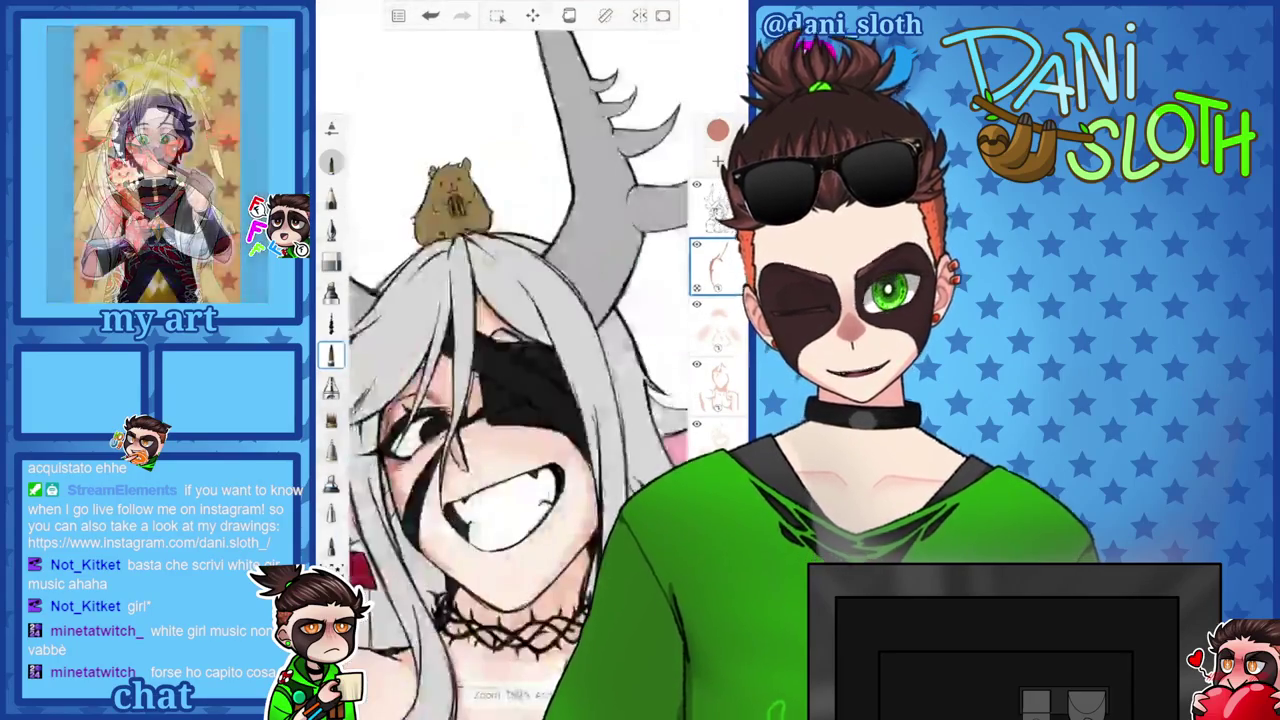
pyautogui.scroll(2, 520, 360)
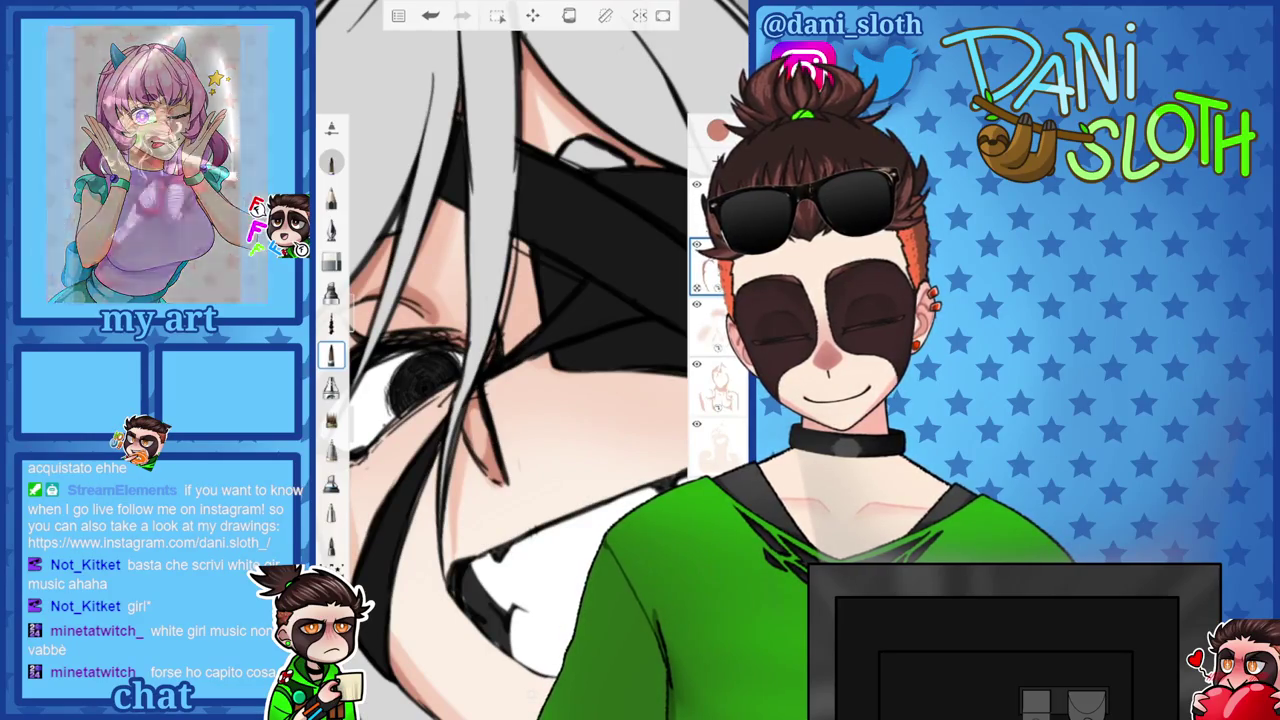
pyautogui.moveTo(420, 385); pyautogui.dragTo(510, 345)
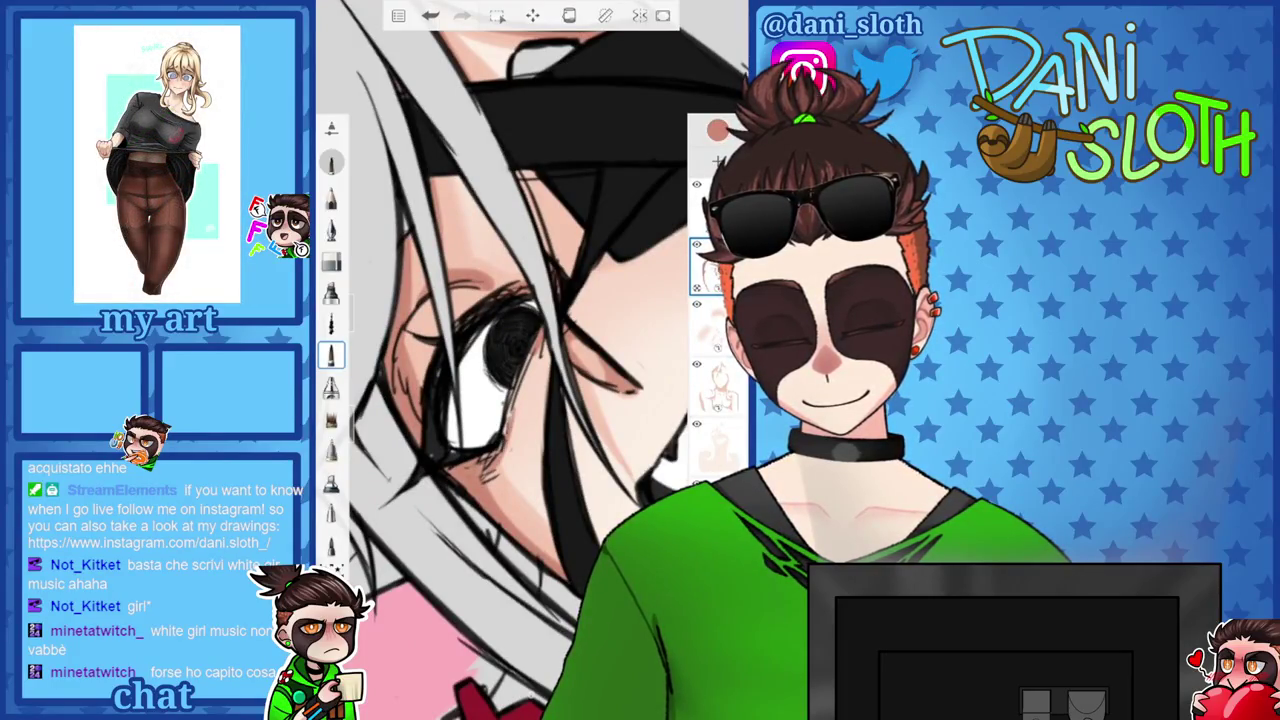
pyautogui.scroll(-5, 530, 360)
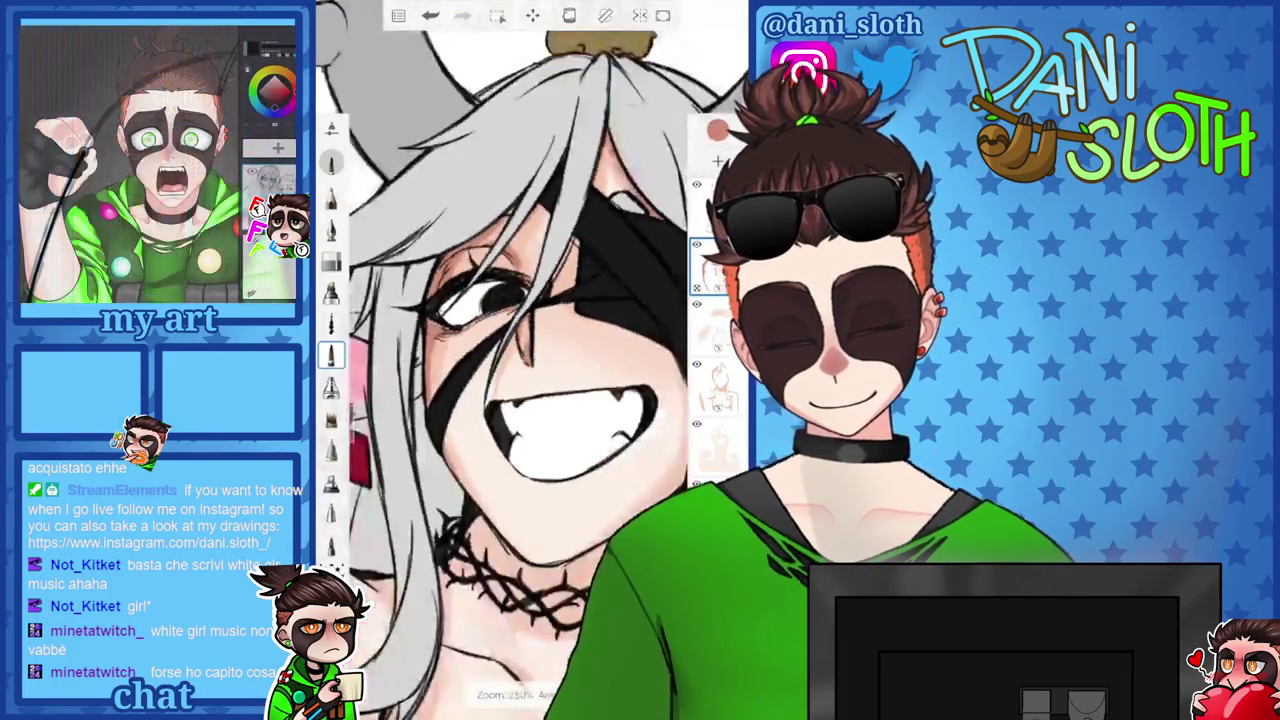
pyautogui.scroll(5, 530, 360)
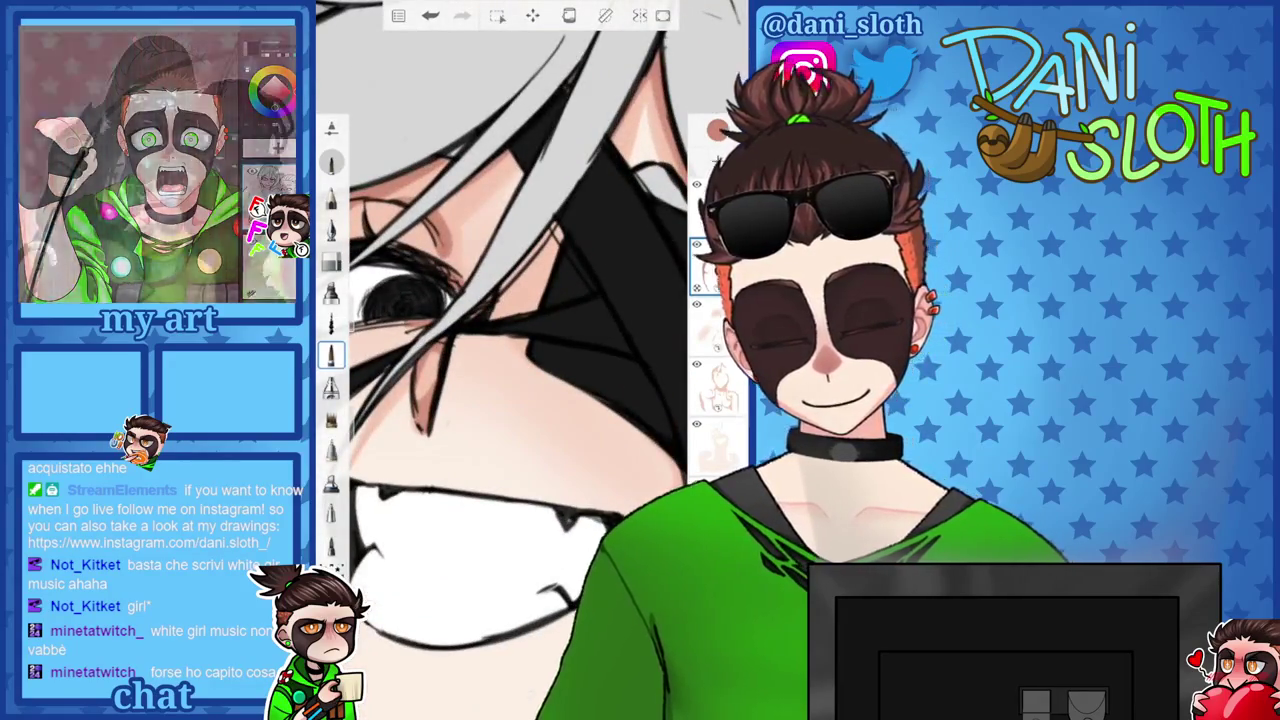
# Shade the skin around the mask and grin with a different brush, undoing the last stroke.
pyautogui.click(331, 387)
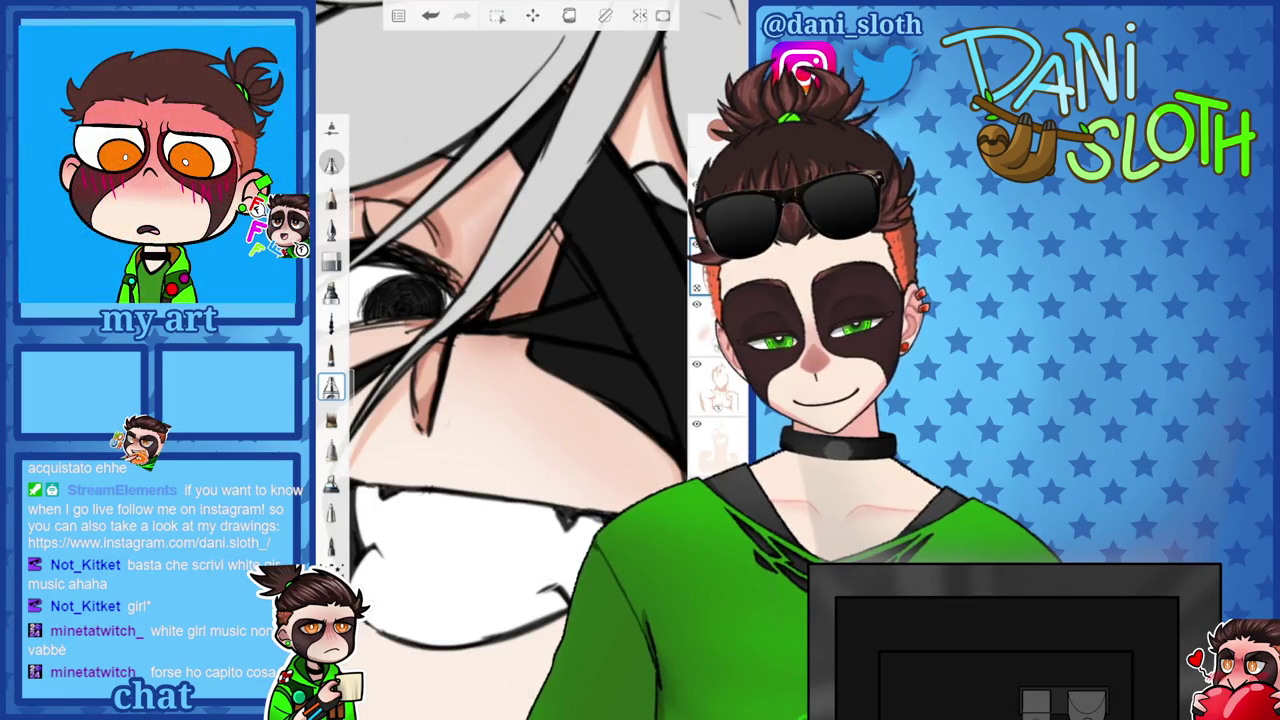
pyautogui.scroll(-5, 530, 360)
pyautogui.scroll(3, 530, 360)
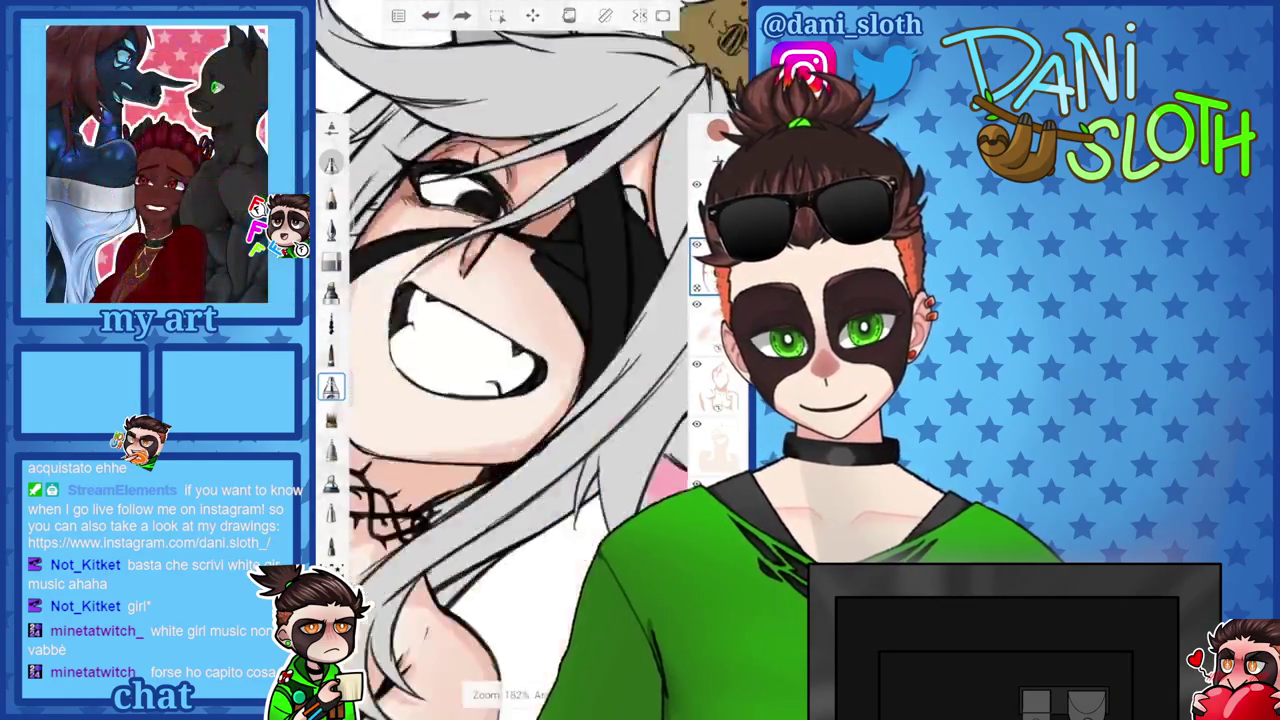
pyautogui.scroll(2, 530, 360)
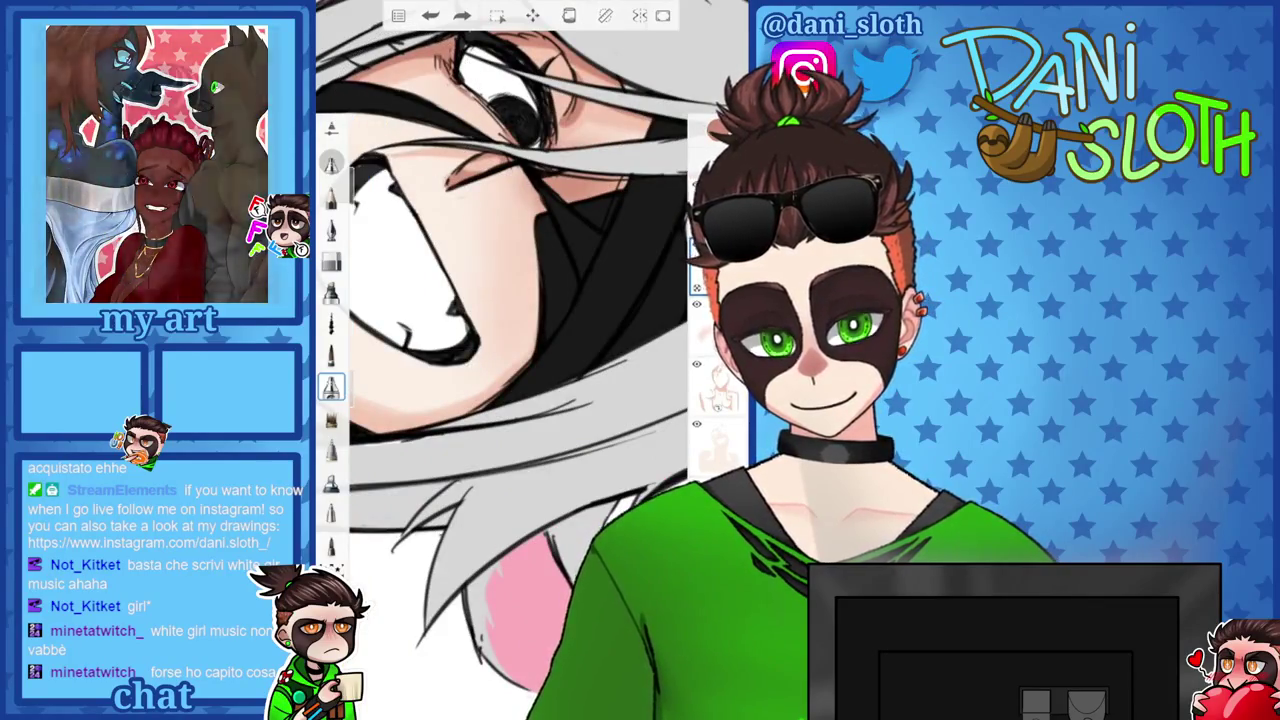
pyautogui.scroll(-3, 530, 360)
pyautogui.scroll(2, 530, 360)
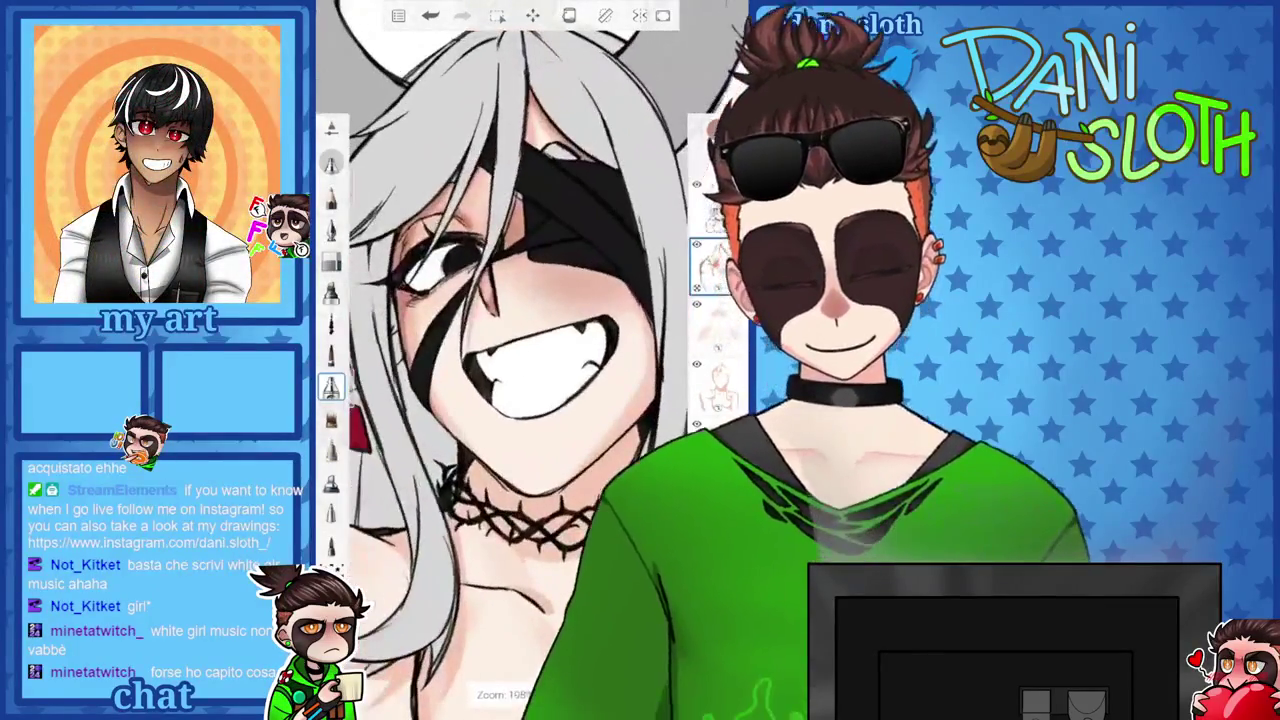
pyautogui.hotkey('ctrl', 'z')
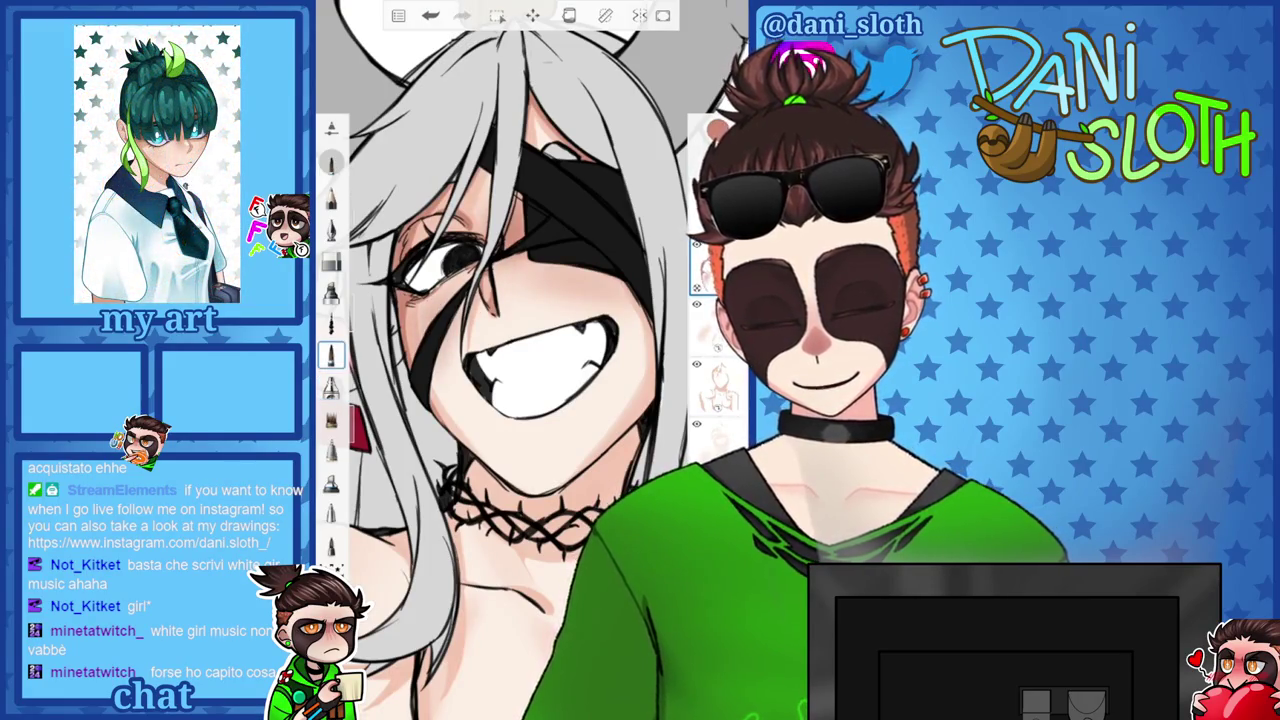
pyautogui.scroll(2, 560, 330)
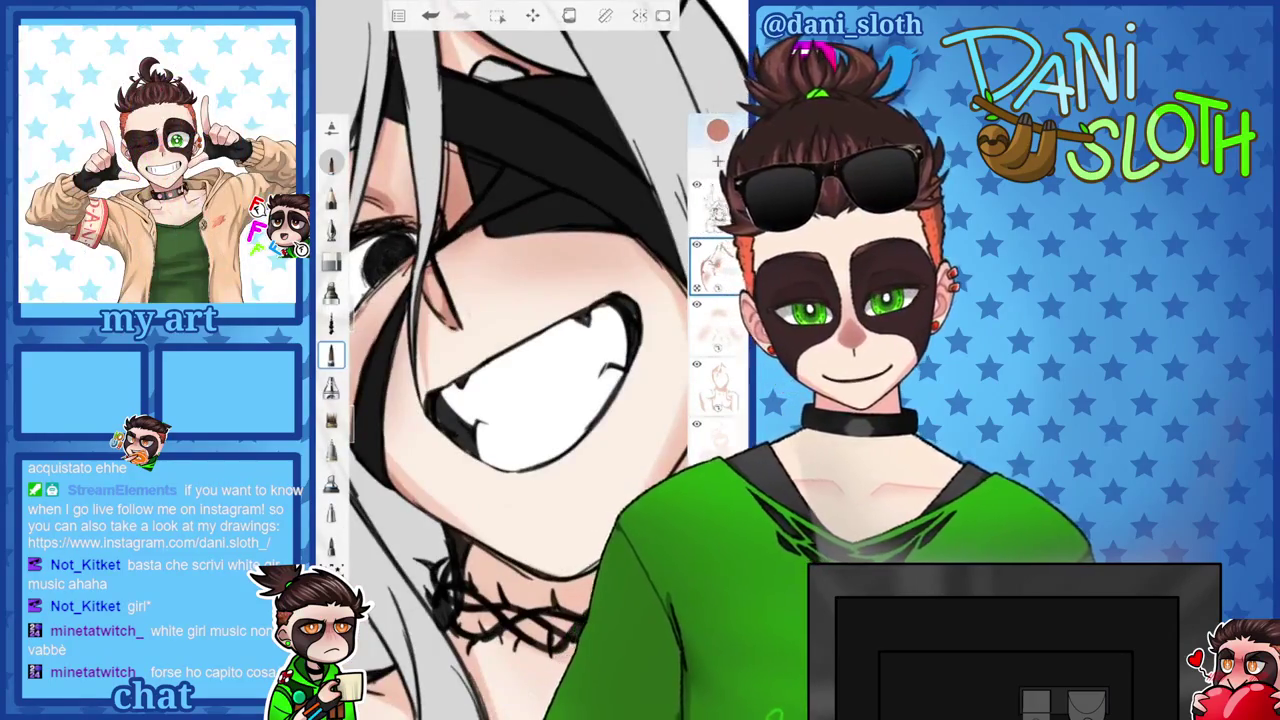
# Rotate the canvas and sample a darker salmon skin tone from the reference image.
pyautogui.click(717, 130)
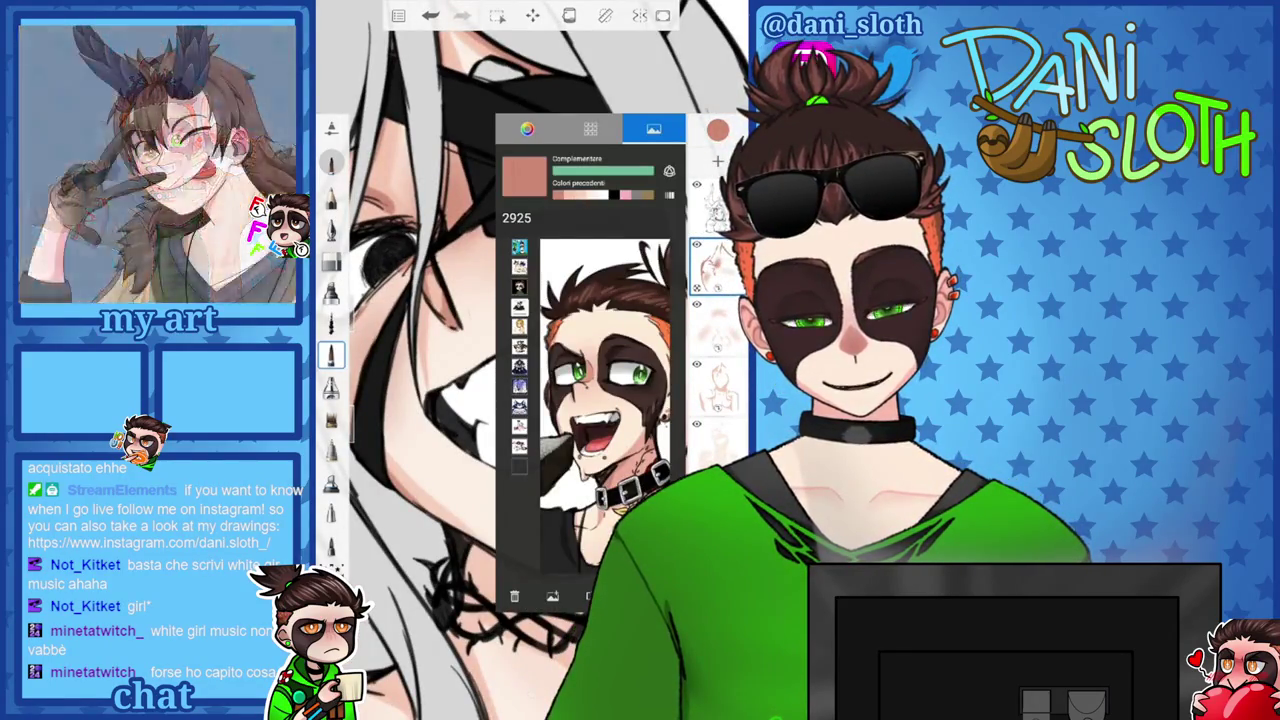
pyautogui.scroll(2, 530, 350)
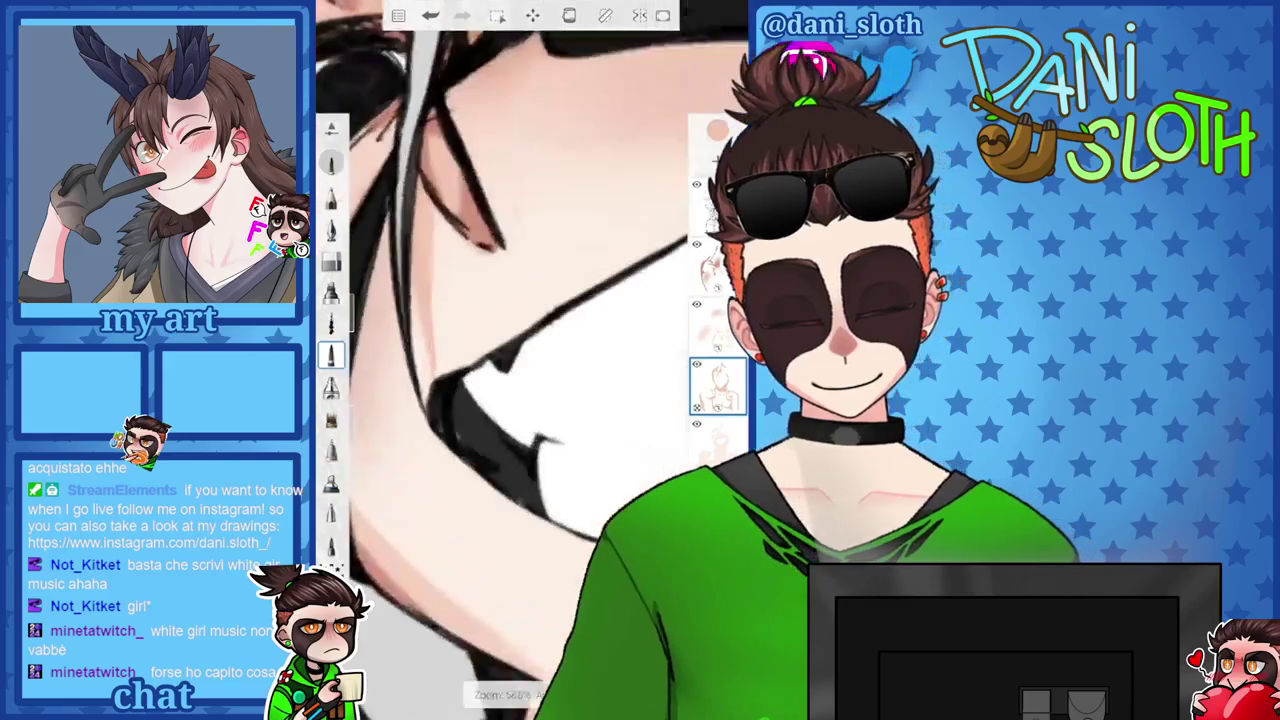
pyautogui.moveTo(530, 350); pyautogui.dragTo(530, 420)
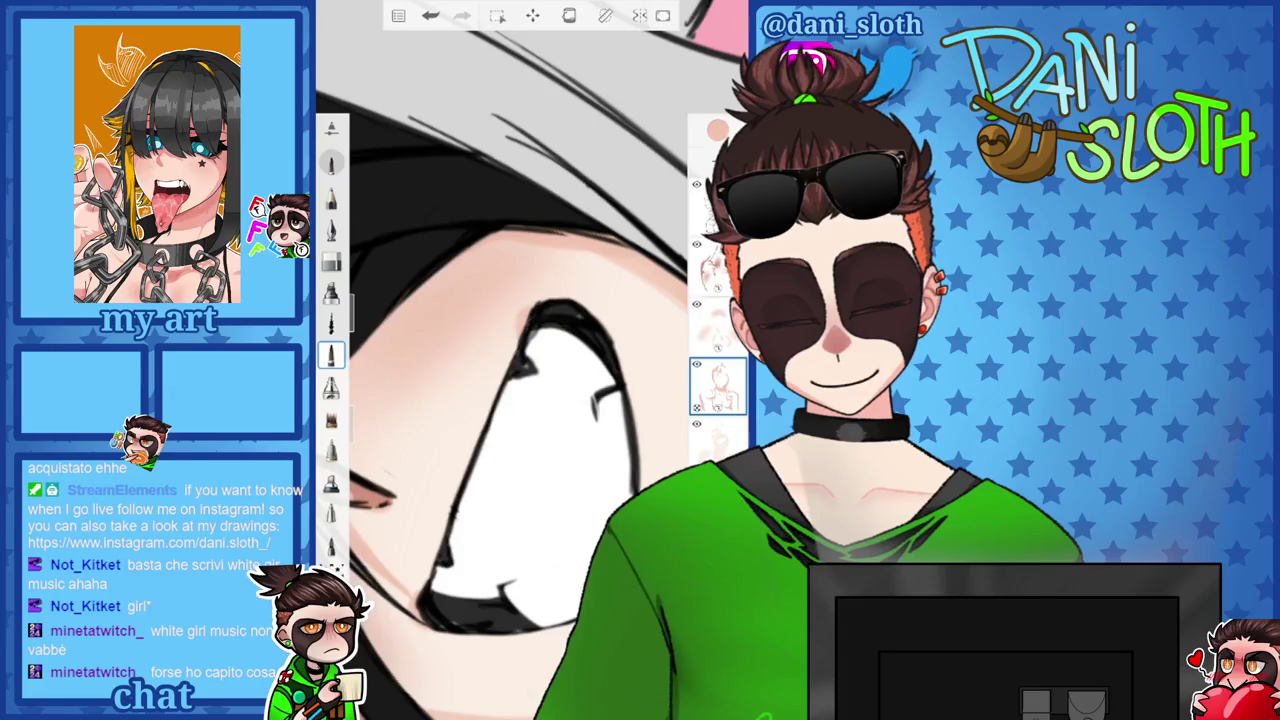
pyautogui.moveTo(530, 420); pyautogui.dragTo(560, 350)
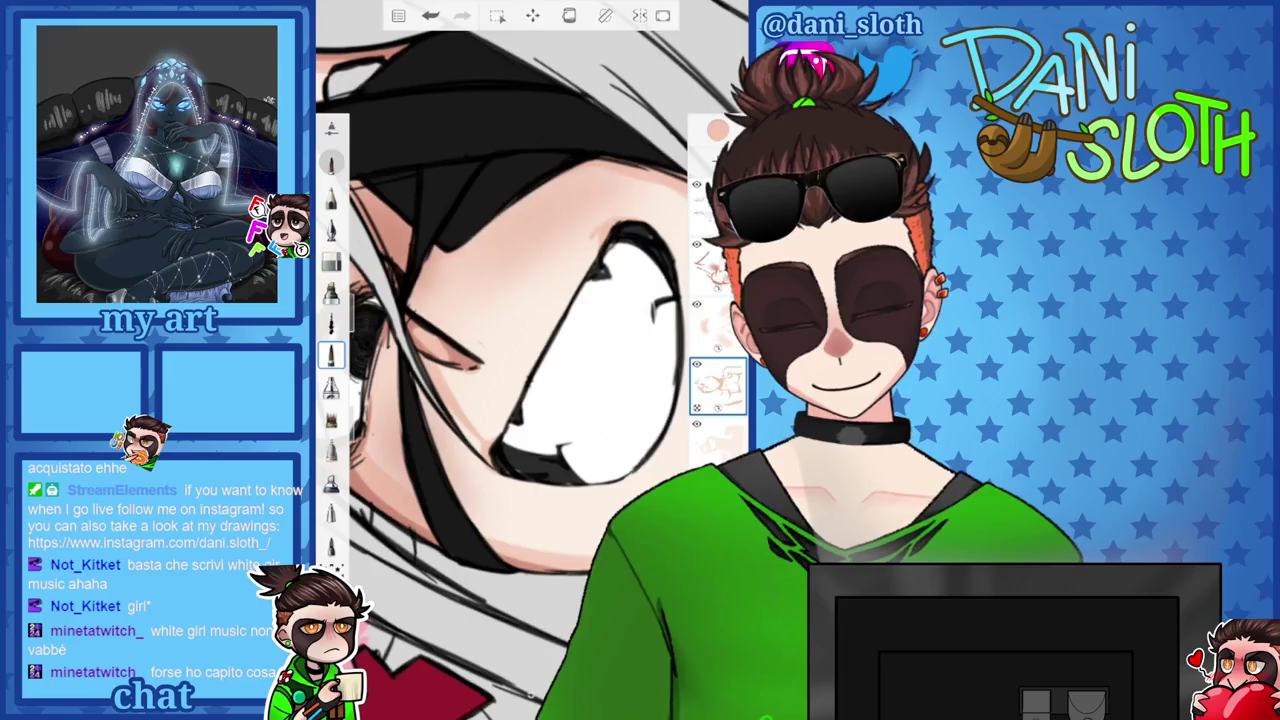
pyautogui.scroll(-2, 530, 360)
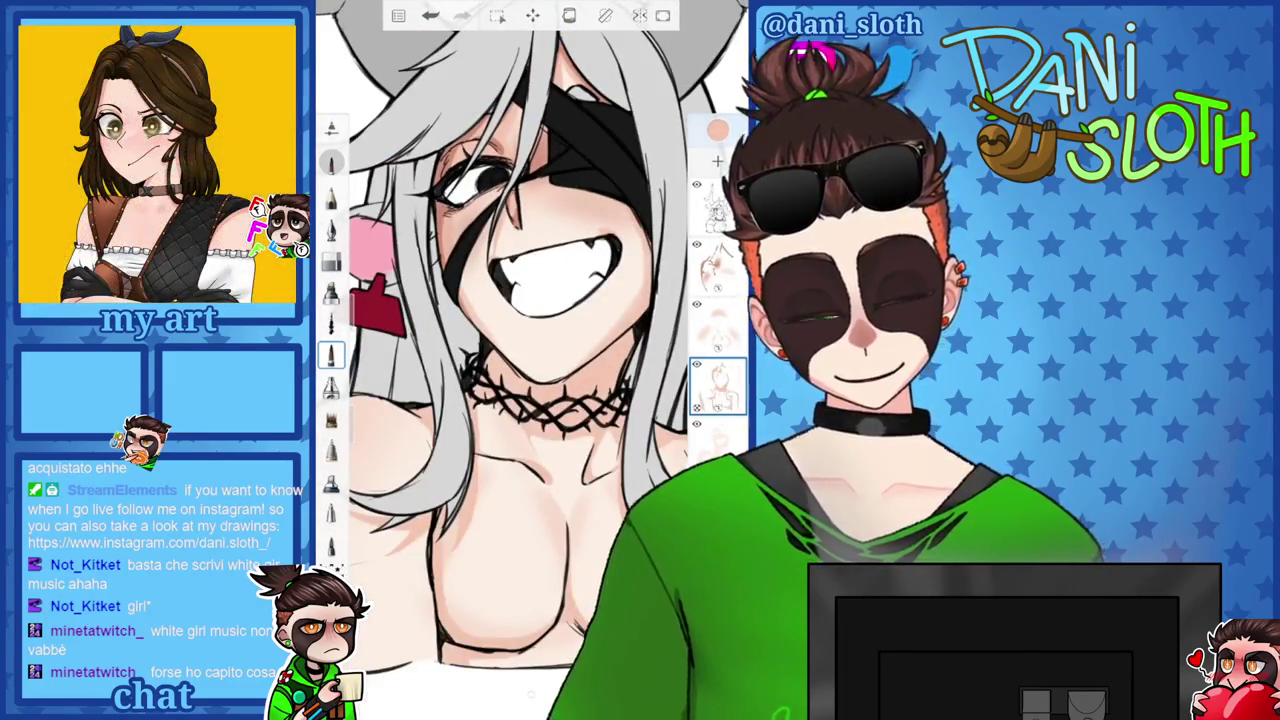
pyautogui.click(718, 130)
pyautogui.click(718, 265)
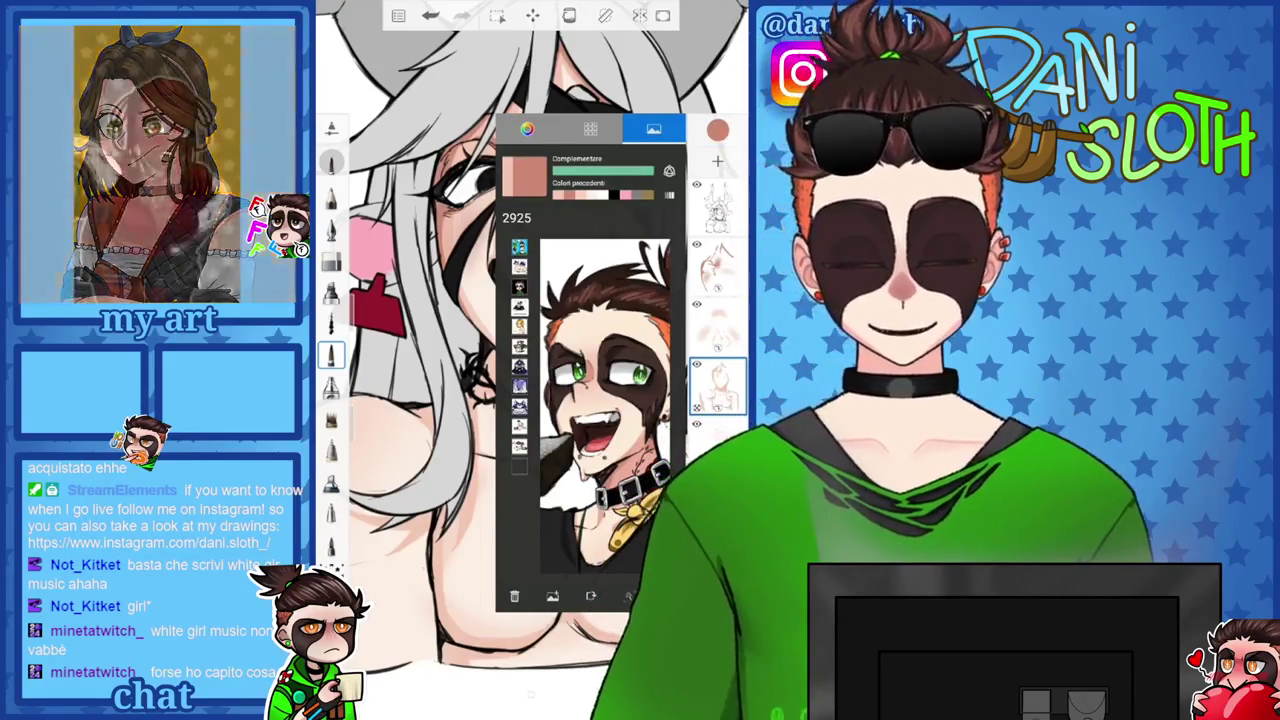
# Shade the collarbone and chest contours beneath the thorn choker in the darker salmon.
pyautogui.scroll(1, 530, 360)
pyautogui.scroll(2, 530, 360)
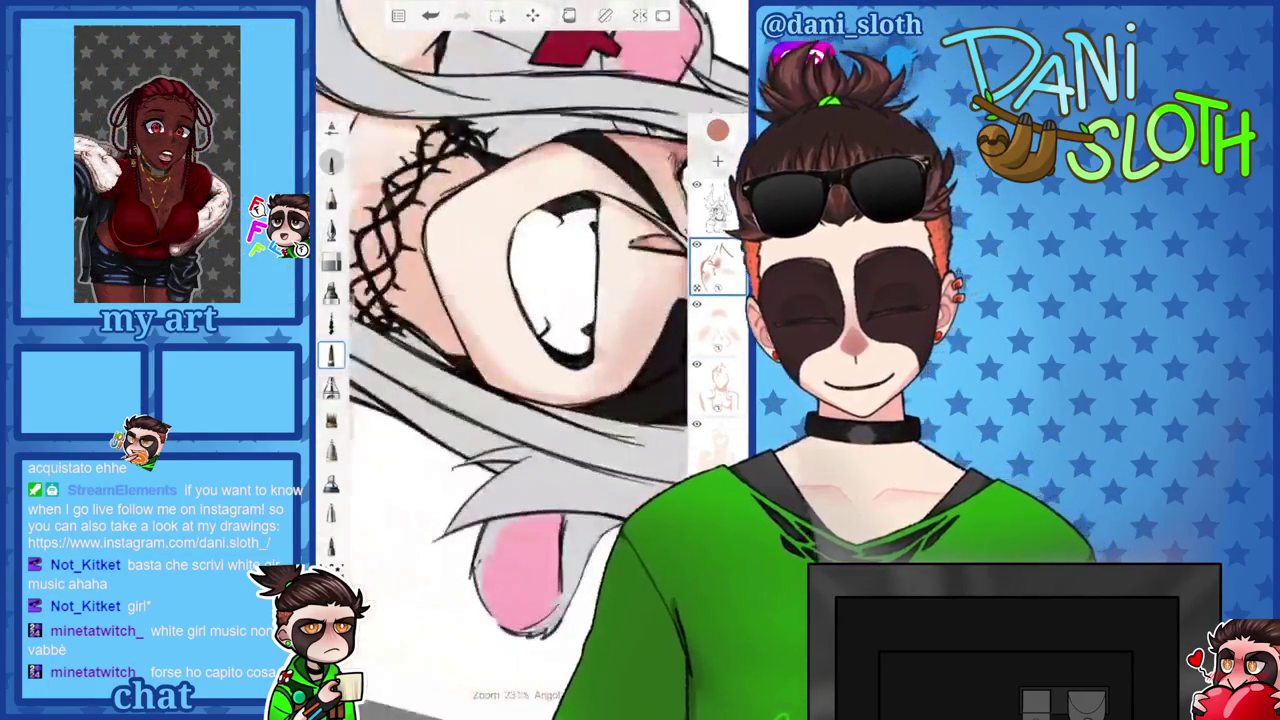
pyautogui.scroll(2, 530, 360)
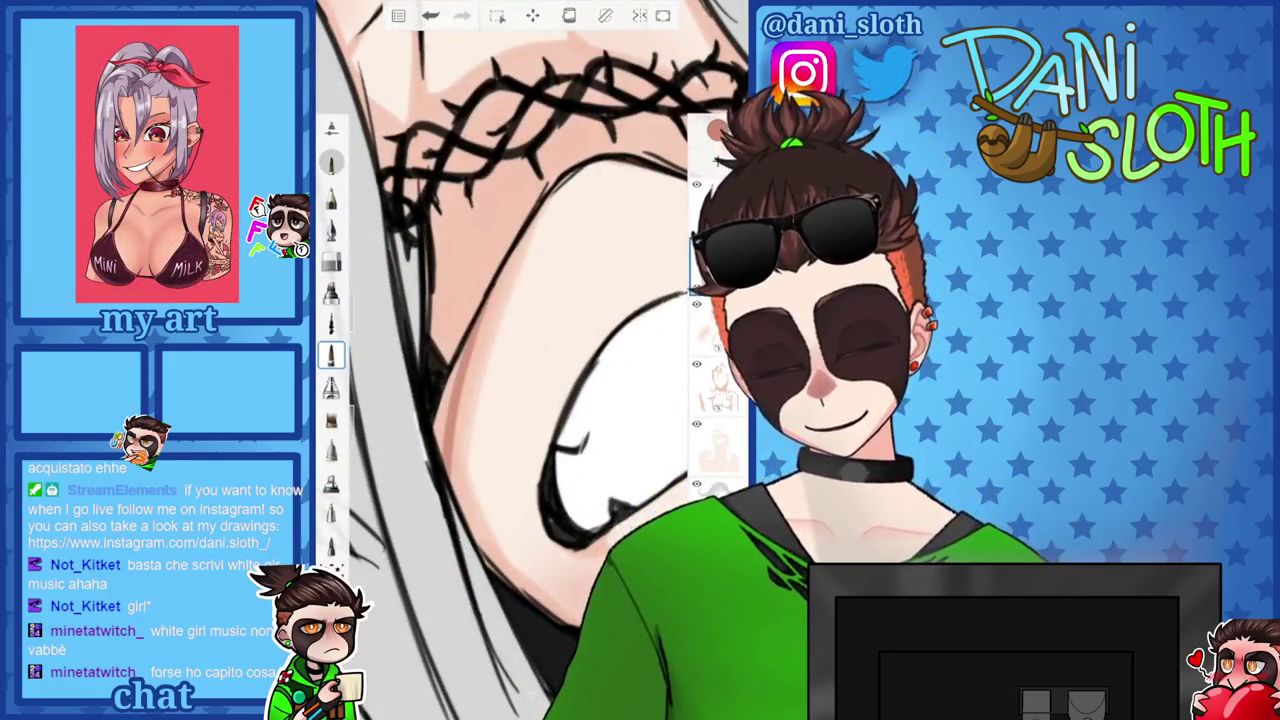
pyautogui.scroll(-3, 530, 360)
pyautogui.scroll(-2, 530, 360)
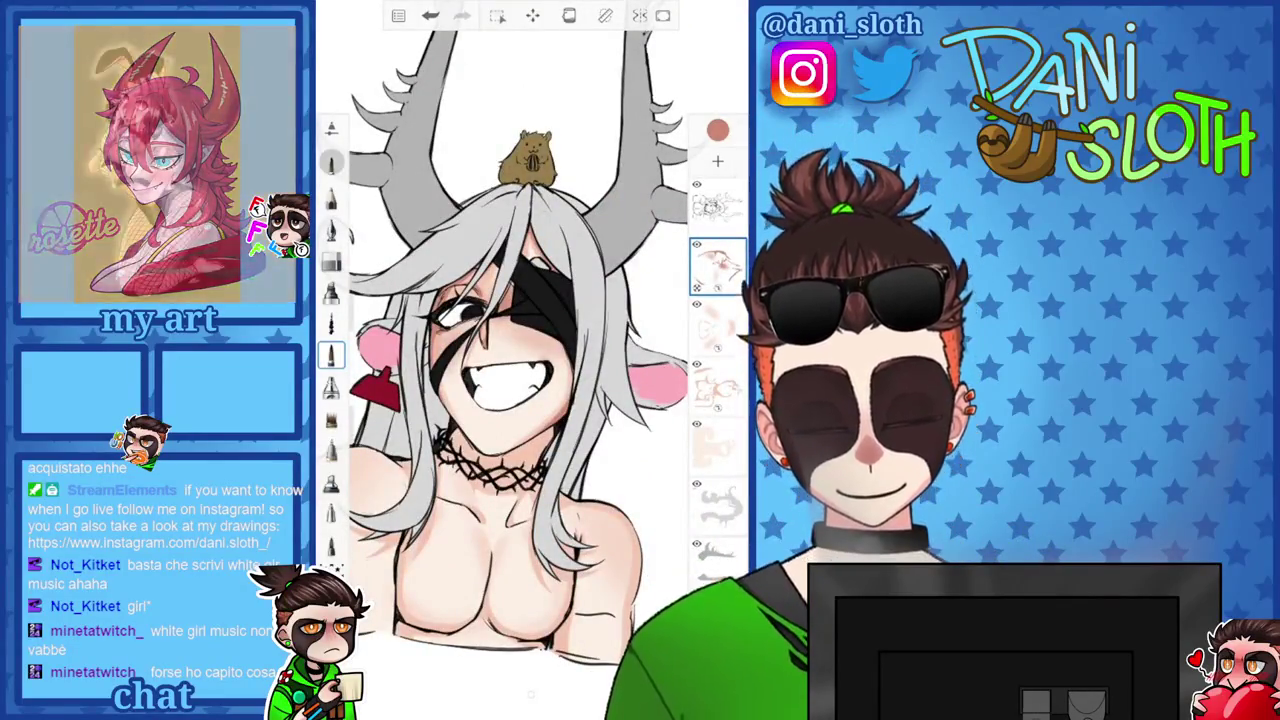
pyautogui.scroll(5, 480, 330)
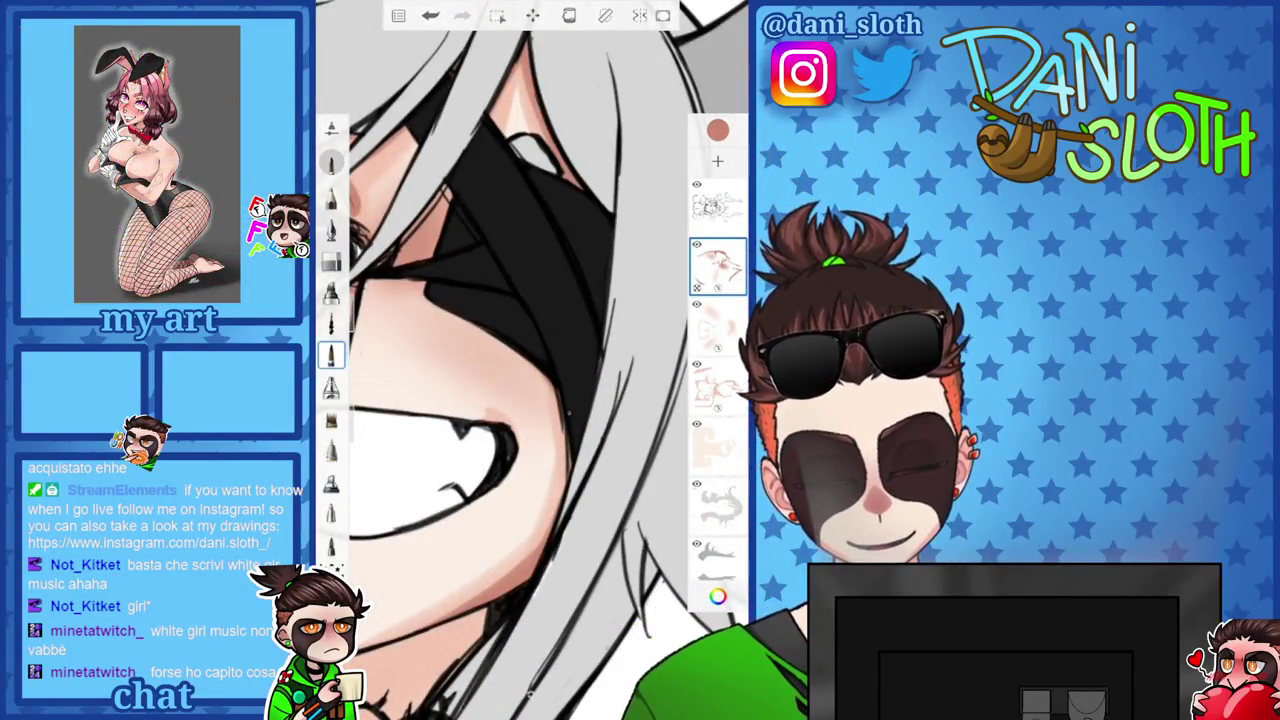
pyautogui.scroll(-3, 530, 360)
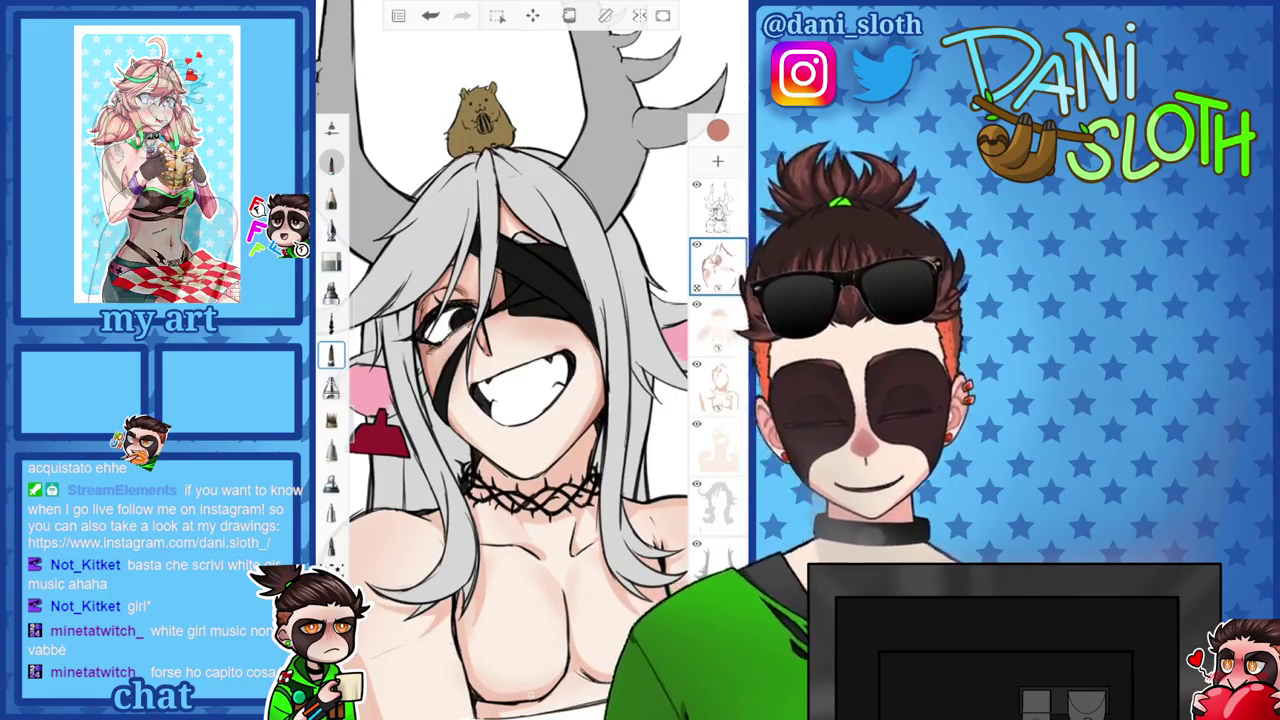
pyautogui.scroll(3, 530, 360)
pyautogui.scroll(3, 530, 360)
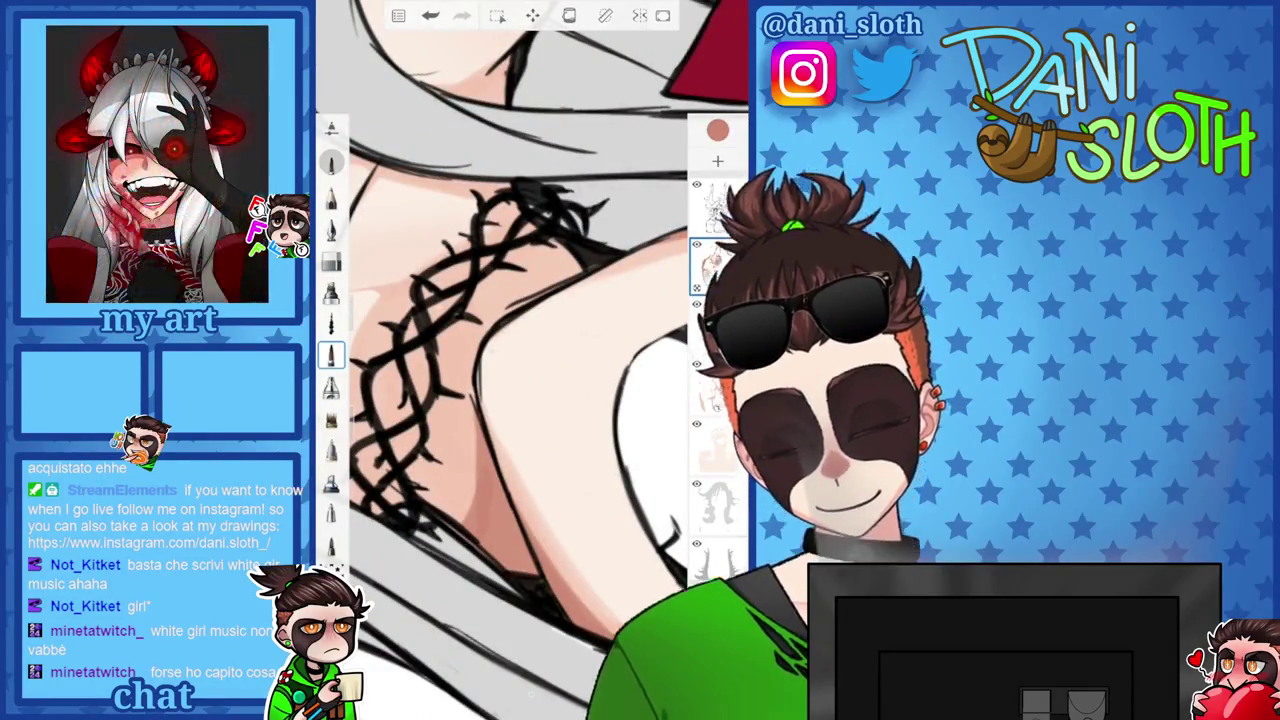
pyautogui.scroll(-3, 530, 360)
pyautogui.scroll(-1, 530, 360)
pyautogui.scroll(3, 530, 360)
pyautogui.scroll(2, 530, 360)
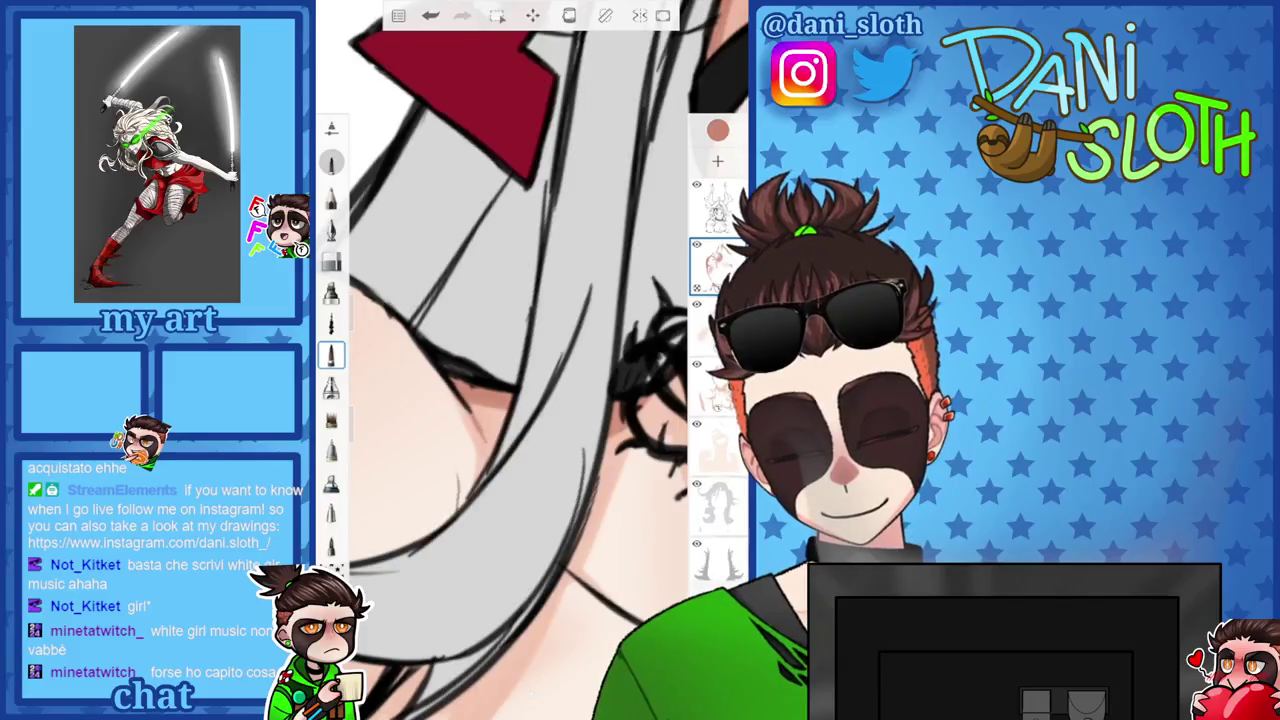
pyautogui.scroll(-3, 530, 360)
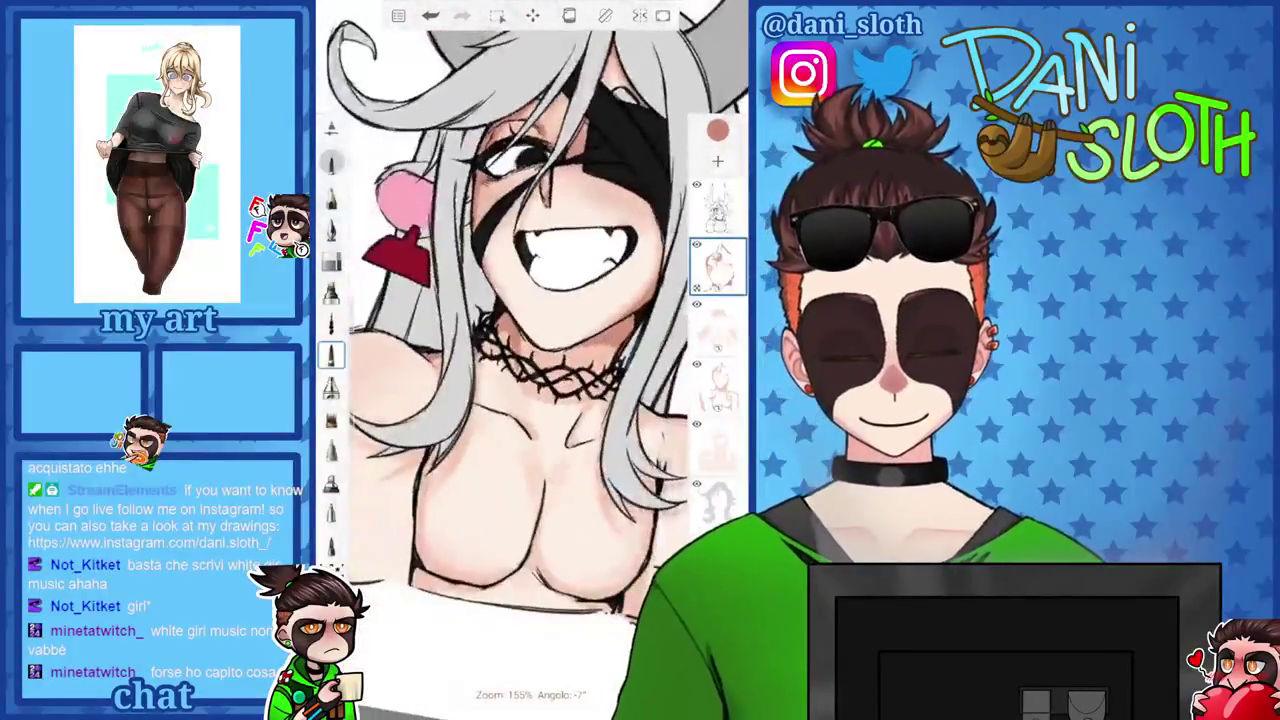
pyautogui.scroll(1, 530, 360)
pyautogui.scroll(2, 530, 360)
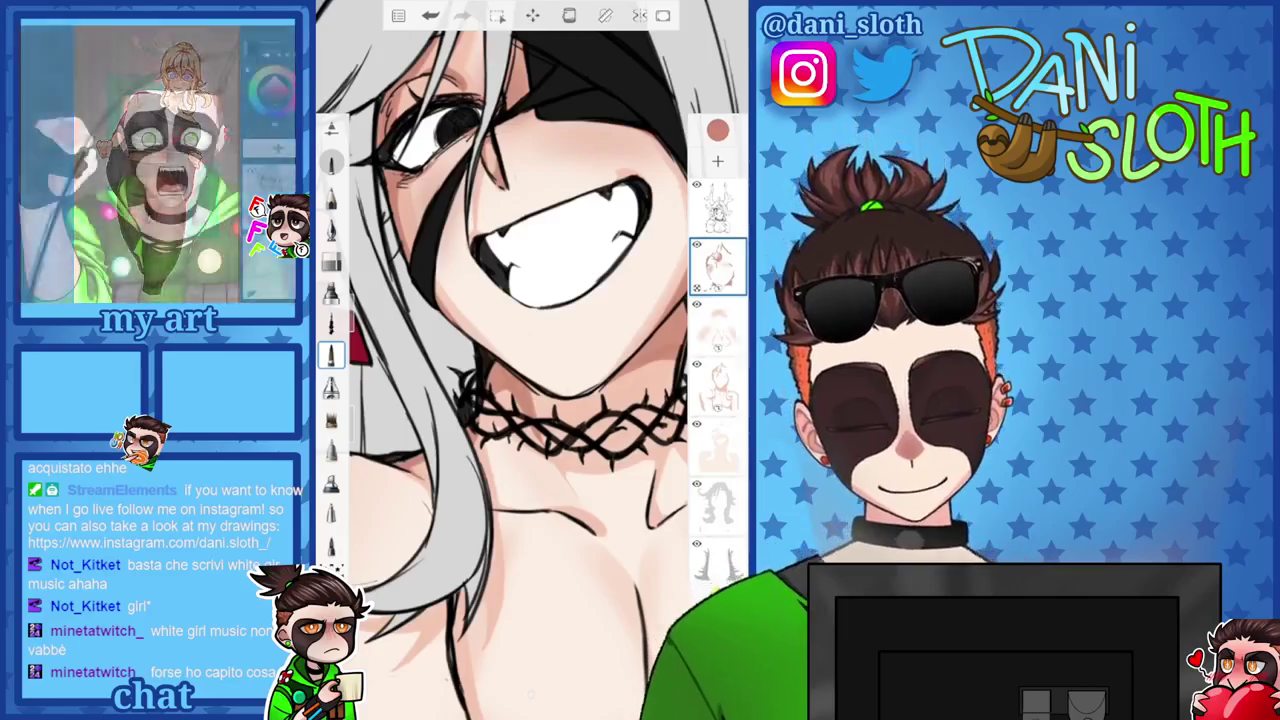
pyautogui.scroll(2, 530, 360)
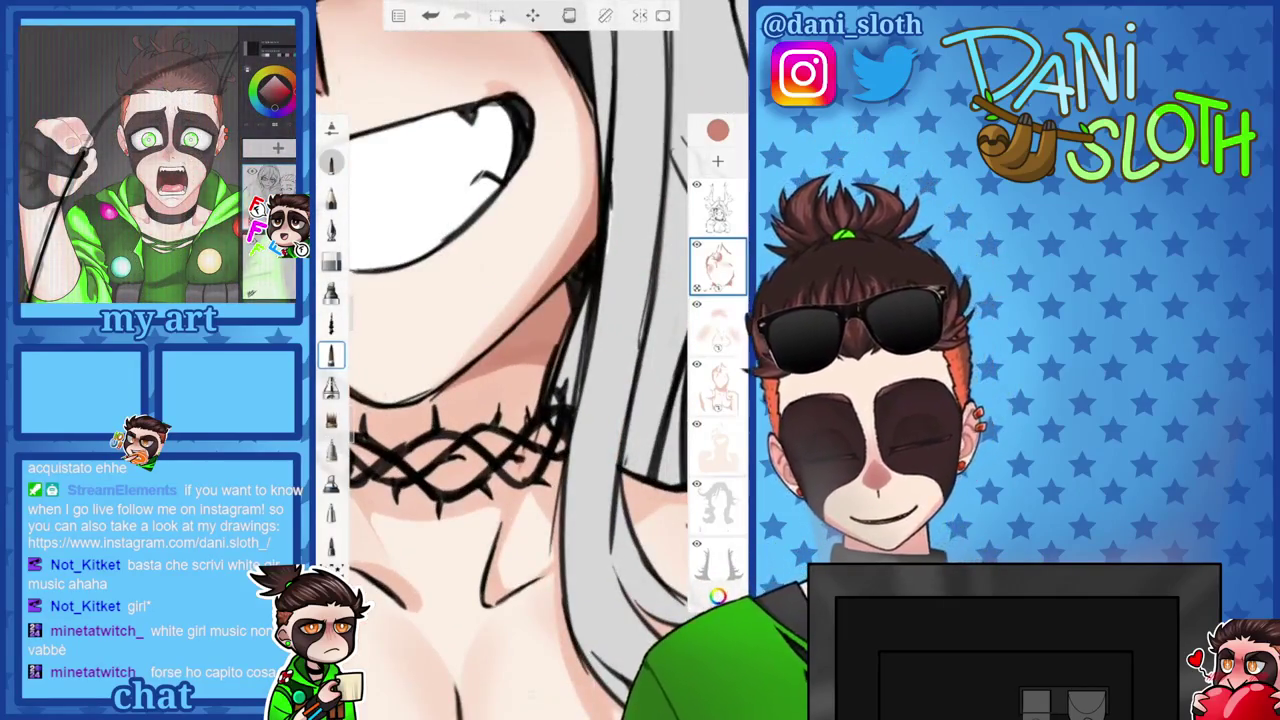
pyautogui.scroll(2, 530, 360)
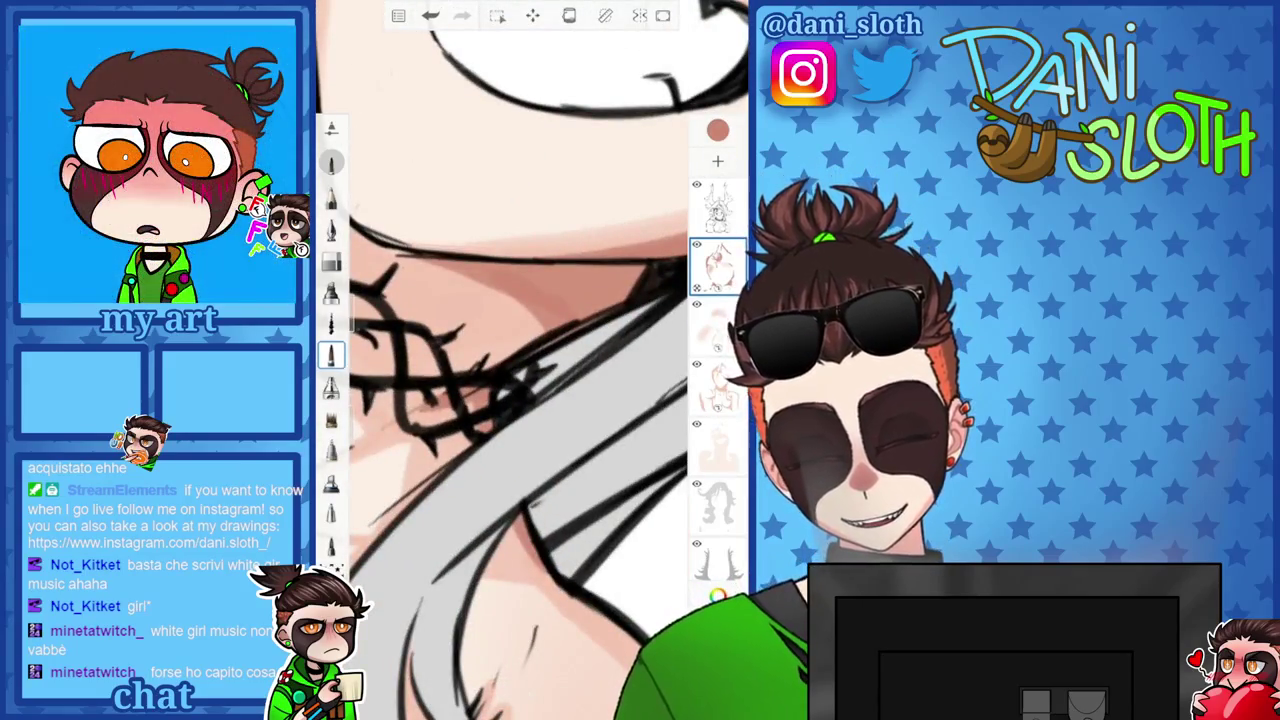
pyautogui.scroll(-3, 530, 360)
pyautogui.scroll(3, 530, 360)
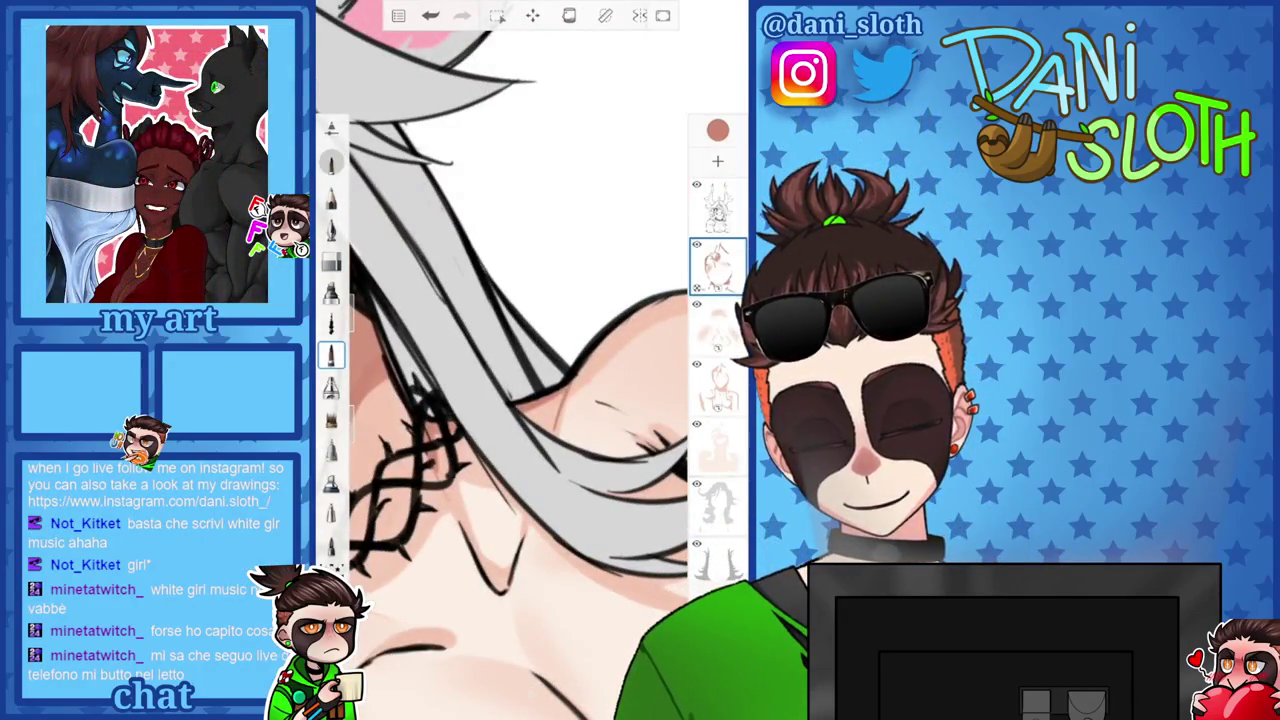
pyautogui.scroll(-3, 530, 360)
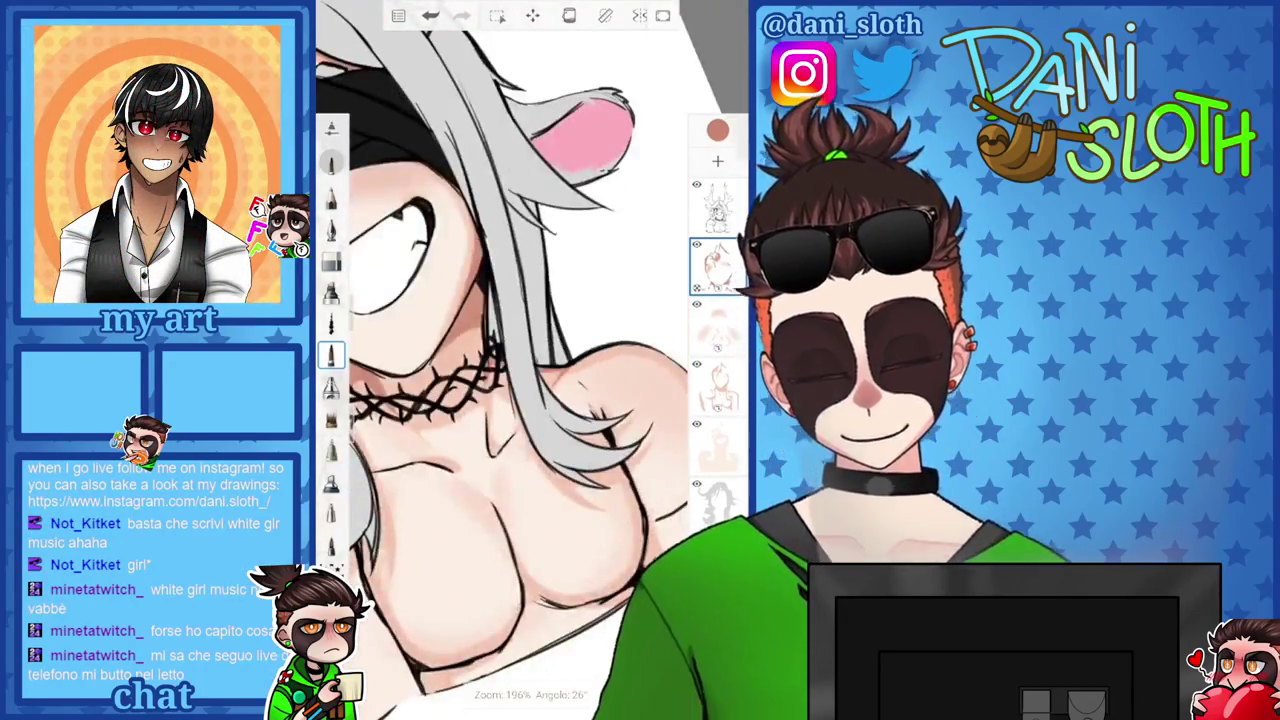
pyautogui.scroll(4, 530, 360)
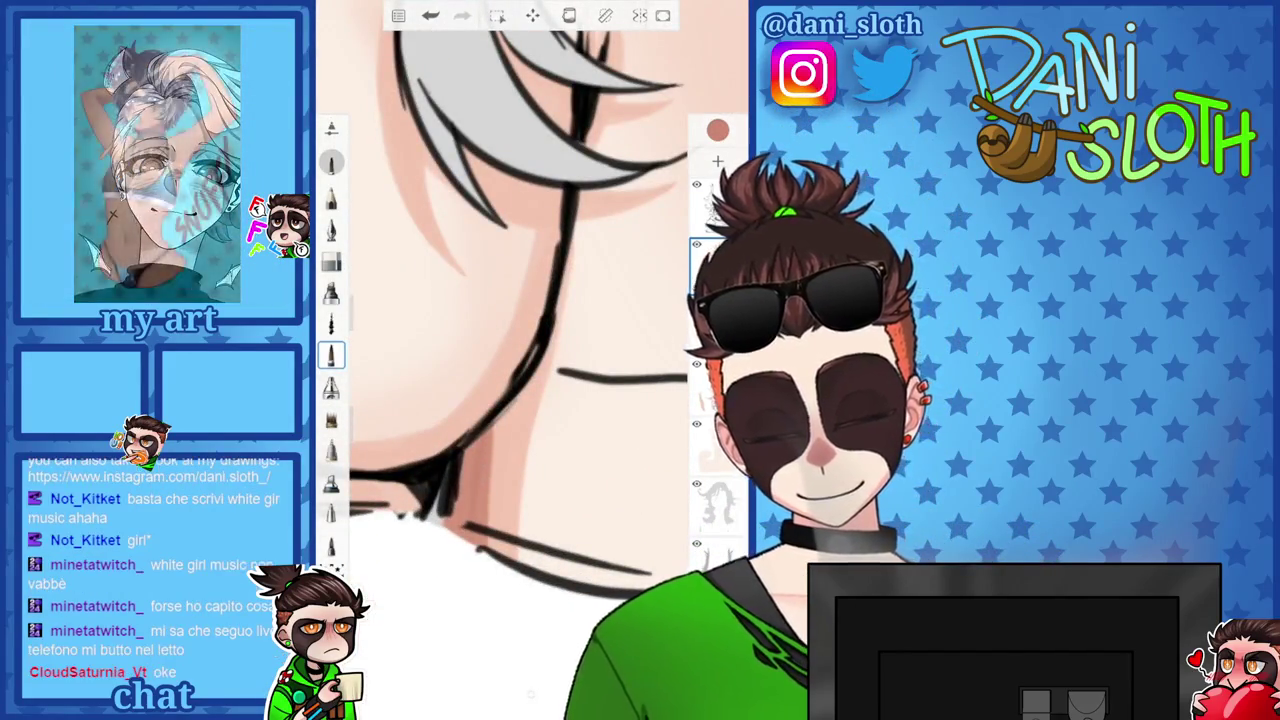
pyautogui.scroll(-3, 530, 360)
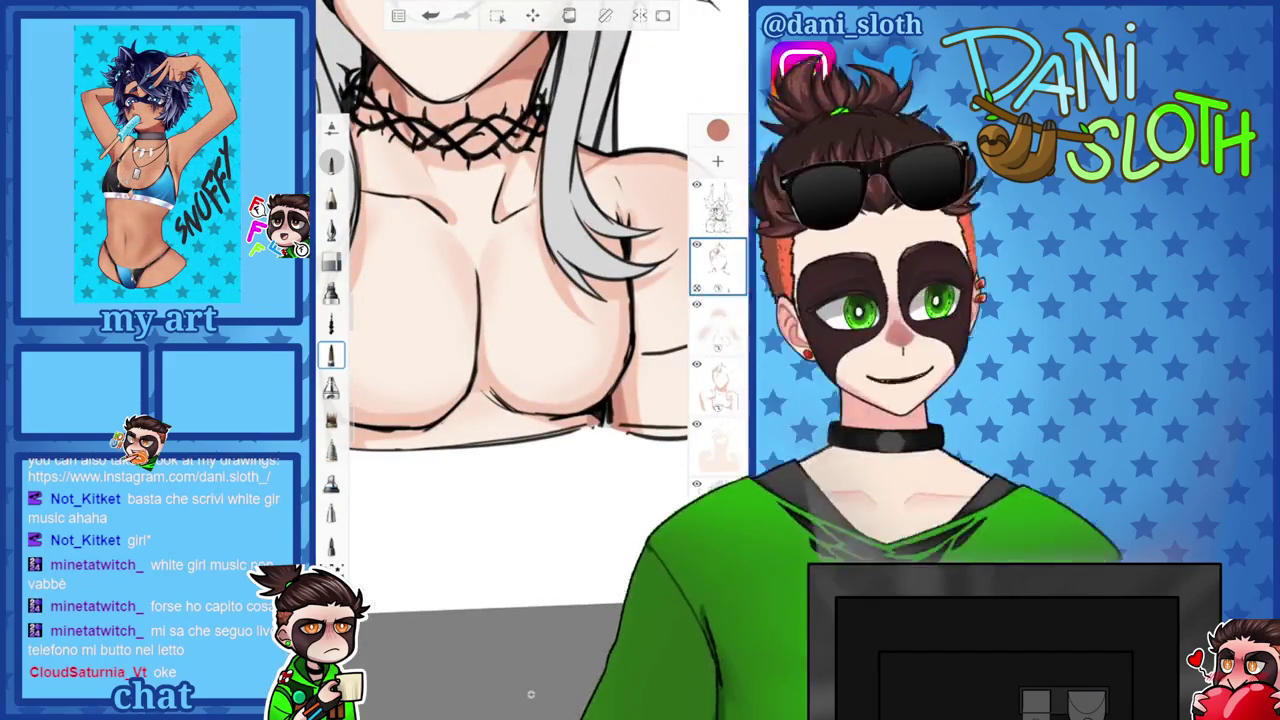
pyautogui.scroll(2, 500, 300)
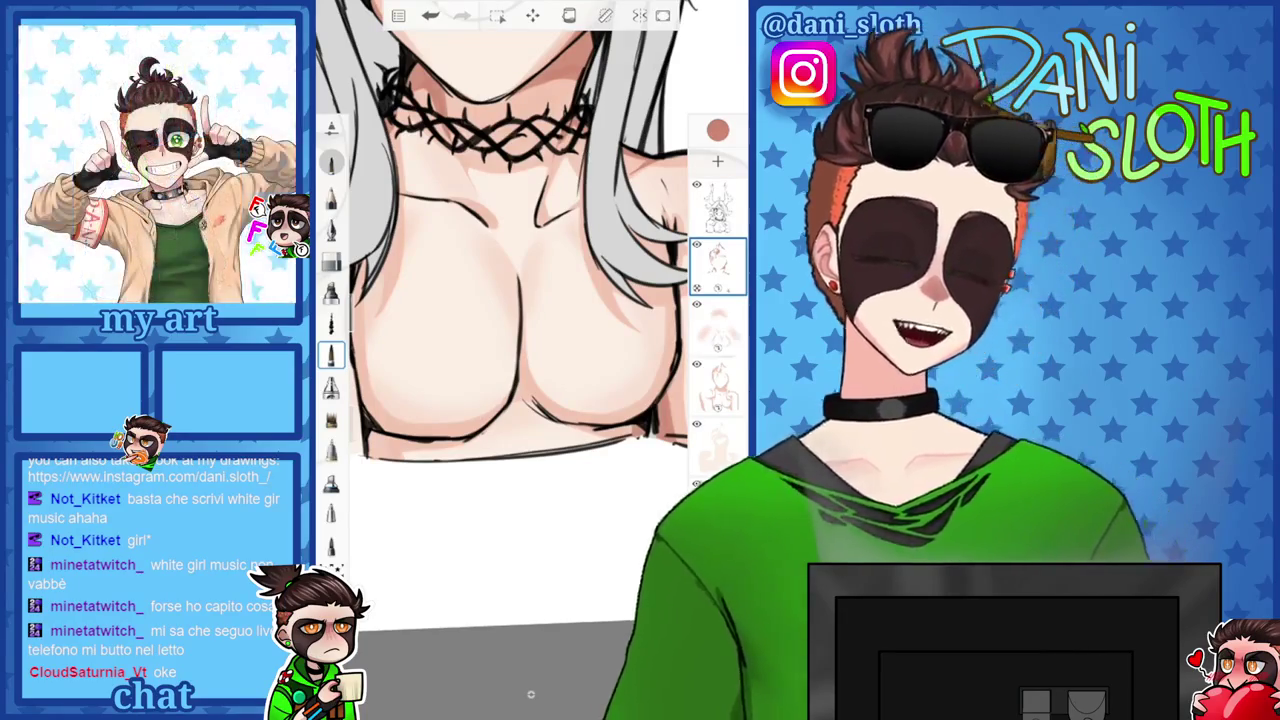
pyautogui.scroll(3, 520, 420)
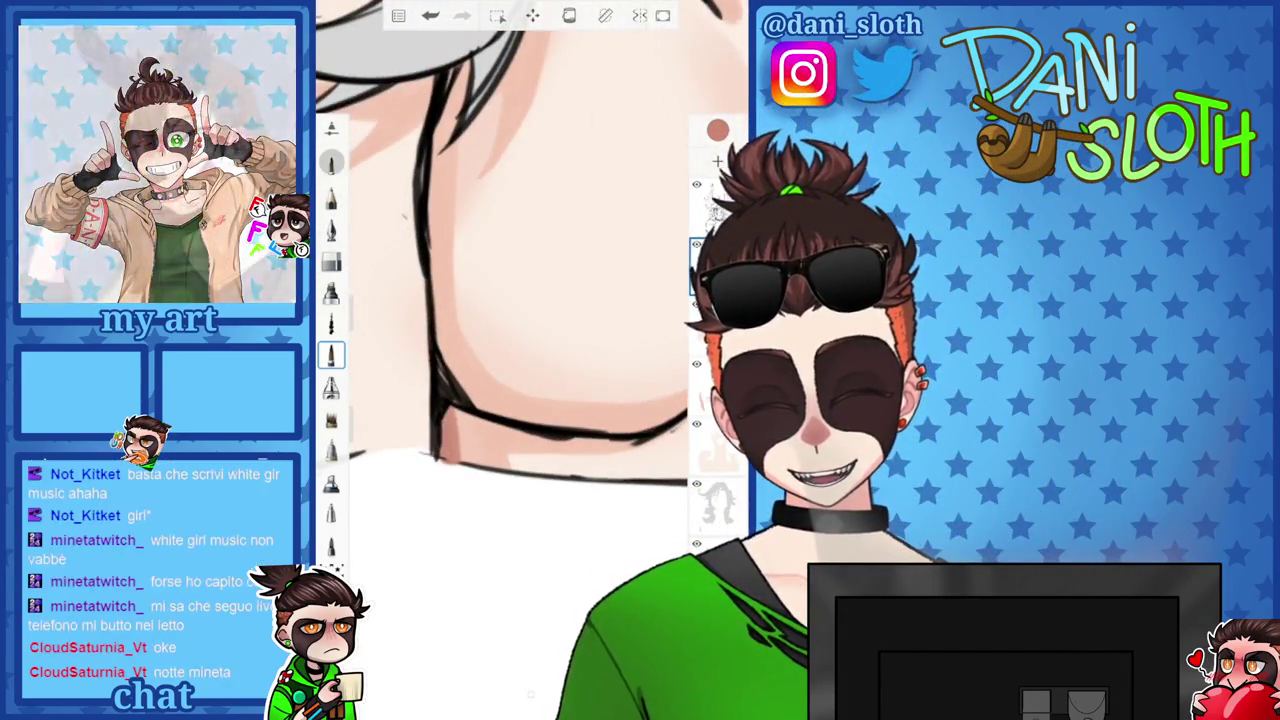
pyautogui.scroll(2, 520, 350)
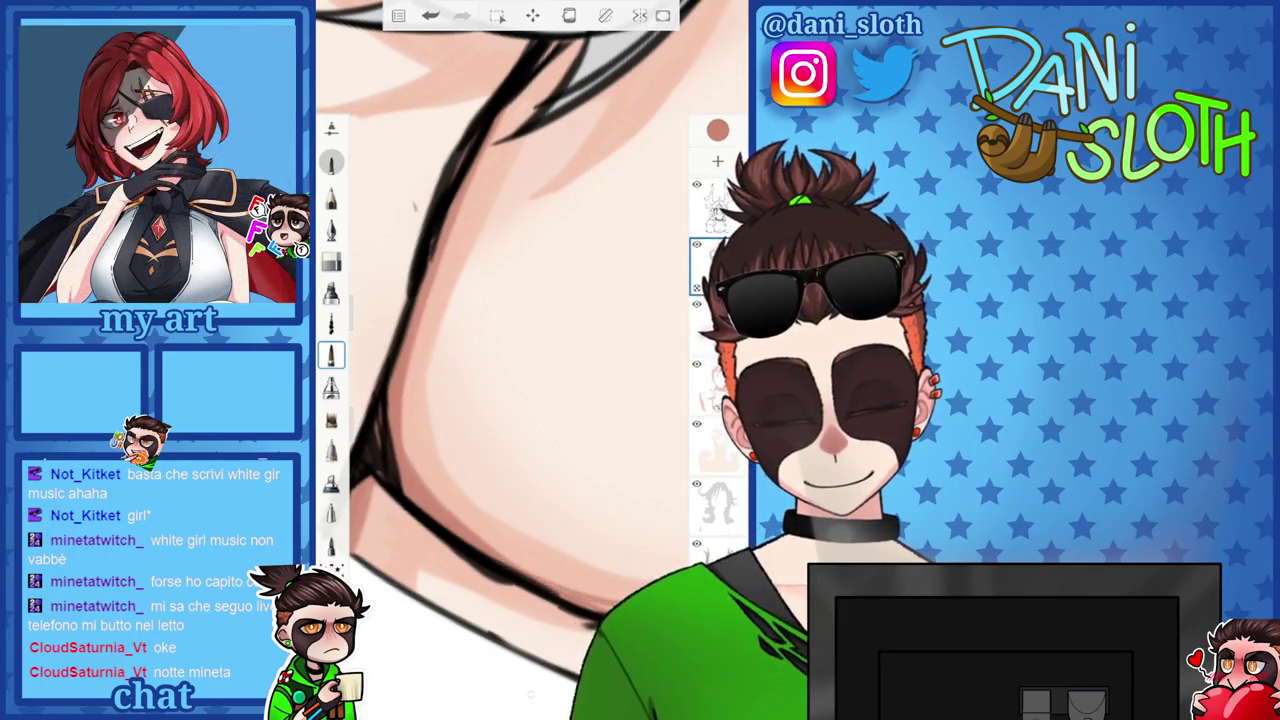
pyautogui.scroll(-5, 530, 360)
pyautogui.scroll(5, 530, 360)
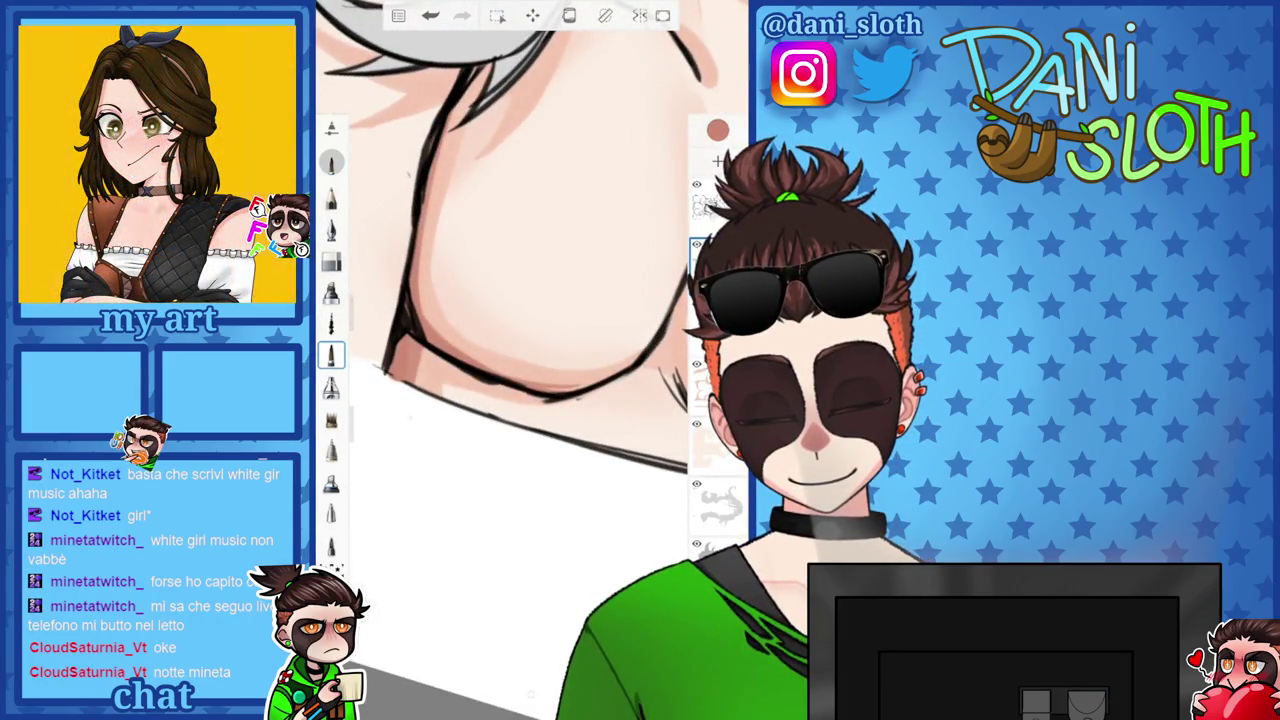
pyautogui.scroll(-3, 530, 360)
pyautogui.scroll(4, 530, 360)
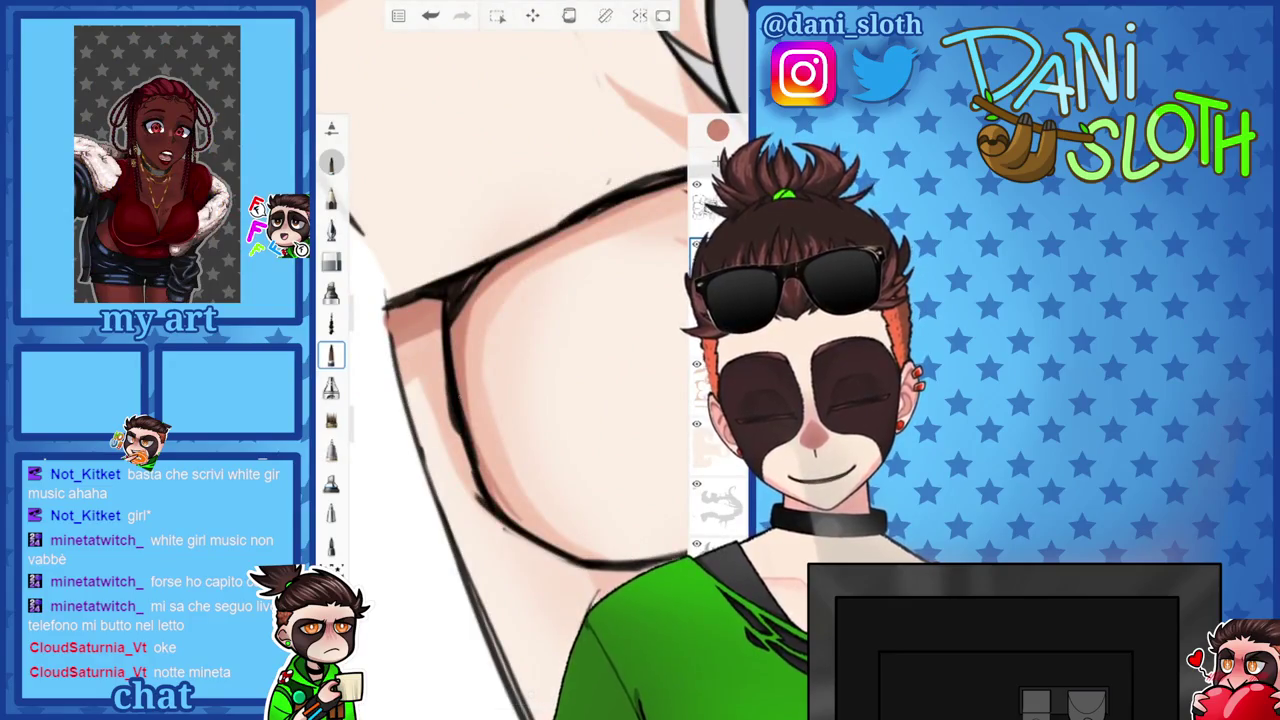
pyautogui.scroll(-3, 530, 360)
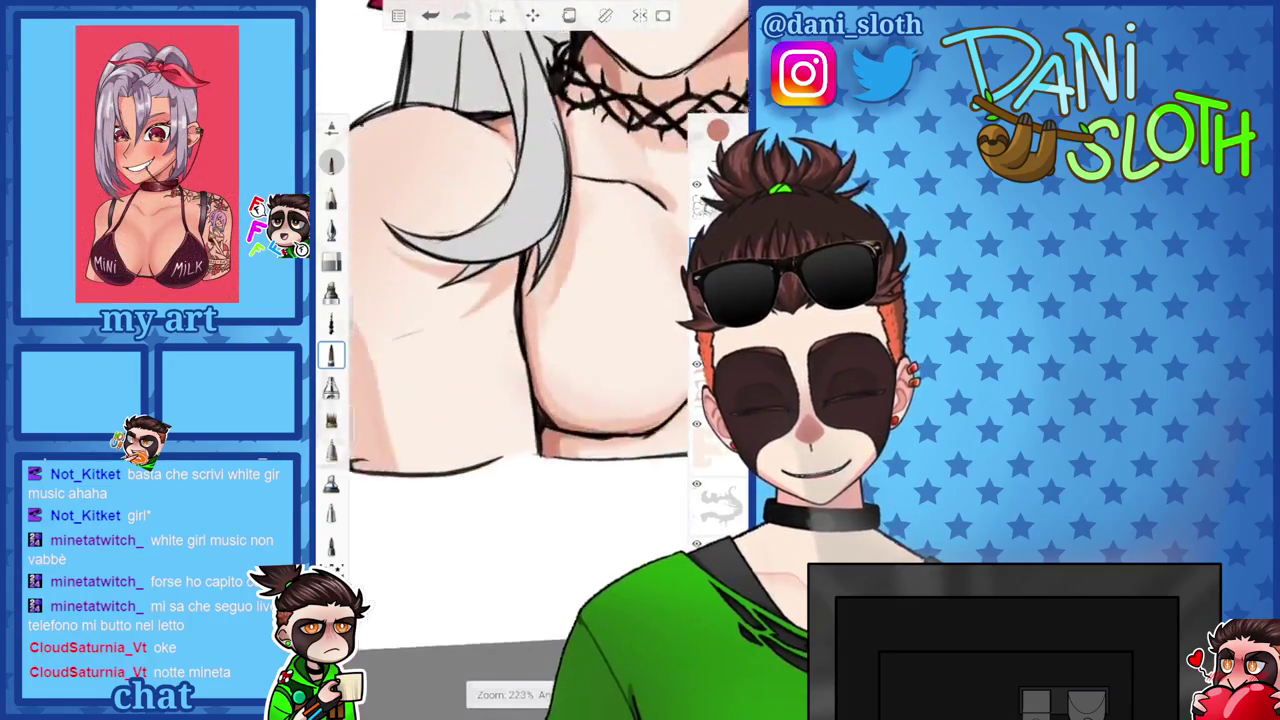
pyautogui.scroll(-2, 530, 360)
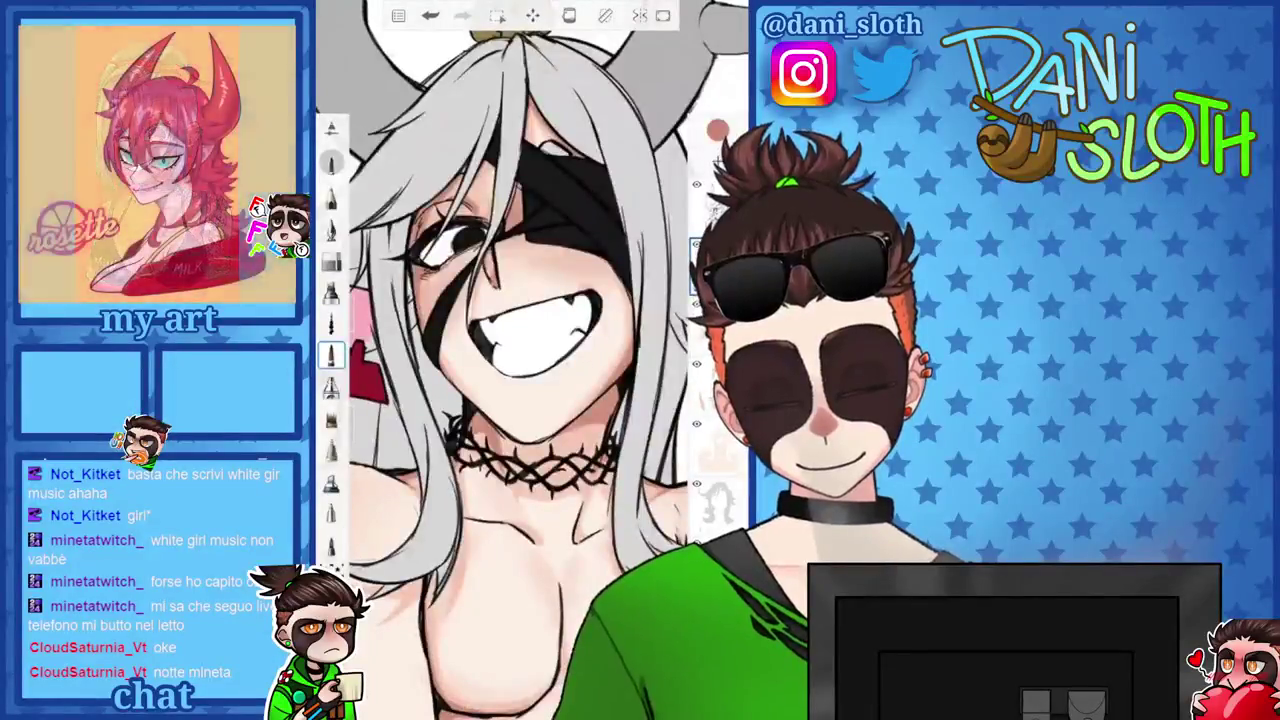
pyautogui.scroll(3, 530, 360)
pyautogui.scroll(2, 530, 360)
pyautogui.scroll(1, 530, 360)
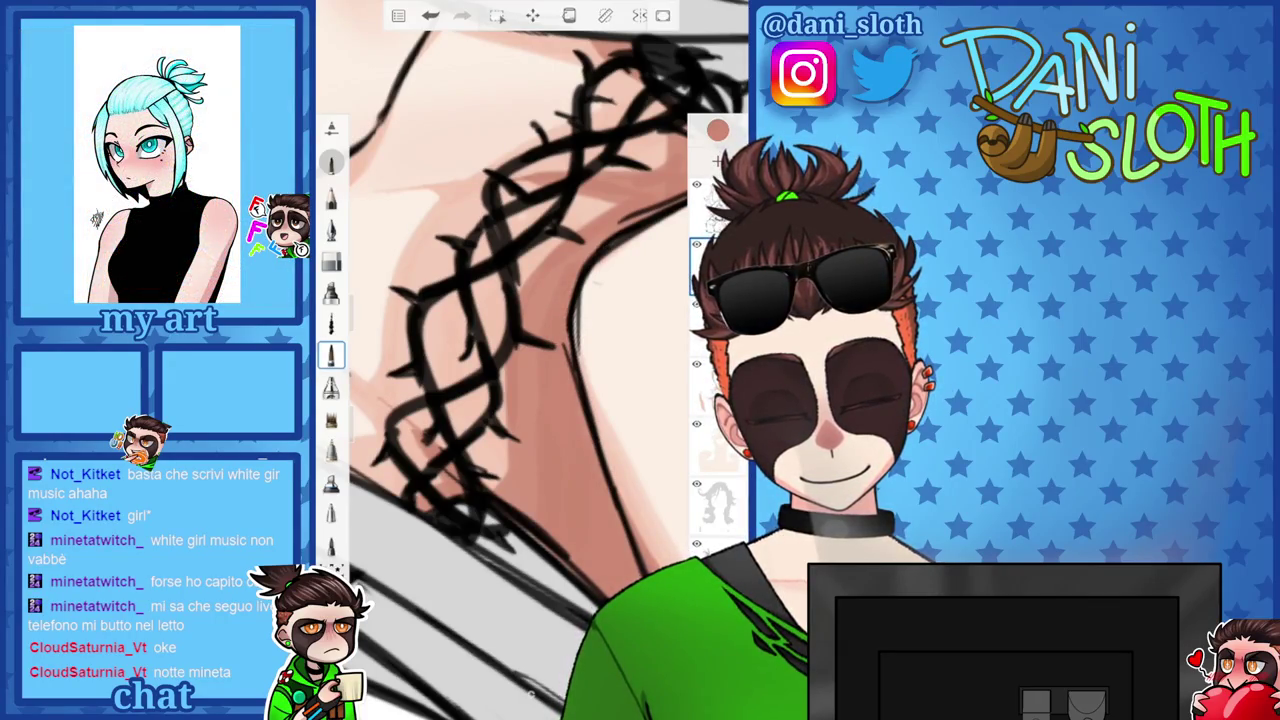
pyautogui.scroll(-5, 530, 360)
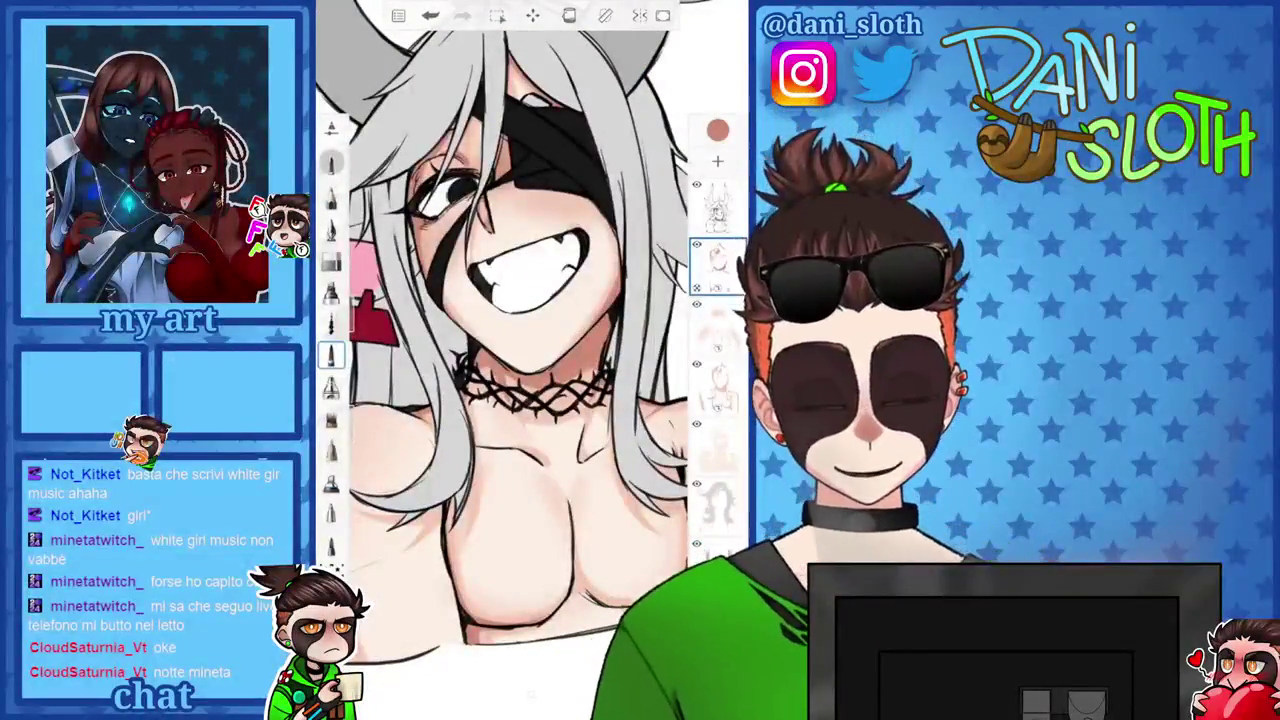
pyautogui.scroll(-3, 530, 300)
pyautogui.scroll(5, 530, 300)
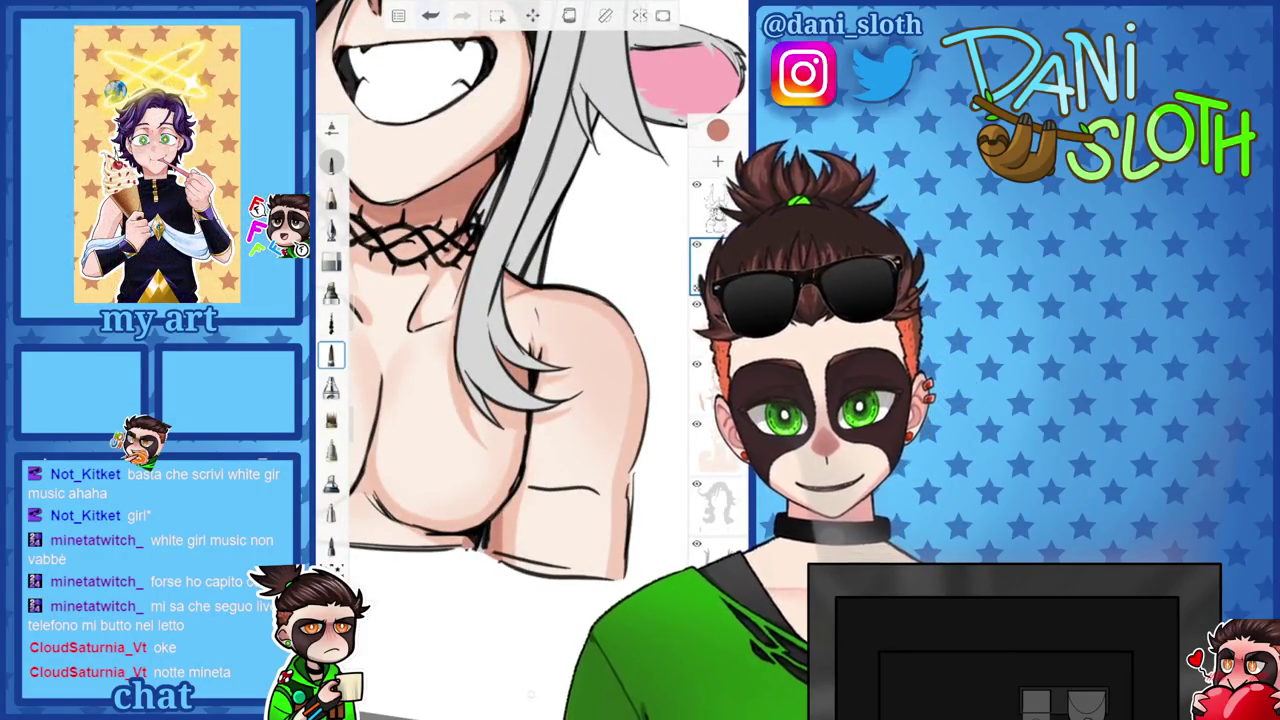
pyautogui.scroll(3, 530, 300)
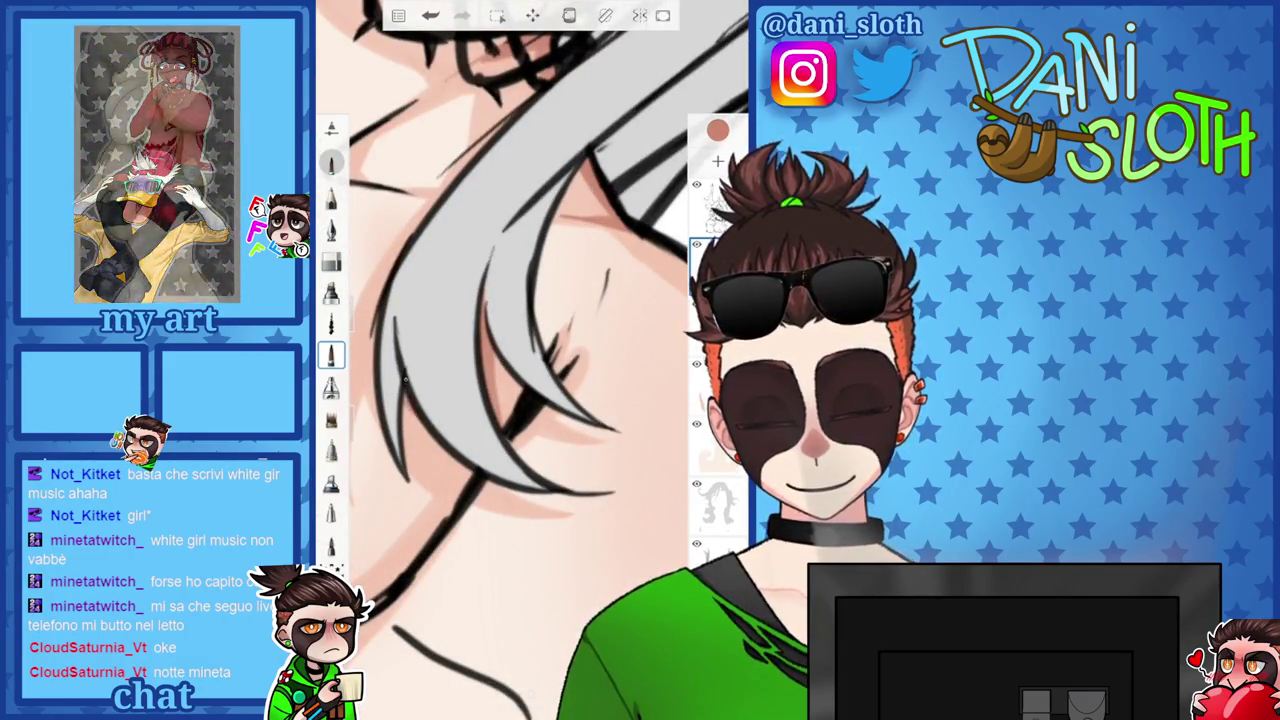
pyautogui.scroll(-3, 510, 360)
pyautogui.scroll(3, 510, 360)
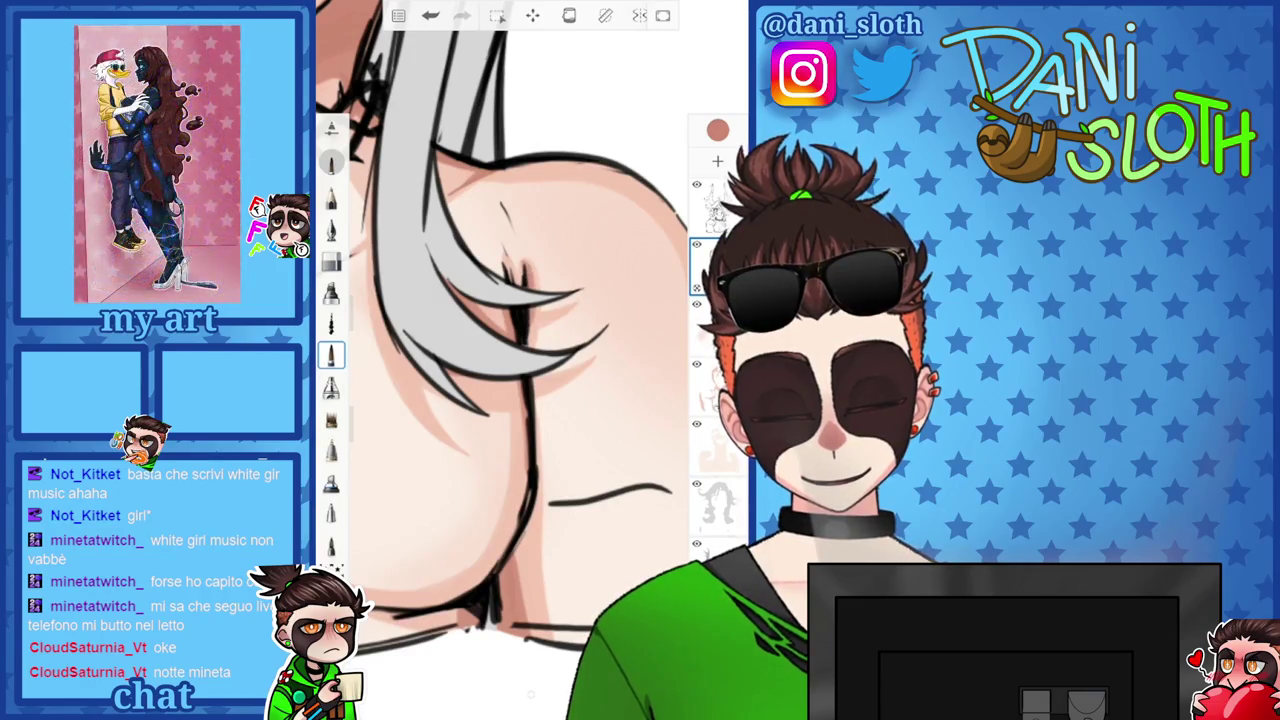
pyautogui.scroll(-2, 500, 350)
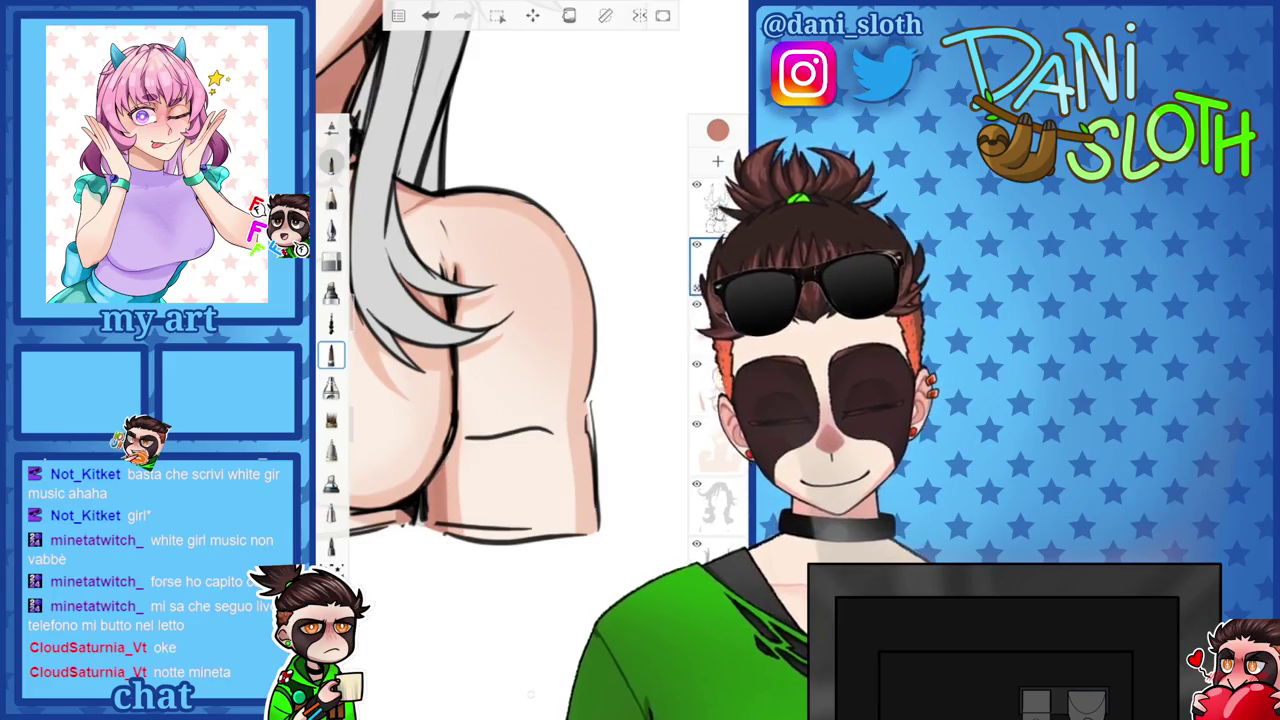
pyautogui.scroll(3, 500, 350)
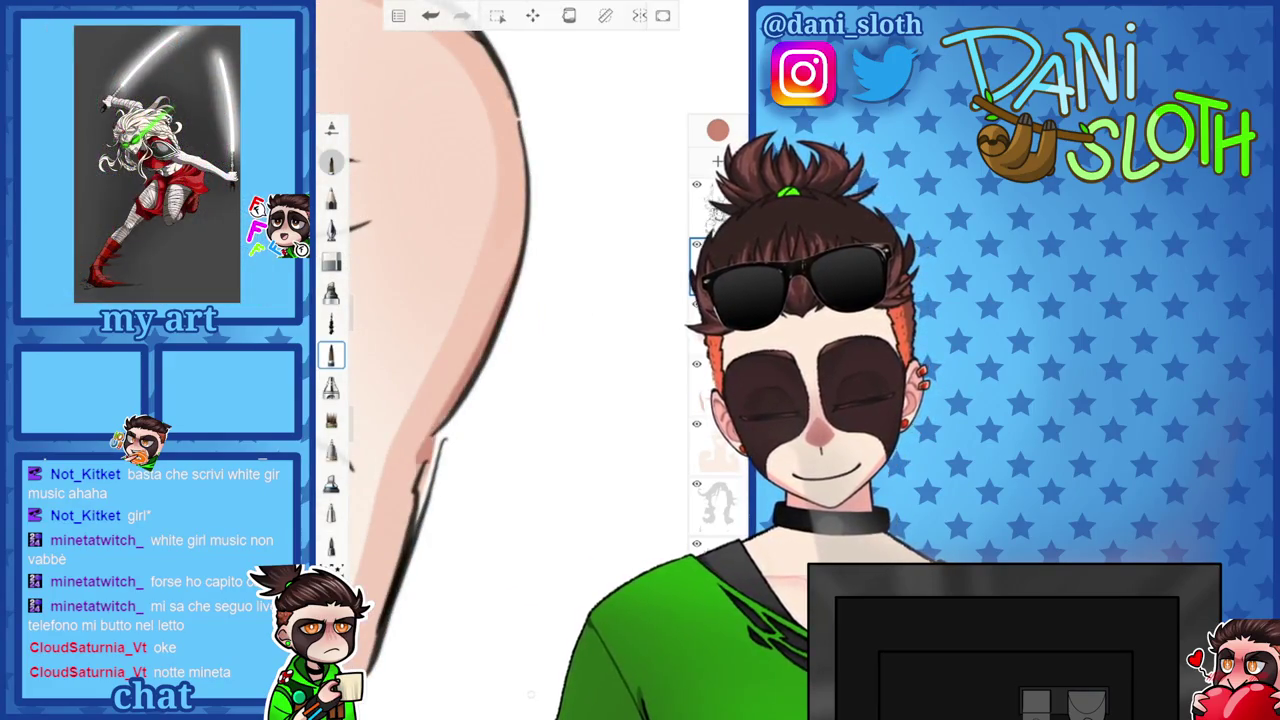
pyautogui.scroll(-3, 500, 350)
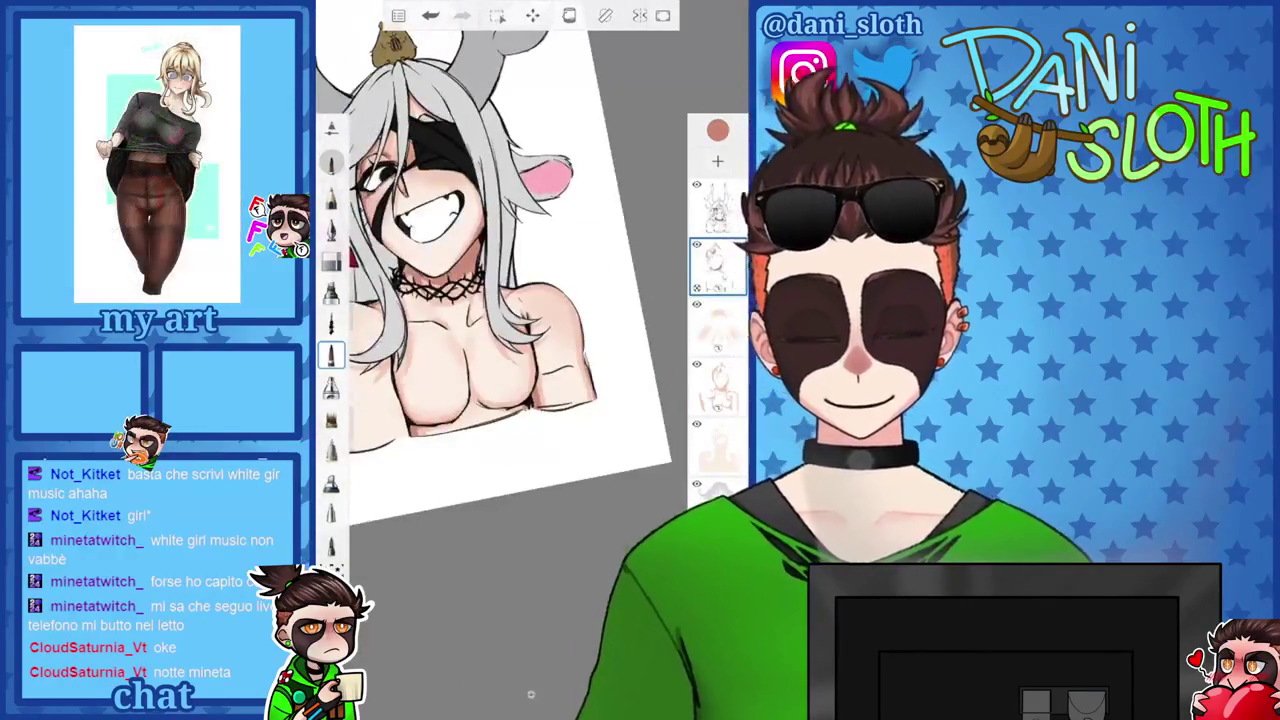
# Retrace the chest's lower curve with a darker pen stroke, rotating the canvas to reach it.
pyautogui.scroll(2, 500, 350)
pyautogui.scroll(3, 500, 350)
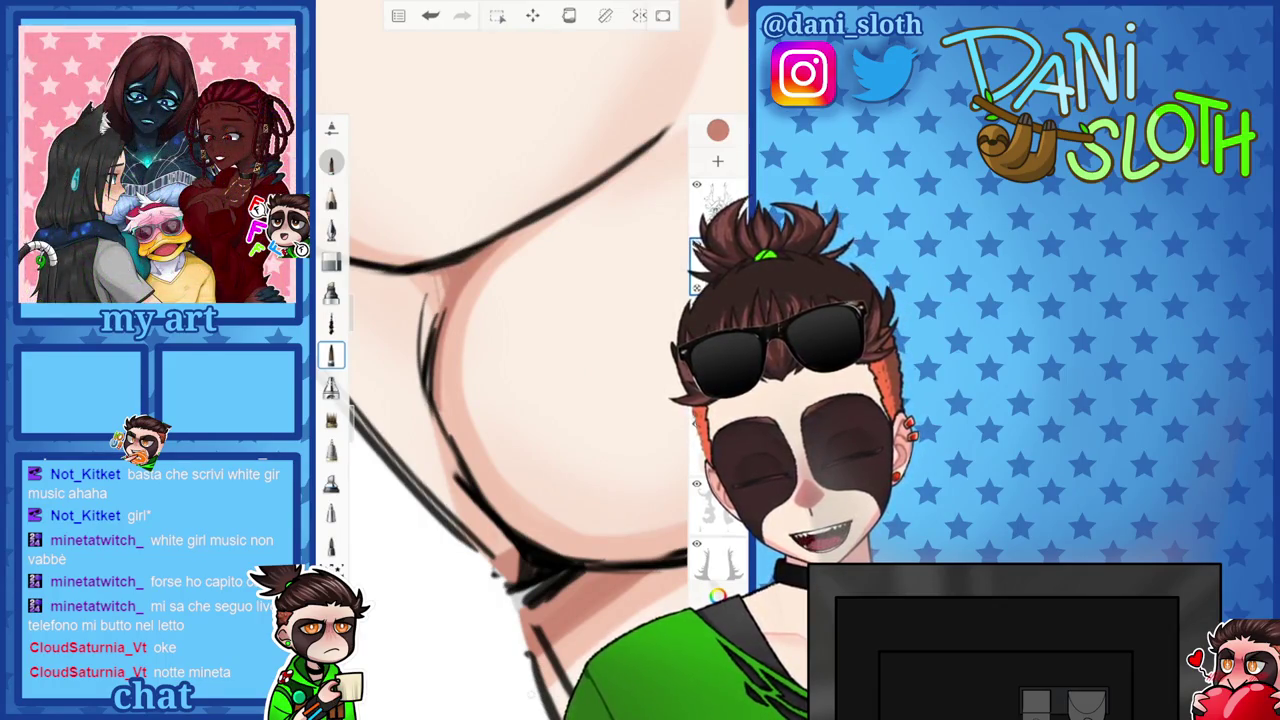
pyautogui.moveTo(443, 314); pyautogui.dragTo(515, 528)
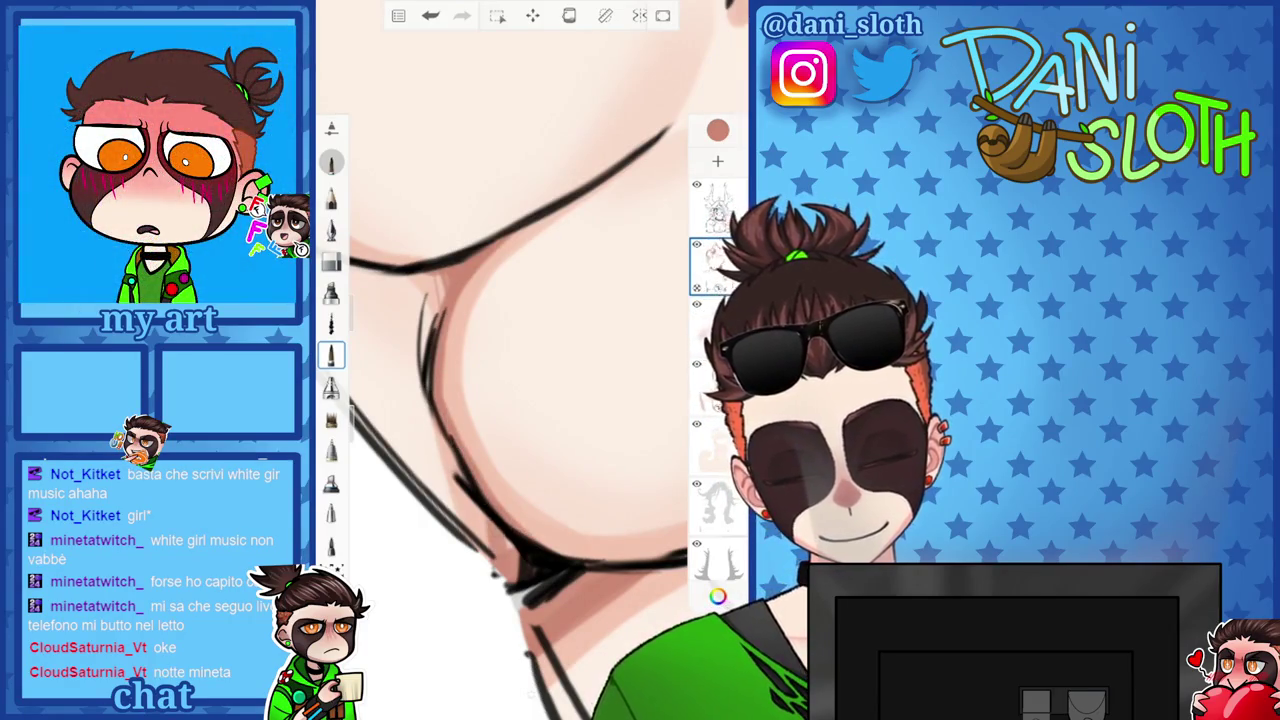
pyautogui.moveTo(500, 400); pyautogui.dragTo(470, 360)
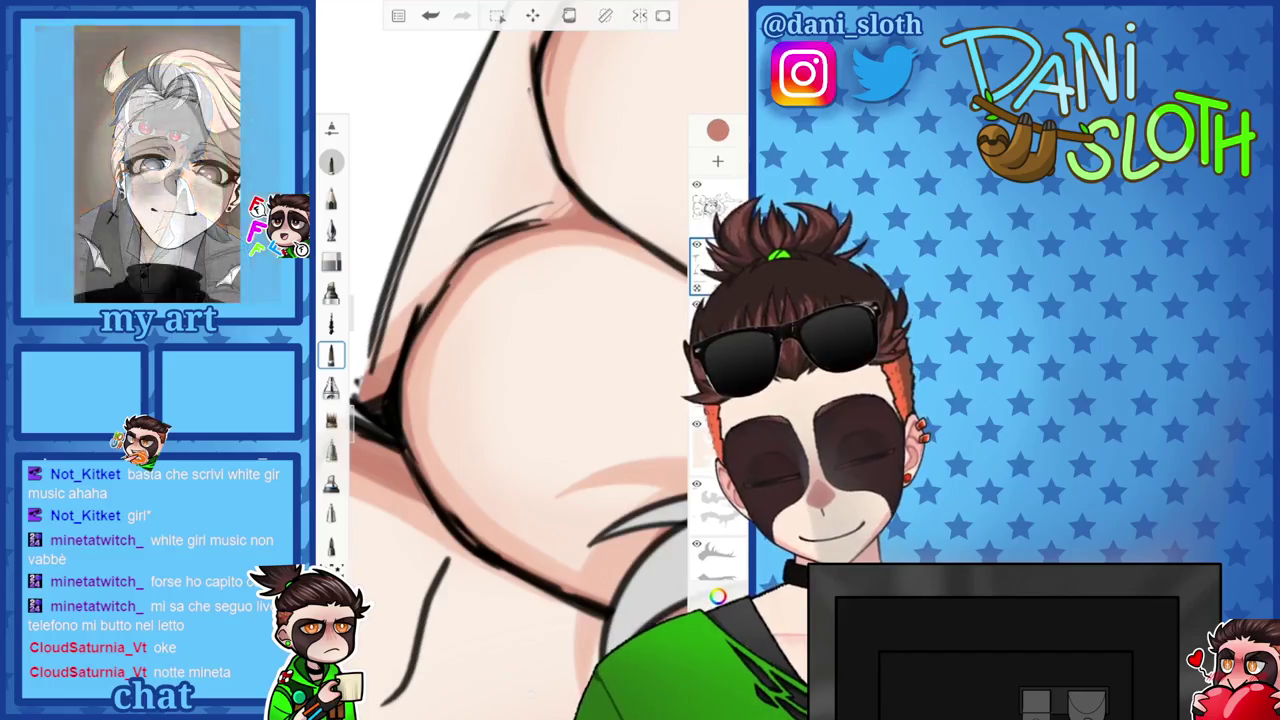
pyautogui.moveTo(520, 360); pyautogui.dragTo(500, 300)
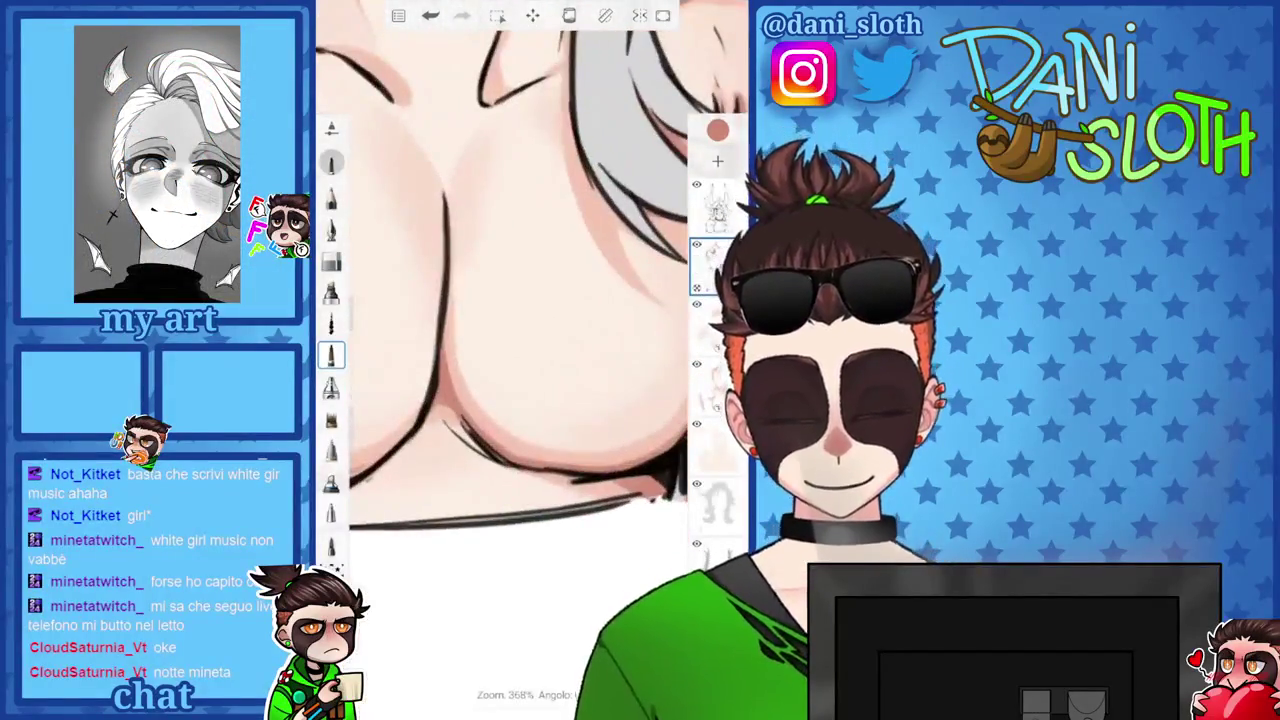
pyautogui.scroll(-5, 510, 300)
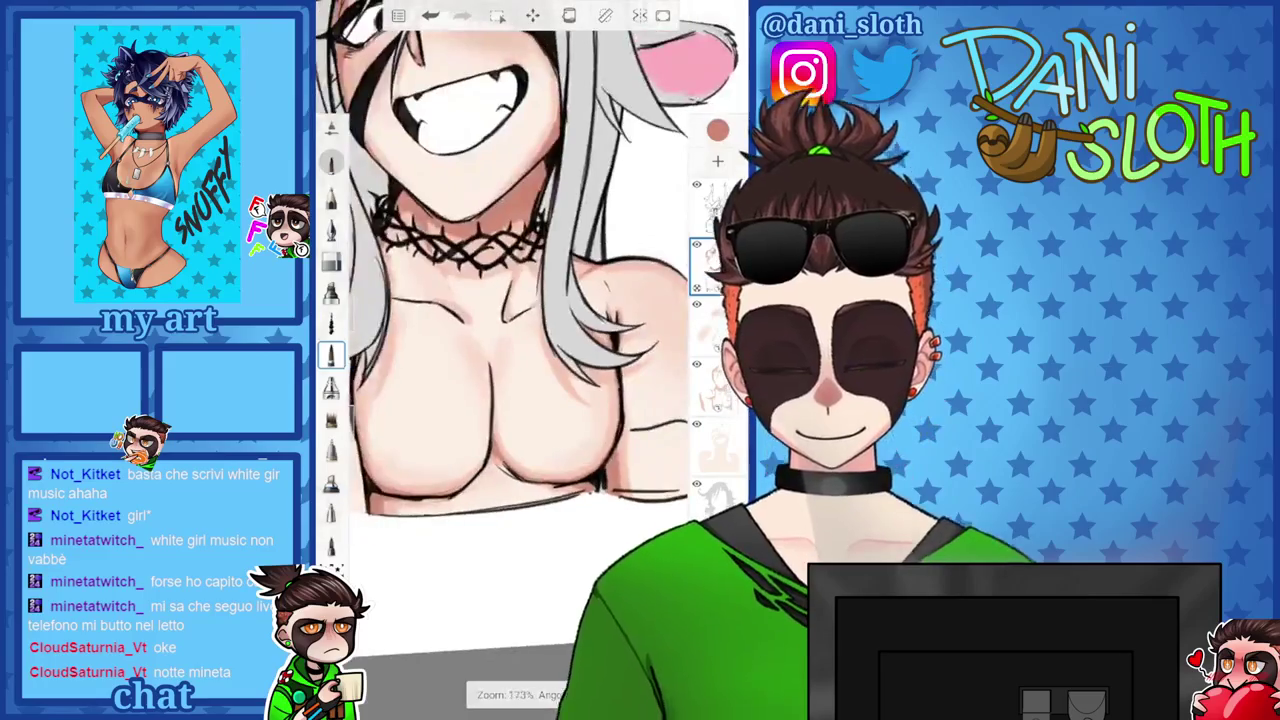
pyautogui.scroll(-2, 510, 300)
pyautogui.scroll(-1, 510, 300)
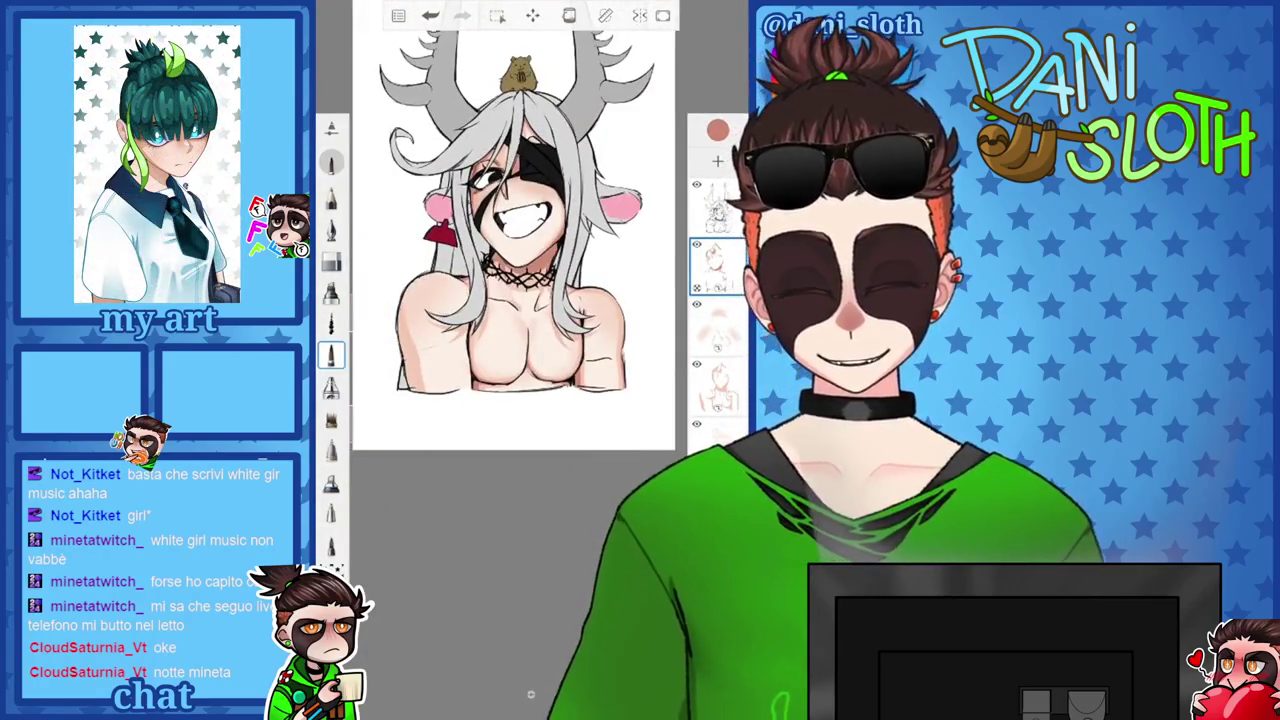
pyautogui.scroll(5, 510, 300)
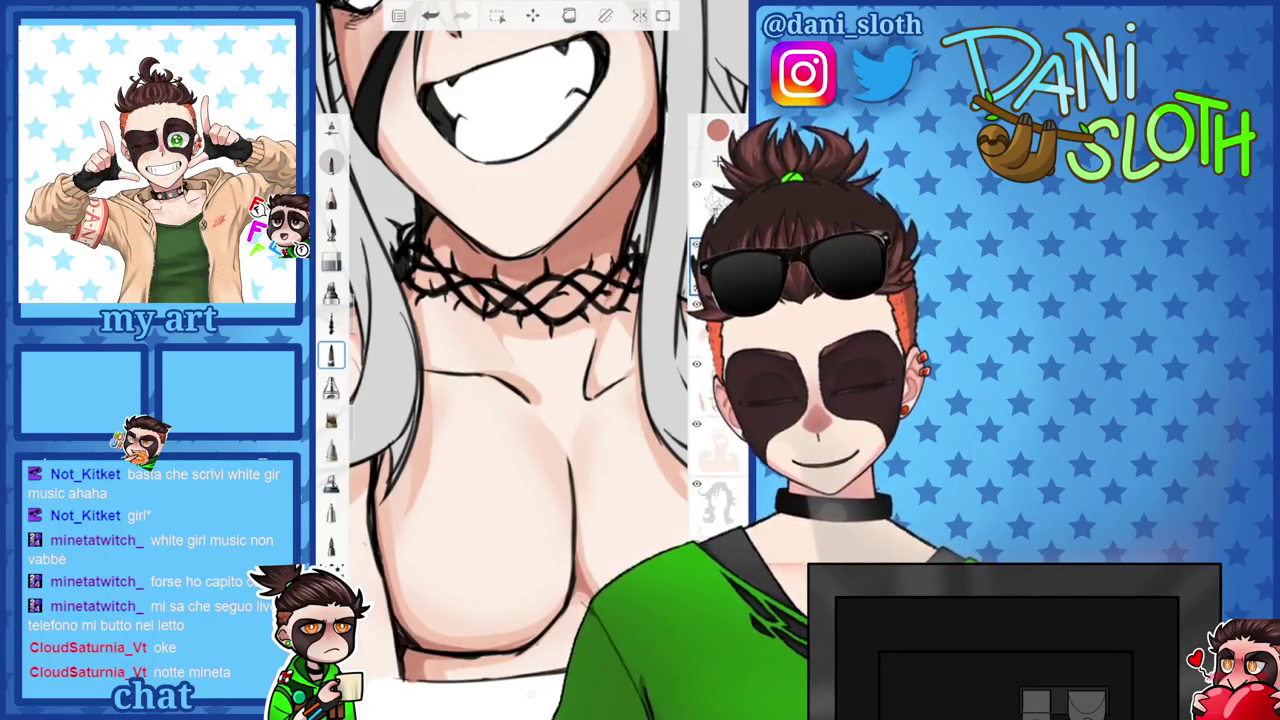
pyautogui.scroll(-3, 510, 300)
pyautogui.scroll(-2, 510, 300)
pyautogui.scroll(1, 510, 350)
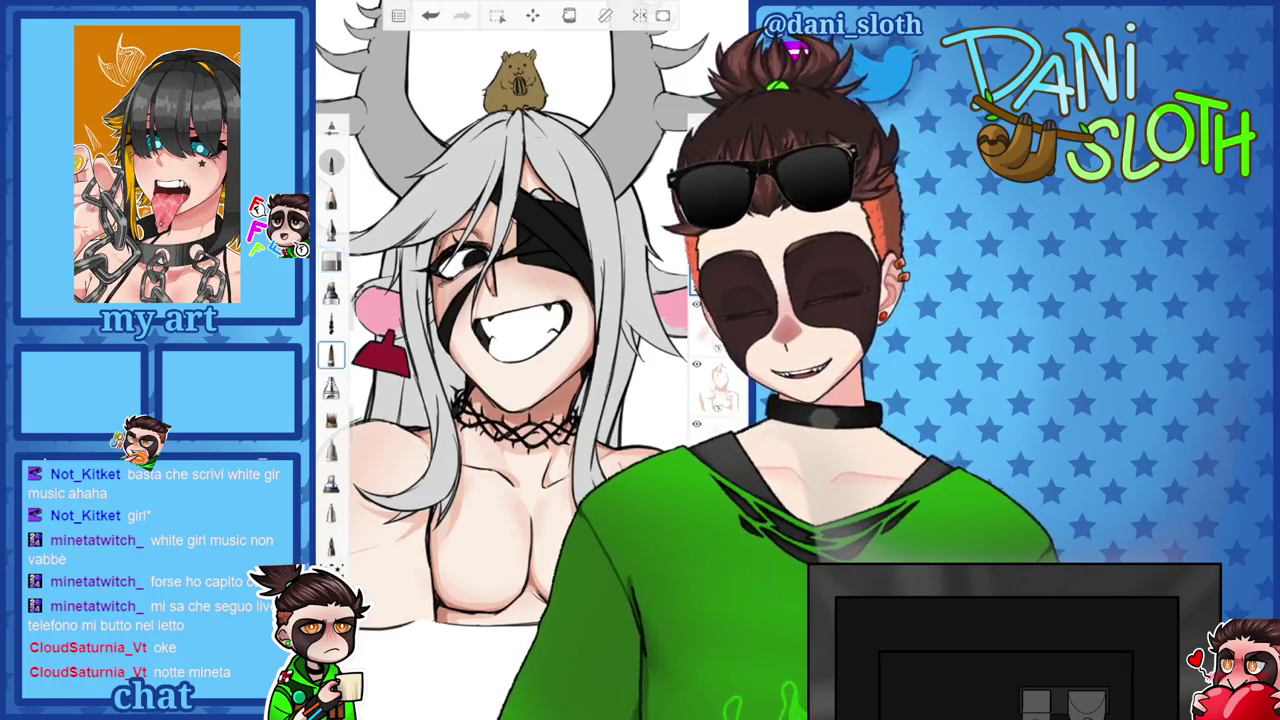
pyautogui.scroll(5, 520, 300)
pyautogui.click(331, 355)
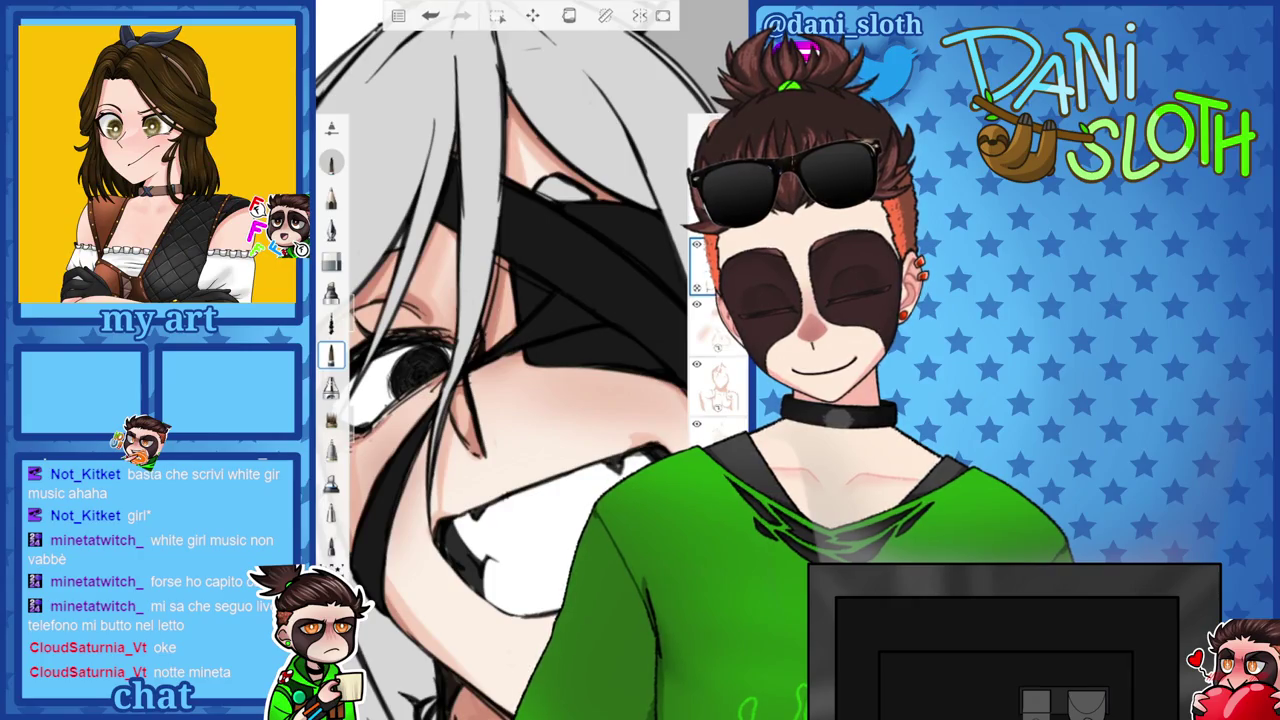
pyautogui.scroll(-5, 510, 360)
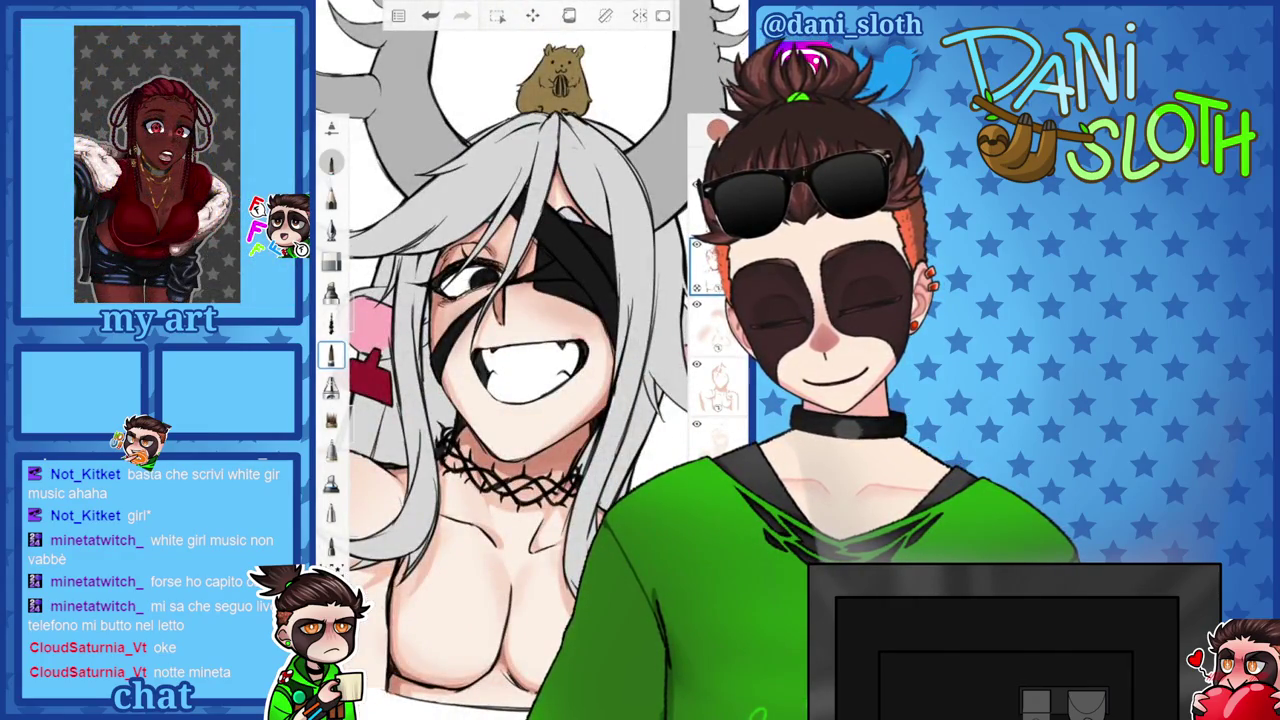
pyautogui.scroll(-3, 530, 350)
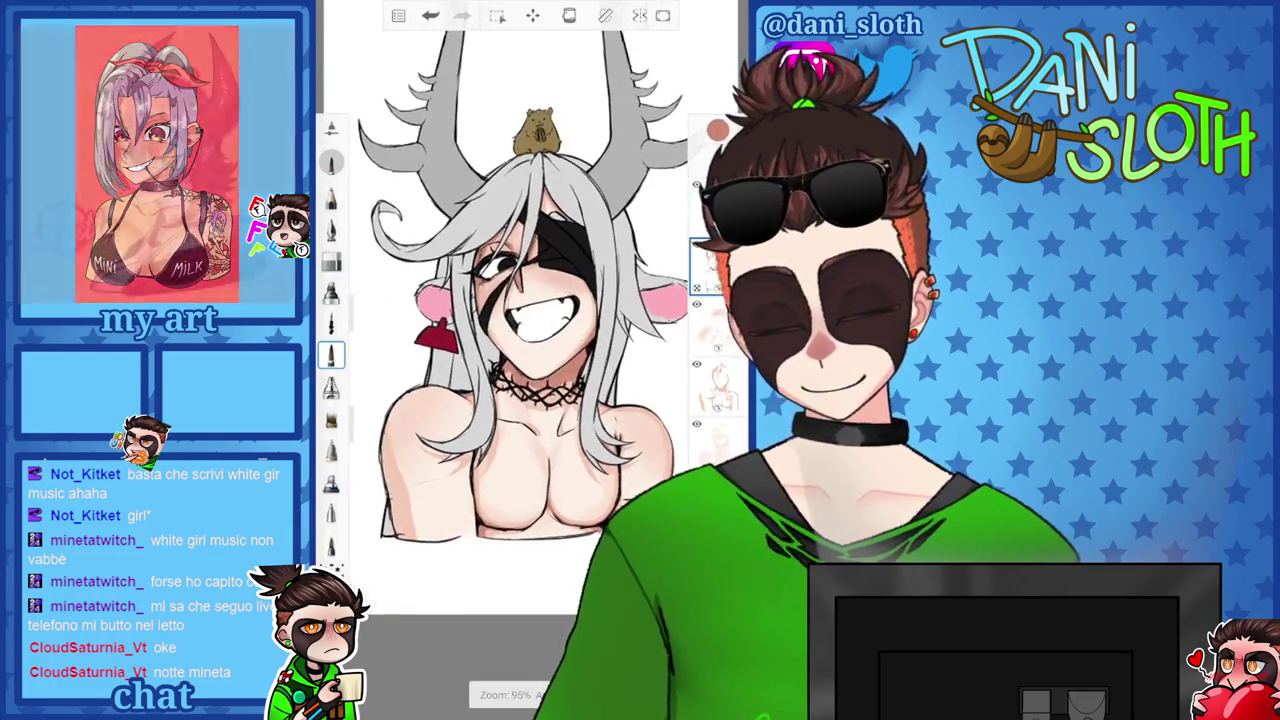
pyautogui.scroll(5, 450, 430)
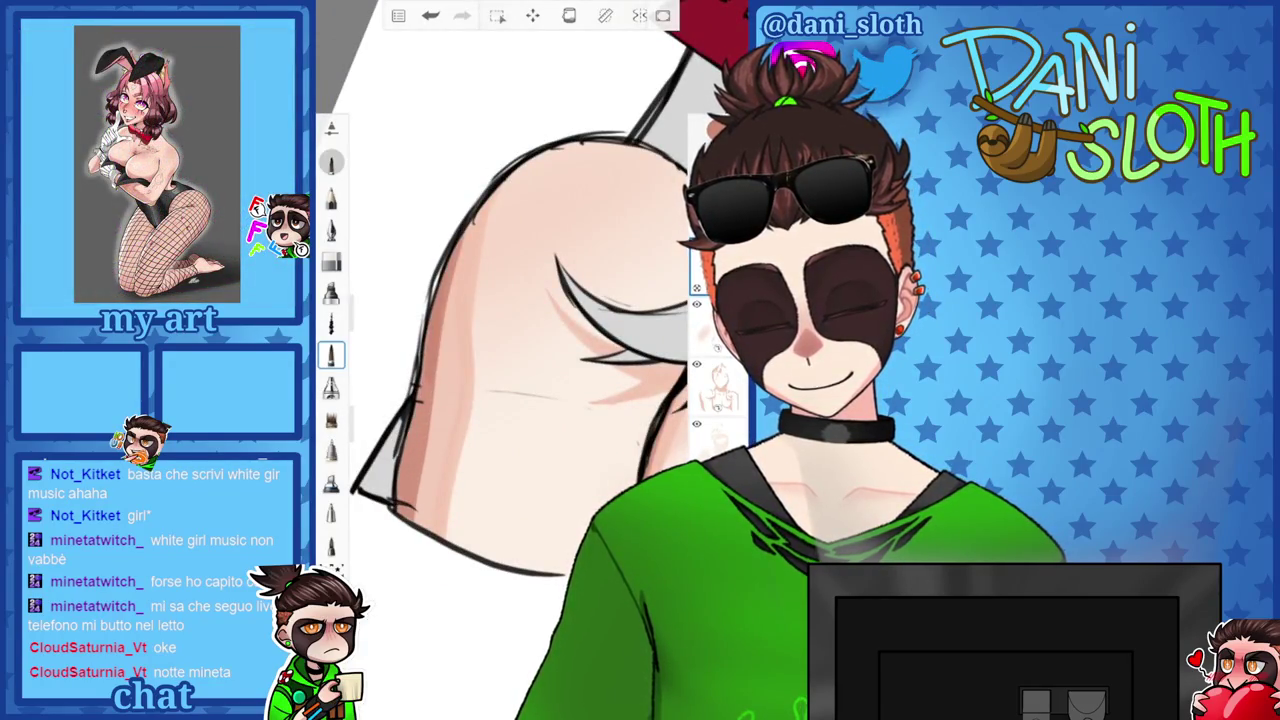
pyautogui.click(717, 385)
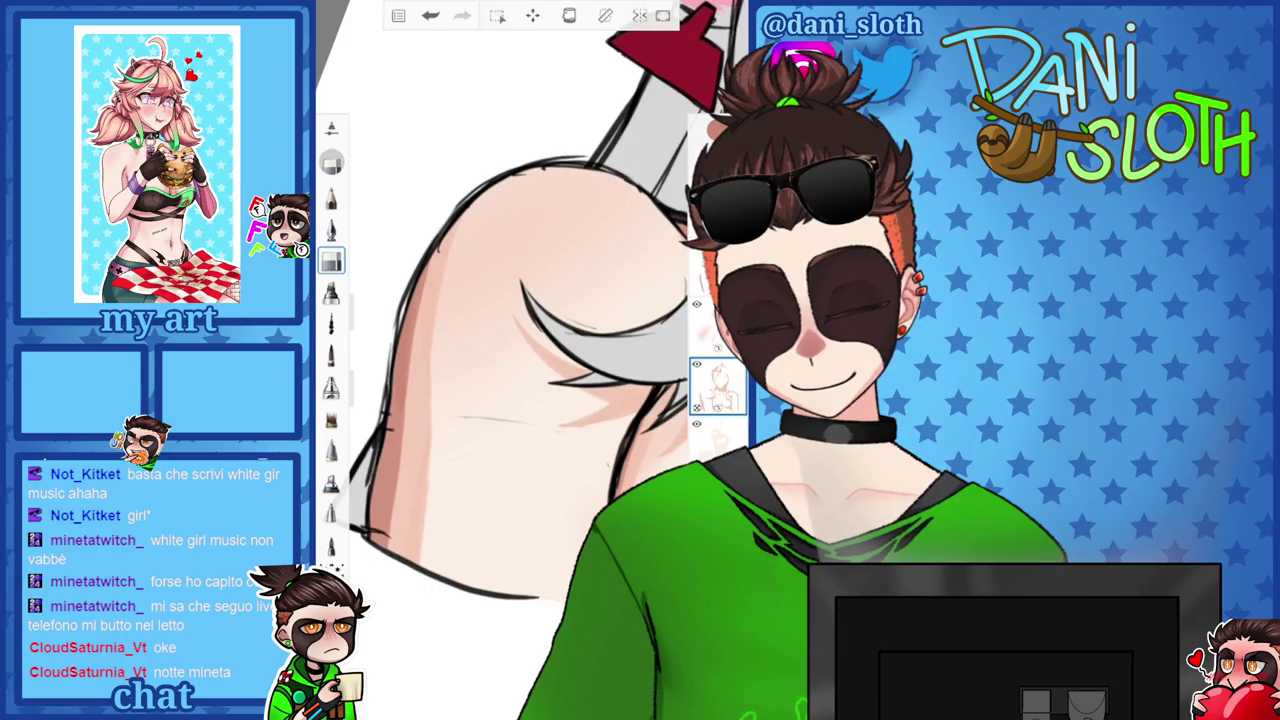
pyautogui.scroll(-5, 520, 300)
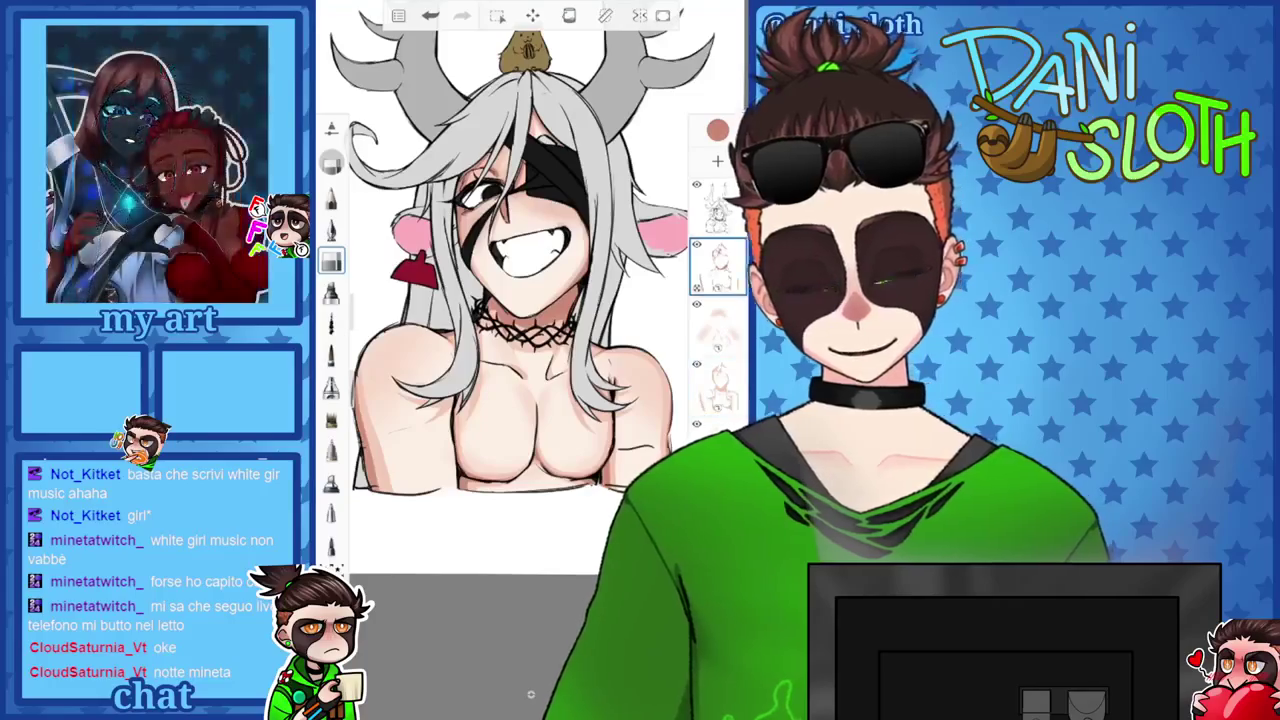
pyautogui.scroll(5, 520, 300)
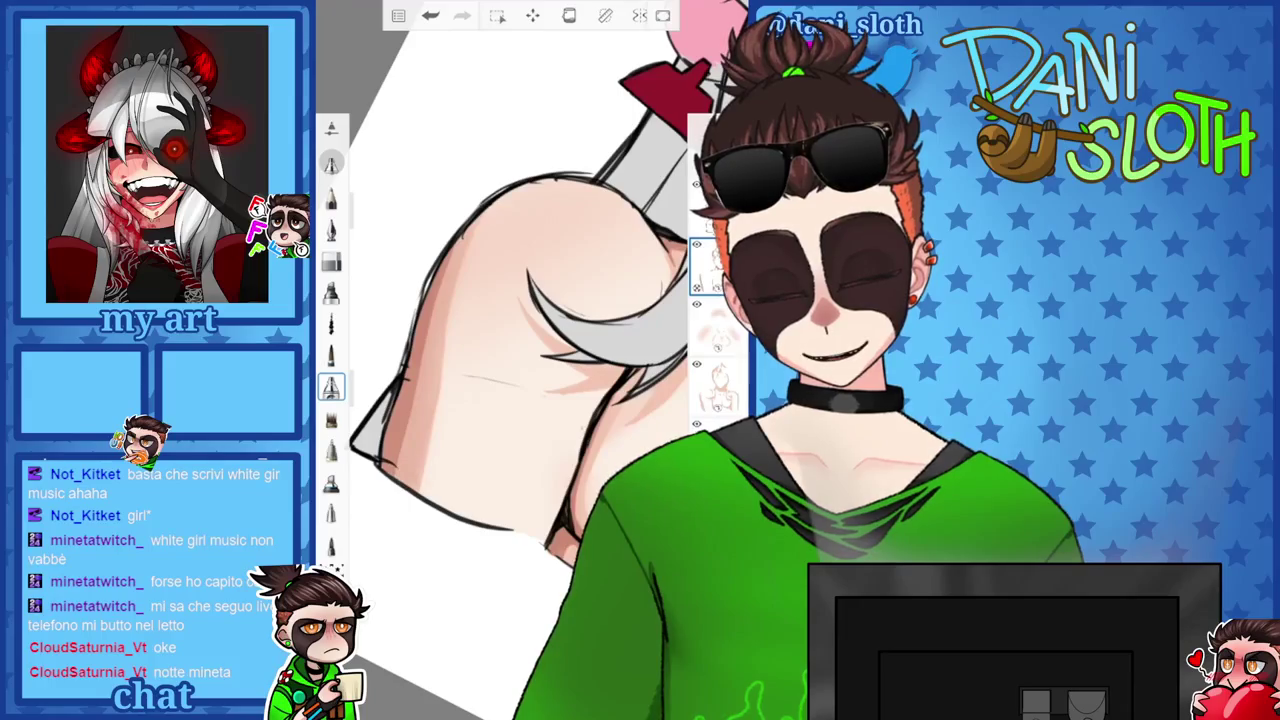
pyautogui.moveTo(360, 300); pyautogui.dragTo(360, 268)
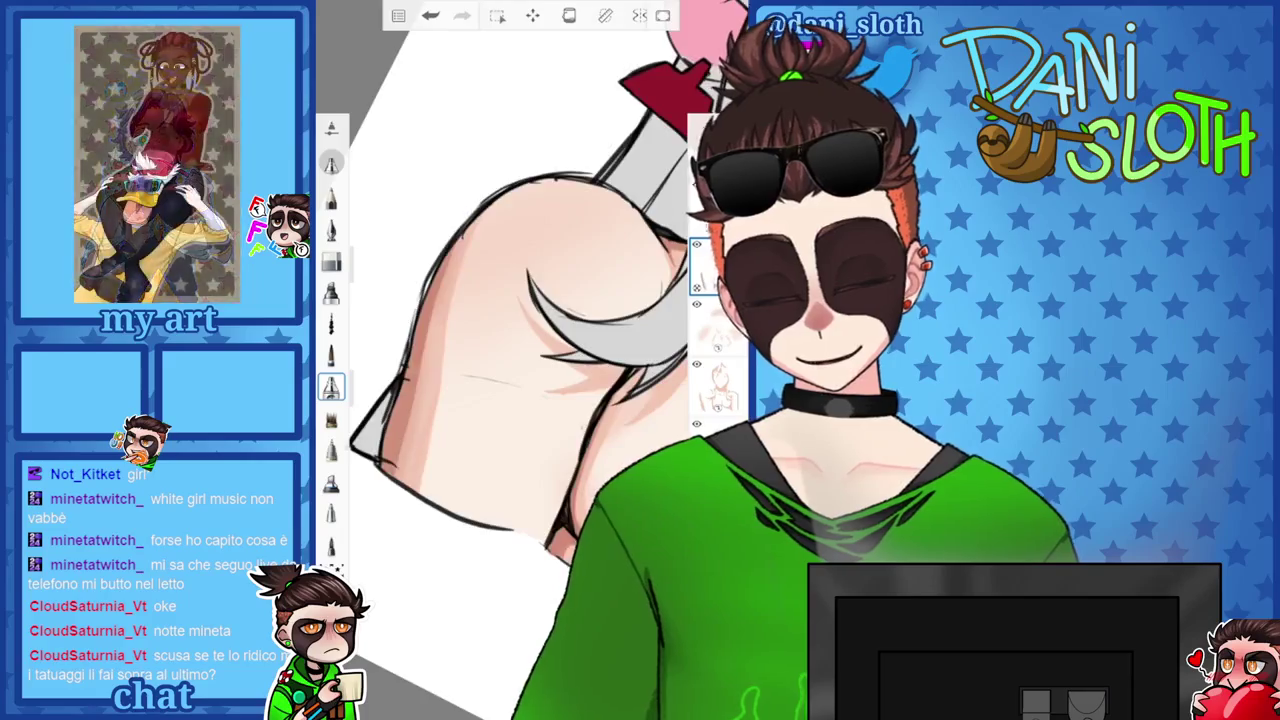
pyautogui.scroll(-5, 520, 300)
pyautogui.scroll(3, 520, 300)
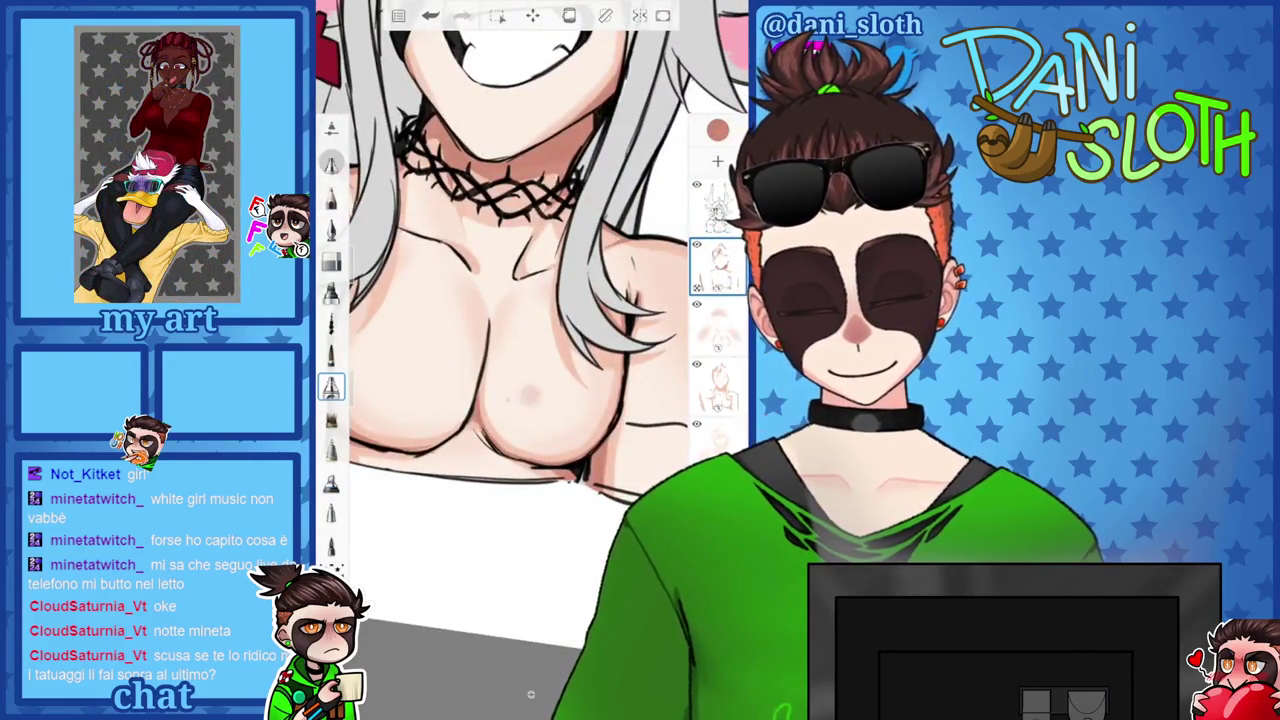
pyautogui.scroll(3, 530, 280)
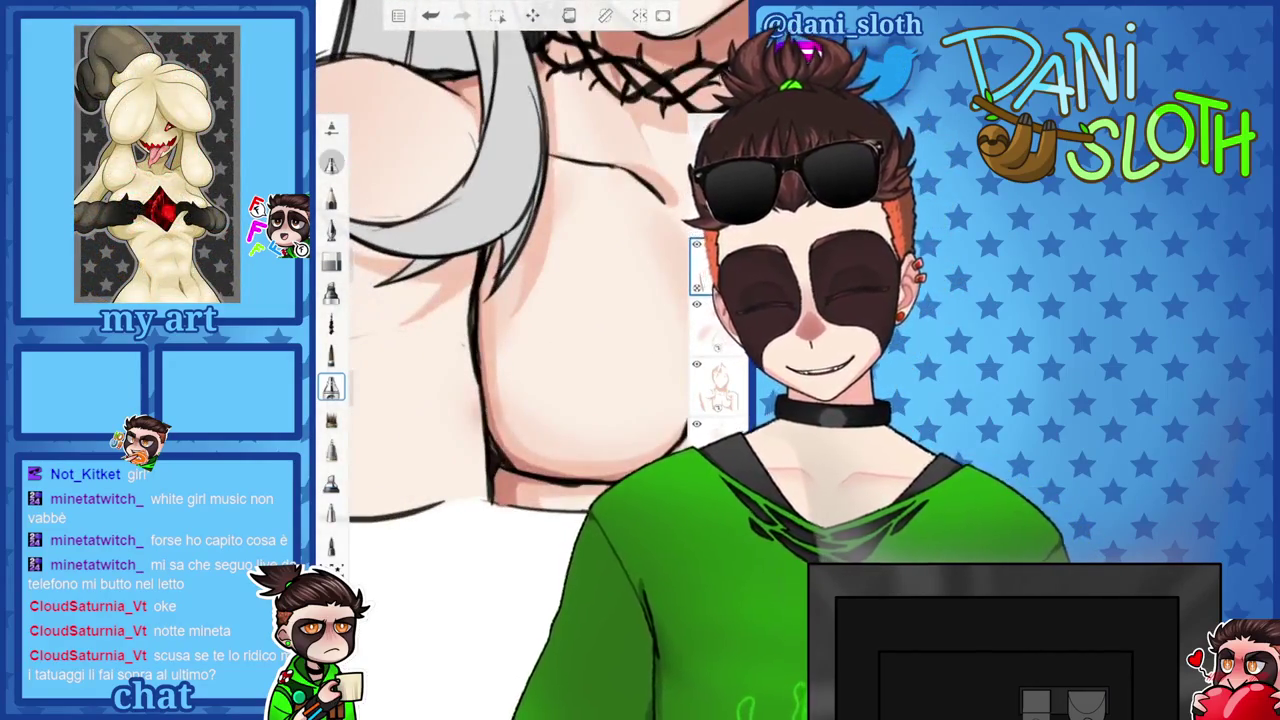
pyautogui.press('e')
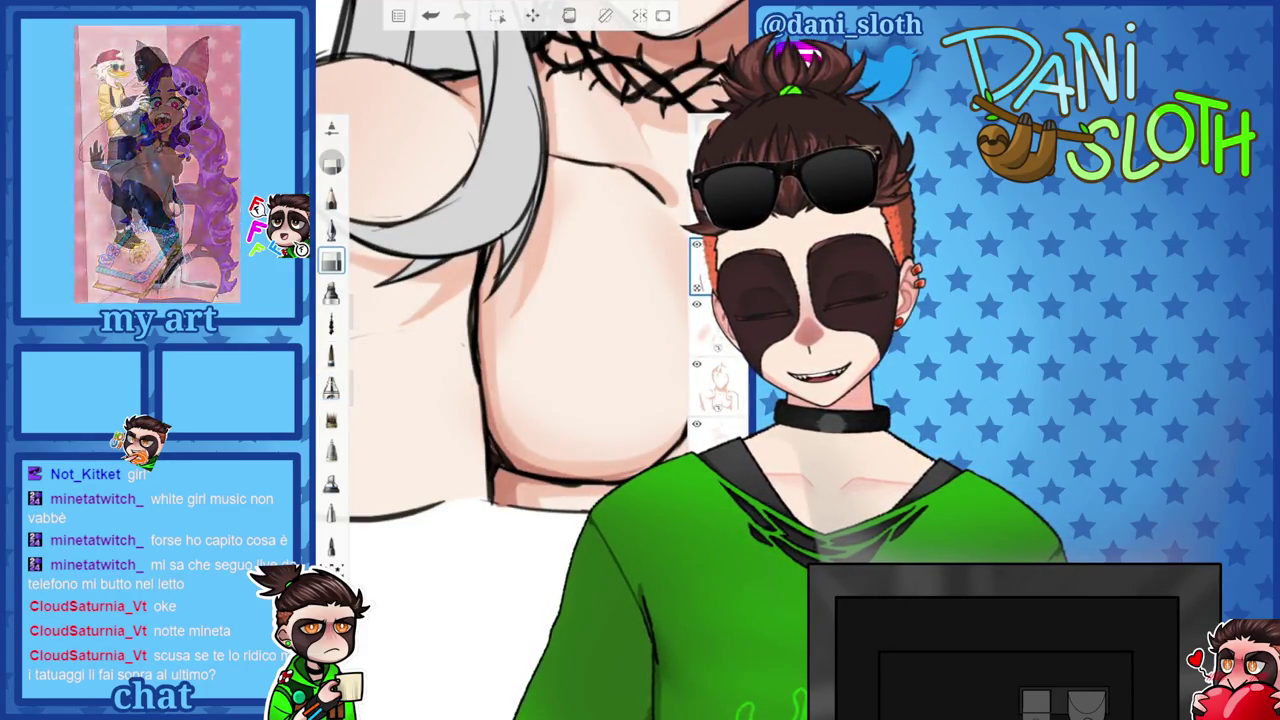
pyautogui.press('b')
pyautogui.scroll(-3, 530, 280)
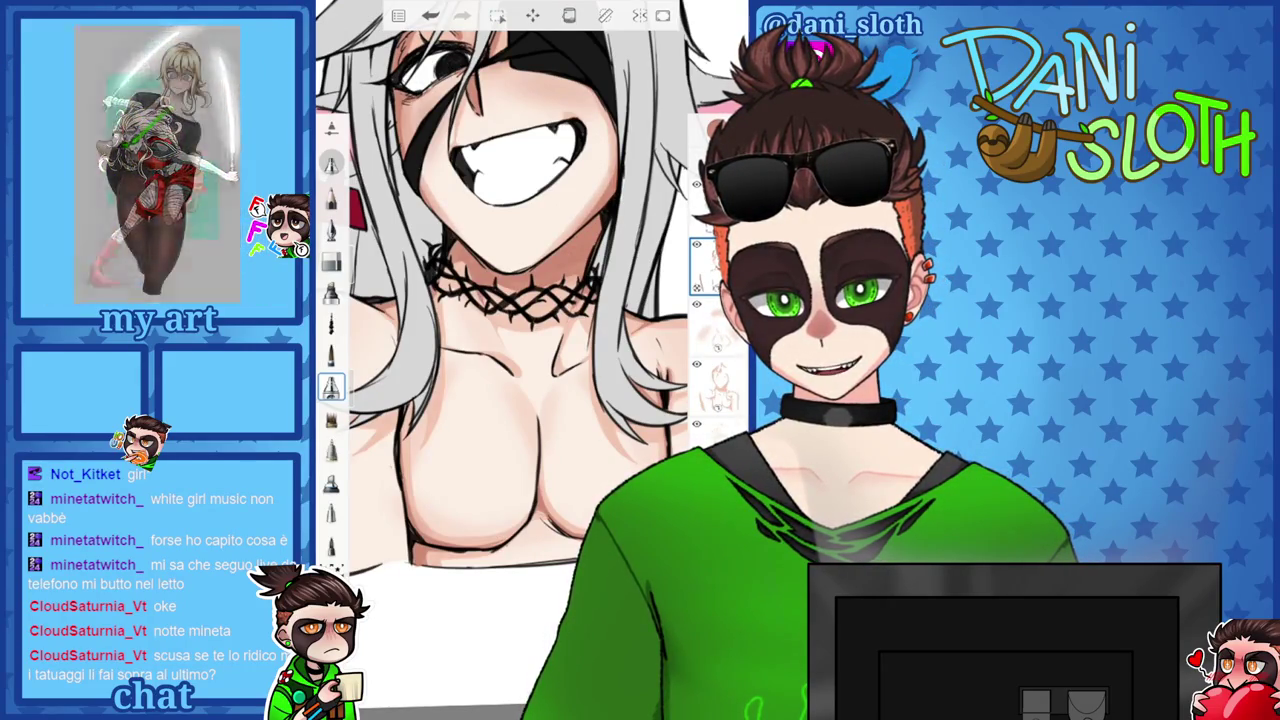
pyautogui.scroll(-2, 530, 300)
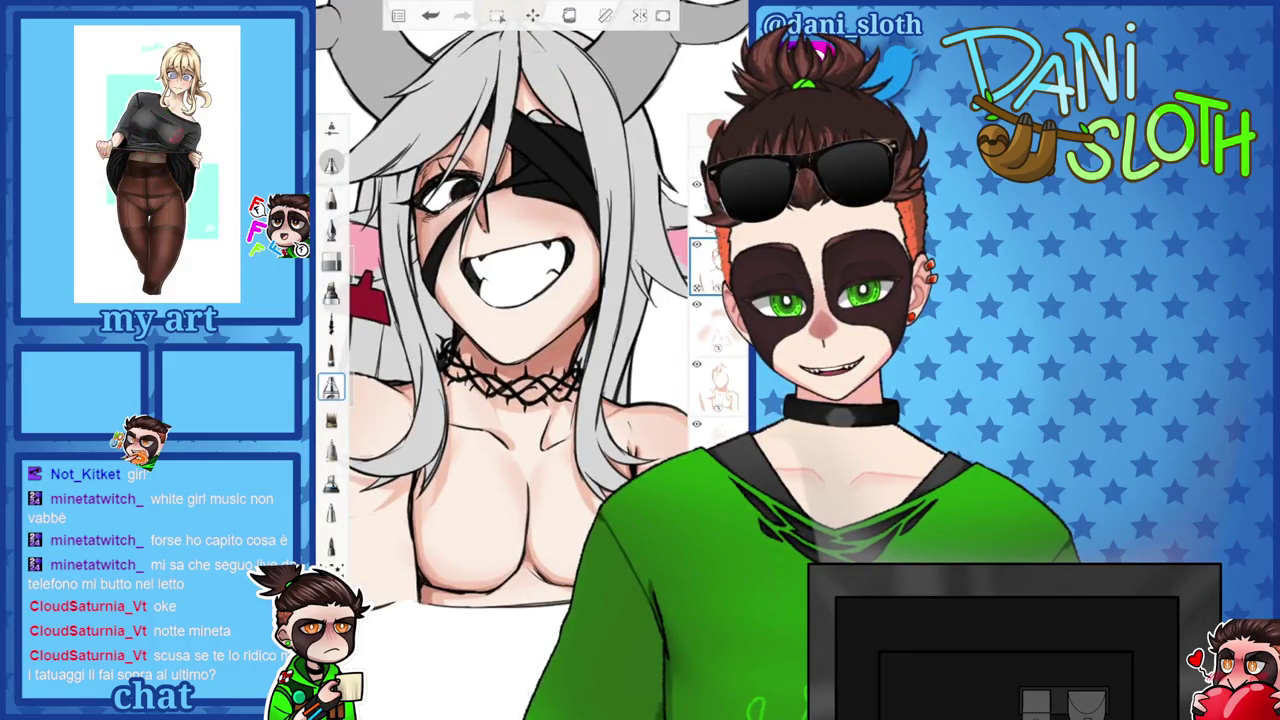
pyautogui.scroll(-2, 500, 300)
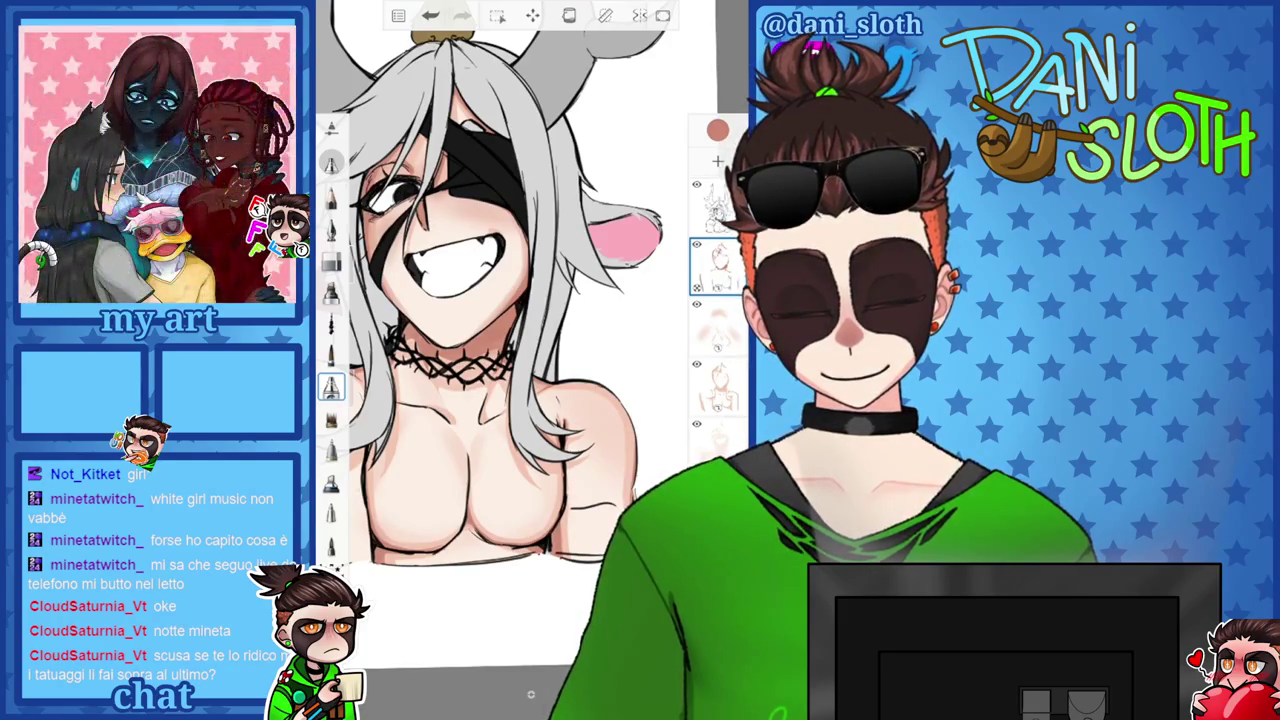
pyautogui.scroll(-2, 500, 300)
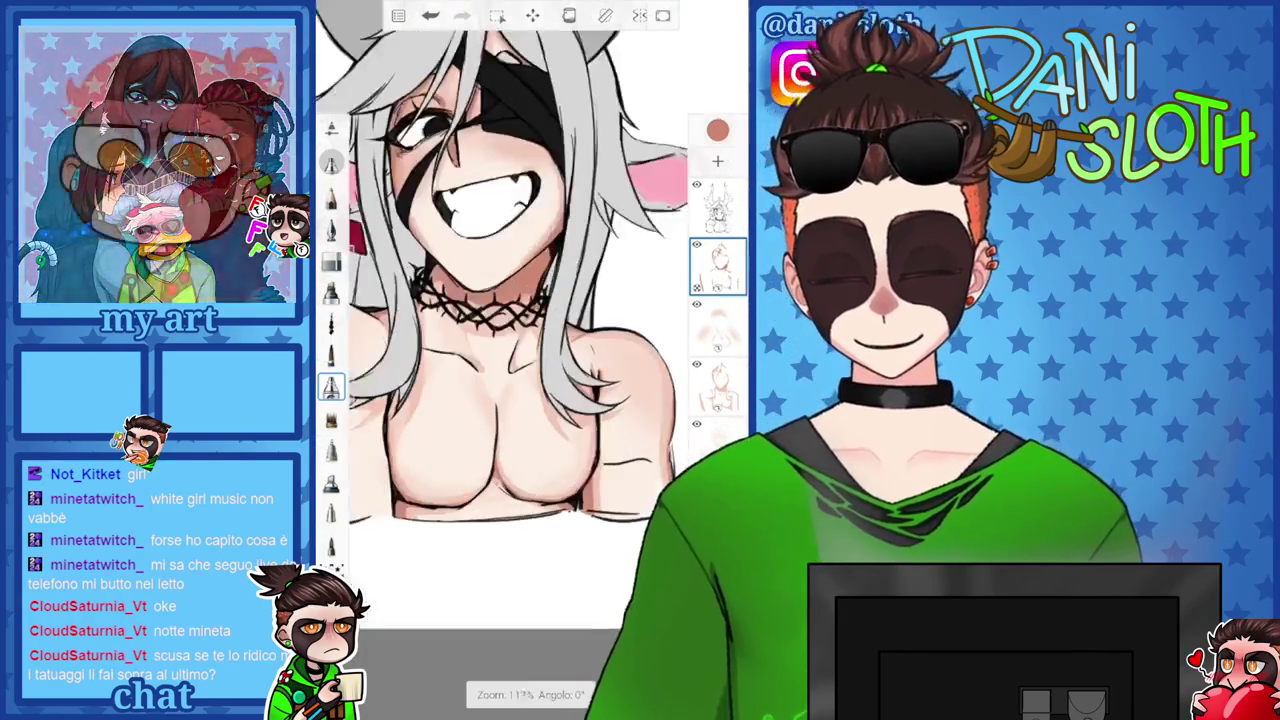
pyautogui.scroll(4, 500, 300)
pyautogui.scroll(-2, 500, 300)
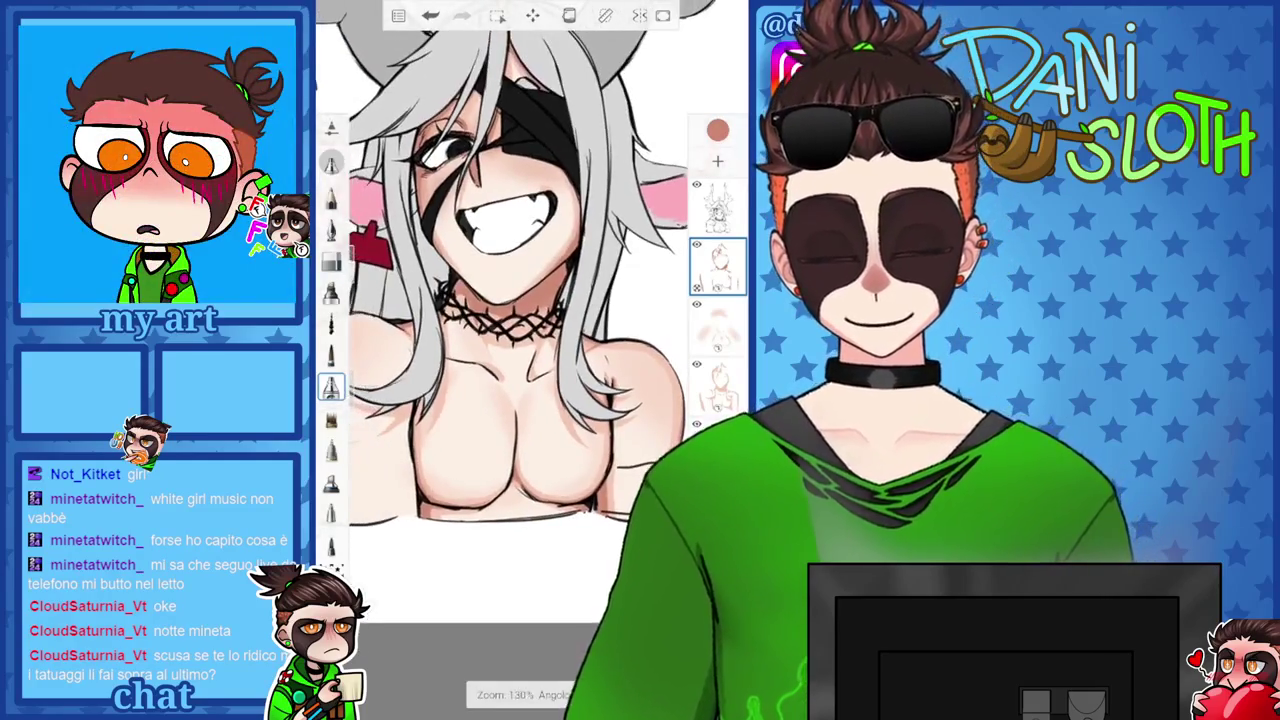
pyautogui.scroll(-1, 500, 300)
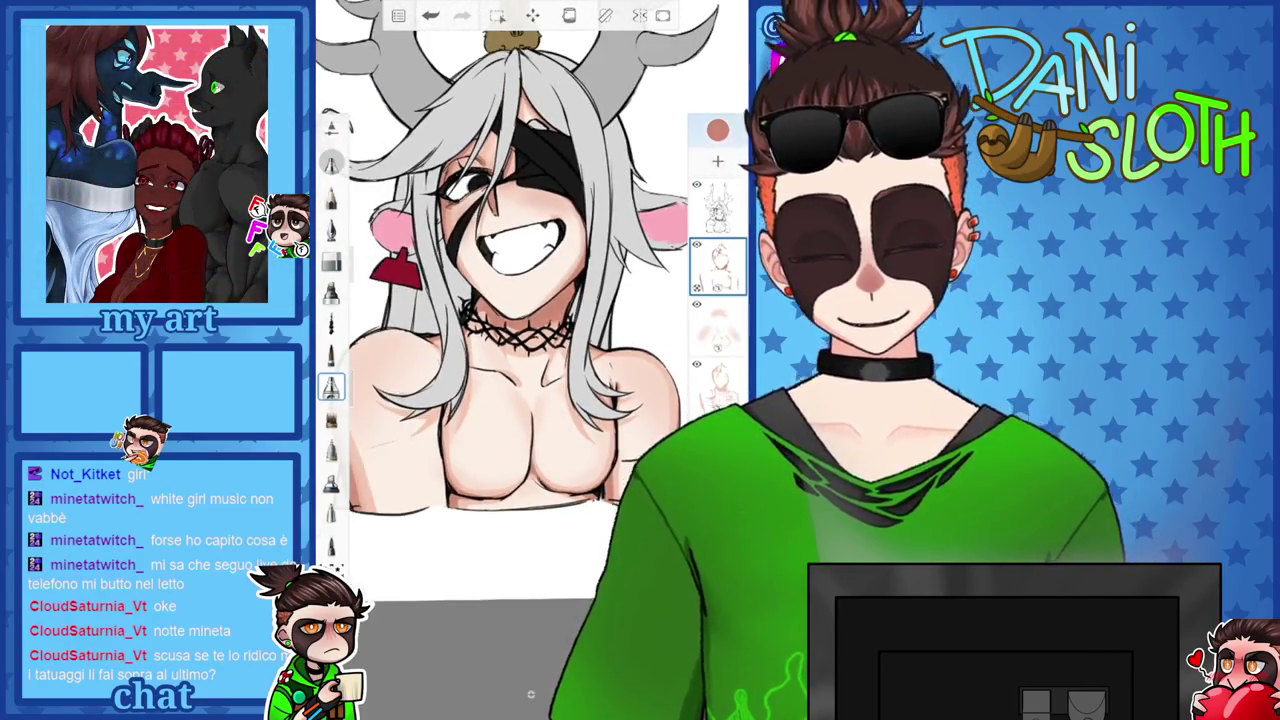
# Review the cheek blush hatching and check Layer26's options.
pyautogui.click(717, 130)
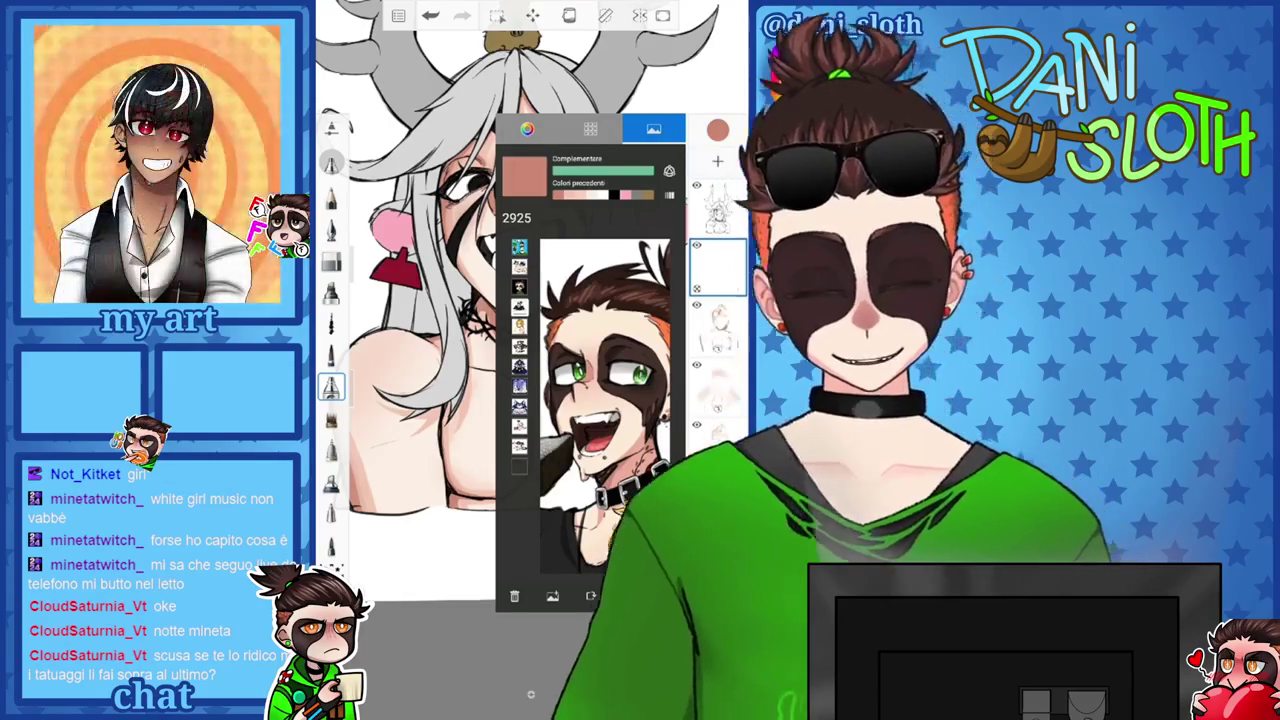
pyautogui.scroll(2, 500, 300)
pyautogui.scroll(3, 510, 330)
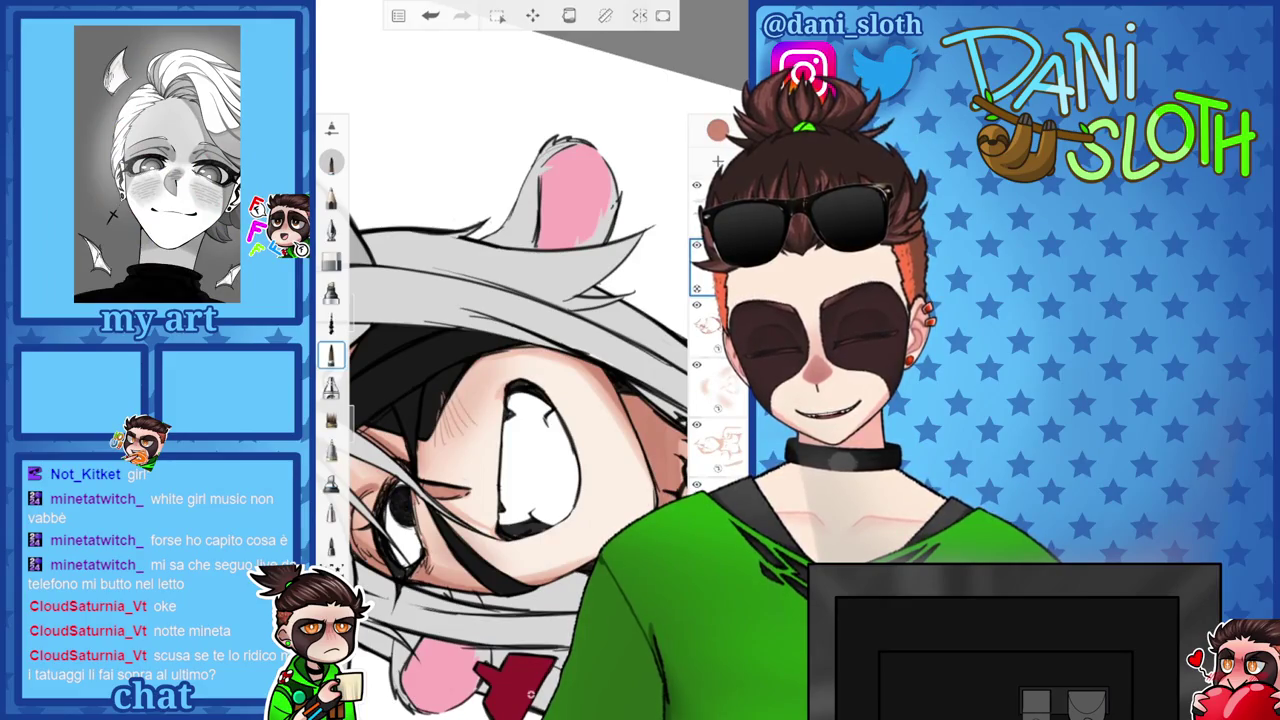
pyautogui.scroll(3, 500, 380)
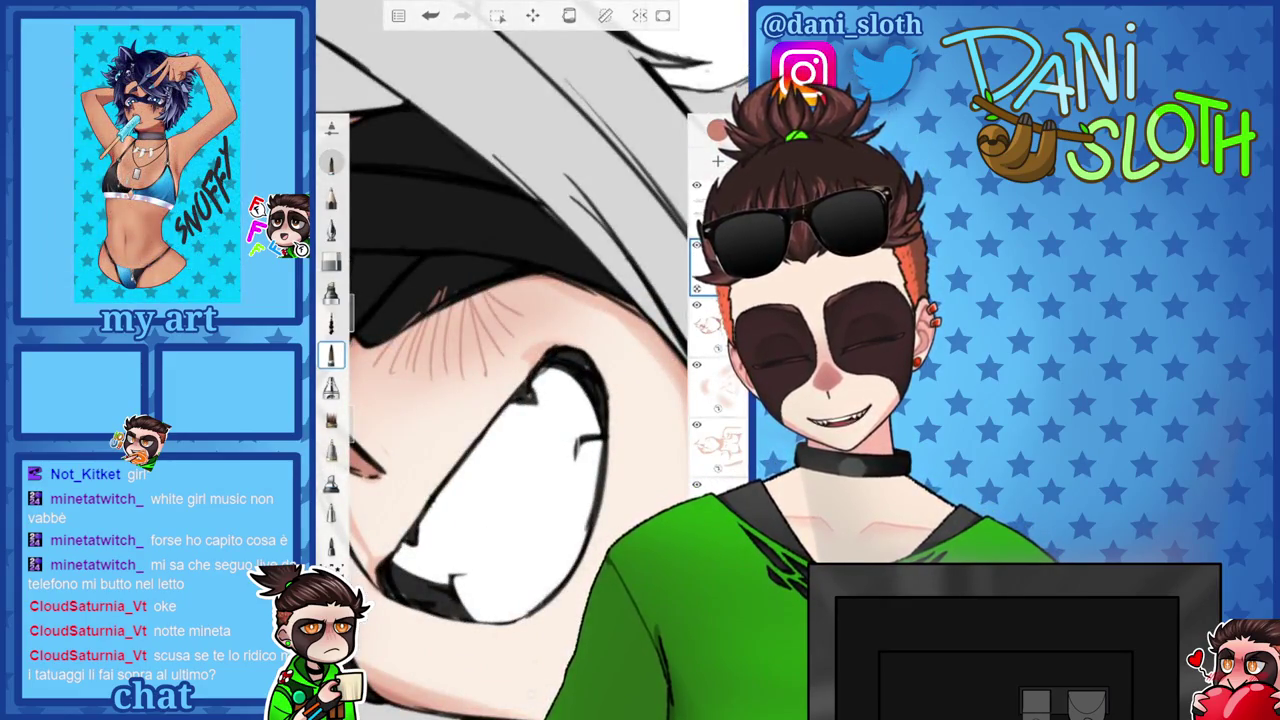
pyautogui.scroll(-3, 500, 380)
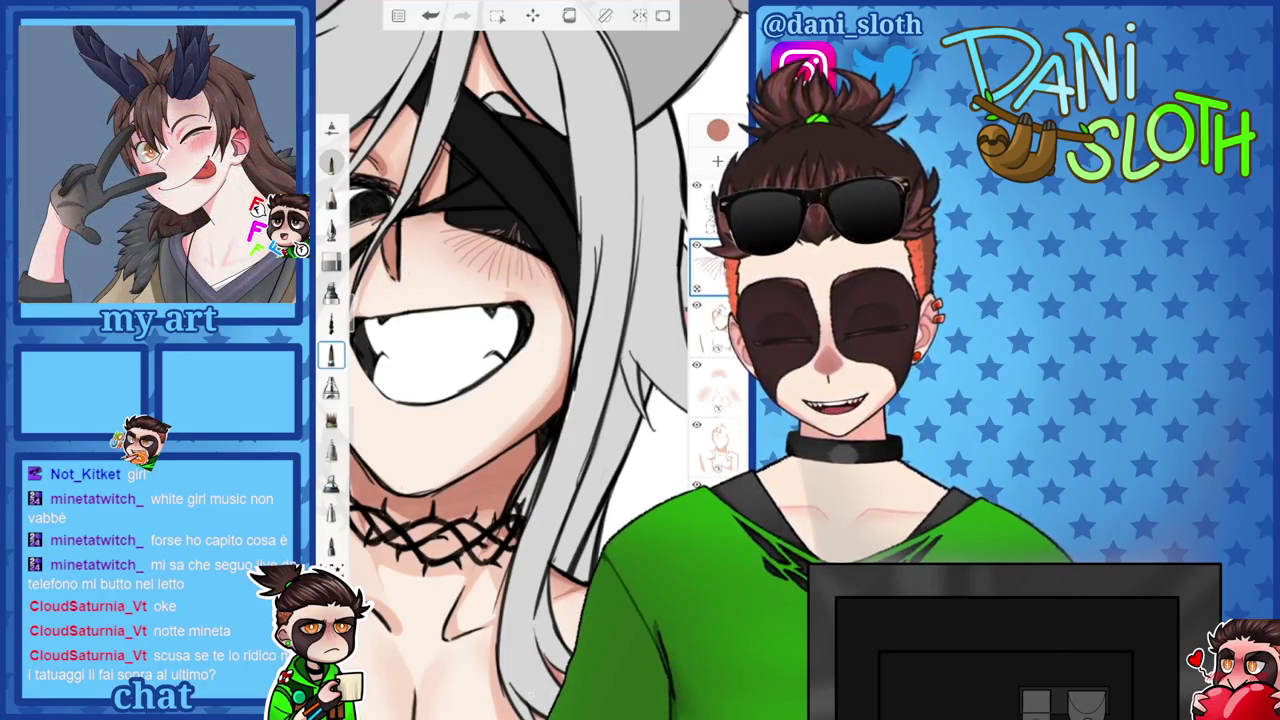
pyautogui.click(717, 265)
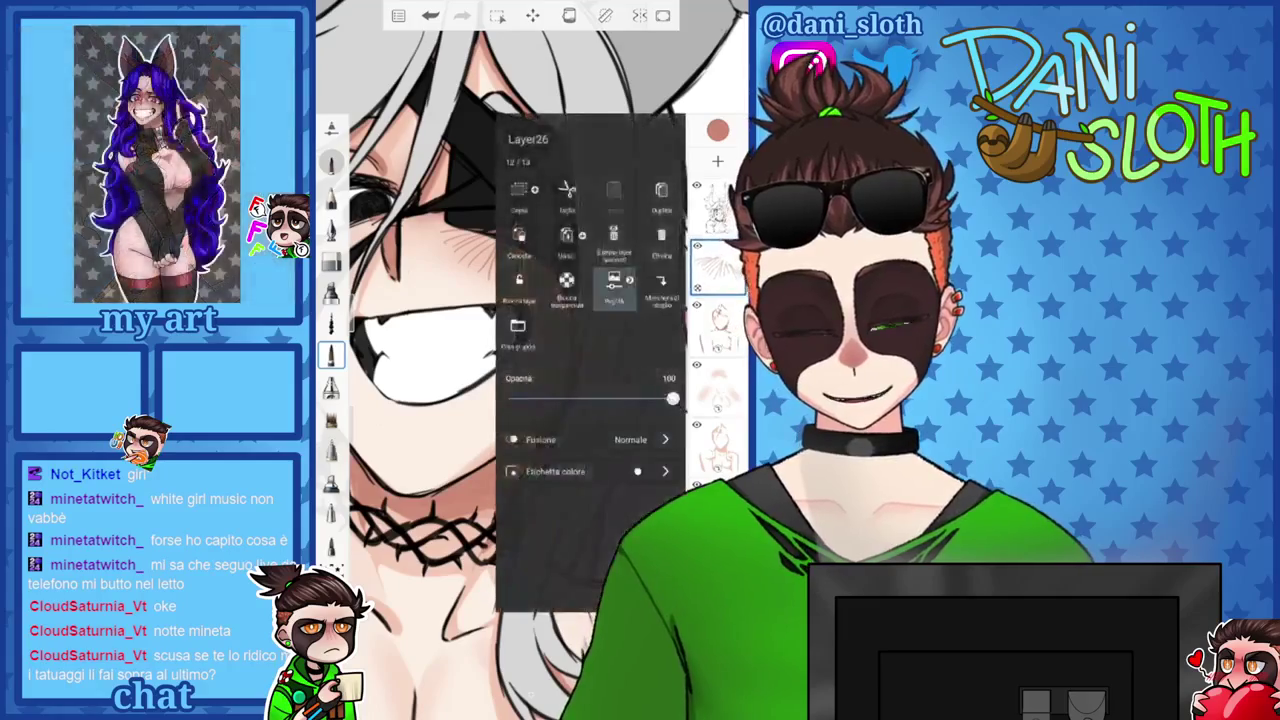
pyautogui.click(717, 265)
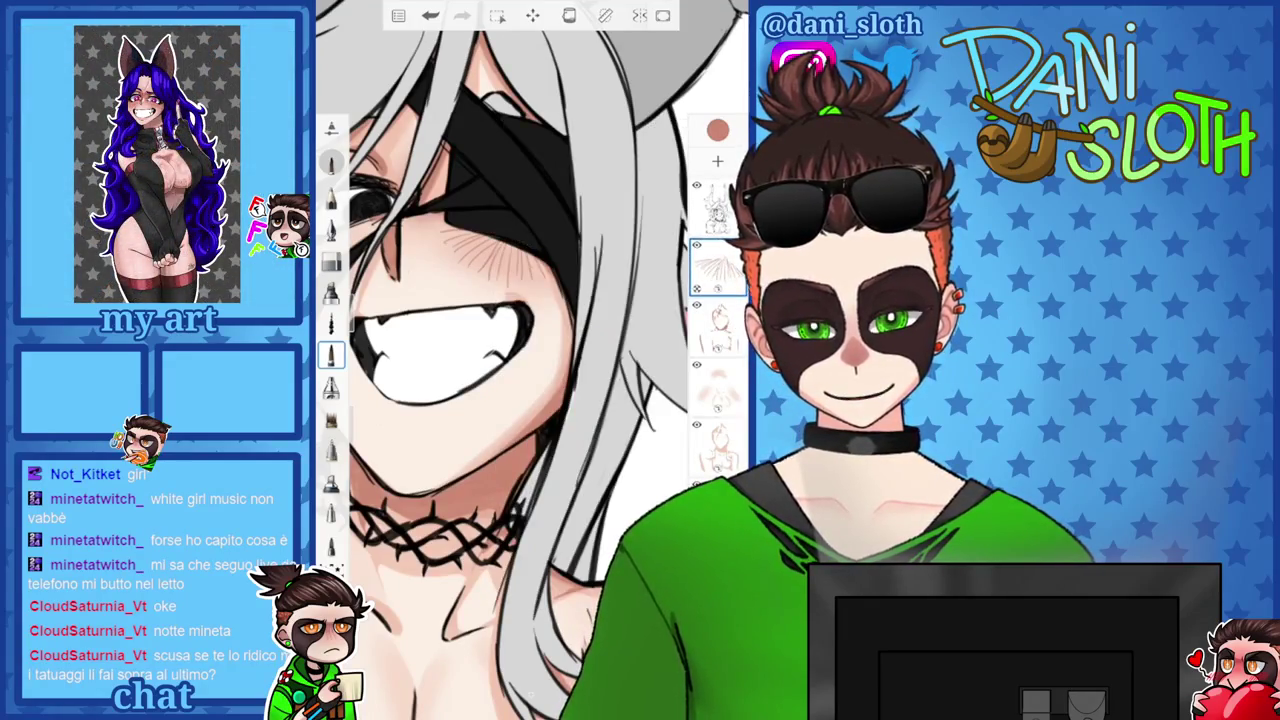
# Choose white (FFFFFF) from the colour picker's wheel view.
pyautogui.click(717, 130)
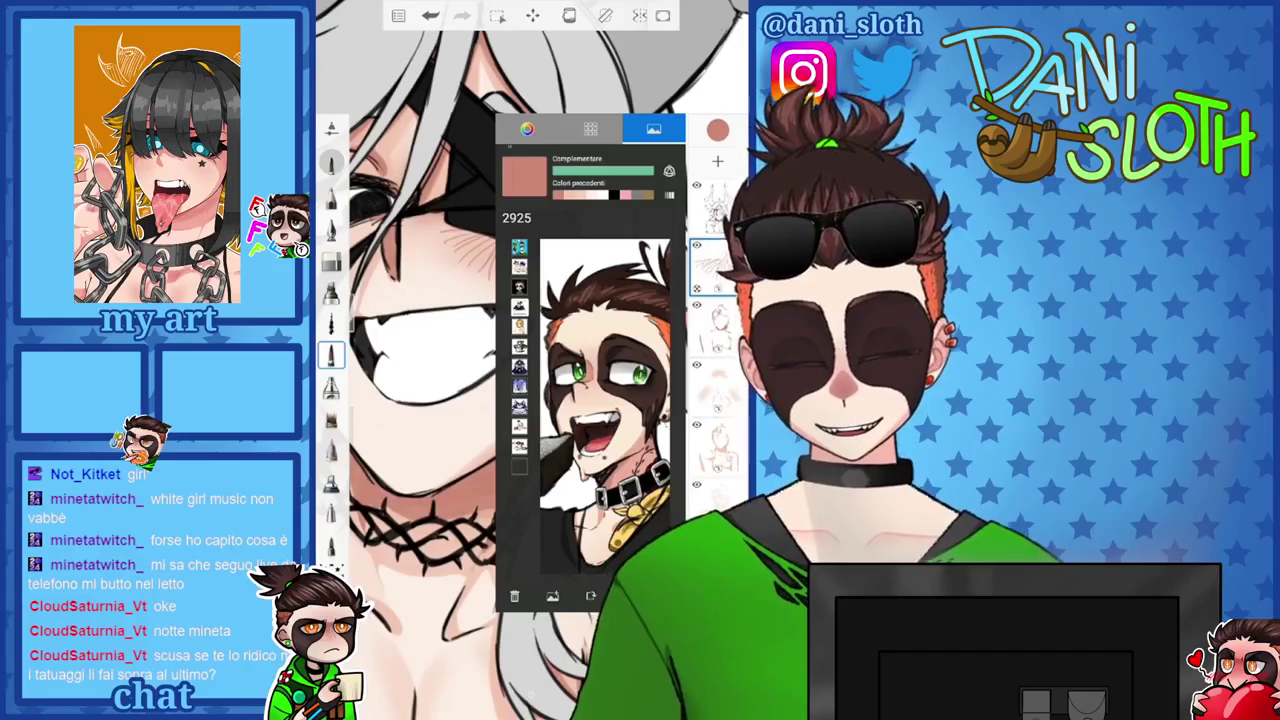
pyautogui.click(590, 128)
pyautogui.click(527, 128)
pyautogui.click(717, 130)
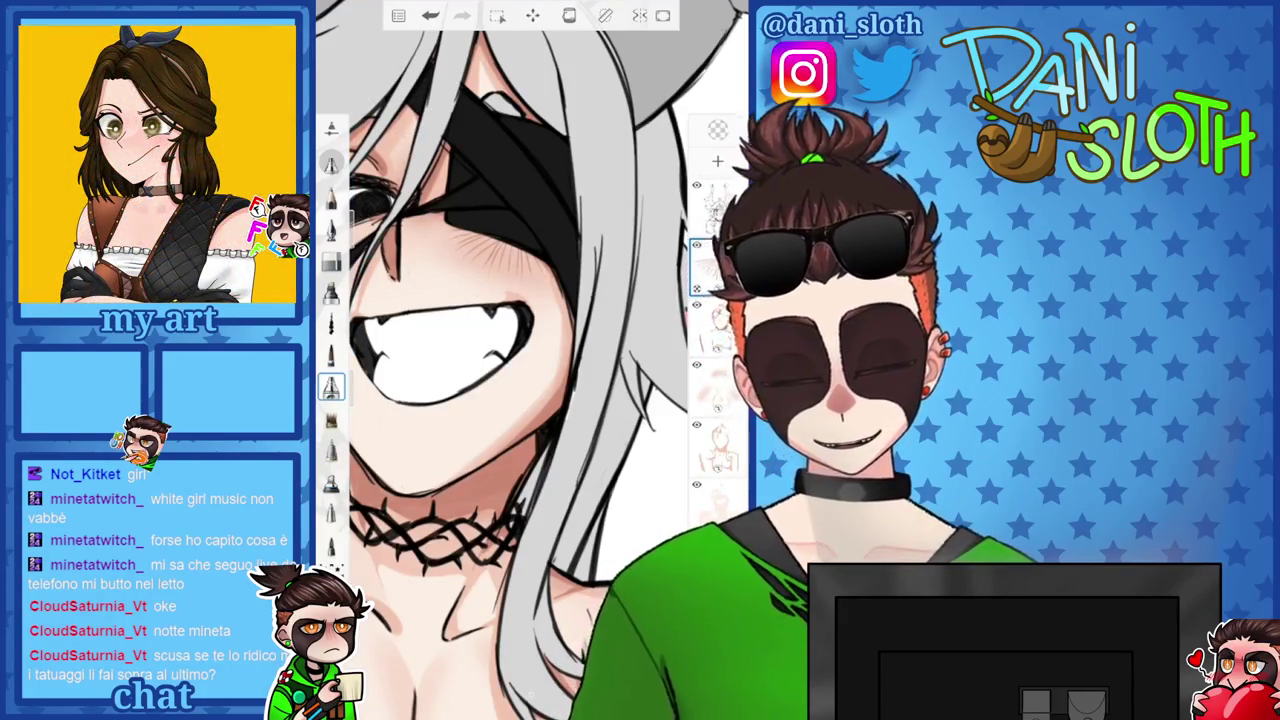
pyautogui.scroll(-3, 530, 360)
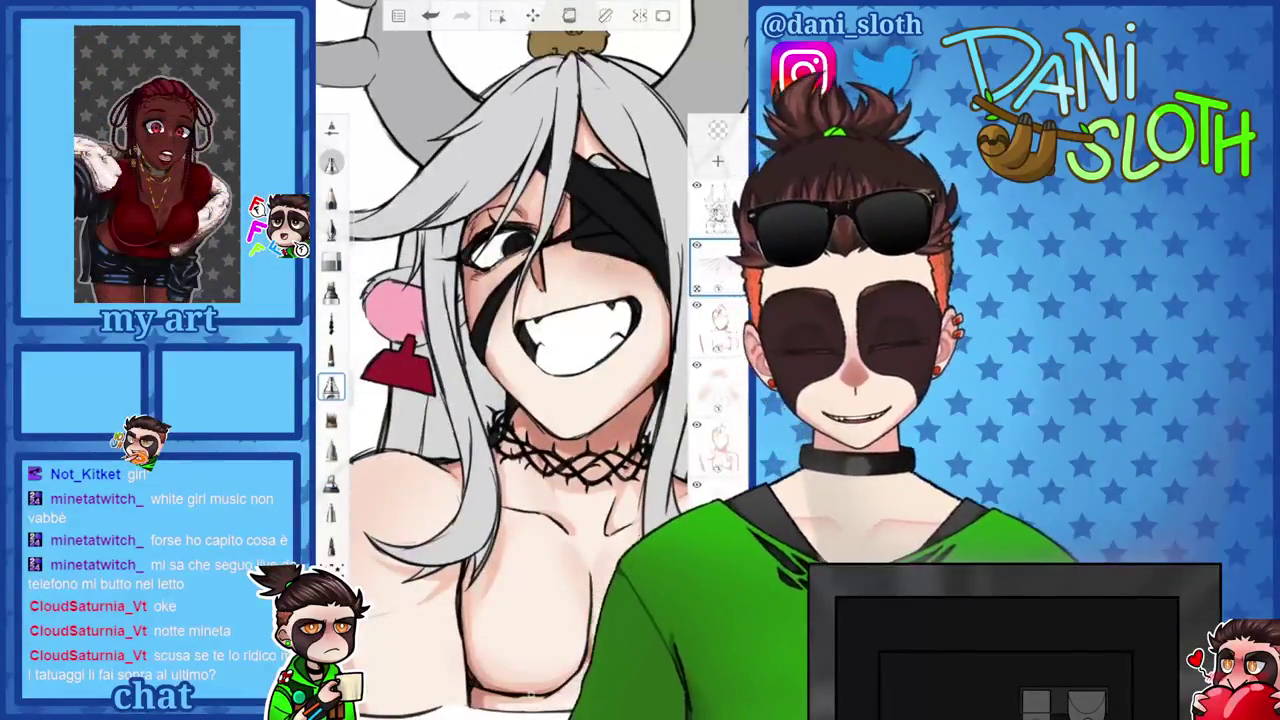
# Check Layer27's options and switch to a different brush.
pyautogui.click(717, 130)
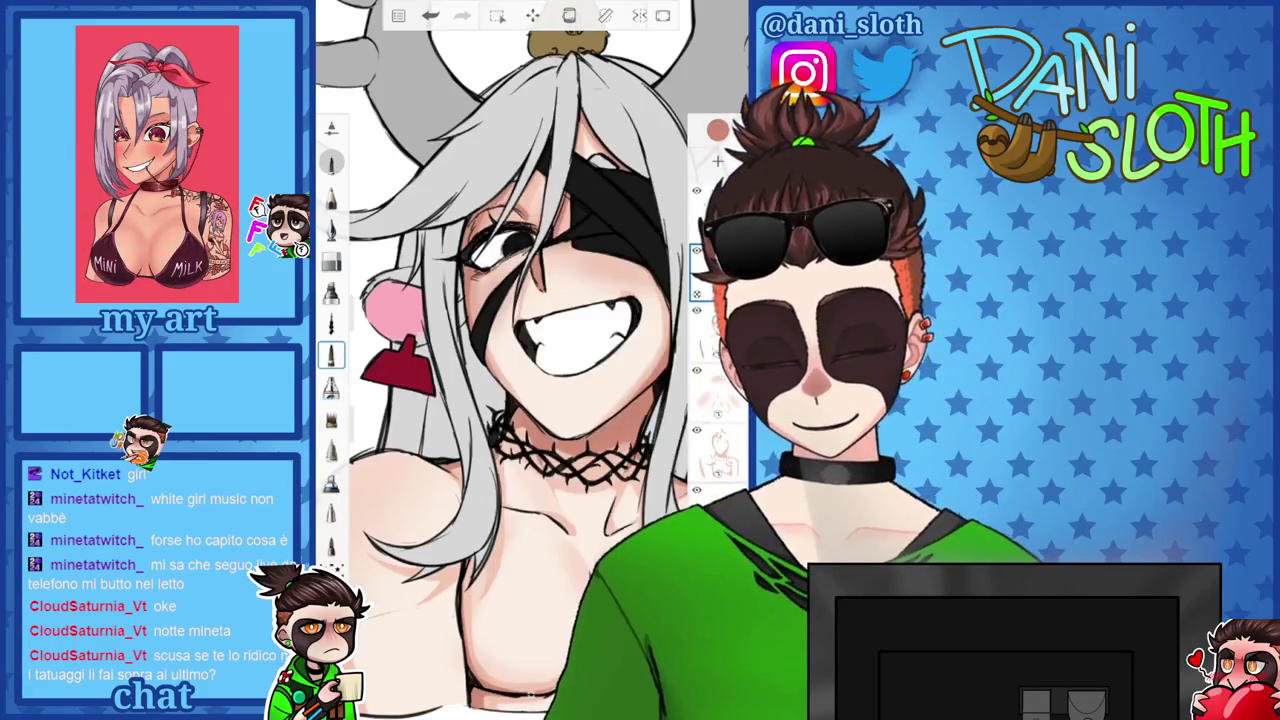
pyautogui.scroll(5, 530, 360)
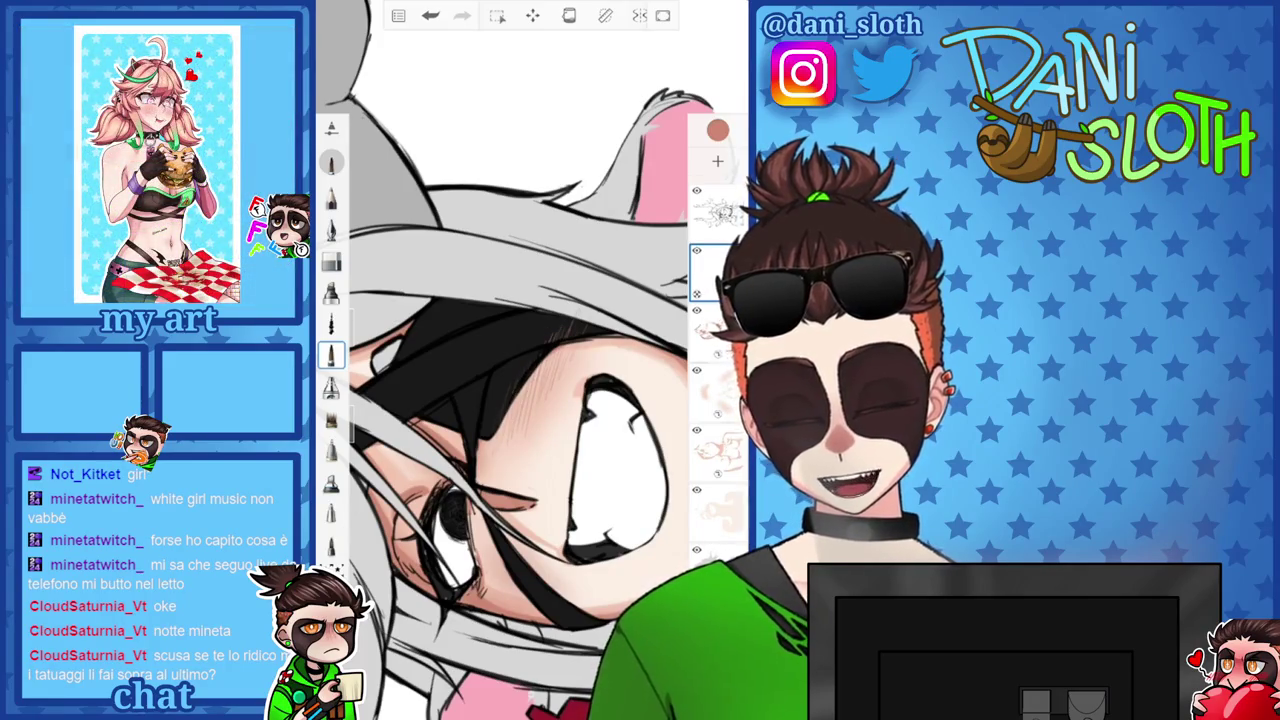
pyautogui.scroll(3, 530, 360)
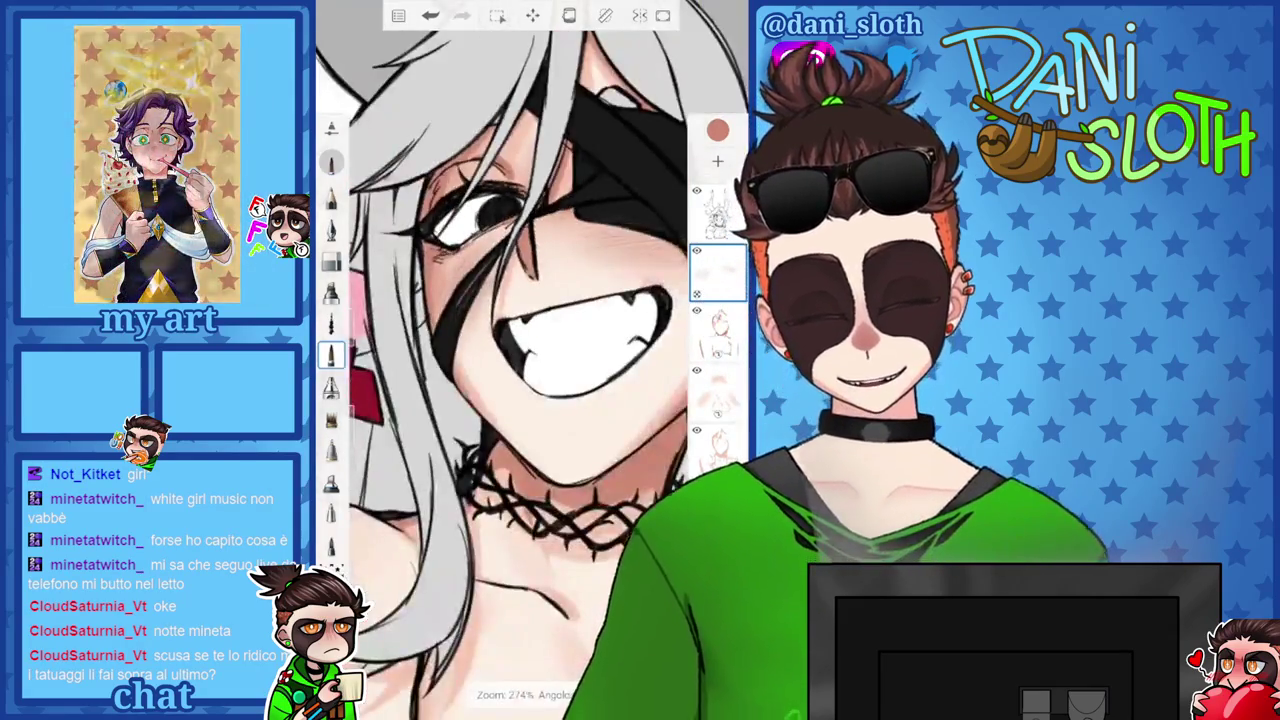
pyautogui.click(717, 272)
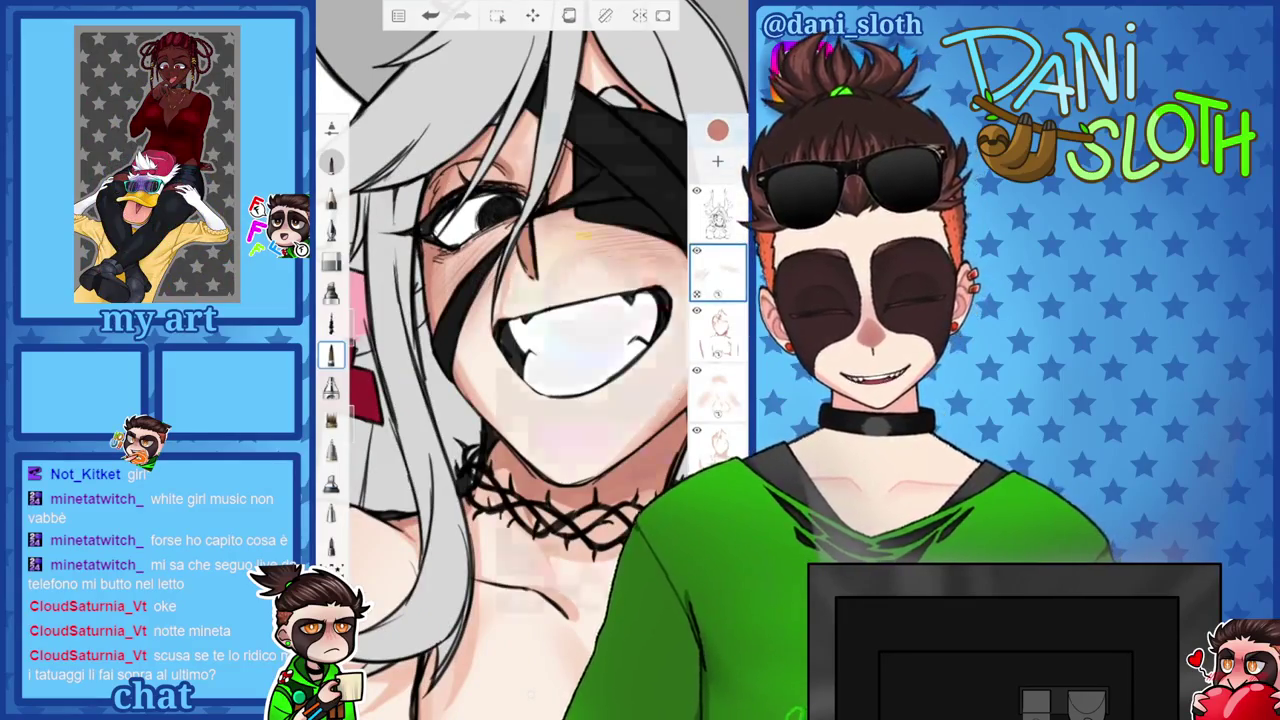
pyautogui.click(717, 130)
pyautogui.click(331, 387)
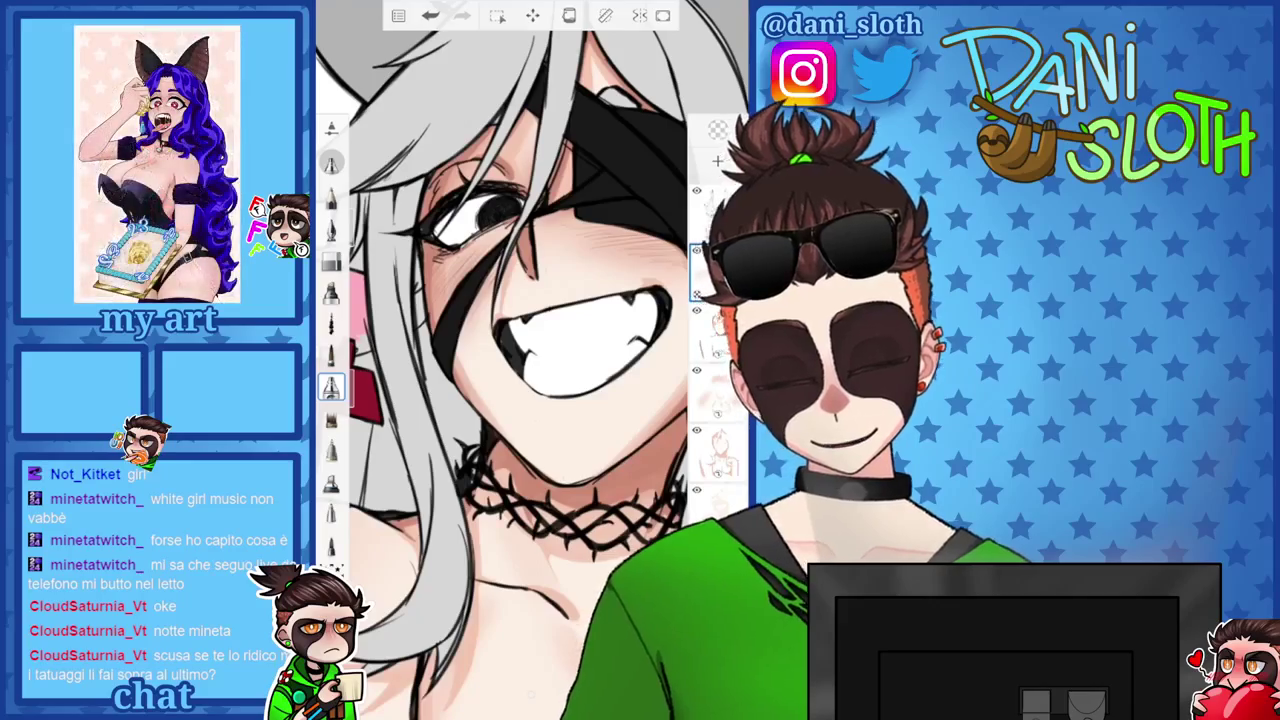
pyautogui.scroll(3, 530, 360)
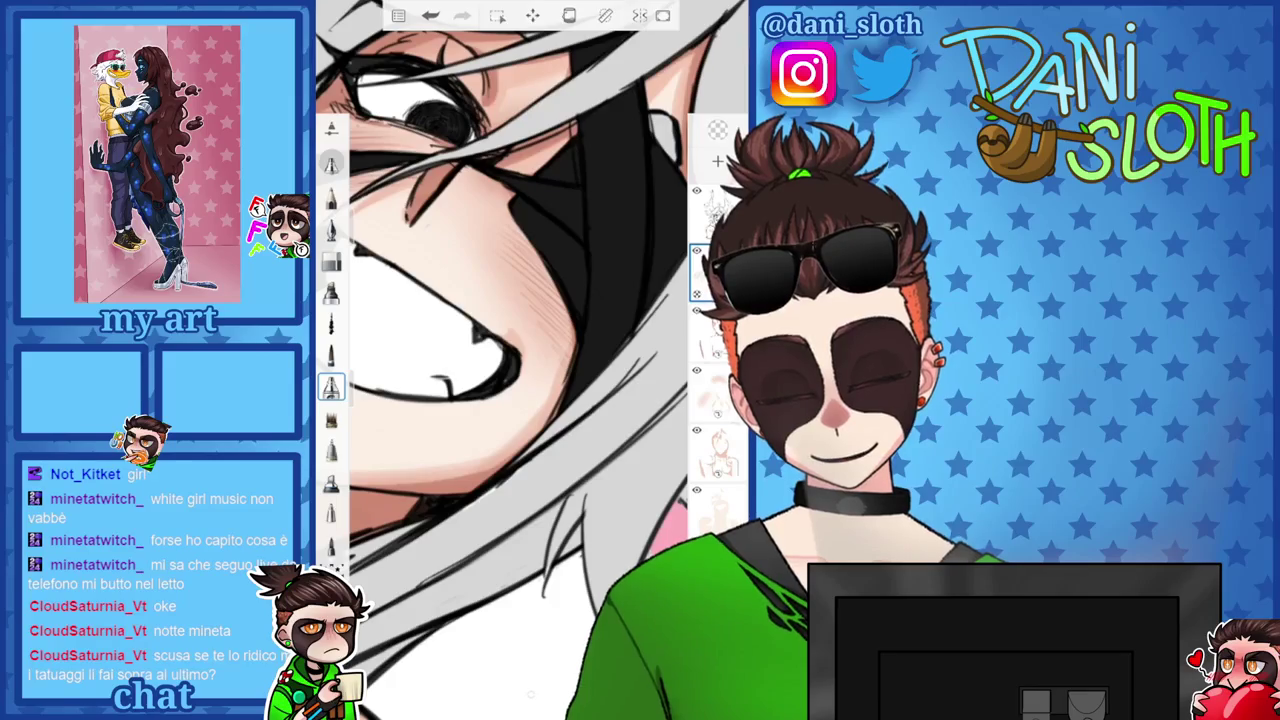
pyautogui.scroll(-3, 530, 360)
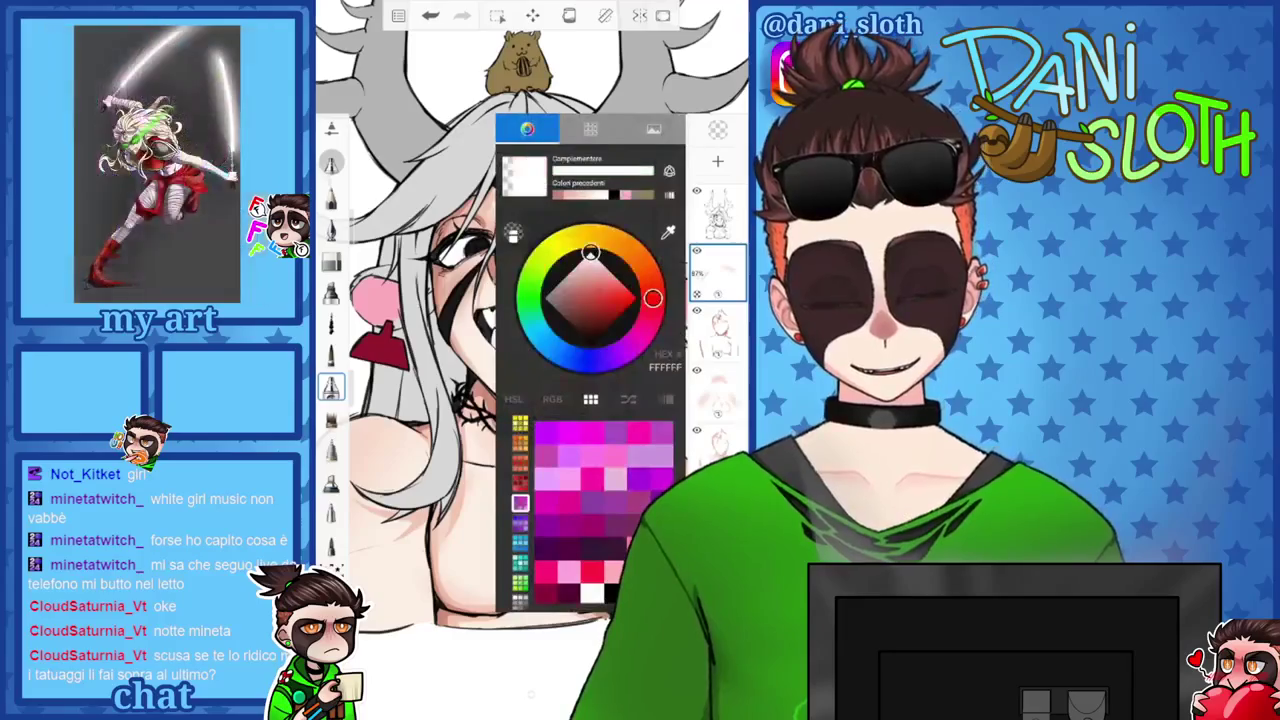
# Undo a stroke, set the brush size to 6.4, and add a small skin stroke.
pyautogui.scroll(3, 530, 330)
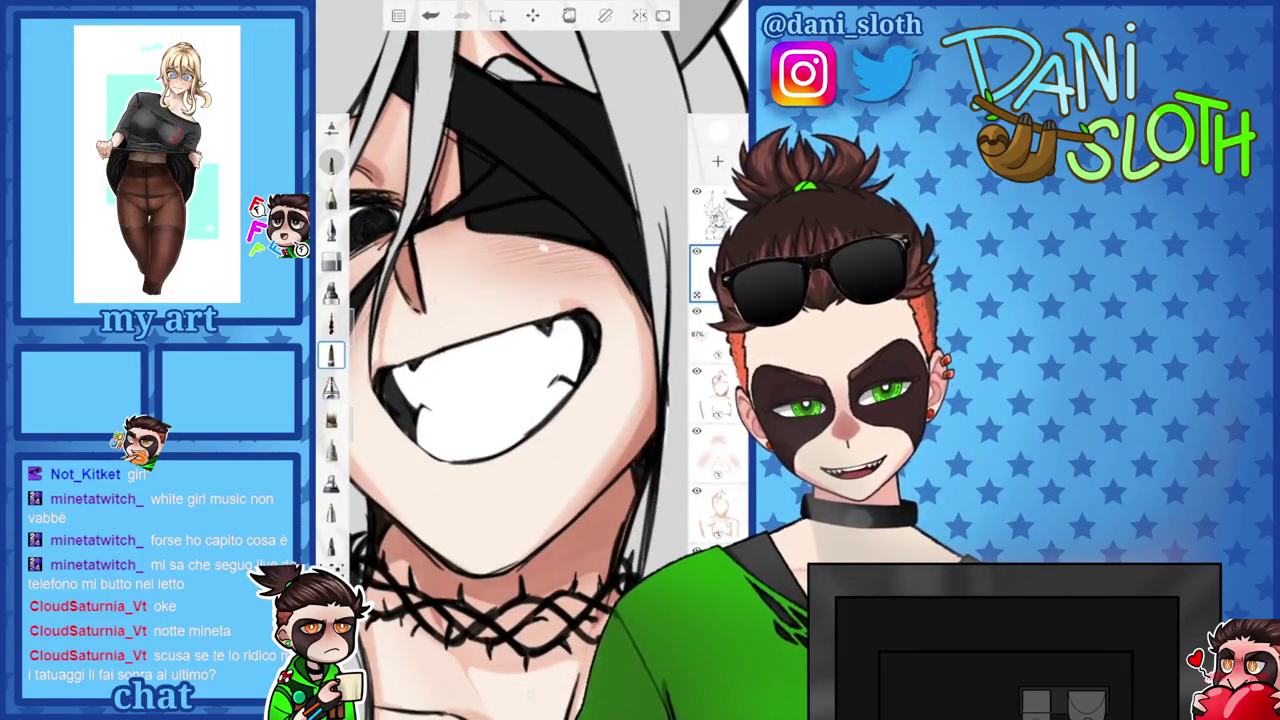
pyautogui.hotkey('ctrl', 'z')
pyautogui.moveTo(362, 340); pyautogui.dragTo(362, 320)
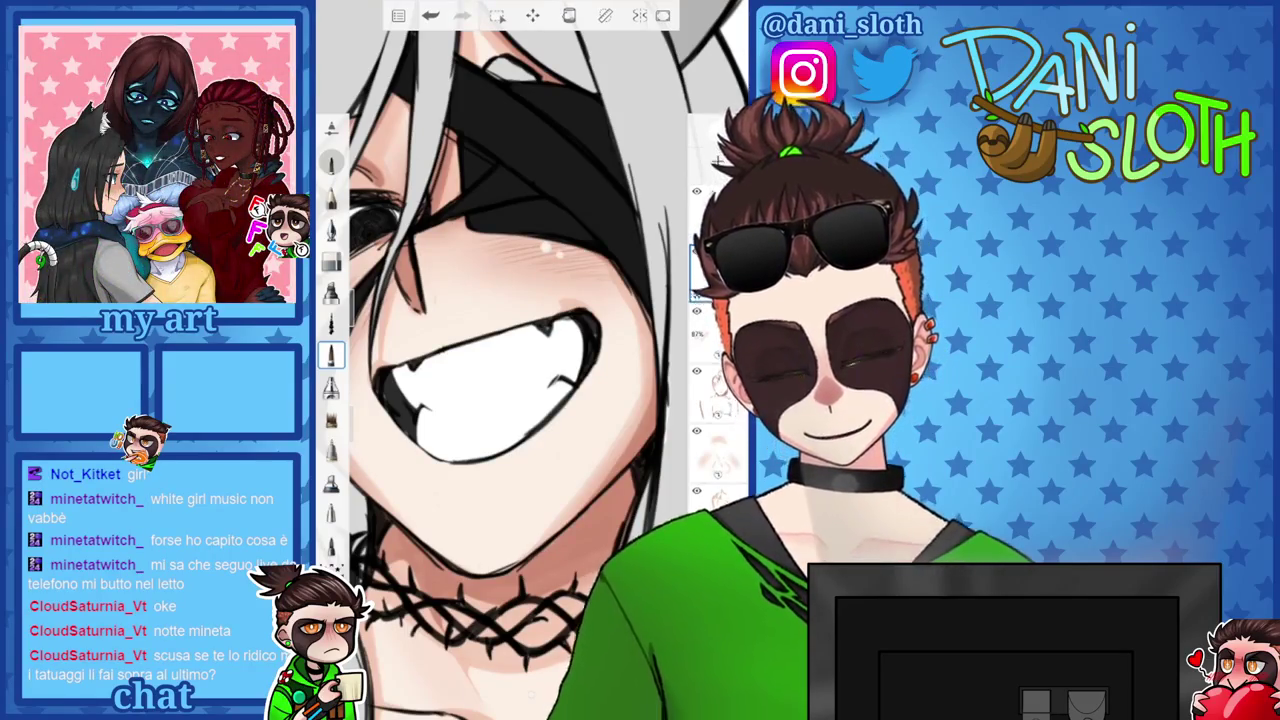
pyautogui.scroll(-2, 530, 360)
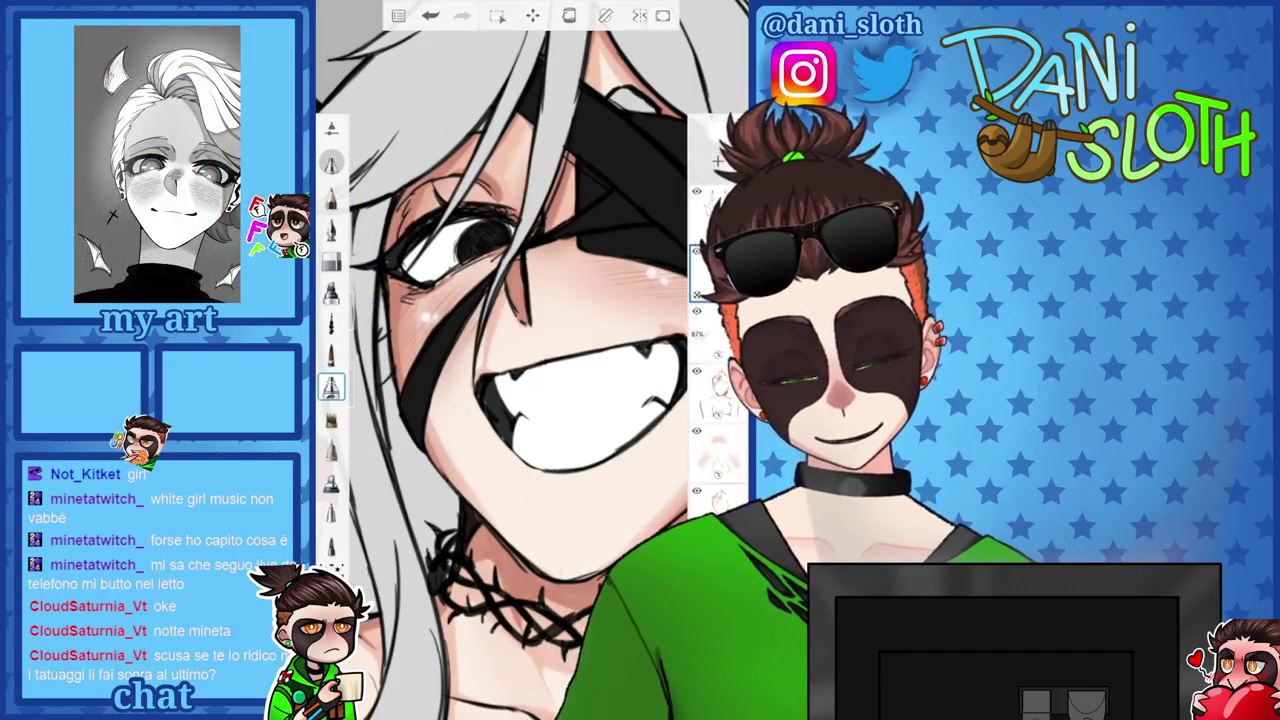
pyautogui.moveTo(360, 270); pyautogui.dragTo(364, 355)
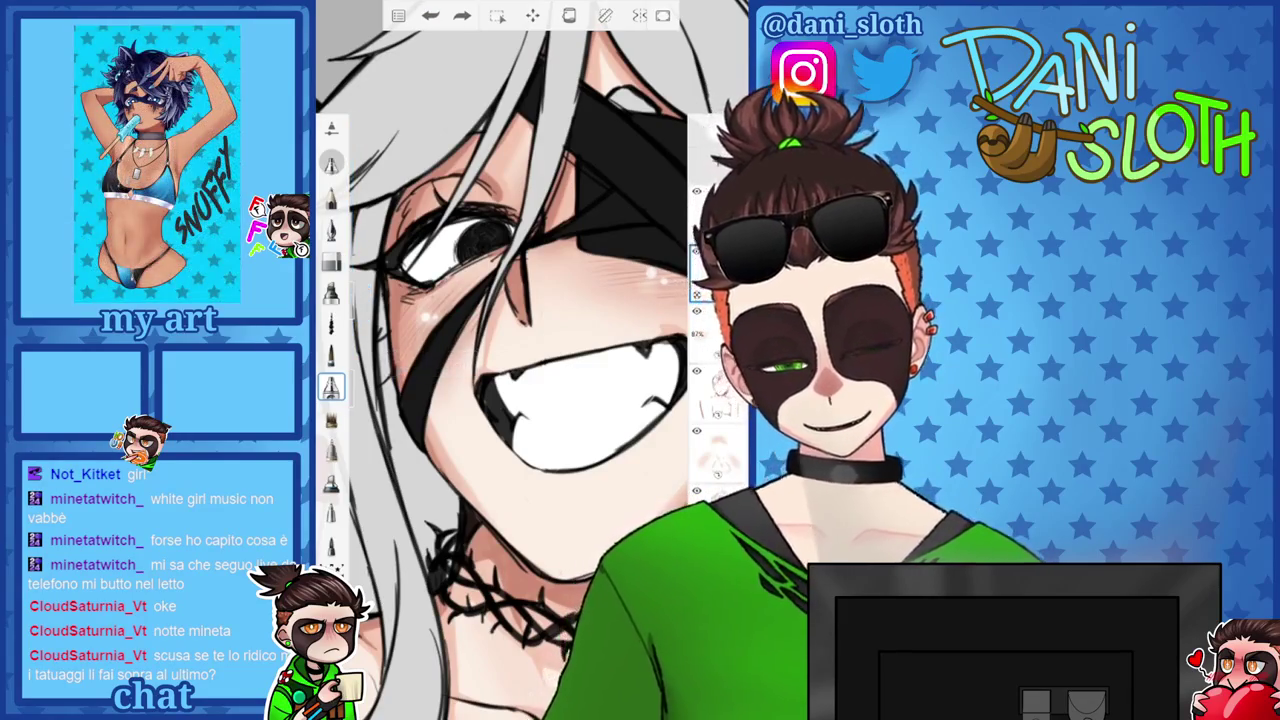
# Paint a light highlight on the chest, then clean up with the eraser near the shoulder.
pyautogui.scroll(-3, 530, 360)
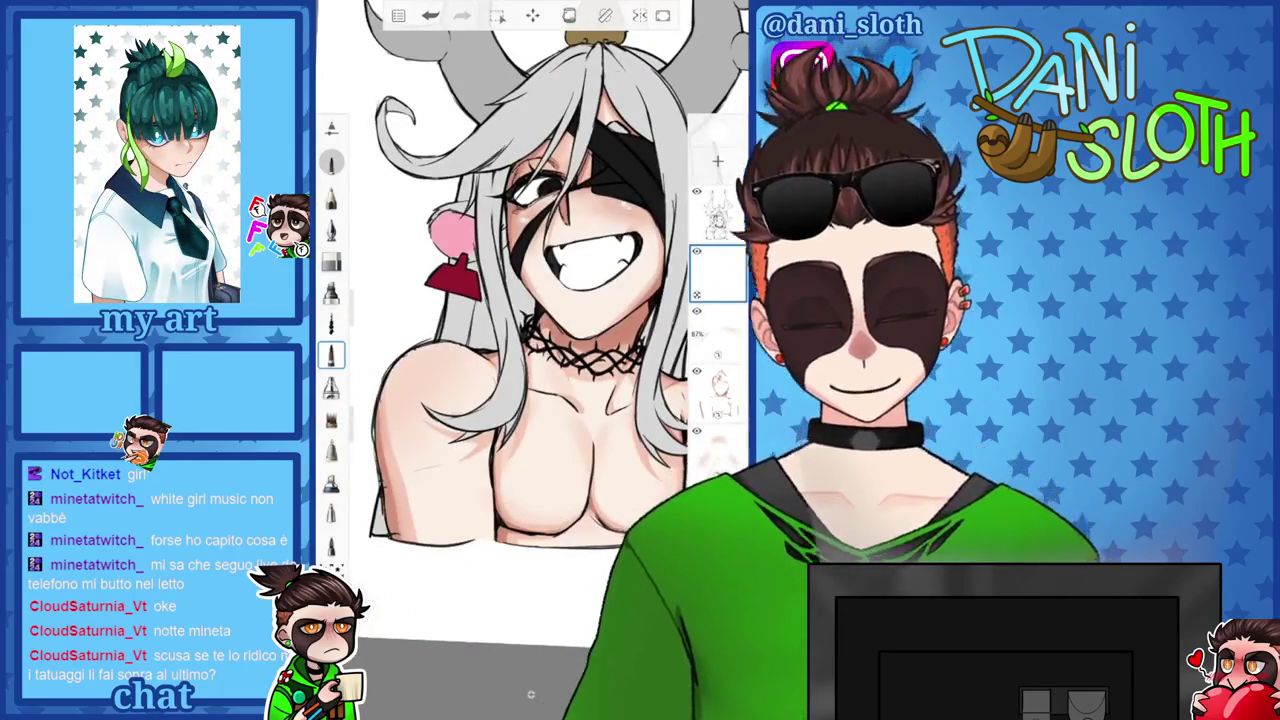
pyautogui.scroll(5, 430, 380)
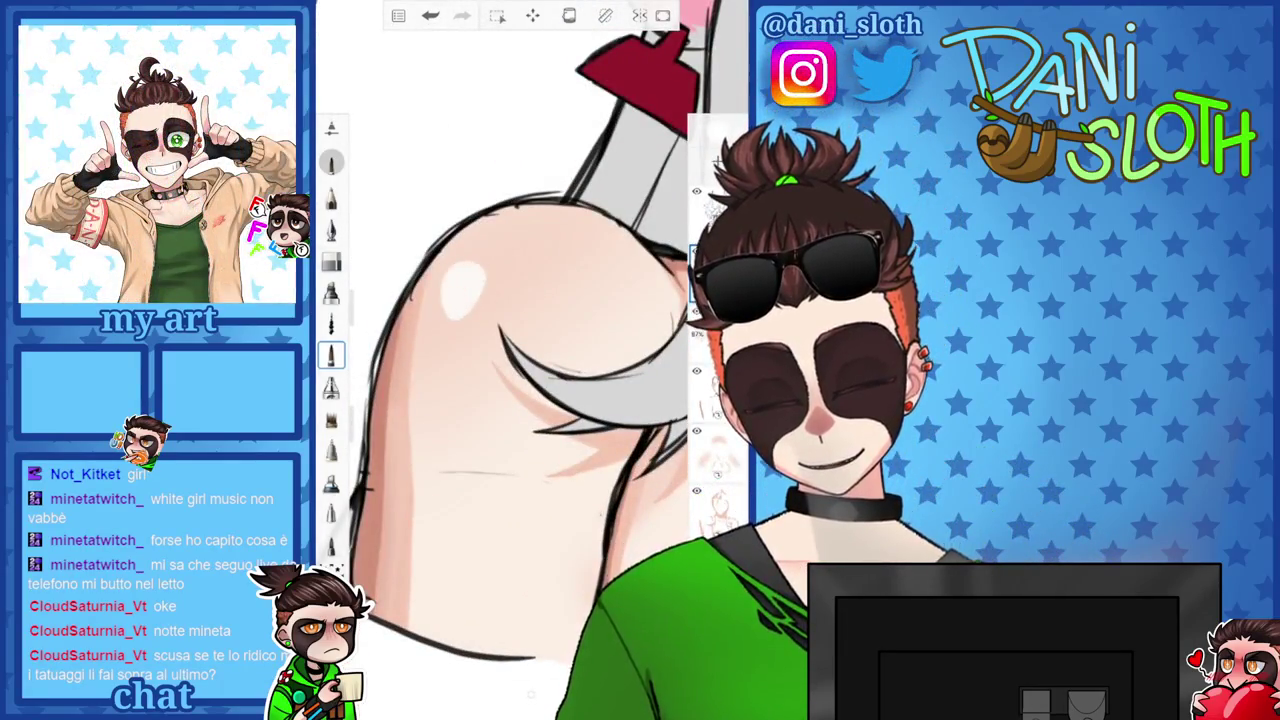
pyautogui.scroll(-3, 530, 360)
pyautogui.scroll(3, 530, 360)
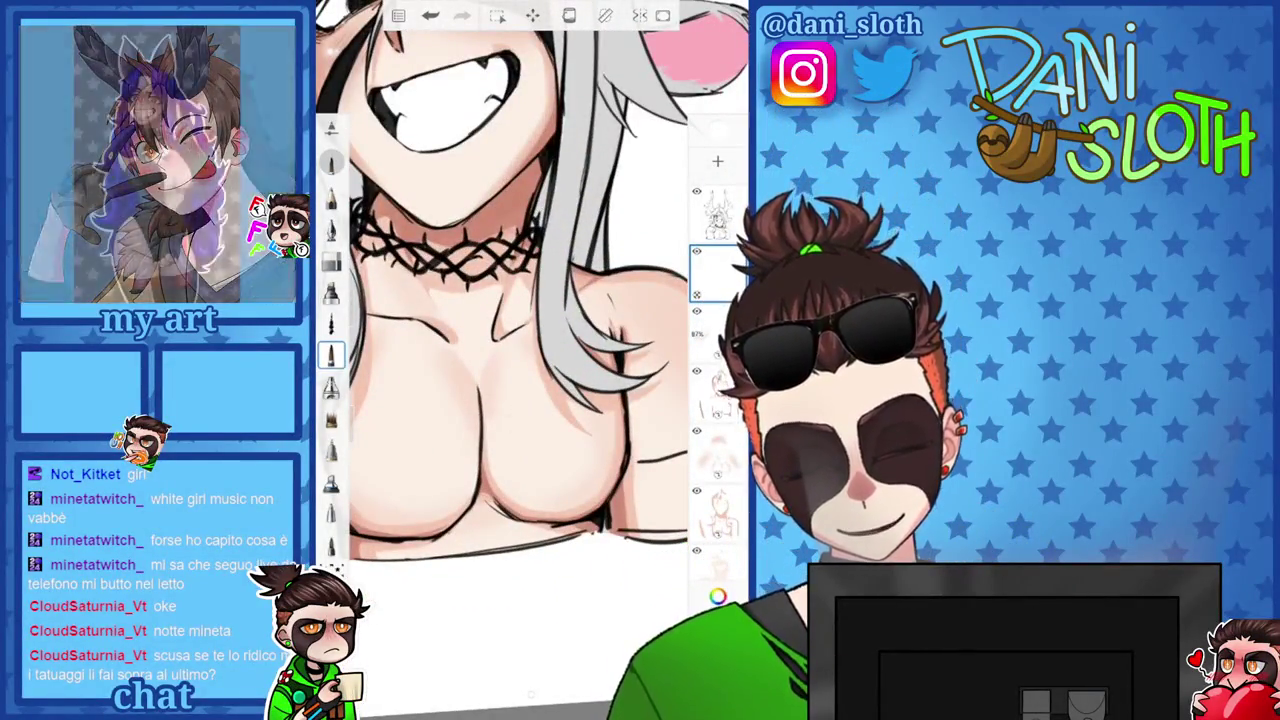
pyautogui.moveTo(506, 386); pyautogui.dragTo(503, 434)
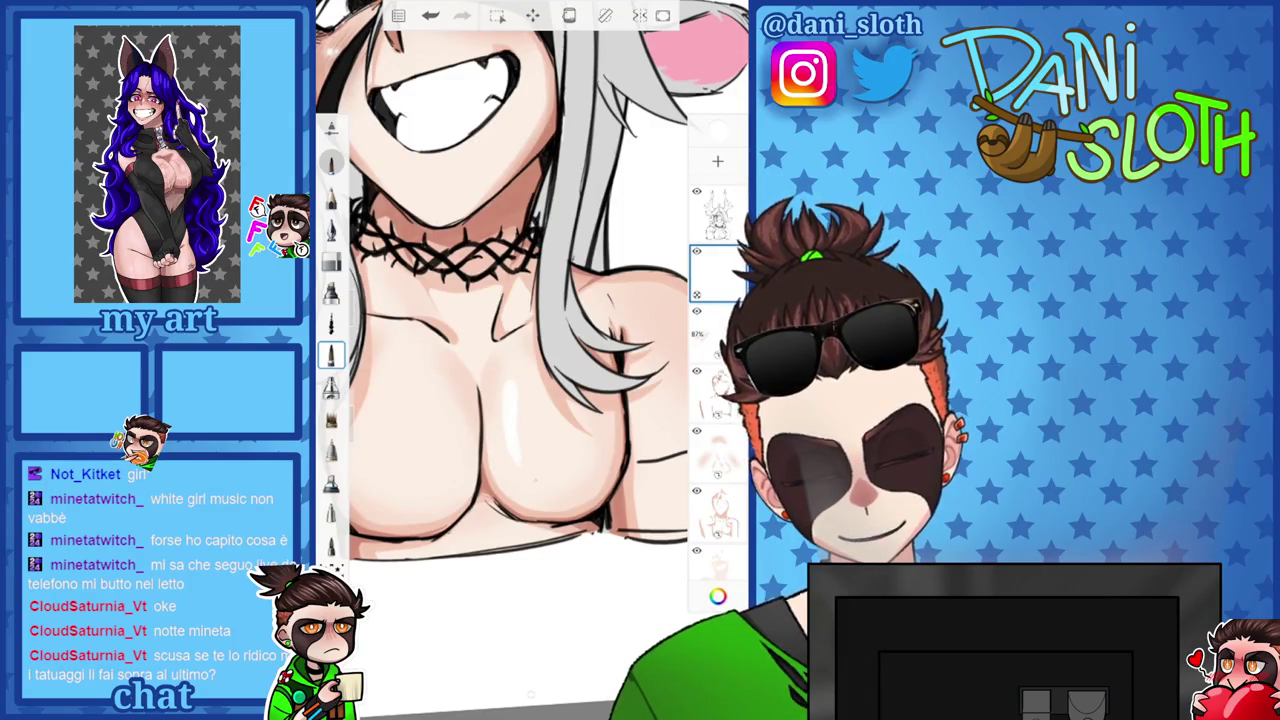
pyautogui.scroll(2, 530, 360)
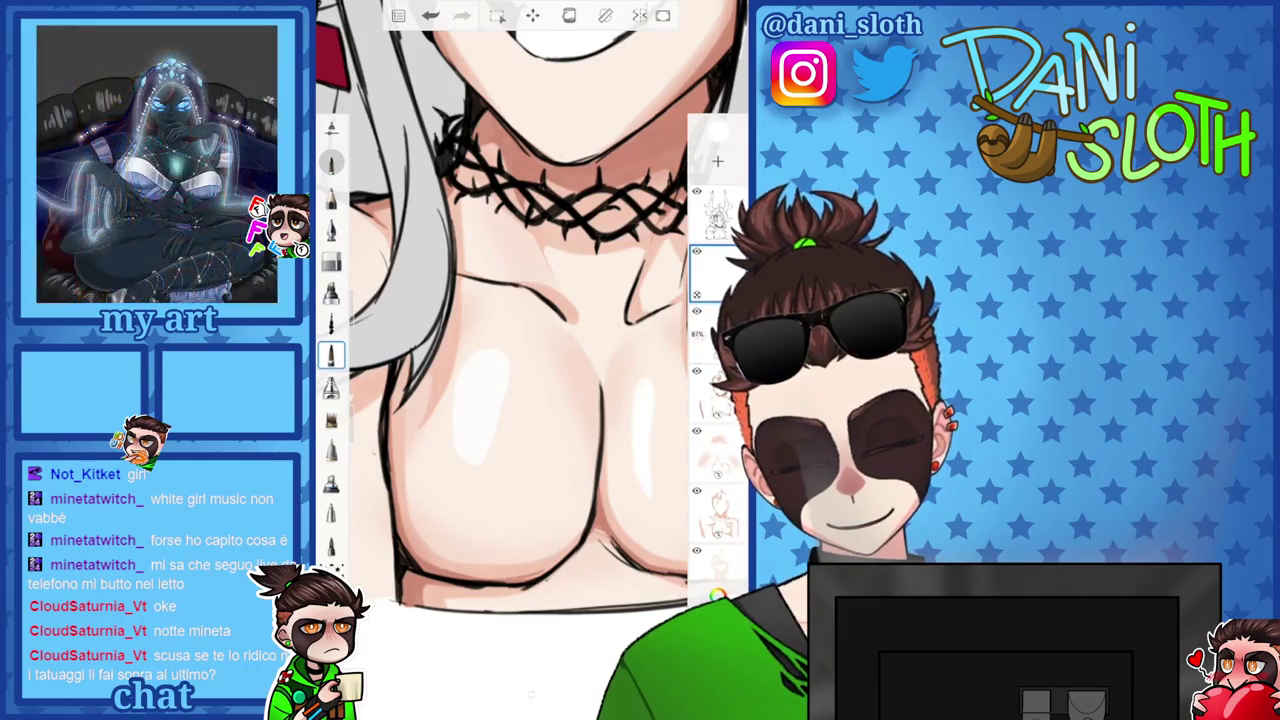
pyautogui.scroll(-1, 530, 360)
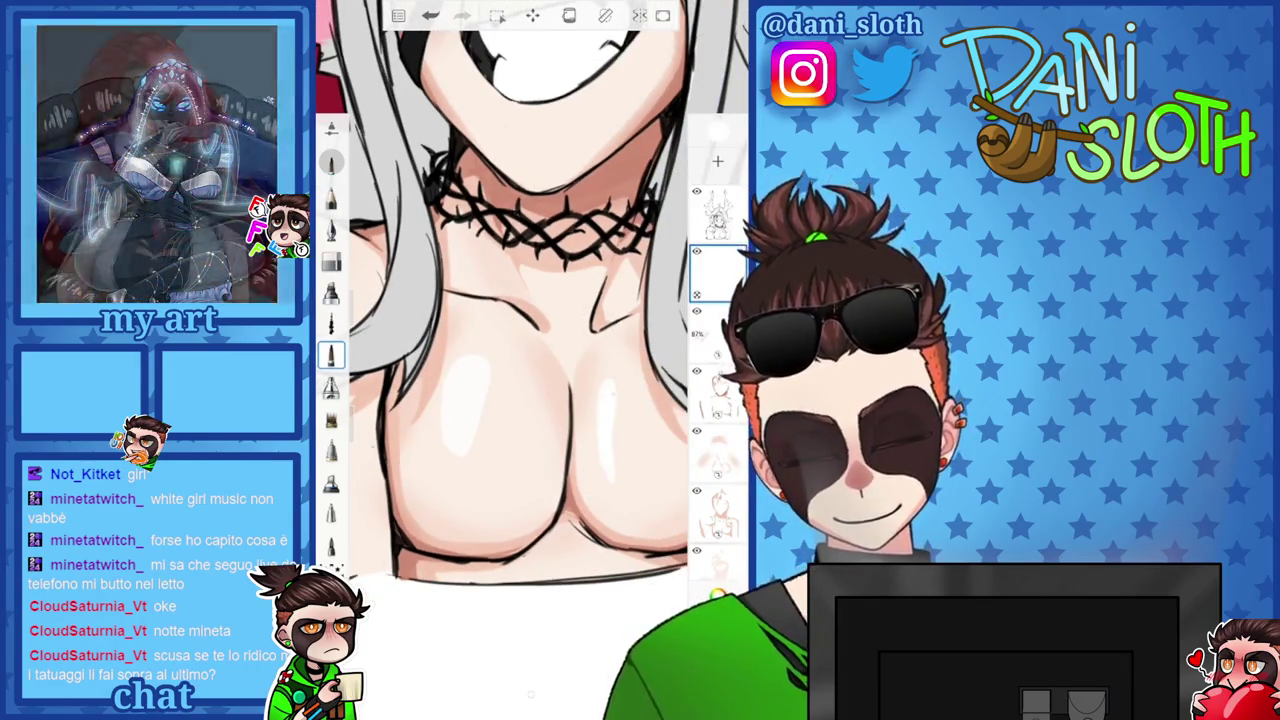
pyautogui.press('e')
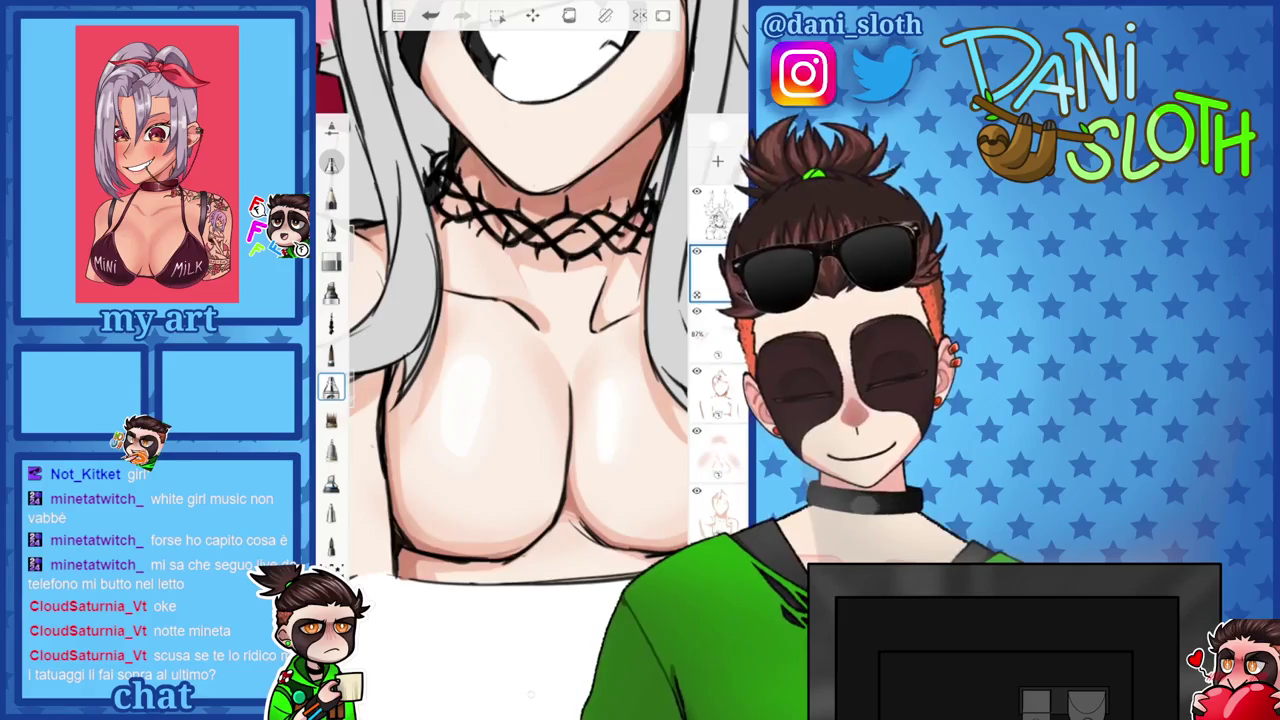
pyautogui.moveTo(480, 300); pyautogui.dragTo(560, 300)
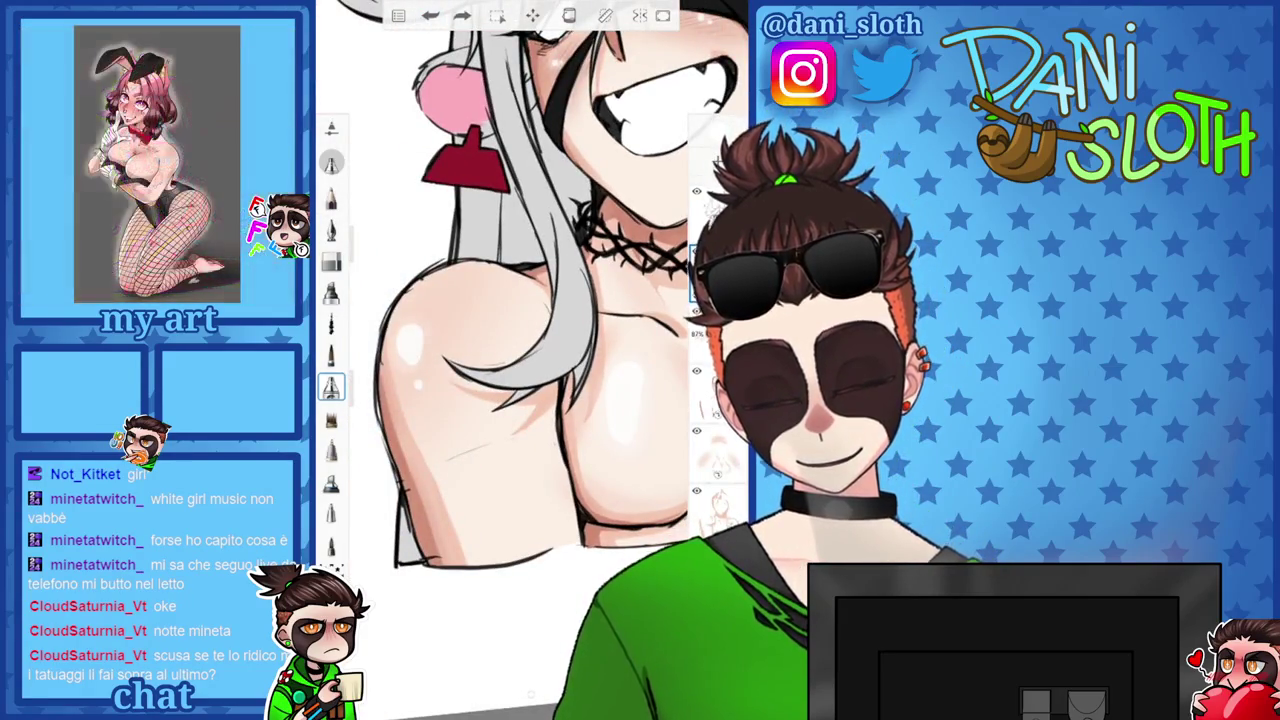
pyautogui.scroll(-5, 500, 300)
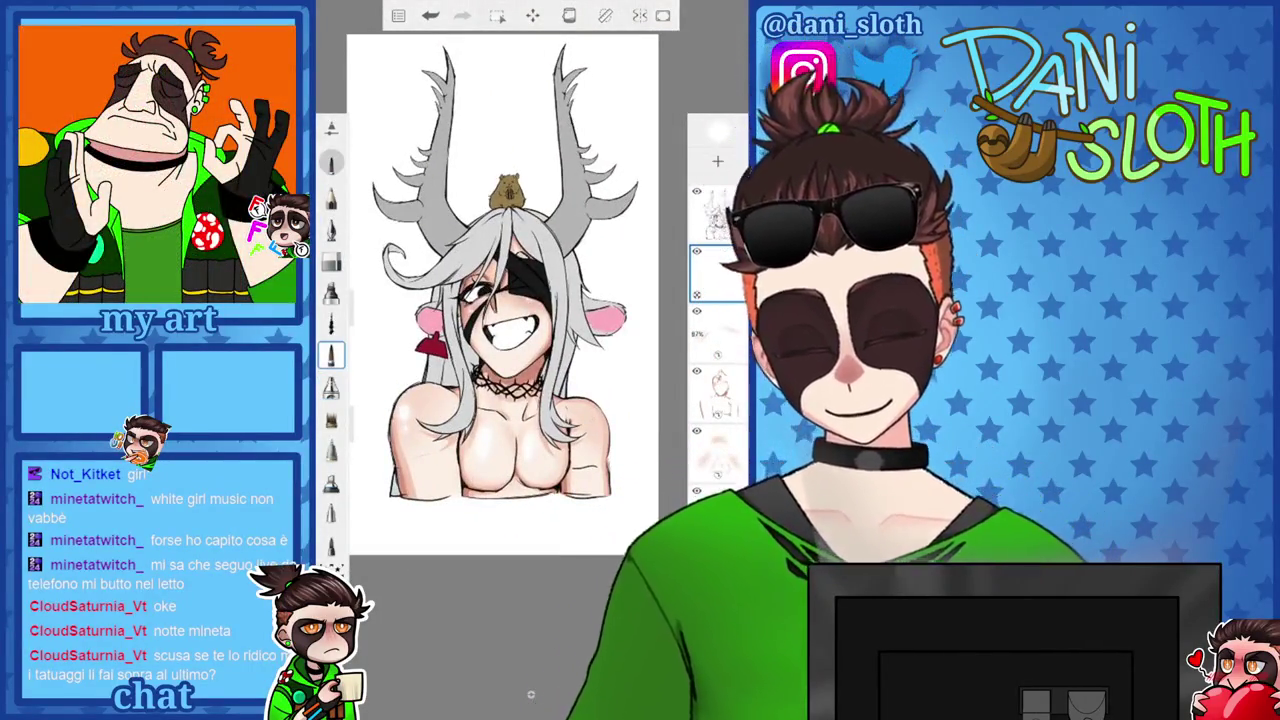
# Try another brush, return to the previous one, and zoom over the skin shading.
pyautogui.click(331, 355)
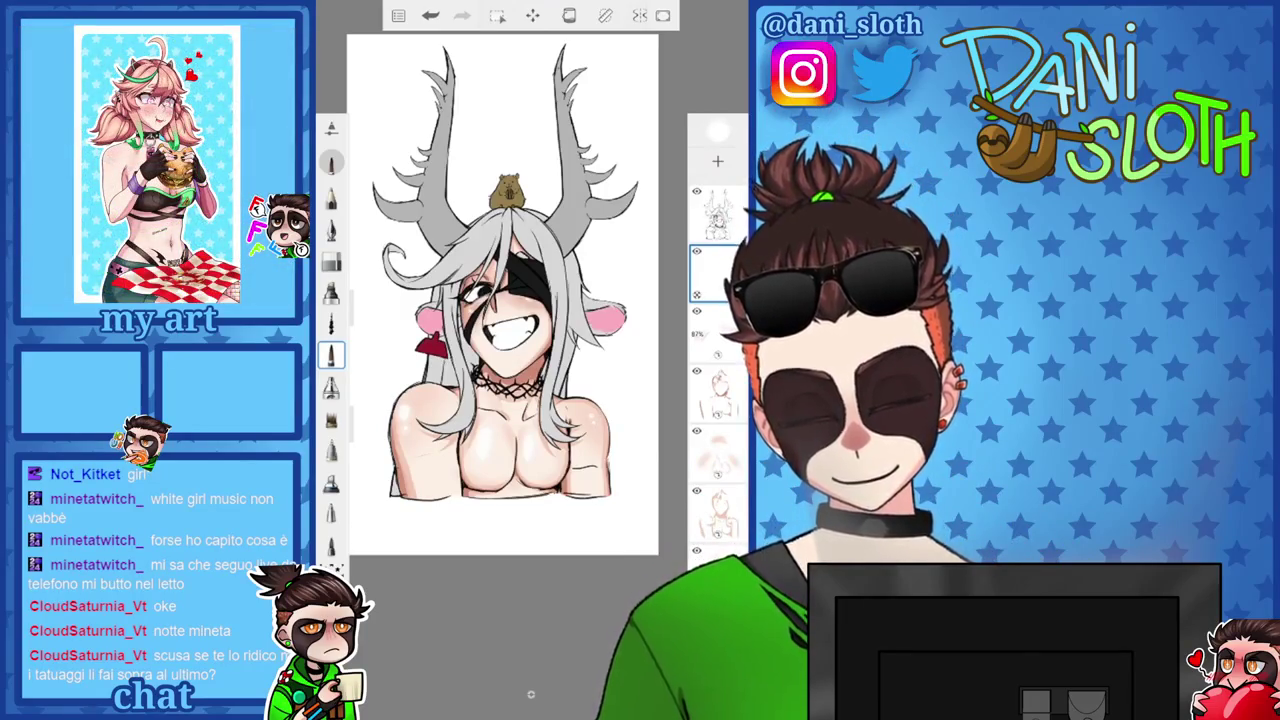
pyautogui.click(331, 387)
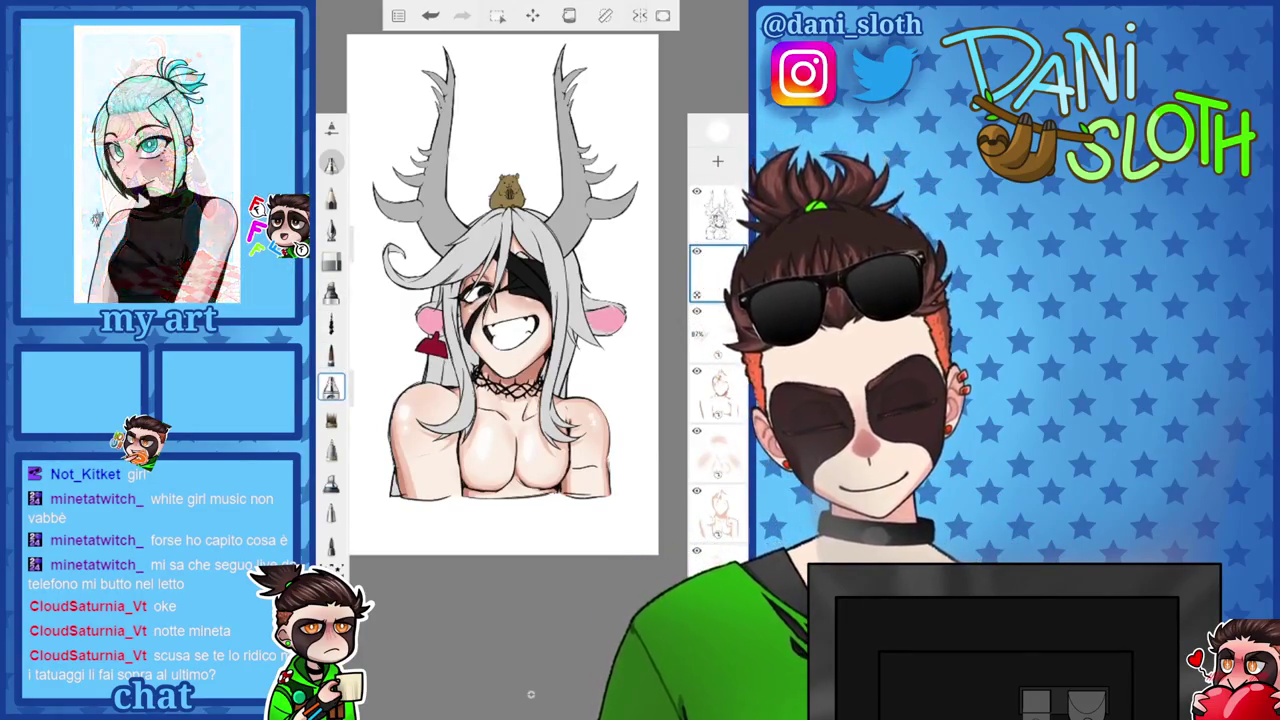
pyautogui.scroll(2, 520, 300)
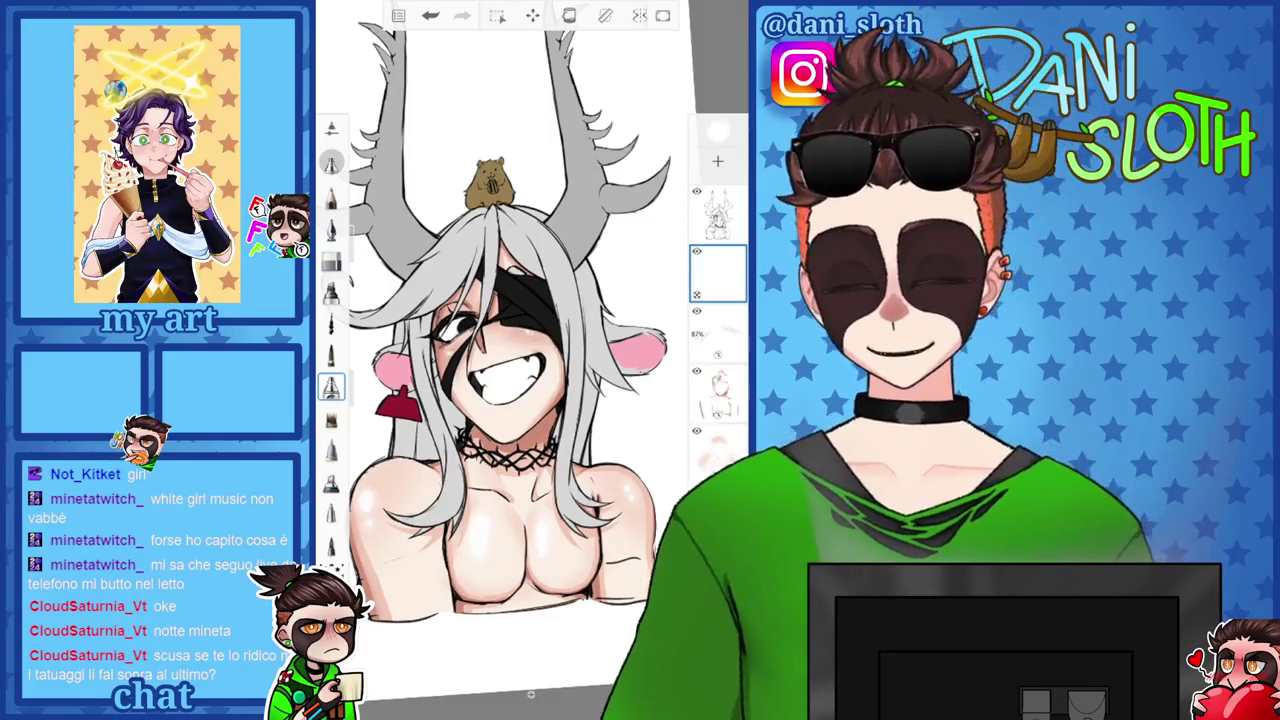
pyautogui.scroll(-3, 515, 330)
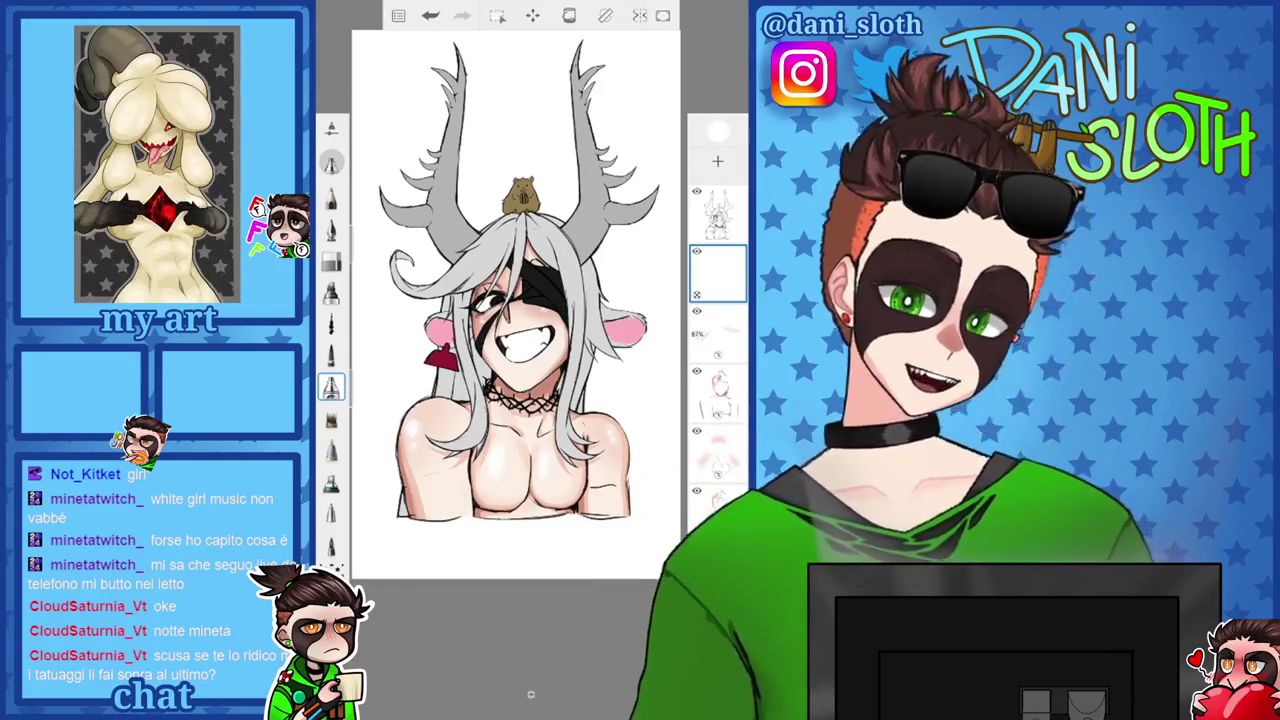
pyautogui.scroll(2, 515, 330)
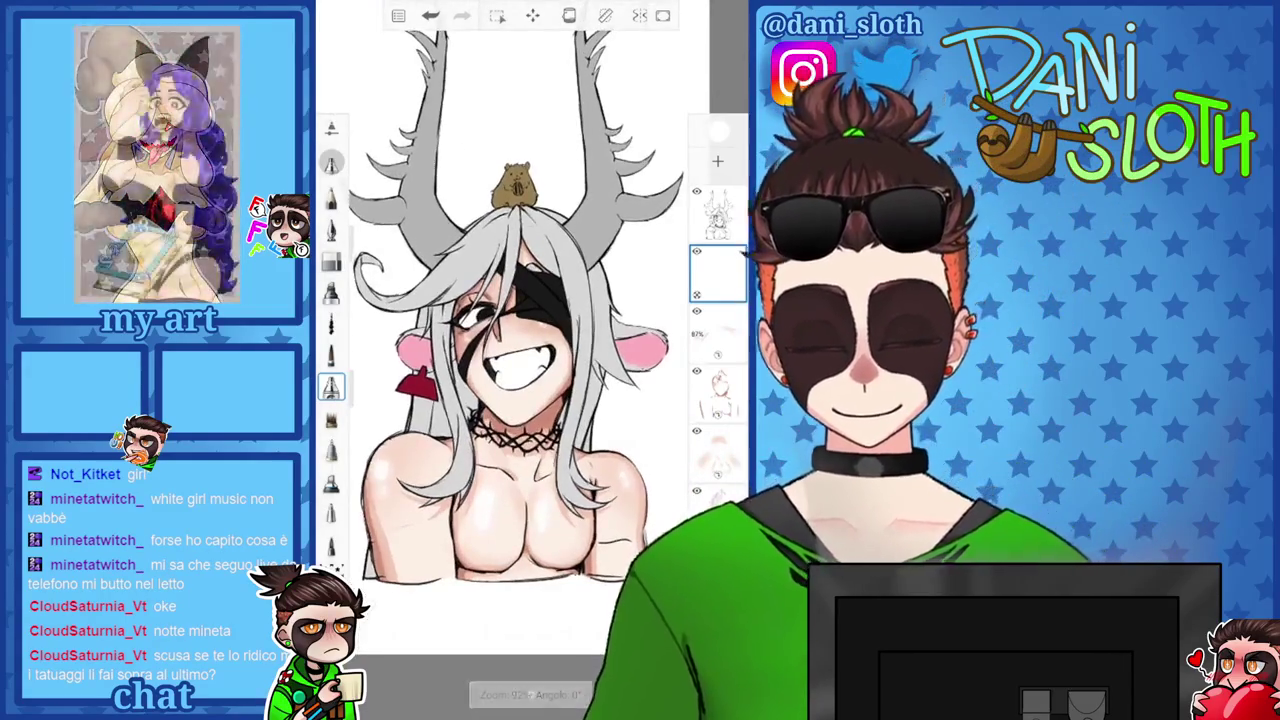
pyautogui.scroll(5, 505, 320)
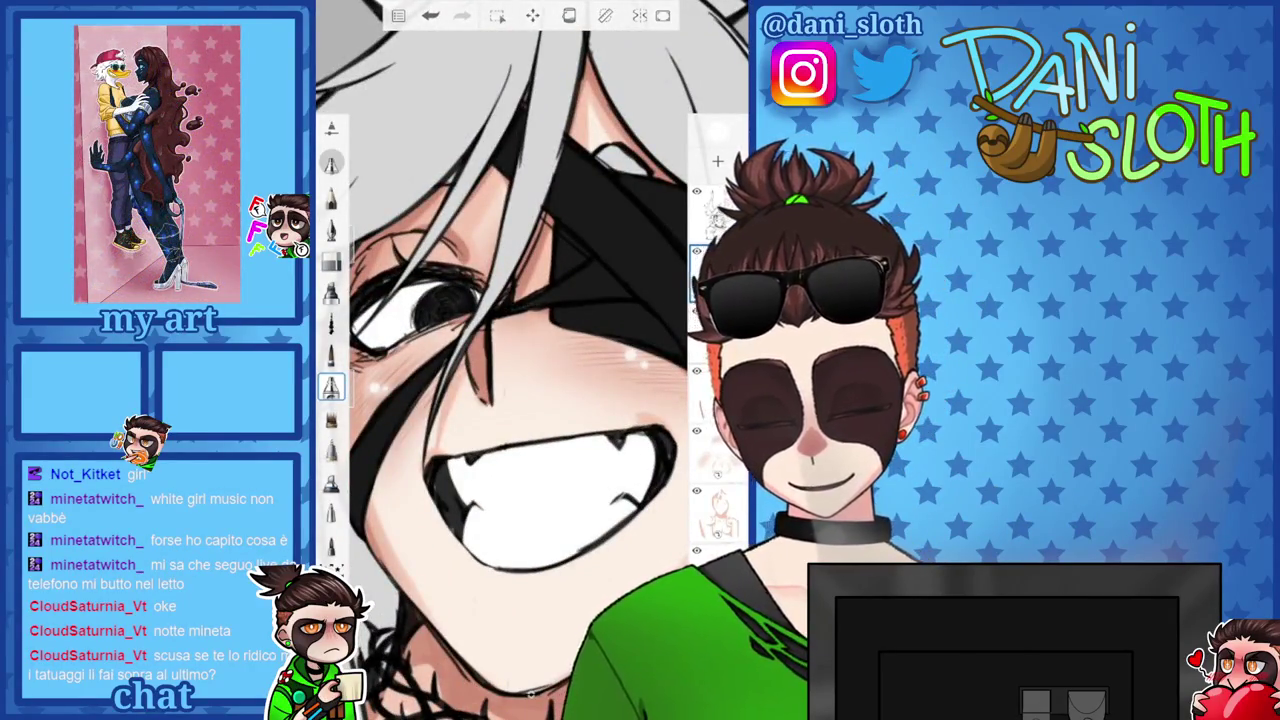
# Check the shading layer's opacity, undo a stray mark, and erase a spot beside the ear.
pyautogui.click(717, 272)
pyautogui.hotkey('ctrl', 'z')
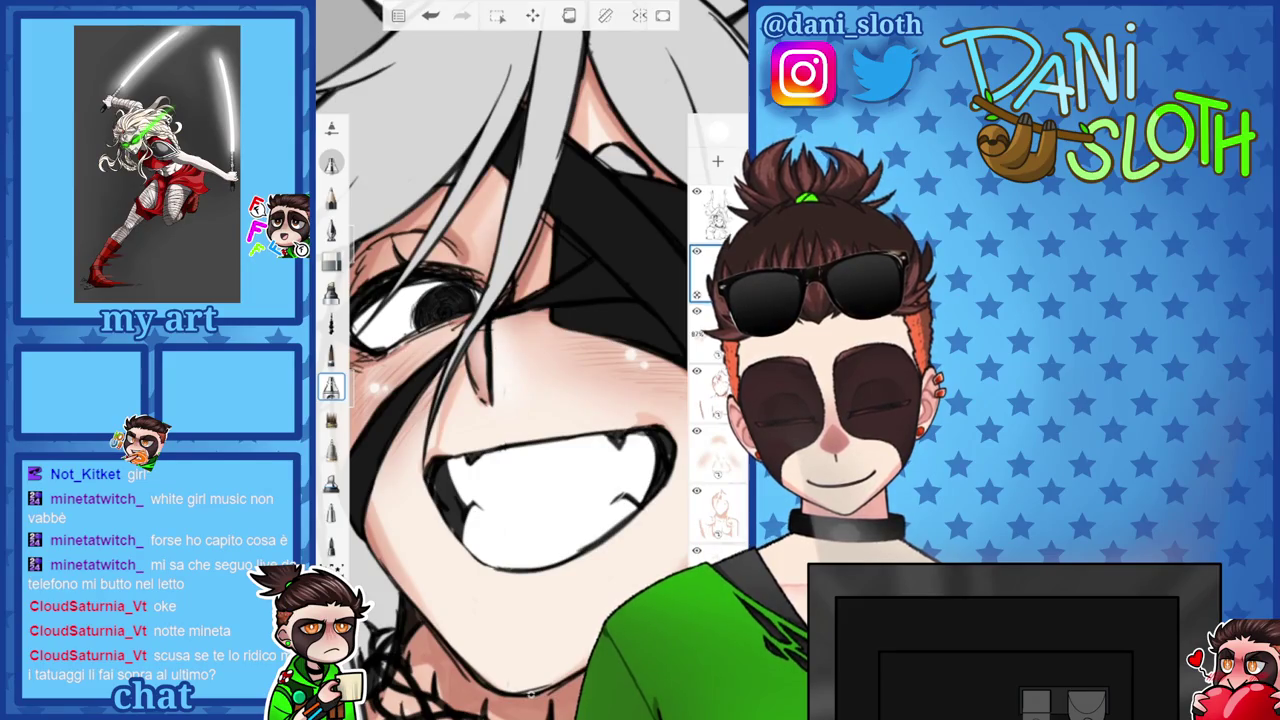
pyautogui.press('e')
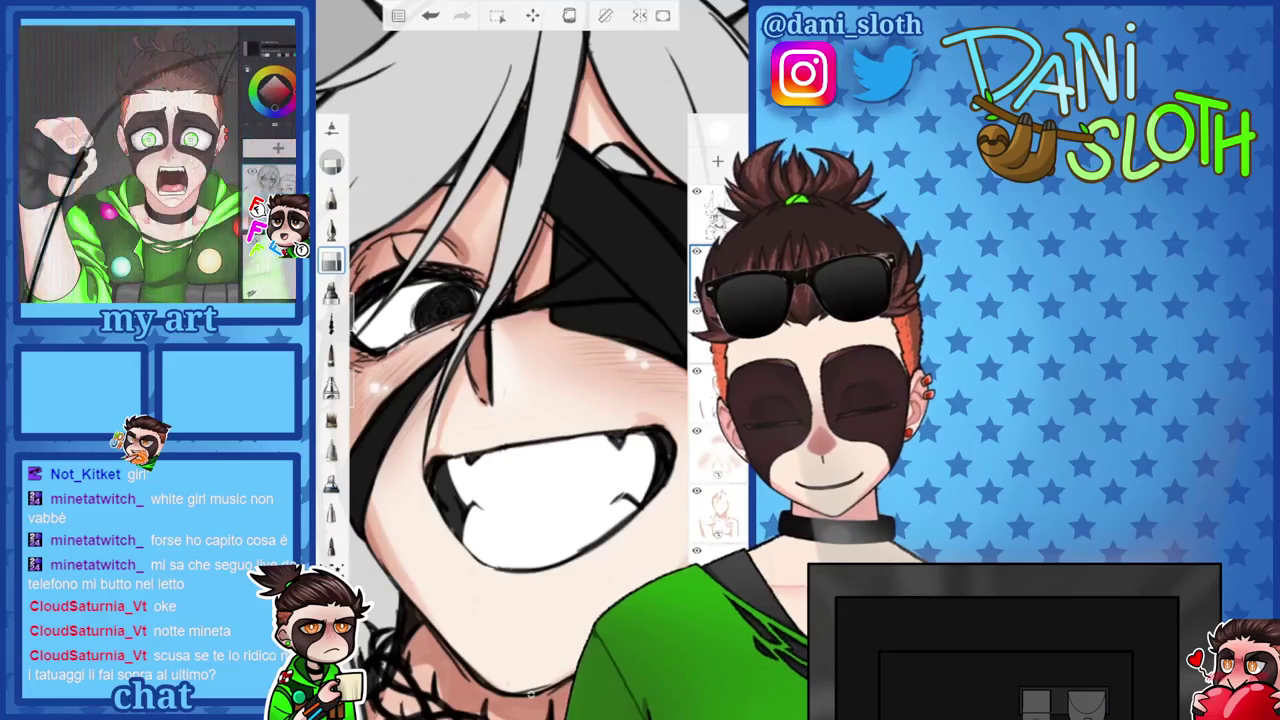
pyautogui.scroll(-5, 530, 350)
pyautogui.click(430, 15)
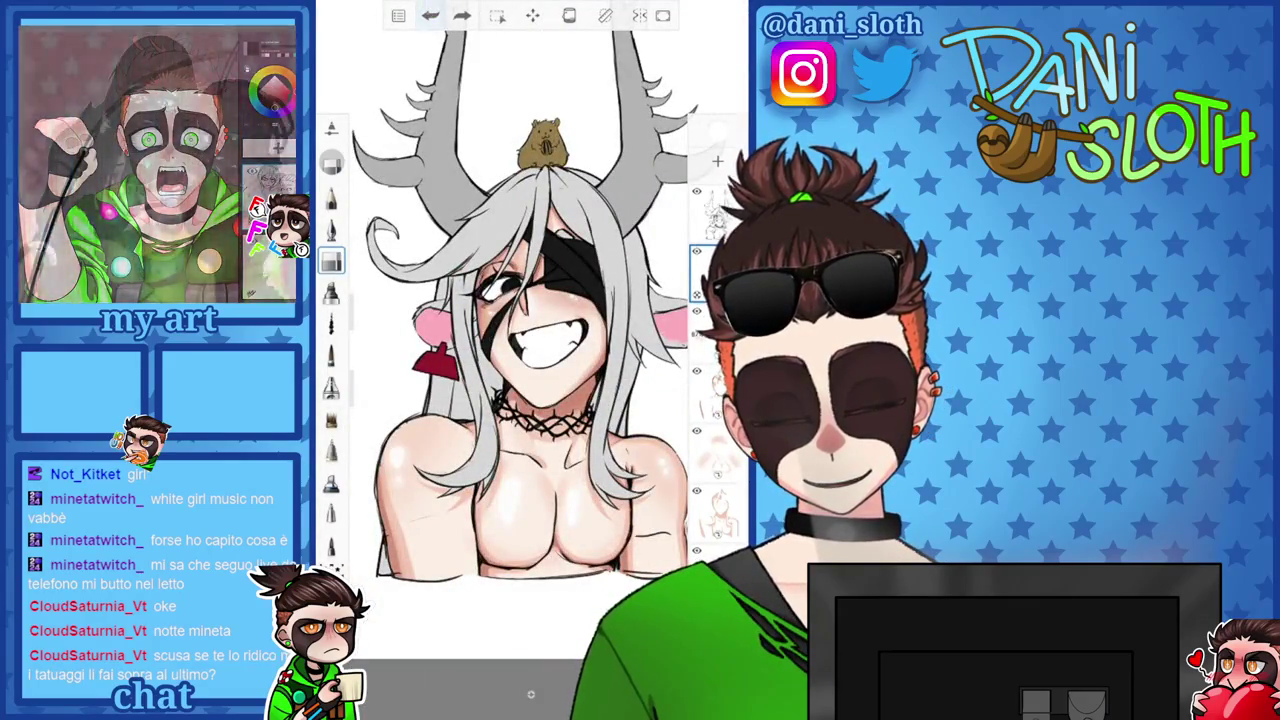
pyautogui.scroll(-3, 538, 300)
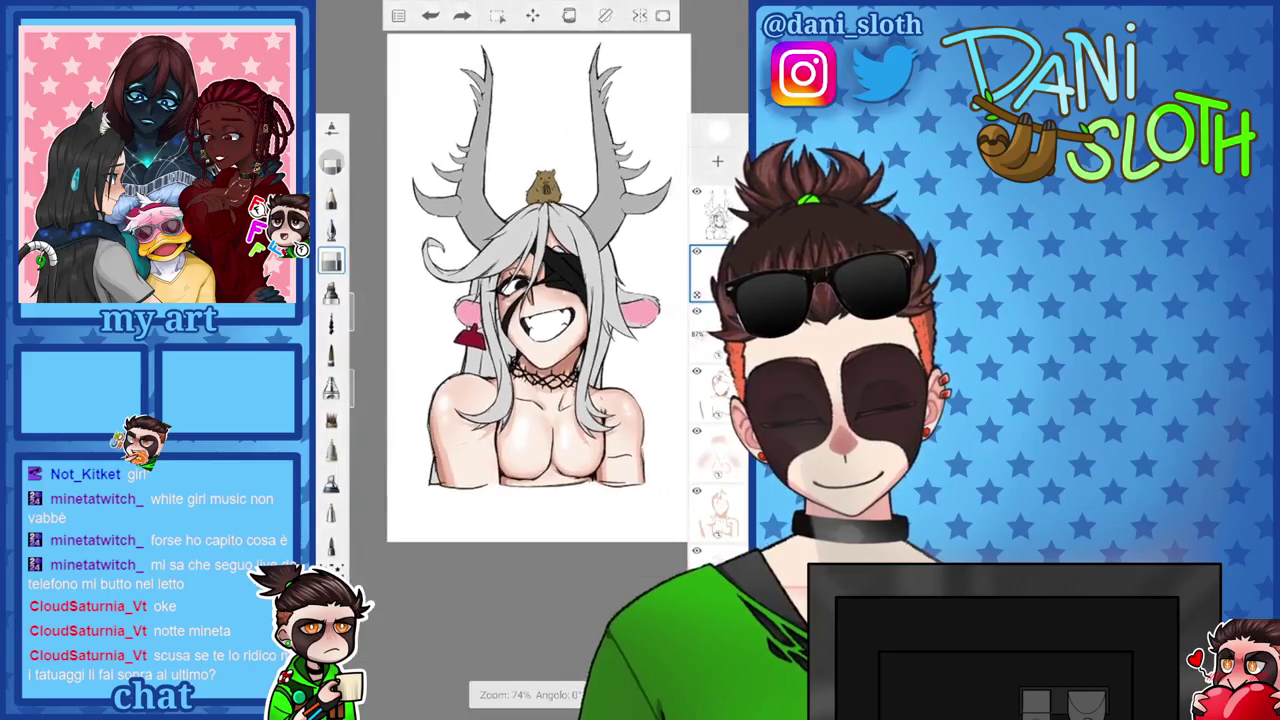
pyautogui.scroll(3, 538, 300)
# Pick black (000000) as the drawing colour and select a painting brush.
pyautogui.click(332, 163)
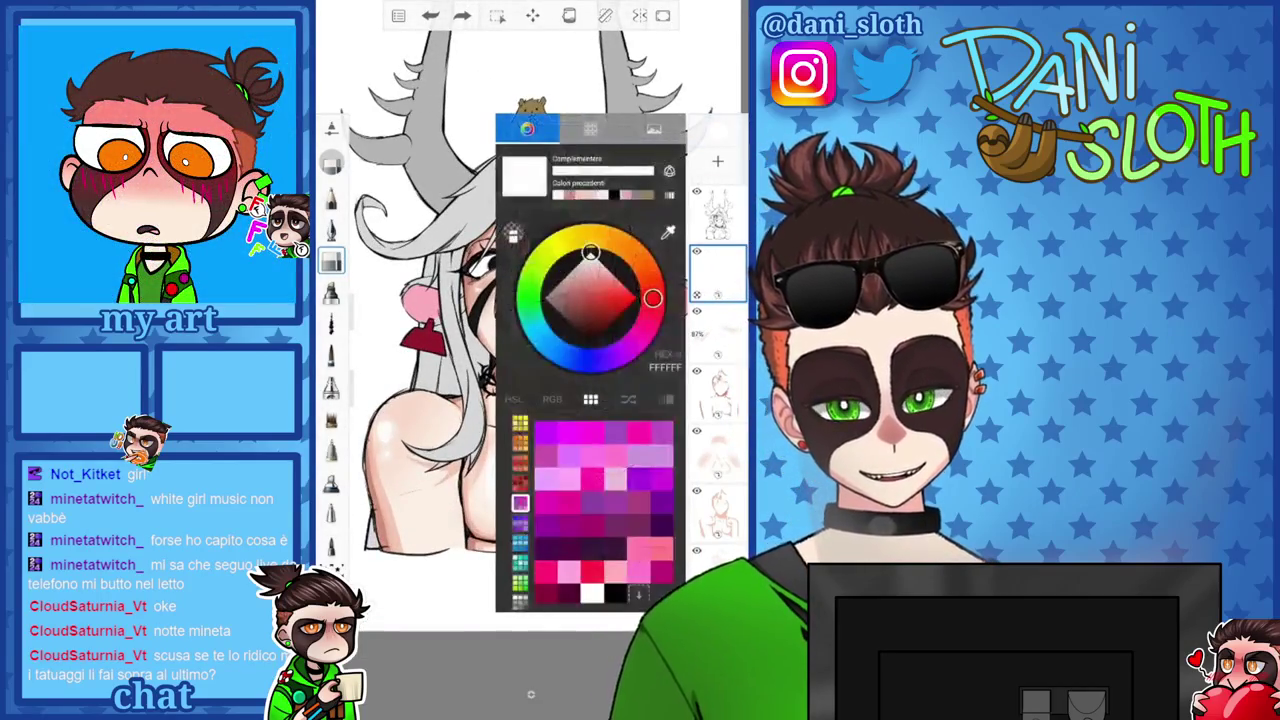
pyautogui.click(420, 450)
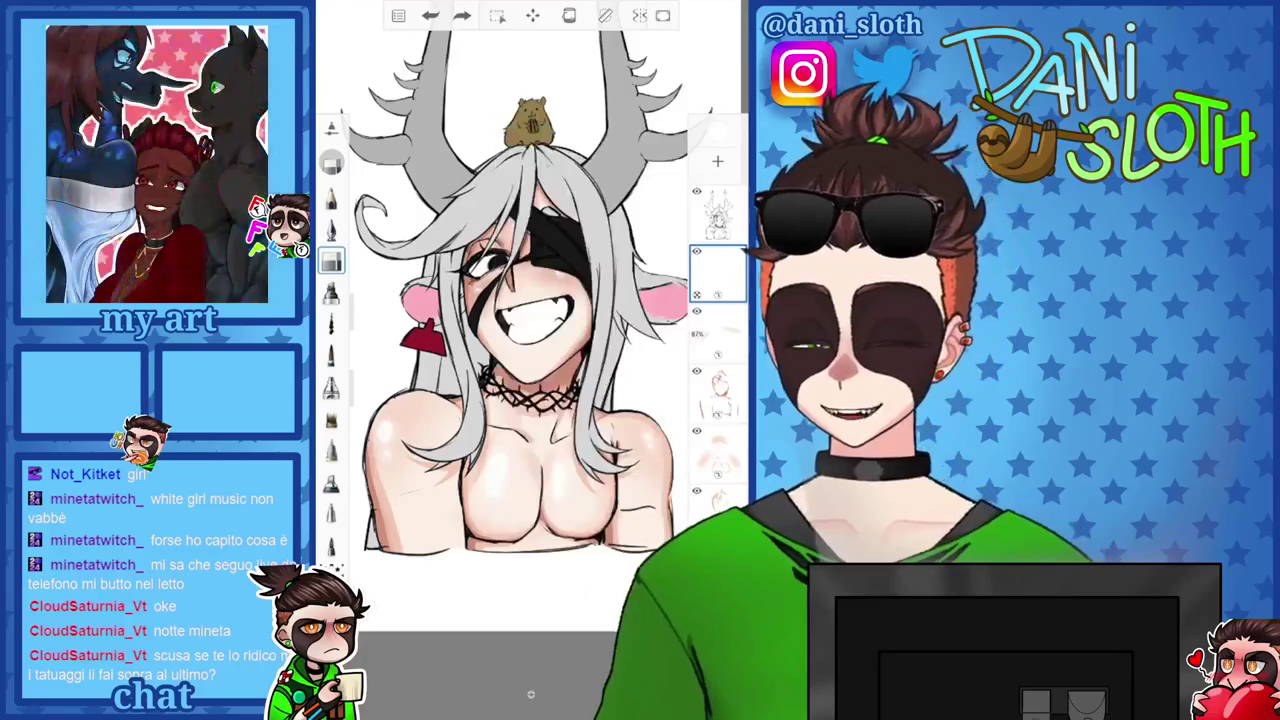
pyautogui.scroll(-2, 530, 320)
pyautogui.scroll(1, 530, 320)
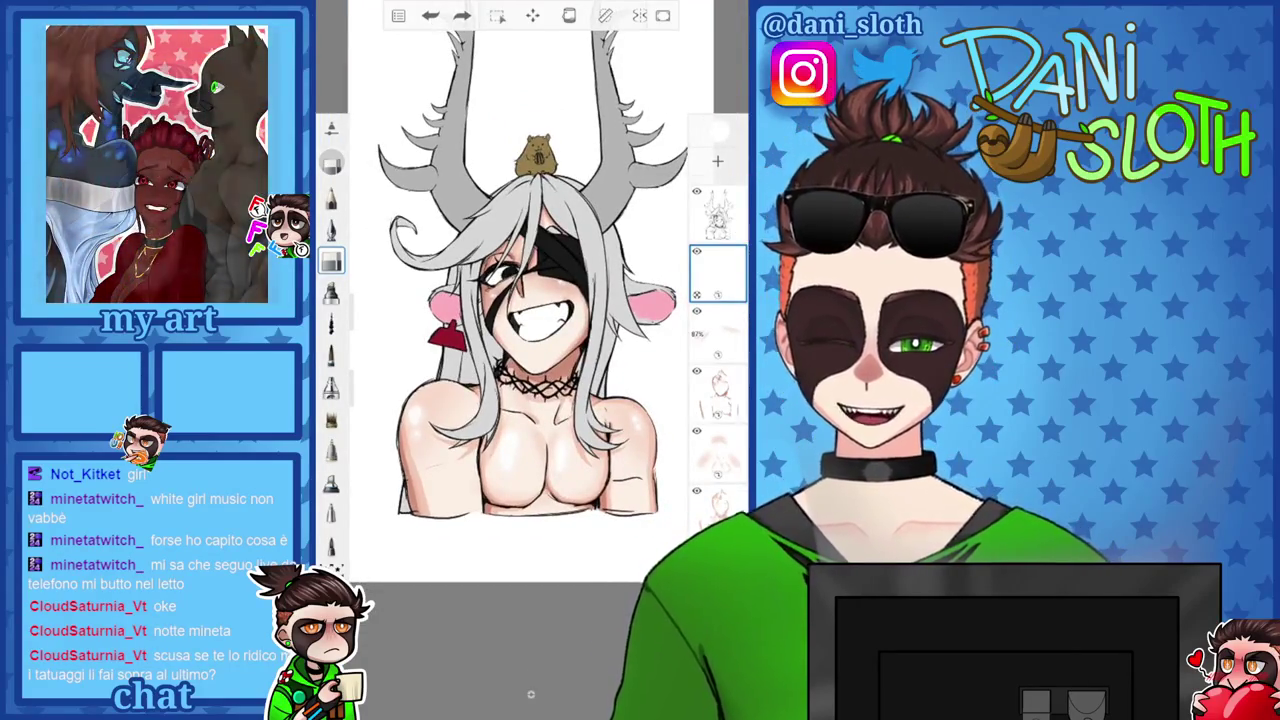
pyautogui.click(332, 163)
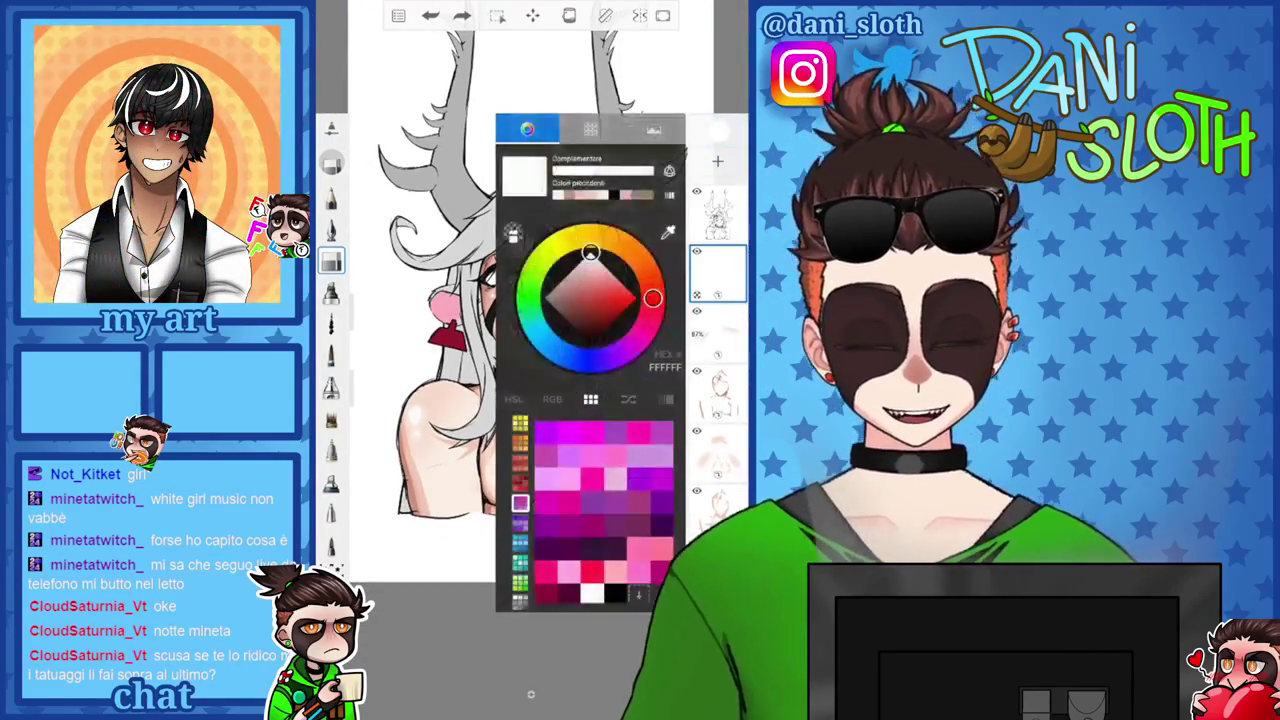
pyautogui.click(614, 593)
pyautogui.click(332, 385)
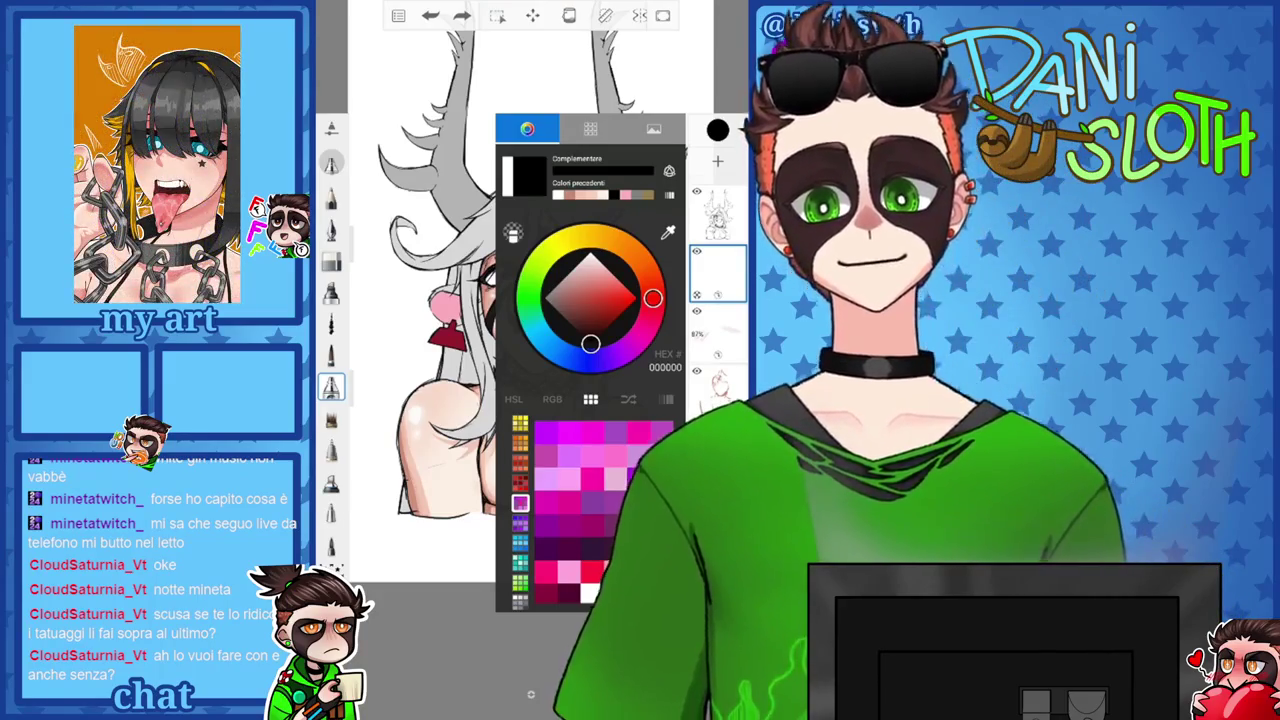
pyautogui.click(717, 130)
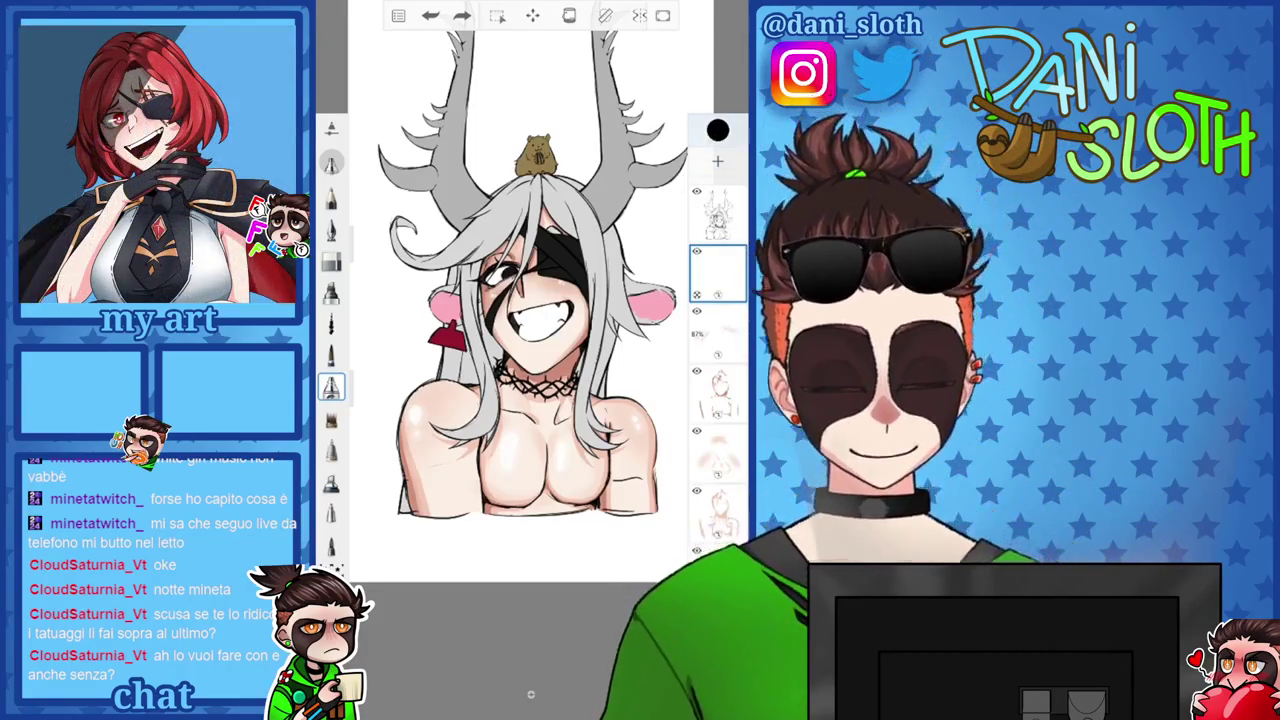
# Add a new empty layer and paint black clothing over the left shoulder.
pyautogui.click(717, 130)
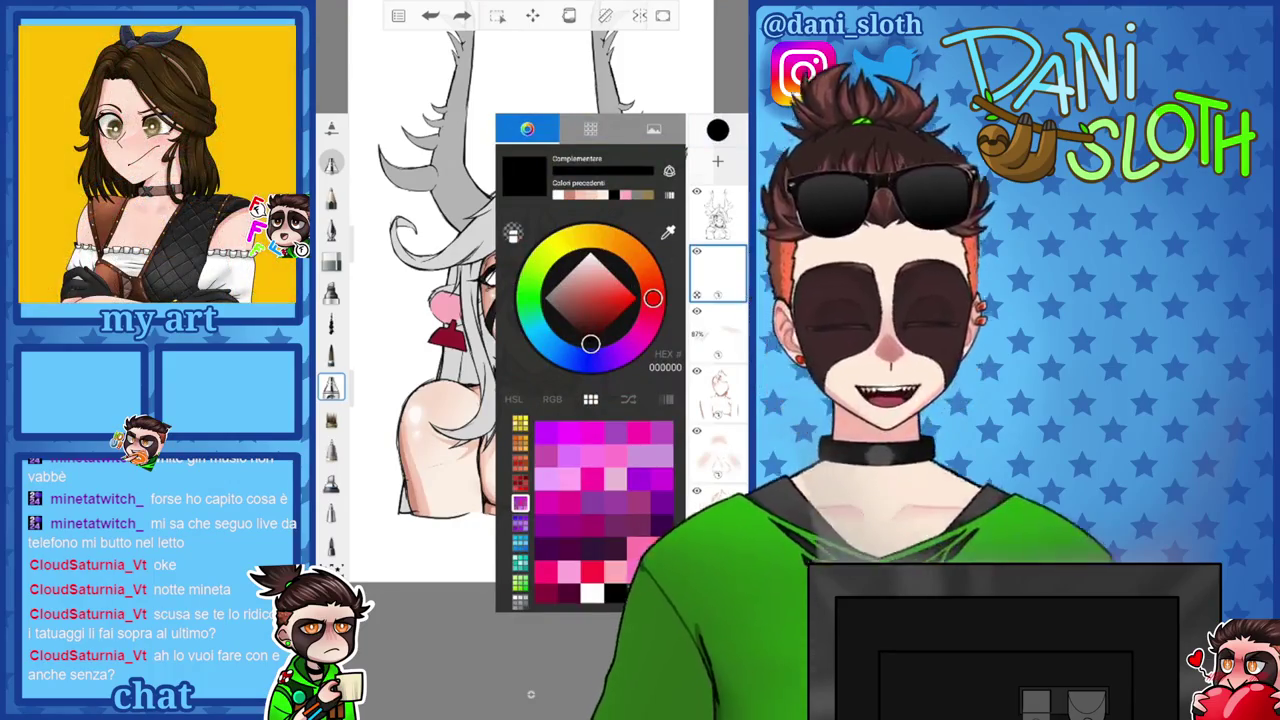
pyautogui.click(717, 160)
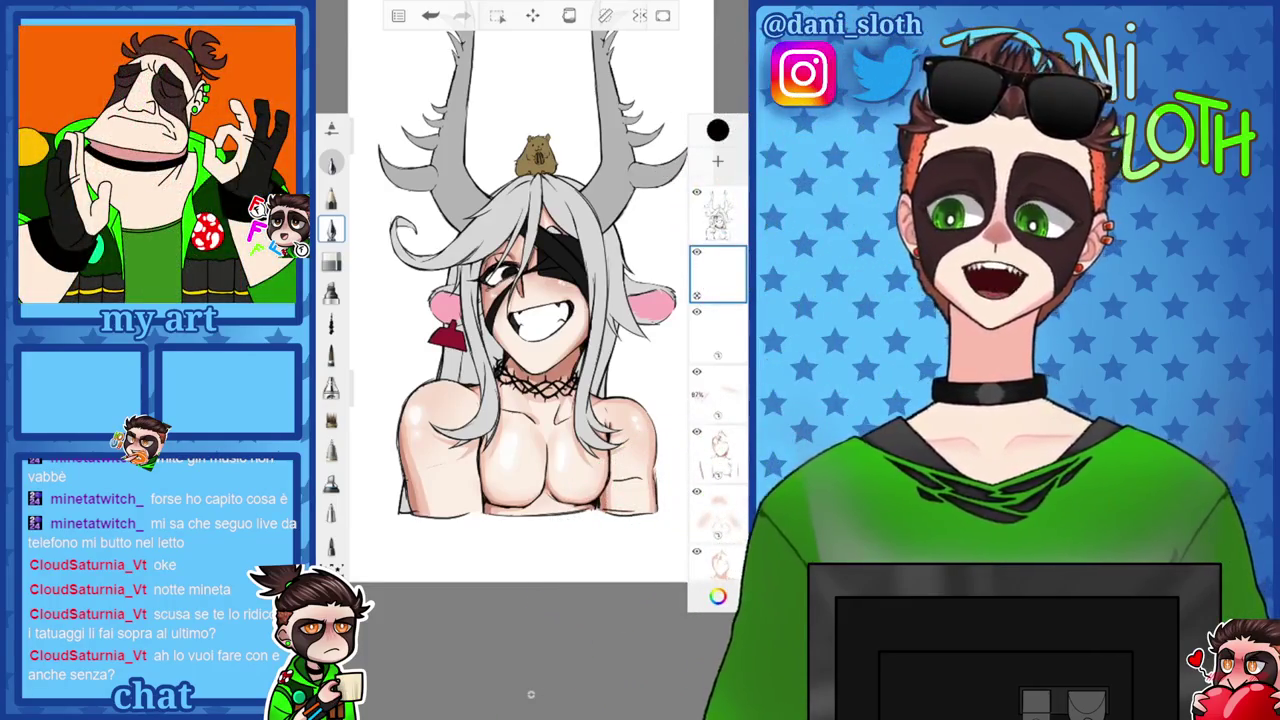
pyautogui.moveTo(424, 432); pyautogui.dragTo(442, 516)
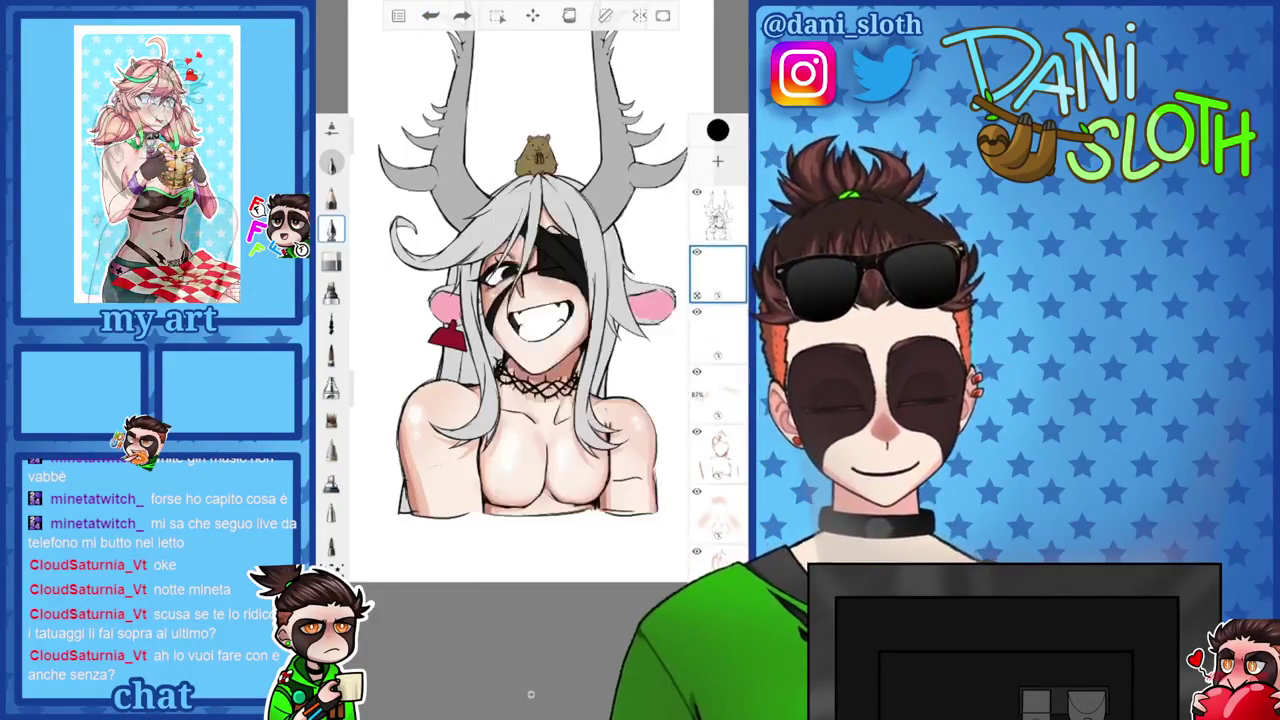
# Brush dark clothing over both shoulders, with the clothing layer briefly at 72% opacity.
pyautogui.moveTo(422, 398); pyautogui.dragTo(430, 494)
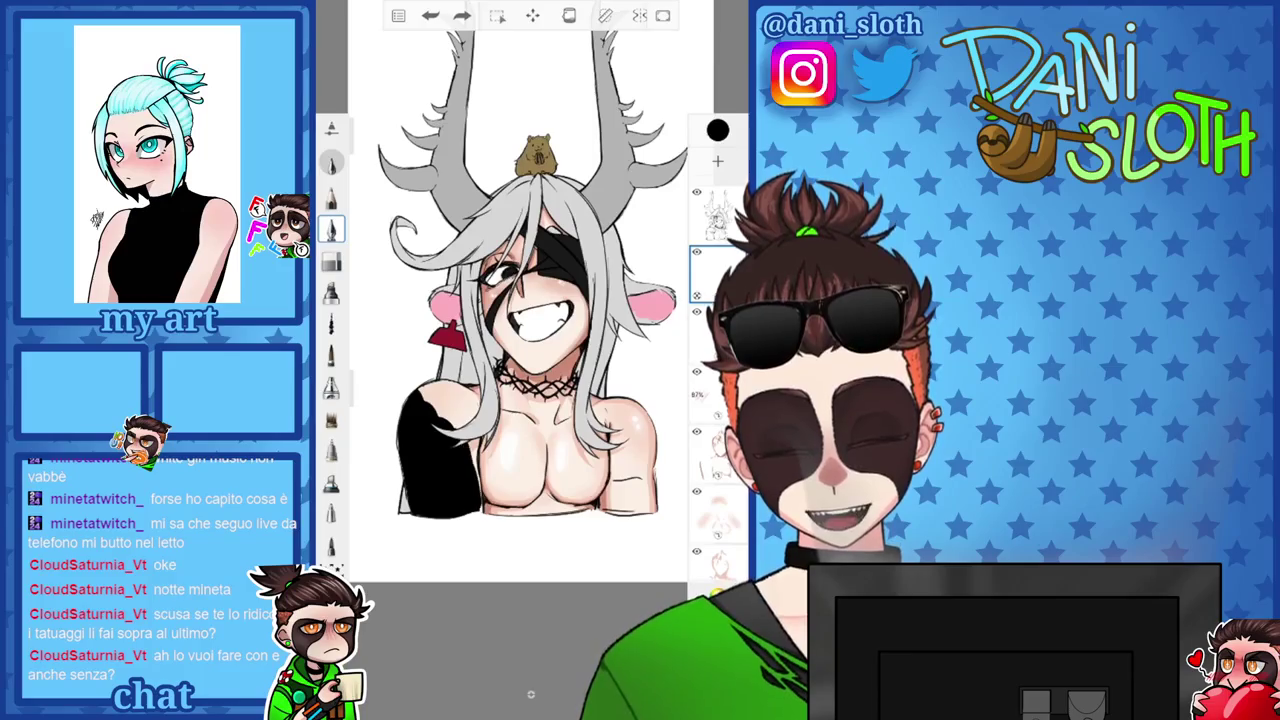
pyautogui.click(718, 130)
pyautogui.click(718, 272)
pyautogui.moveTo(672, 398); pyautogui.dragTo(626, 398)
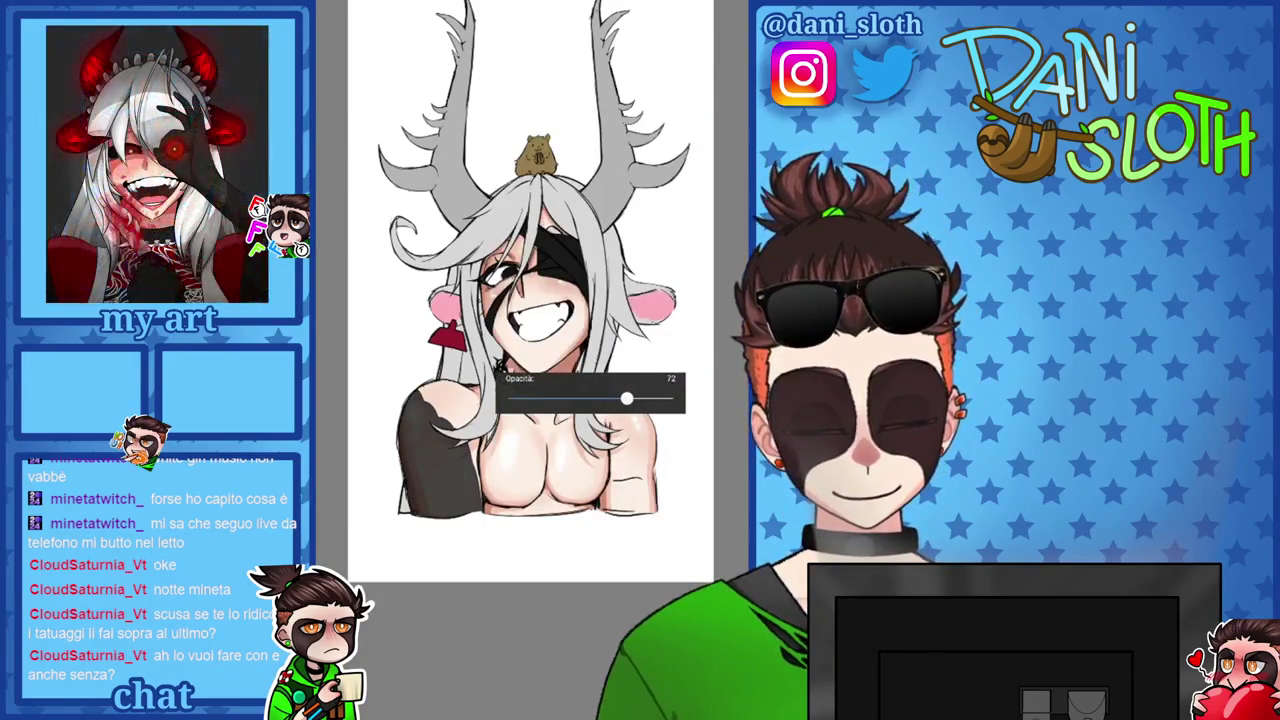
pyautogui.click(530, 693)
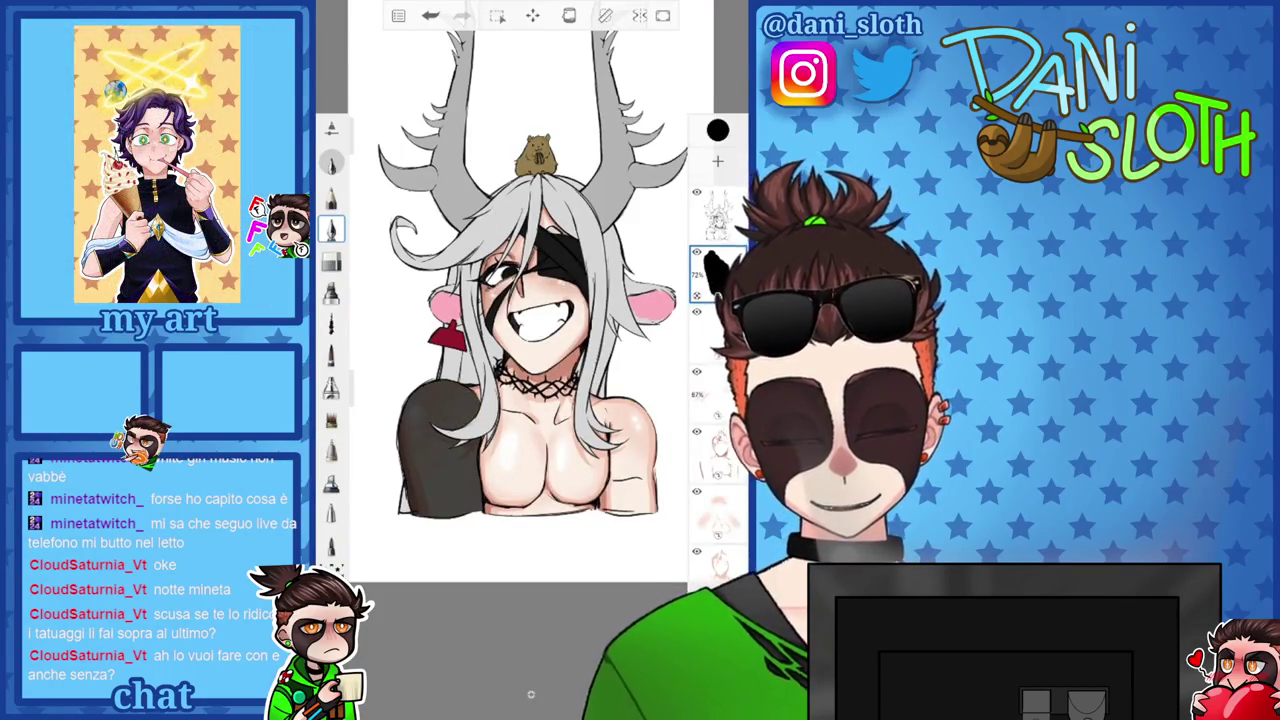
pyautogui.moveTo(650, 488); pyautogui.dragTo(612, 505)
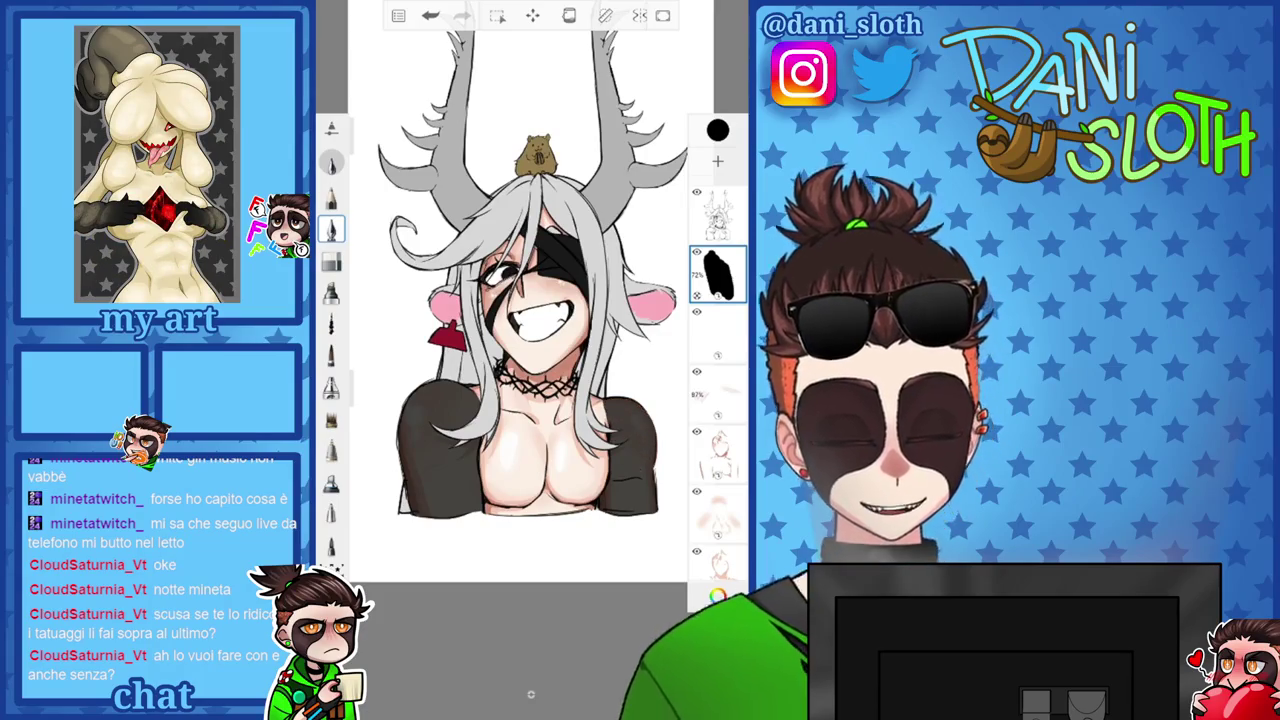
pyautogui.scroll(1, 530, 300)
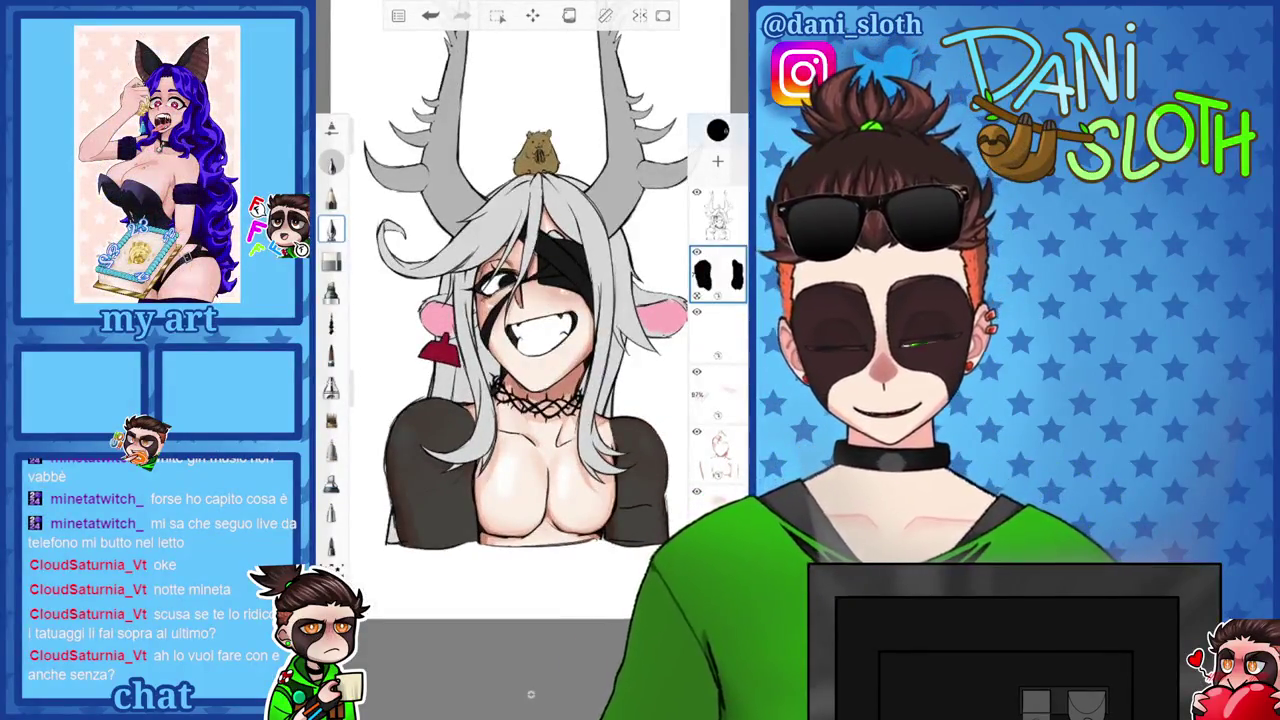
# Set the clothing layer to 100% opacity and choose dark grey 303030 as the colour.
pyautogui.click(717, 130)
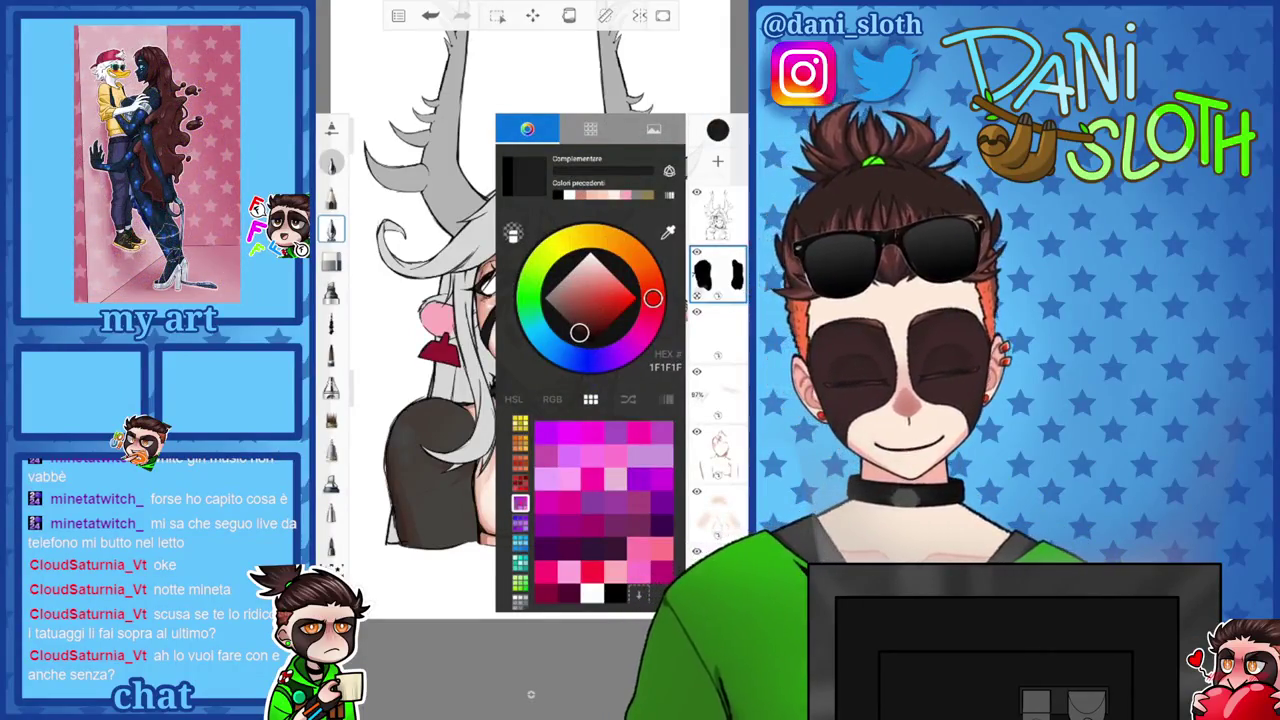
pyautogui.click(530, 693)
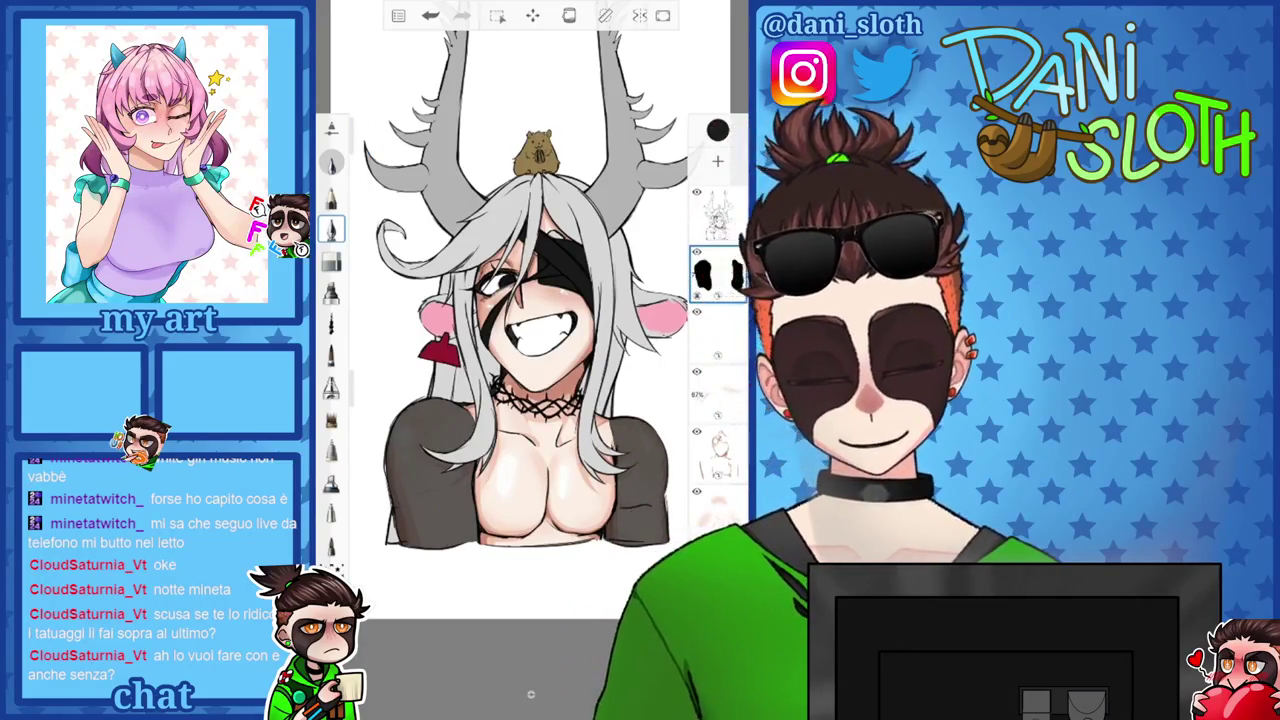
pyautogui.click(717, 270)
pyautogui.moveTo(622, 391); pyautogui.dragTo(672, 398)
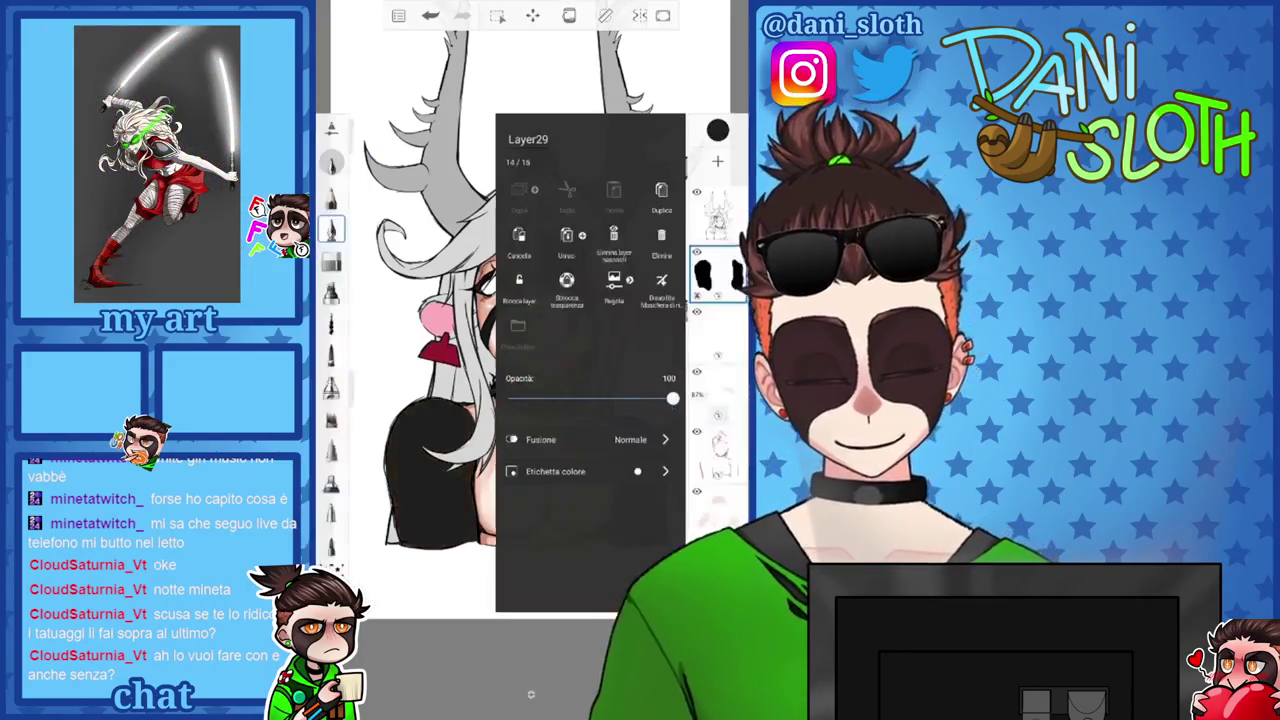
pyautogui.click(530, 693)
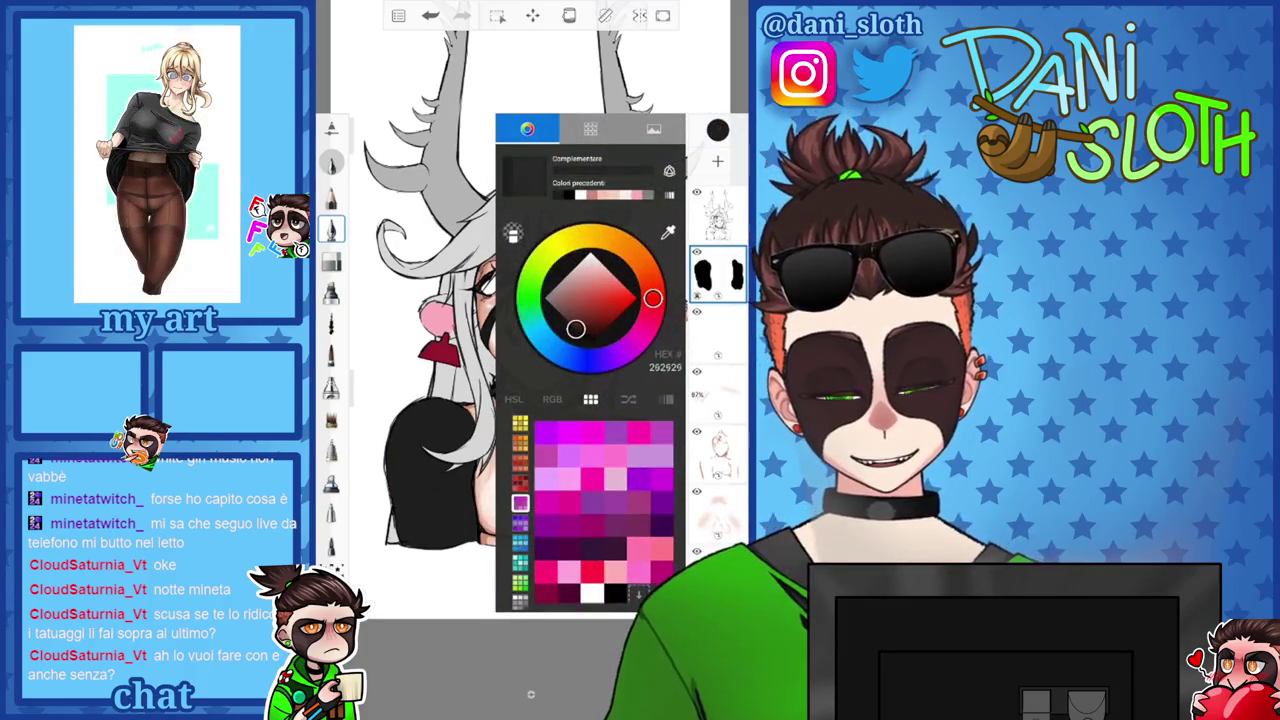
pyautogui.click(530, 693)
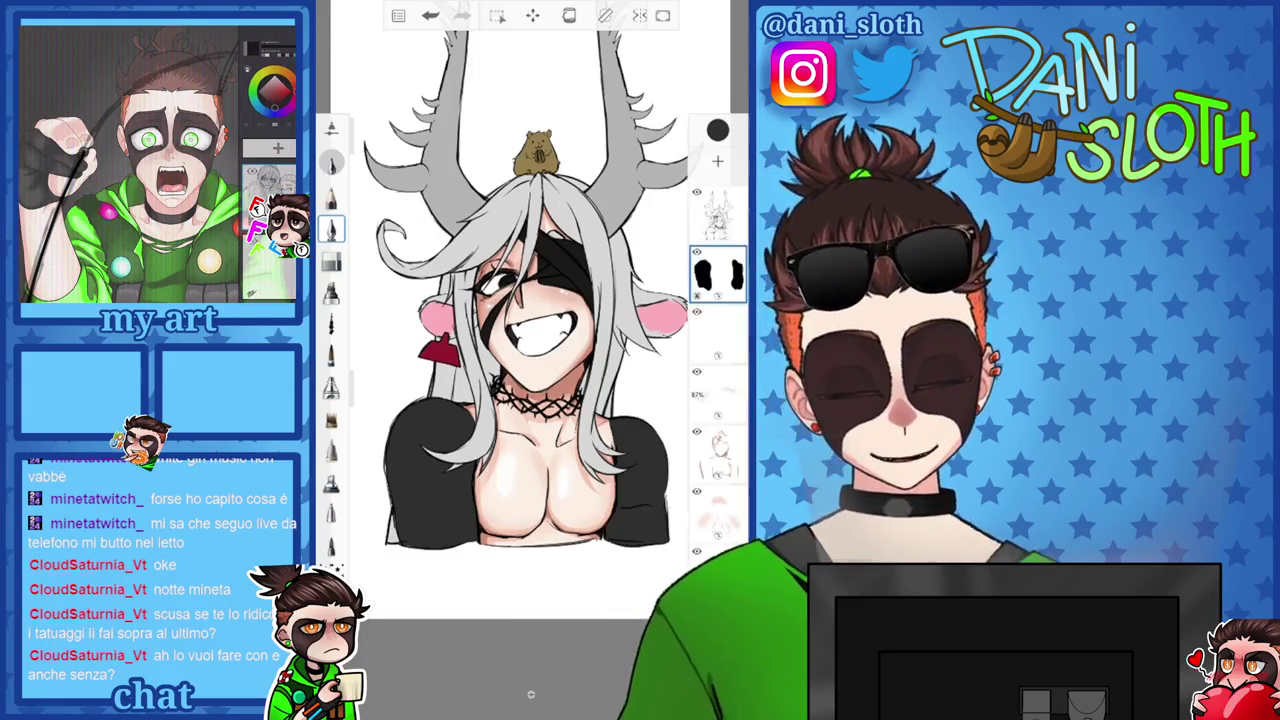
pyautogui.click(530, 693)
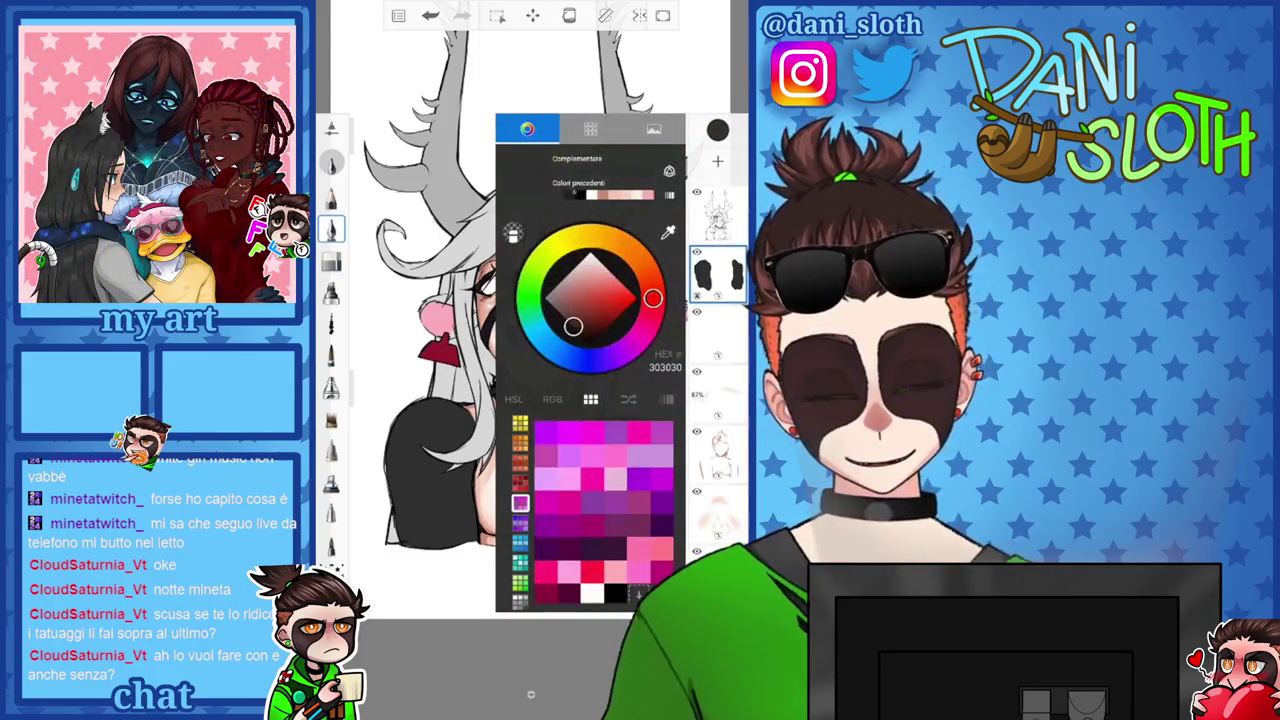
pyautogui.click(530, 693)
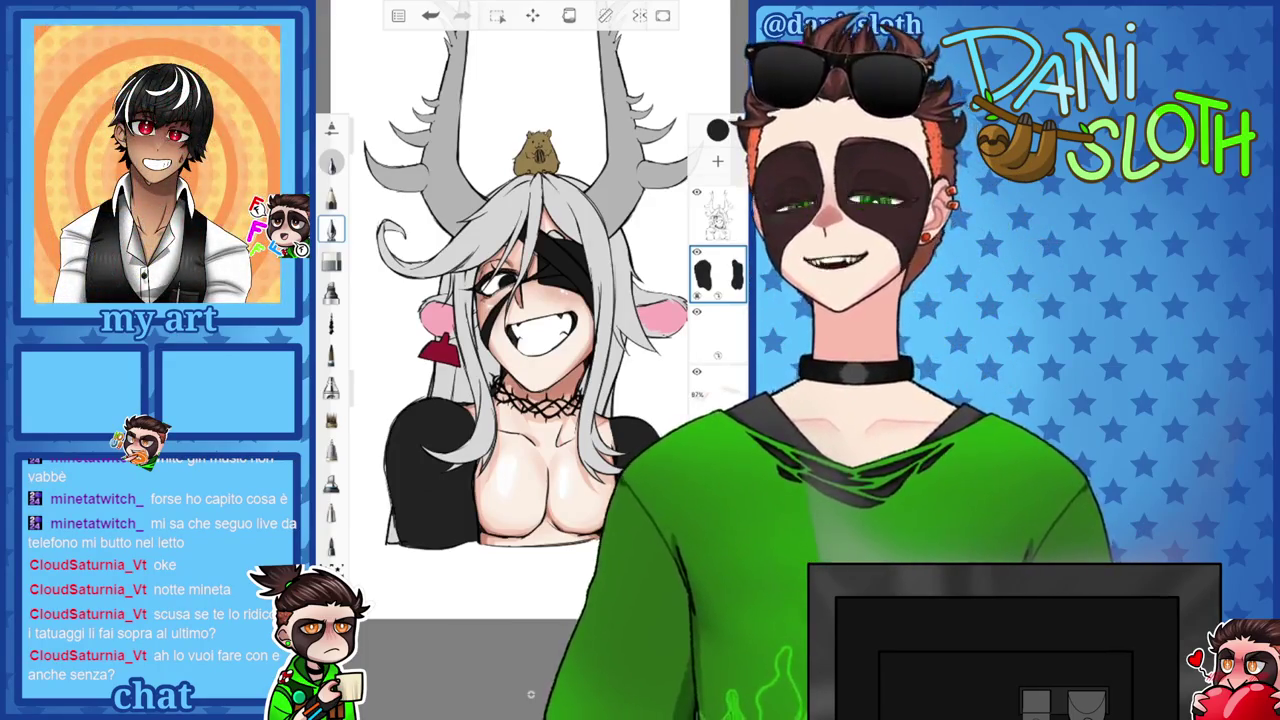
pyautogui.scroll(2, 530, 300)
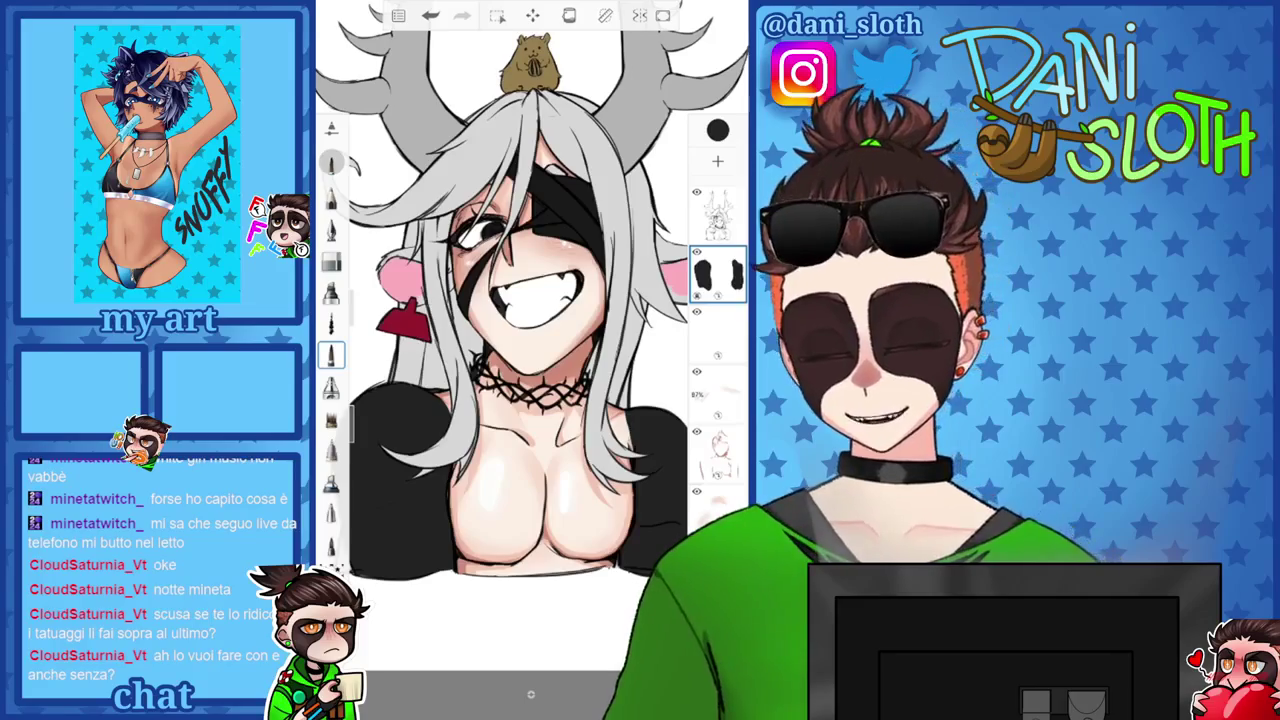
# Ink dark line strokes along the clothing edge below the neck.
pyautogui.scroll(5, 530, 300)
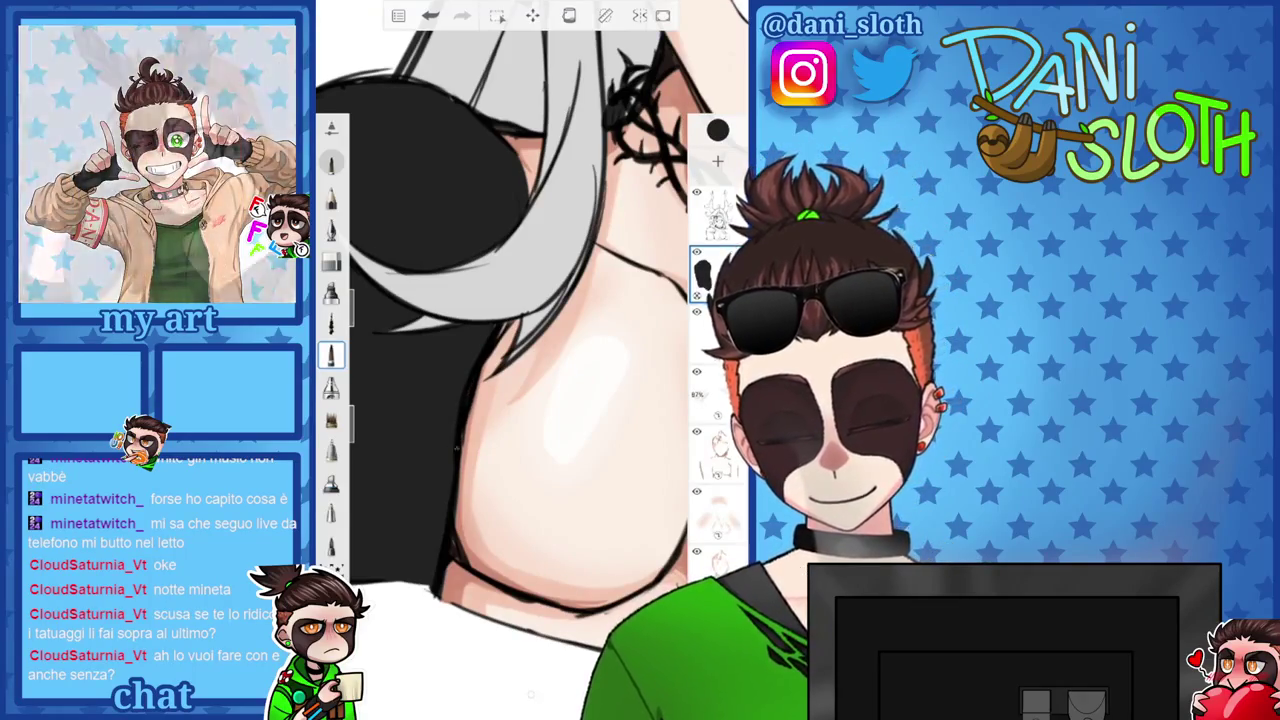
pyautogui.scroll(3, 520, 360)
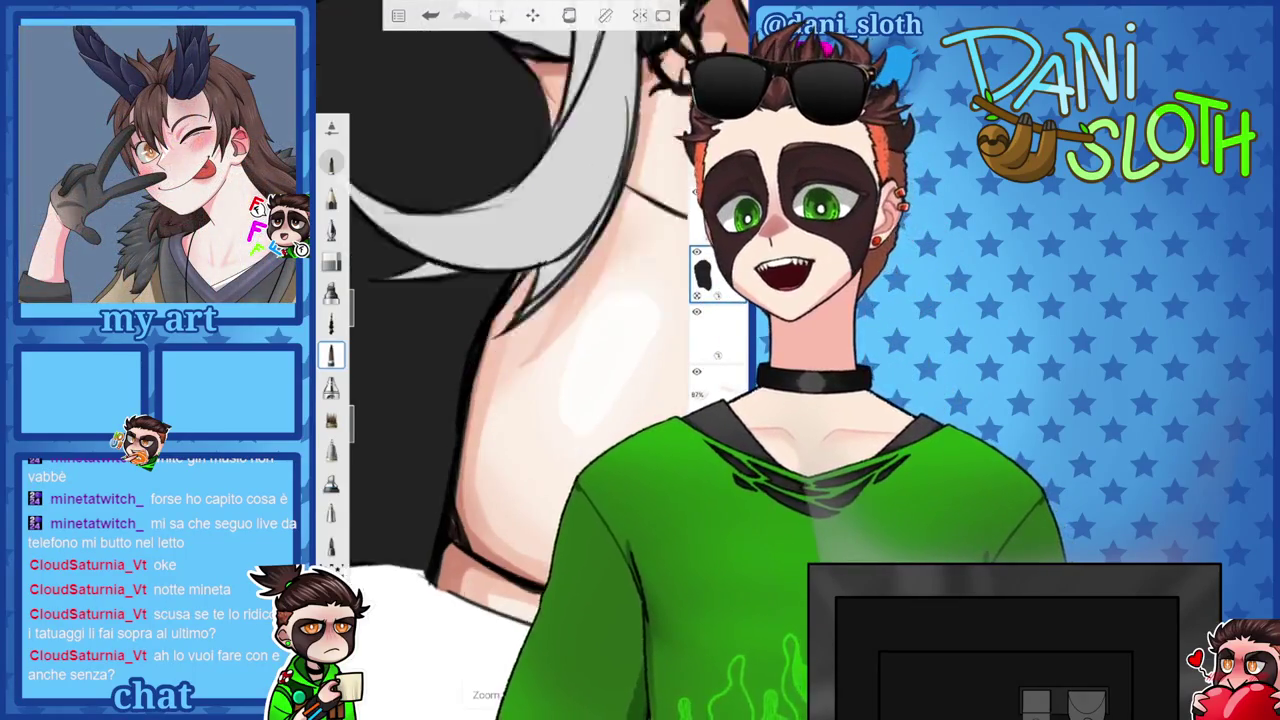
pyautogui.moveTo(469, 462); pyautogui.dragTo(476, 494)
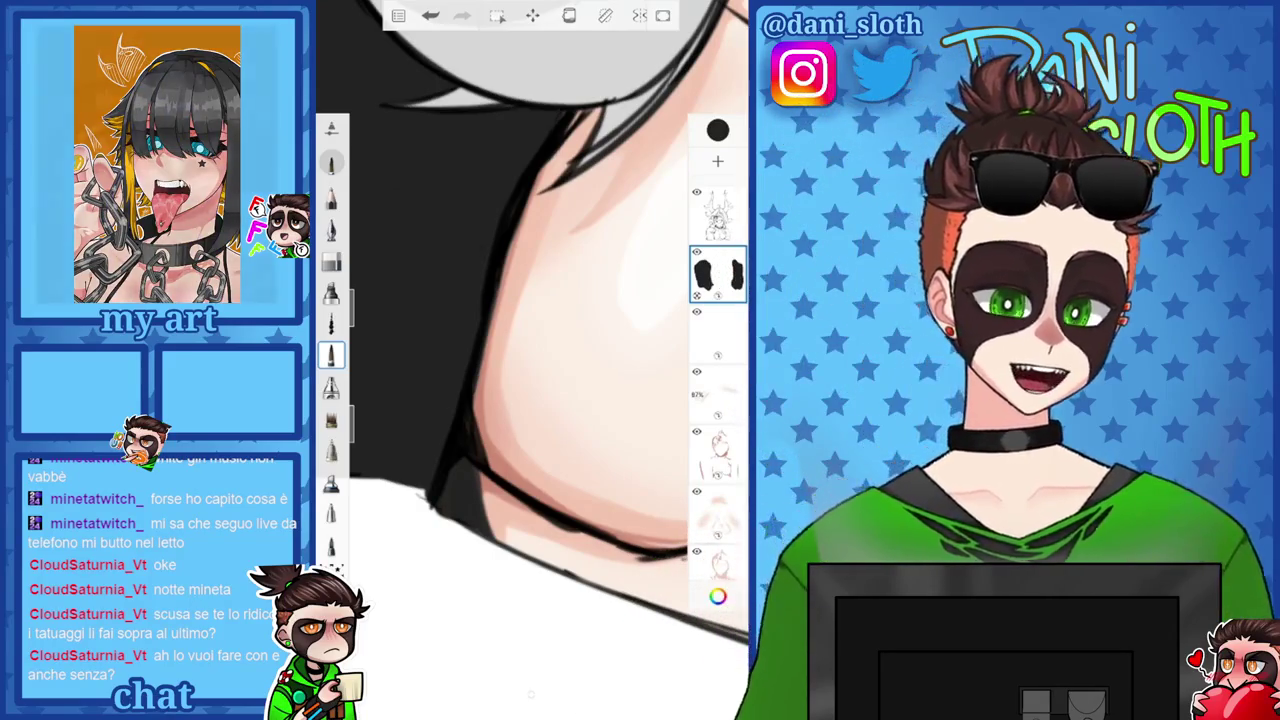
pyautogui.scroll(-1, 520, 360)
pyautogui.scroll(-5, 530, 360)
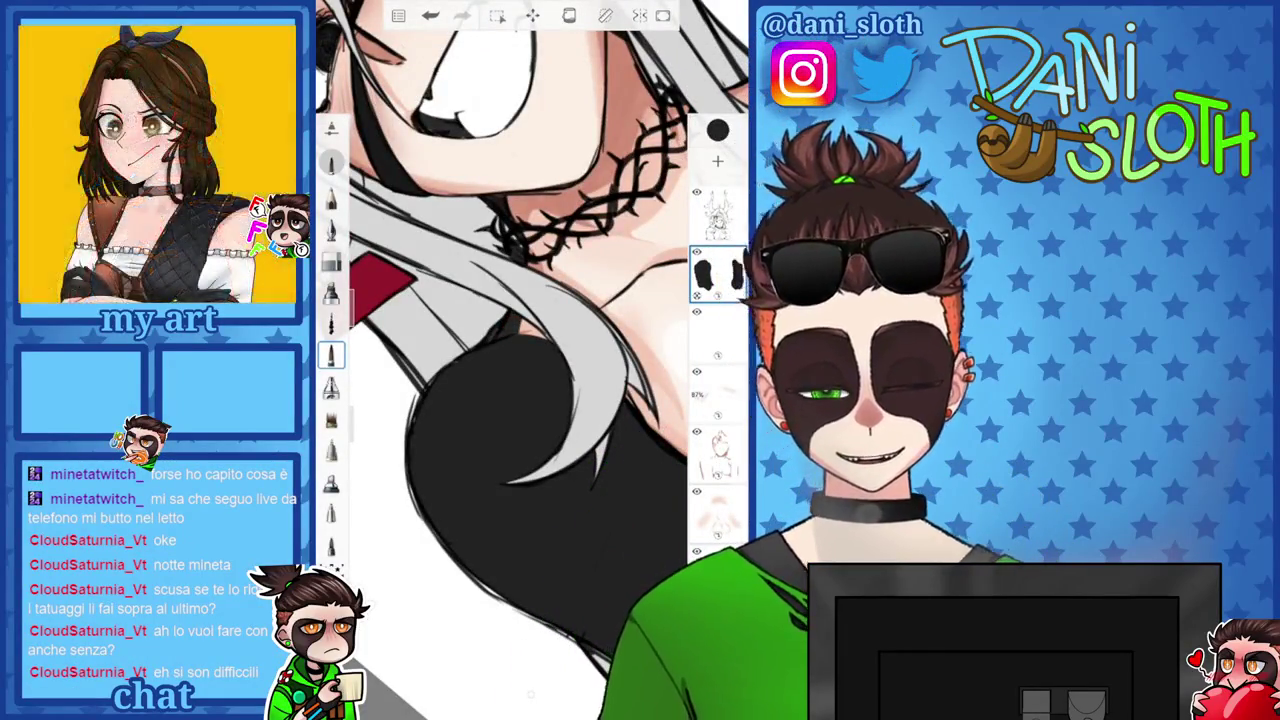
pyautogui.scroll(1, 530, 360)
pyautogui.scroll(1, 530, 360)
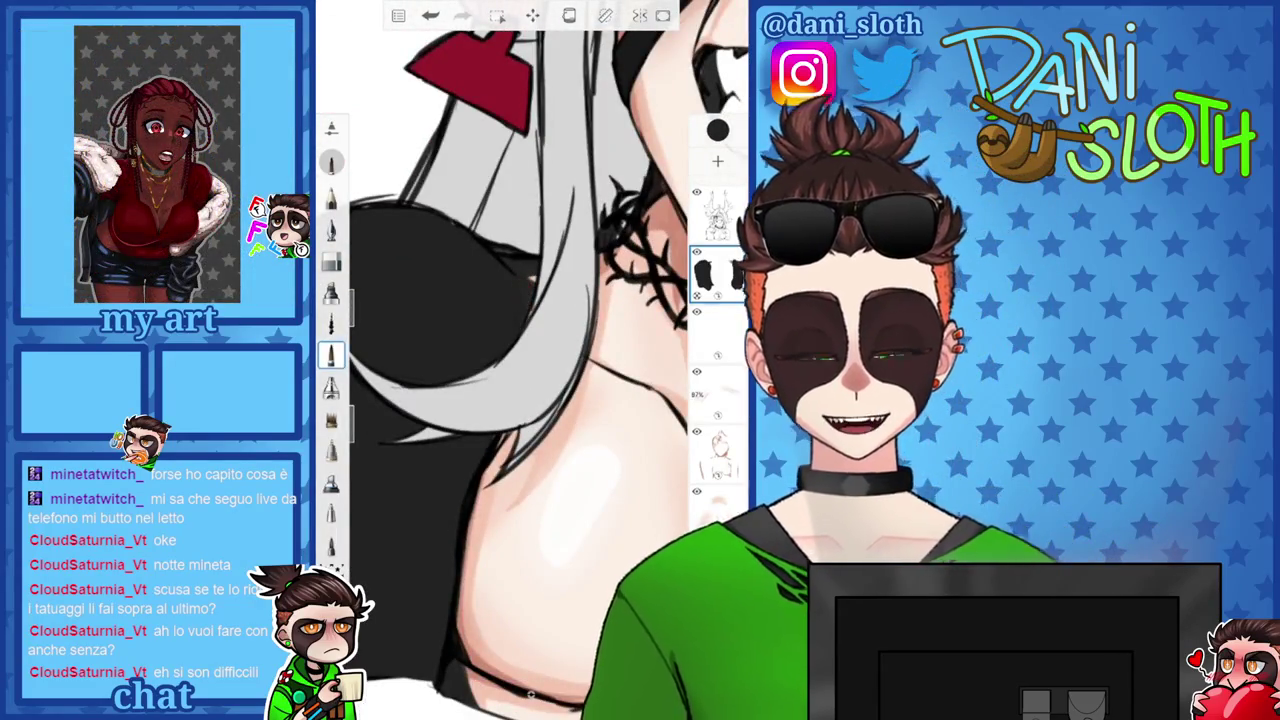
pyautogui.scroll(2, 530, 360)
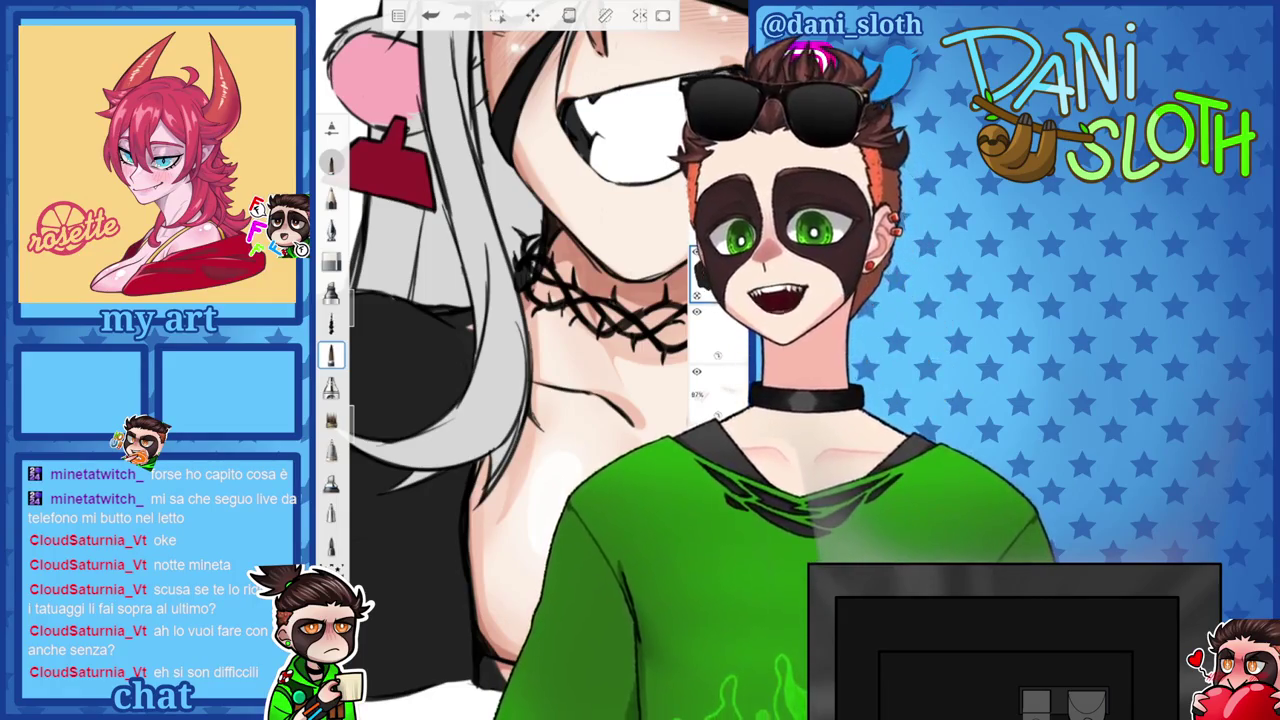
pyautogui.scroll(2, 530, 360)
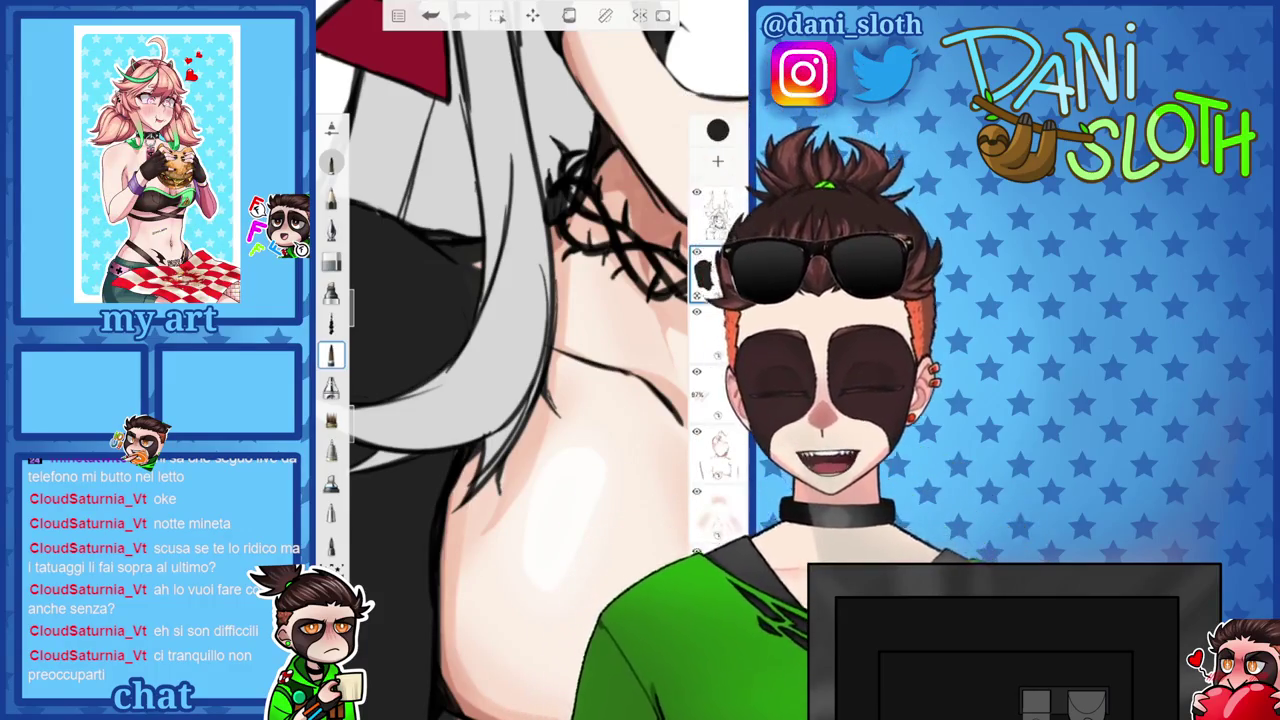
pyautogui.moveTo(448, 500); pyautogui.dragTo(458, 606)
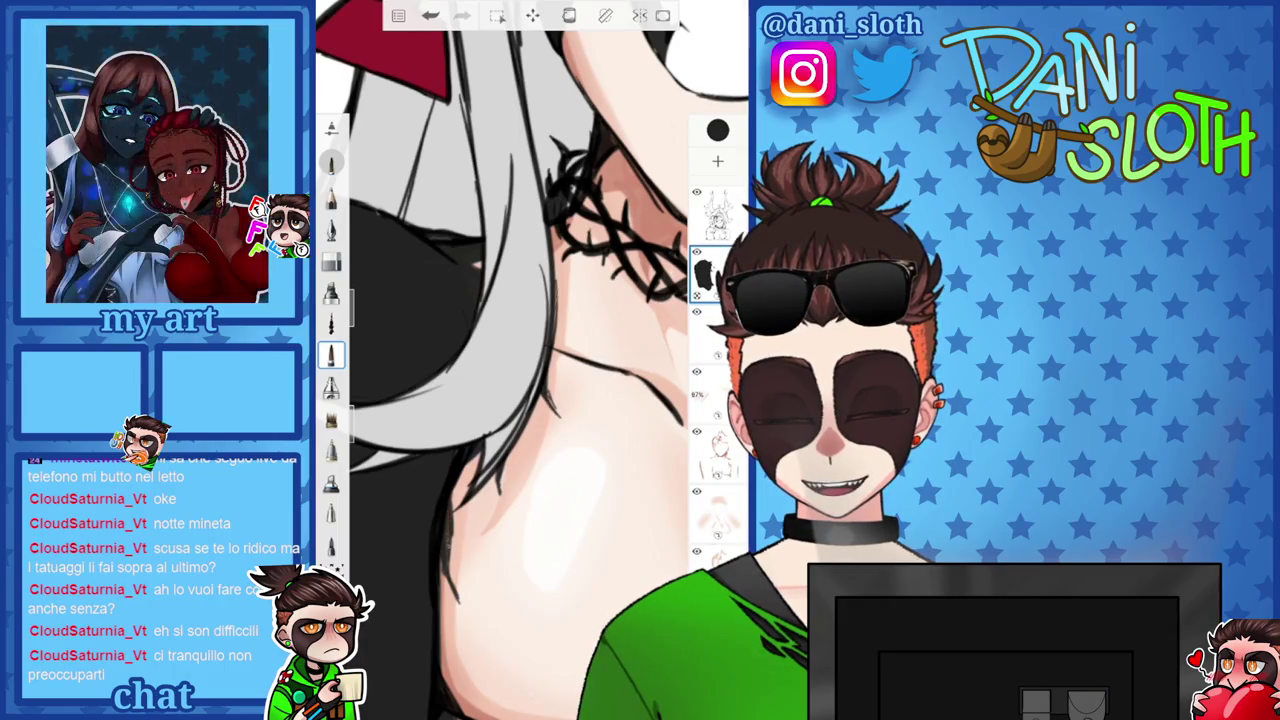
# Add faint grey shading on the neck around the thorn choker.
pyautogui.scroll(-5, 530, 360)
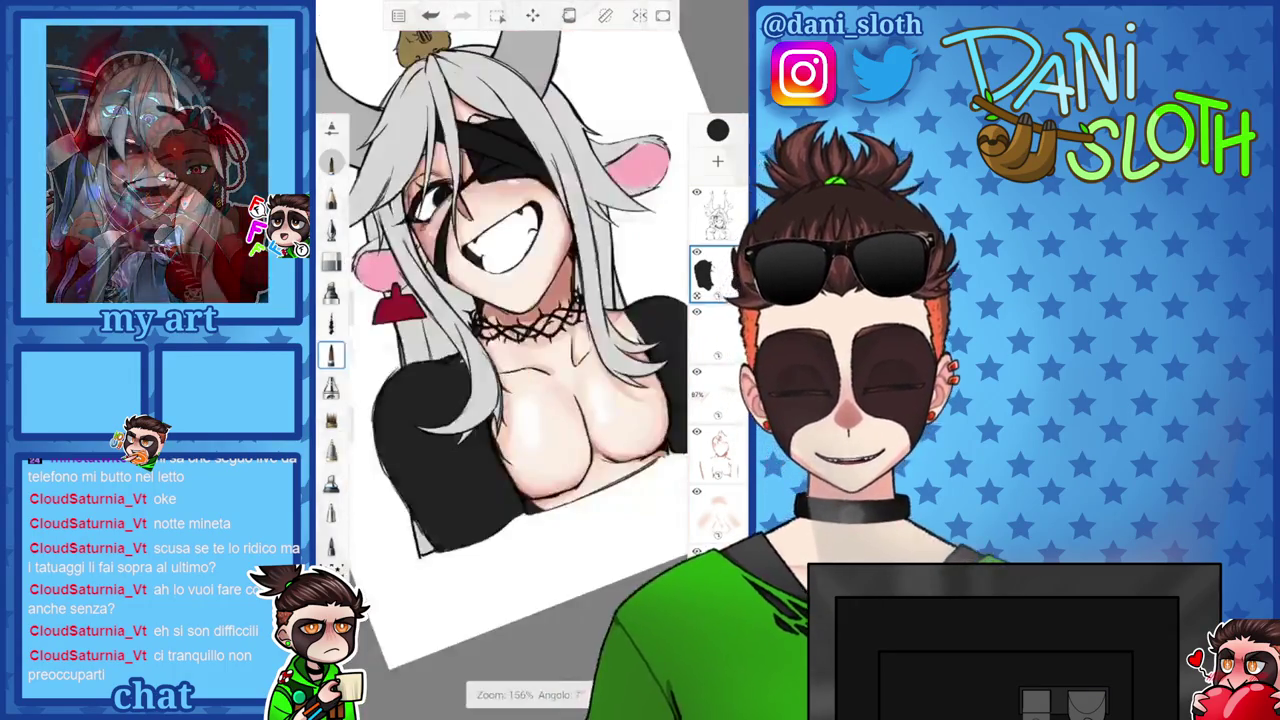
pyautogui.scroll(5, 530, 360)
pyautogui.scroll(-5, 530, 360)
pyautogui.scroll(5, 530, 360)
pyautogui.scroll(2, 530, 360)
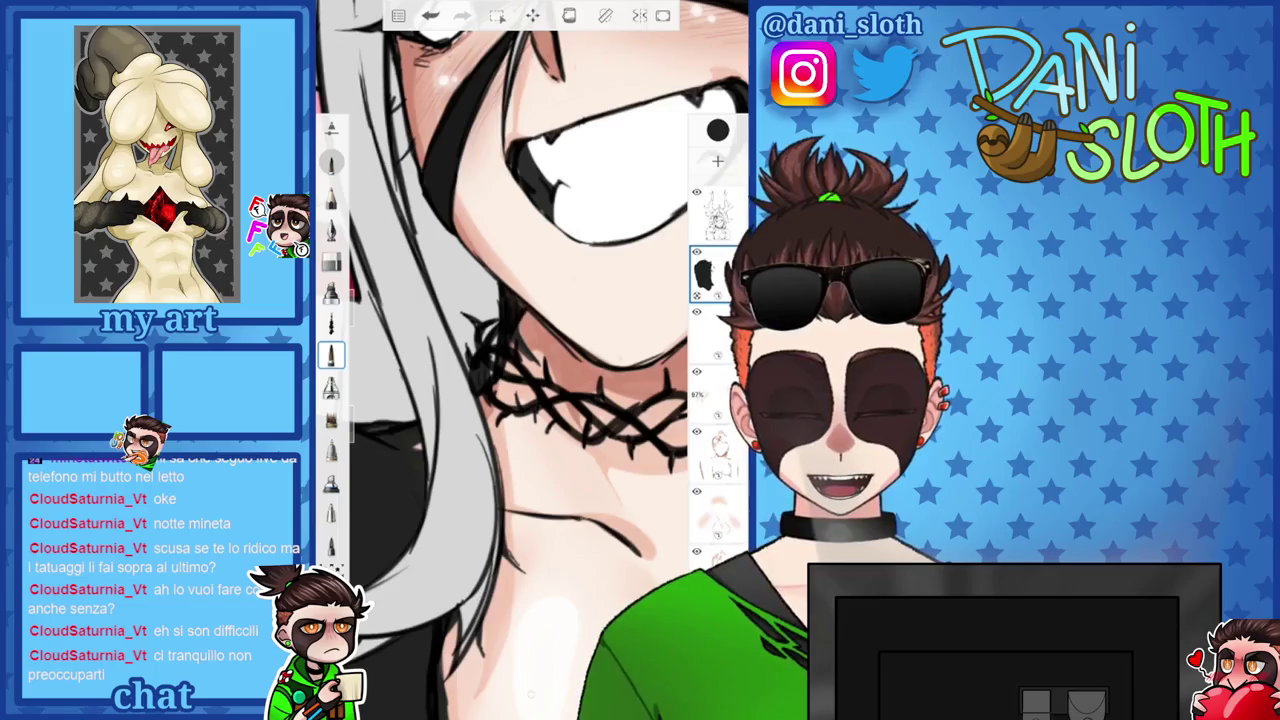
pyautogui.scroll(3, 530, 360)
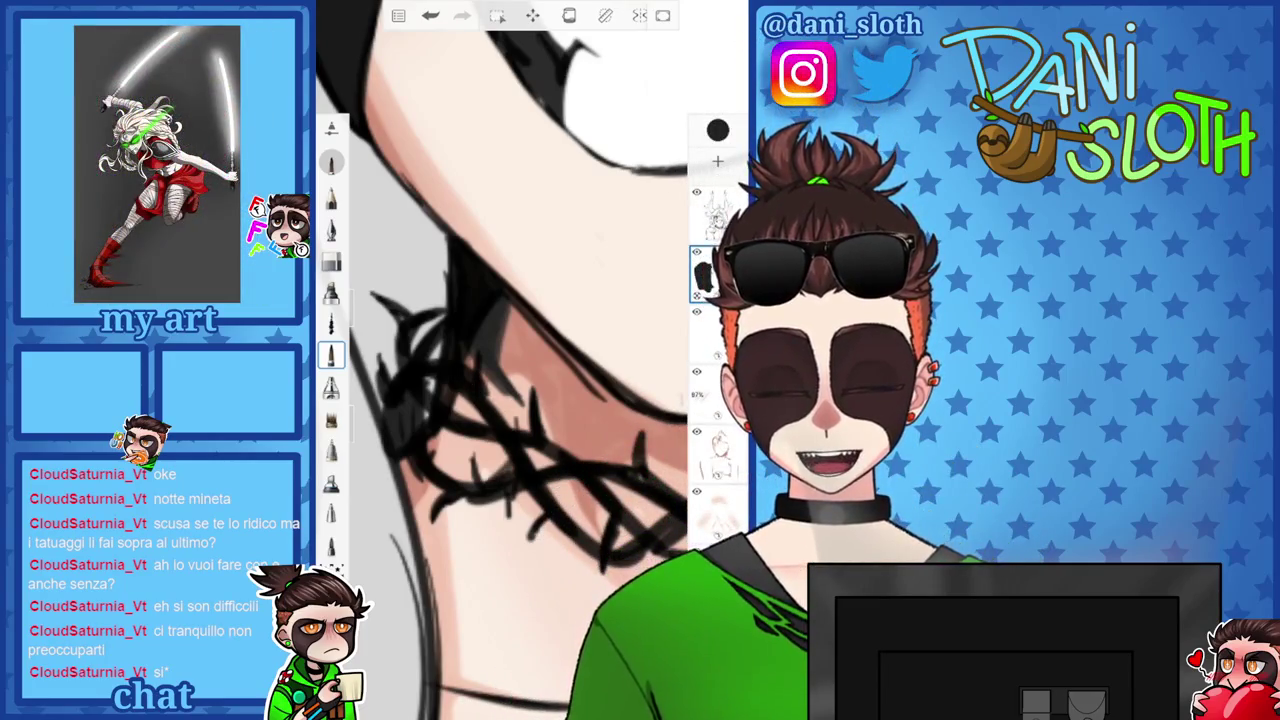
pyautogui.moveTo(525, 485)
pyautogui.mouseDown()
pyautogui.moveTo(505, 548)
pyautogui.moveTo(470, 538)
pyautogui.mouseUp()
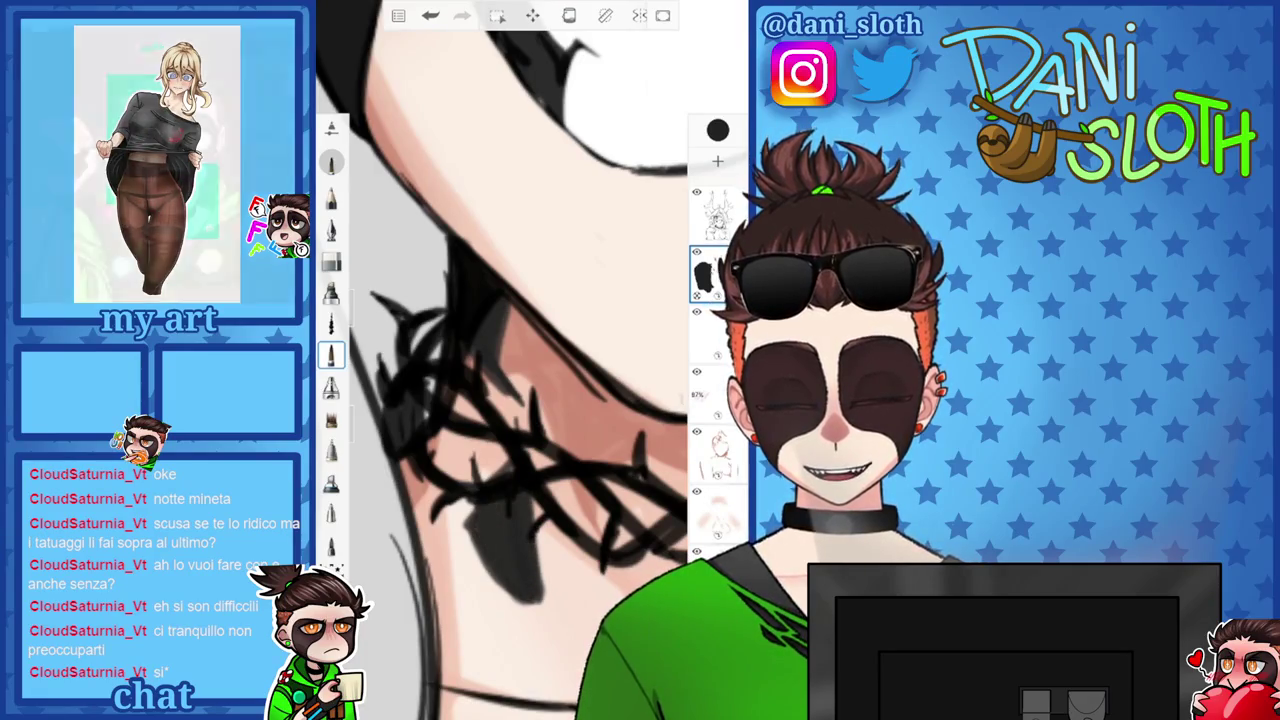
pyautogui.scroll(-5, 530, 360)
pyautogui.scroll(5, 530, 360)
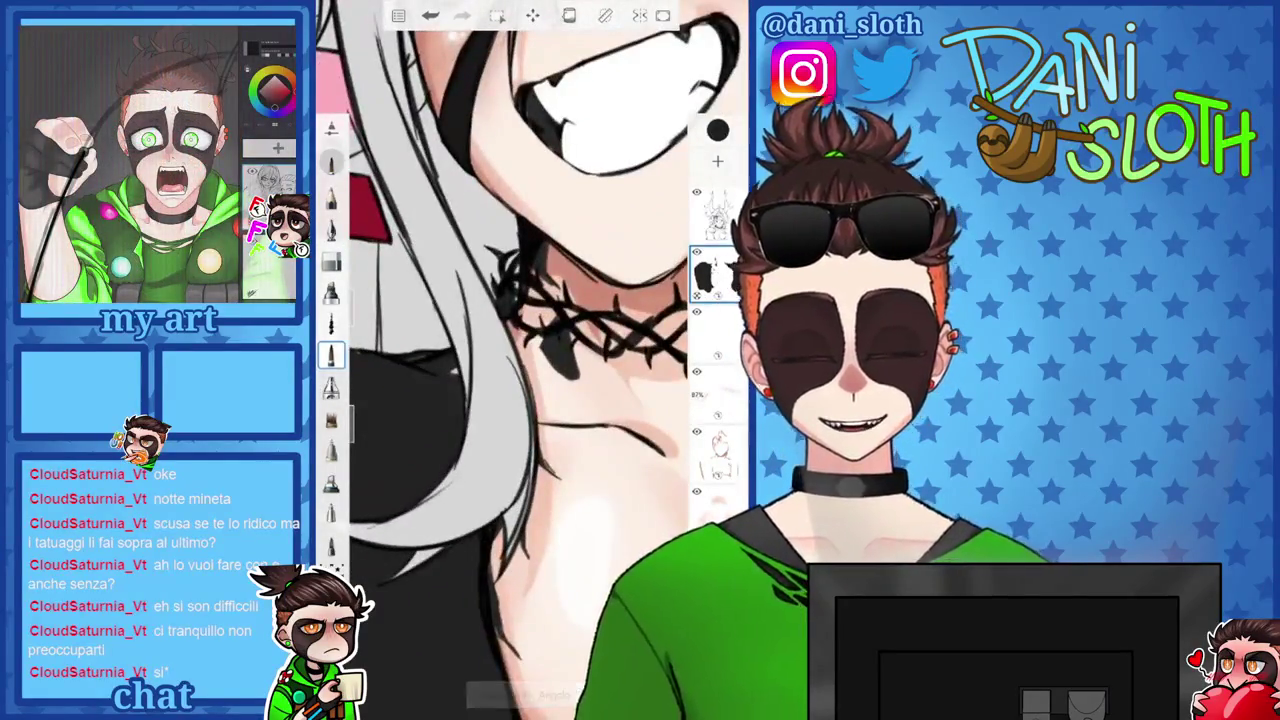
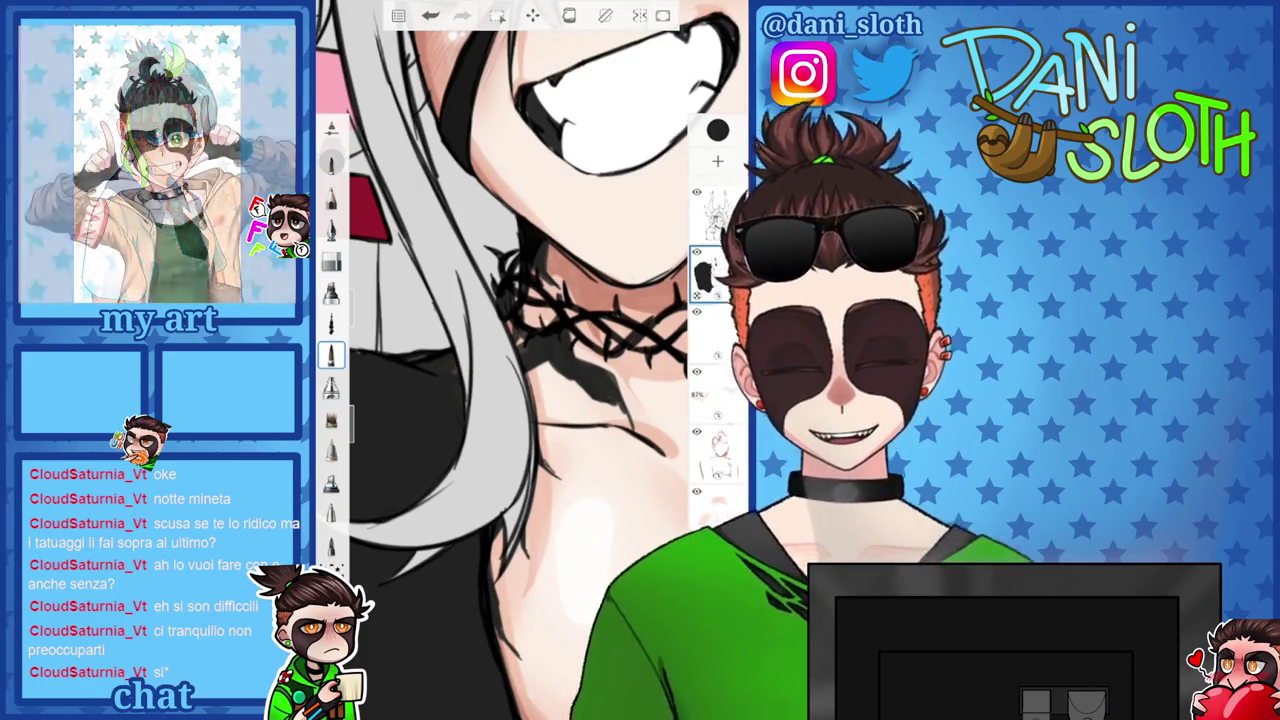
# Add two short dark strokes extending the chest markings below the thorny choker.
pyautogui.scroll(-5, 530, 300)
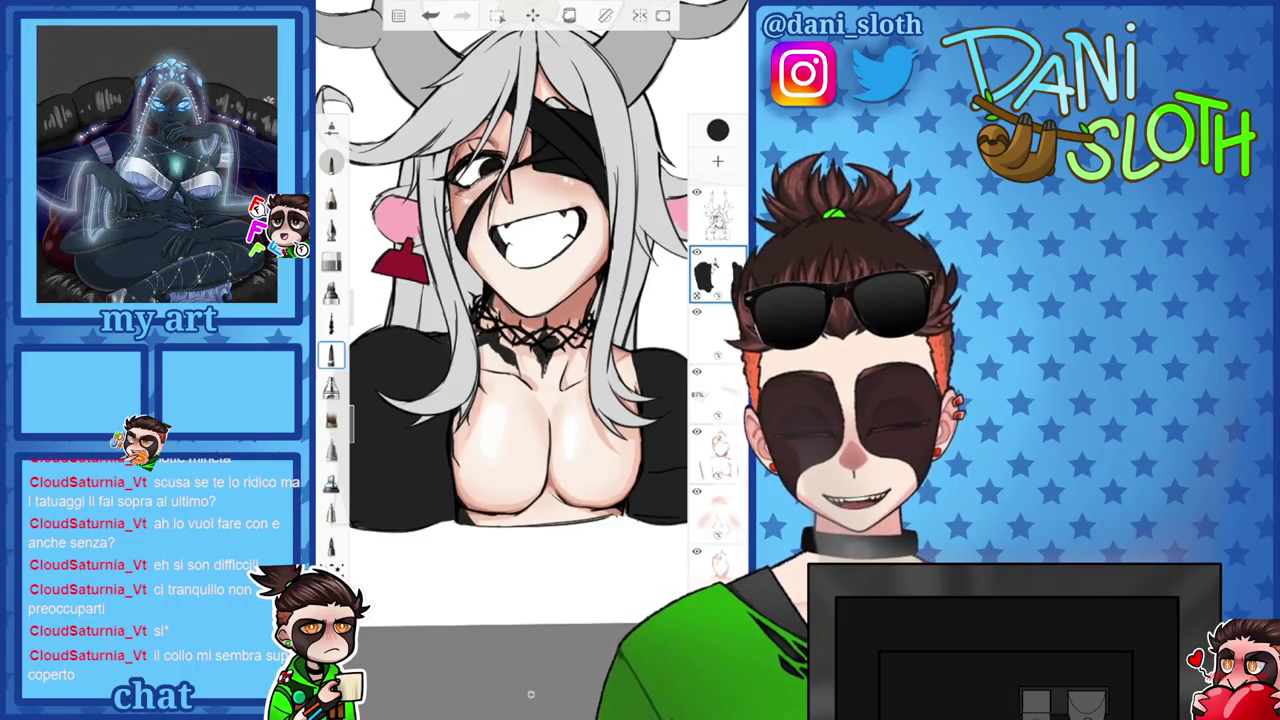
pyautogui.scroll(3, 500, 300)
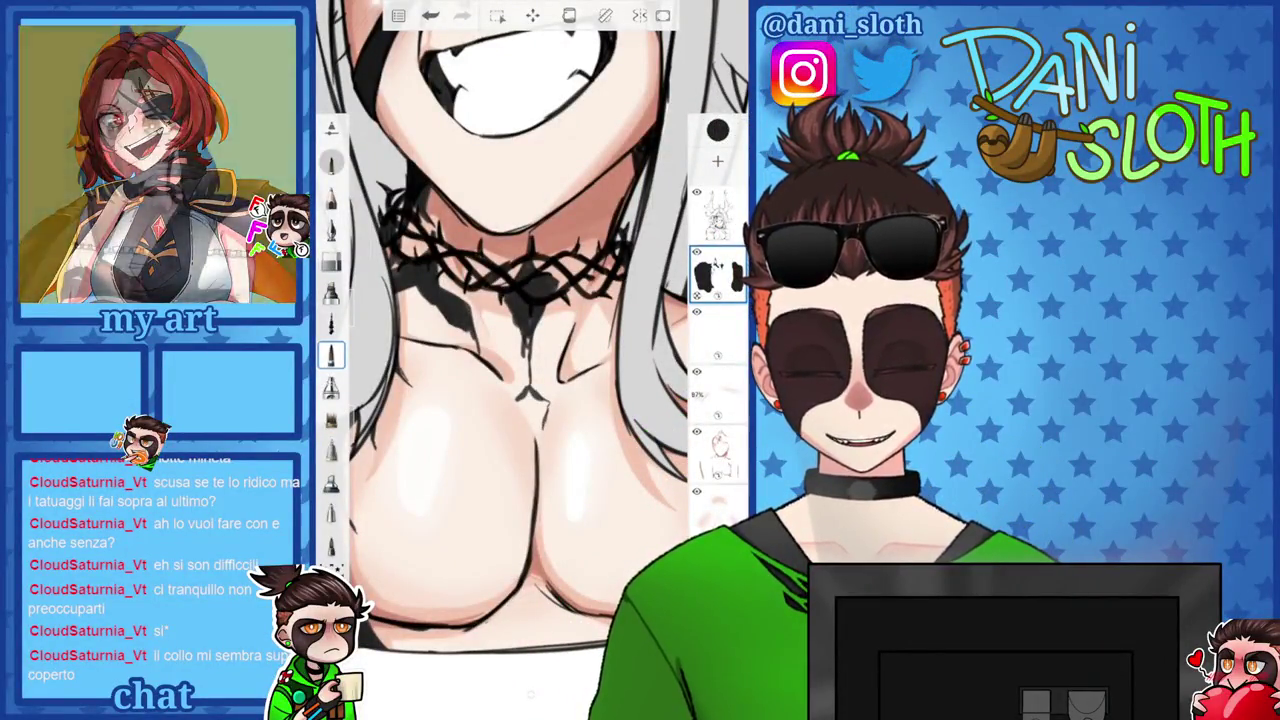
pyautogui.moveTo(542, 416); pyautogui.dragTo(538, 496)
pyautogui.moveTo(520, 390)
pyautogui.mouseDown()
pyautogui.moveTo(542, 438)
pyautogui.moveTo(548, 420)
pyautogui.mouseUp()
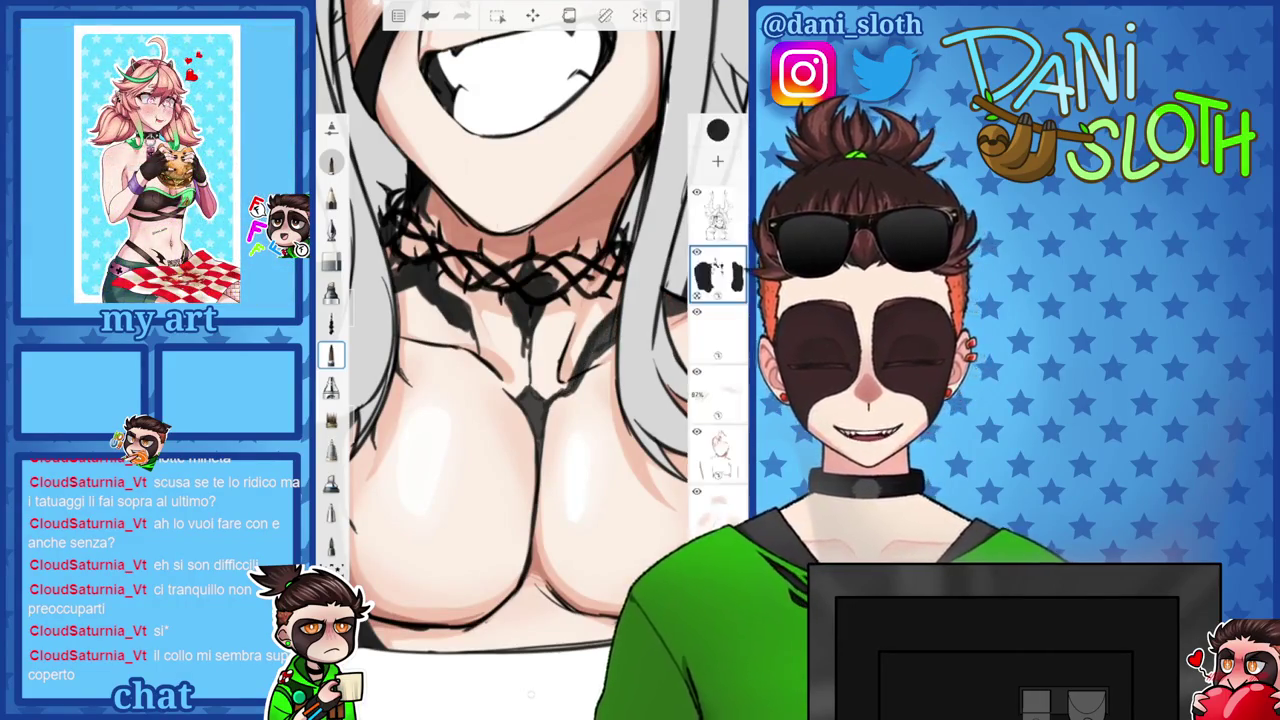
pyautogui.scroll(3, 530, 360)
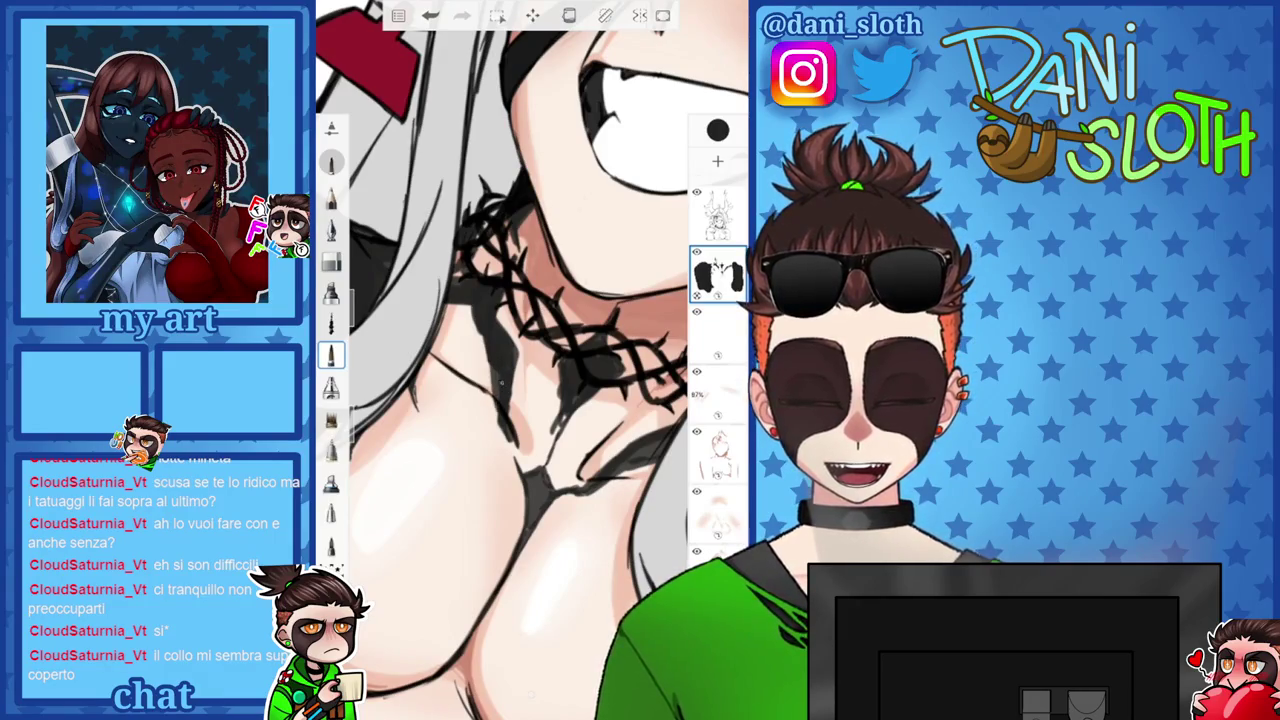
pyautogui.scroll(-3, 530, 360)
pyautogui.scroll(1, 530, 360)
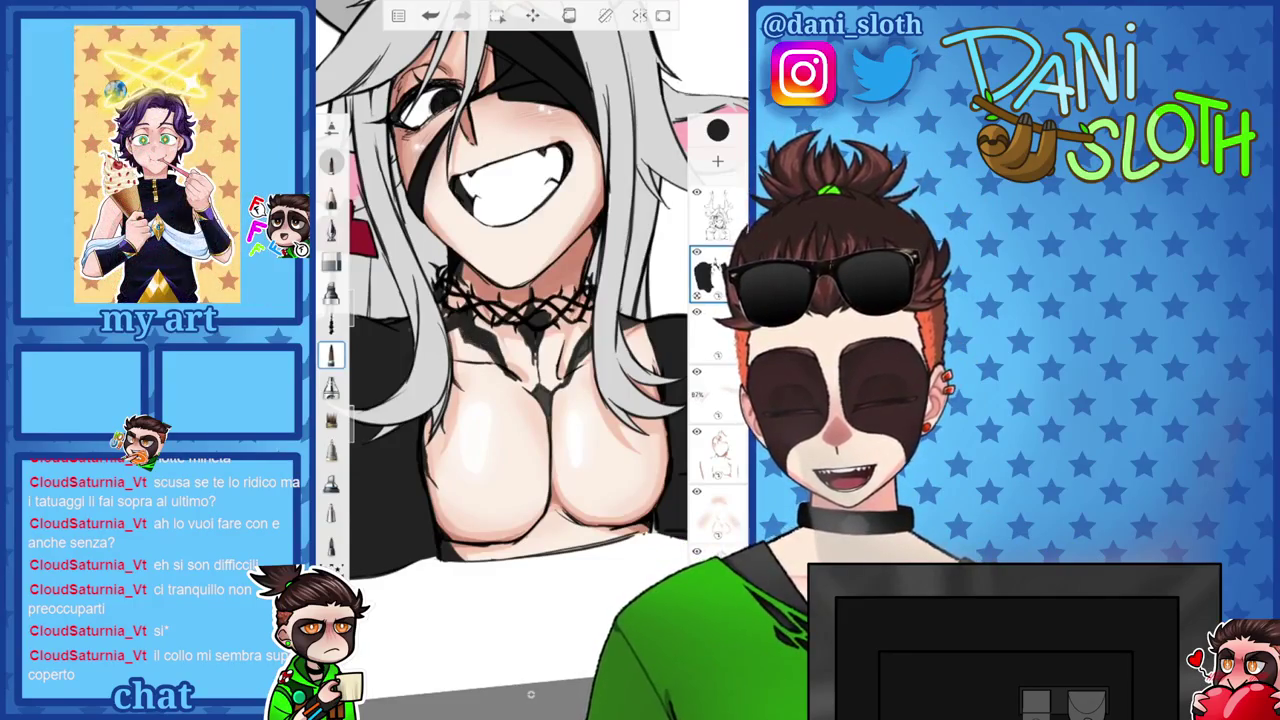
pyautogui.scroll(2, 530, 300)
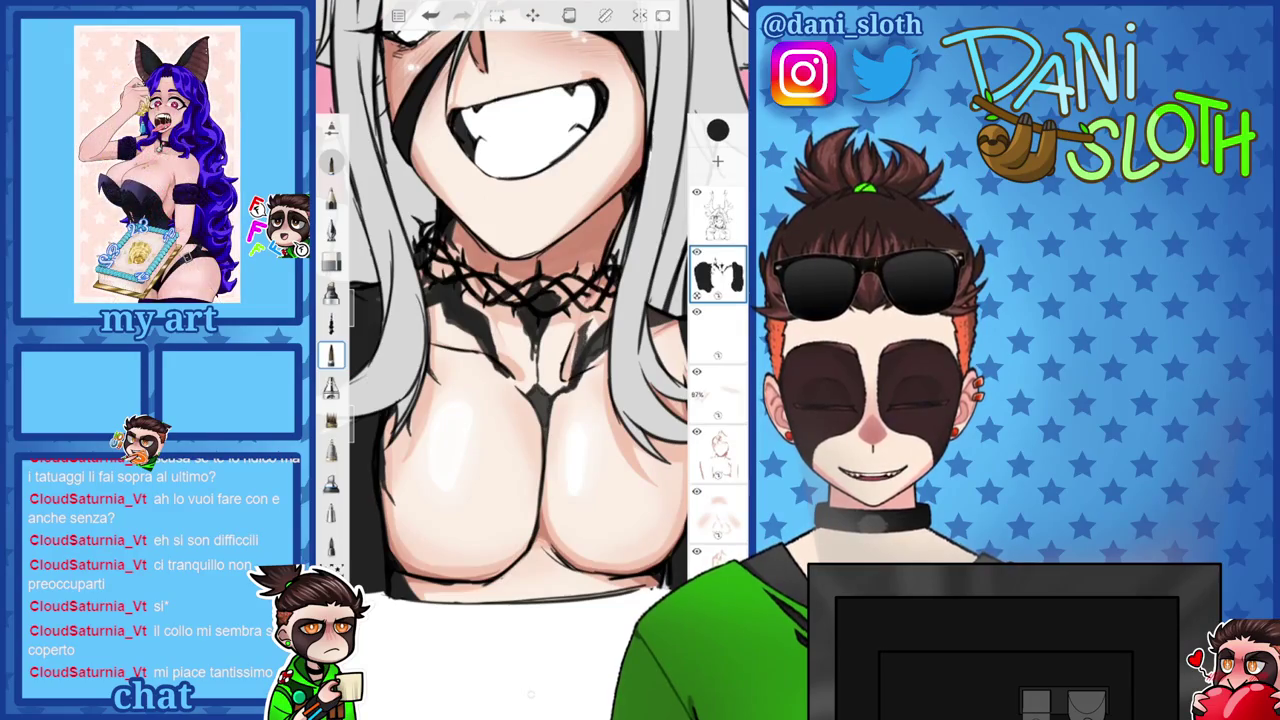
pyautogui.scroll(-2, 530, 300)
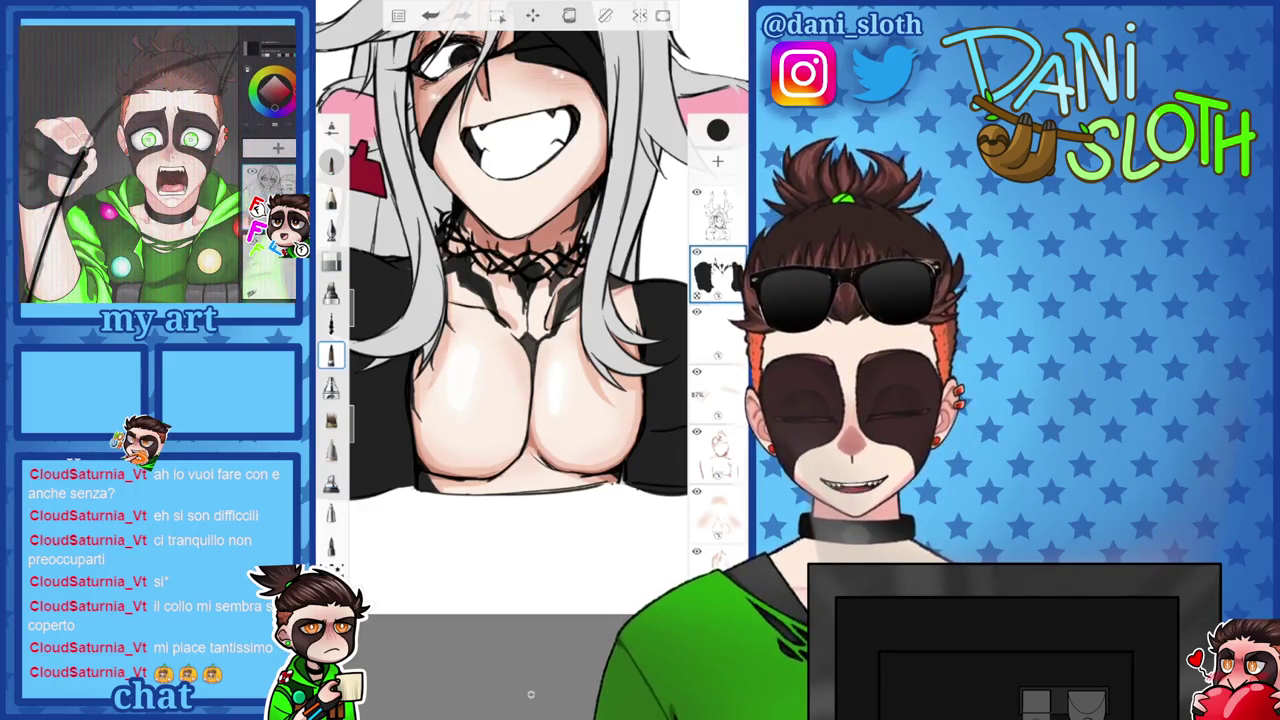
pyautogui.scroll(-3, 530, 300)
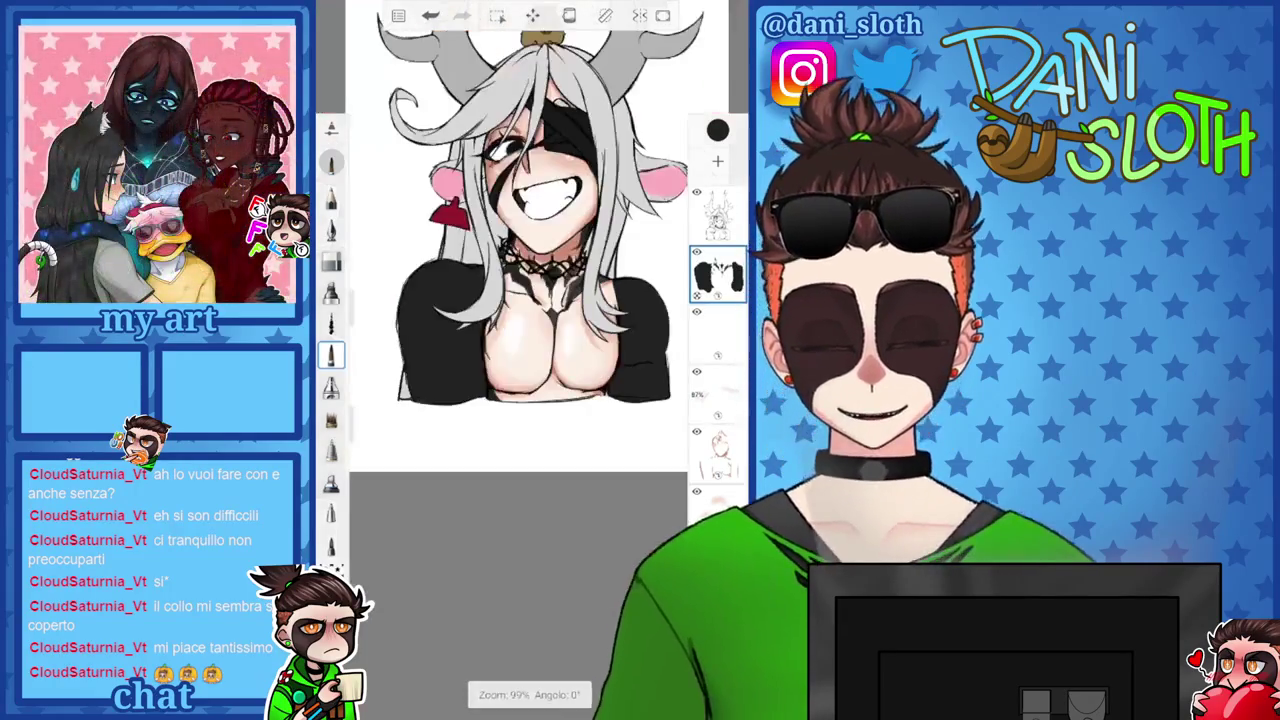
pyautogui.scroll(4, 530, 300)
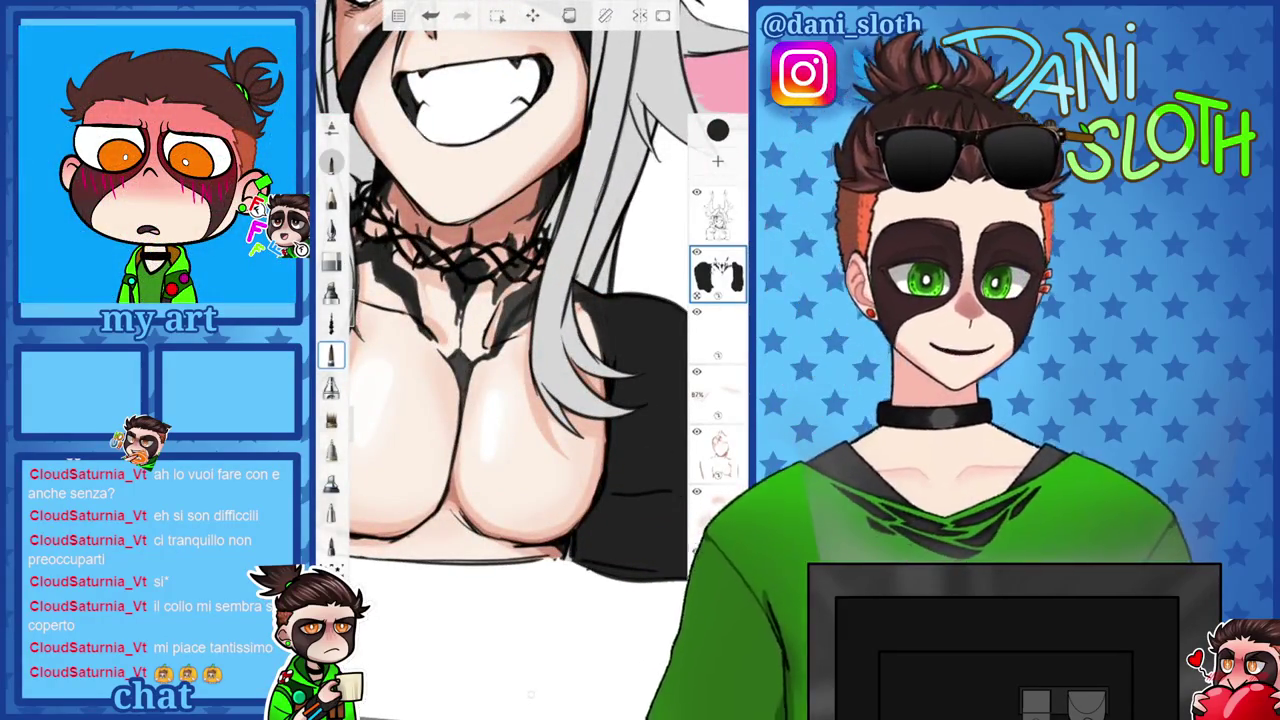
pyautogui.scroll(-2, 500, 300)
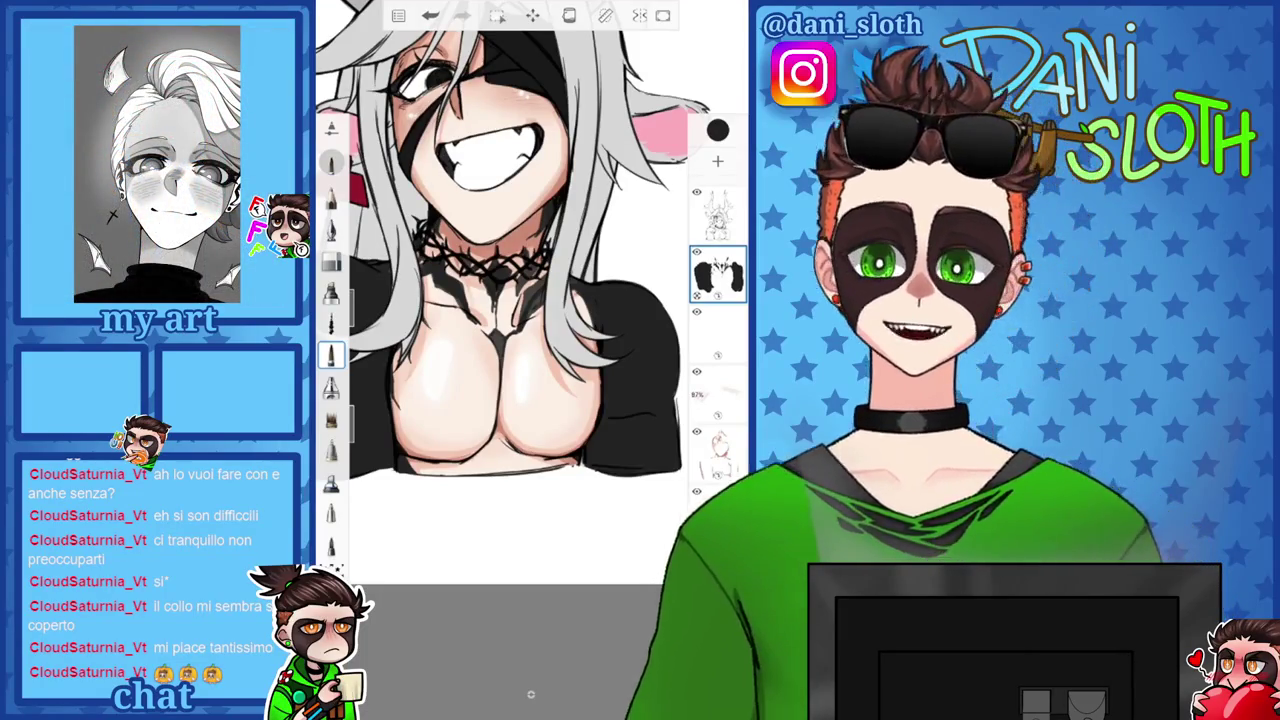
pyautogui.scroll(-3, 515, 250)
pyautogui.scroll(3, 530, 280)
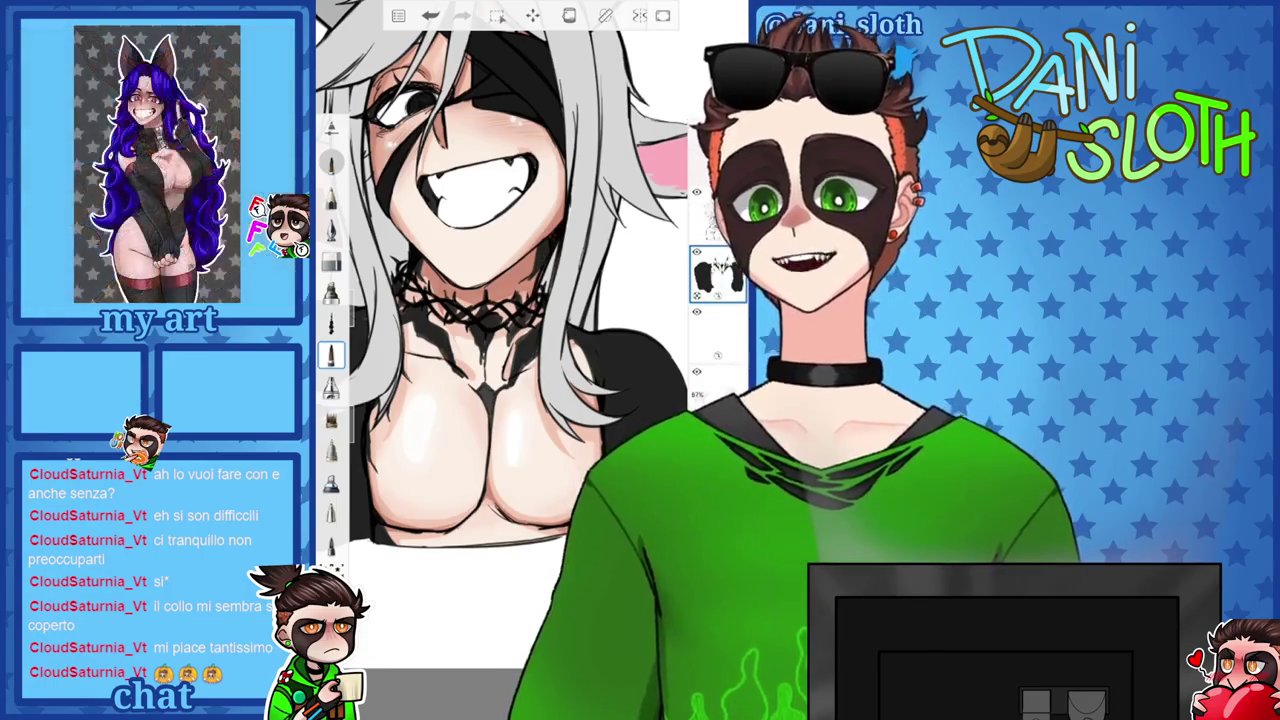
pyautogui.press('e')
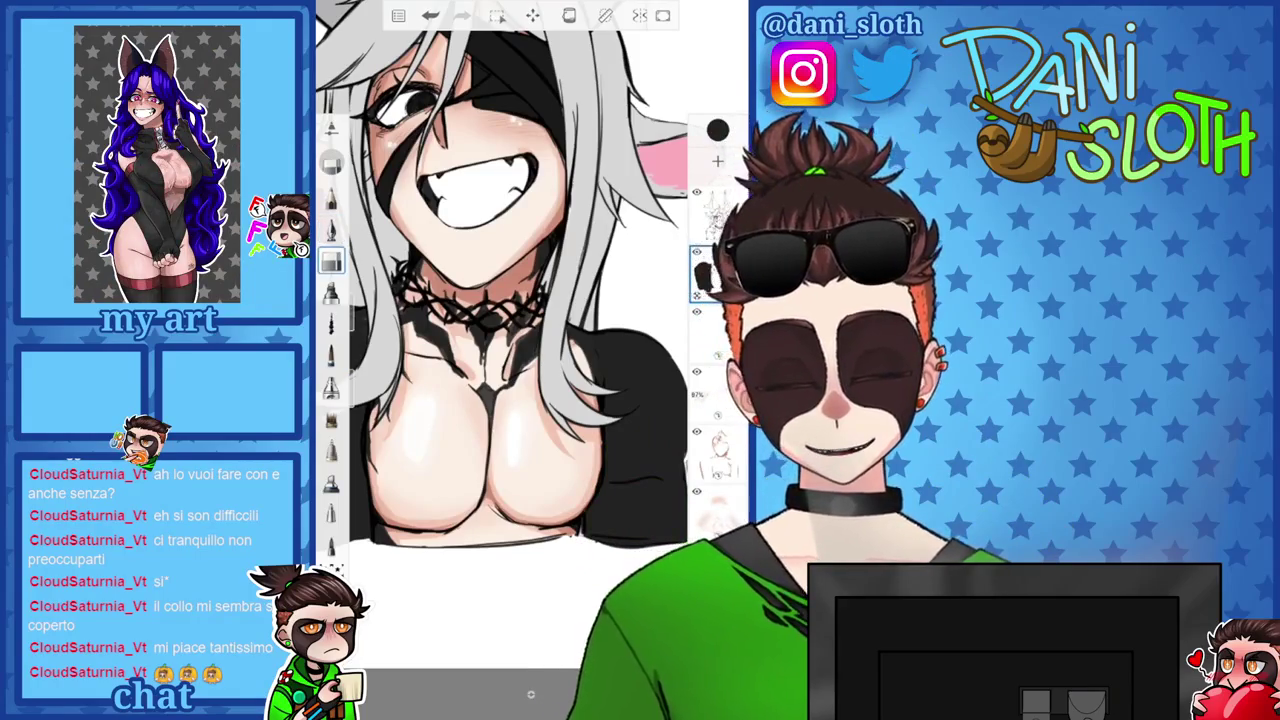
pyautogui.press('p')
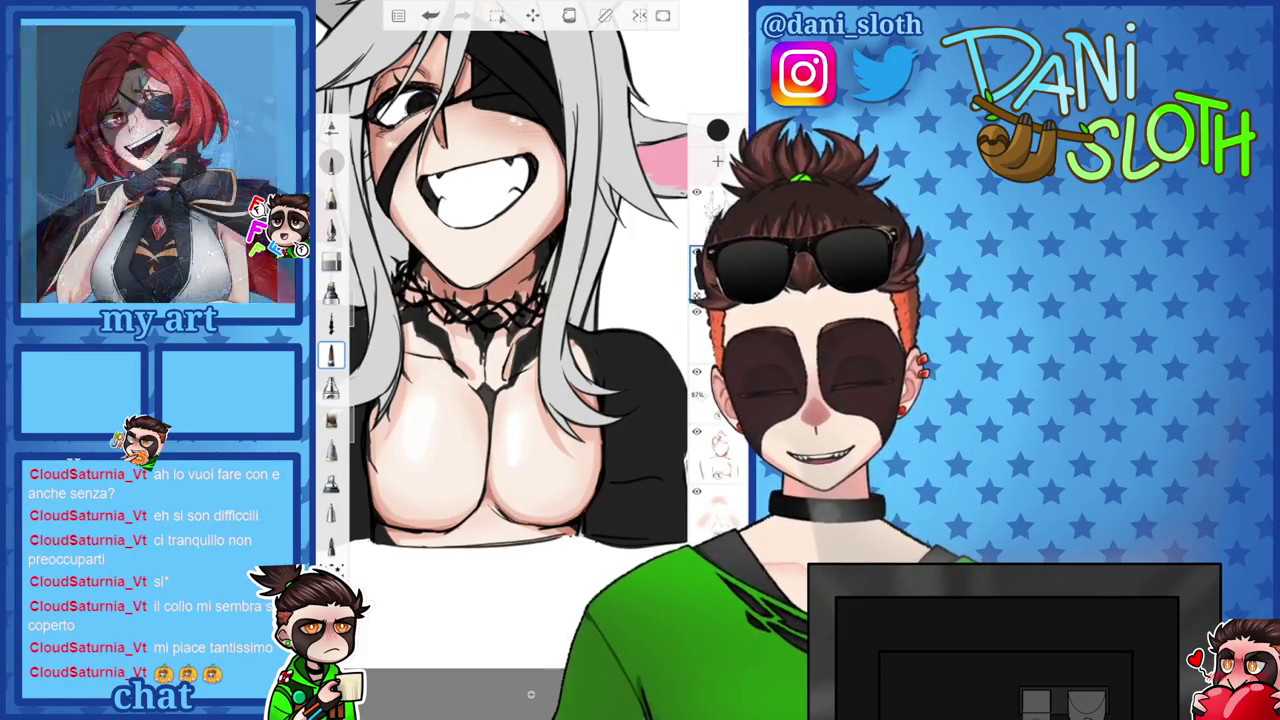
pyautogui.scroll(3, 500, 300)
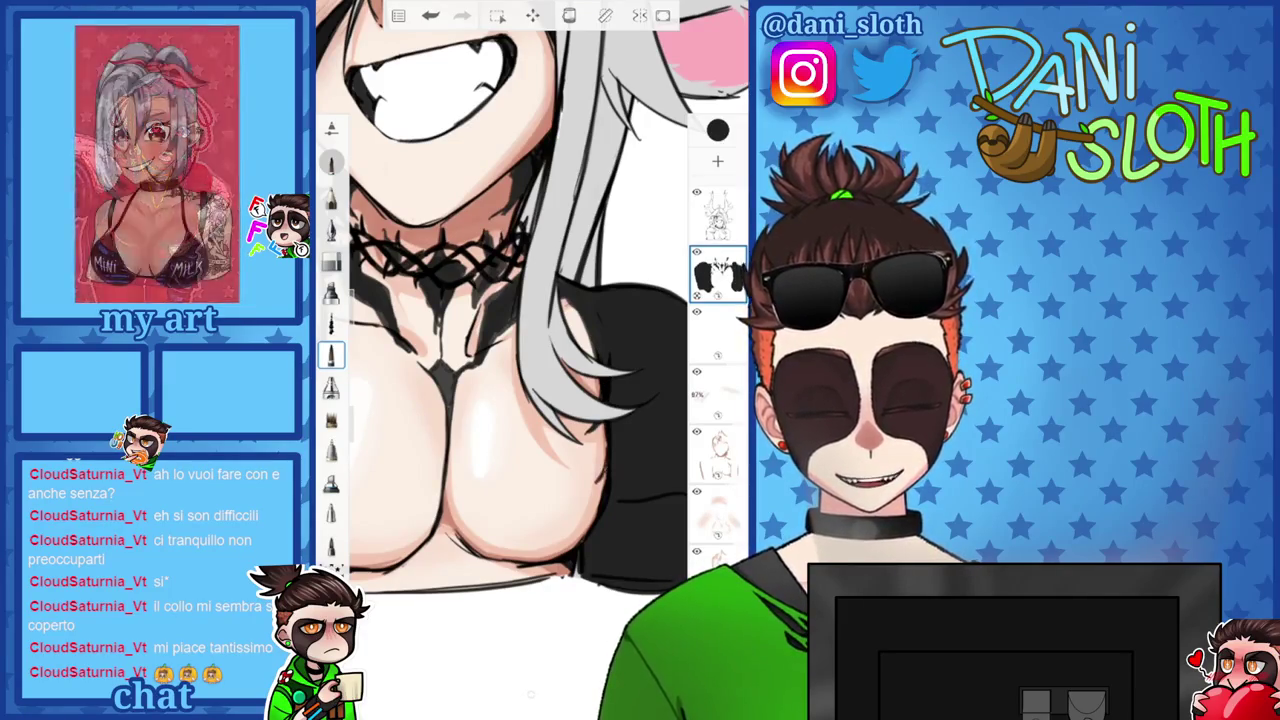
pyautogui.scroll(2, 500, 360)
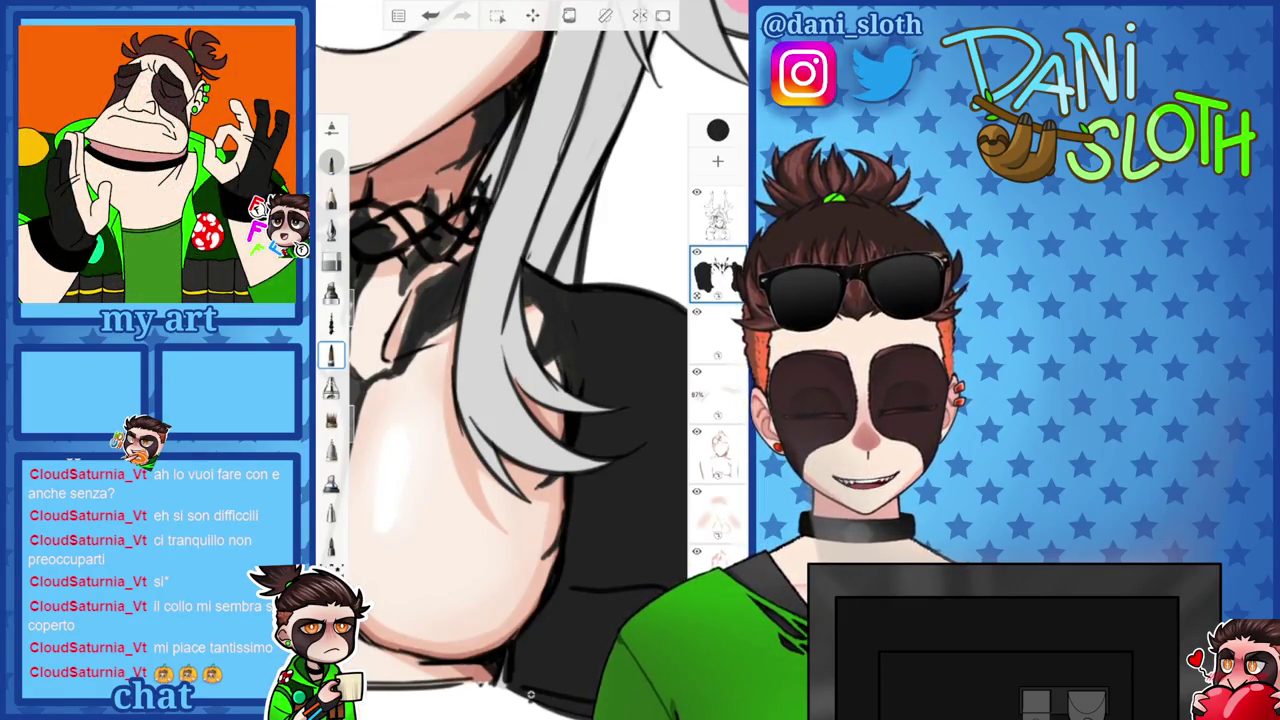
pyautogui.scroll(-5, 500, 360)
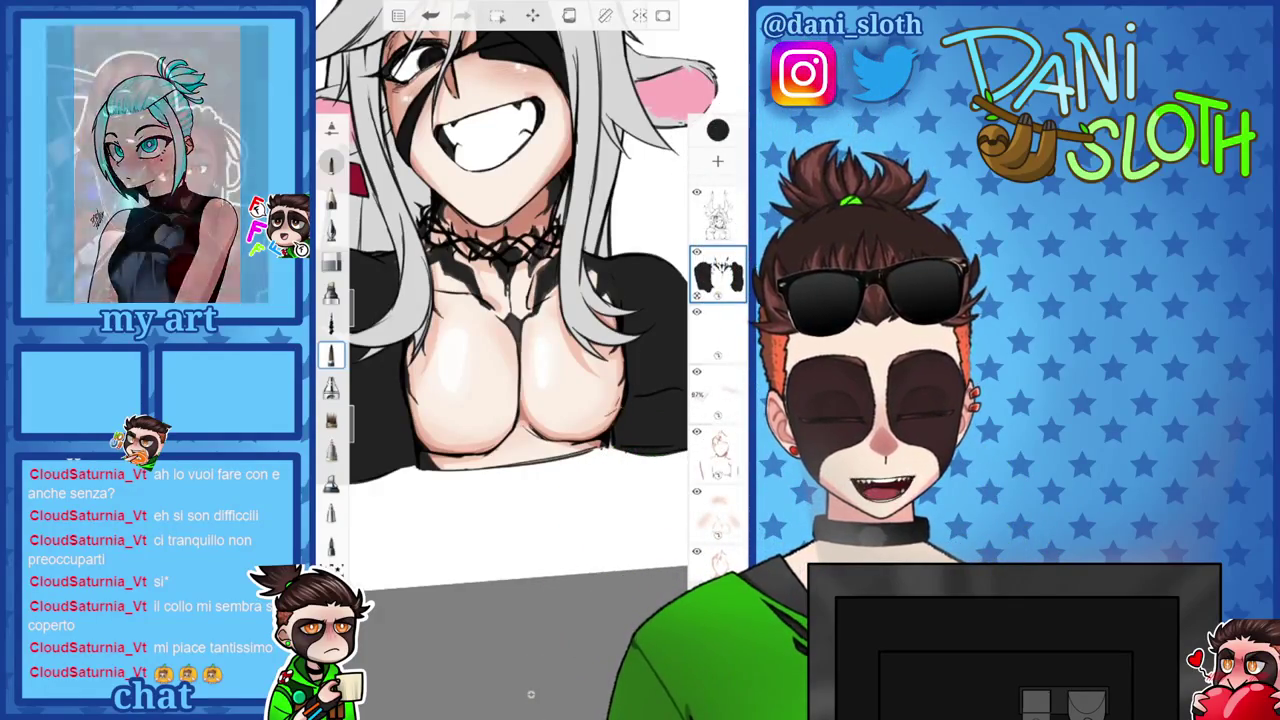
# Undo the last stroke and paint dark strokes along the neck markings beside the hair.
pyautogui.hotkey('ctrl', 'z')
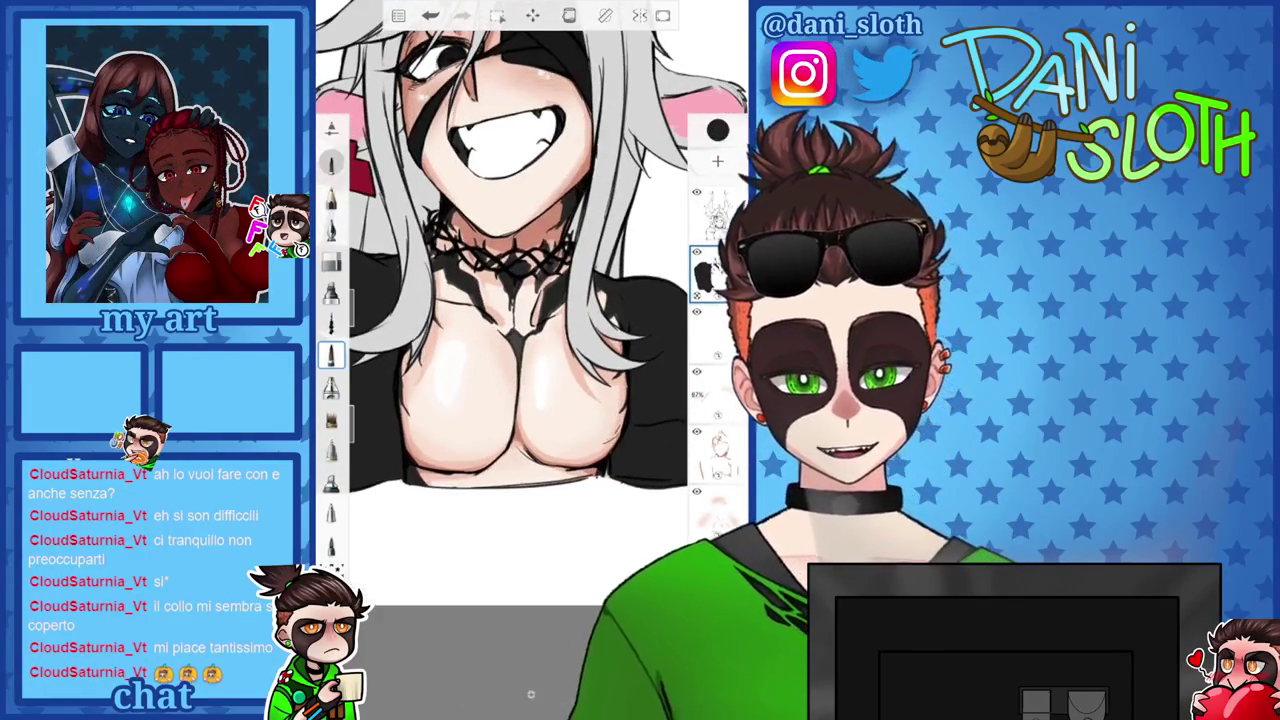
pyautogui.scroll(5, 510, 350)
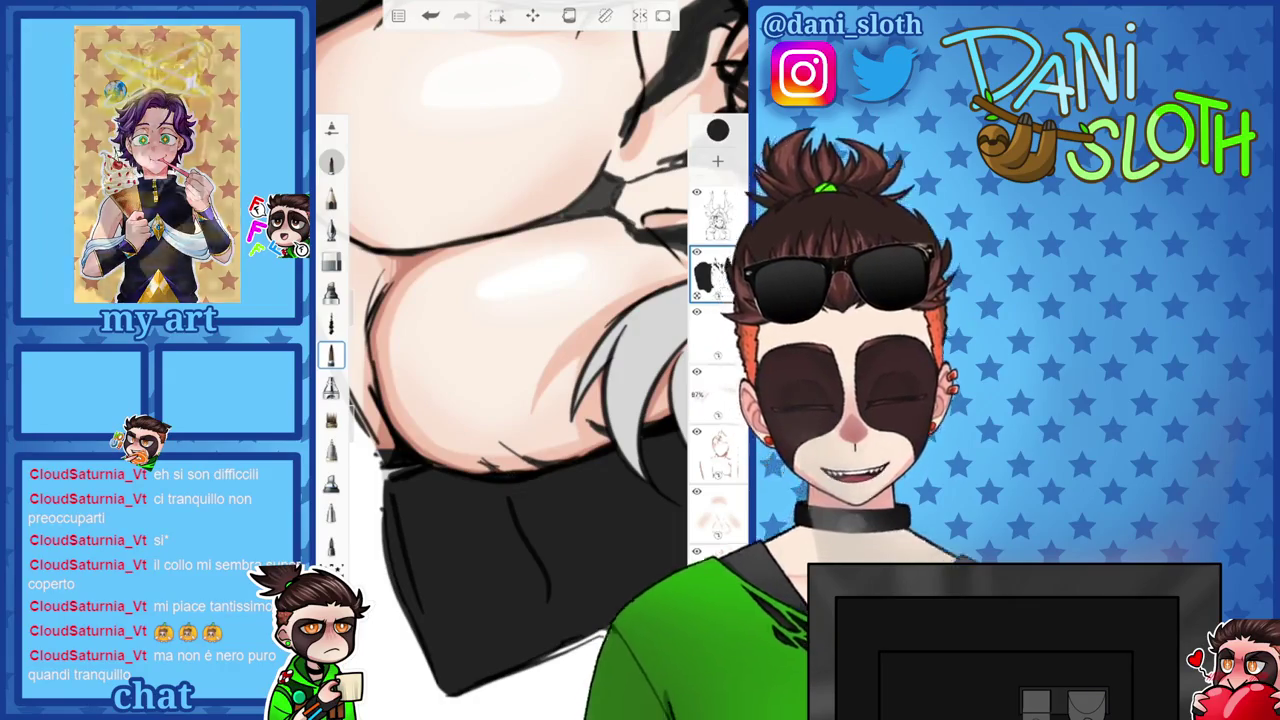
pyautogui.scroll(-5, 510, 350)
pyautogui.scroll(3, 510, 350)
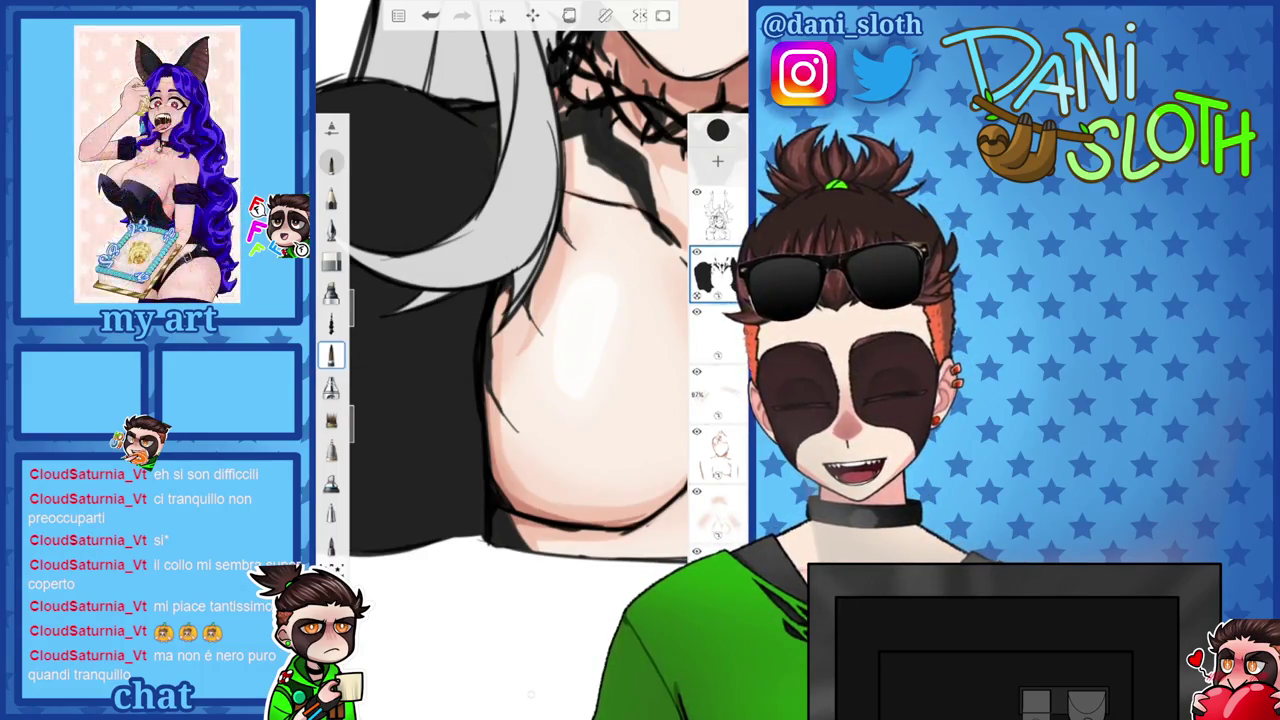
pyautogui.scroll(-5, 530, 300)
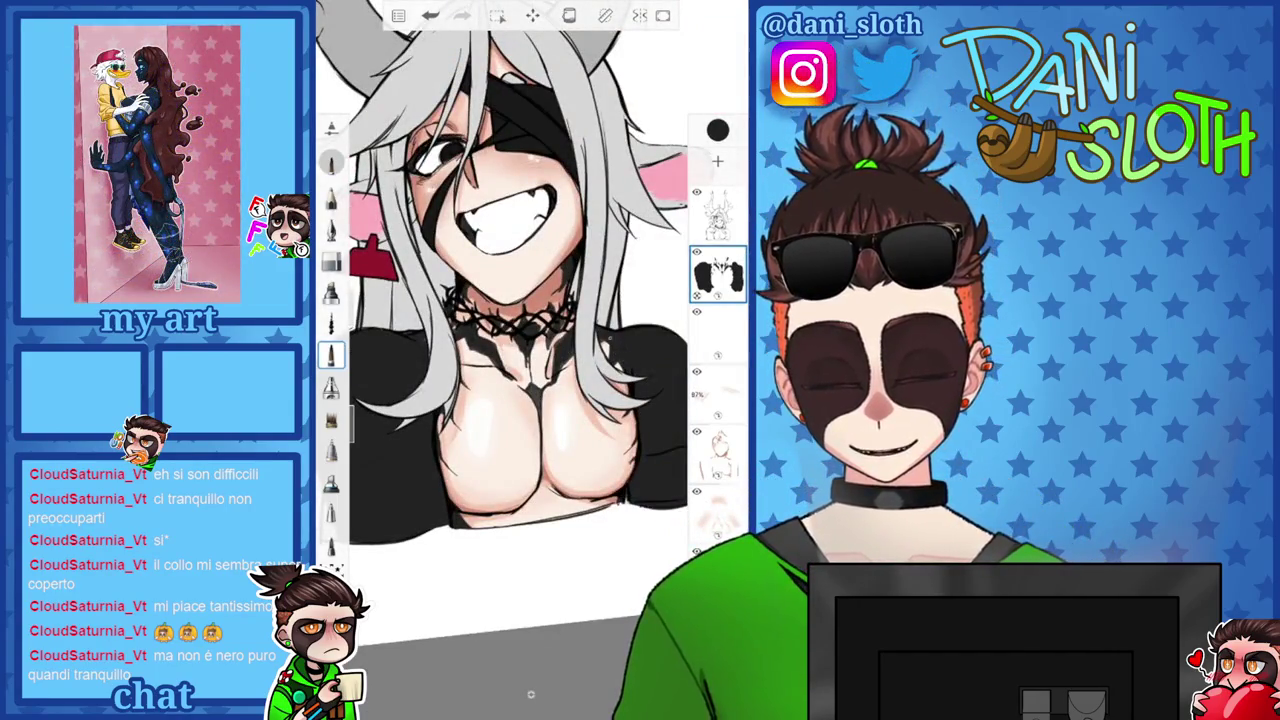
pyautogui.scroll(3, 530, 300)
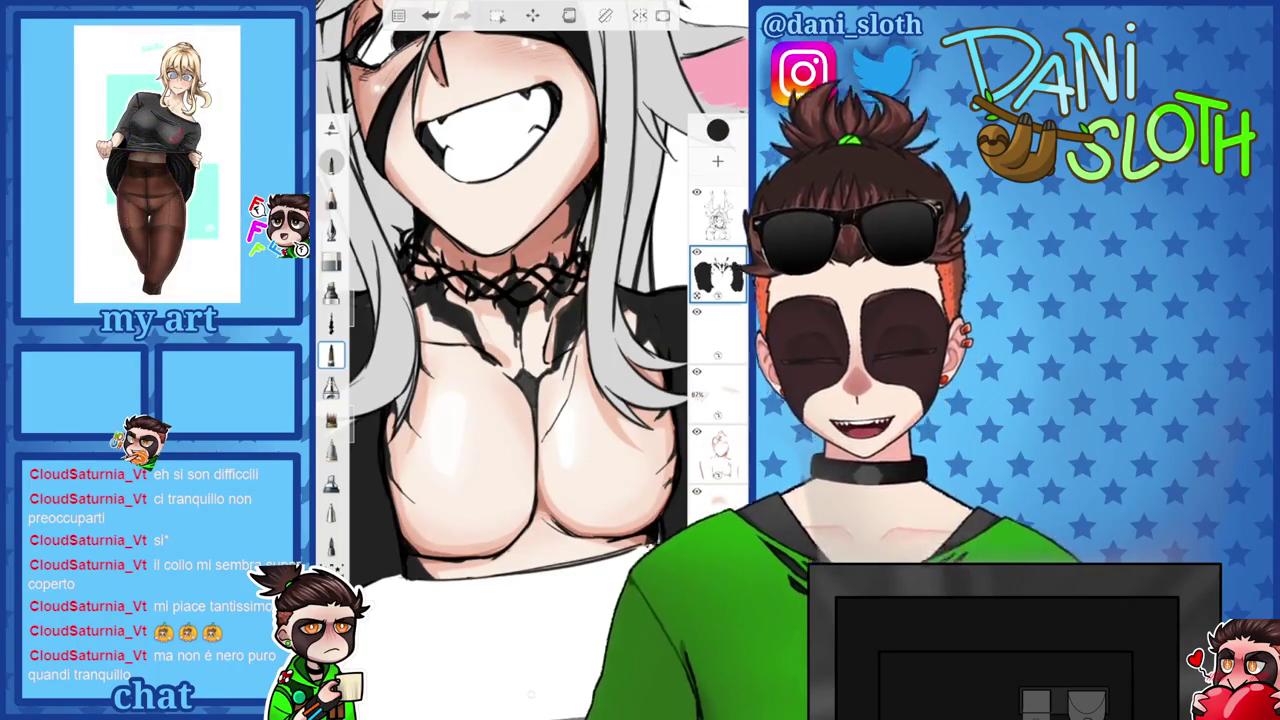
pyautogui.scroll(3, 500, 300)
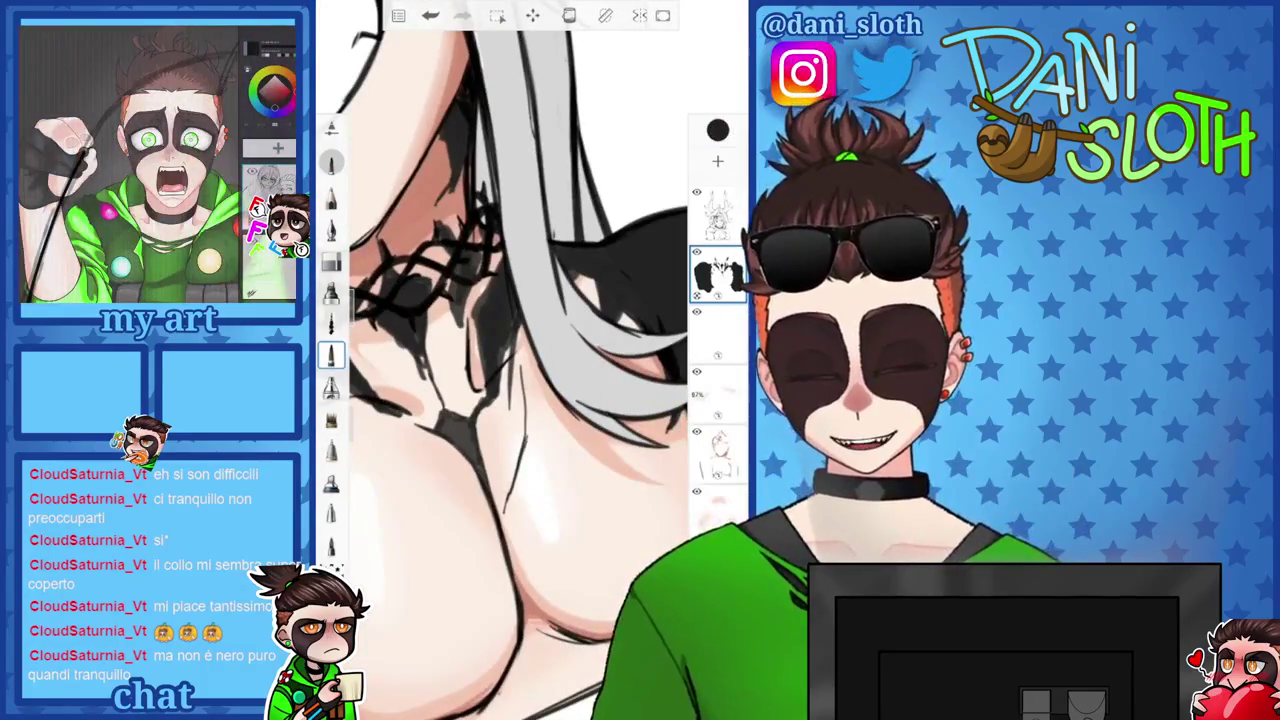
pyautogui.moveTo(532, 376); pyautogui.dragTo(528, 450)
pyautogui.moveTo(528, 338); pyautogui.dragTo(522, 400)
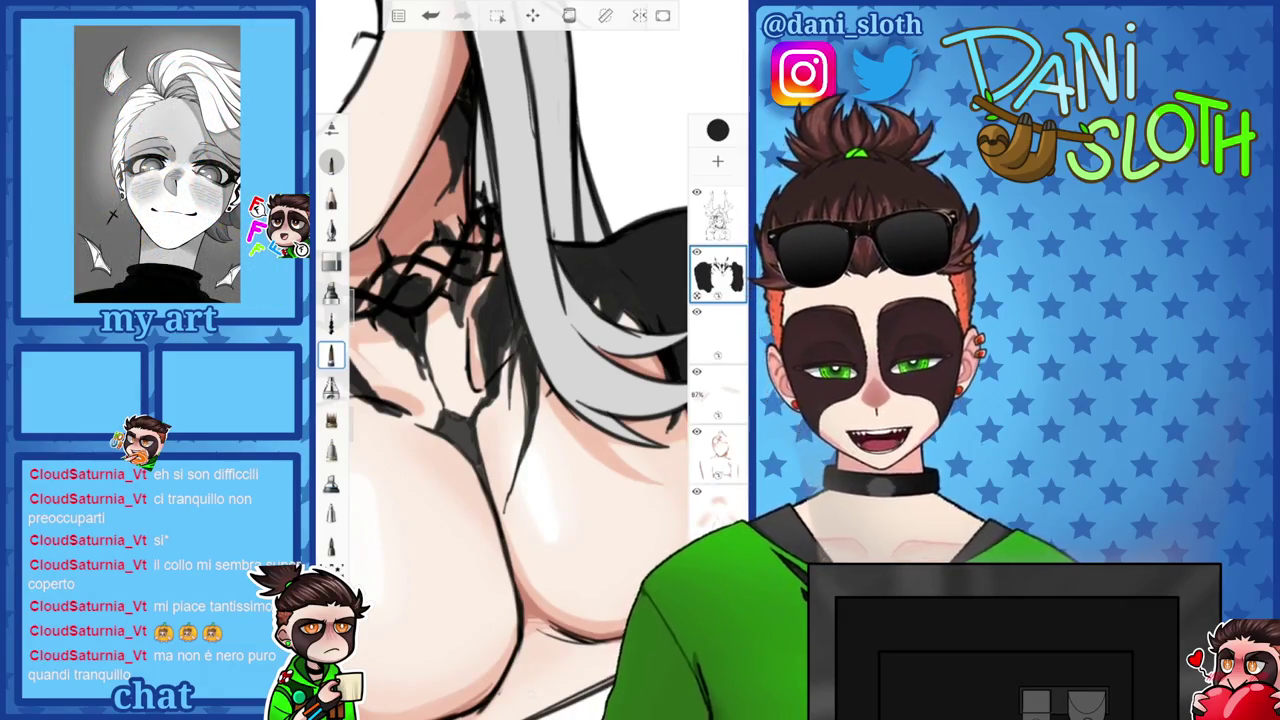
# Soften the chest markings with light strokes and add small dark marks at the chest's edge.
pyautogui.scroll(-3, 530, 360)
pyautogui.scroll(3, 530, 360)
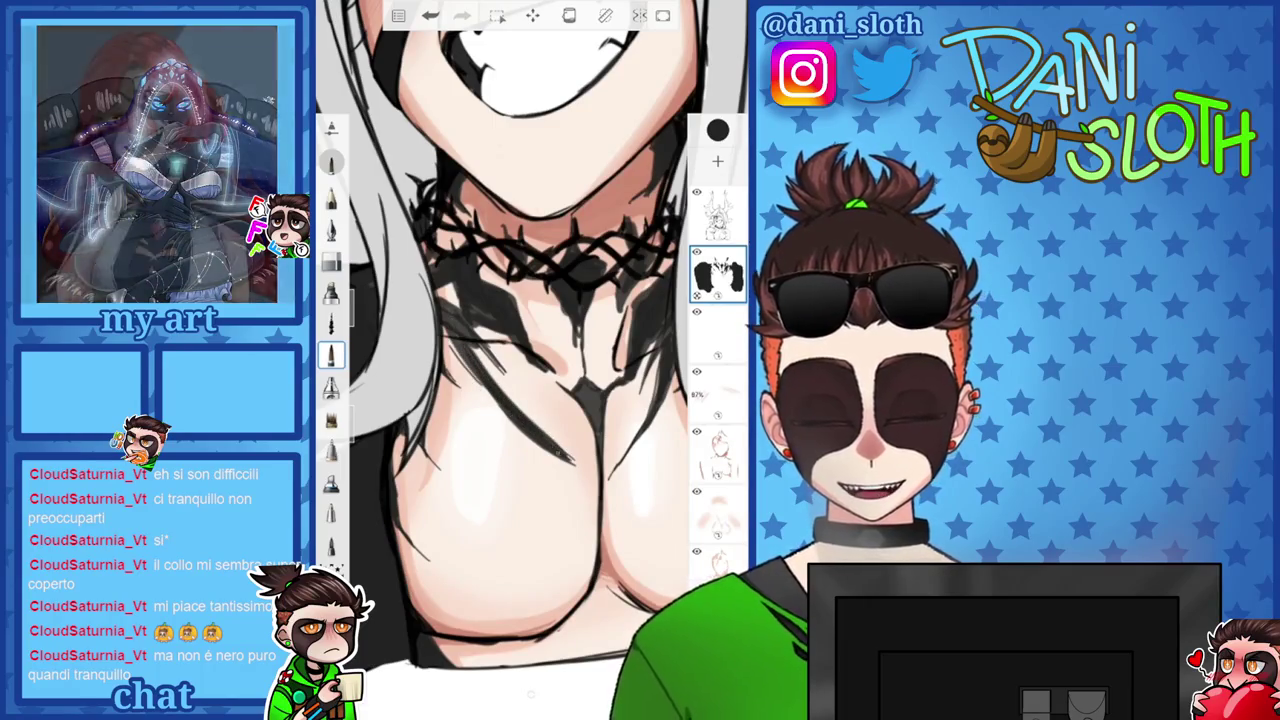
pyautogui.moveTo(560, 330); pyautogui.dragTo(450, 455)
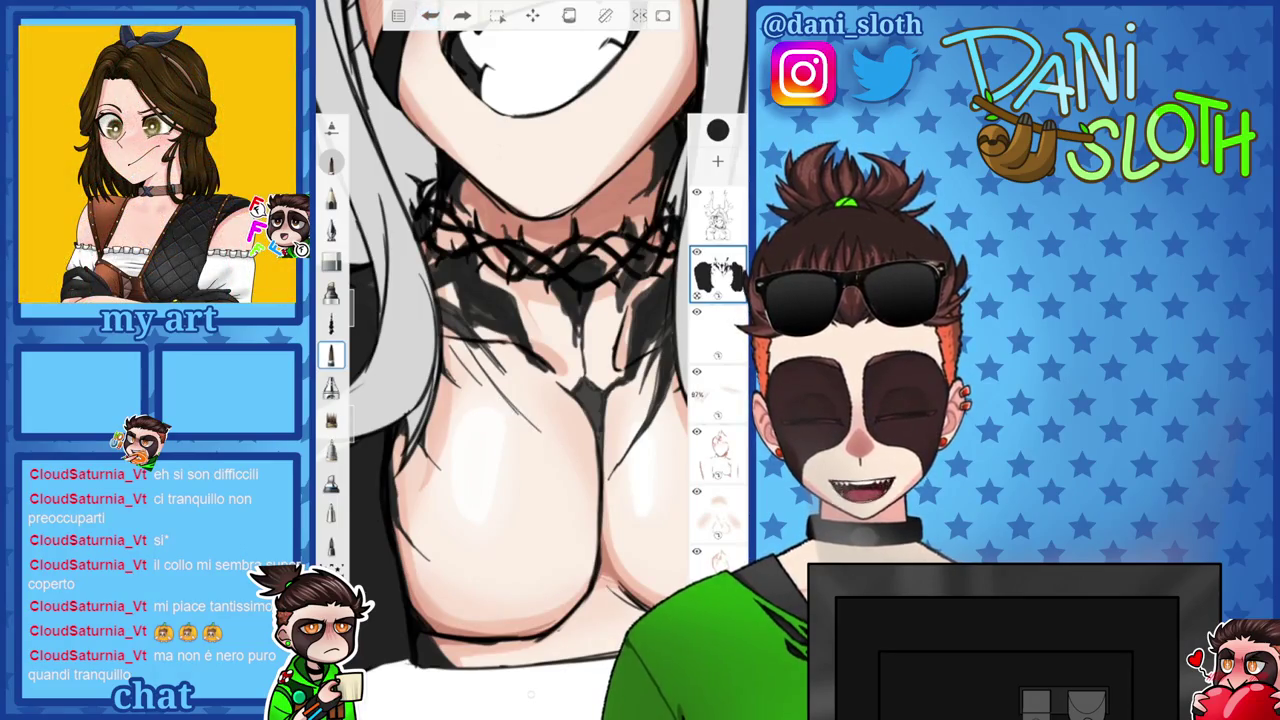
pyautogui.moveTo(538, 432)
pyautogui.mouseDown()
pyautogui.moveTo(570, 458)
pyautogui.moveTo(460, 365)
pyautogui.mouseUp()
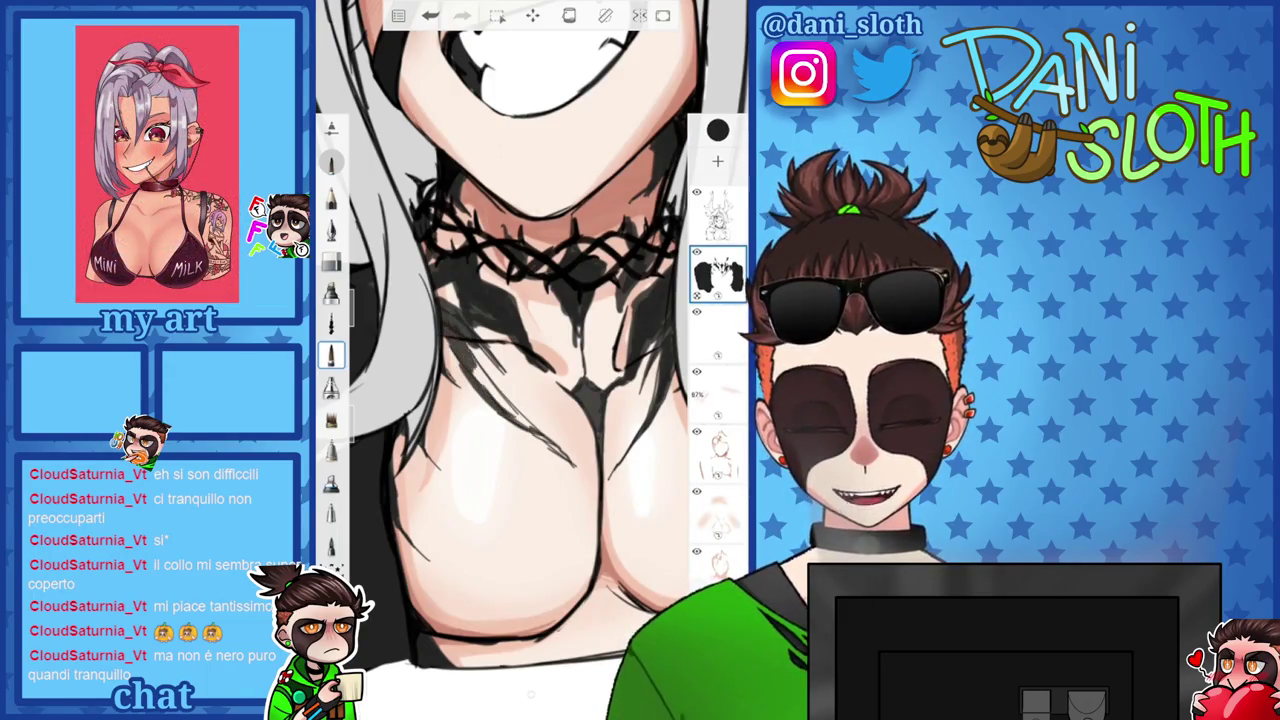
pyautogui.moveTo(500, 404); pyautogui.dragTo(440, 334)
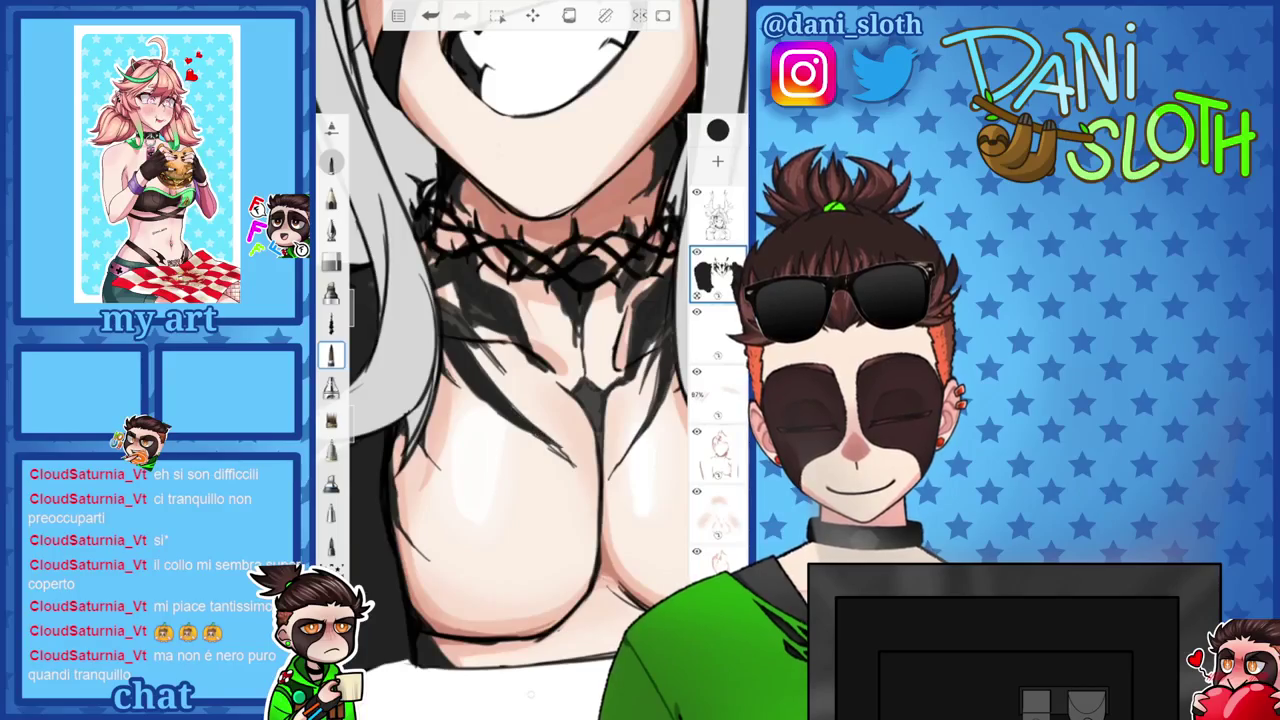
pyautogui.click(331, 260)
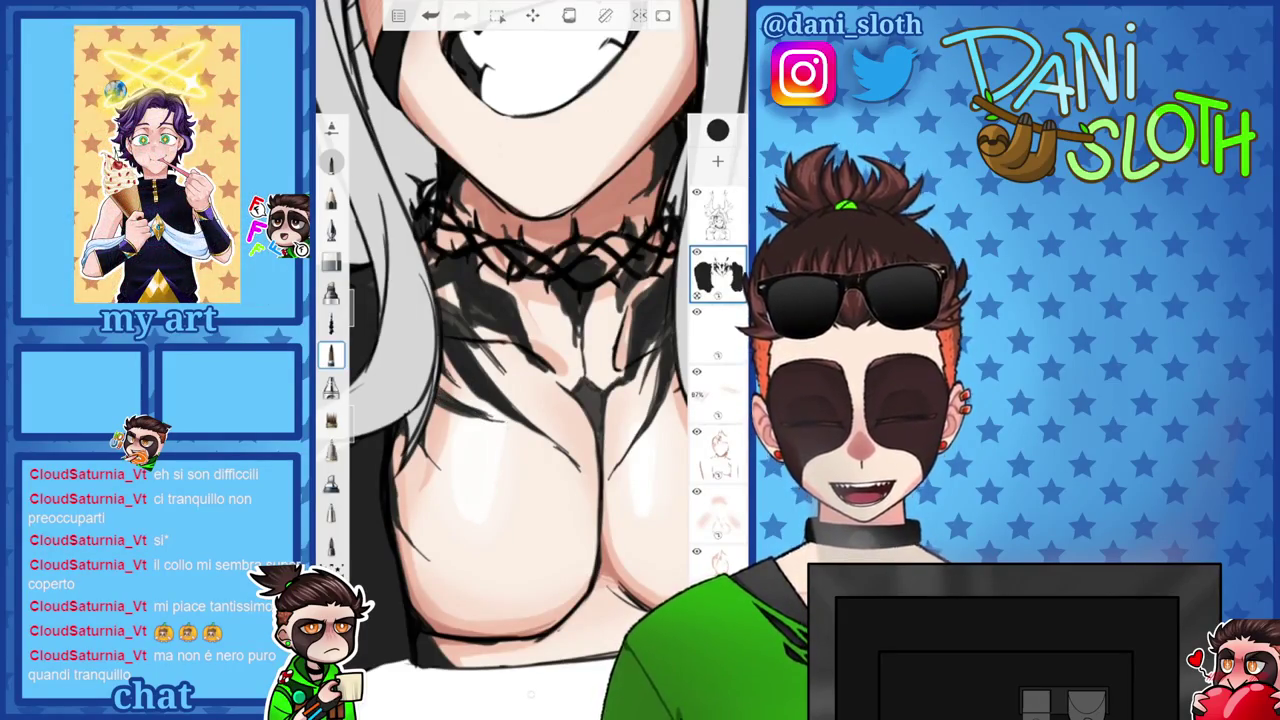
pyautogui.moveTo(500, 350); pyautogui.dragTo(500, 365)
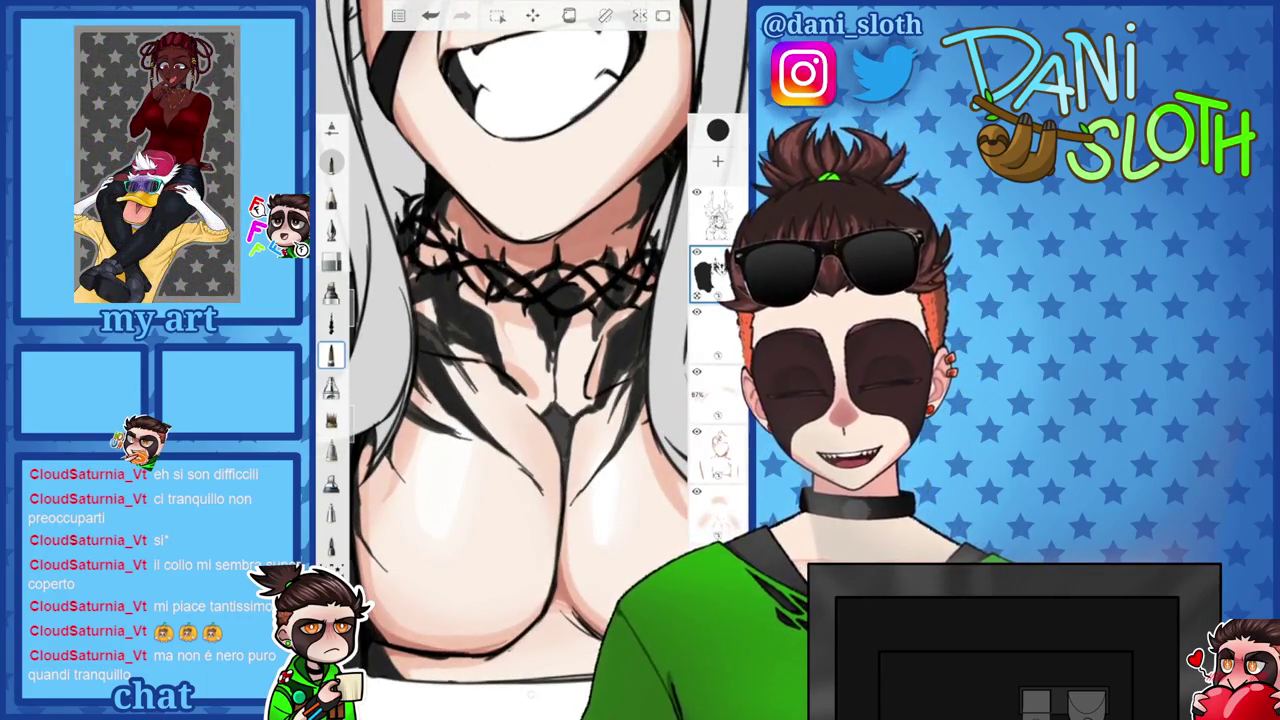
pyautogui.scroll(-3, 530, 300)
pyautogui.scroll(-2, 530, 300)
pyautogui.scroll(-2, 530, 300)
pyautogui.scroll(-3, 530, 300)
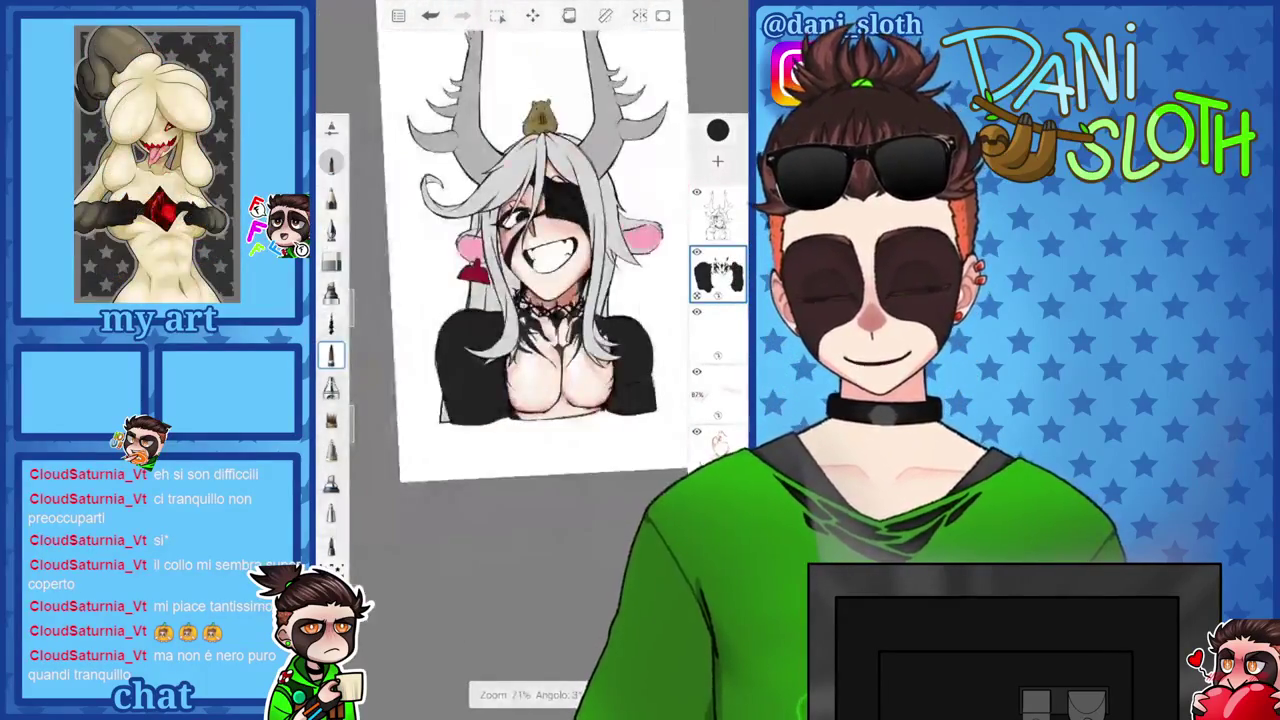
pyautogui.scroll(3, 530, 300)
pyautogui.scroll(3, 530, 300)
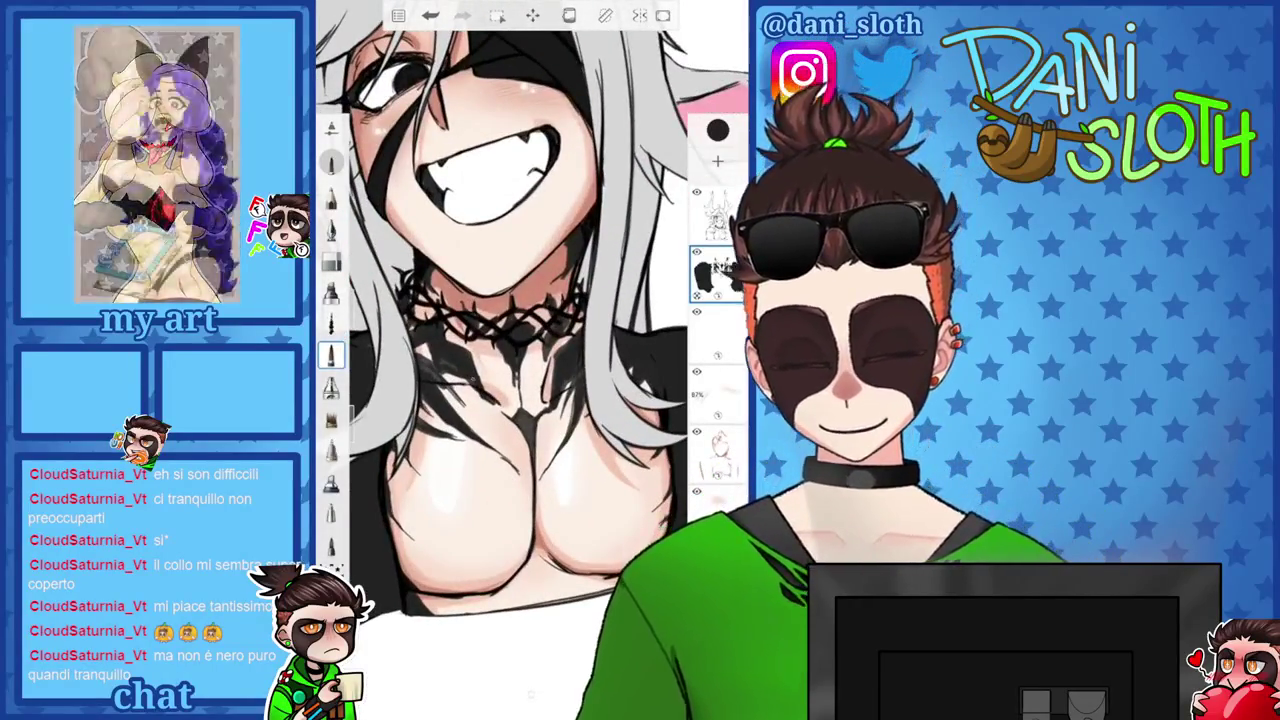
pyautogui.click(331, 260)
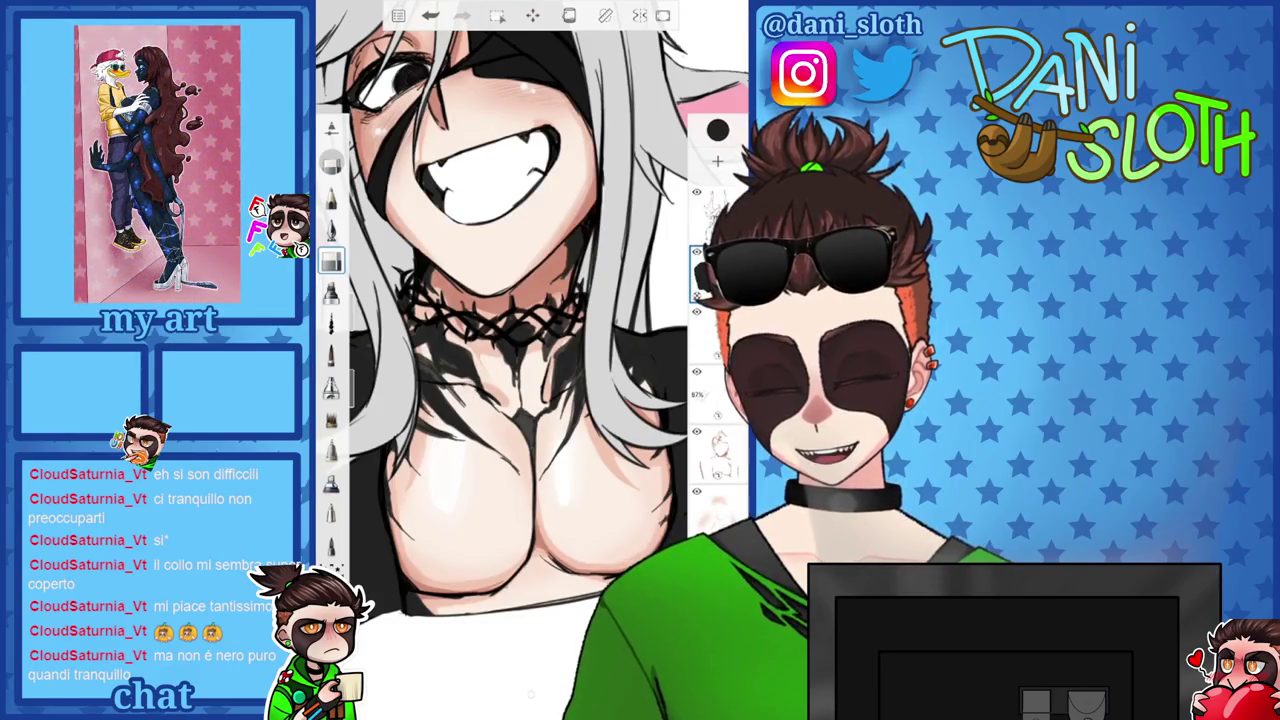
pyautogui.click(331, 355)
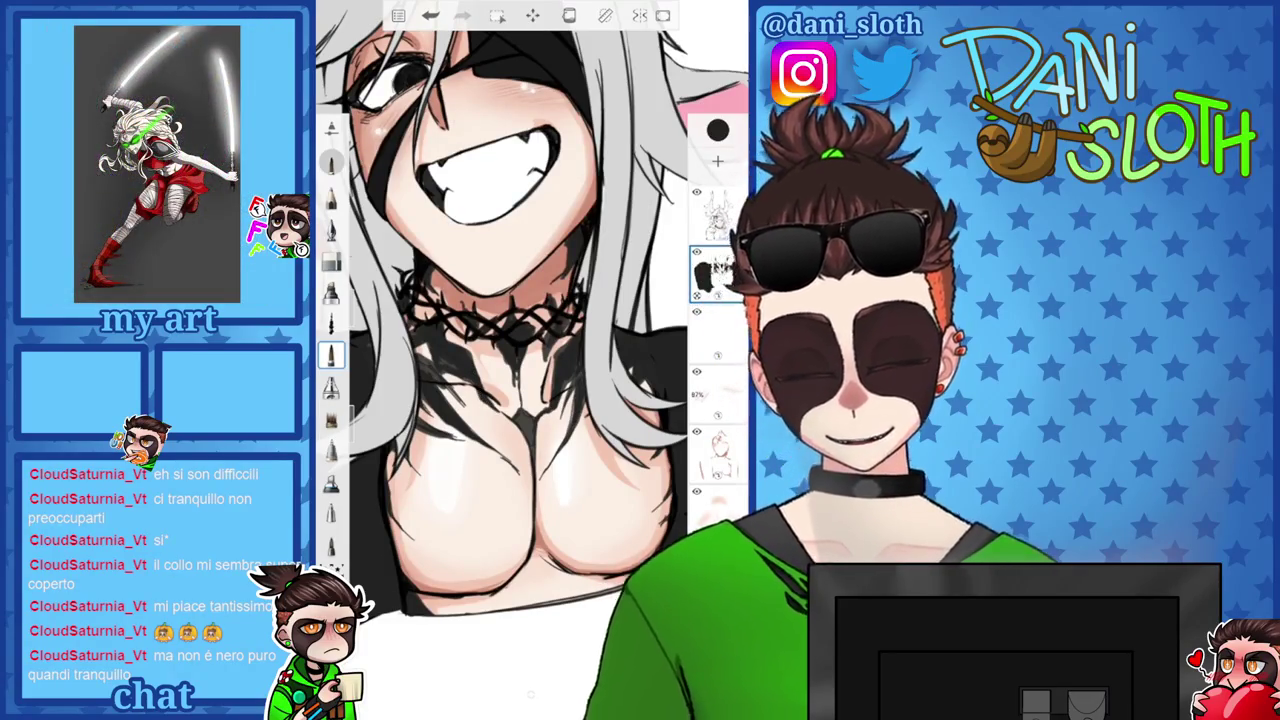
pyautogui.scroll(-5, 530, 360)
pyautogui.scroll(5, 530, 360)
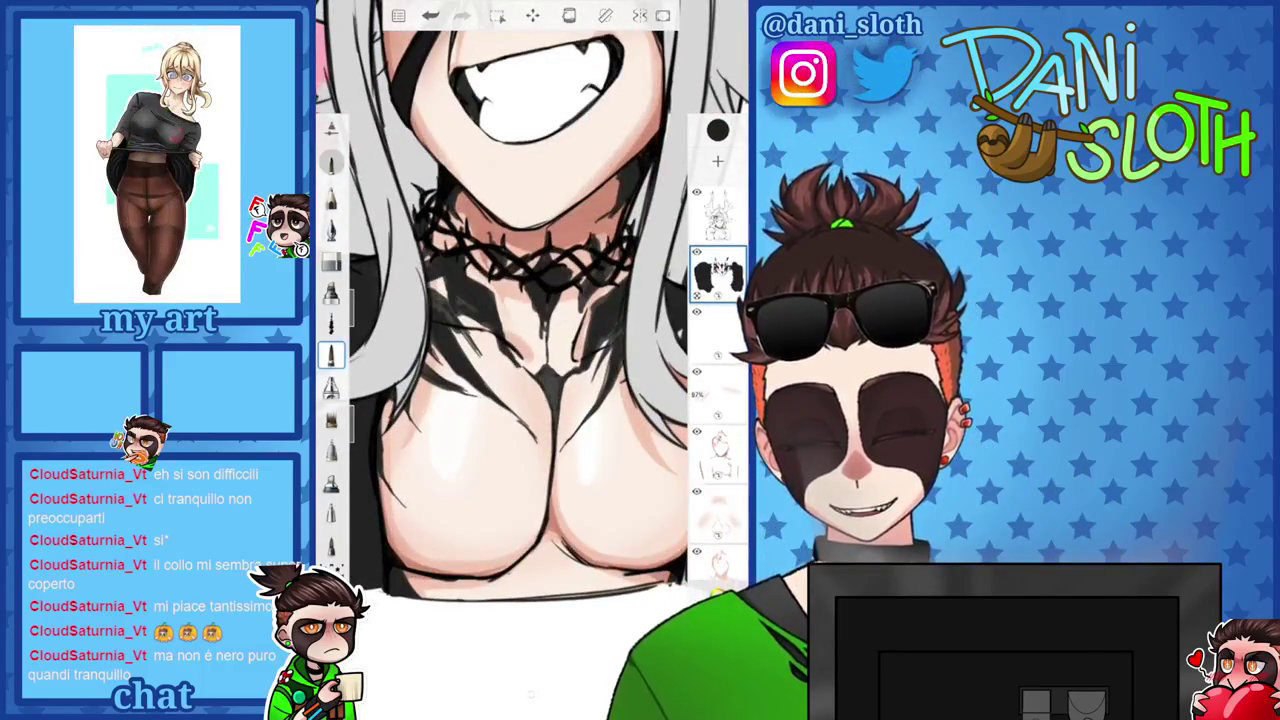
pyautogui.scroll(-5, 530, 300)
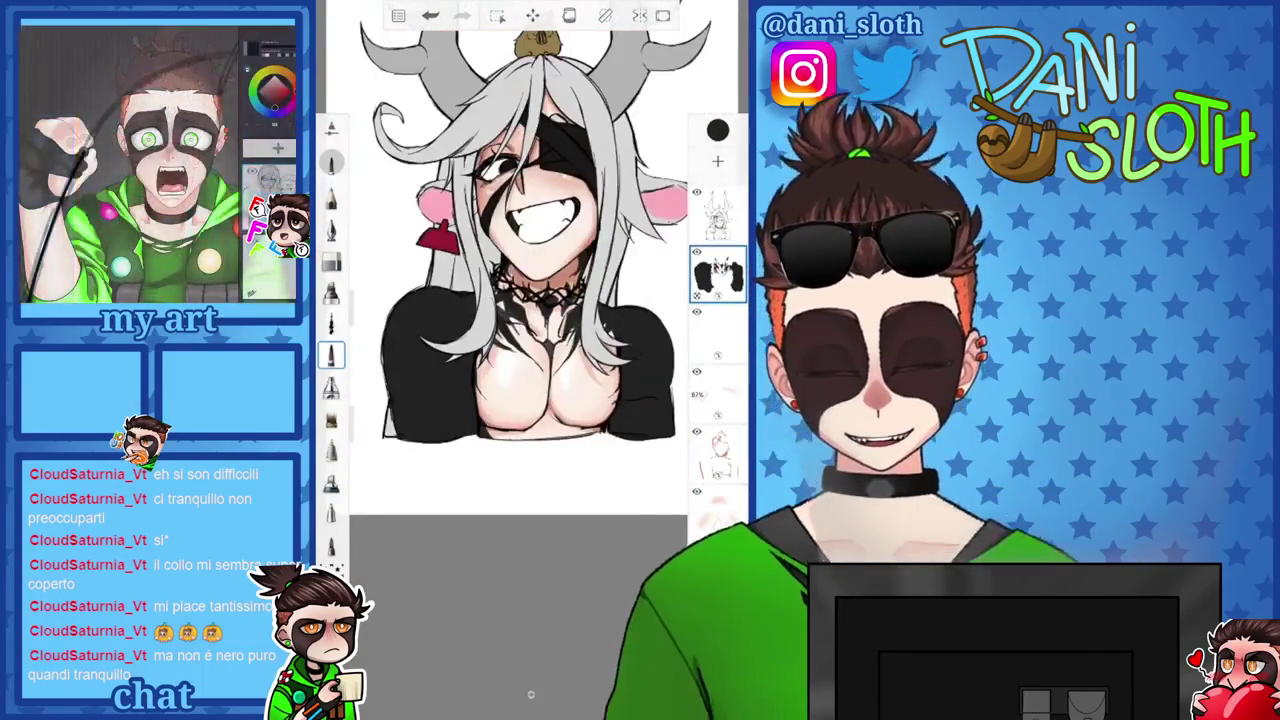
pyautogui.scroll(-2, 530, 300)
pyautogui.scroll(2, 530, 250)
pyautogui.scroll(1, 530, 250)
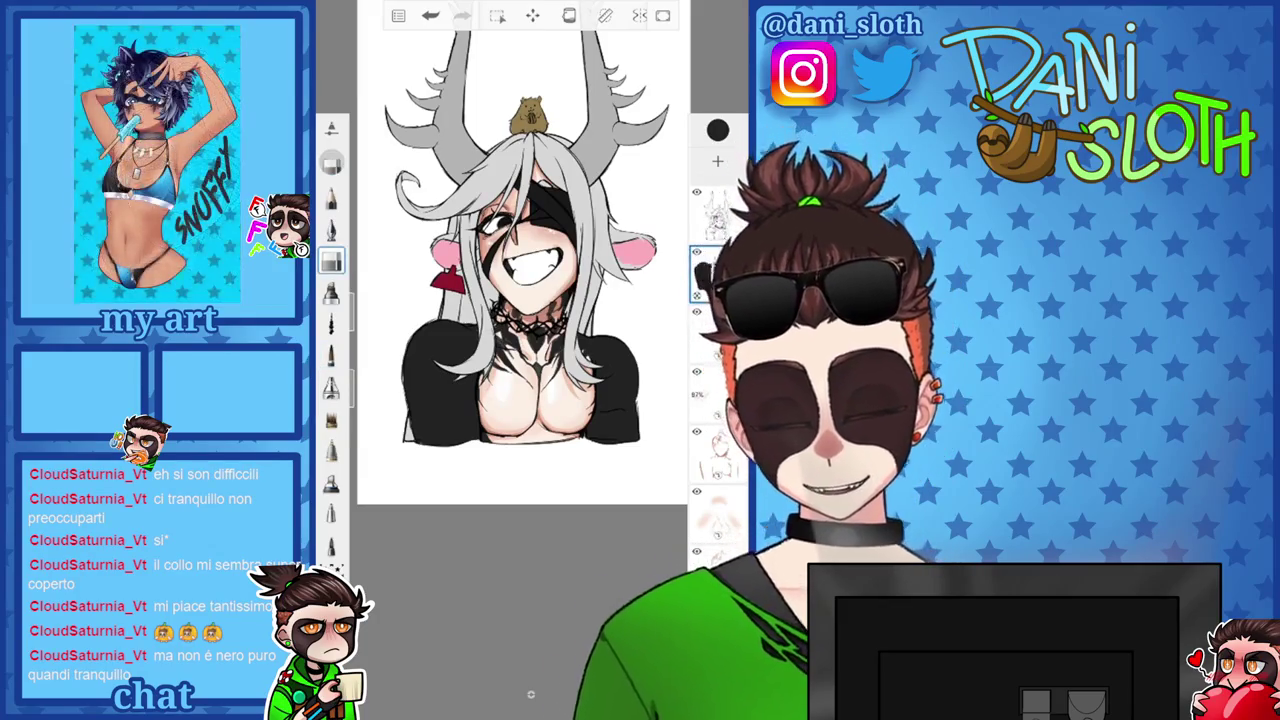
pyautogui.scroll(3, 520, 260)
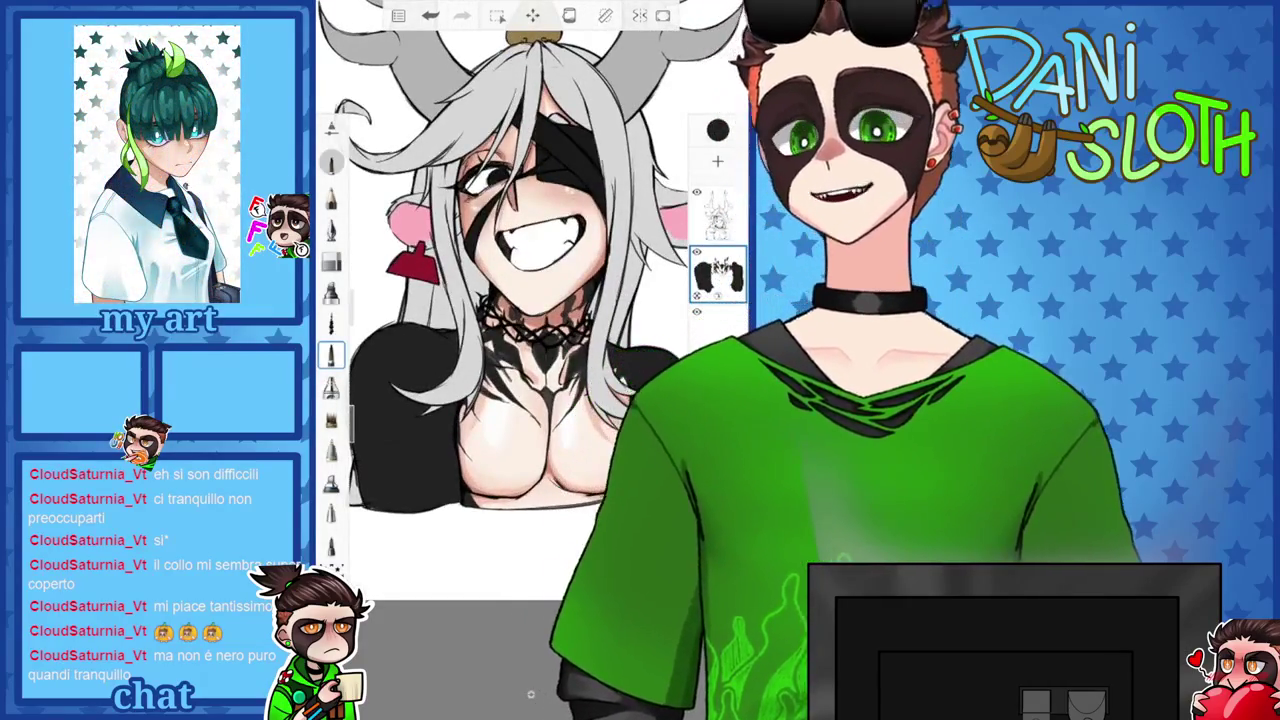
# Zoom in on the neck, try a different brush, then return to the earlier brush.
pyautogui.scroll(3, 530, 300)
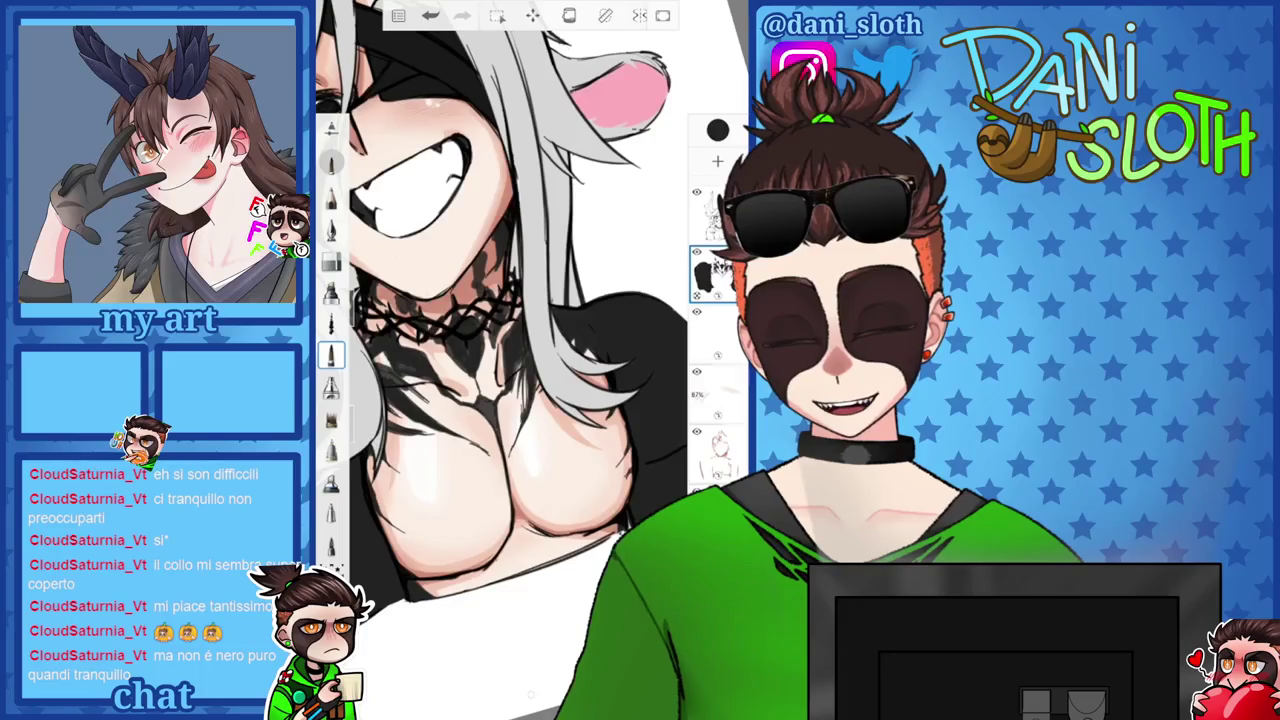
pyautogui.scroll(3, 450, 300)
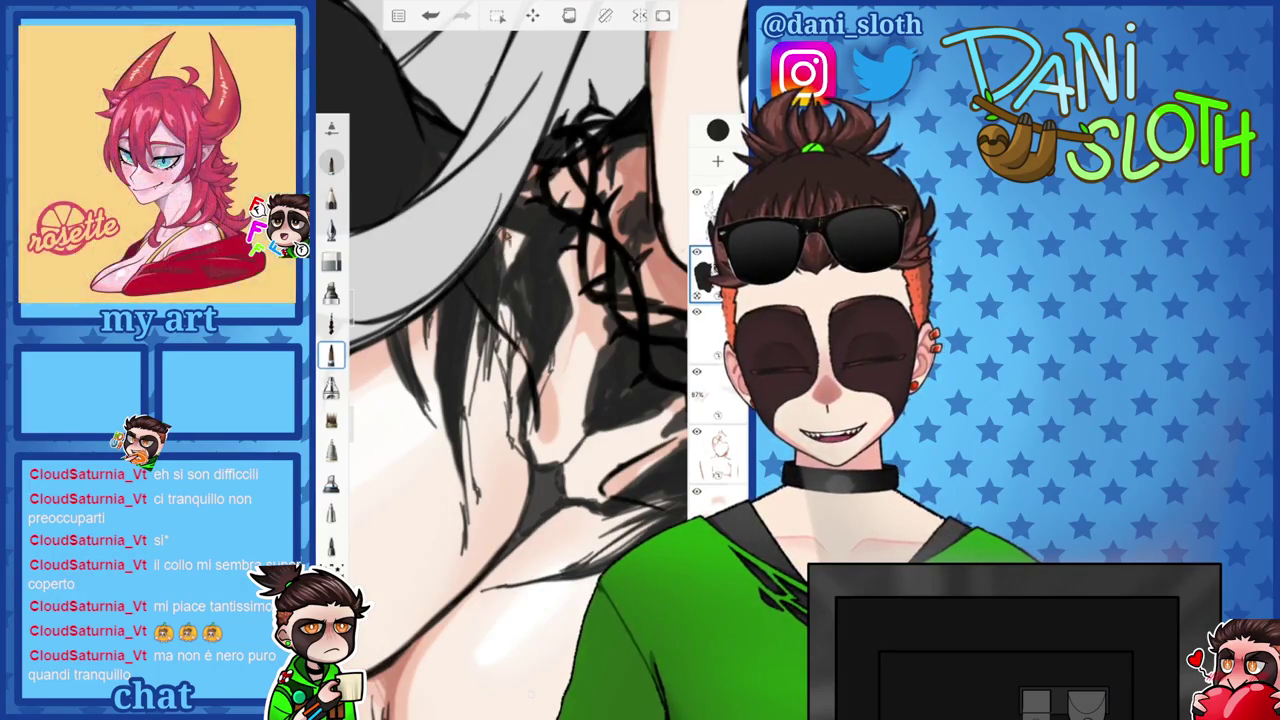
pyautogui.scroll(-5, 500, 360)
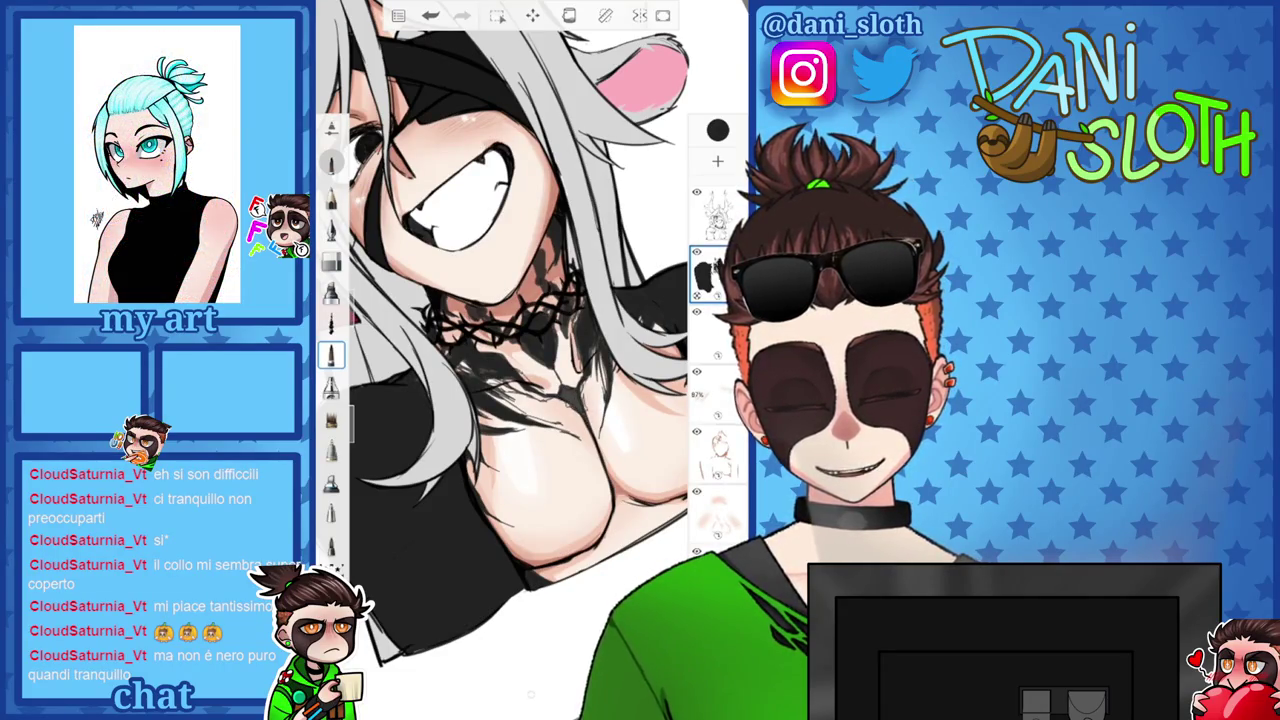
pyautogui.scroll(-5, 530, 300)
pyautogui.scroll(2, 530, 300)
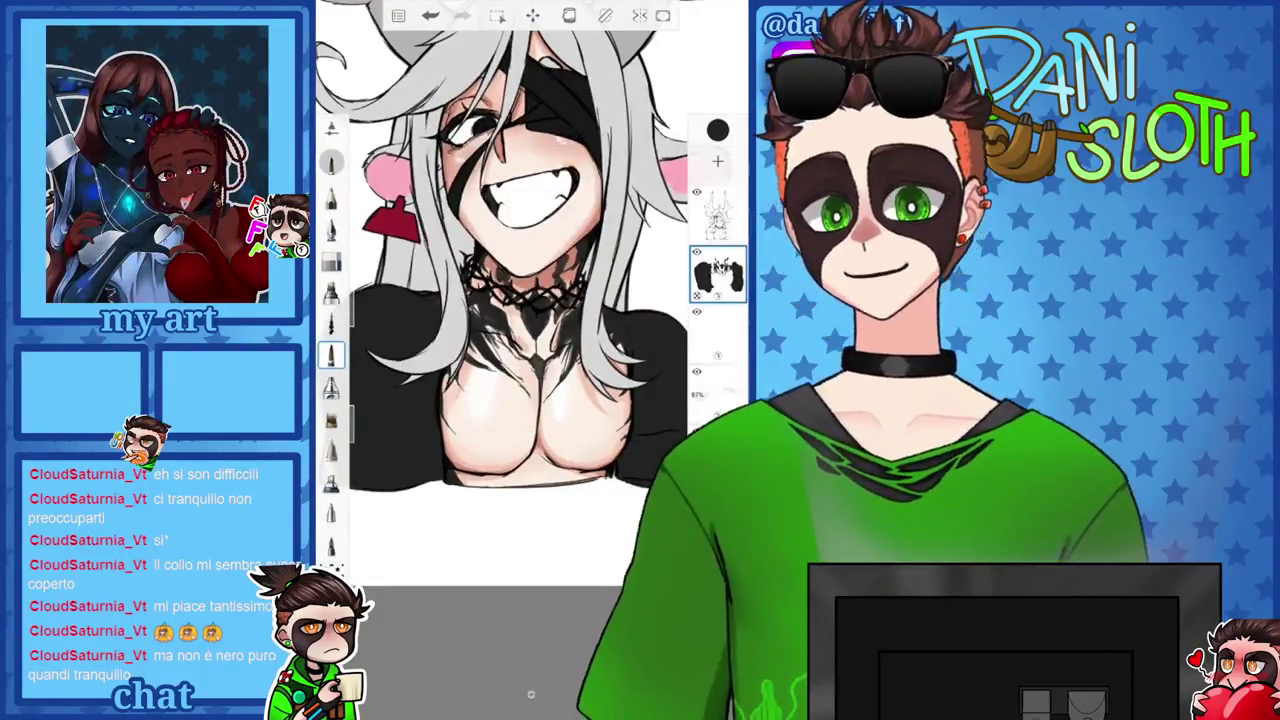
pyautogui.scroll(2, 510, 300)
pyautogui.scroll(2, 510, 300)
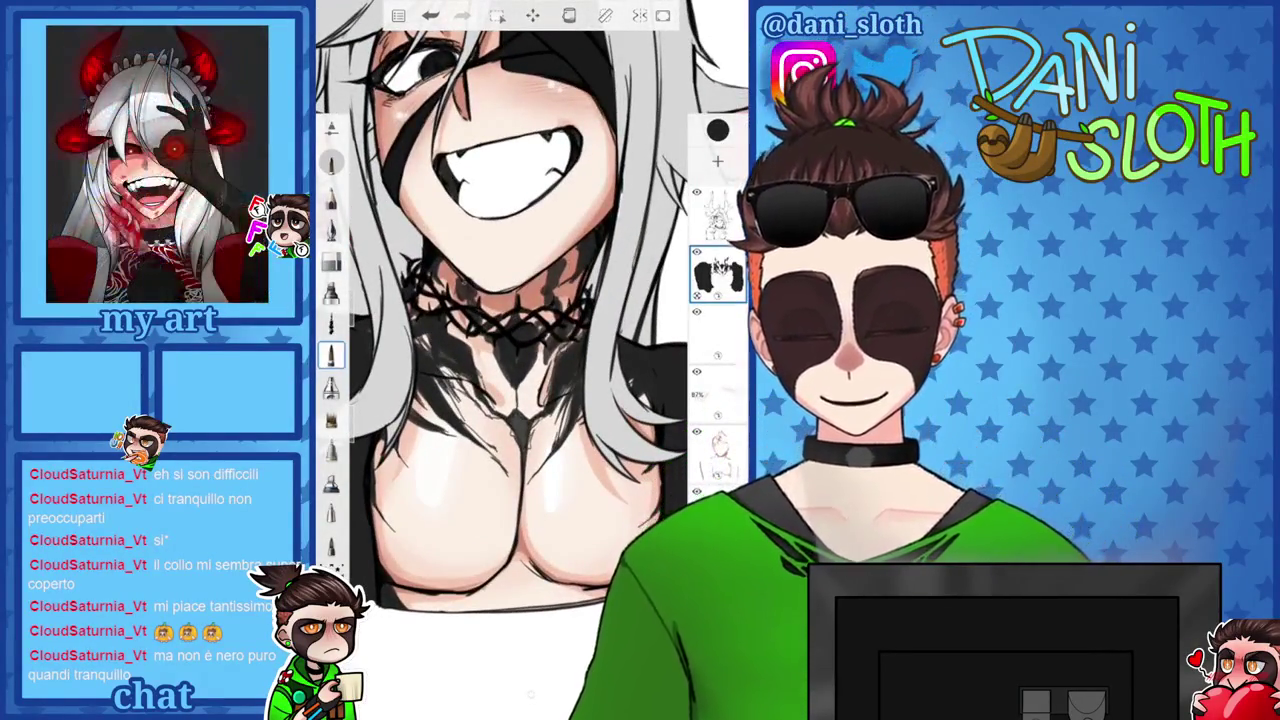
pyautogui.scroll(2, 510, 300)
pyautogui.click(331, 387)
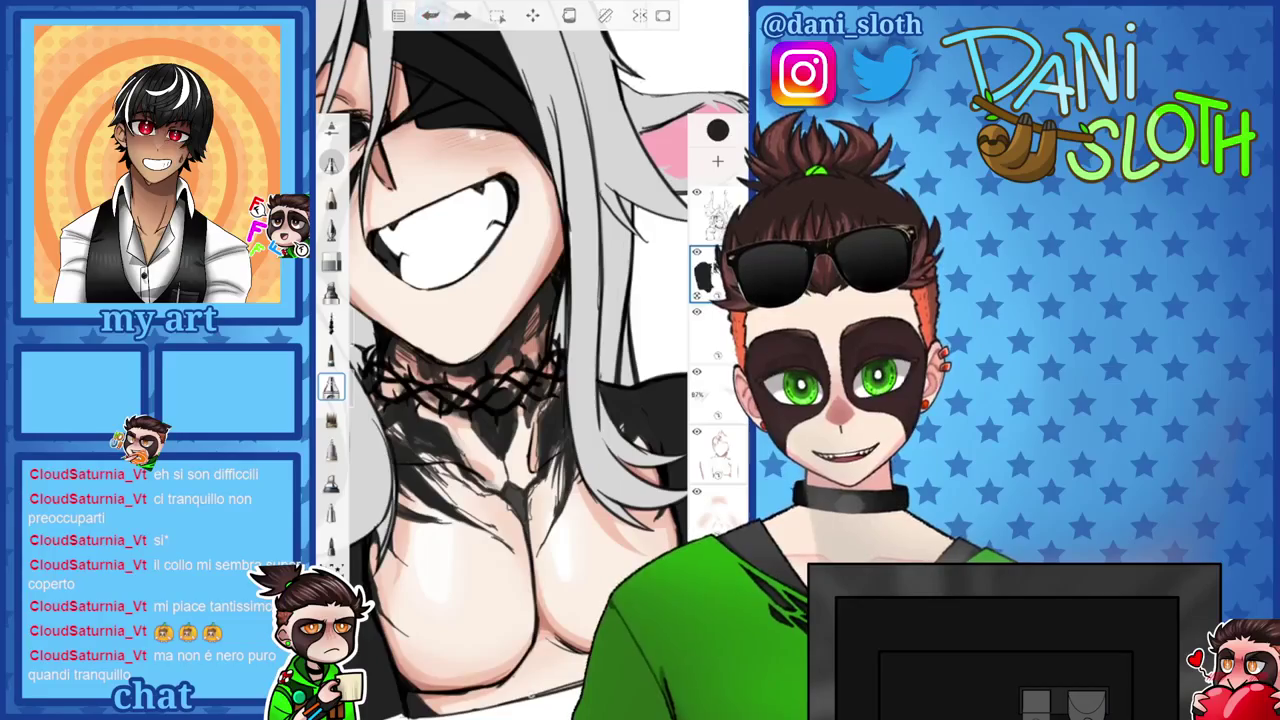
pyautogui.click(331, 355)
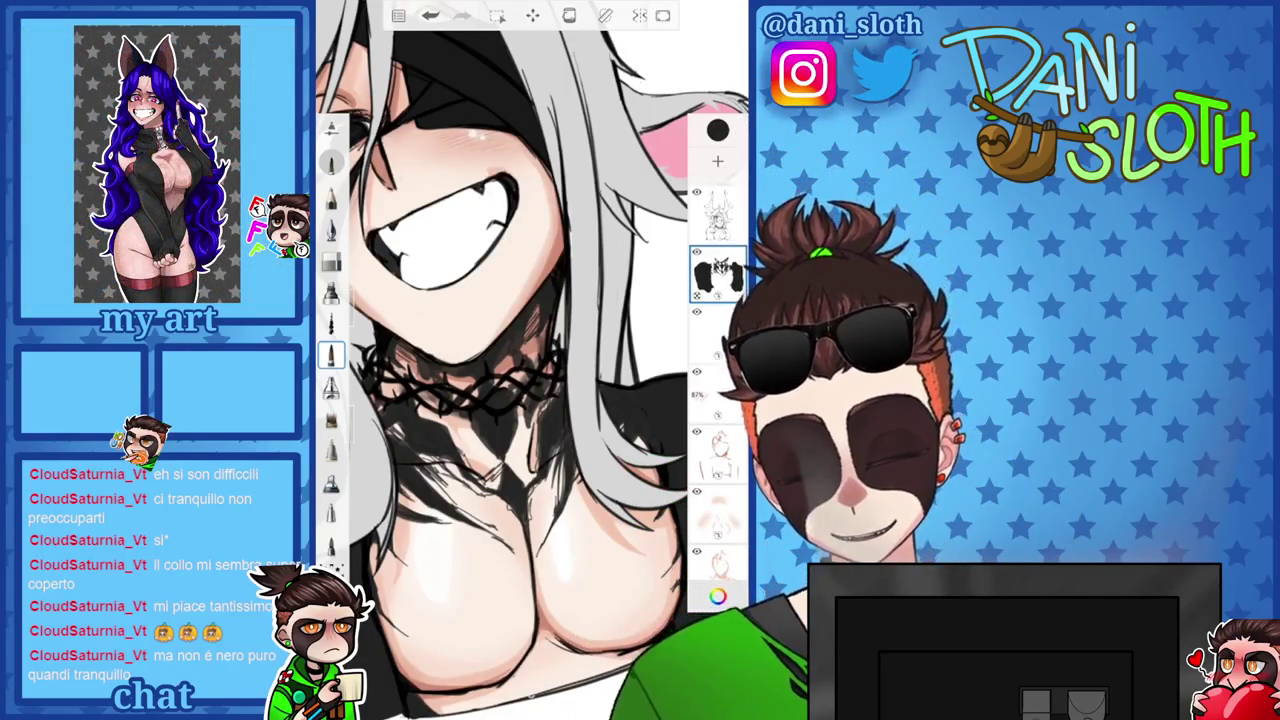
# Zoom around the neck below the choker to work on its dense dark shadow.
pyautogui.scroll(2, 530, 380)
pyautogui.scroll(2, 530, 380)
pyautogui.scroll(2, 530, 380)
pyautogui.scroll(1, 530, 380)
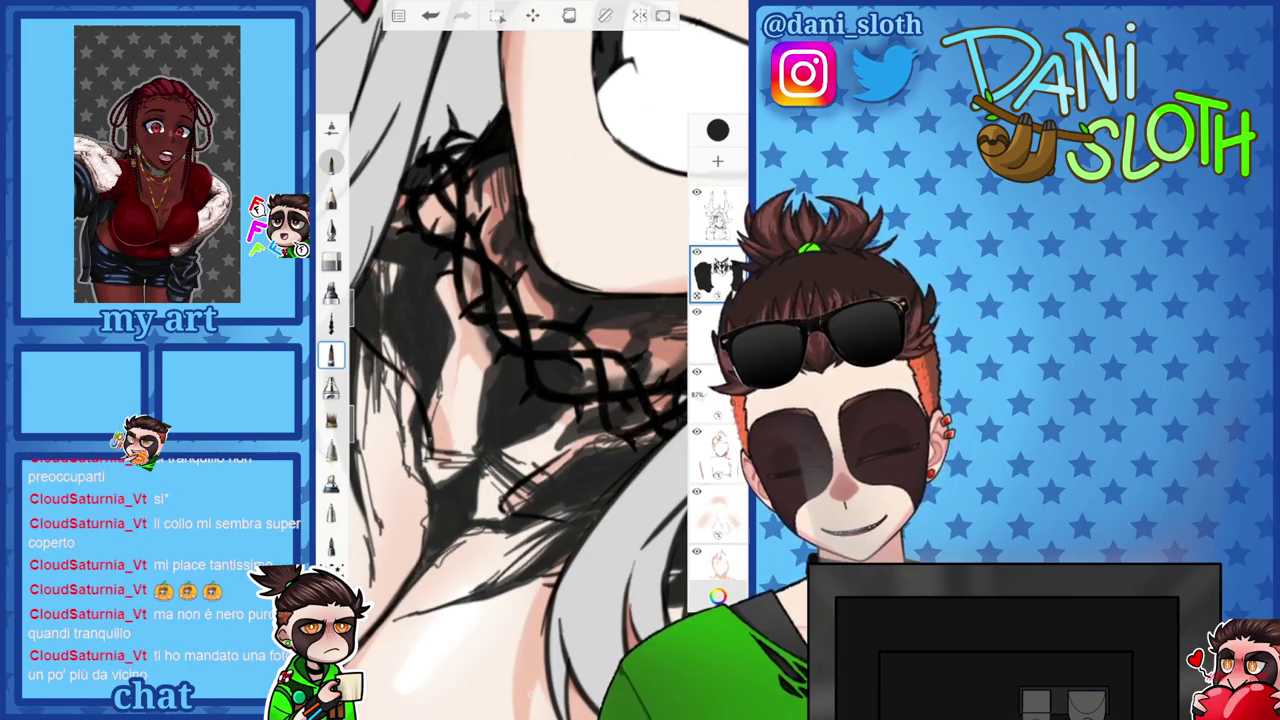
pyautogui.scroll(2, 515, 360)
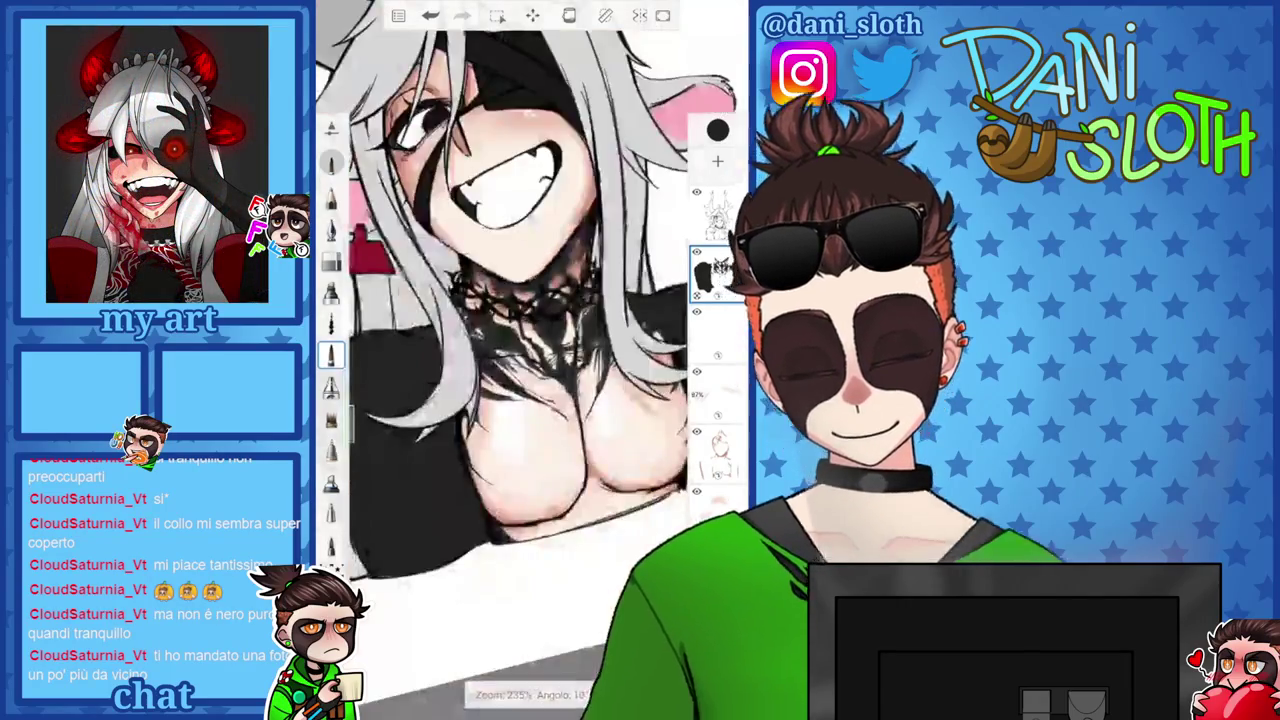
pyautogui.scroll(-5, 530, 360)
pyautogui.scroll(2, 530, 360)
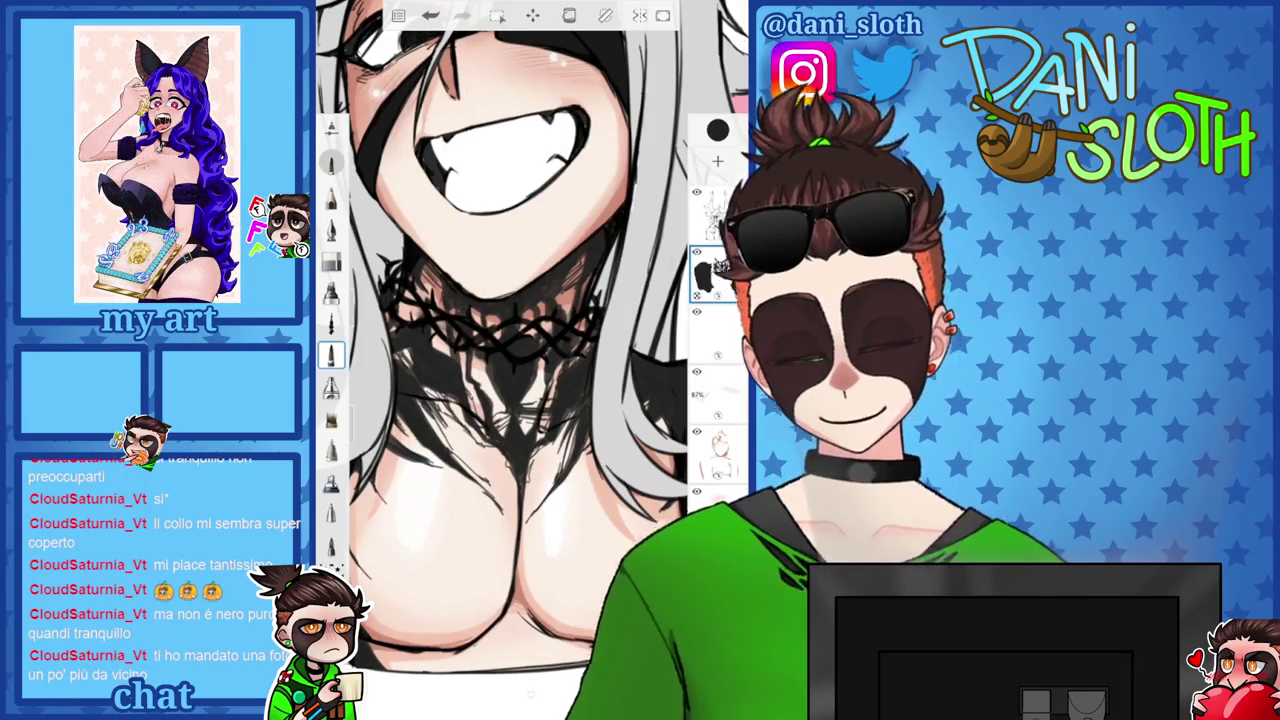
pyautogui.scroll(-5, 530, 330)
pyautogui.scroll(3, 530, 330)
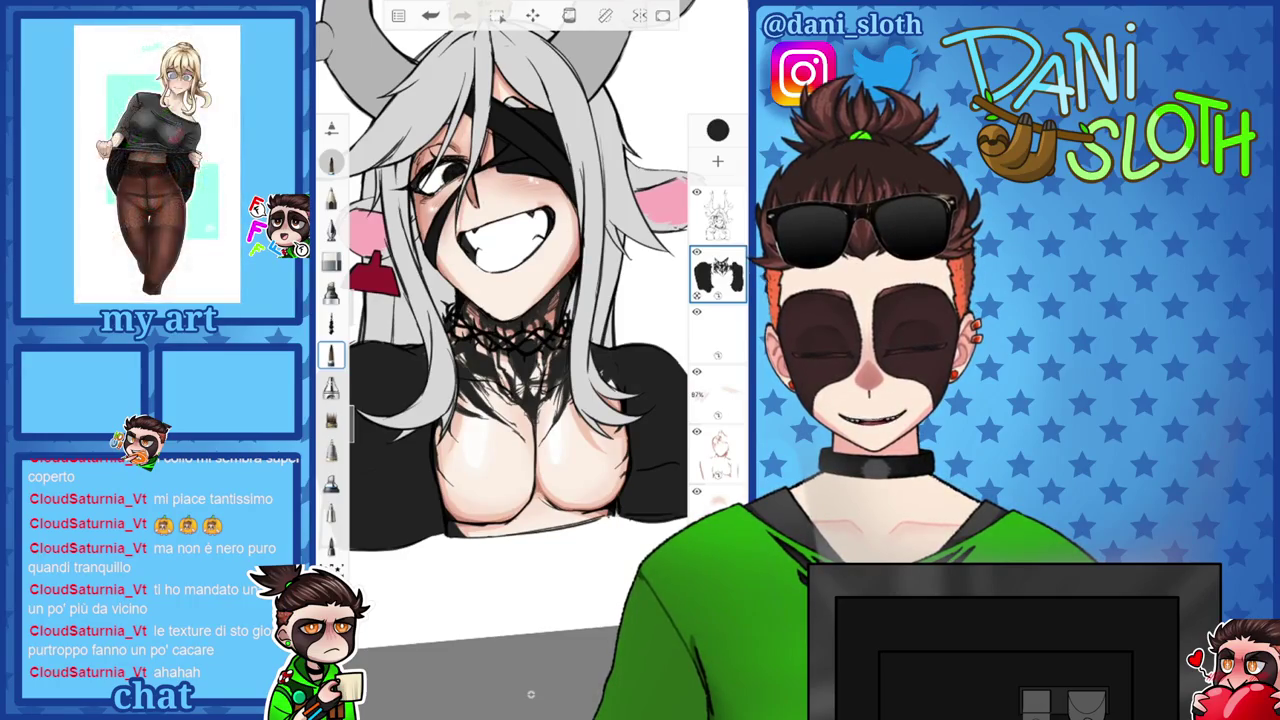
pyautogui.scroll(-3, 520, 300)
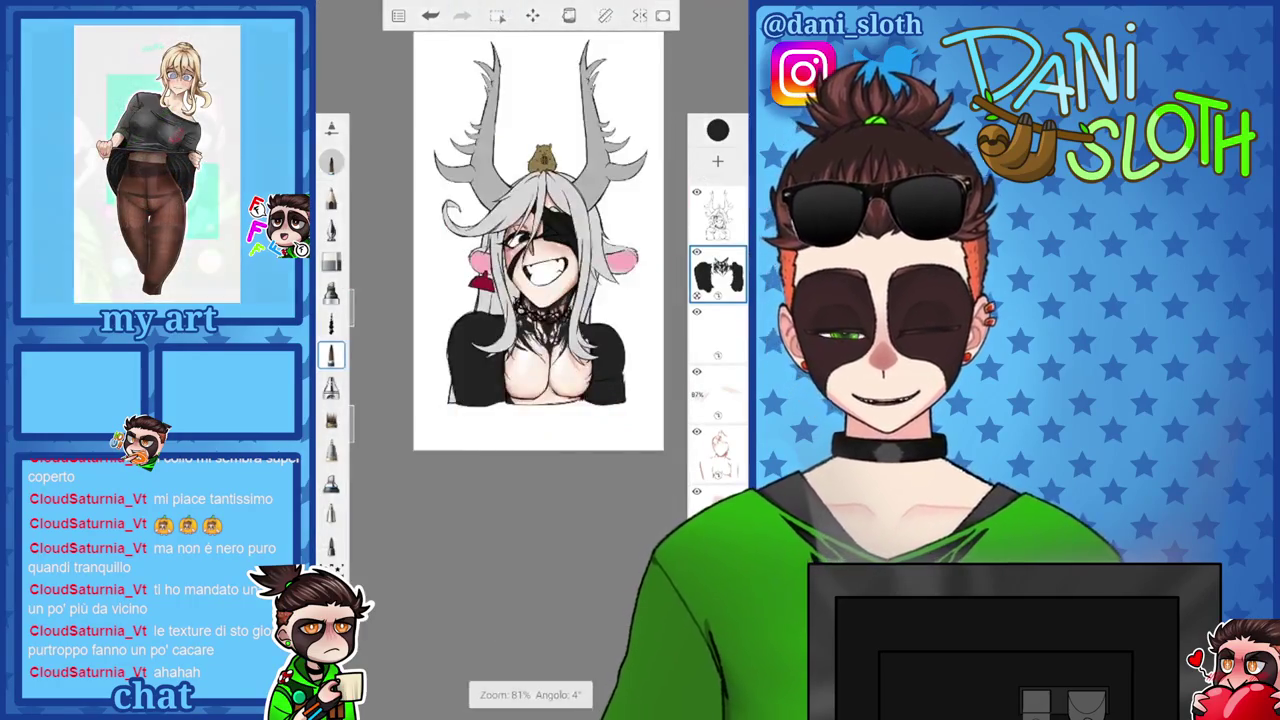
# Zoom out to review the whole bust and bring up the colour picker showing 242424.
pyautogui.scroll(2, 520, 300)
pyautogui.scroll(2, 520, 300)
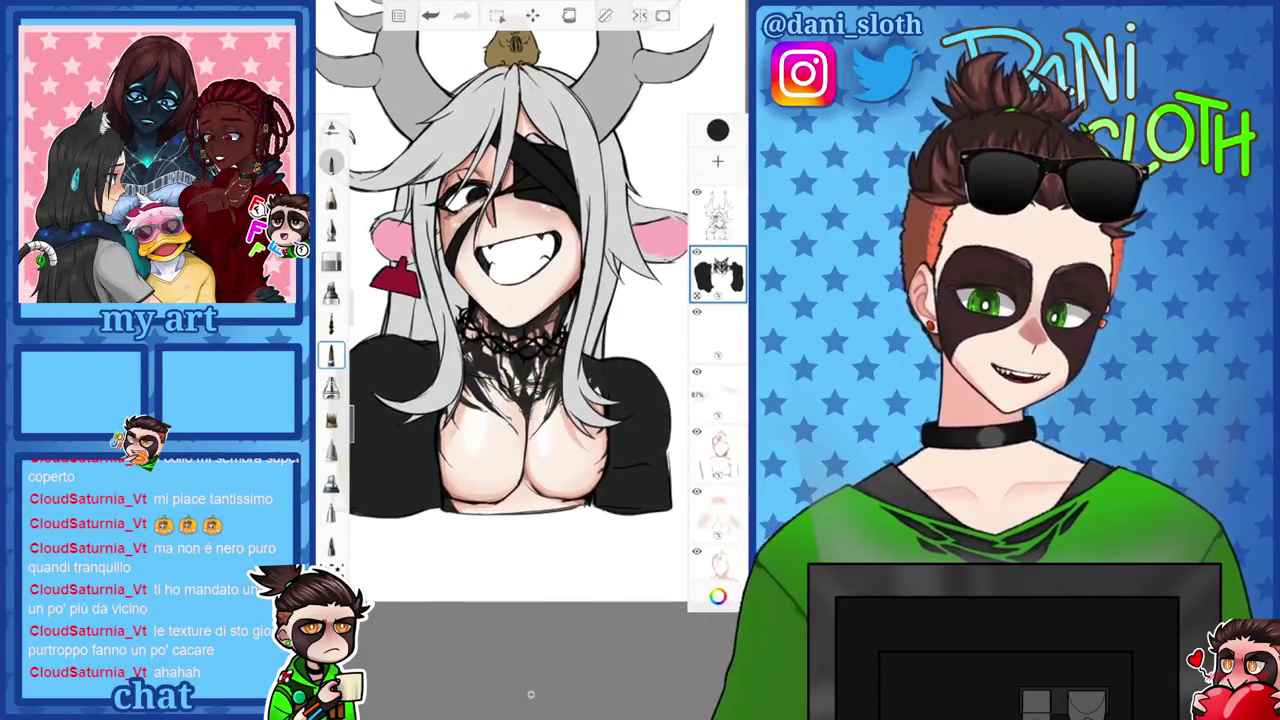
pyautogui.scroll(-2, 520, 300)
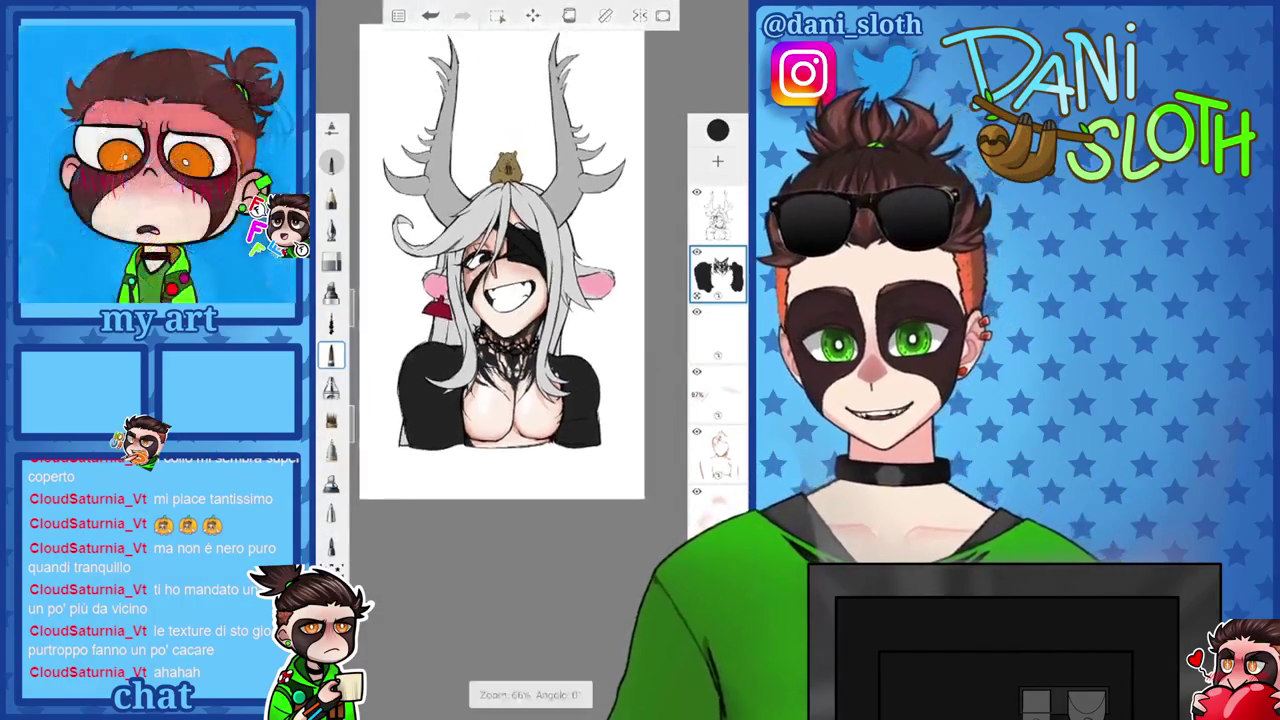
pyautogui.scroll(-1, 500, 250)
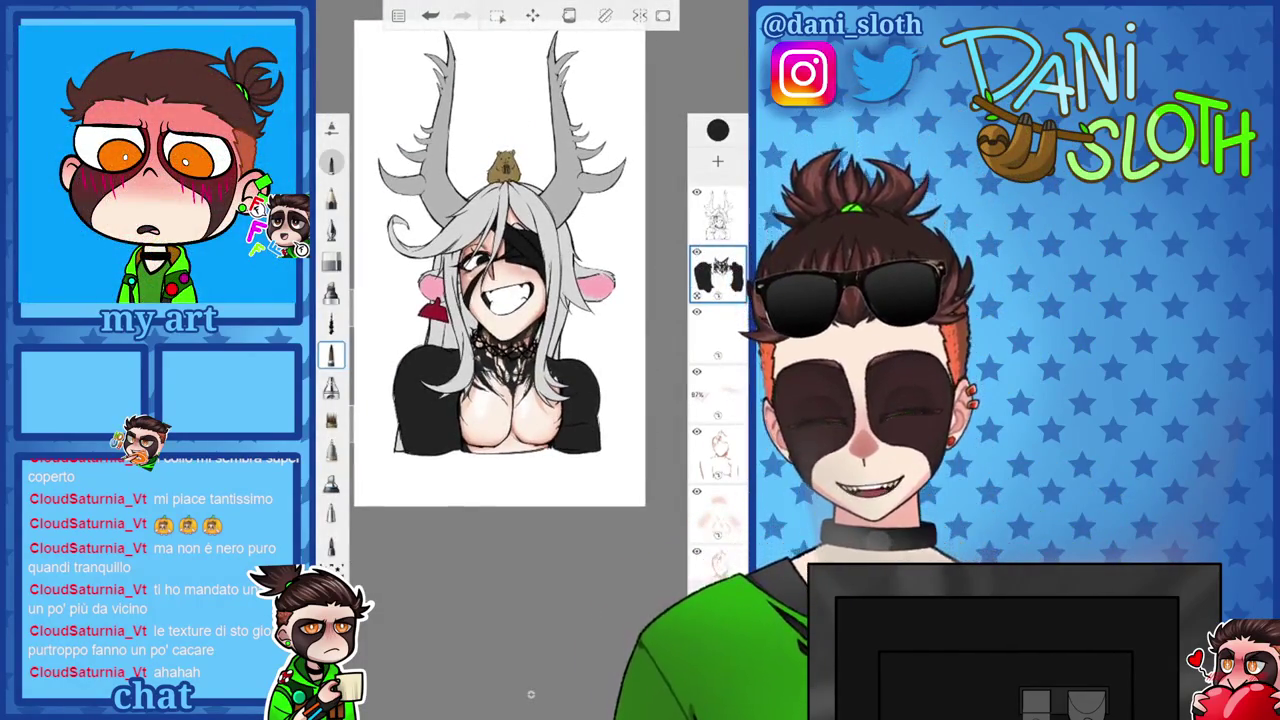
pyautogui.scroll(3, 500, 300)
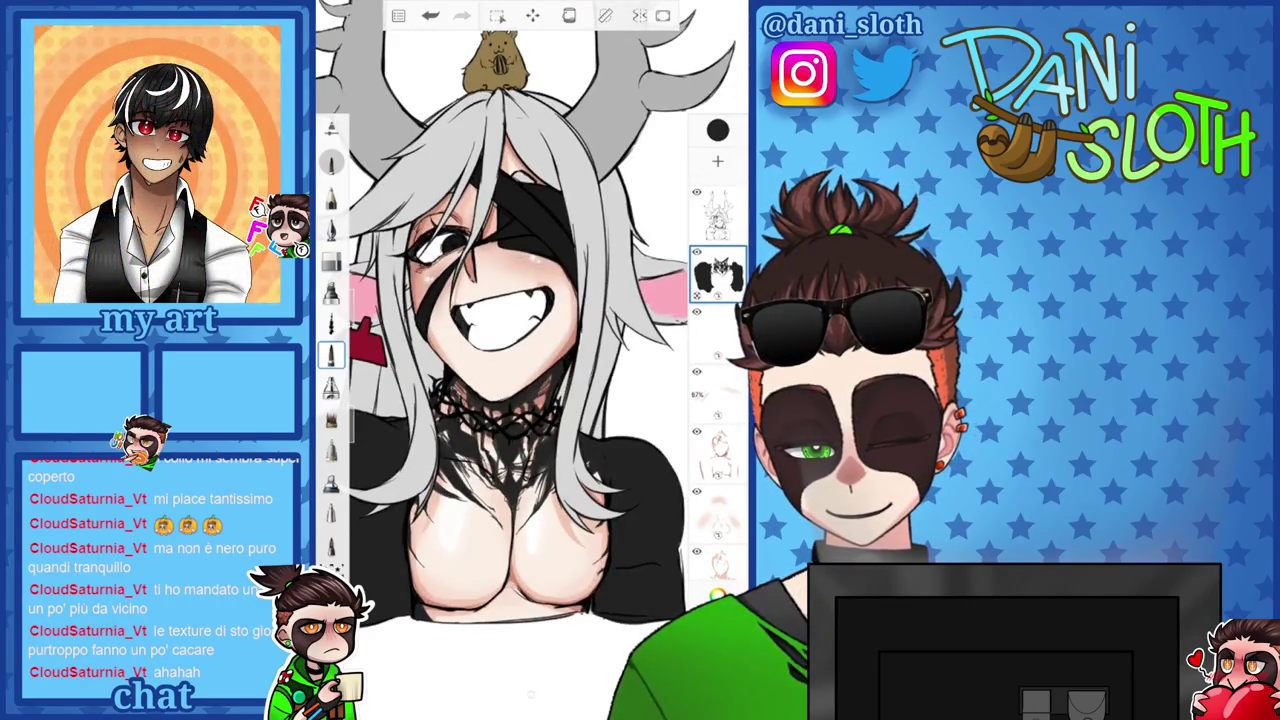
pyautogui.scroll(-3, 510, 300)
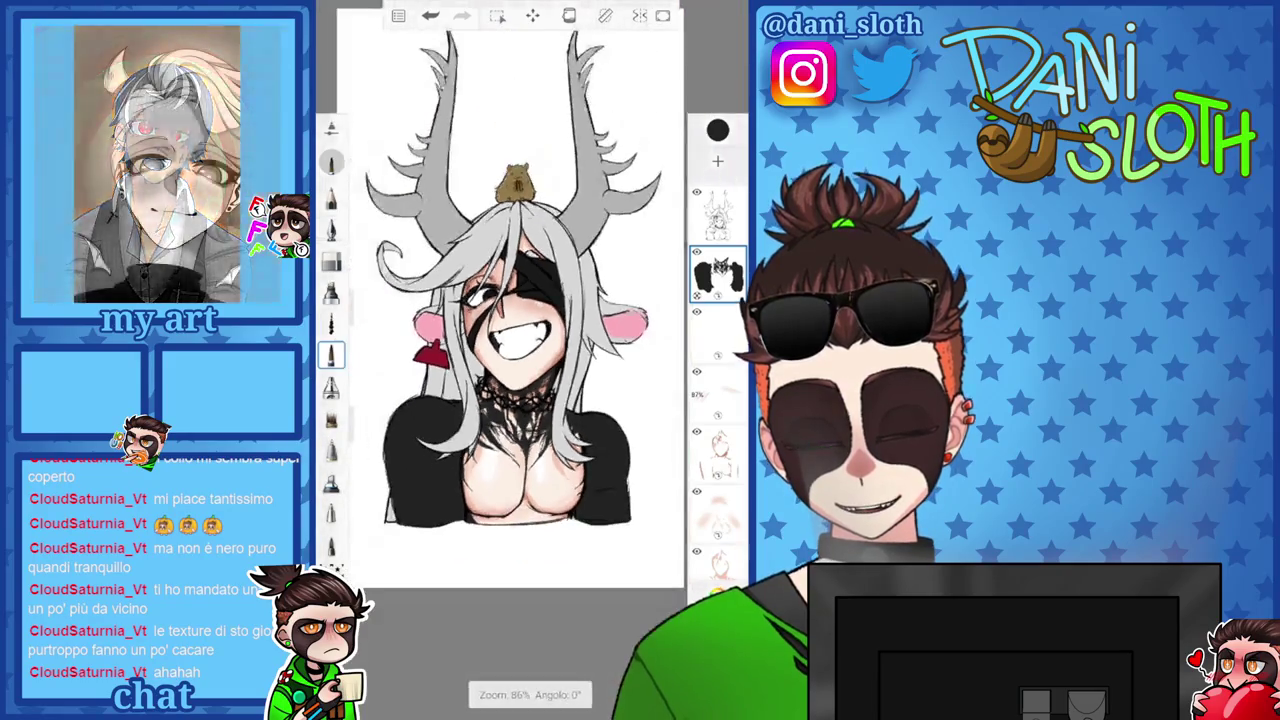
pyautogui.scroll(-2, 520, 270)
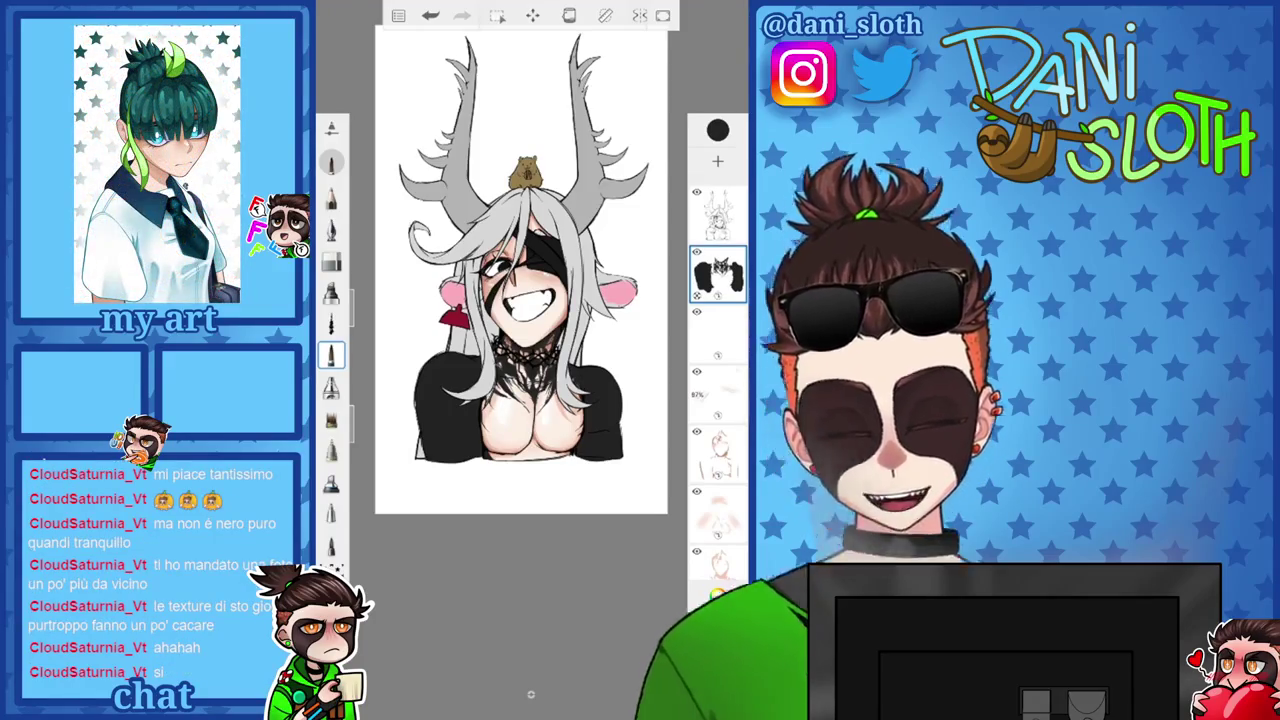
pyautogui.scroll(3, 520, 300)
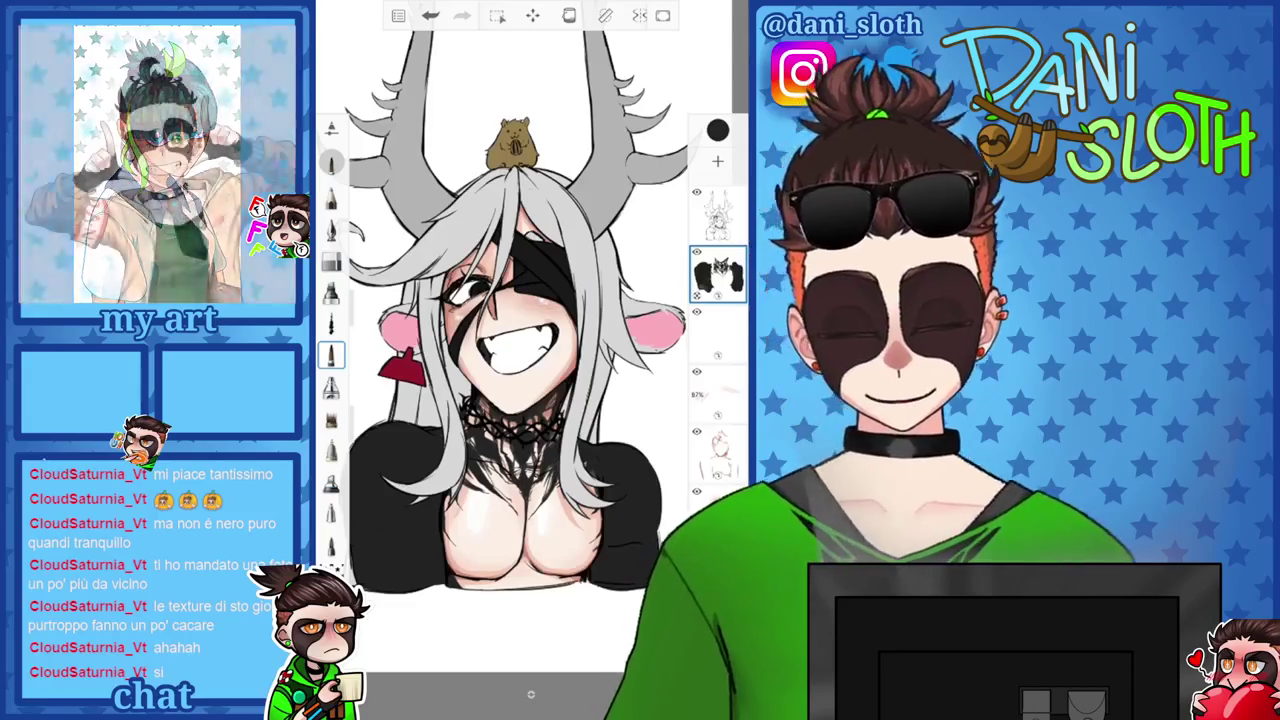
pyautogui.click(717, 130)
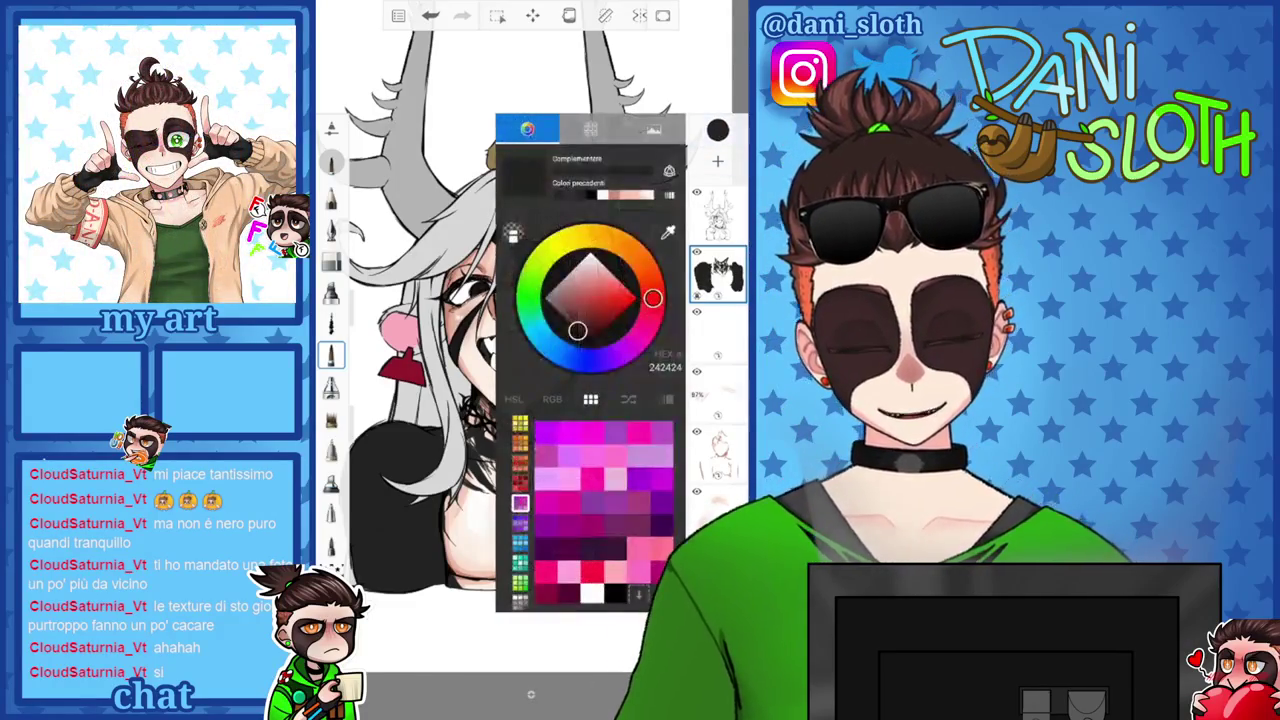
pyautogui.click(585, 338)
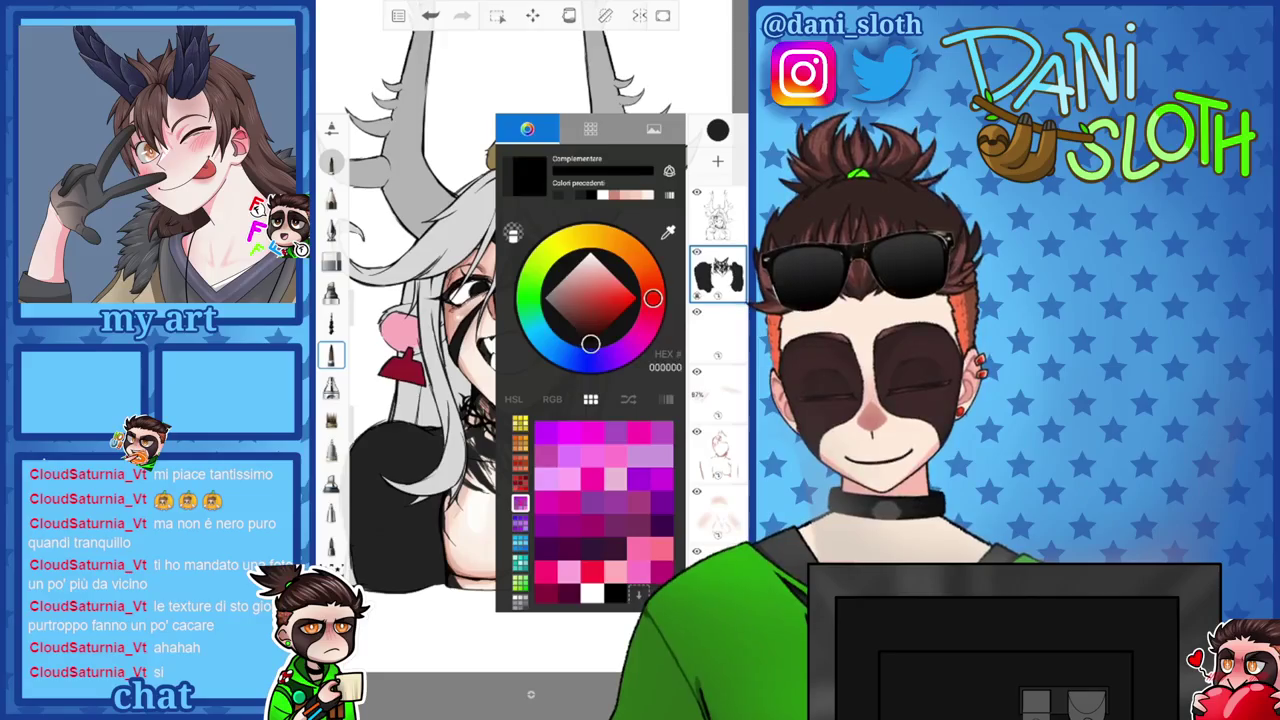
pyautogui.click(584, 337)
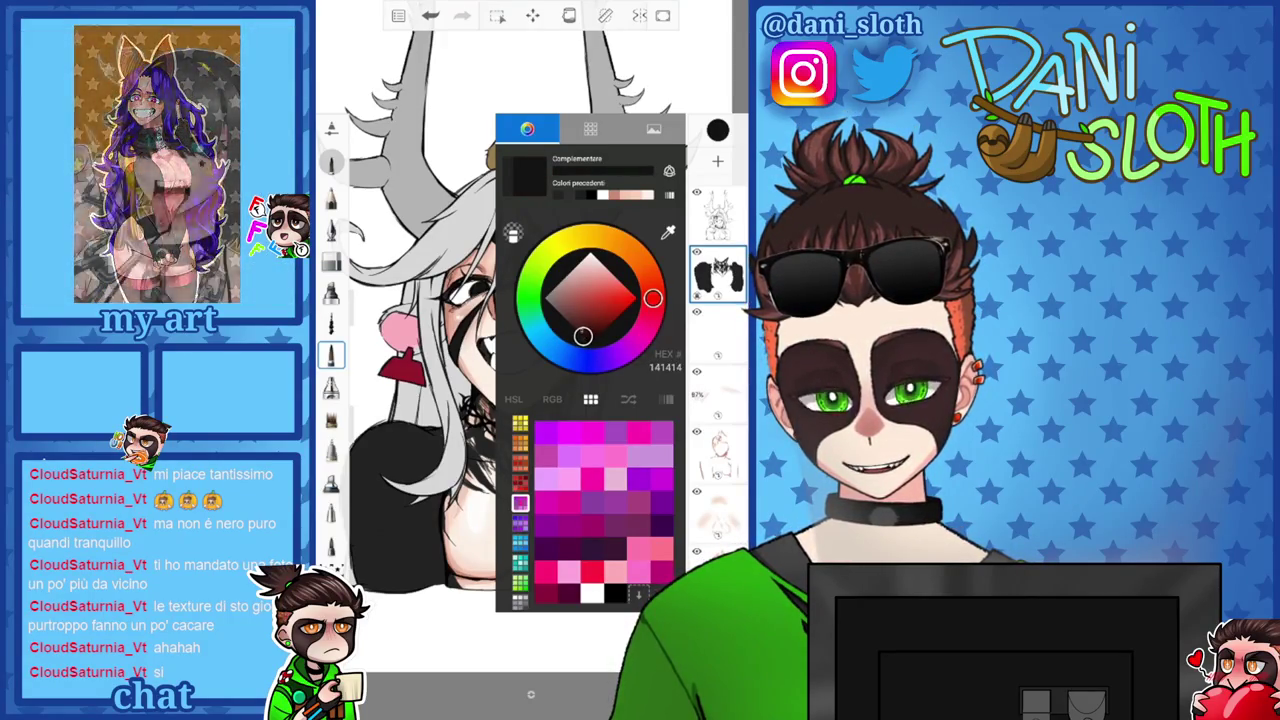
pyautogui.click(585, 332)
pyautogui.scroll(5, 530, 350)
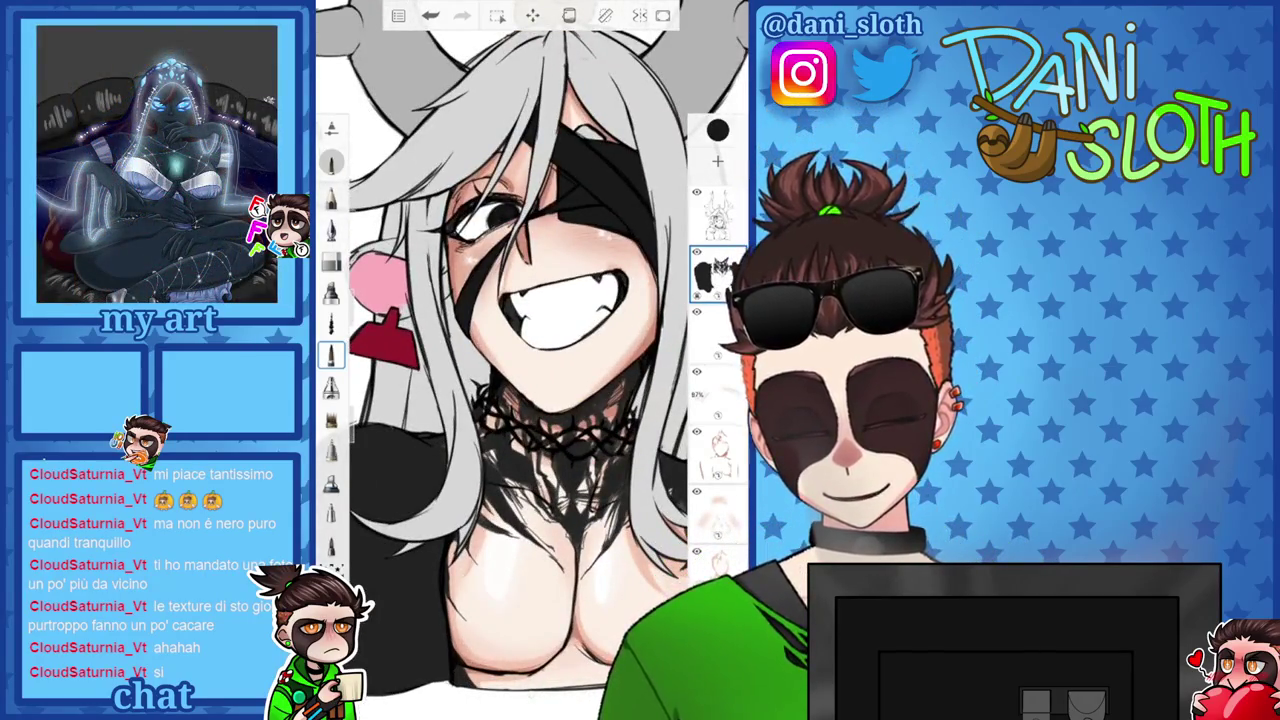
pyautogui.click(332, 228)
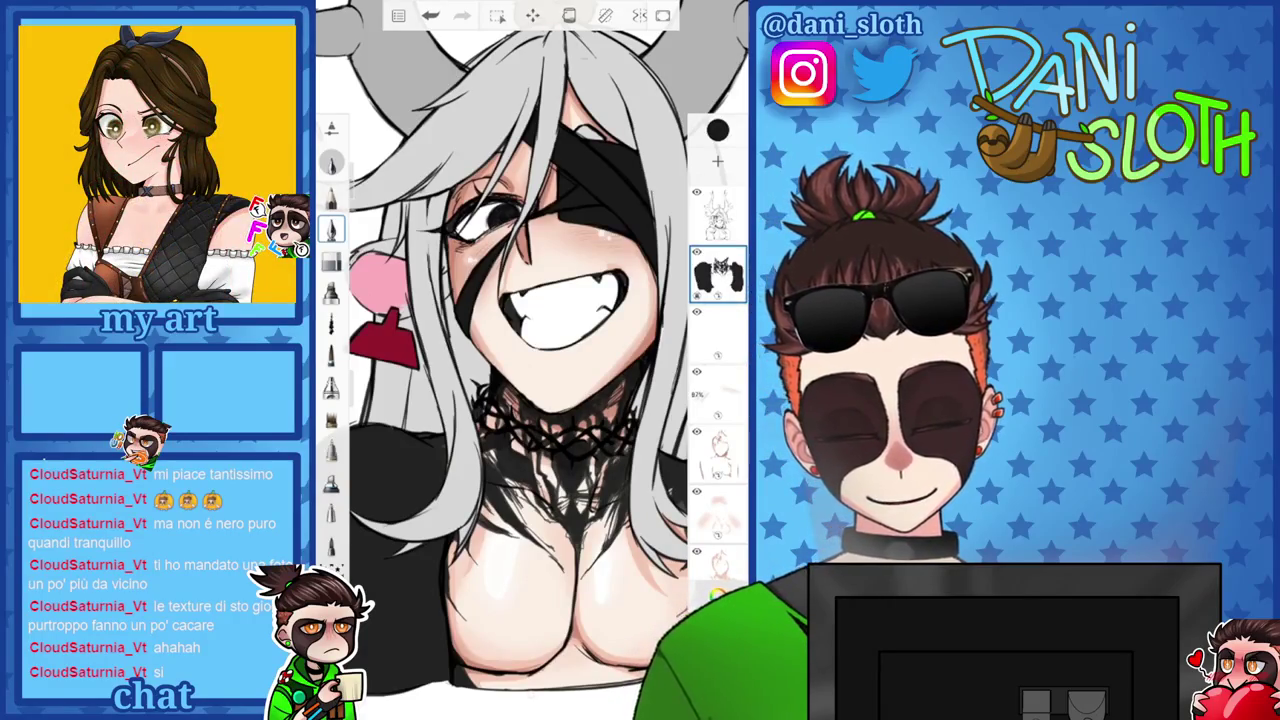
pyautogui.click(332, 355)
pyautogui.scroll(3, 530, 350)
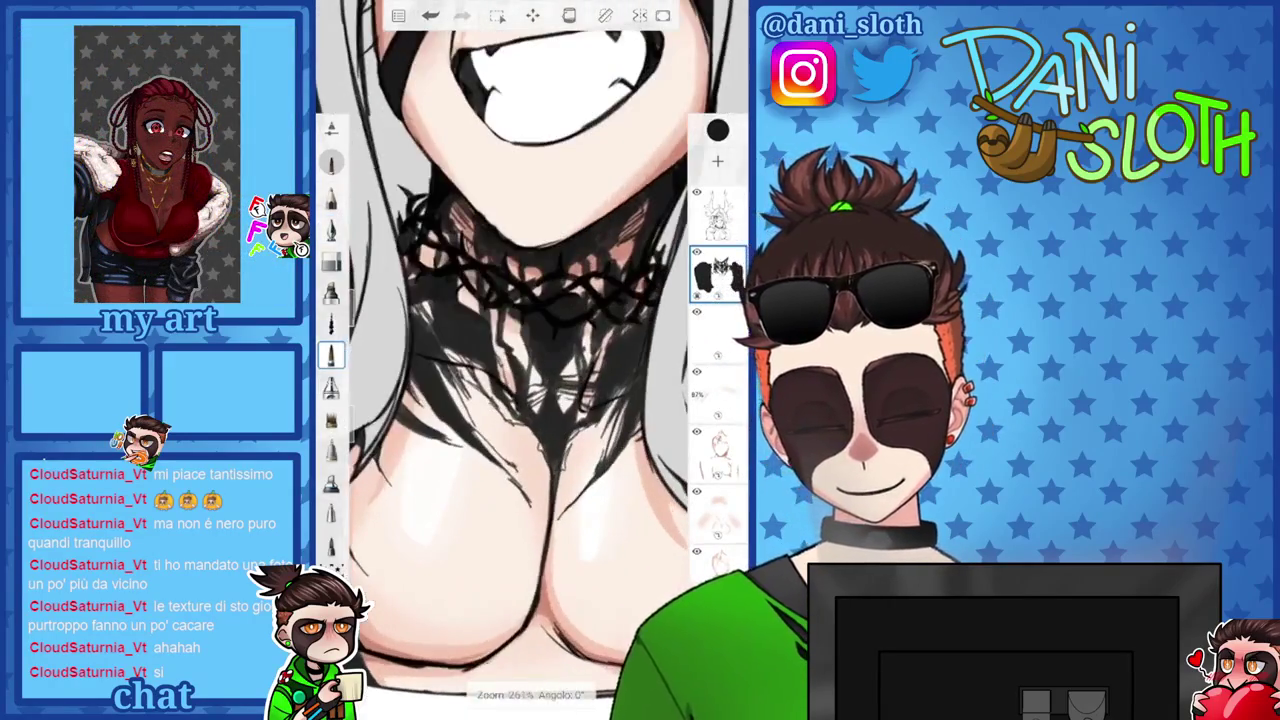
pyautogui.click(332, 387)
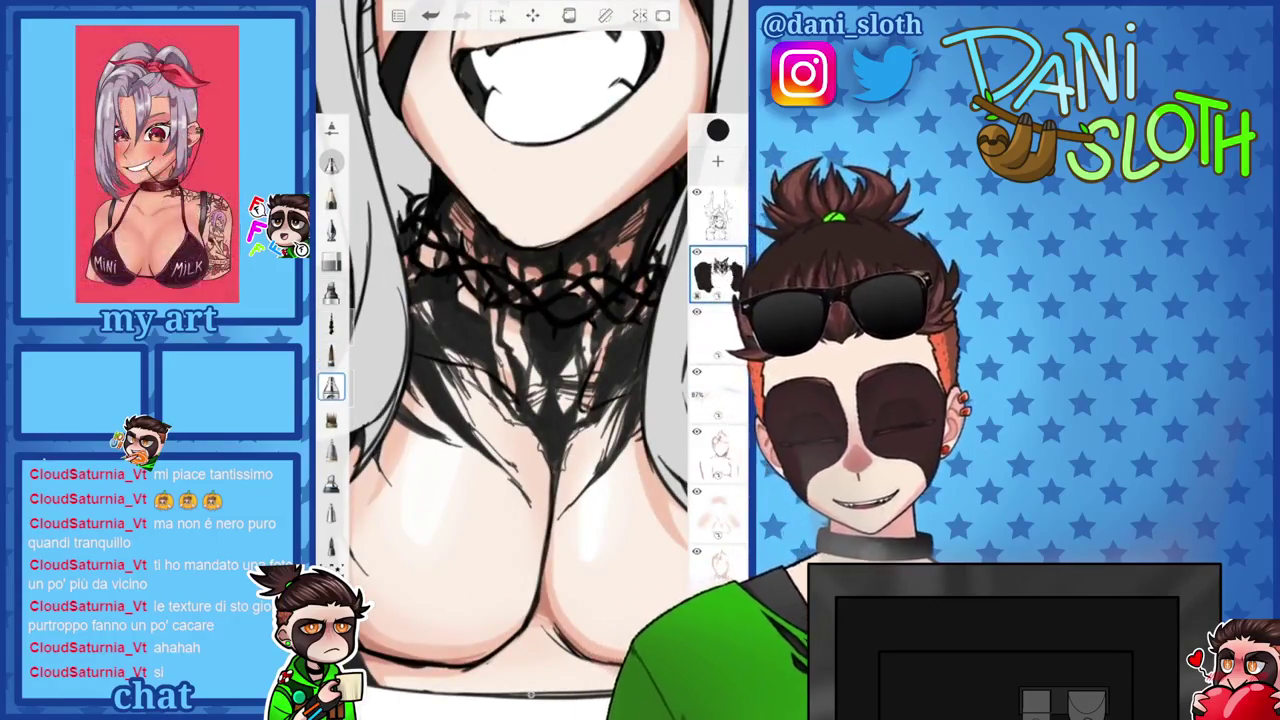
pyautogui.click(332, 228)
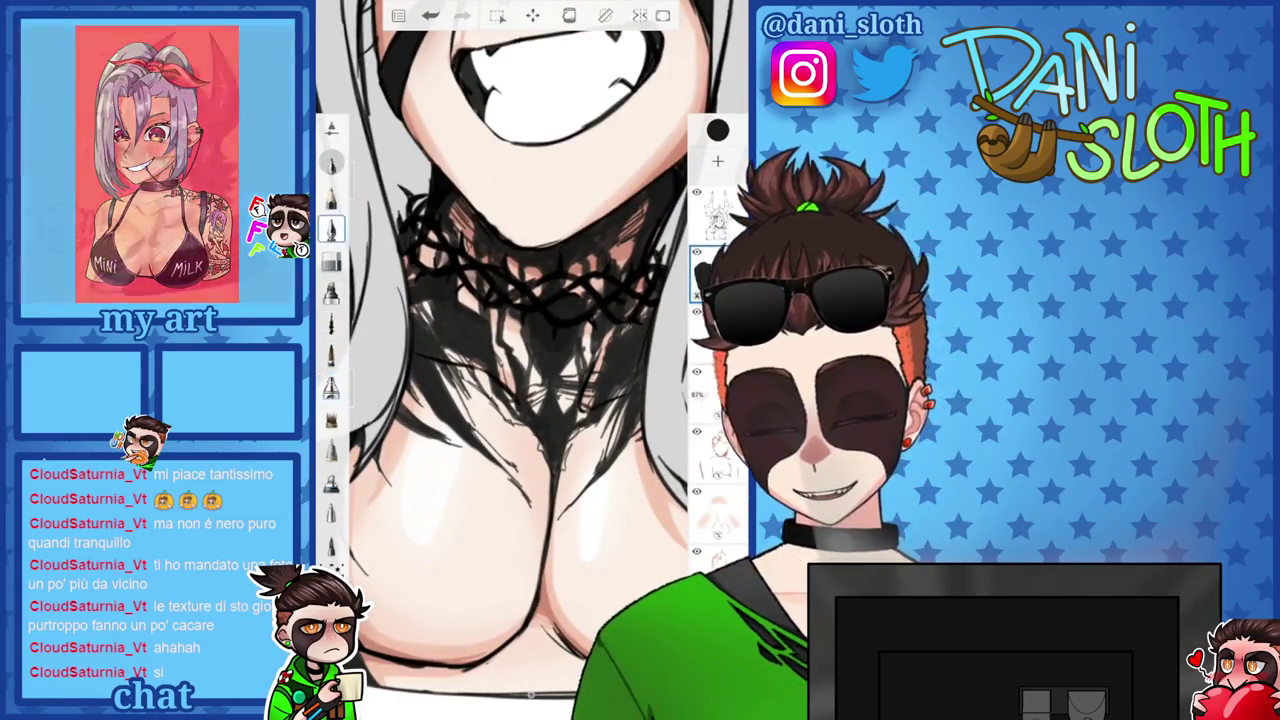
pyautogui.click(717, 130)
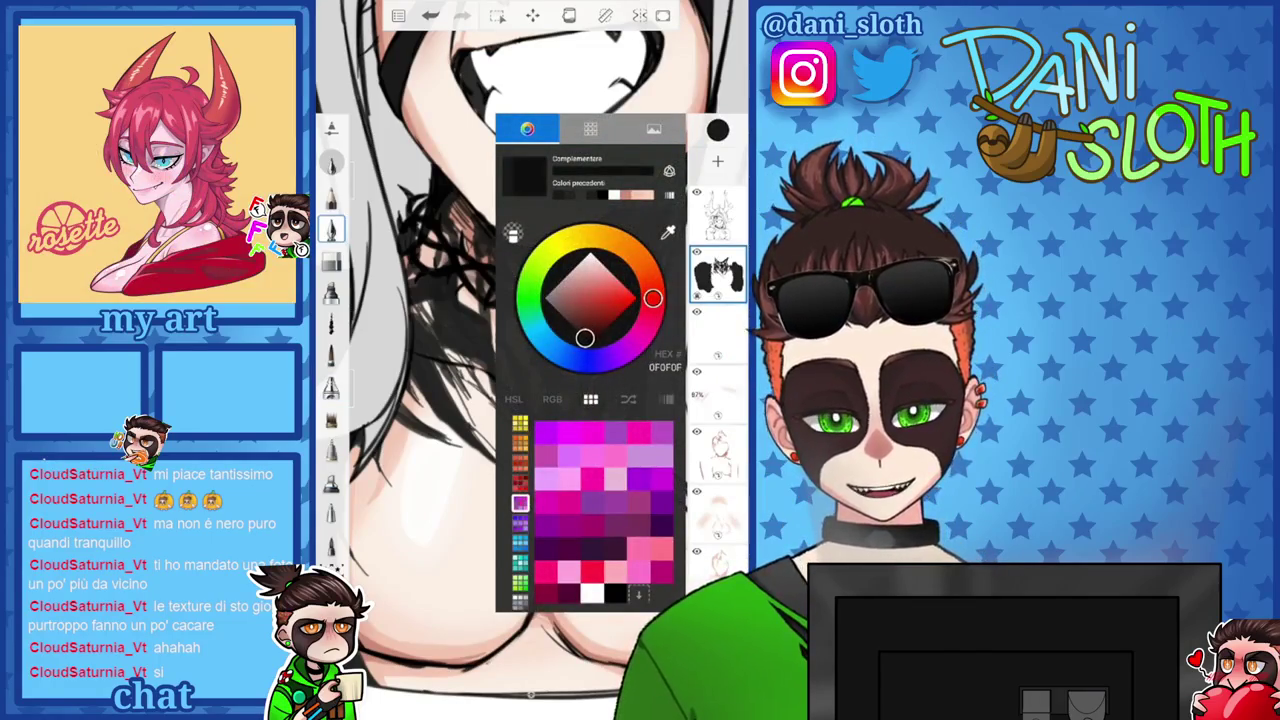
pyautogui.click(717, 130)
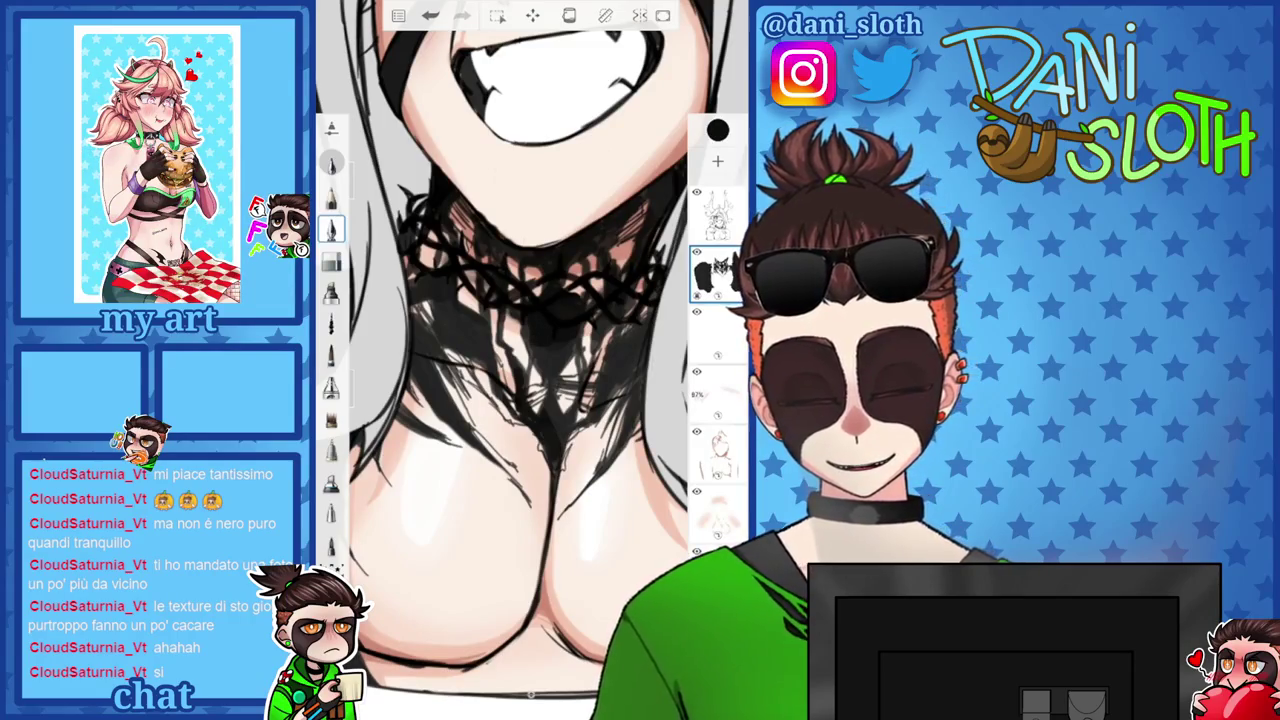
pyautogui.scroll(-2, 530, 360)
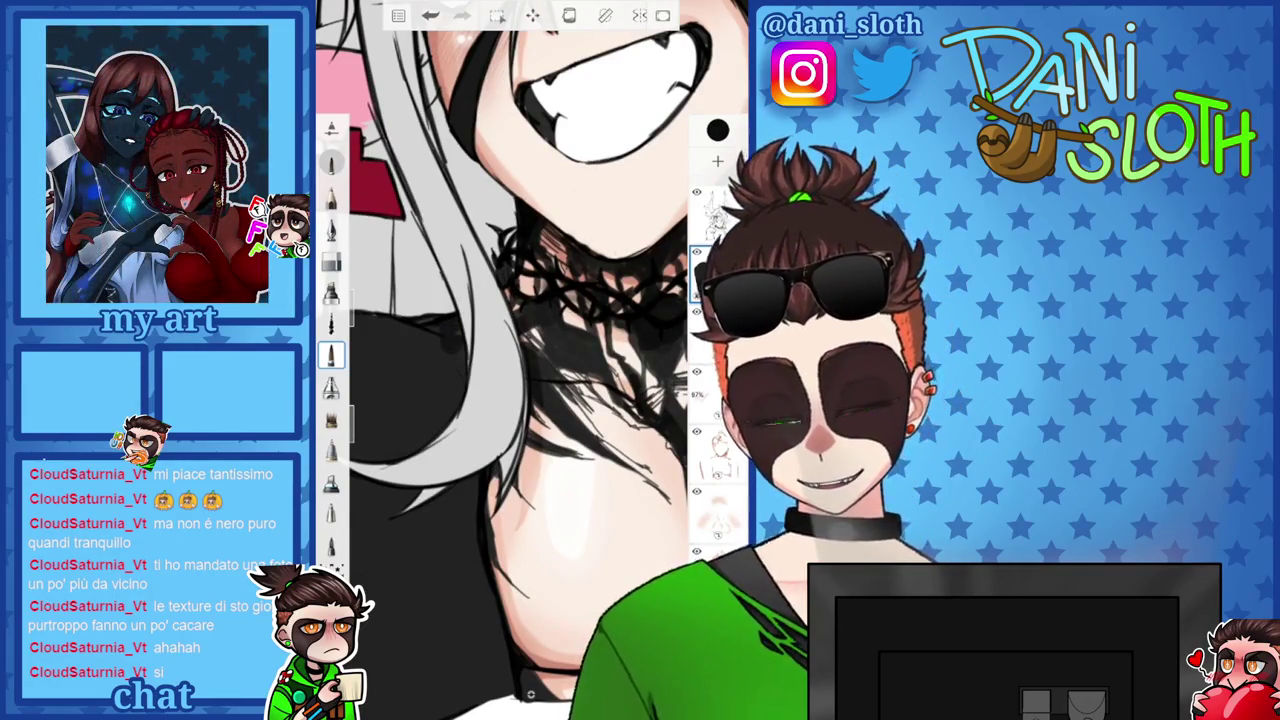
# Darken the black hair with strokes inside it and along its left edge, undoing one stroke.
pyautogui.scroll(3, 530, 360)
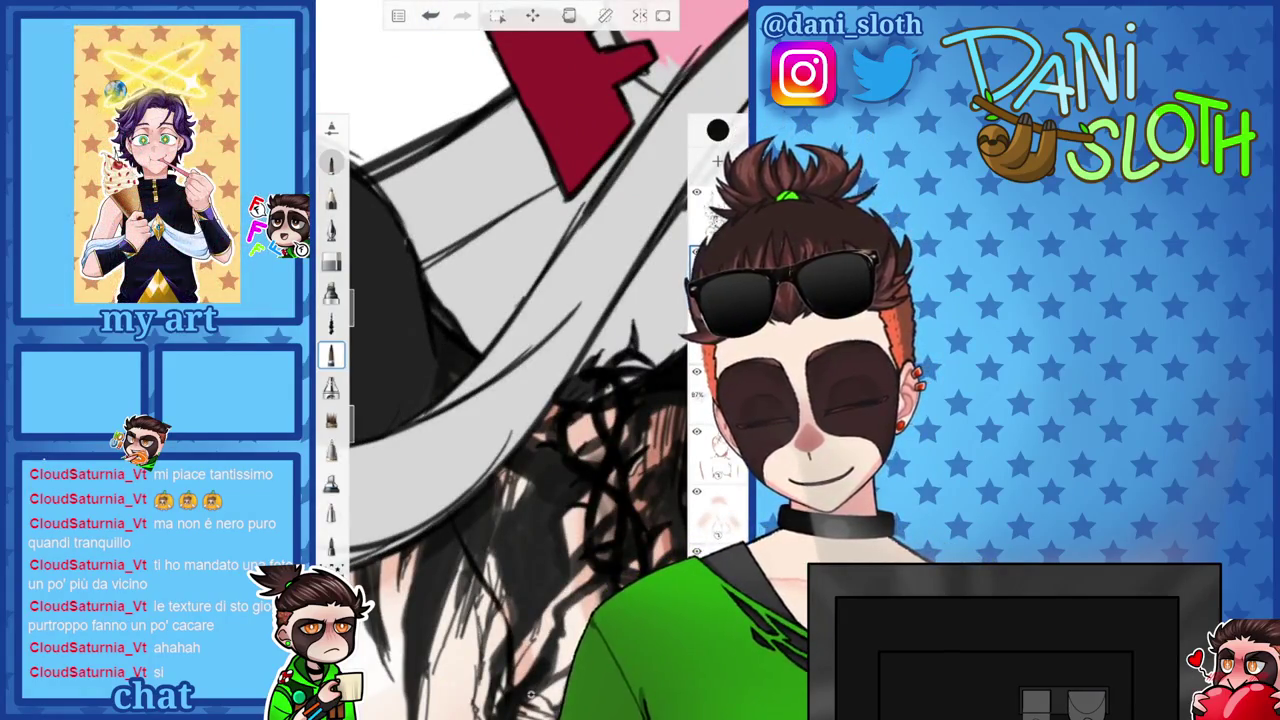
pyautogui.scroll(-3, 530, 360)
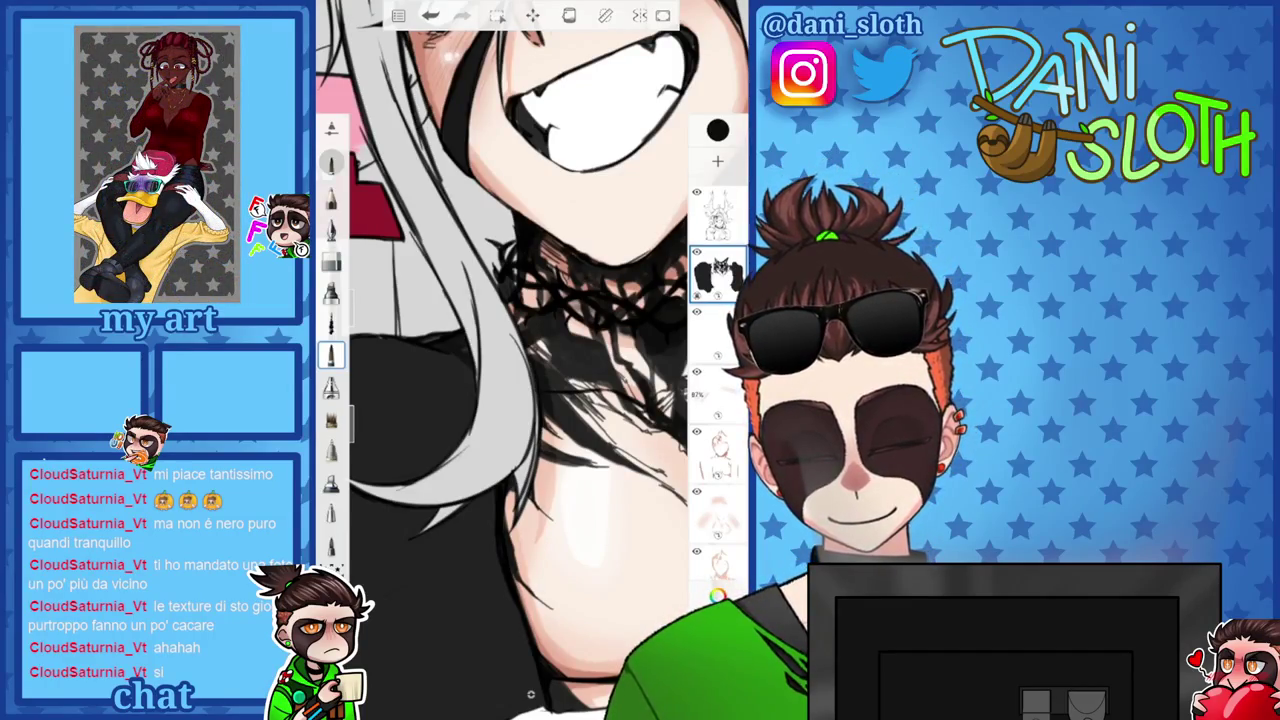
pyautogui.scroll(3, 530, 360)
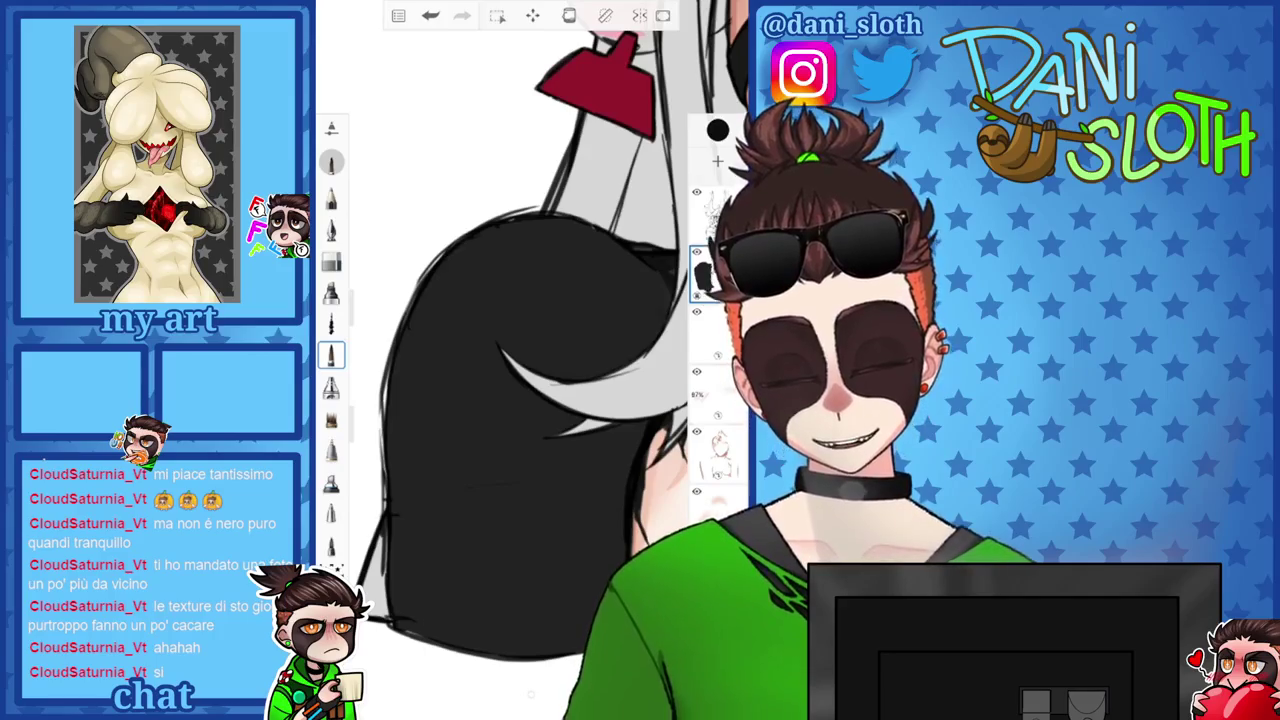
pyautogui.moveTo(437, 250)
pyautogui.mouseDown()
pyautogui.moveTo(428, 455)
pyautogui.moveTo(468, 538)
pyautogui.mouseUp()
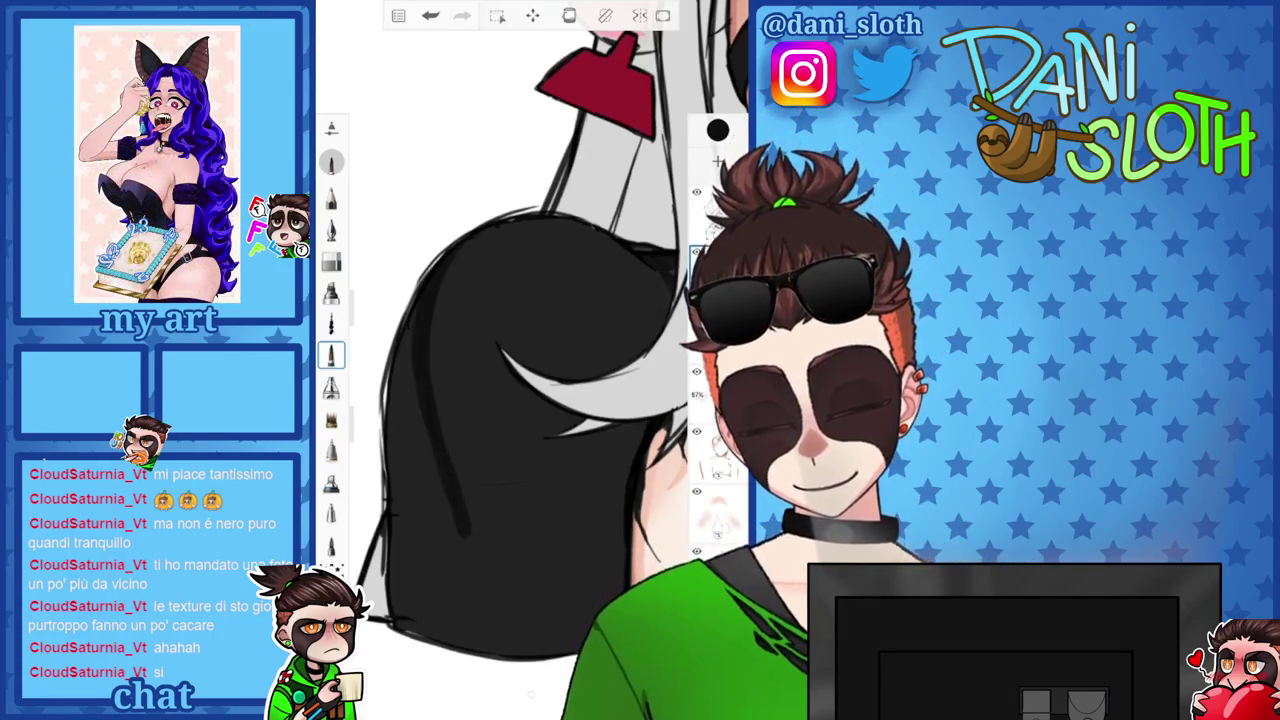
pyautogui.scroll(-3, 530, 360)
pyautogui.scroll(3, 530, 360)
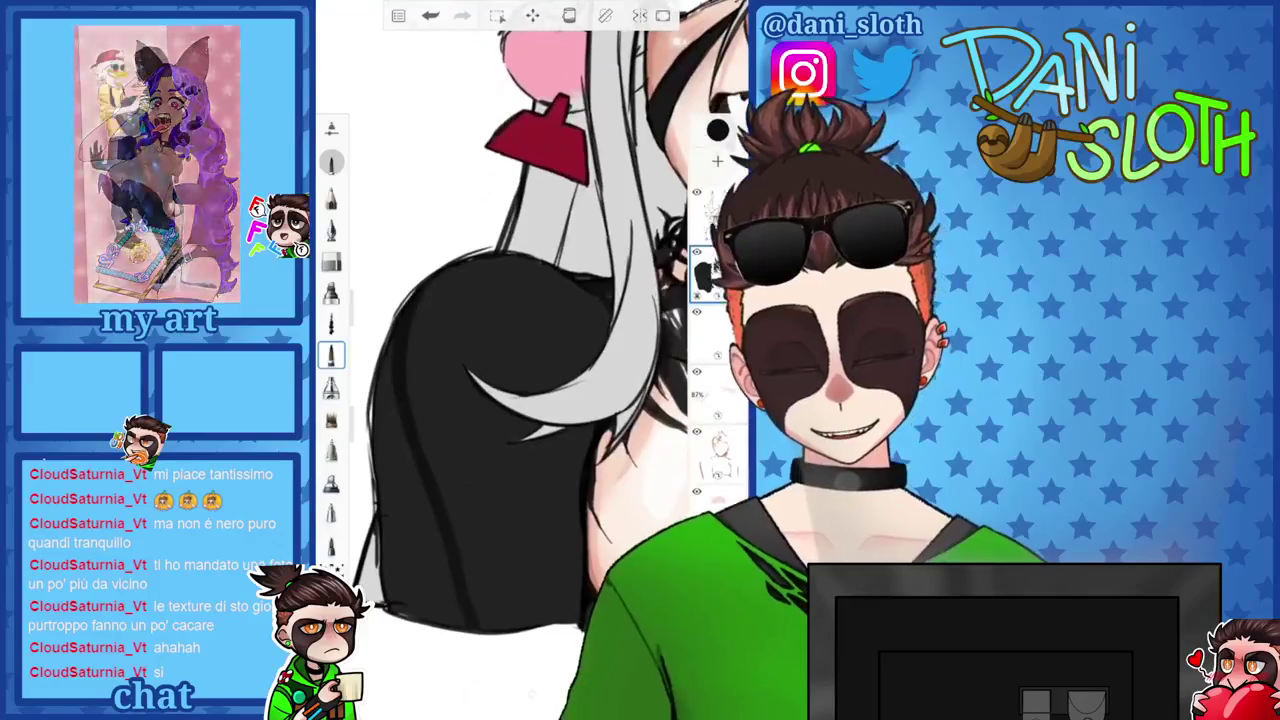
pyautogui.hotkey('ctrl', 'z')
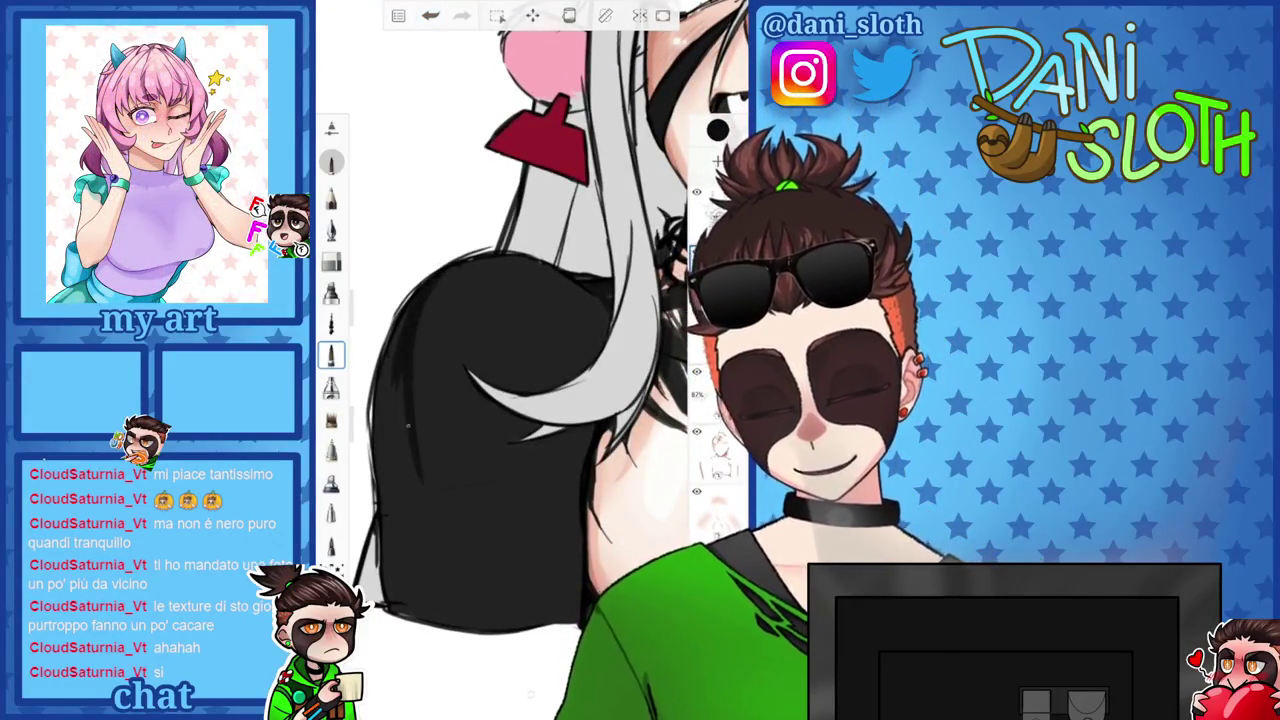
pyautogui.moveTo(418, 382); pyautogui.dragTo(433, 620)
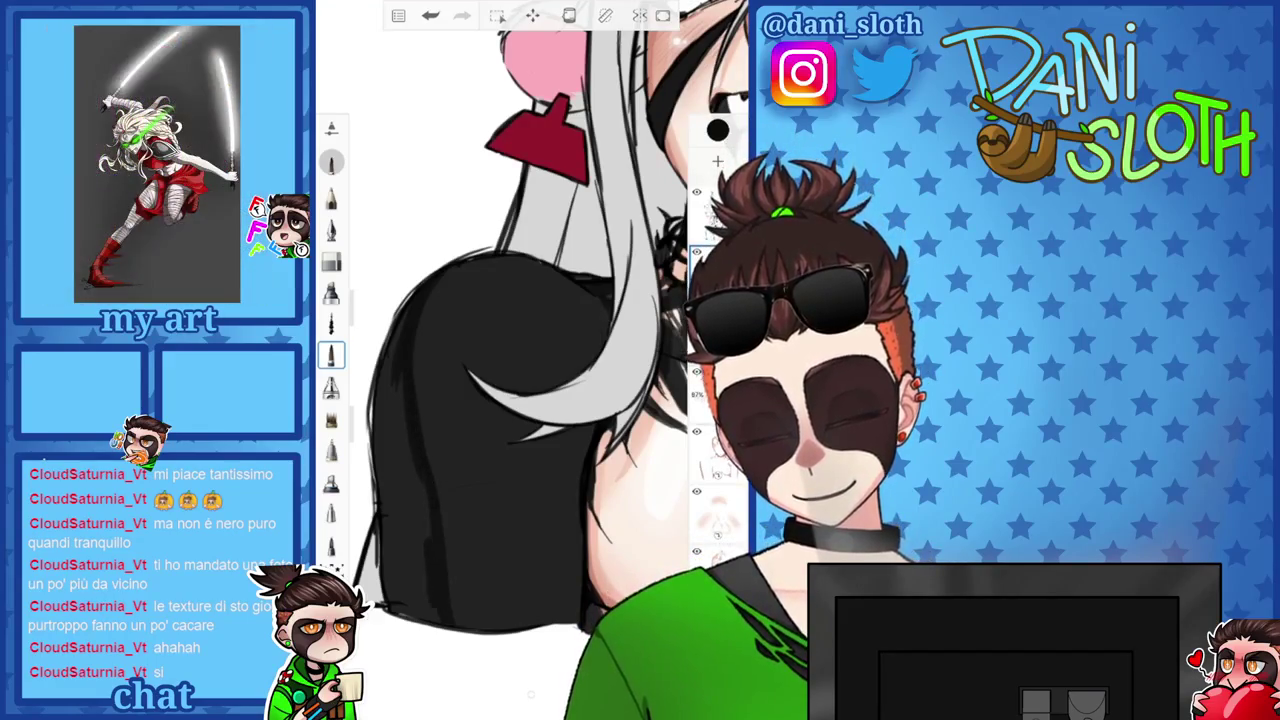
pyautogui.moveTo(402, 332); pyautogui.dragTo(392, 456)
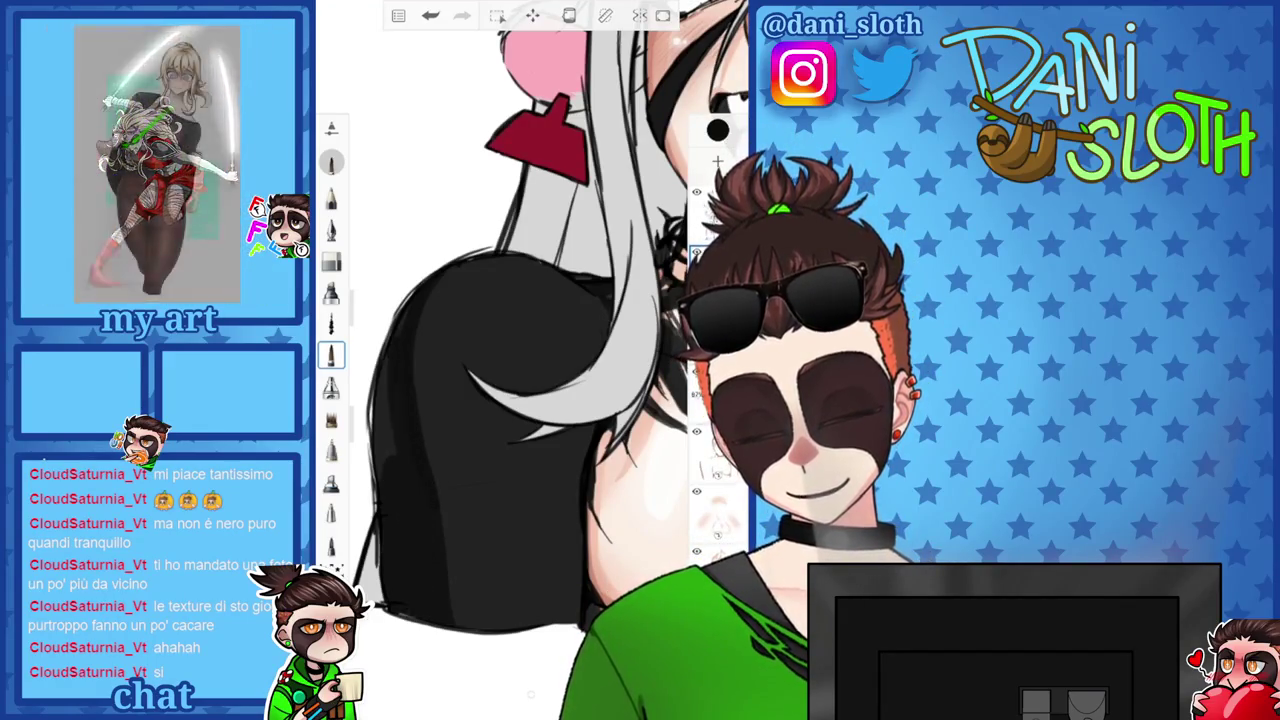
pyautogui.moveTo(392, 386); pyautogui.dragTo(380, 478)
pyautogui.scroll(-3, 530, 330)
pyautogui.scroll(3, 530, 330)
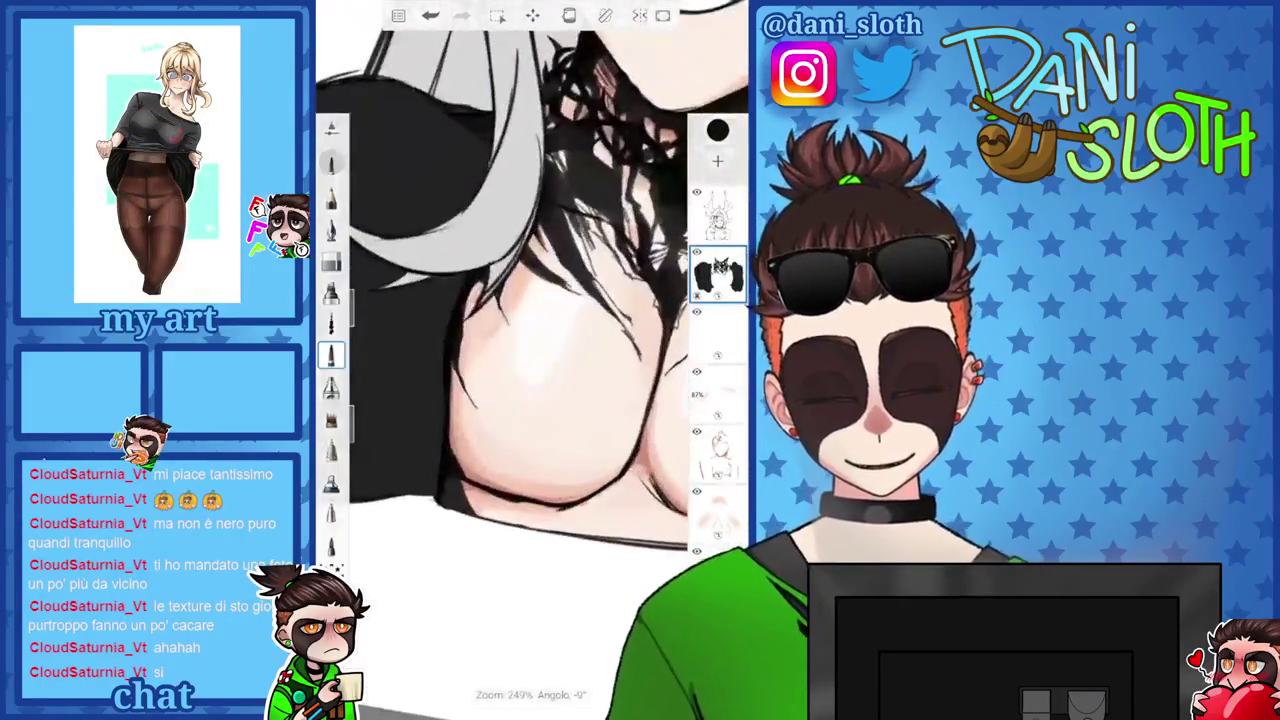
# Rotate, pan and zoom the view onto the black hair and the skin below it.
pyautogui.moveTo(530, 330); pyautogui.dragTo(480, 300)
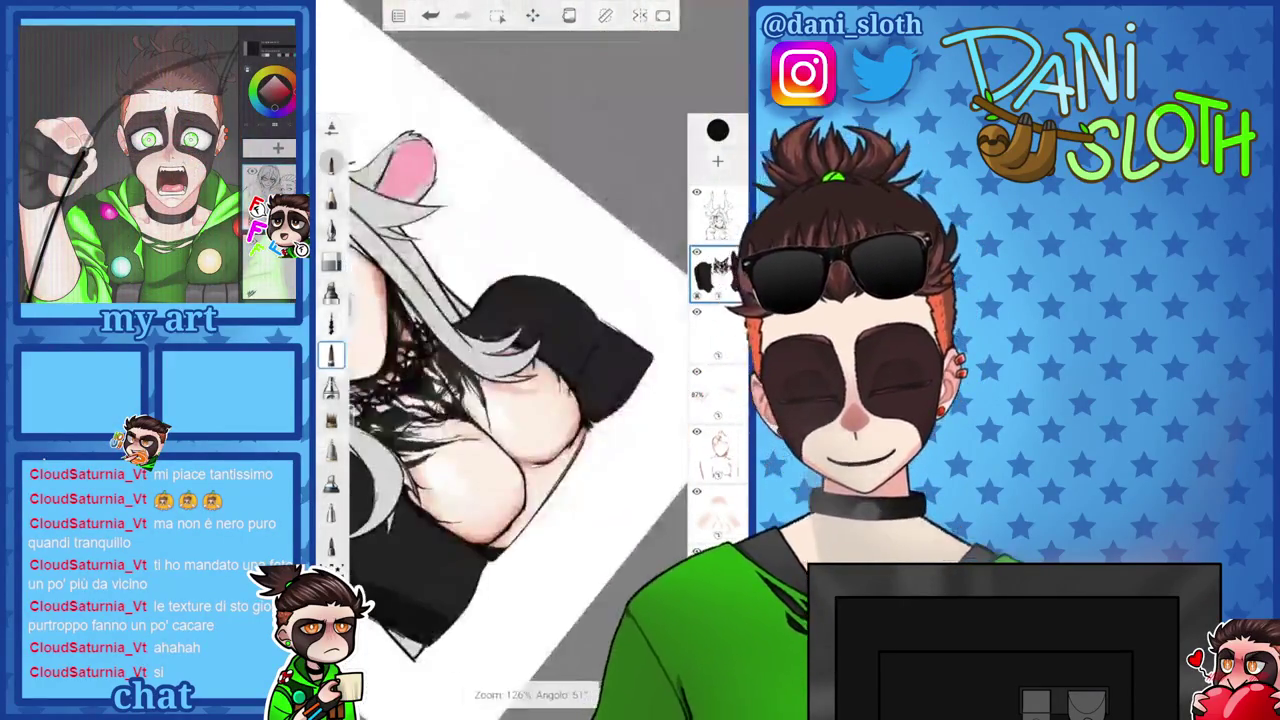
pyautogui.scroll(3, 480, 330)
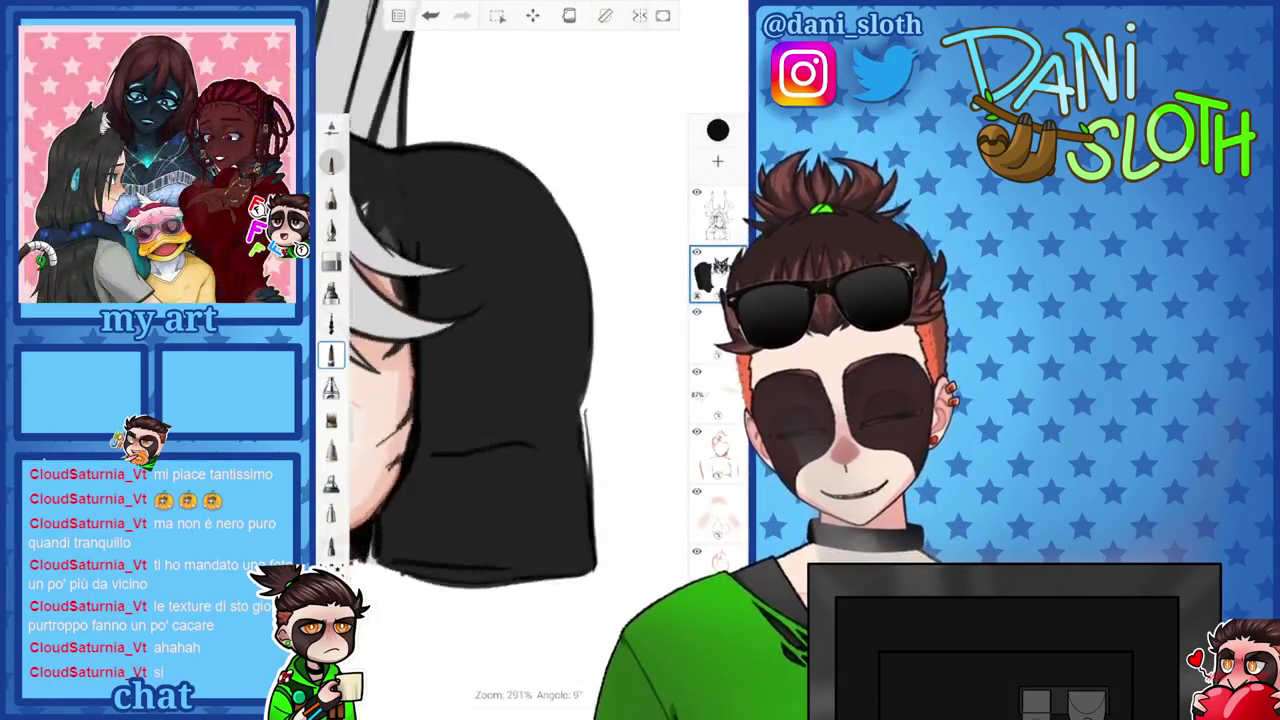
pyautogui.moveTo(500, 350)
pyautogui.mouseDown()
pyautogui.moveTo(480, 420)
pyautogui.moveTo(520, 330)
pyautogui.mouseUp()
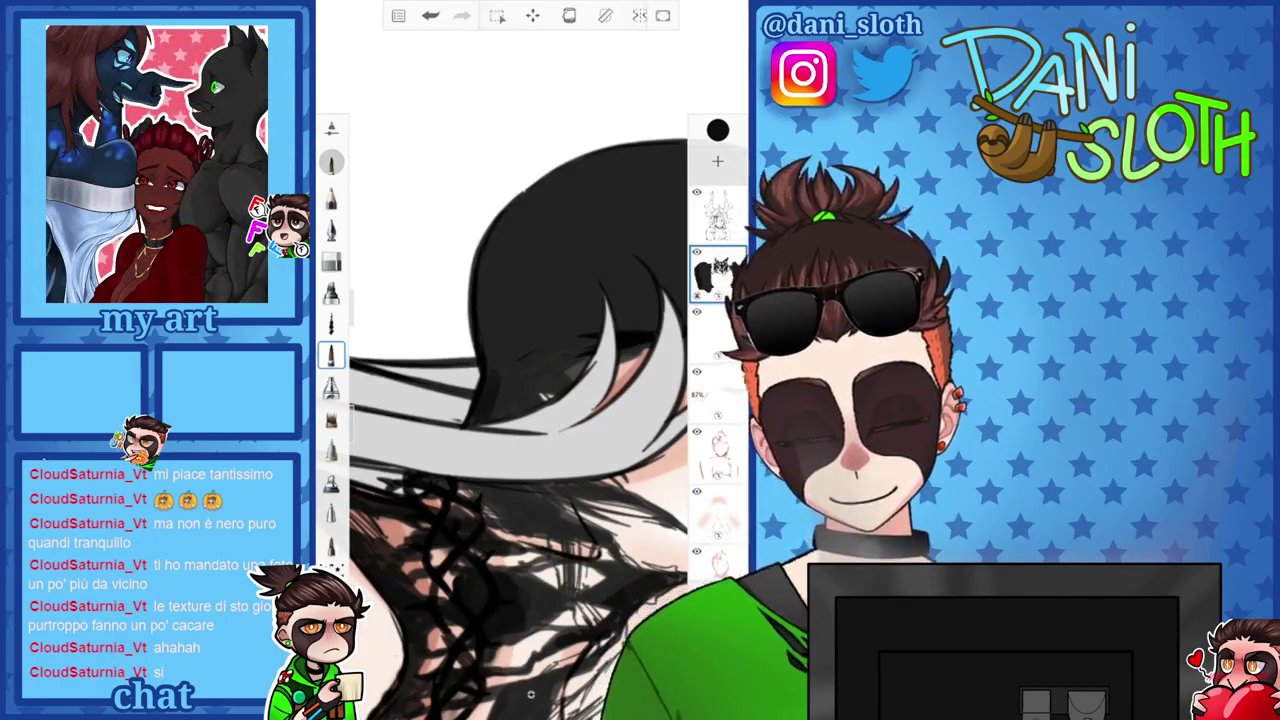
pyautogui.moveTo(500, 350); pyautogui.dragTo(520, 400)
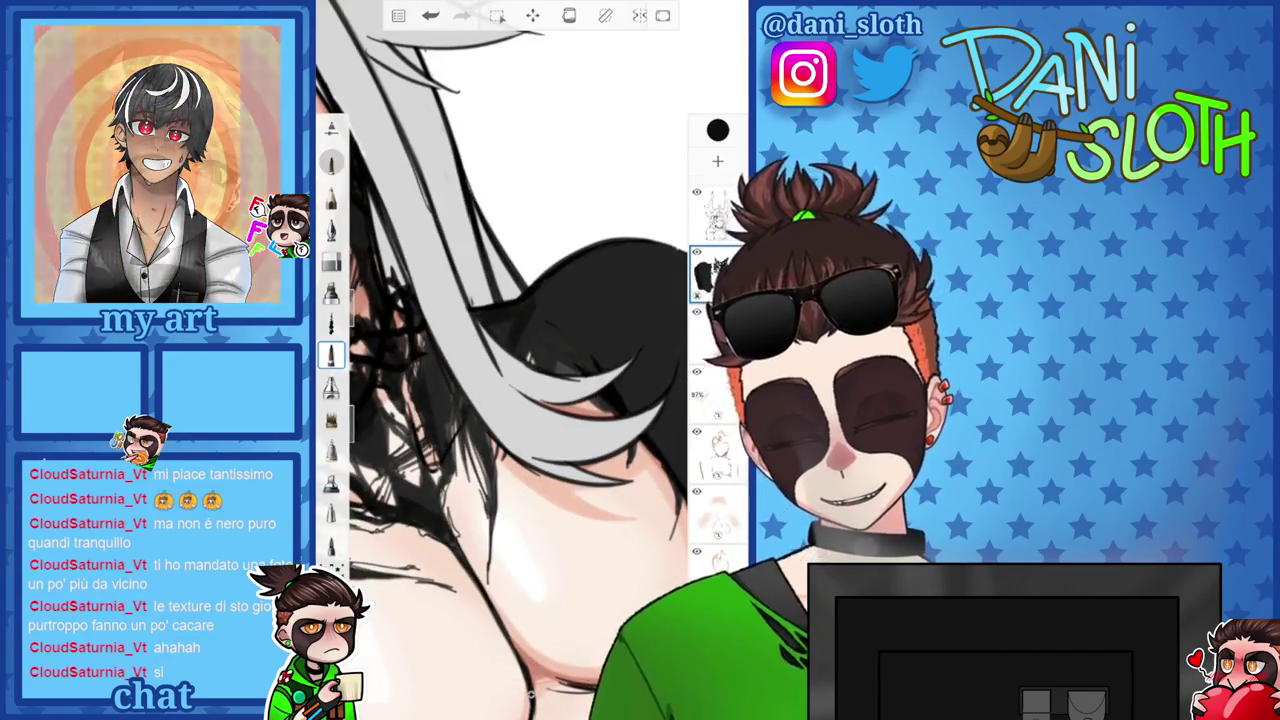
pyautogui.moveTo(520, 360); pyautogui.dragTo(470, 290)
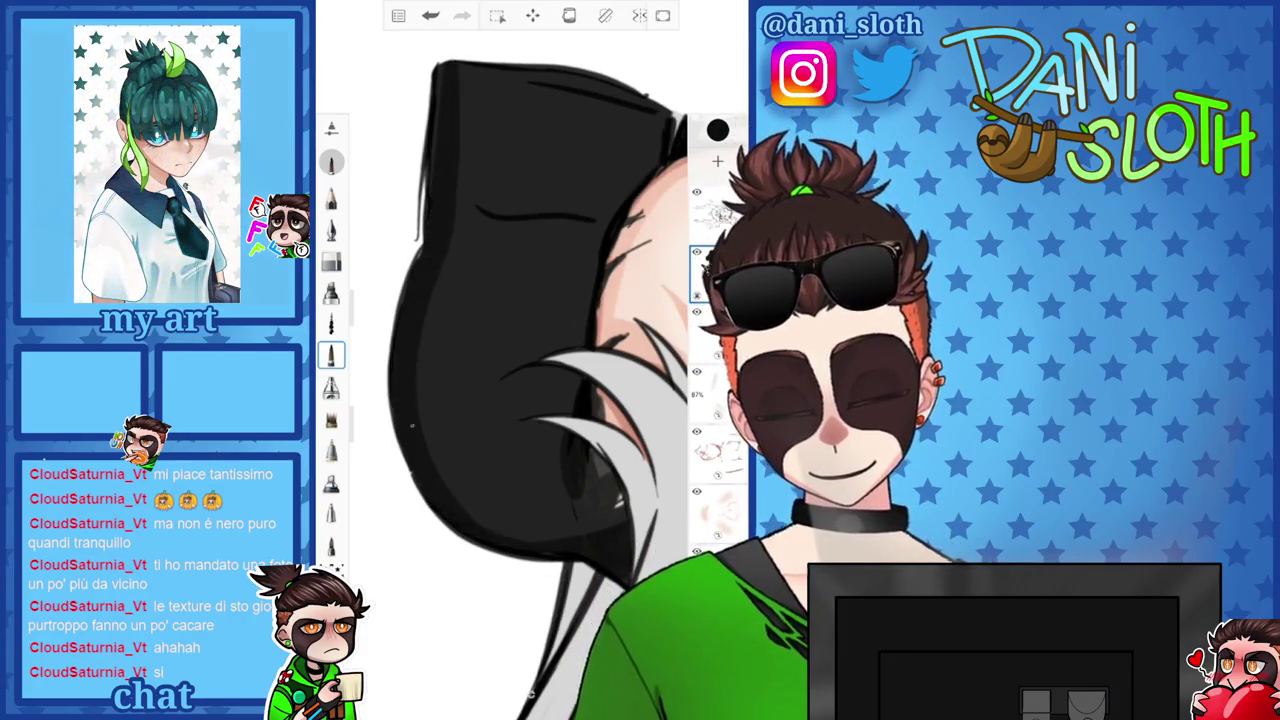
pyautogui.moveTo(520, 300)
pyautogui.mouseDown()
pyautogui.moveTo(480, 420)
pyautogui.moveTo(480, 150)
pyautogui.mouseUp()
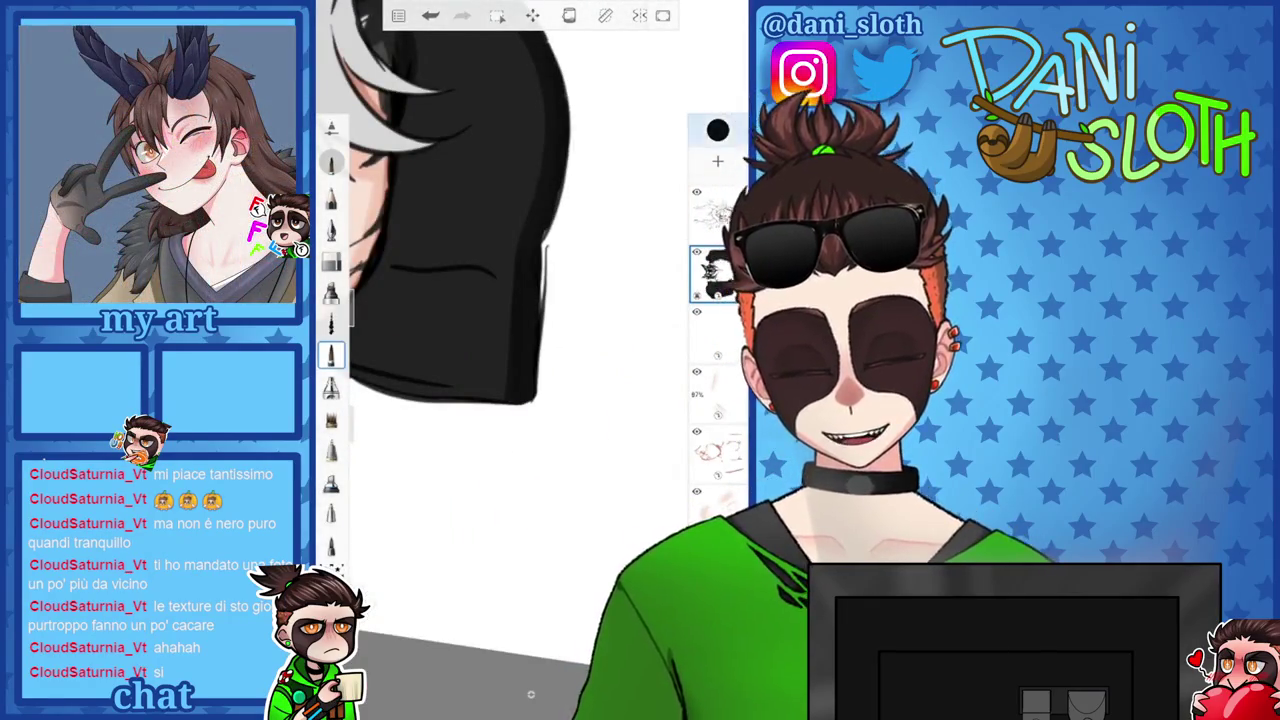
pyautogui.click(717, 130)
pyautogui.click(420, 450)
pyautogui.moveTo(450, 300); pyautogui.dragTo(500, 330)
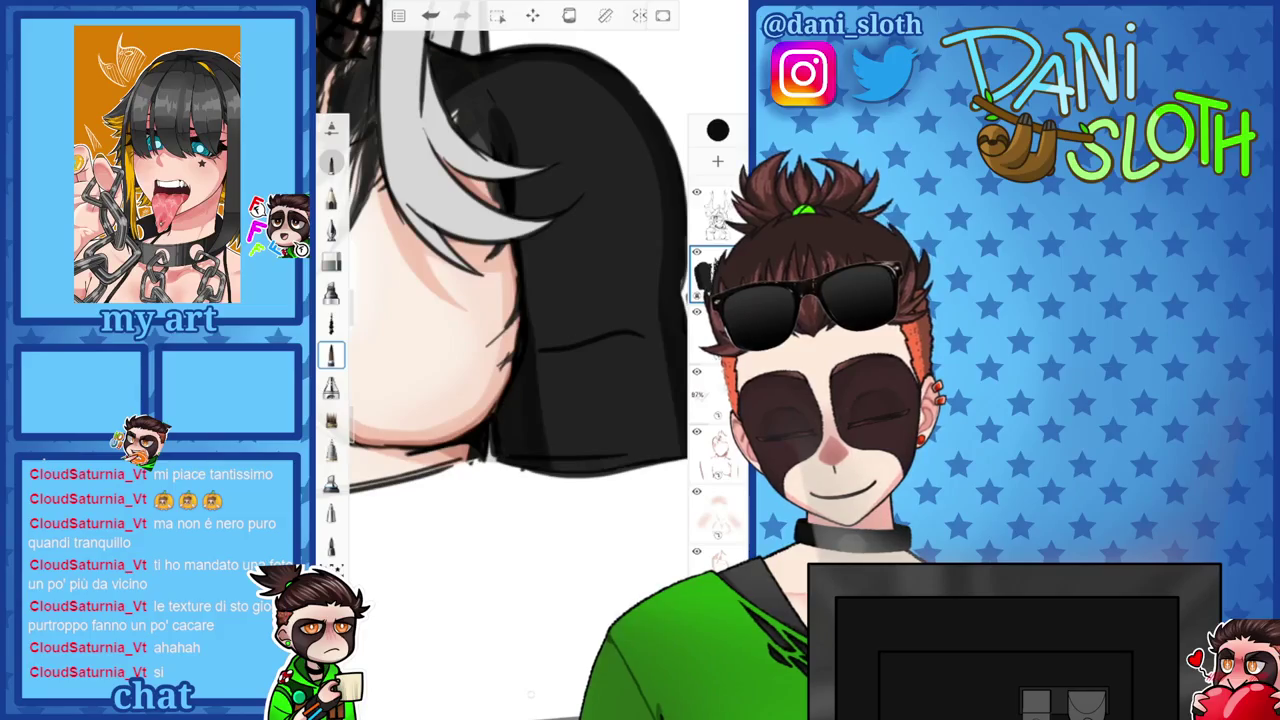
# Switch to a different brush and set the colour to mid grey 808080.
pyautogui.scroll(-5, 530, 360)
pyautogui.scroll(-3, 530, 360)
pyautogui.scroll(10, 530, 360)
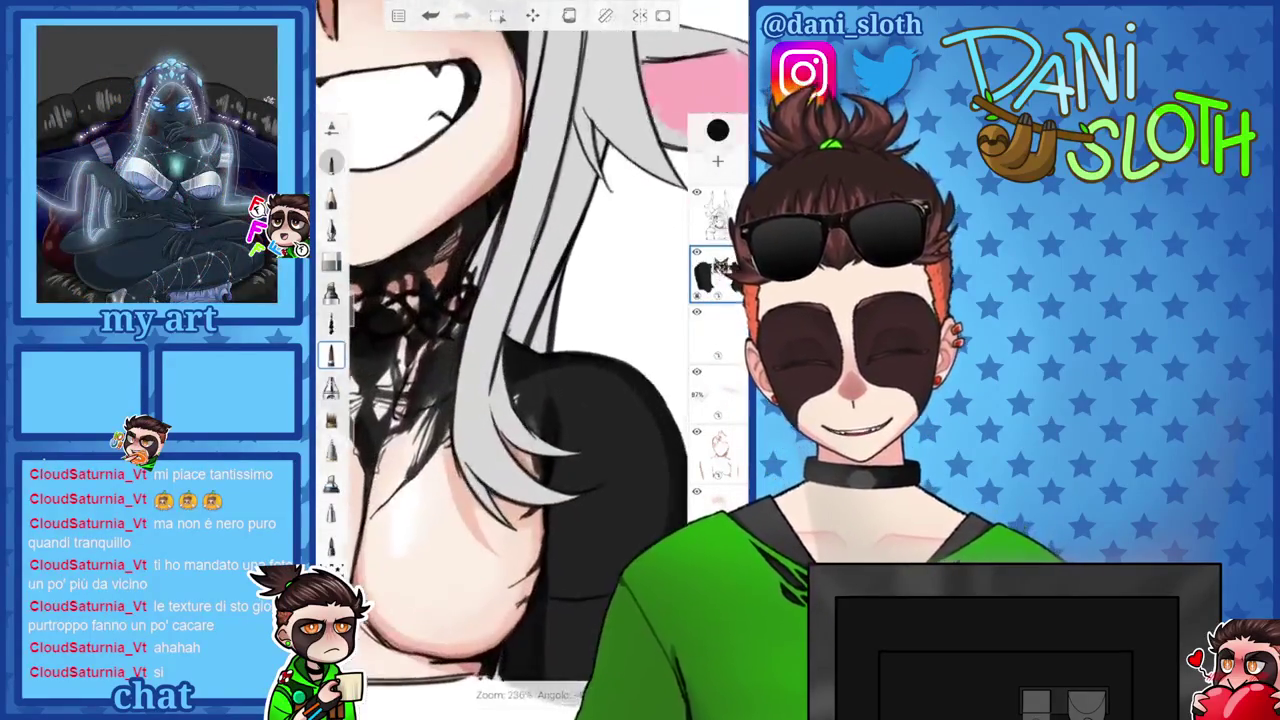
pyautogui.scroll(-3, 530, 360)
pyautogui.press('b')
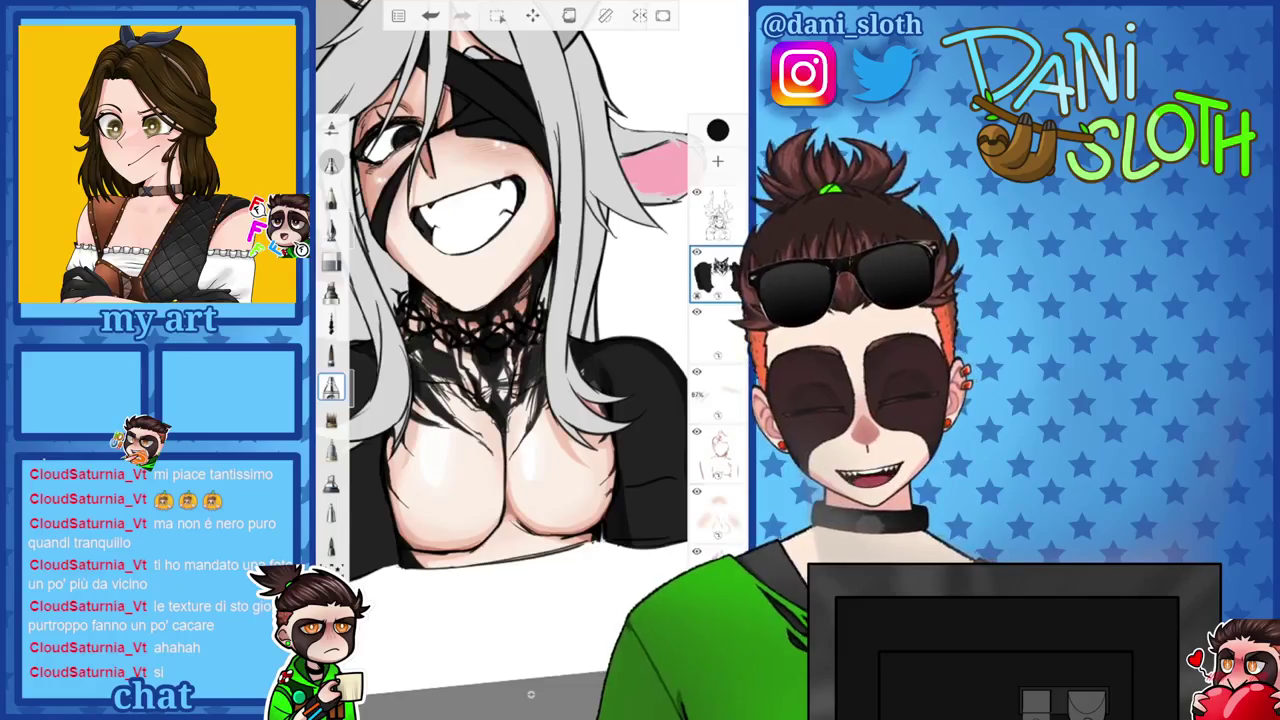
pyautogui.moveTo(450, 300); pyautogui.dragTo(565, 290)
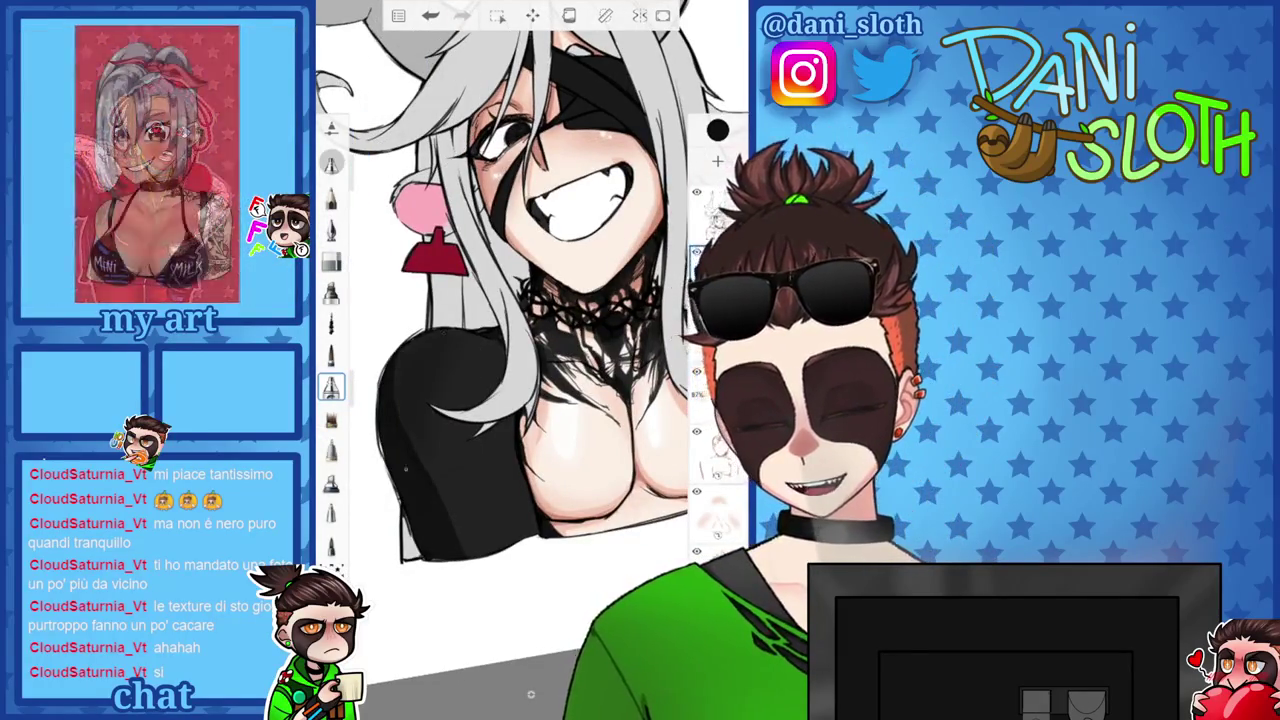
pyautogui.scroll(-2, 510, 280)
pyautogui.scroll(-2, 510, 280)
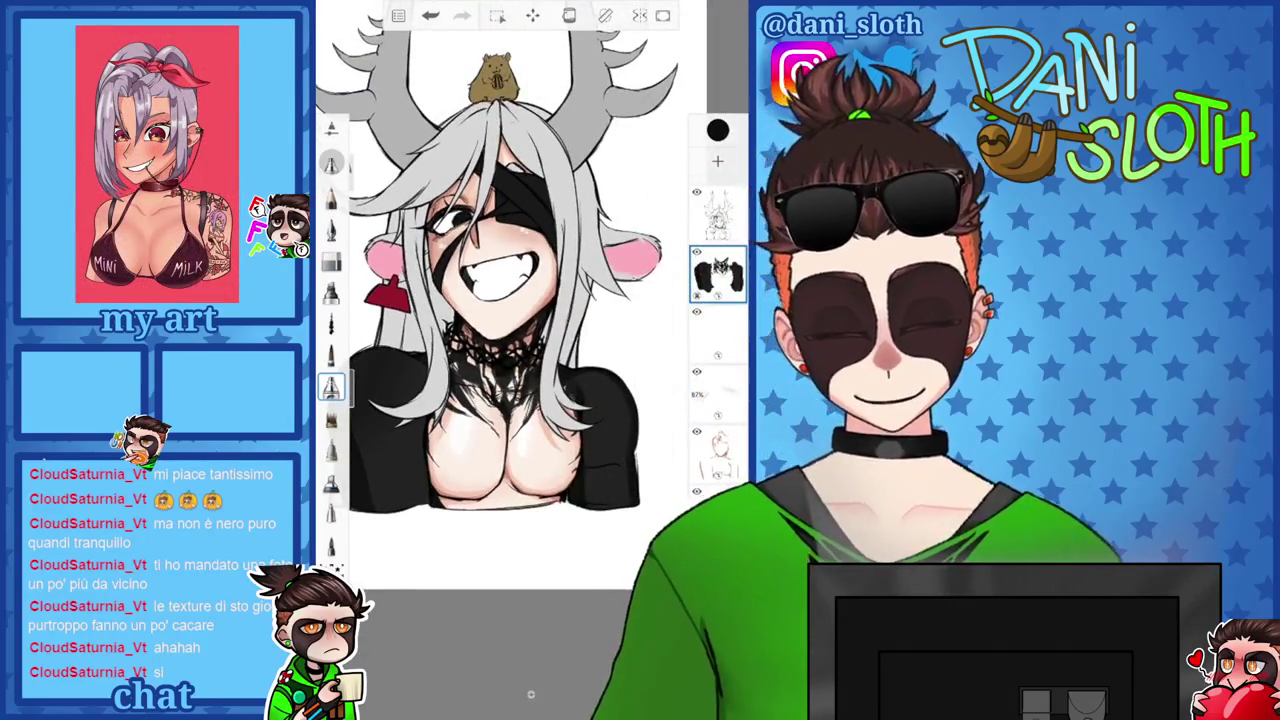
pyautogui.click(717, 130)
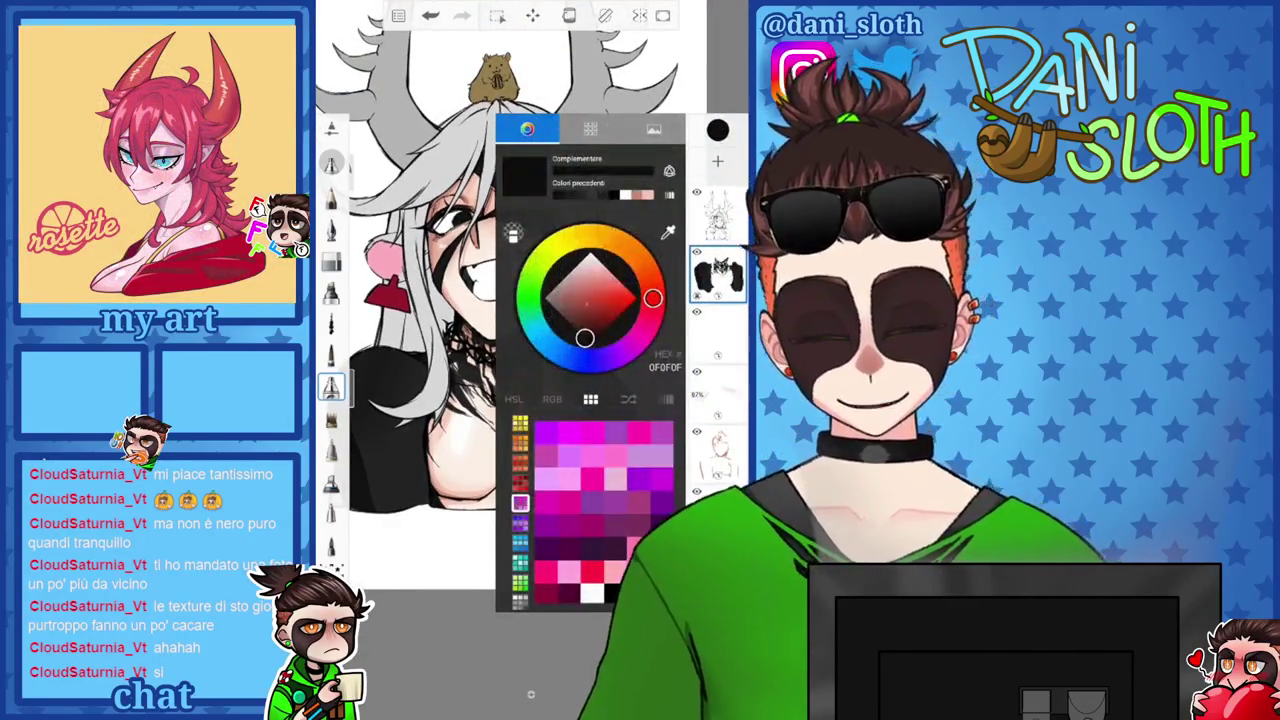
pyautogui.click(545, 298)
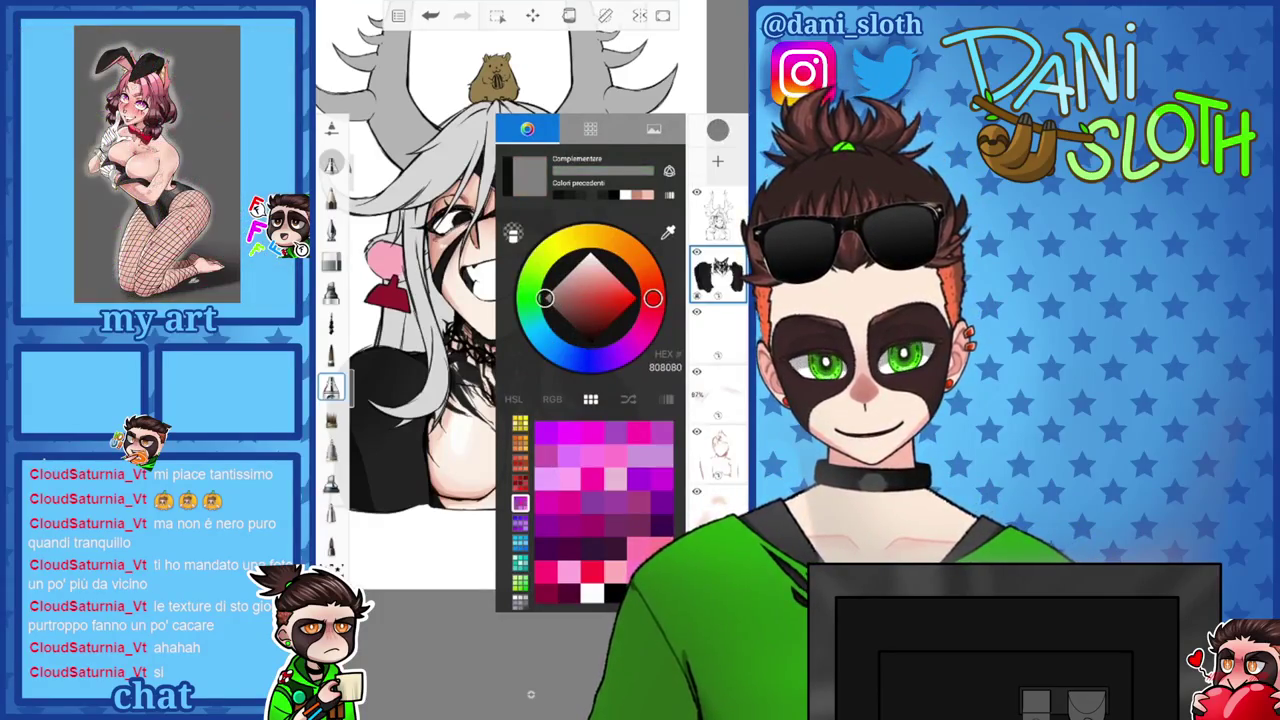
pyautogui.click(530, 693)
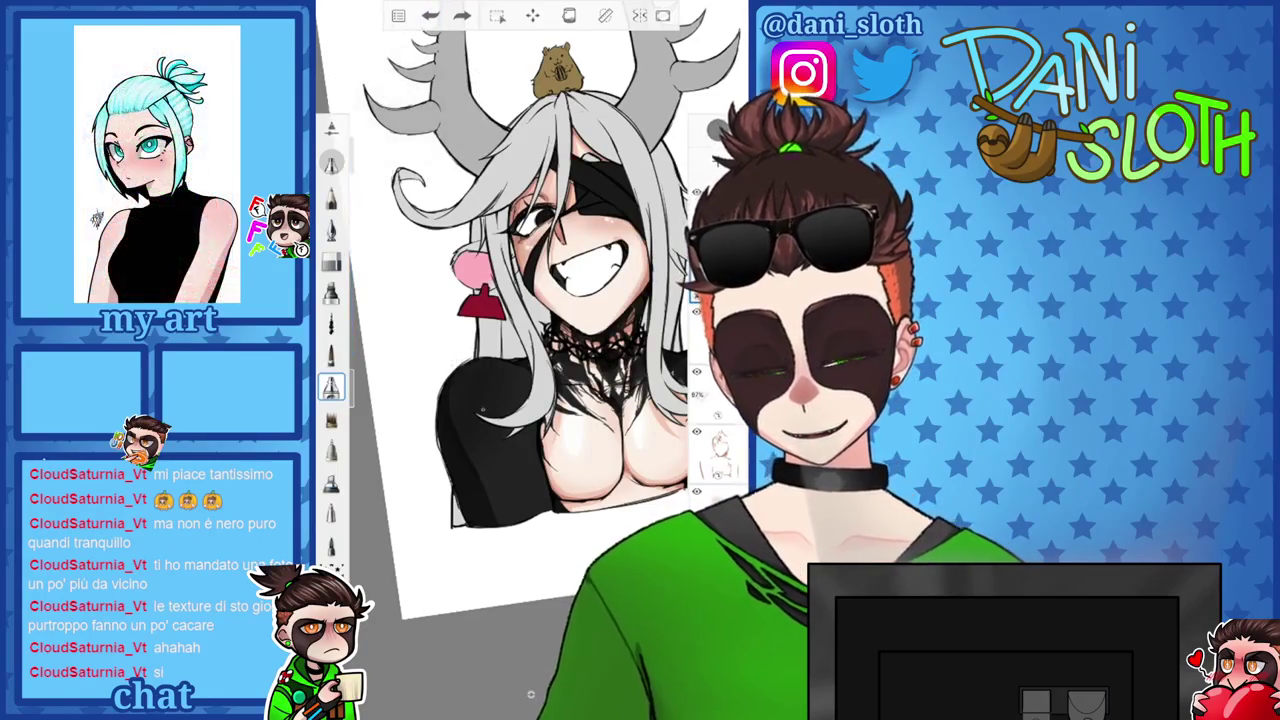
# Paint shoulder highlights in light grey C2C2C2 with the airbrush at size ~39, undoing the extra stroke.
pyautogui.scroll(-2, 530, 300)
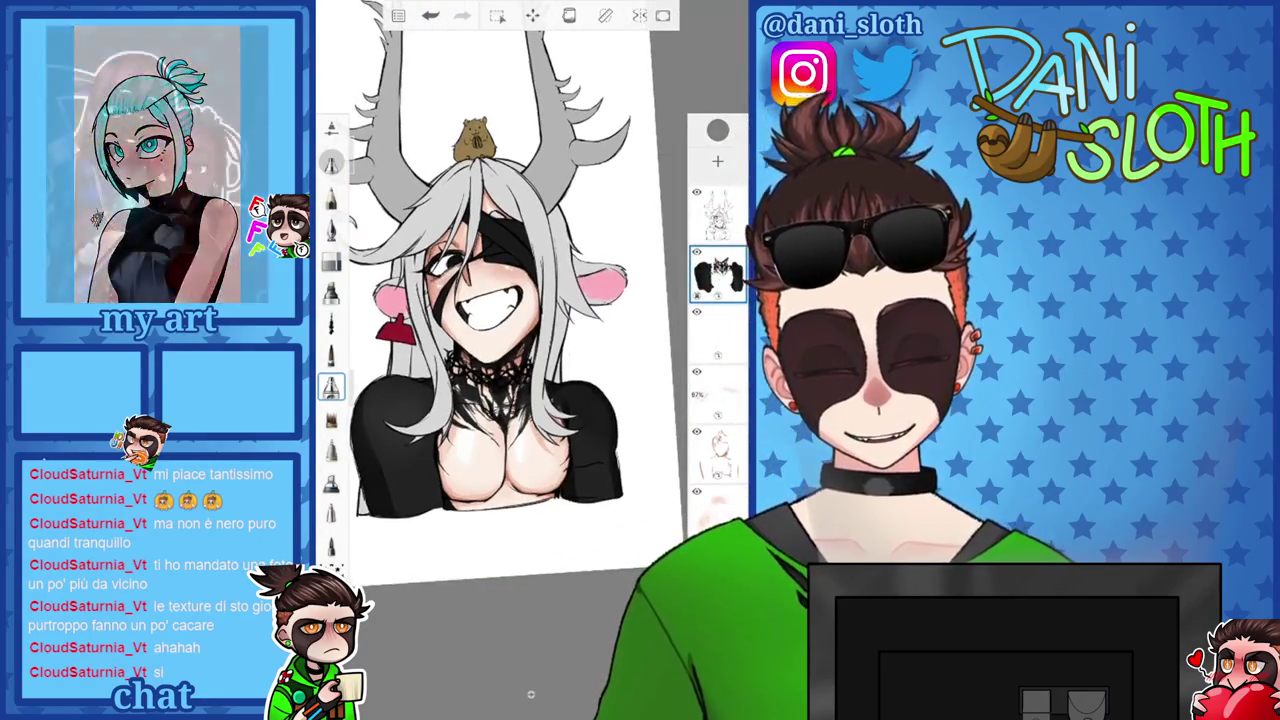
pyautogui.scroll(2, 510, 280)
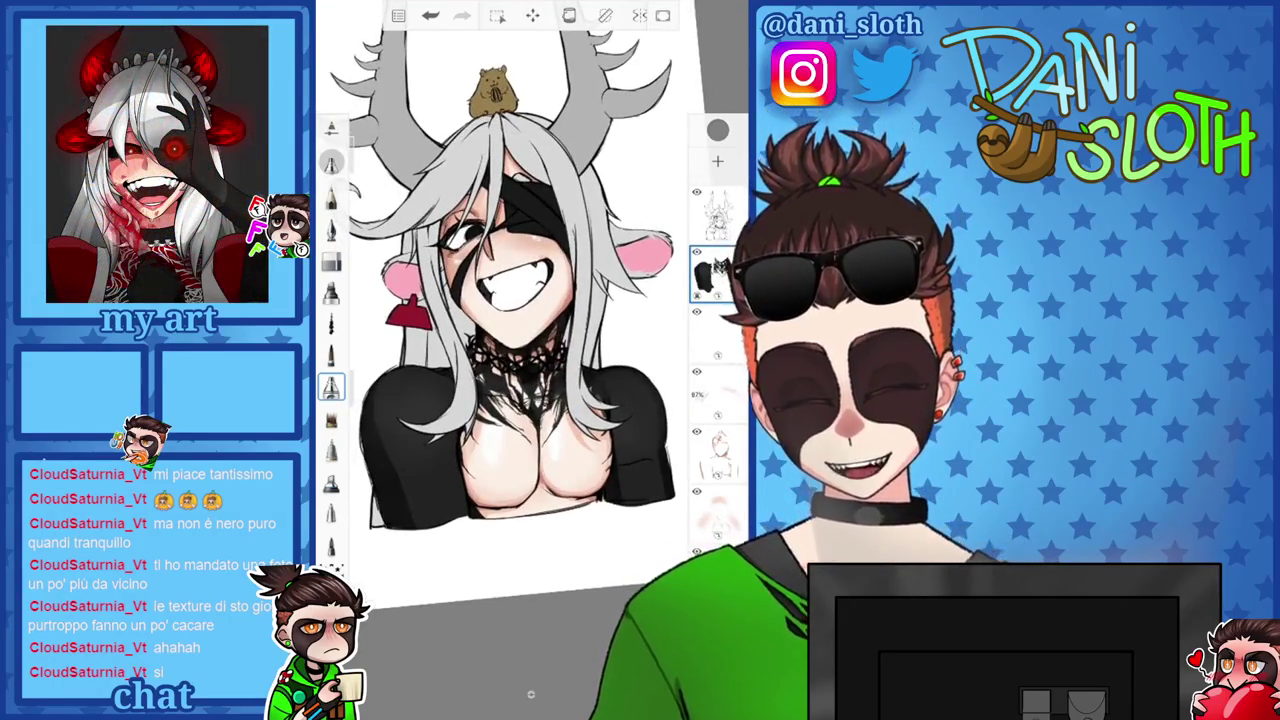
pyautogui.click(718, 130)
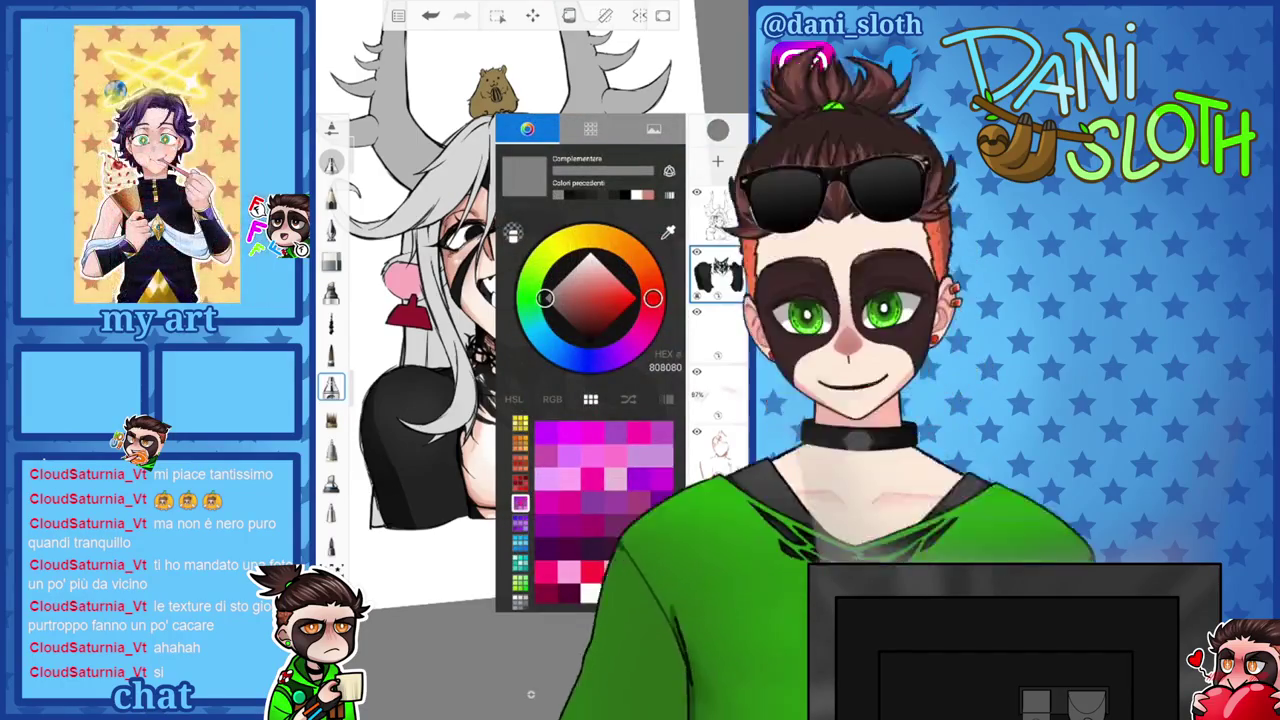
pyautogui.click(567, 274)
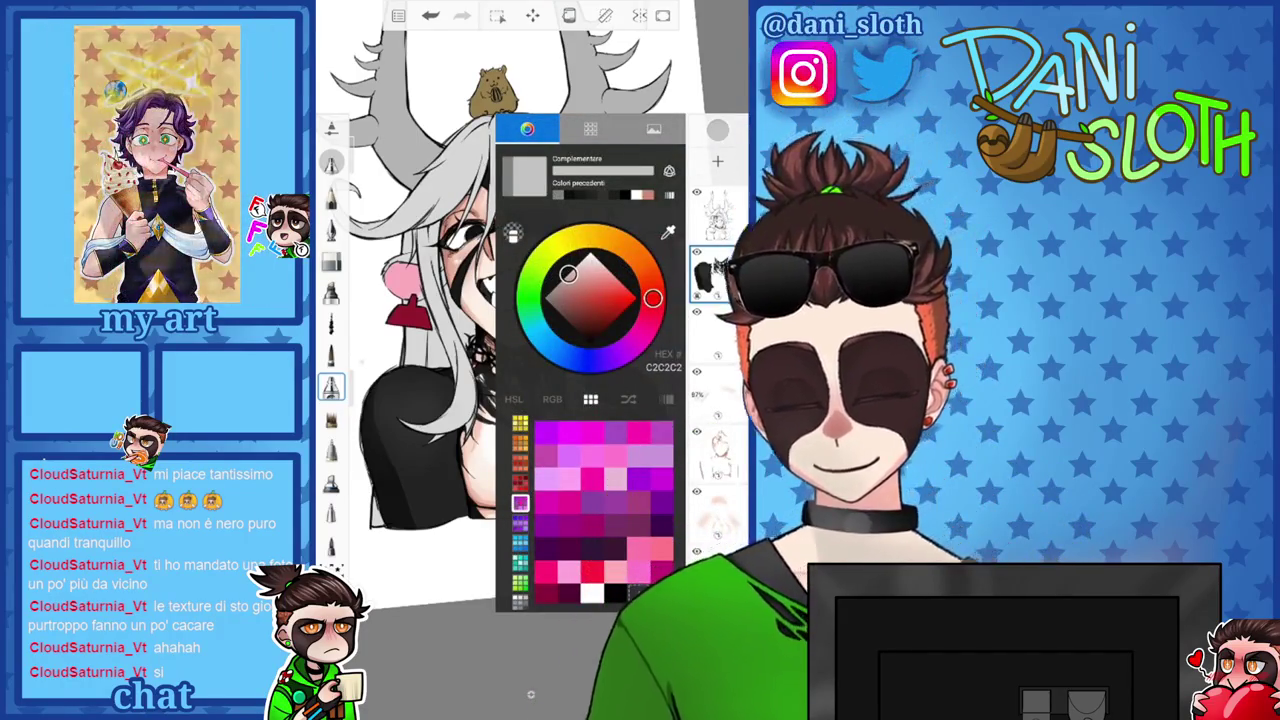
pyautogui.click(718, 130)
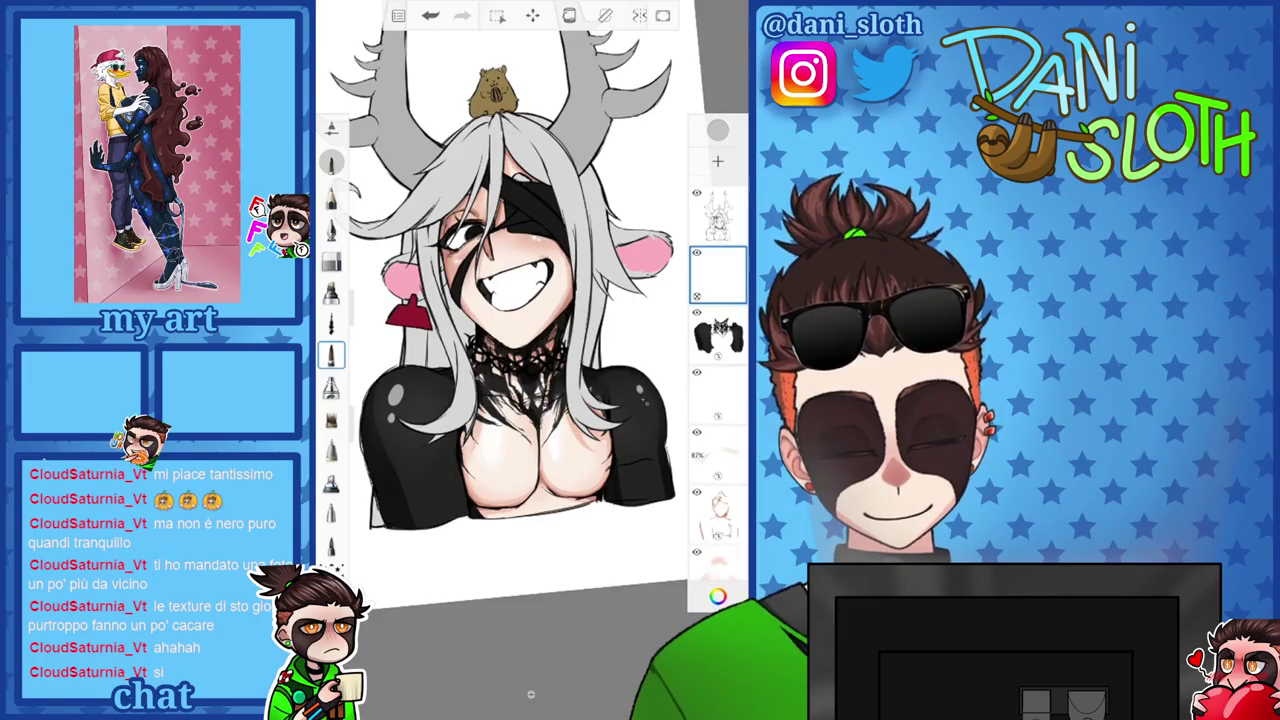
pyautogui.click(331, 387)
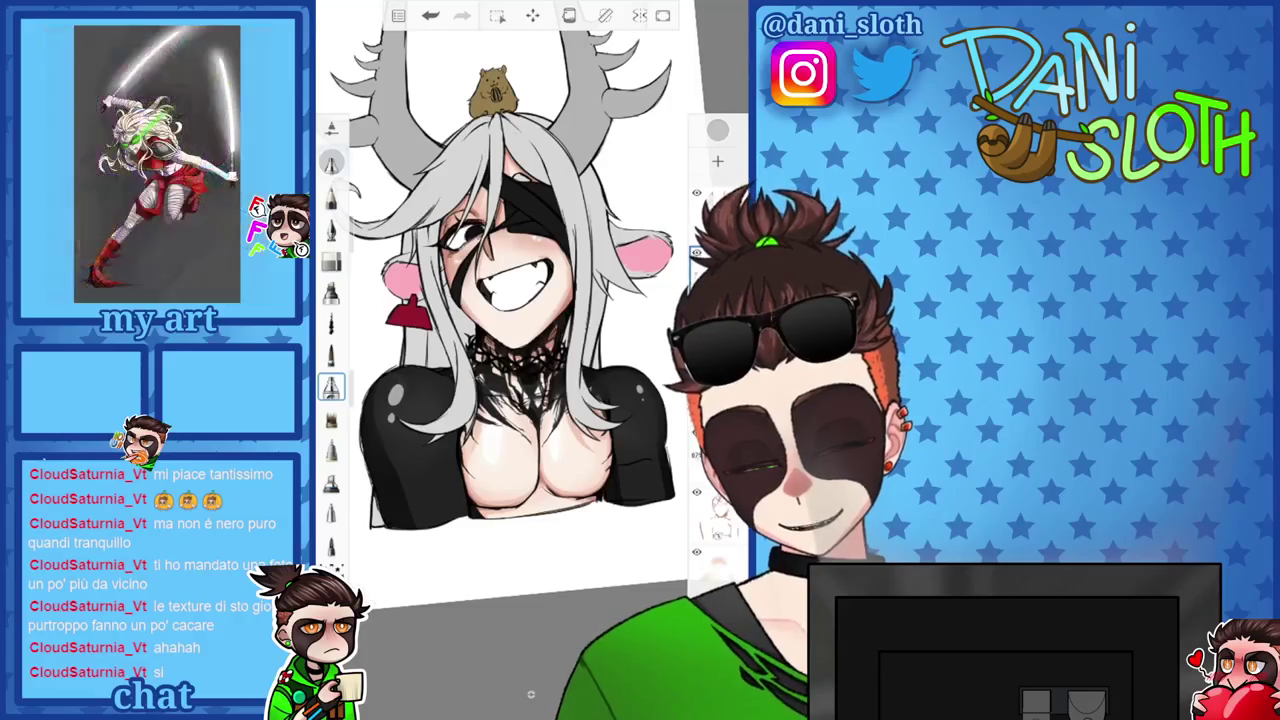
pyautogui.moveTo(358, 230); pyautogui.dragTo(358, 205)
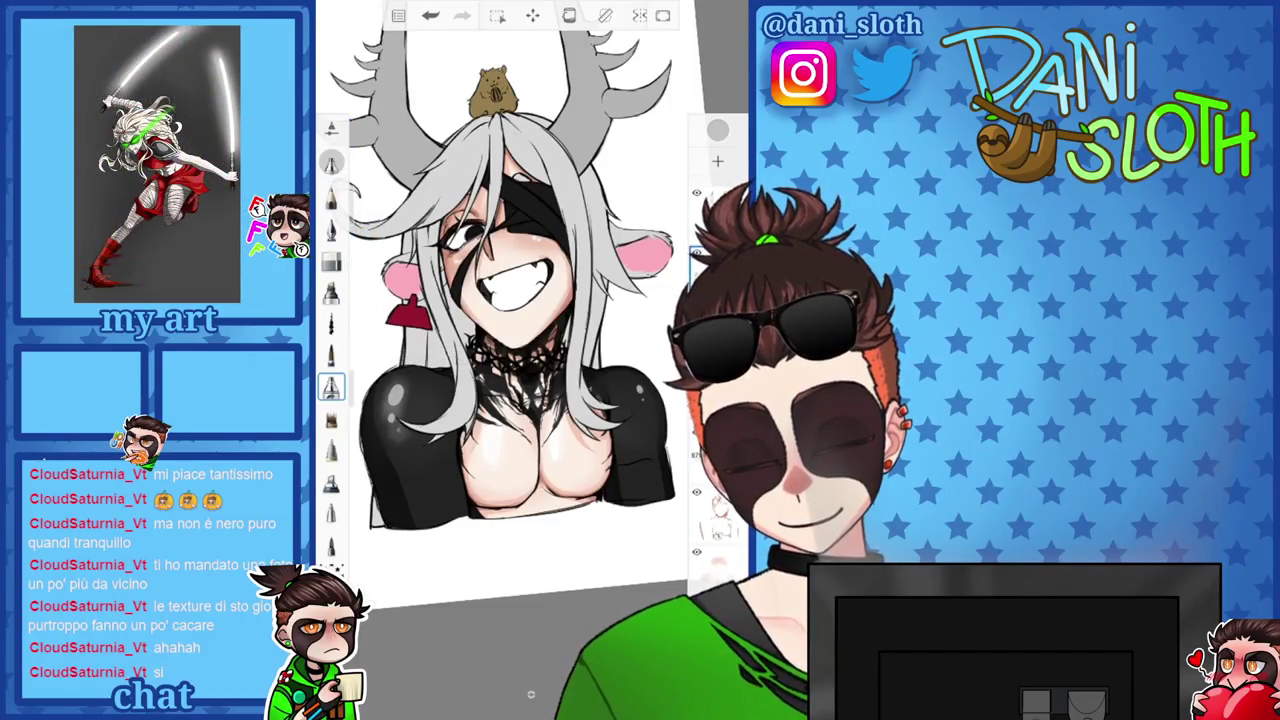
pyautogui.hotkey('ctrl', 'z')
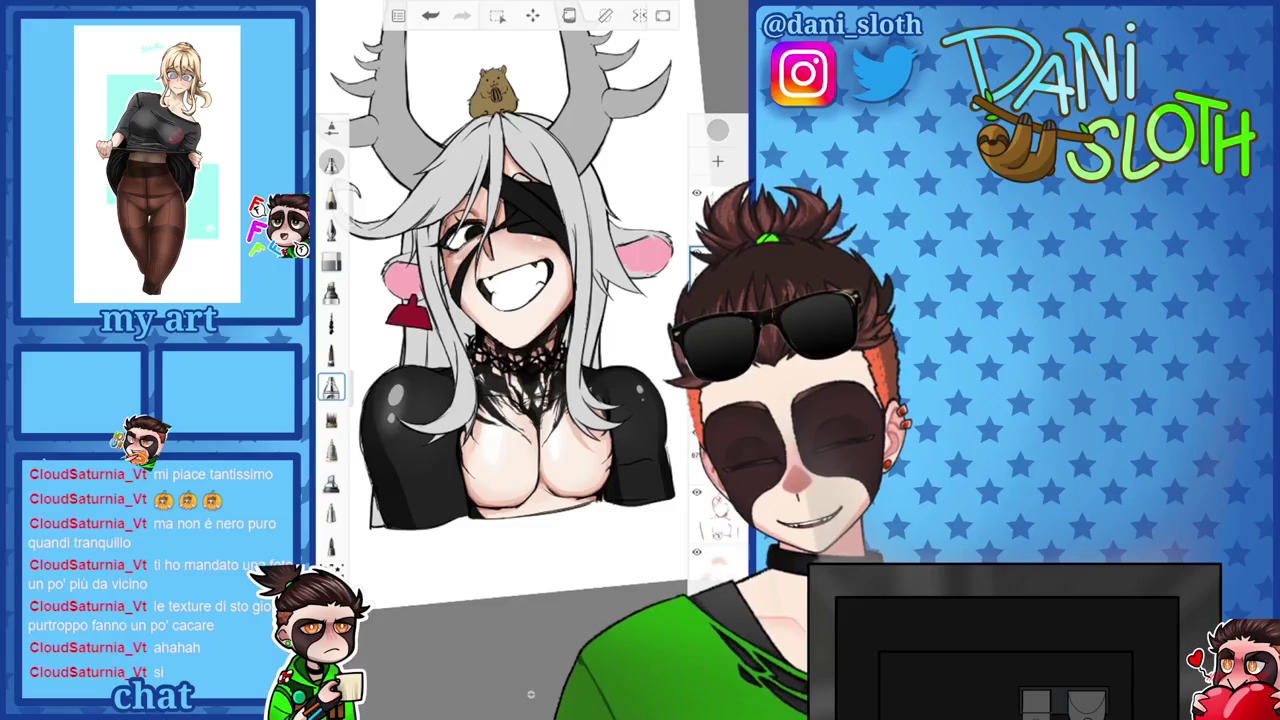
pyautogui.scroll(-3, 510, 300)
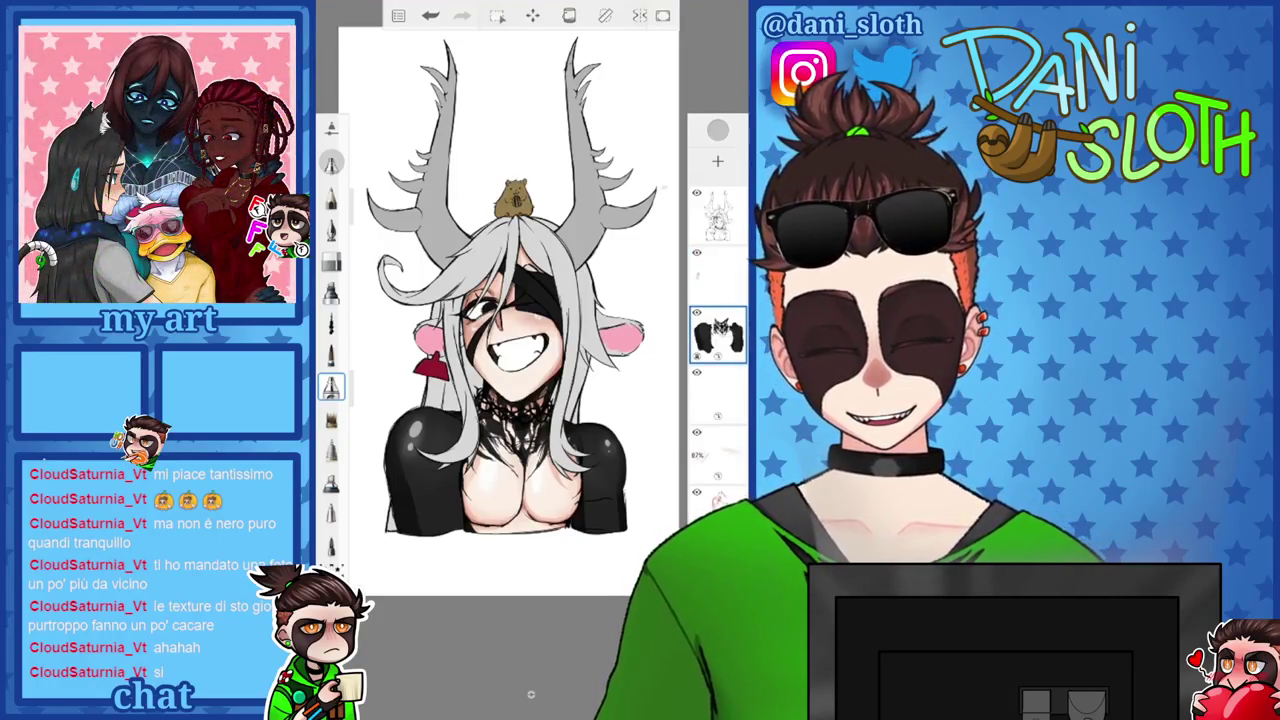
# Lower the shoulder-highlight layer's opacity to about 45%.
pyautogui.click(717, 335)
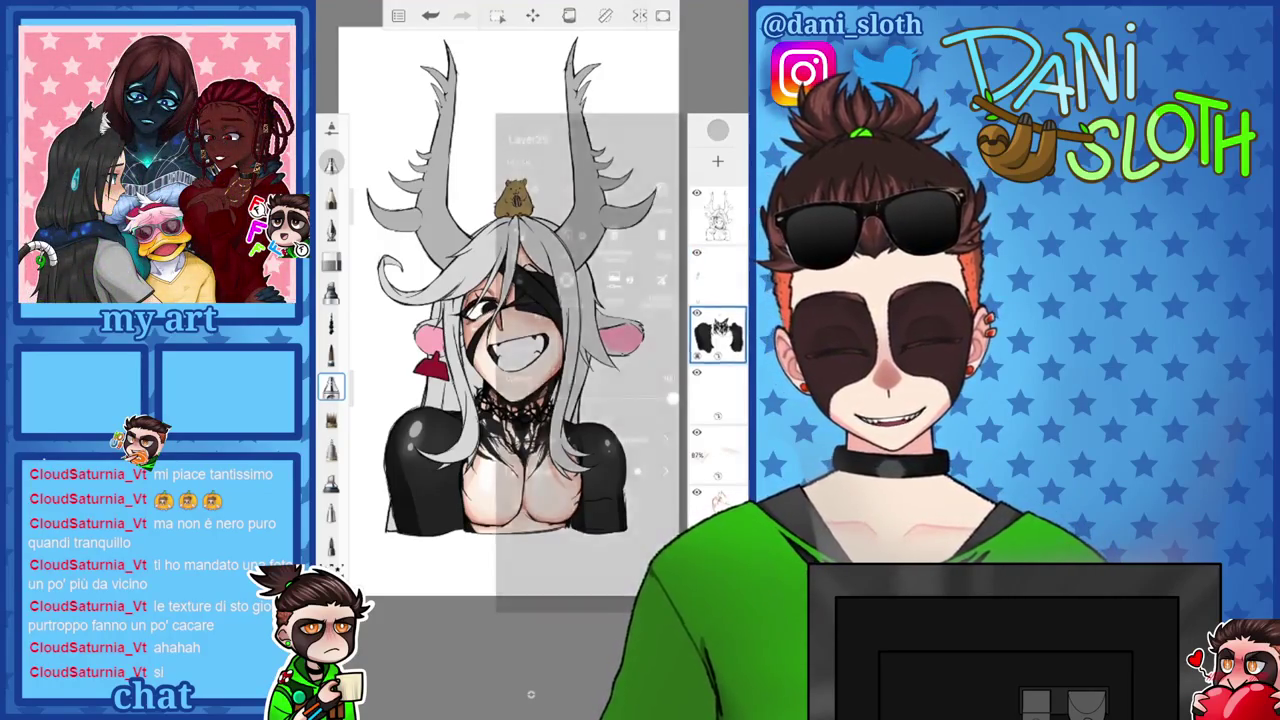
pyautogui.click(543, 194)
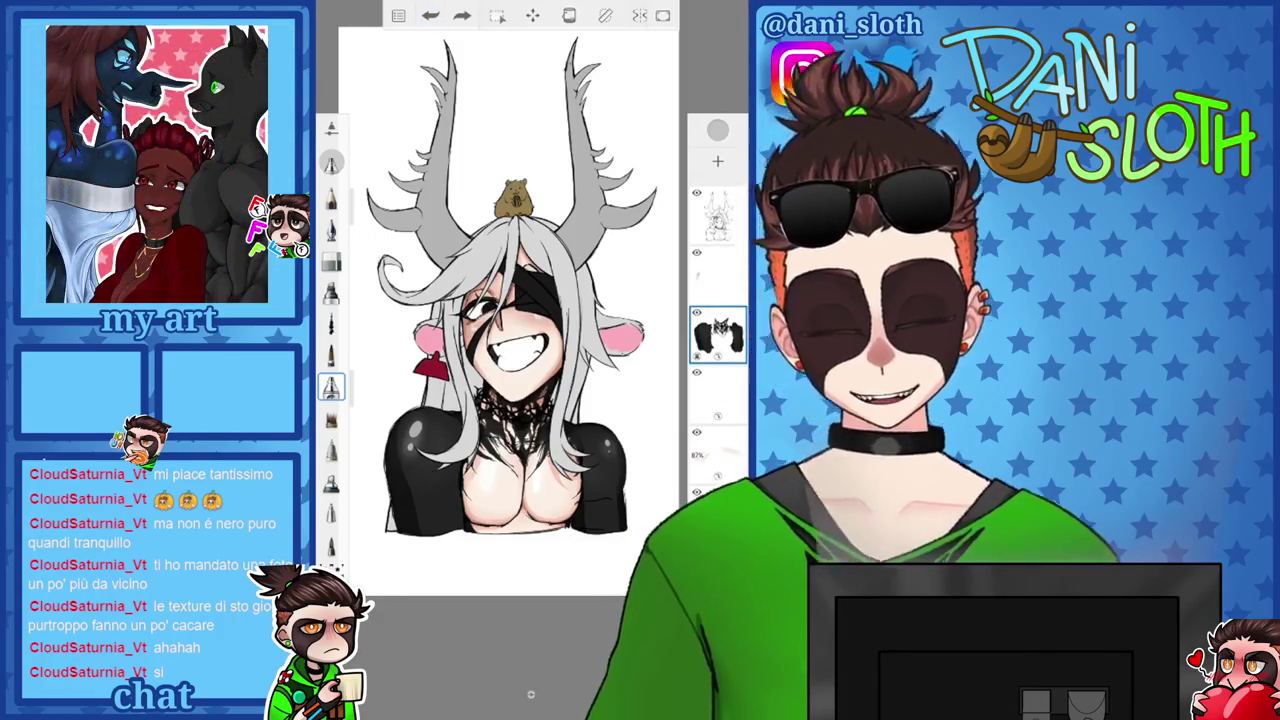
pyautogui.click(717, 272)
pyautogui.click(717, 272)
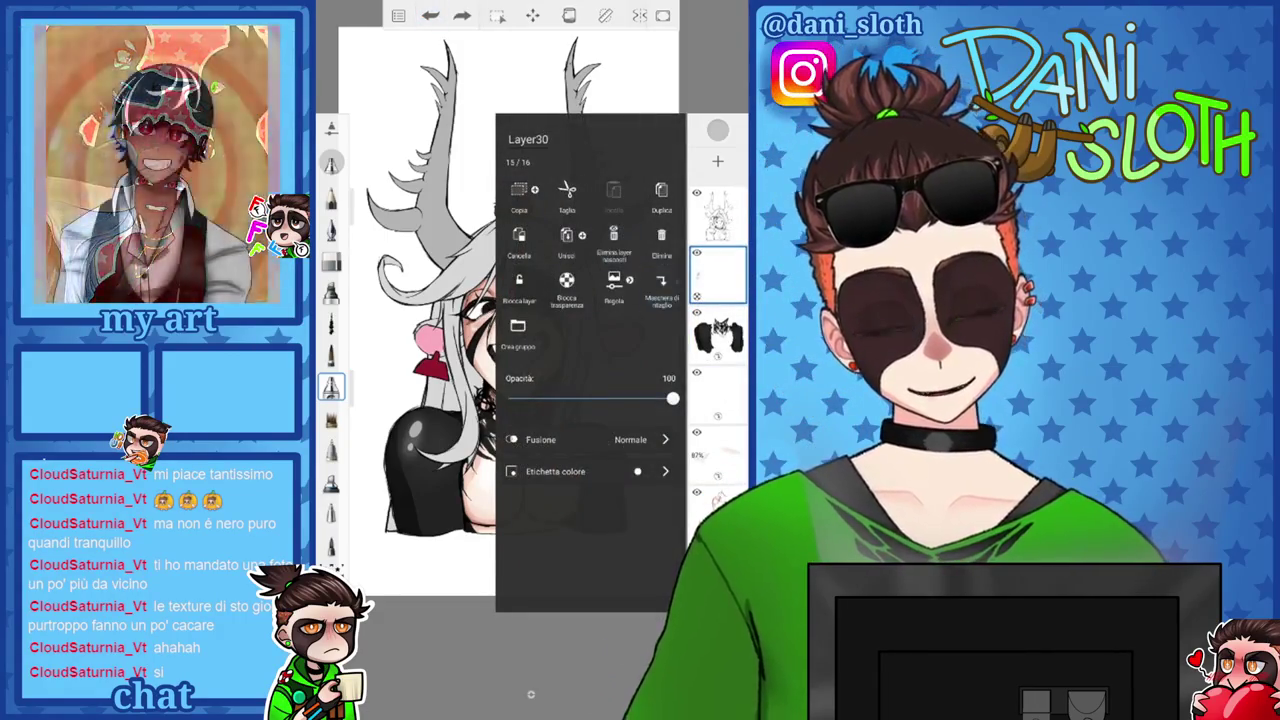
pyautogui.moveTo(666, 398); pyautogui.dragTo(576, 398)
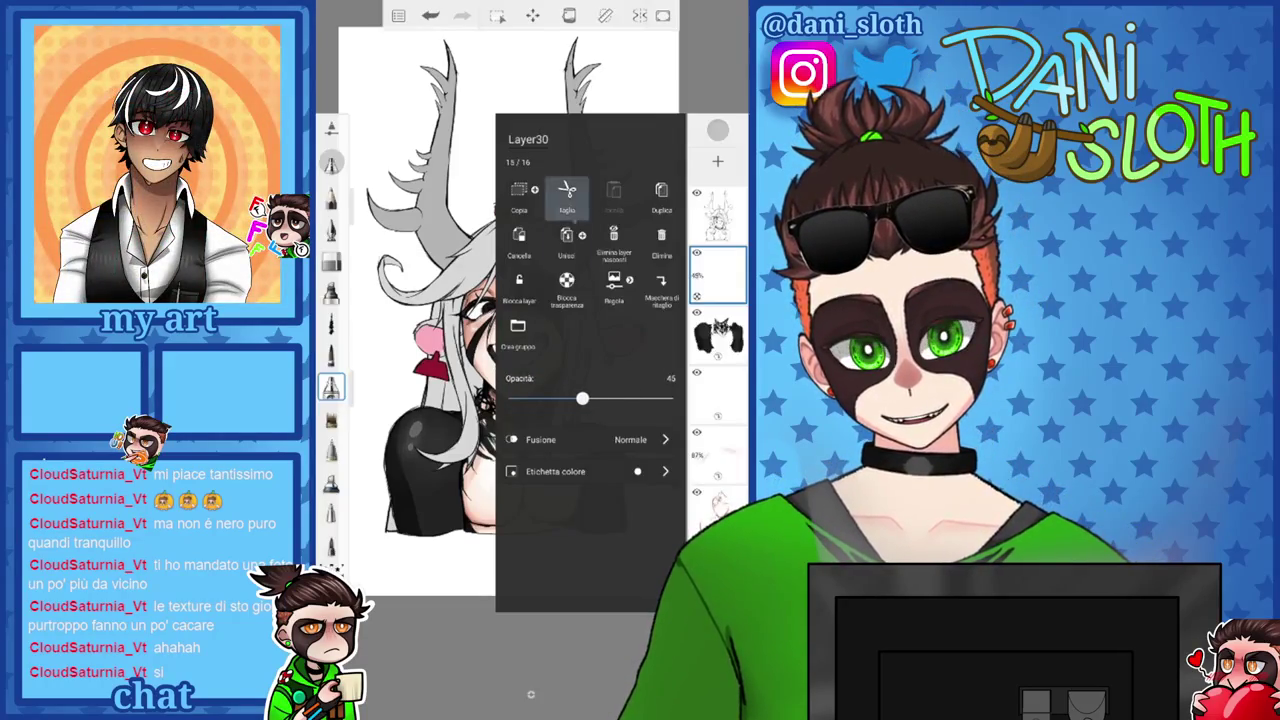
pyautogui.click(450, 450)
pyautogui.scroll(2, 520, 330)
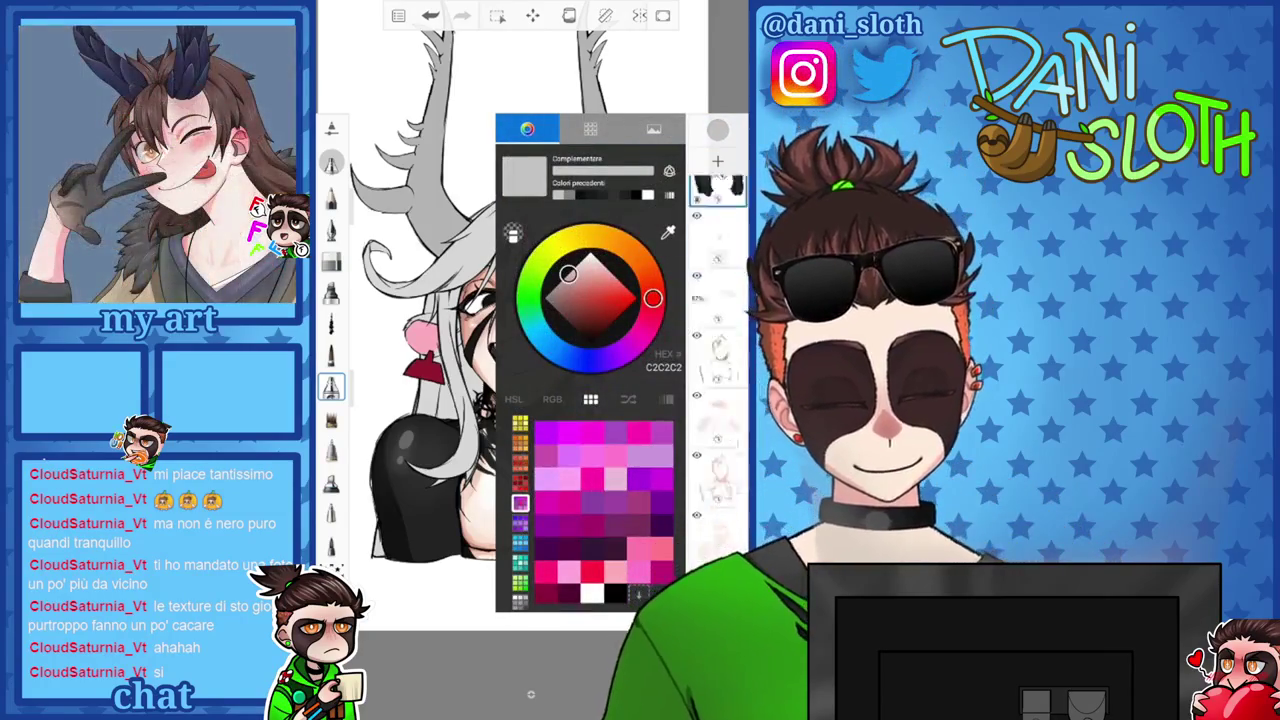
# Add a new empty layer above the character's colour layer.
pyautogui.click(718, 390)
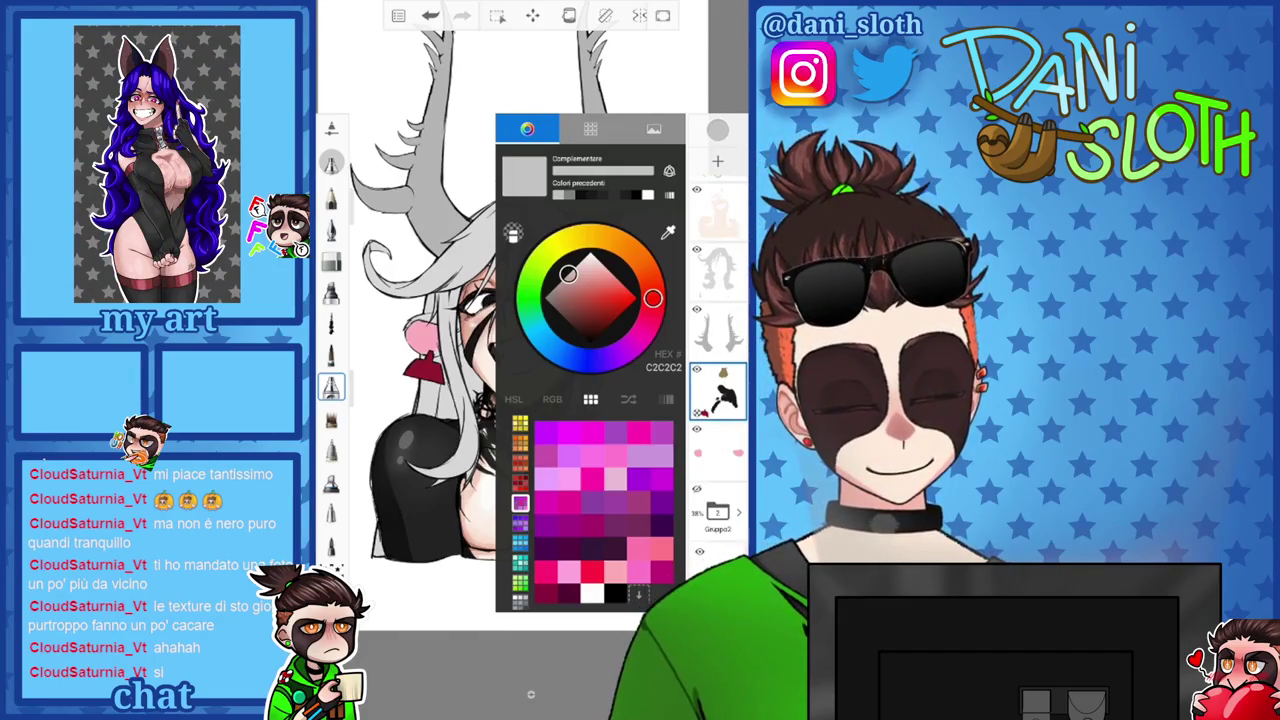
pyautogui.click(717, 160)
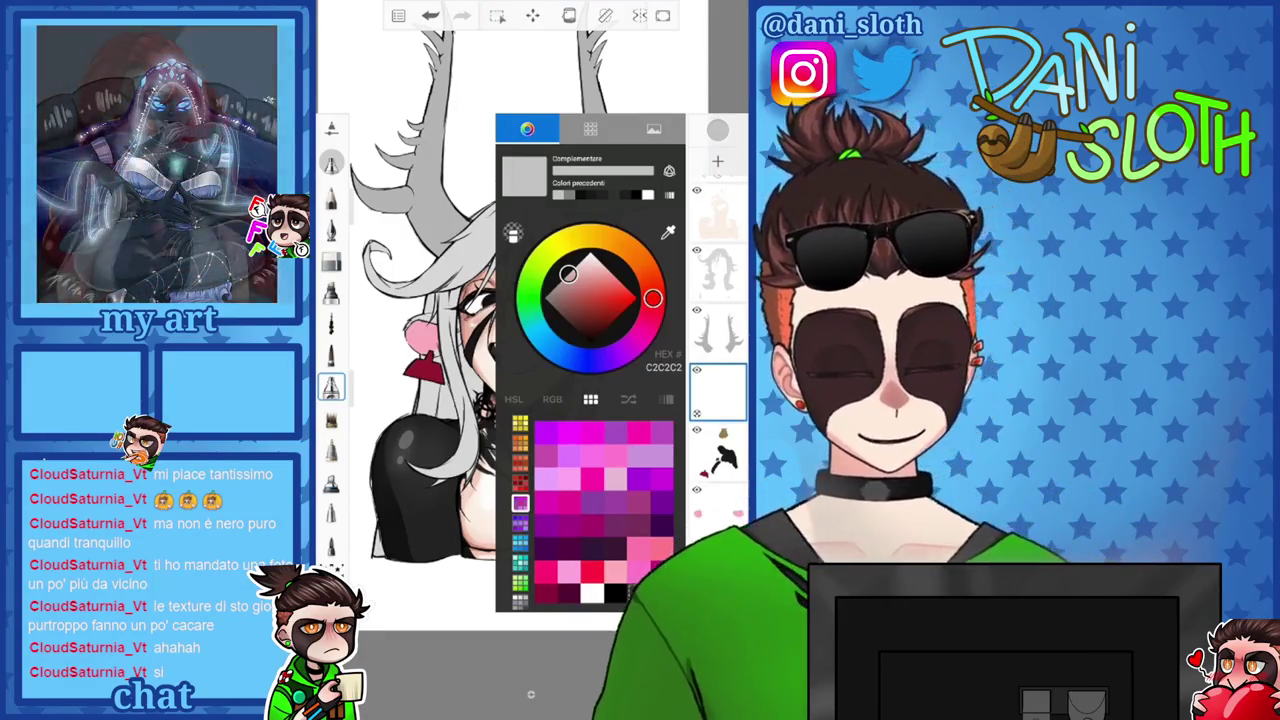
pyautogui.click(717, 390)
pyautogui.click(718, 130)
# Sample the near-black tone from the drawing and adjust it to dark grey 212121.
pyautogui.click(668, 232)
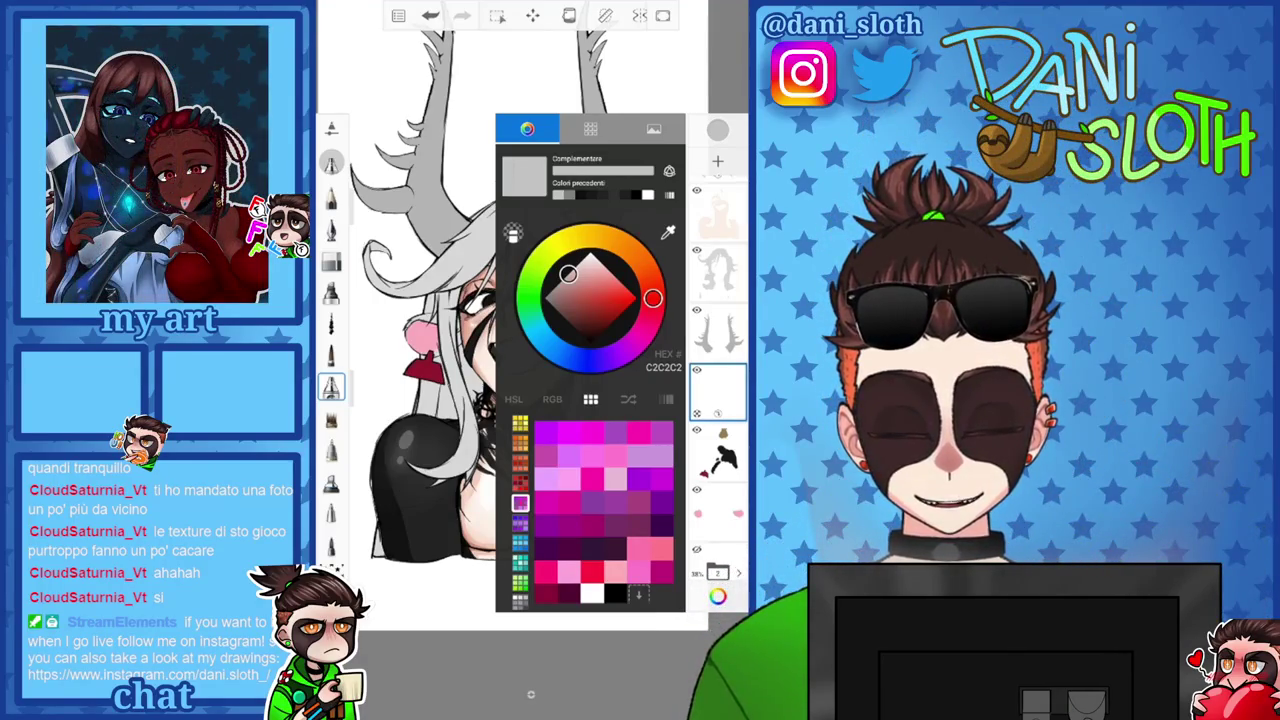
pyautogui.click(717, 130)
pyautogui.click(544, 283)
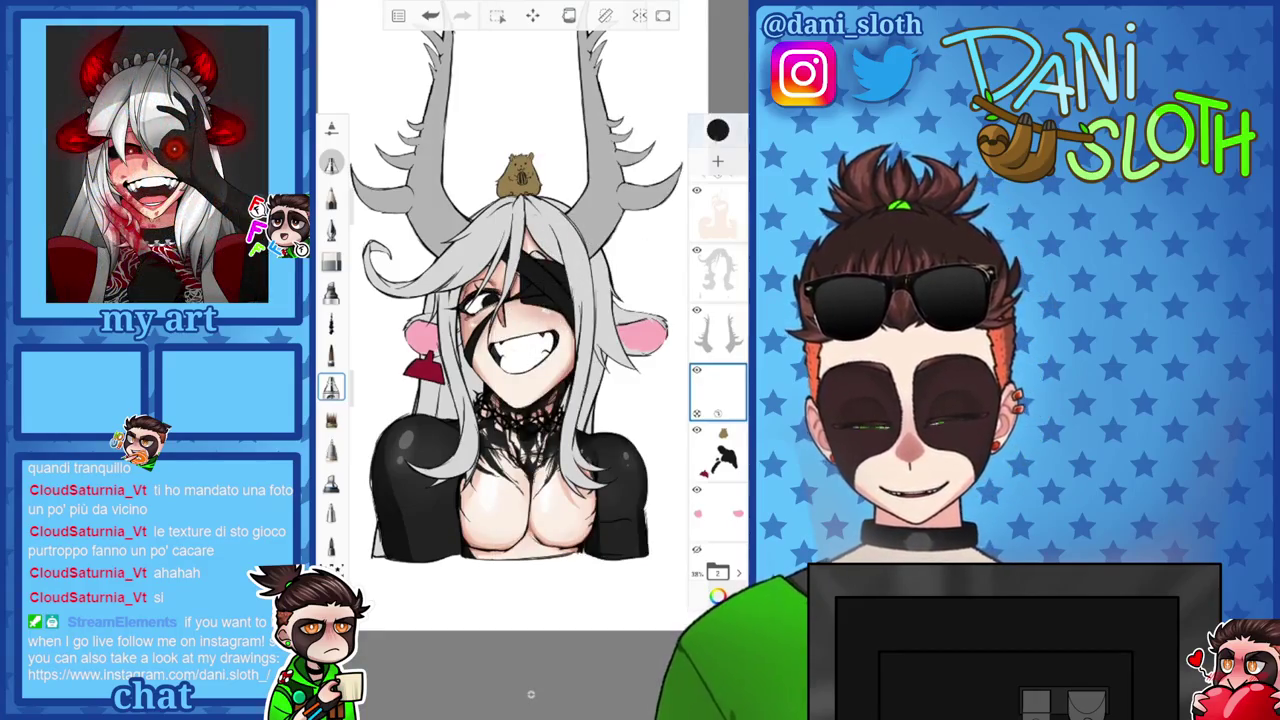
pyautogui.click(717, 130)
pyautogui.click(575, 328)
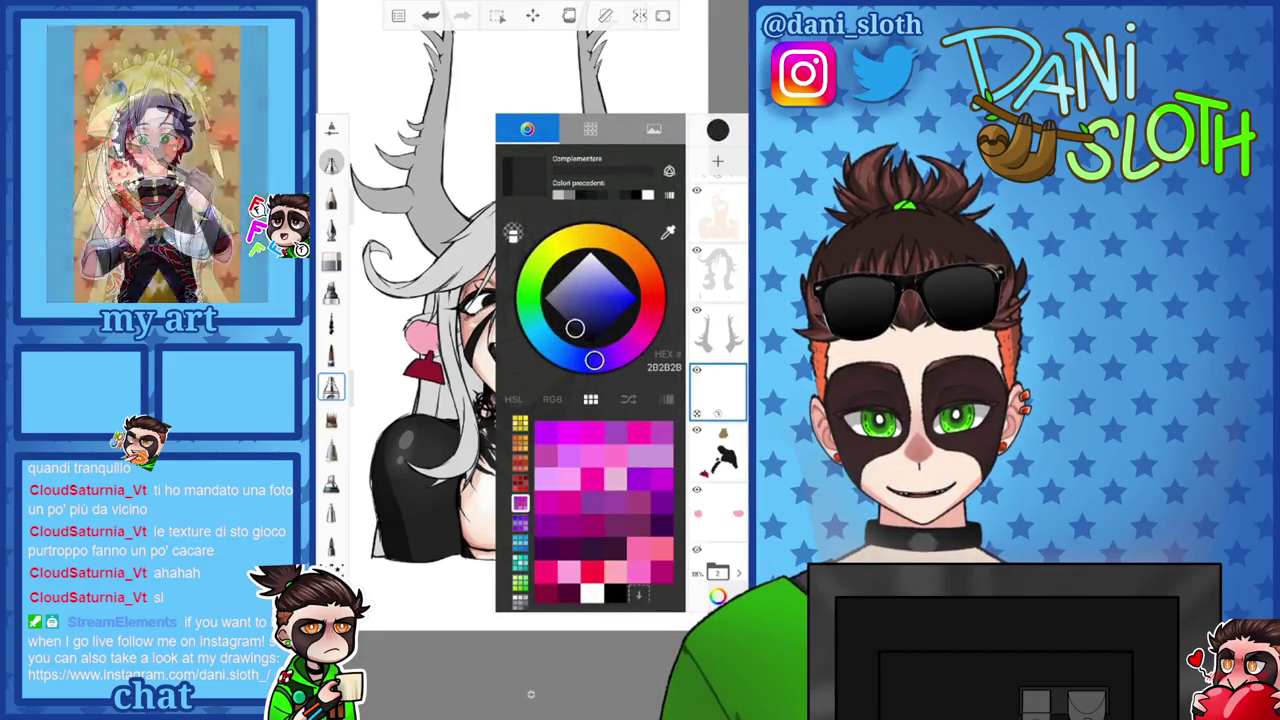
pyautogui.click(717, 450)
pyautogui.click(331, 228)
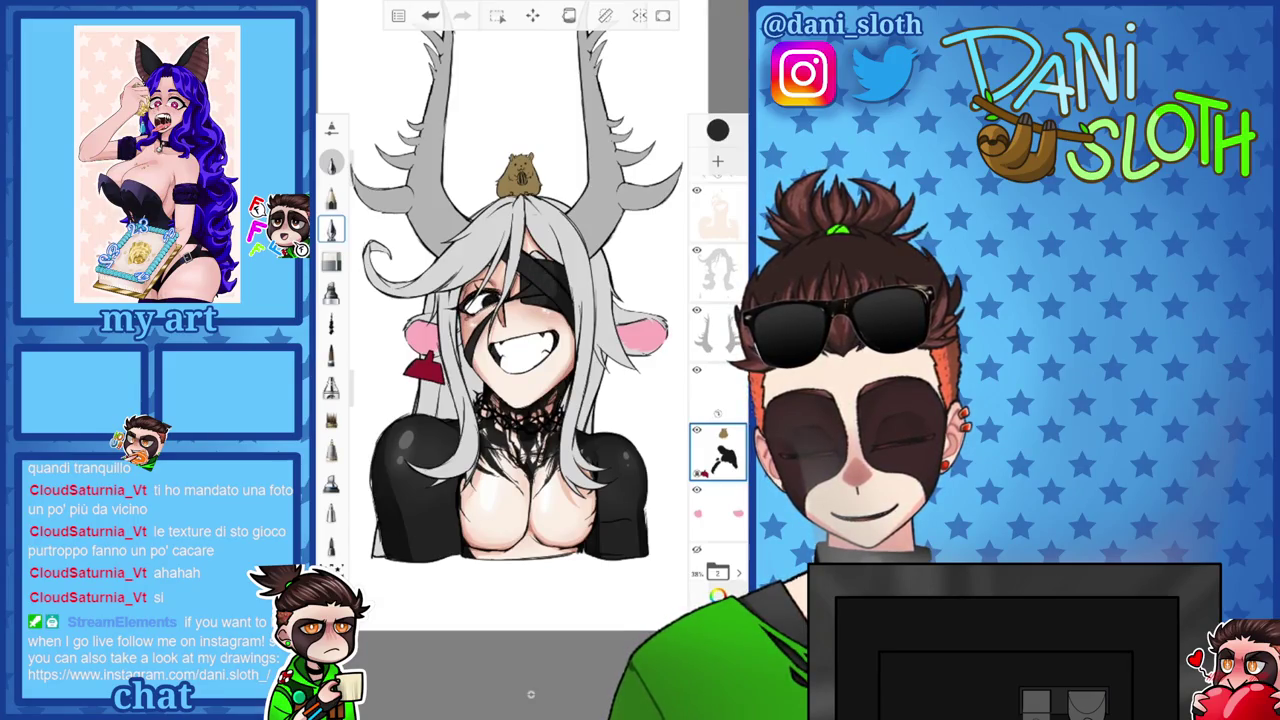
pyautogui.click(717, 130)
pyautogui.click(717, 392)
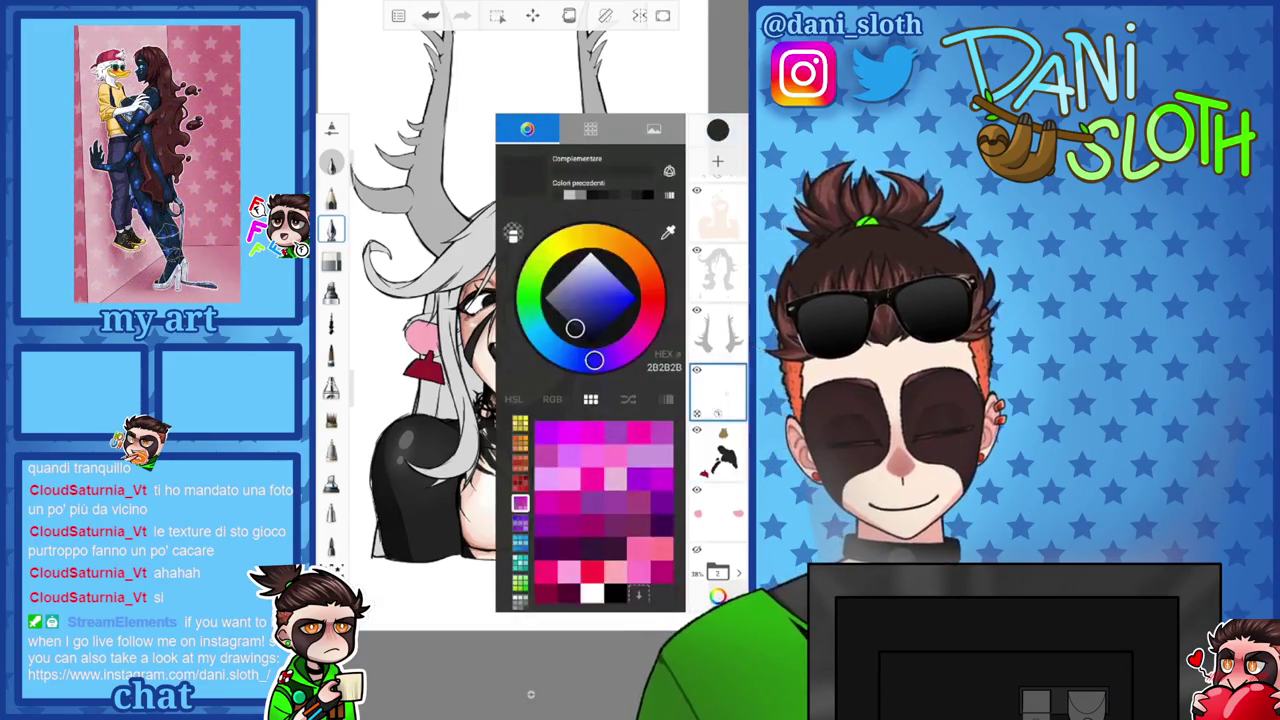
pyautogui.click(579, 333)
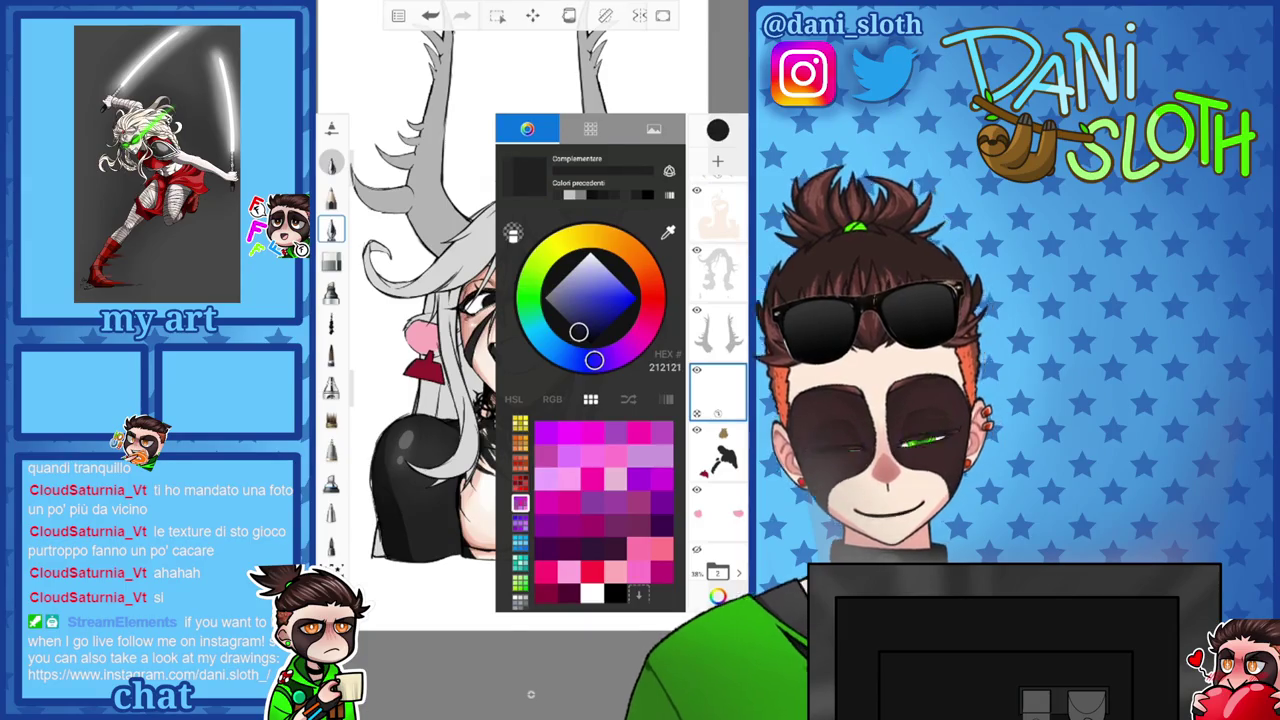
# Try out brushes and pick a medium grey painting colour.
pyautogui.scroll(5, 500, 350)
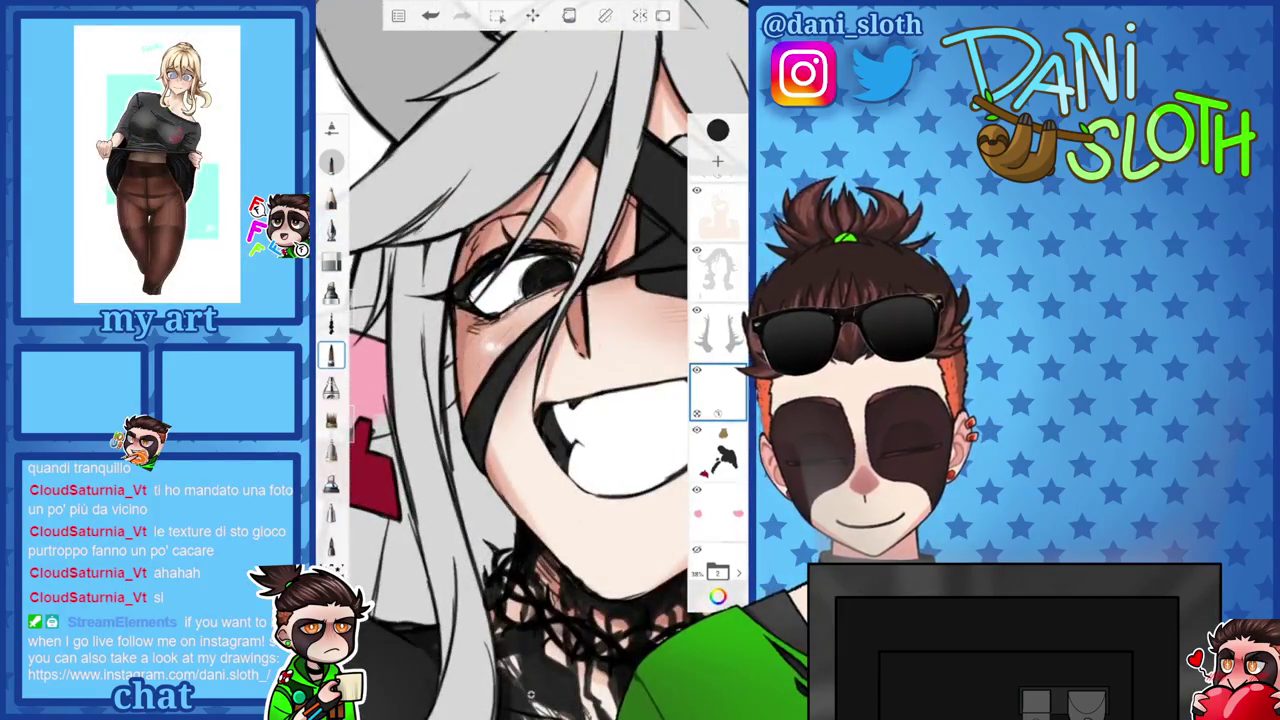
pyautogui.click(717, 130)
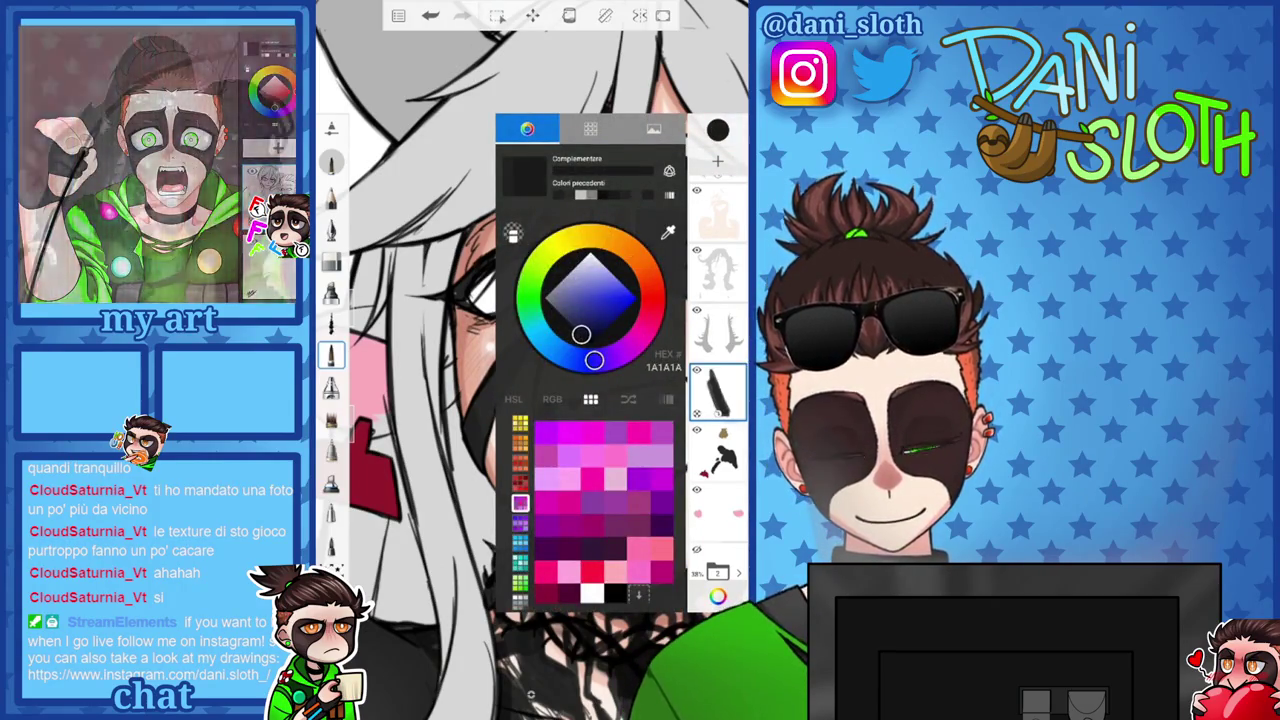
pyautogui.click(717, 130)
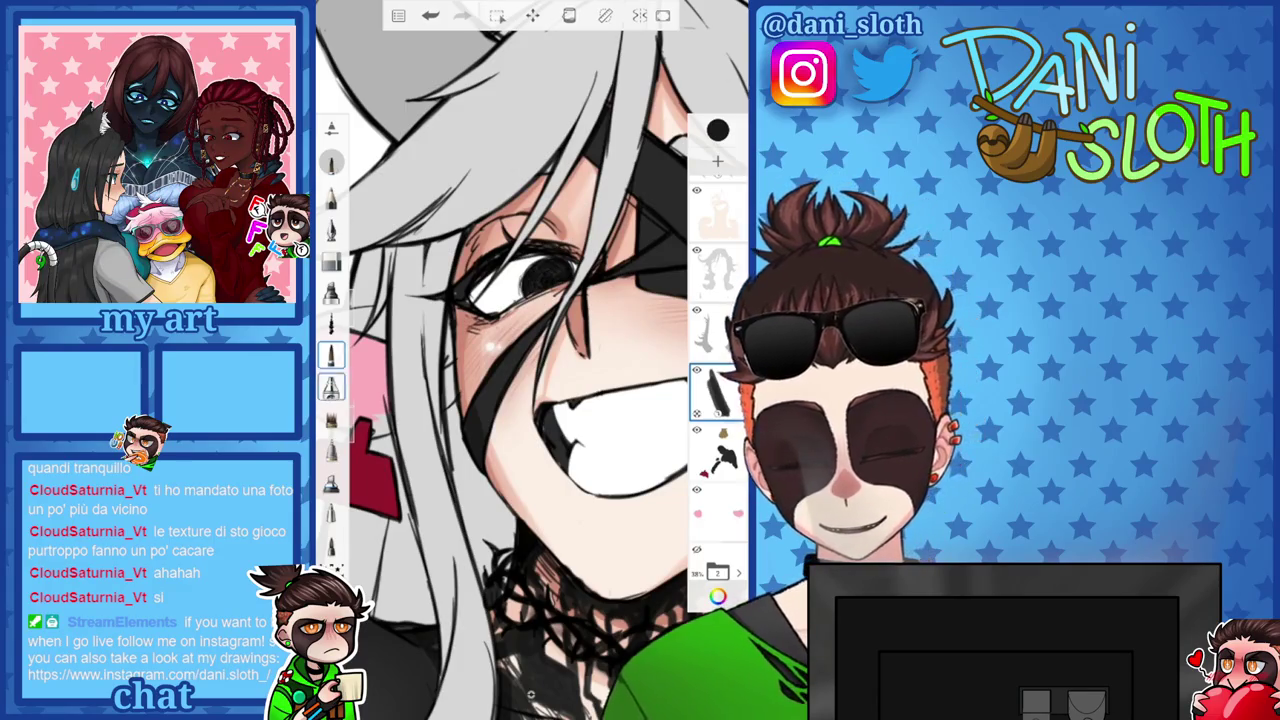
pyautogui.click(331, 355)
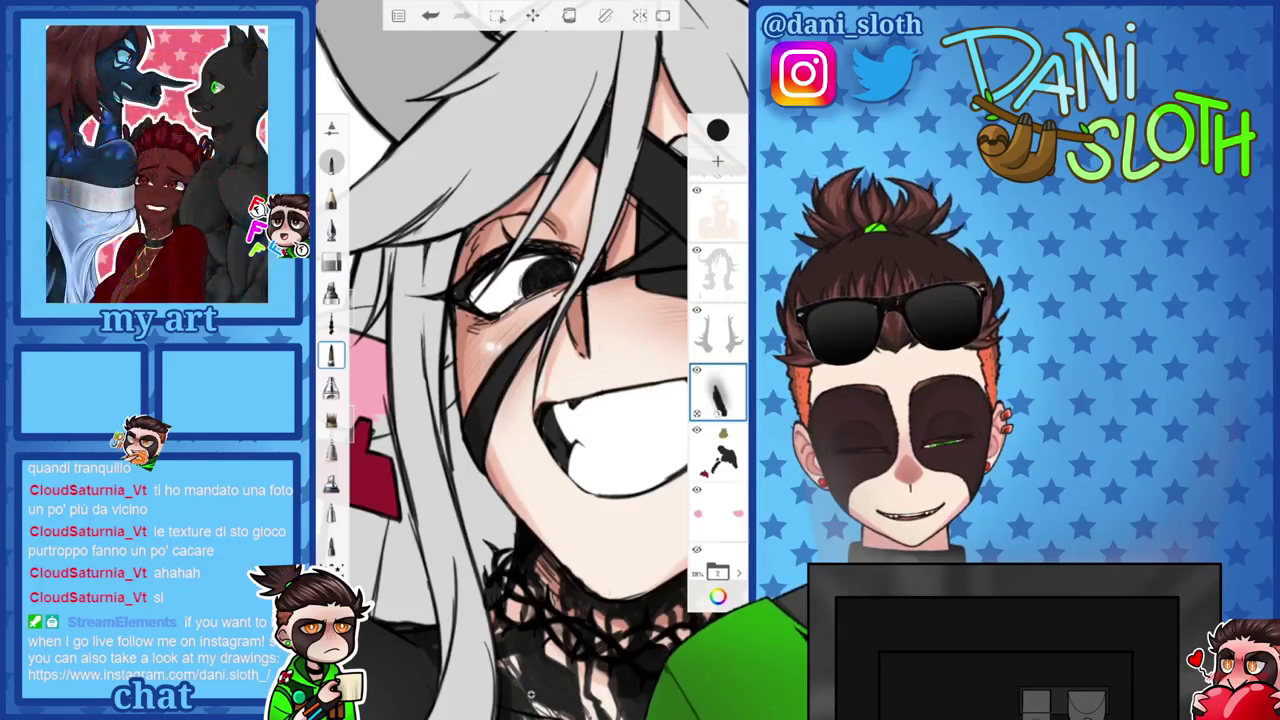
pyautogui.scroll(3, 530, 360)
pyautogui.scroll(3, 530, 360)
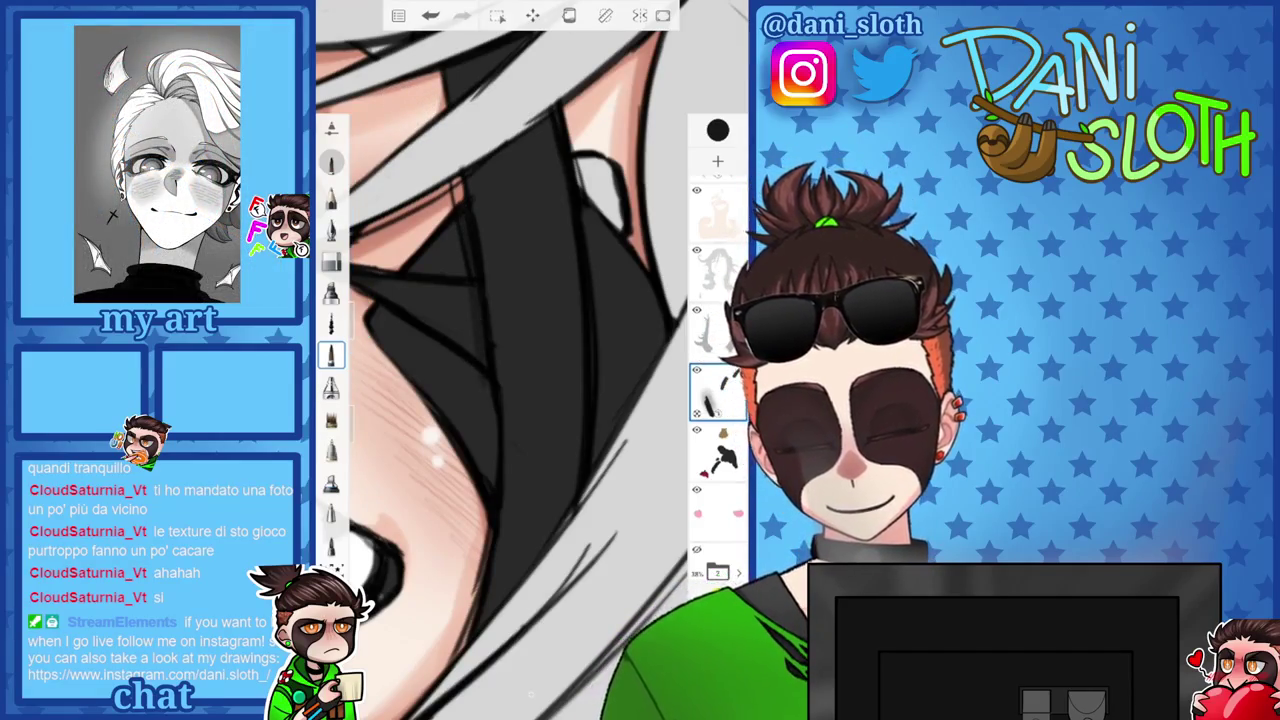
pyautogui.scroll(-3, 530, 360)
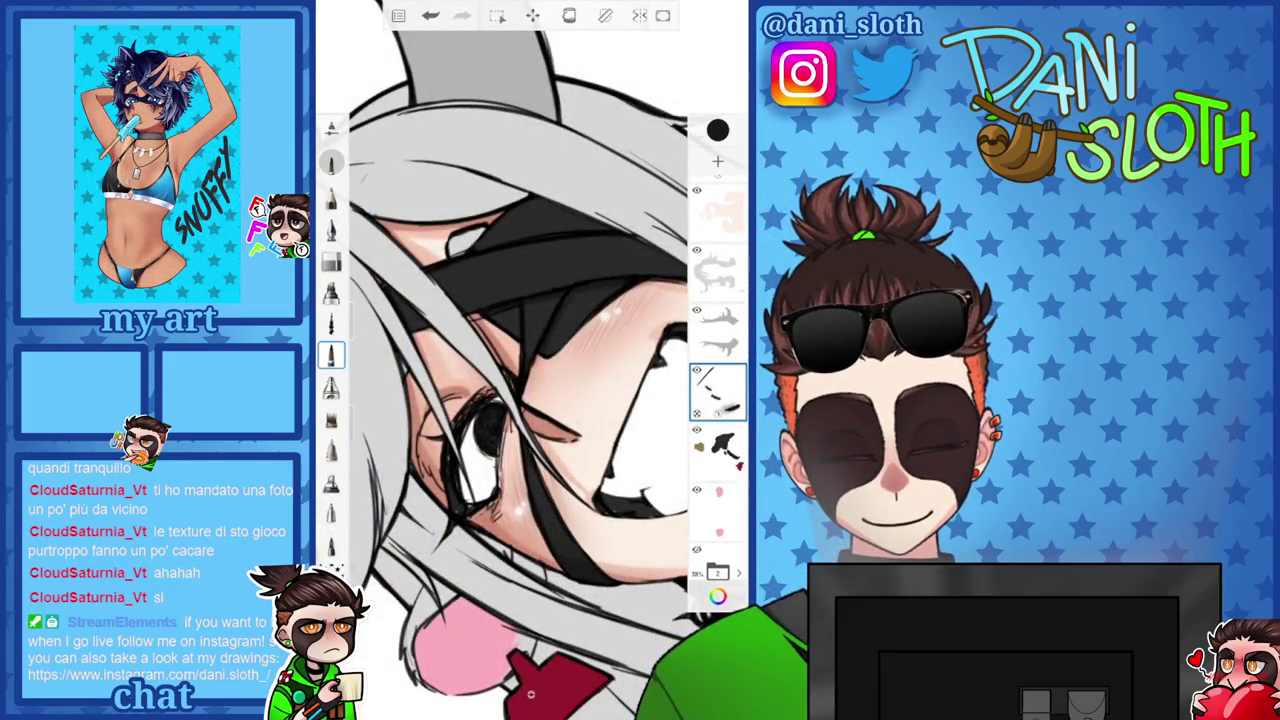
pyautogui.scroll(3, 500, 360)
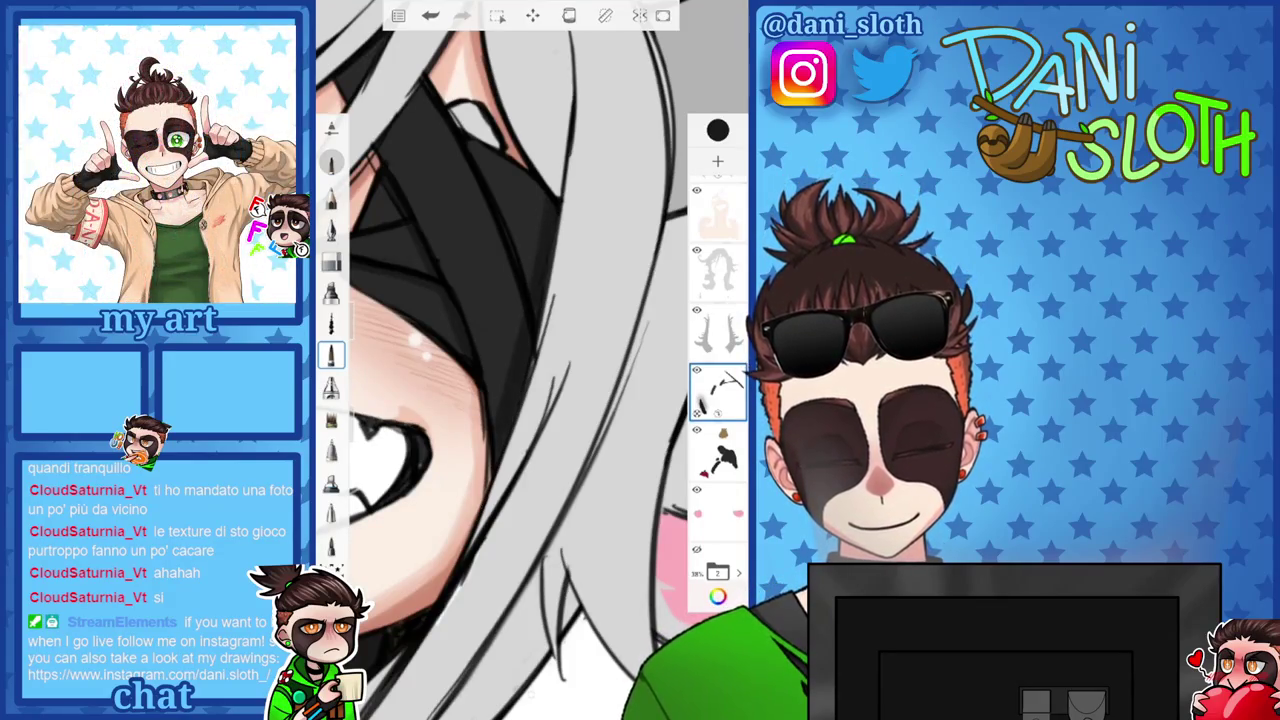
pyautogui.scroll(2, 500, 360)
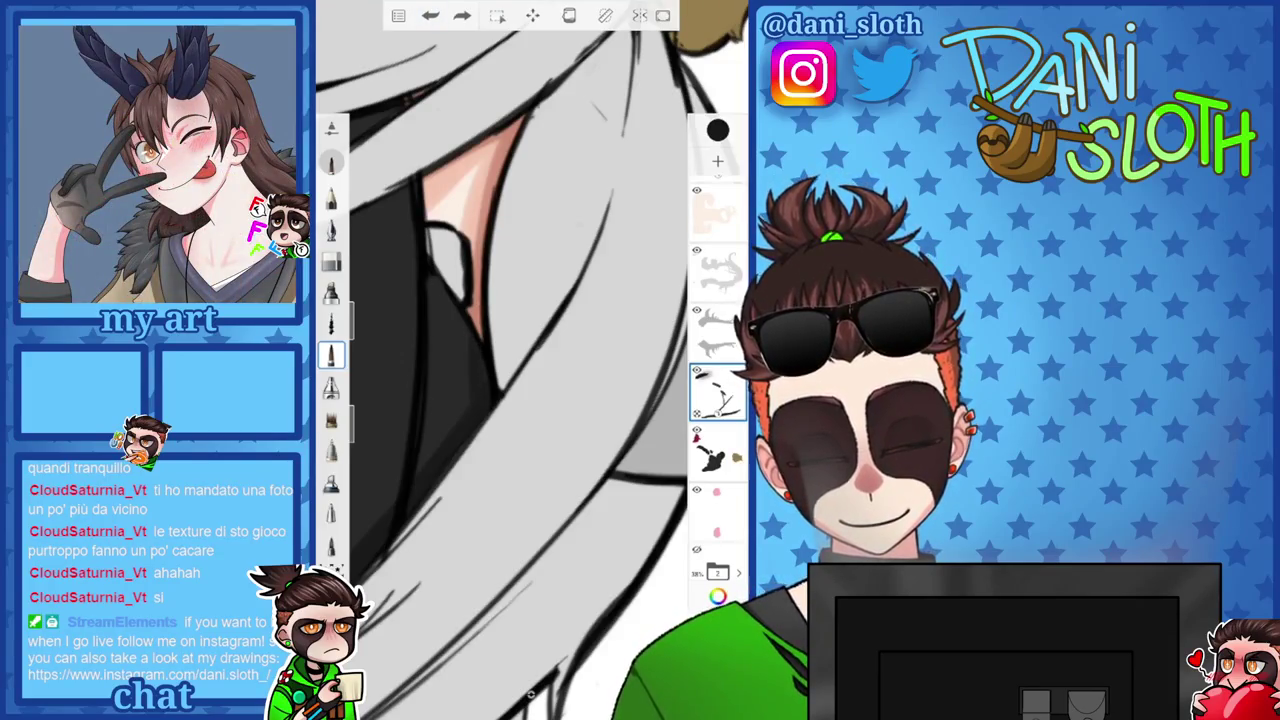
pyautogui.scroll(-3, 530, 360)
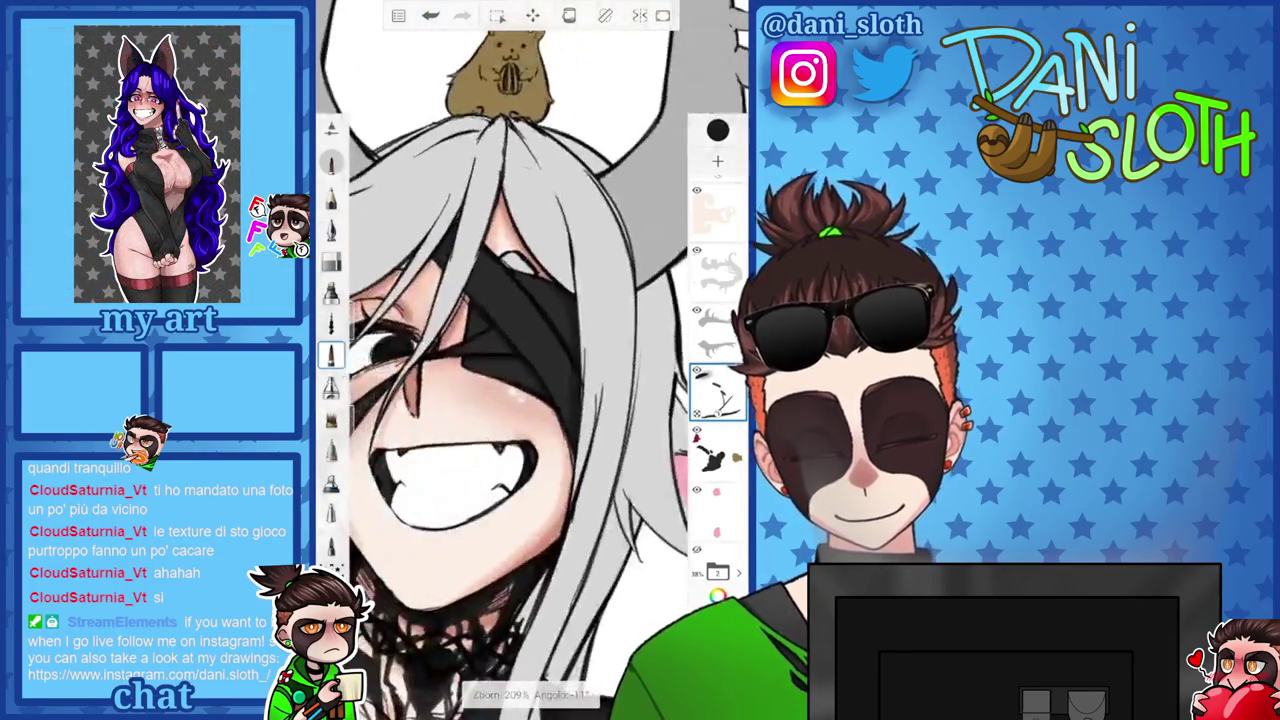
pyautogui.scroll(2, 530, 360)
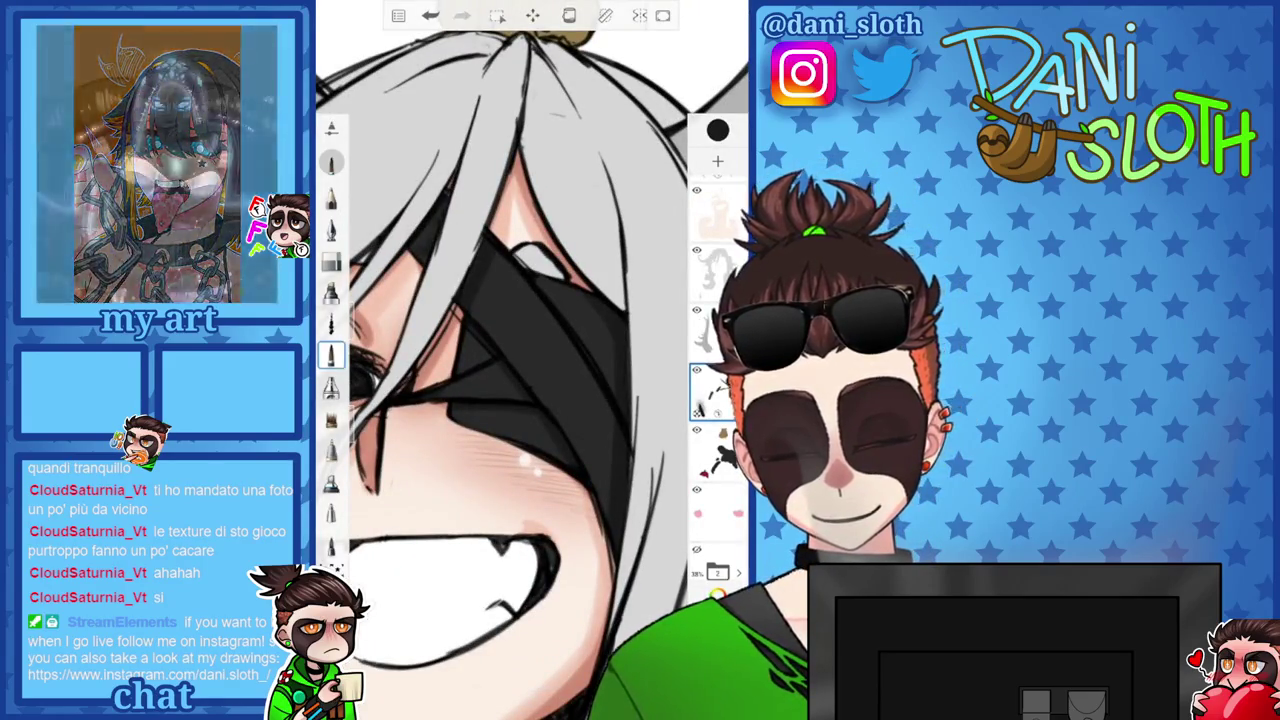
pyautogui.click(331, 387)
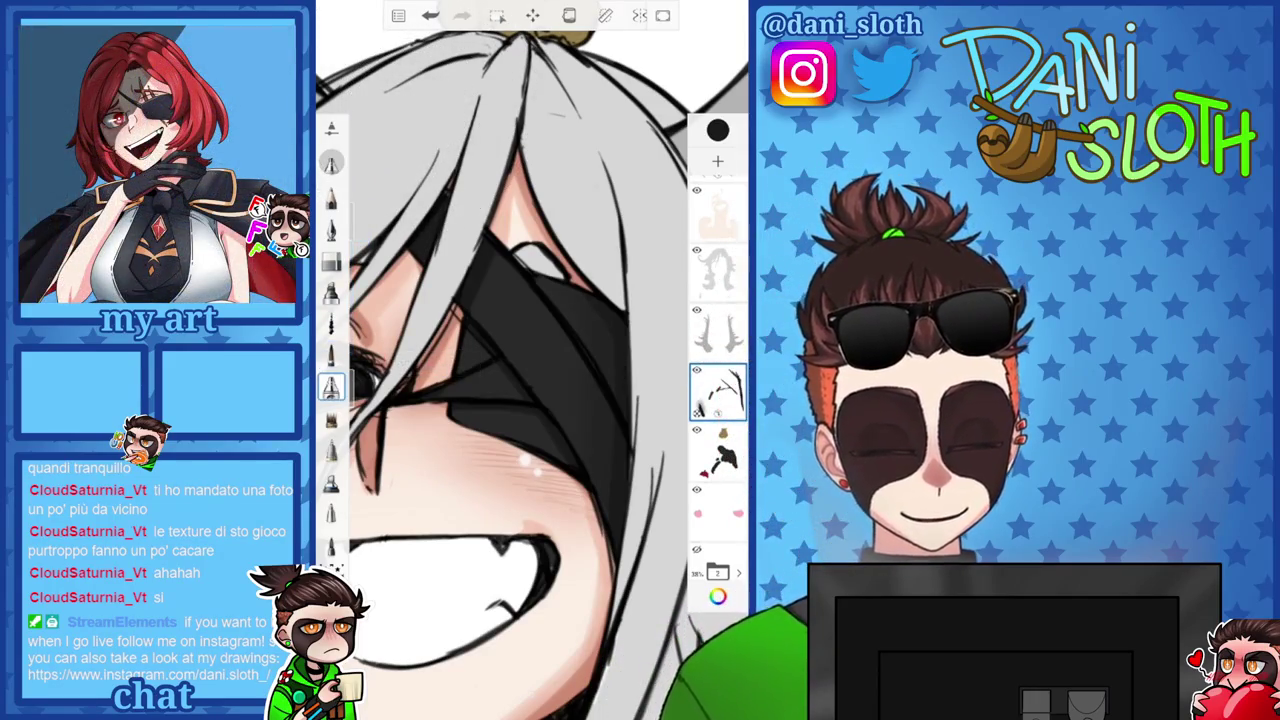
pyautogui.scroll(-3, 530, 360)
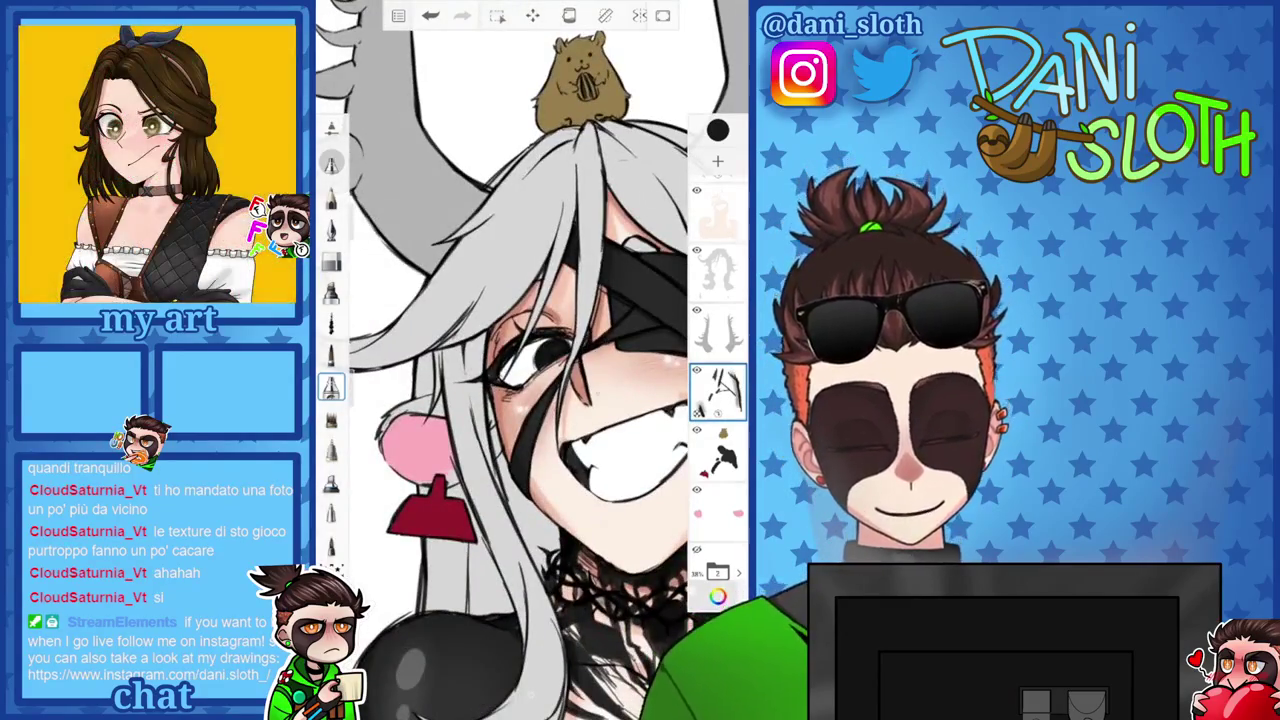
pyautogui.click(717, 130)
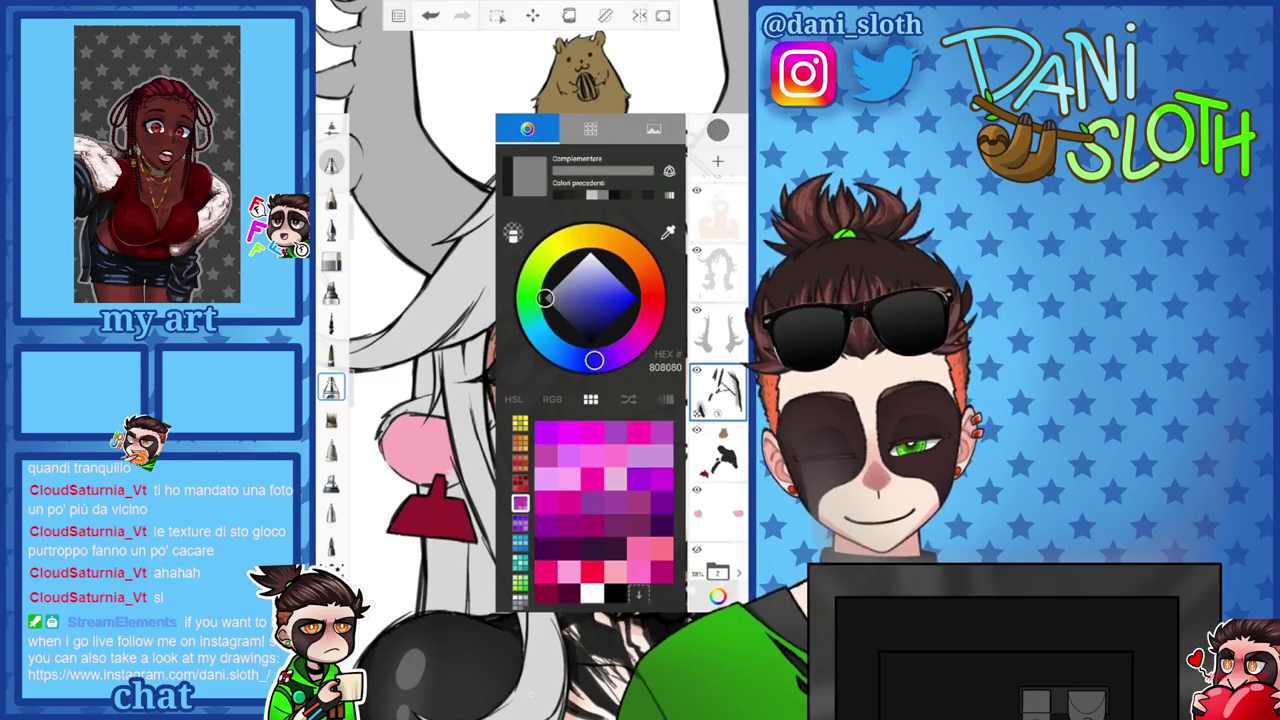
pyautogui.click(717, 130)
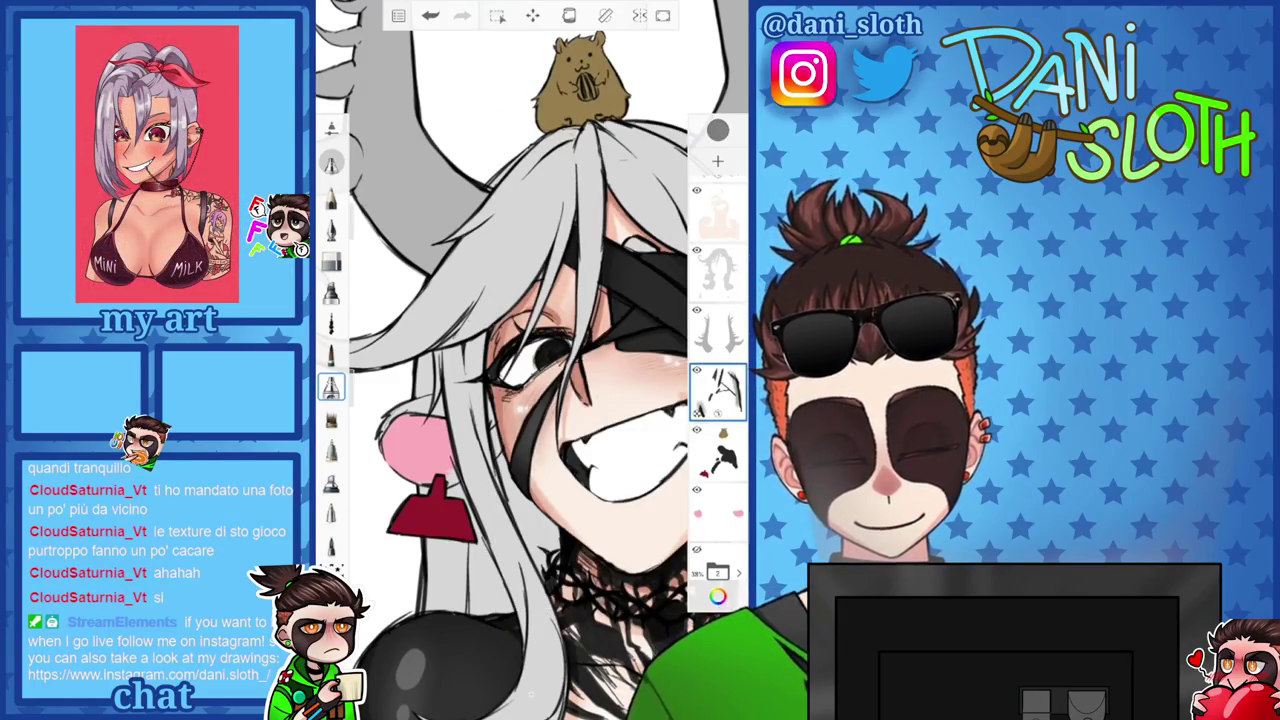
pyautogui.scroll(3, 520, 380)
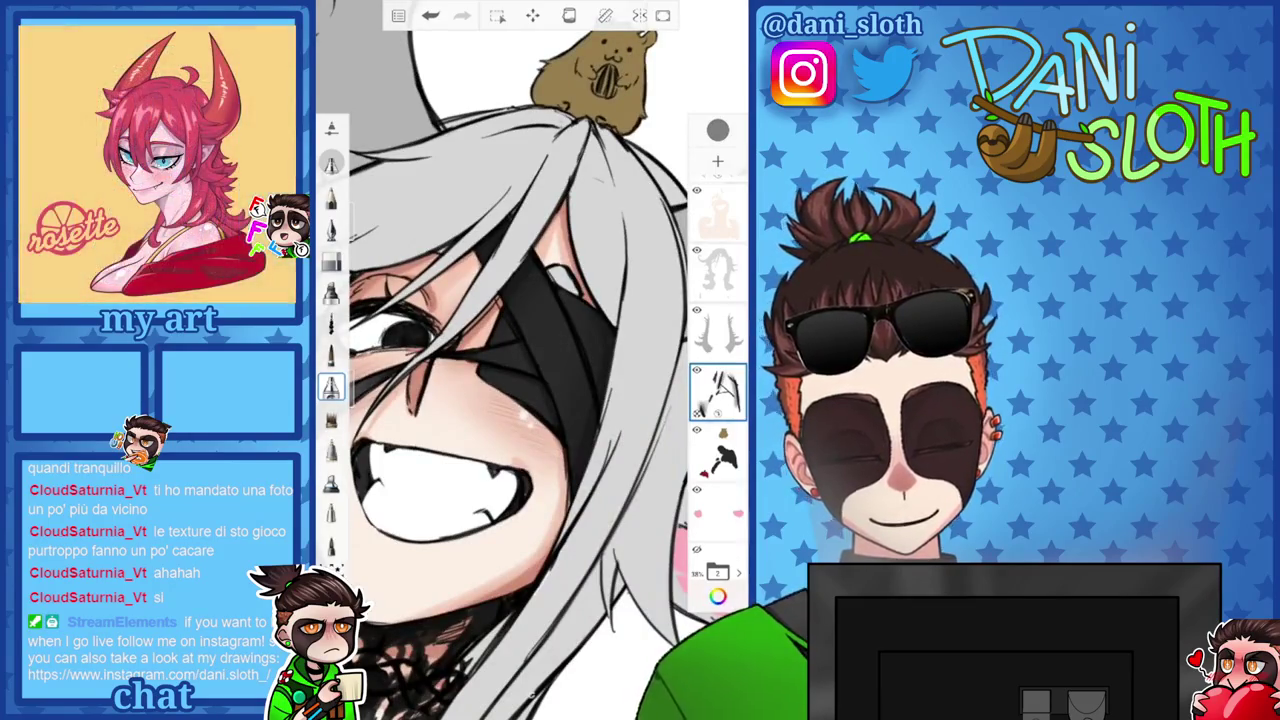
# Add a new shading layer and set a flat brush to size 18.0, keeping grey.
pyautogui.click(717, 160)
pyautogui.moveTo(360, 235); pyautogui.dragTo(360, 210)
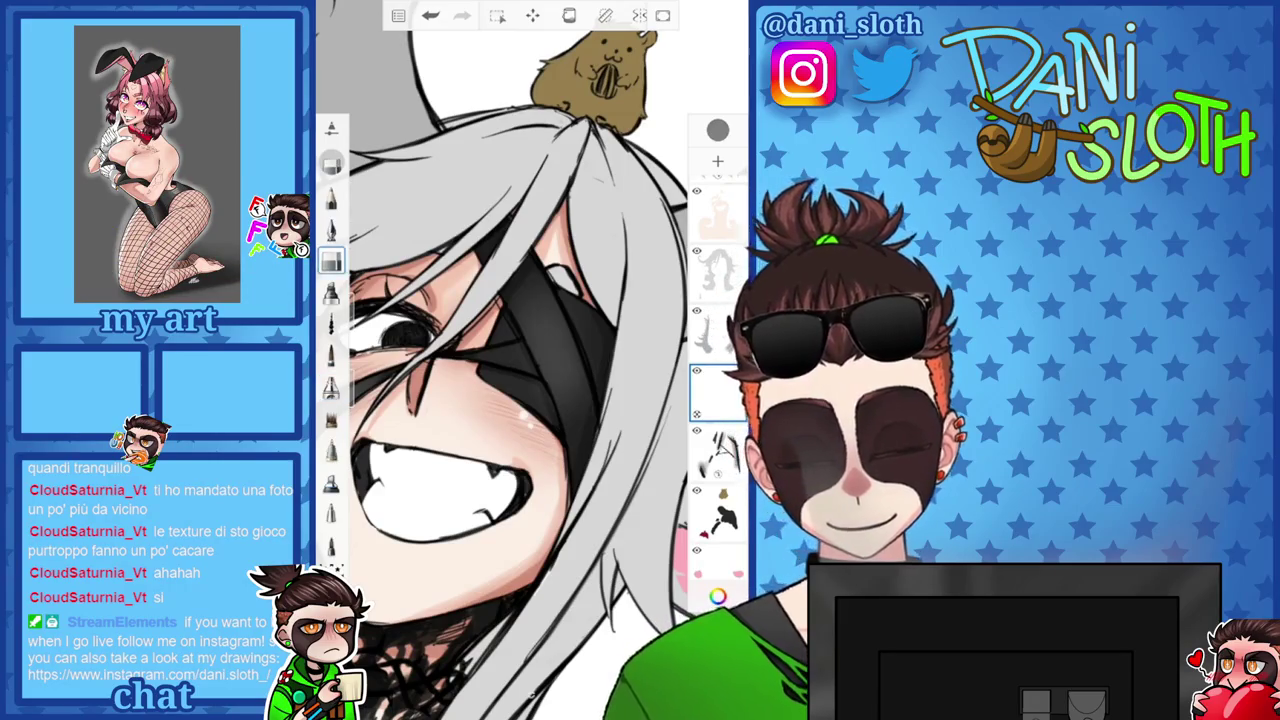
pyautogui.click(331, 260)
pyautogui.moveTo(360, 295); pyautogui.dragTo(360, 320)
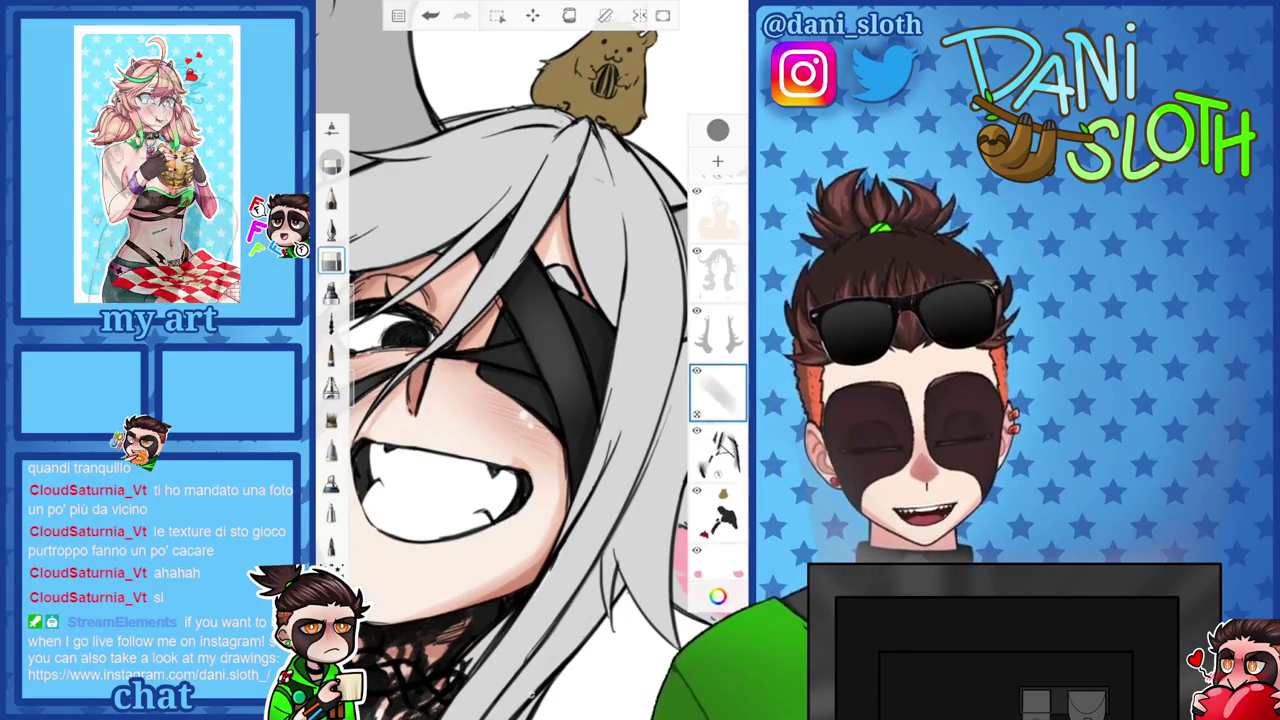
pyautogui.scroll(-2, 510, 360)
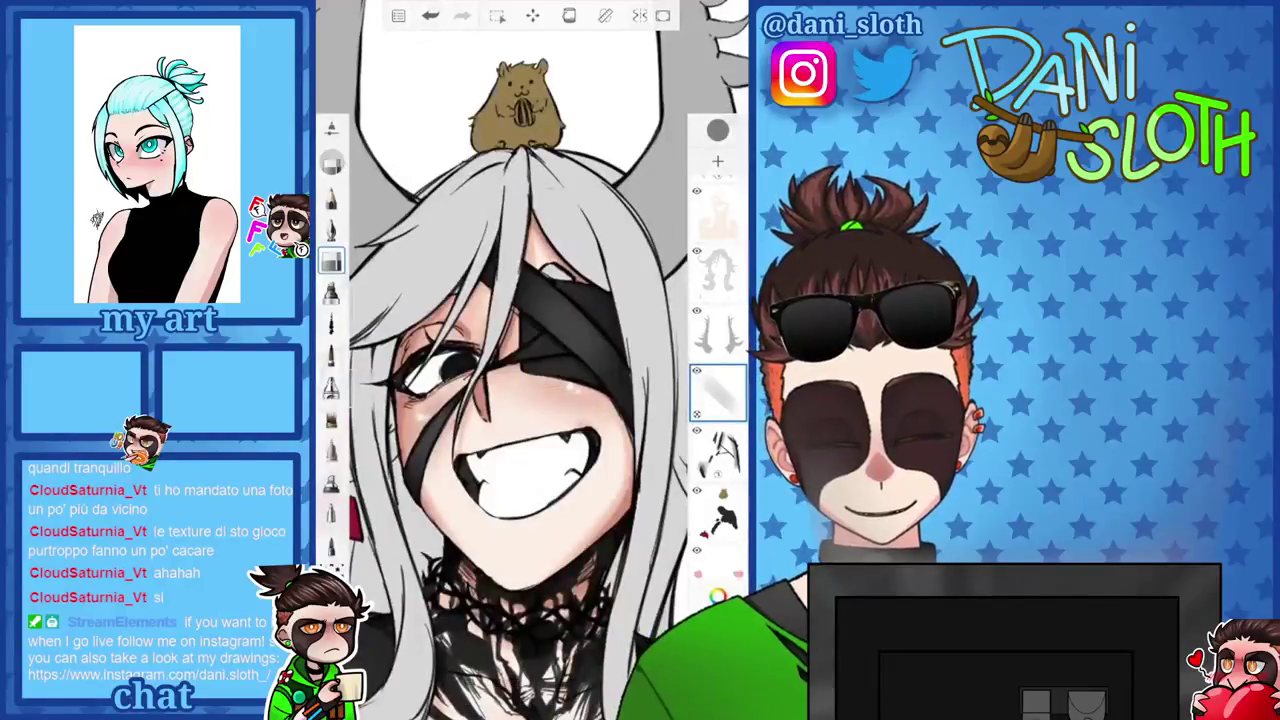
pyautogui.click(717, 130)
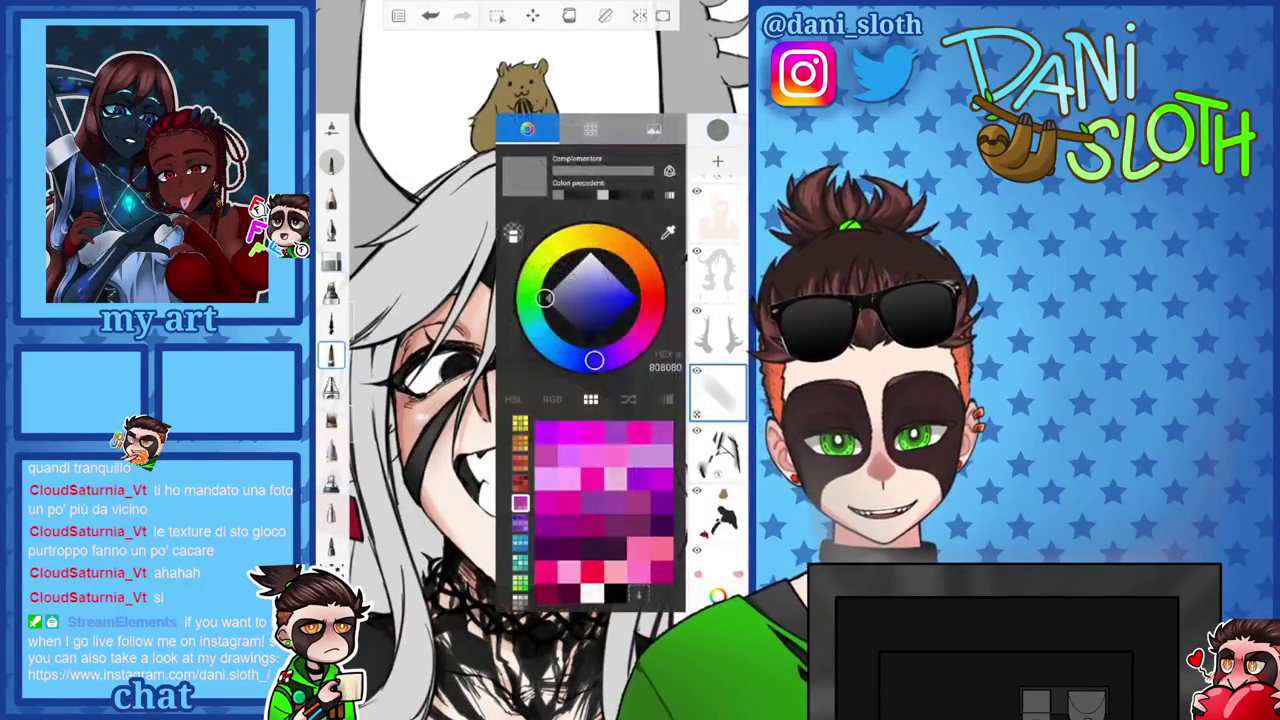
pyautogui.click(717, 130)
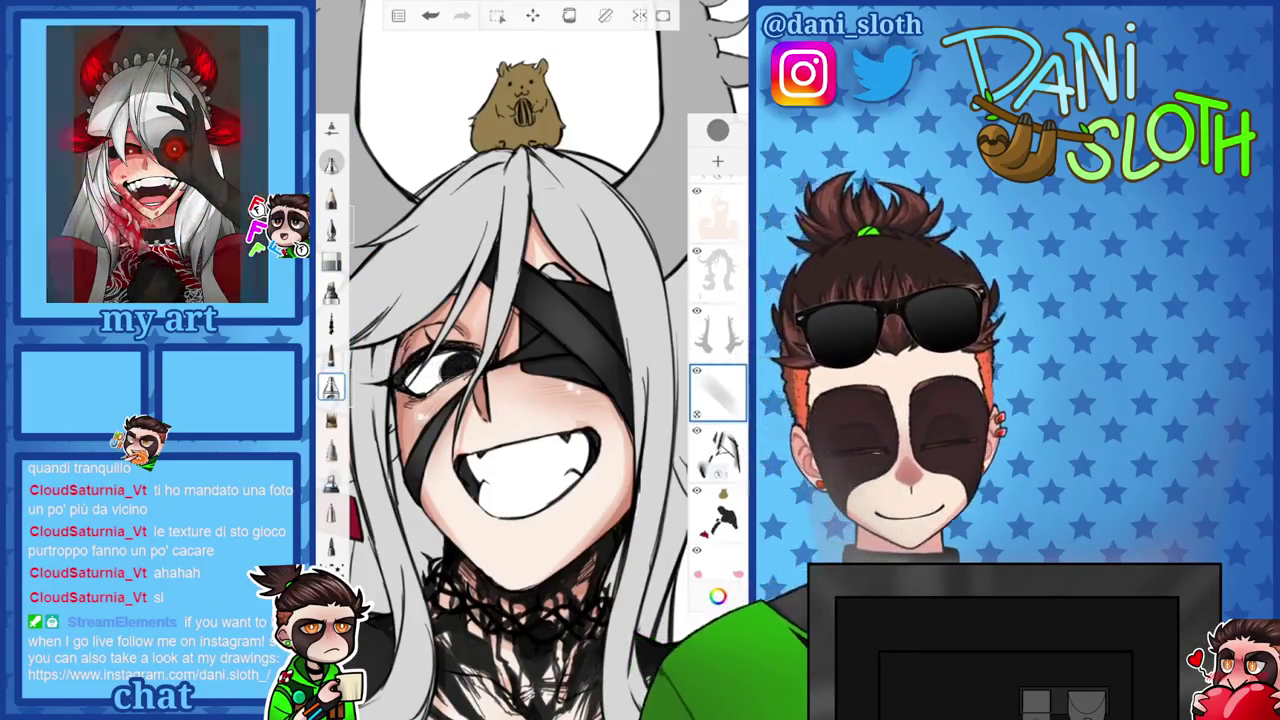
# Move the shading layer below the sketch layer and zoom in on the eyepatch.
pyautogui.moveTo(717, 390); pyautogui.dragTo(717, 445)
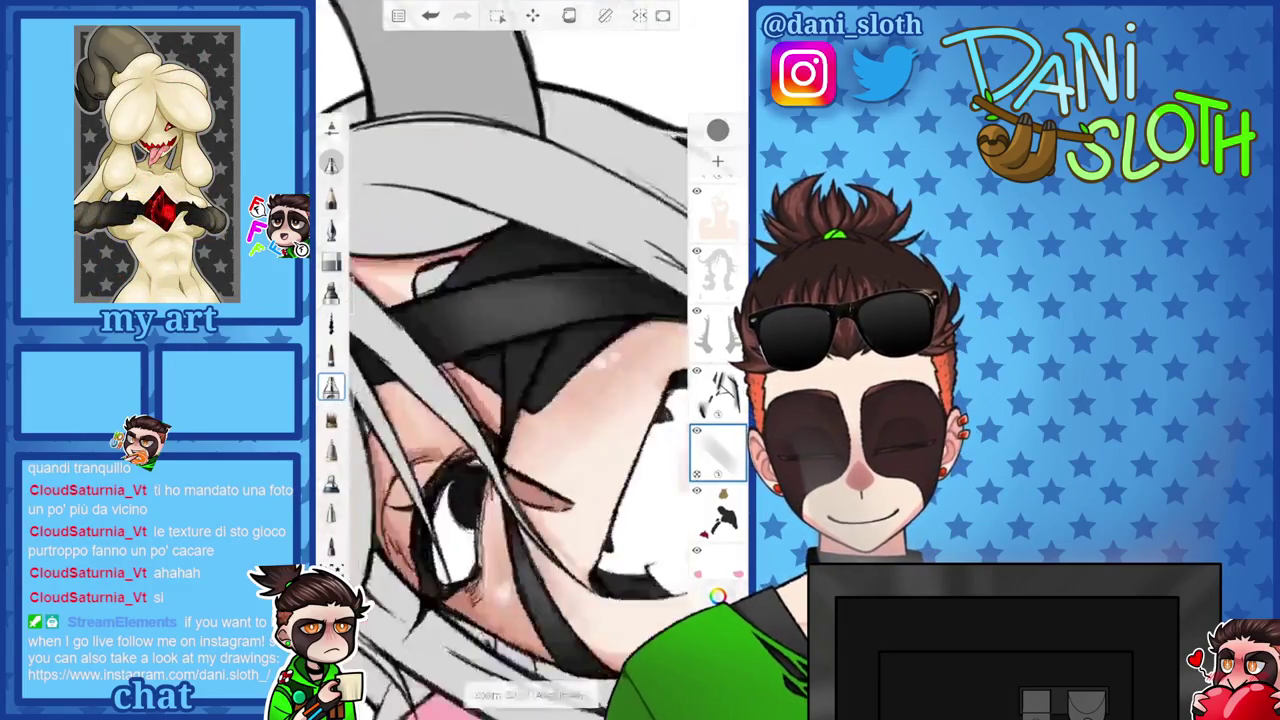
pyautogui.scroll(5, 520, 360)
pyautogui.moveTo(360, 300); pyautogui.dragTo(360, 318)
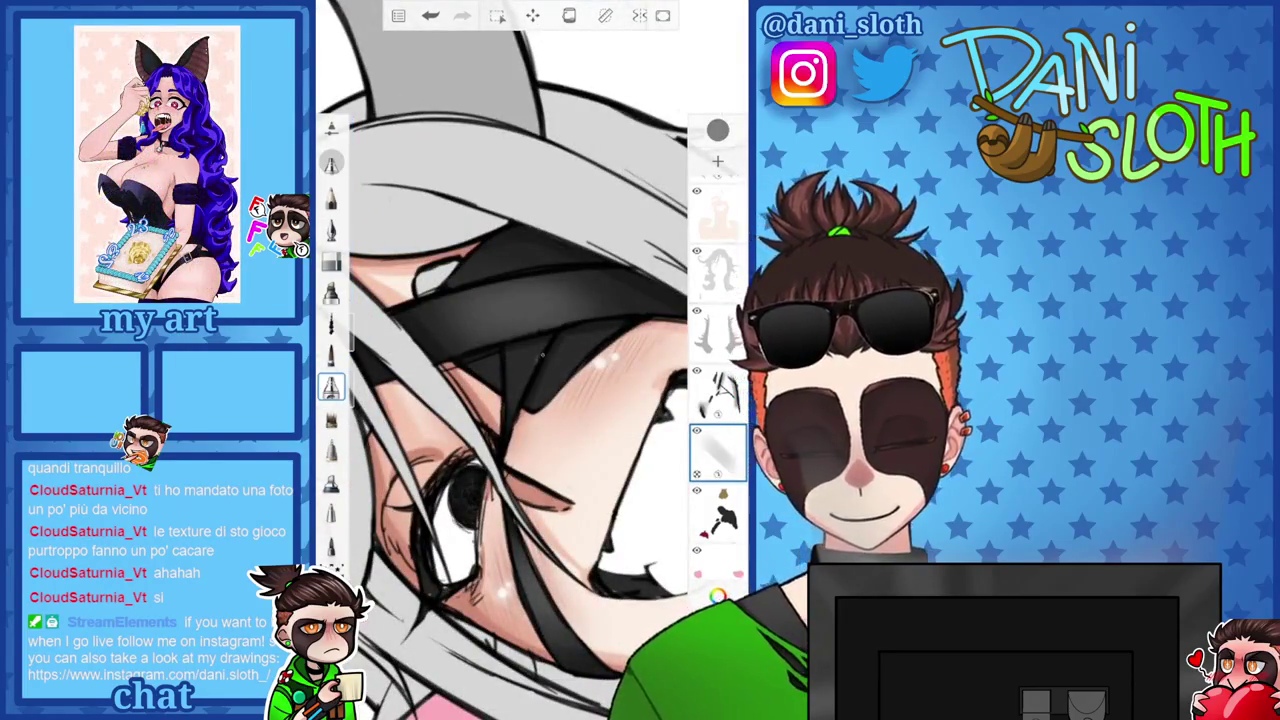
pyautogui.scroll(5, 530, 360)
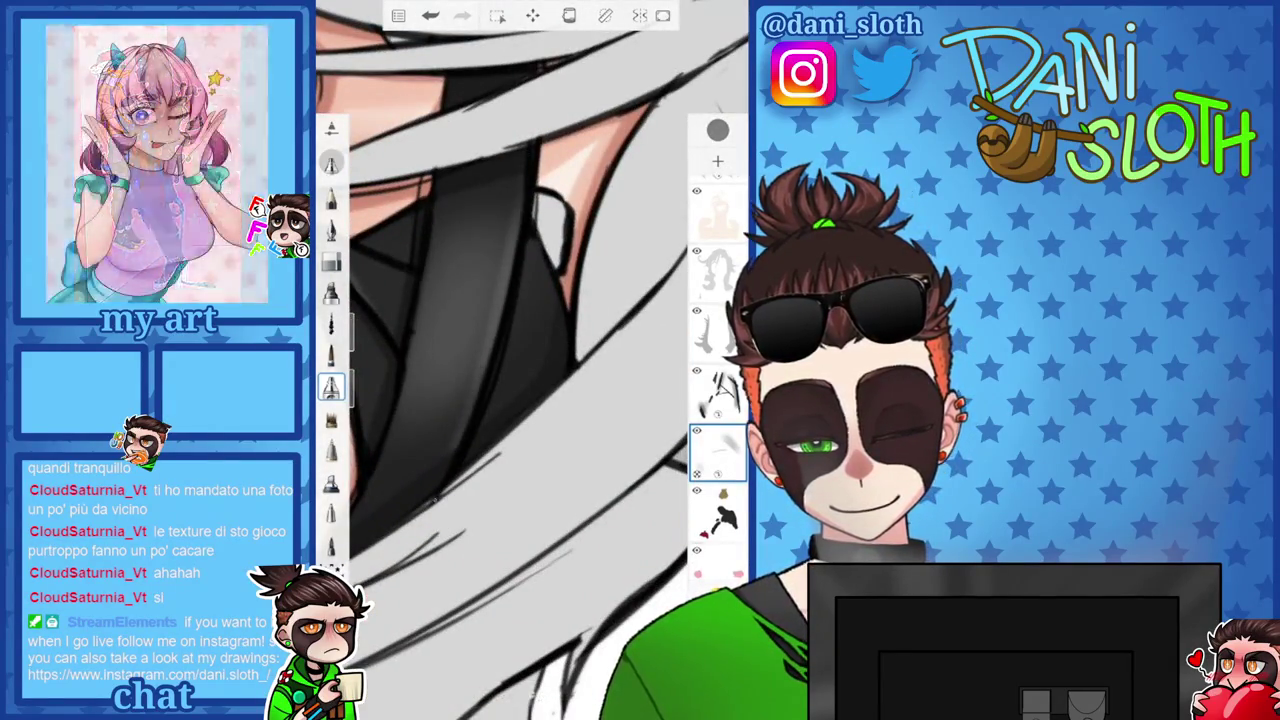
pyautogui.scroll(1, 530, 360)
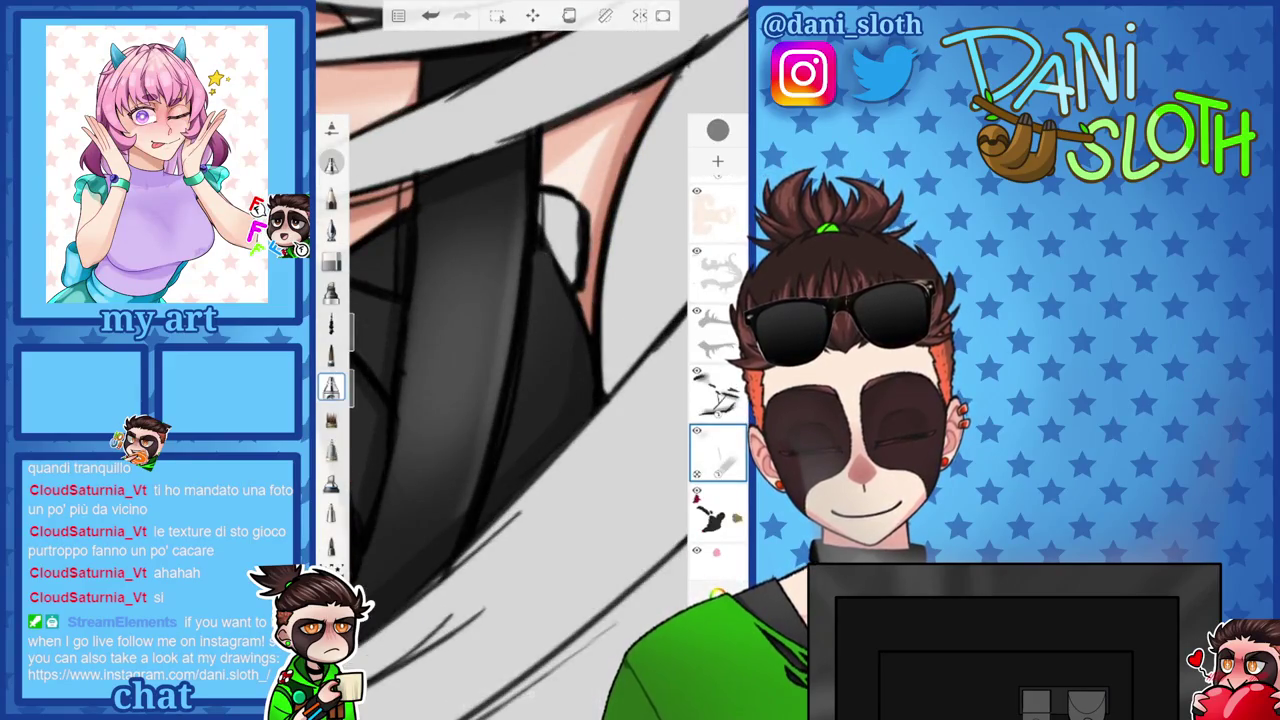
pyautogui.scroll(-3, 530, 360)
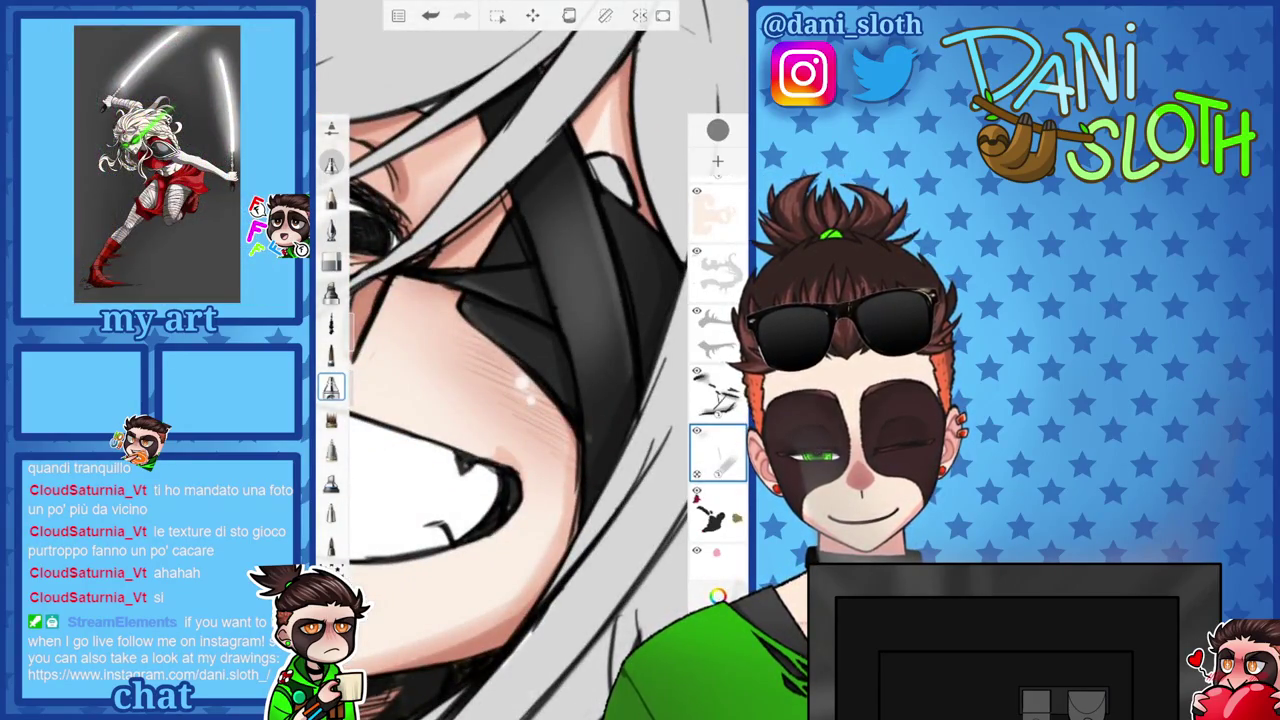
pyautogui.scroll(-3, 530, 360)
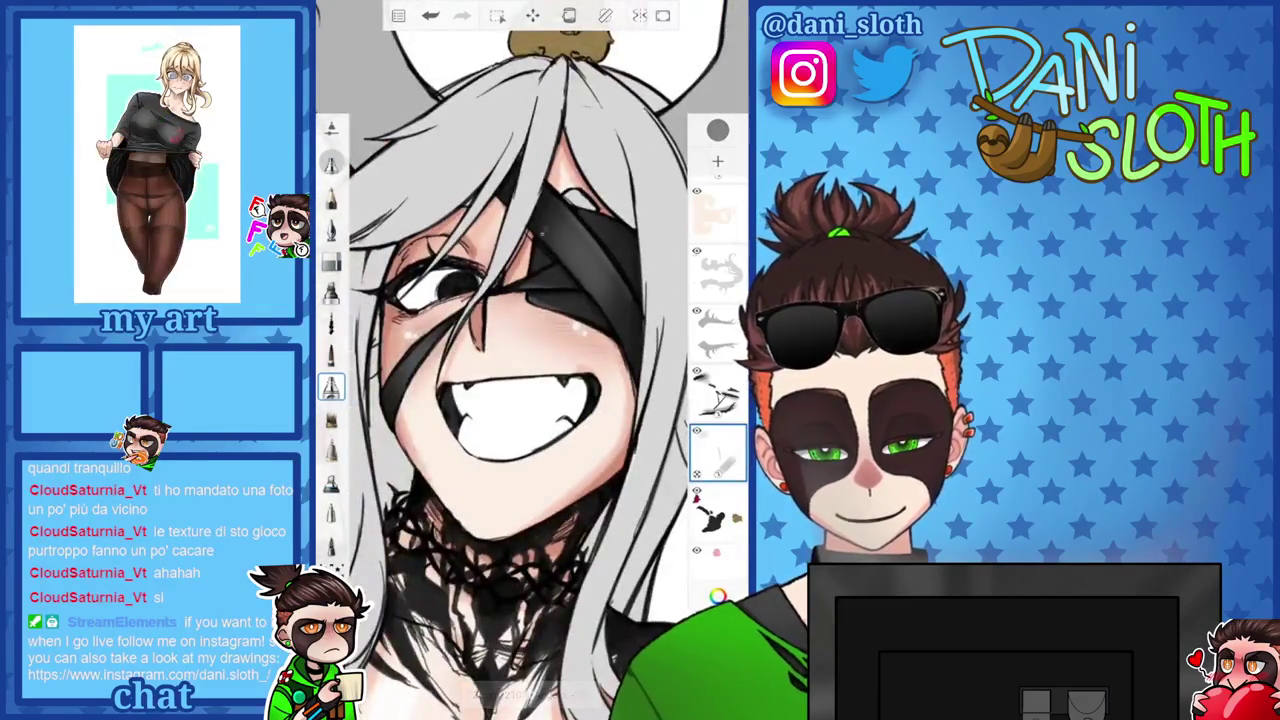
pyautogui.scroll(-3, 530, 360)
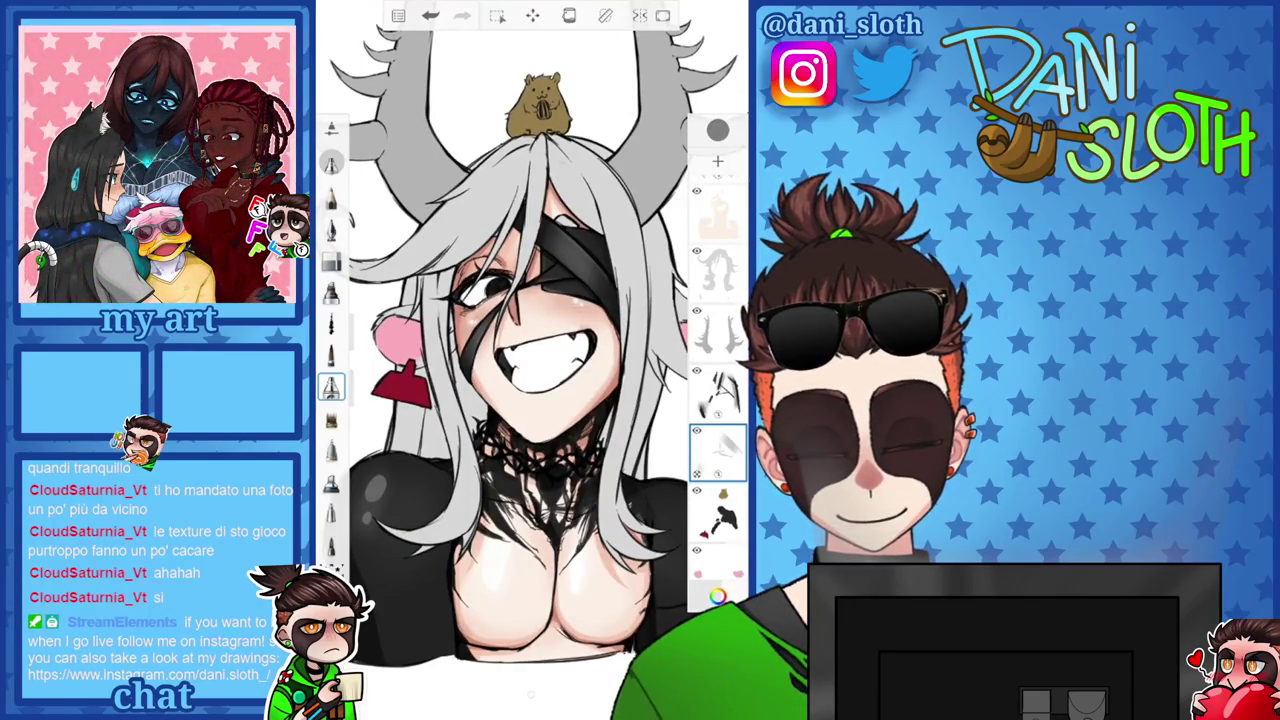
# Select the line-art layer, check its properties, and undo the last stroke.
pyautogui.click(718, 390)
pyautogui.scroll(3, 530, 330)
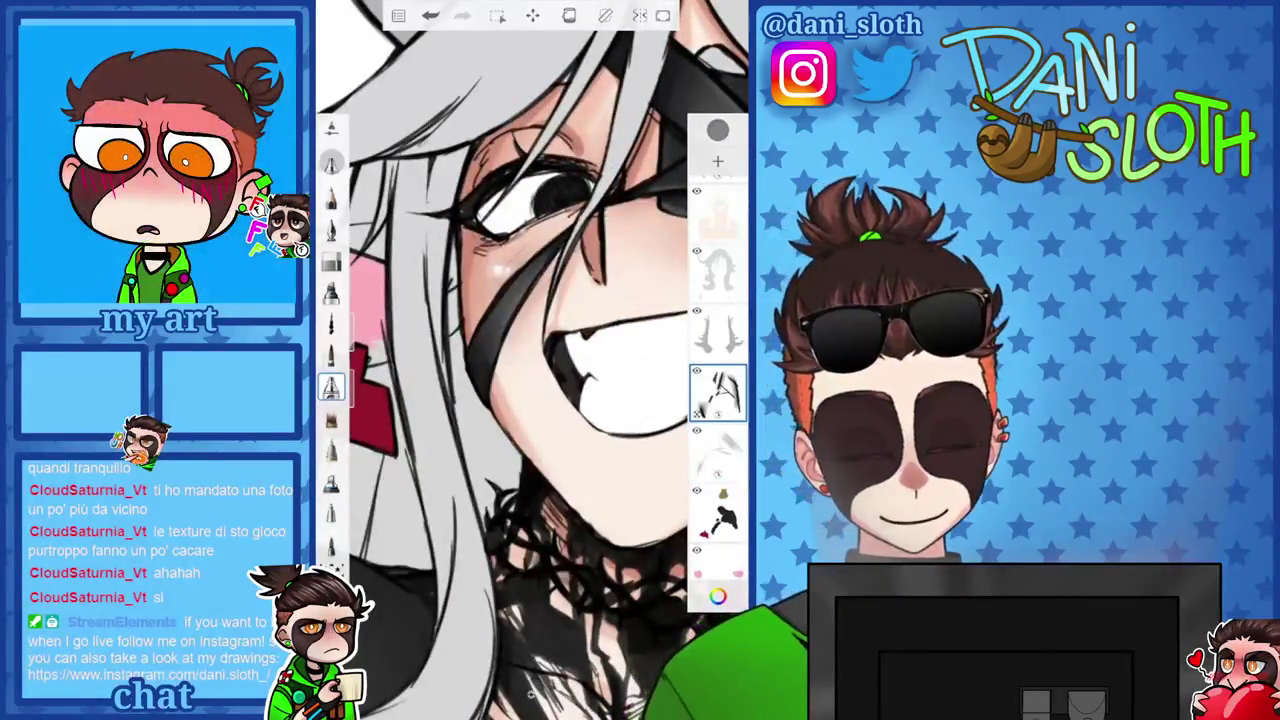
pyautogui.click(718, 390)
pyautogui.click(718, 390)
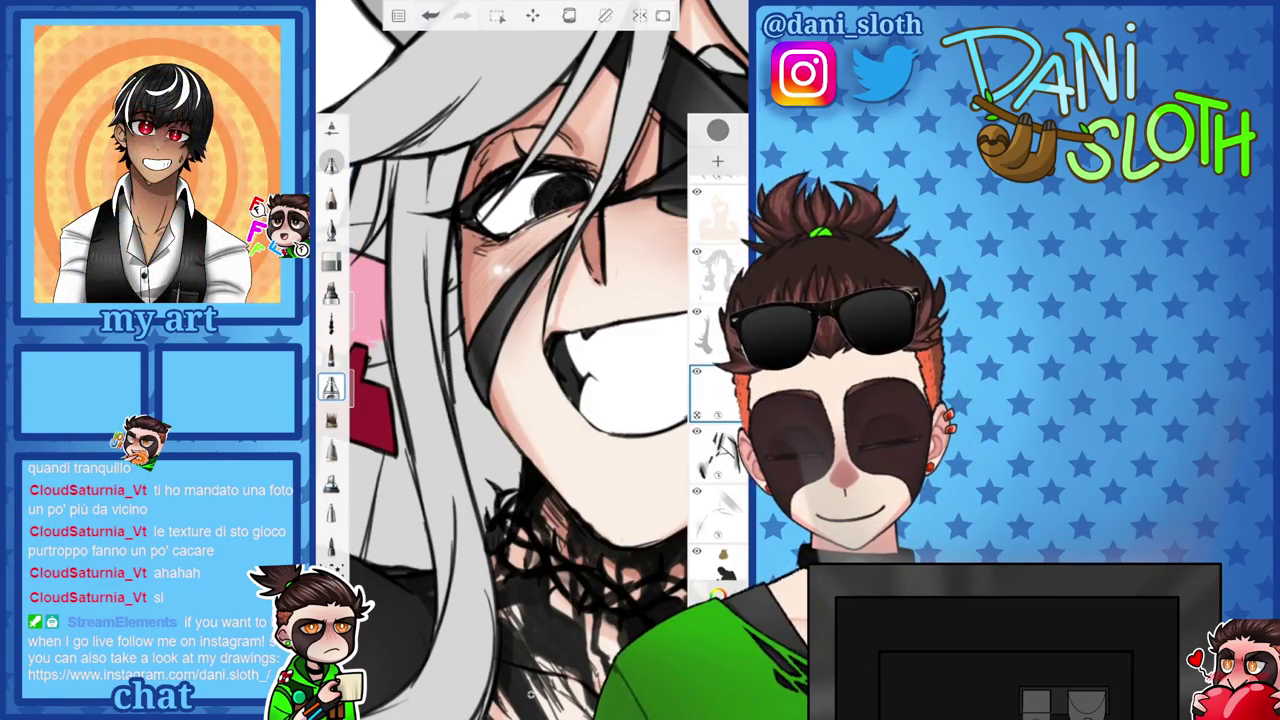
pyautogui.hotkey('ctrl', 'z')
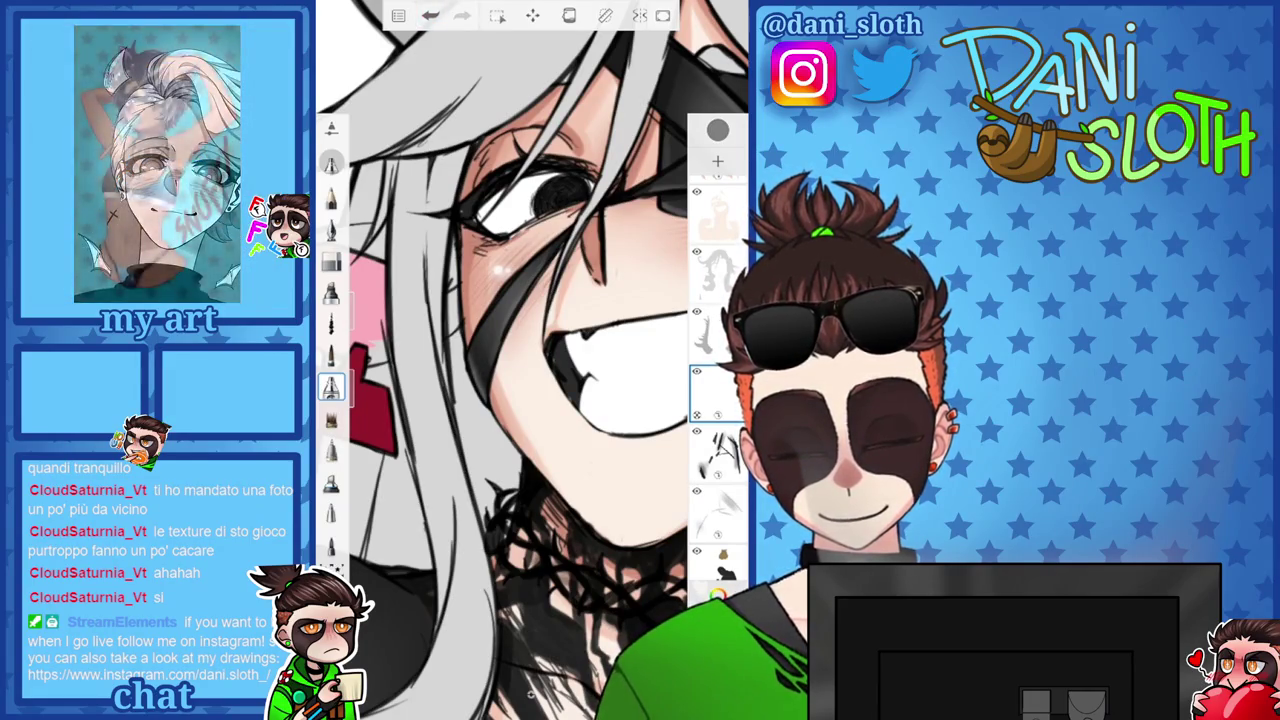
# Shade around the eye, eyepatch and grin, undoing an unwanted stroke.
pyautogui.scroll(-3, 530, 360)
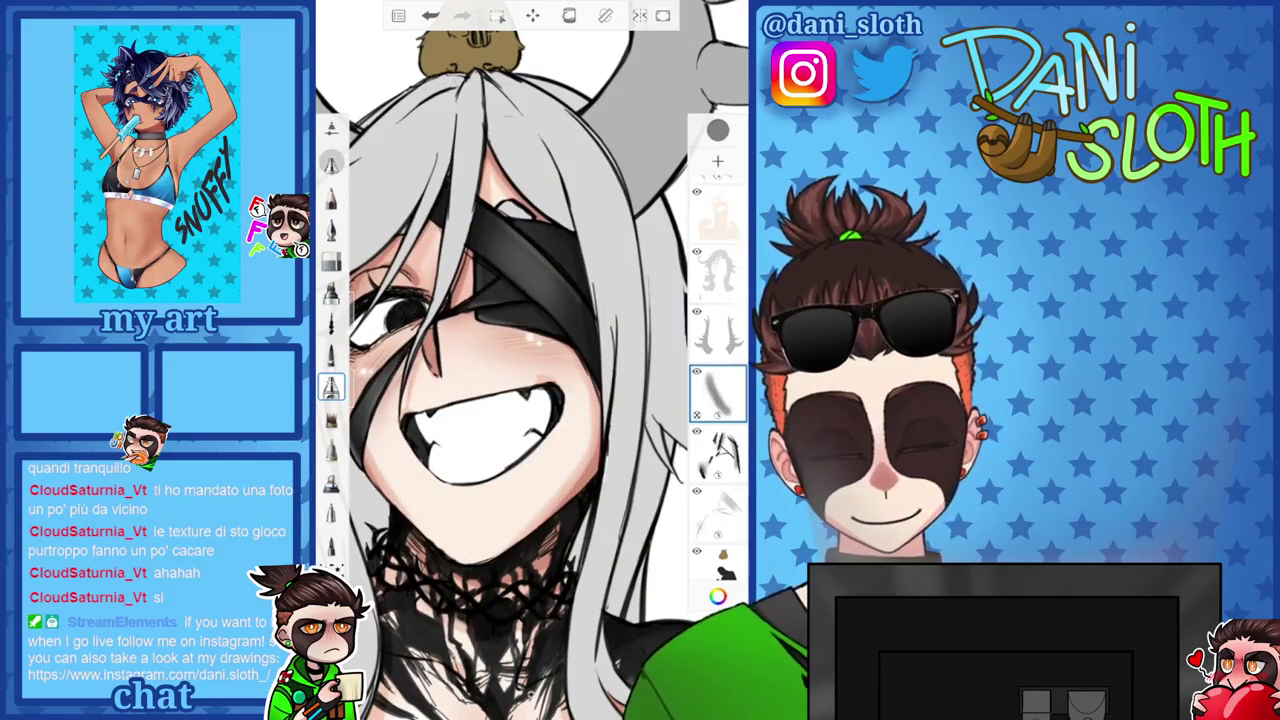
pyautogui.scroll(3, 530, 360)
pyautogui.scroll(-3, 530, 360)
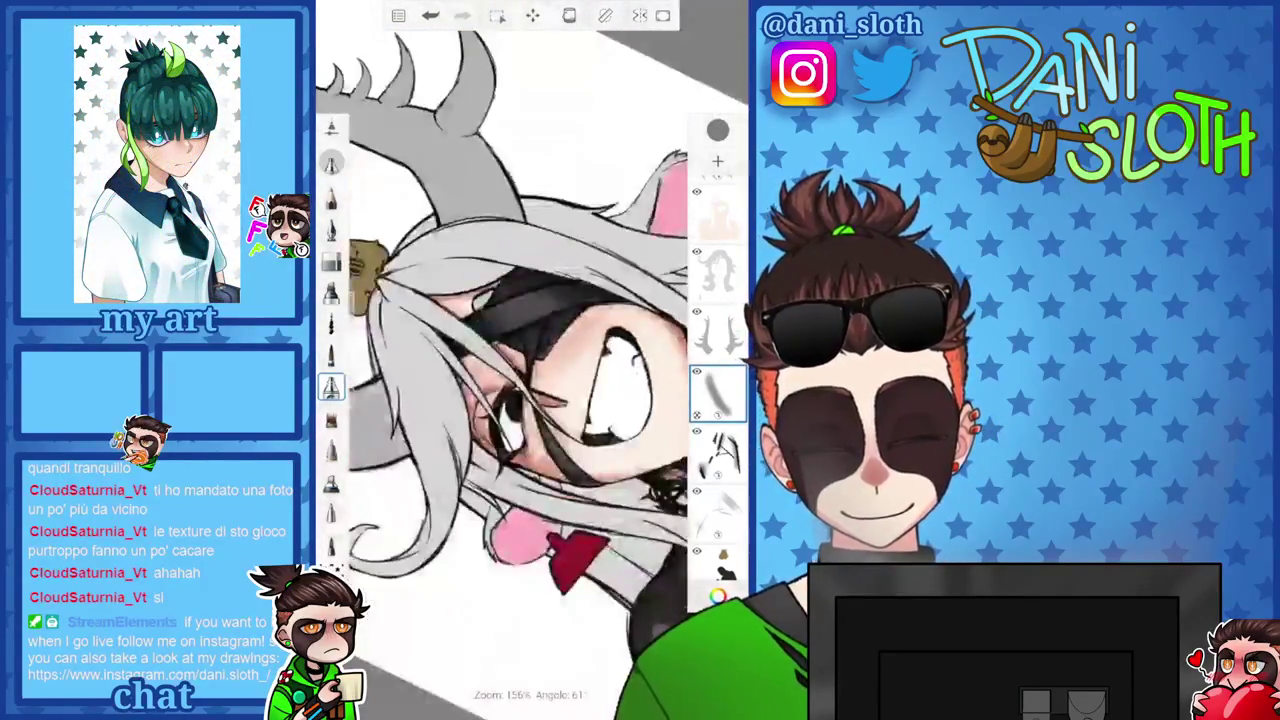
pyautogui.scroll(3, 530, 360)
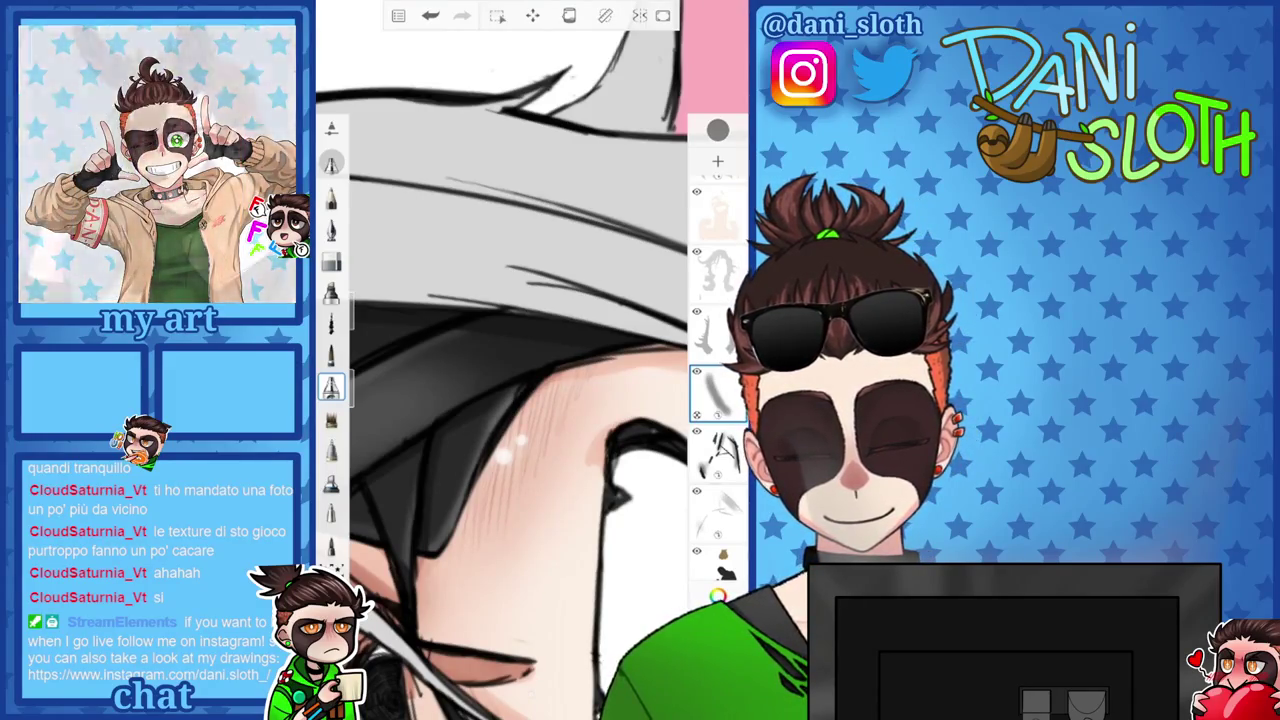
pyautogui.scroll(-3, 530, 360)
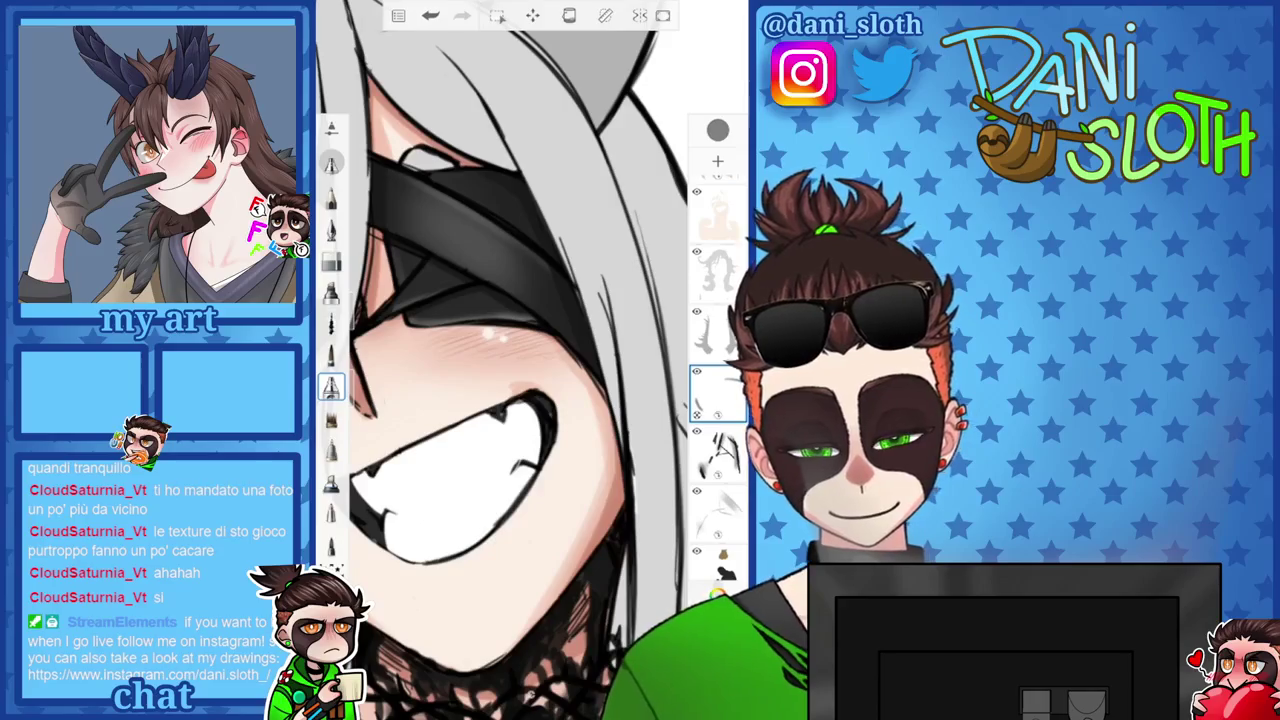
pyautogui.scroll(-3, 530, 360)
pyautogui.scroll(-2, 530, 360)
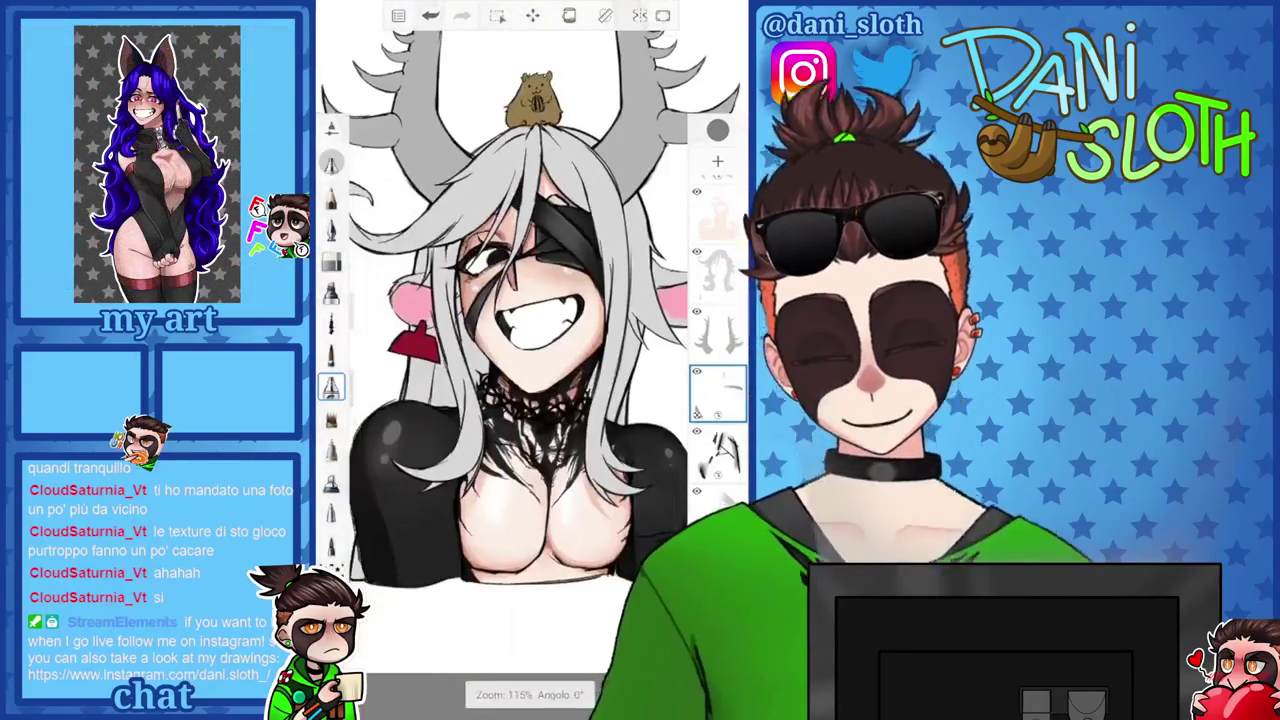
pyautogui.scroll(2, 530, 360)
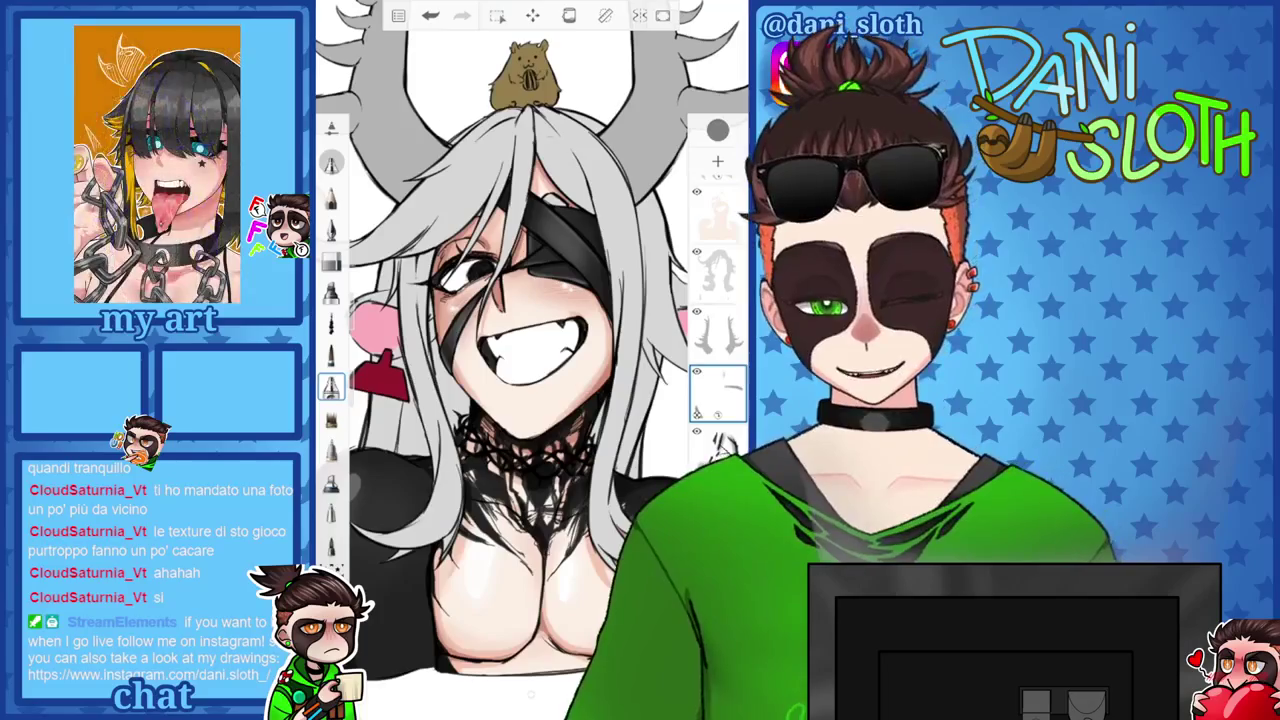
pyautogui.scroll(2, 530, 360)
pyautogui.scroll(3, 530, 360)
pyautogui.scroll(1, 530, 360)
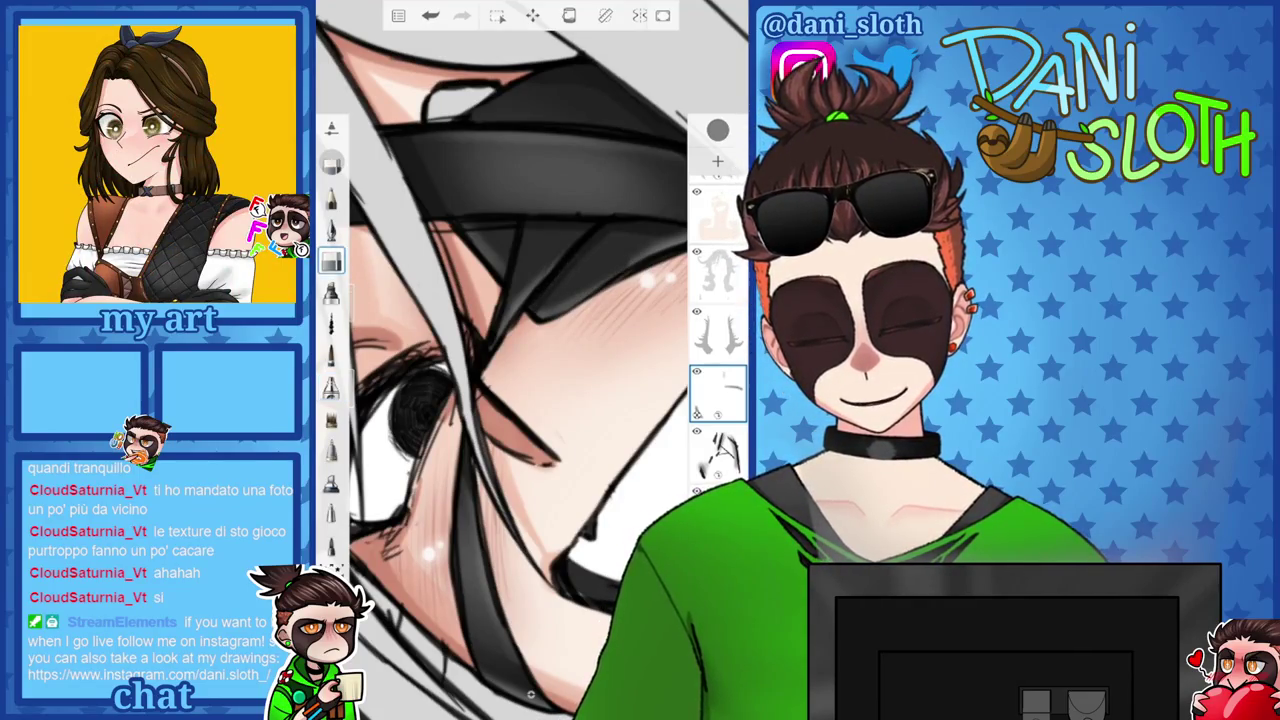
pyautogui.hotkey('ctrl', 'z')
# Shrink the brush to 13.5 for cheek highlight dots, then change the colour to black 000000.
pyautogui.moveTo(360, 330); pyautogui.dragTo(360, 318)
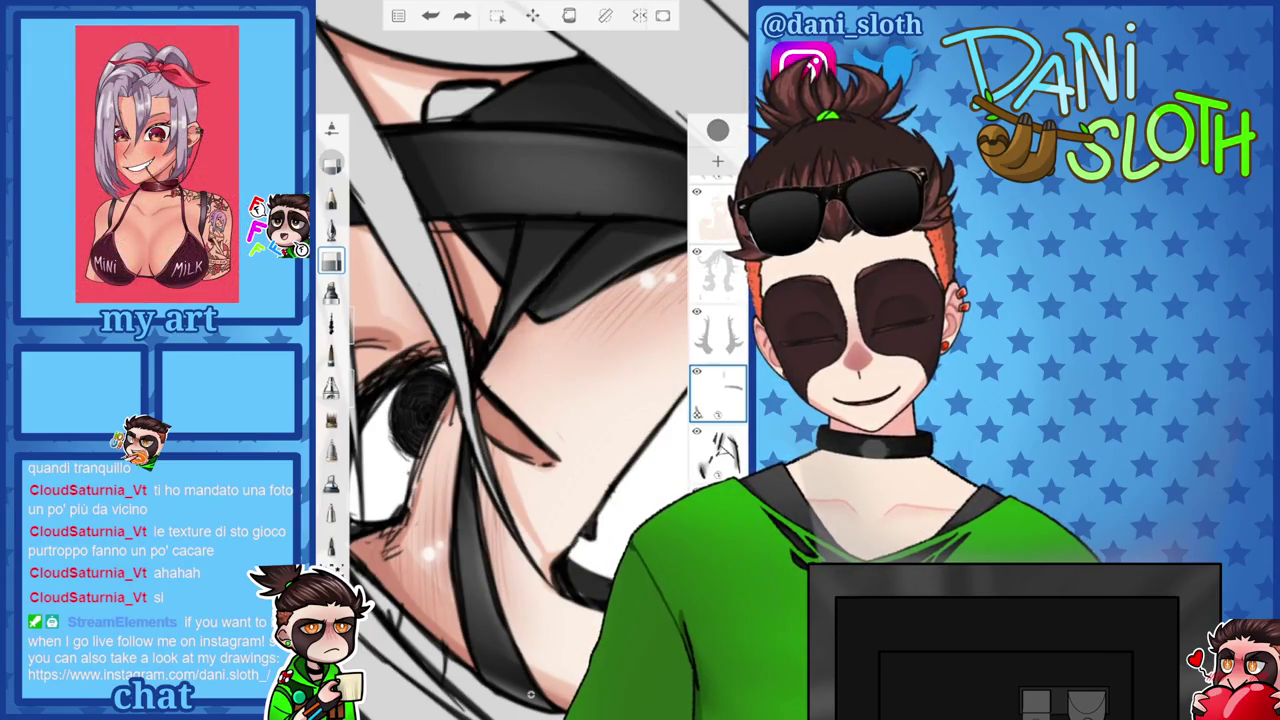
pyautogui.scroll(-5, 530, 360)
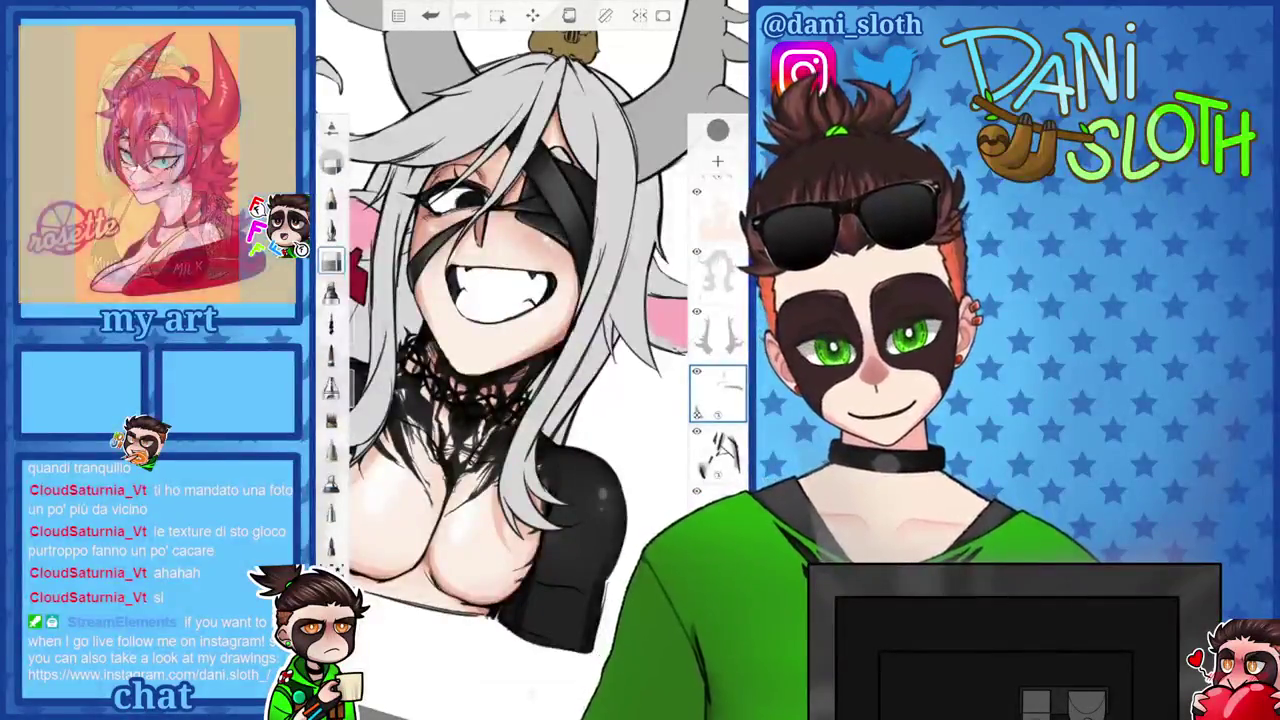
pyautogui.scroll(5, 530, 360)
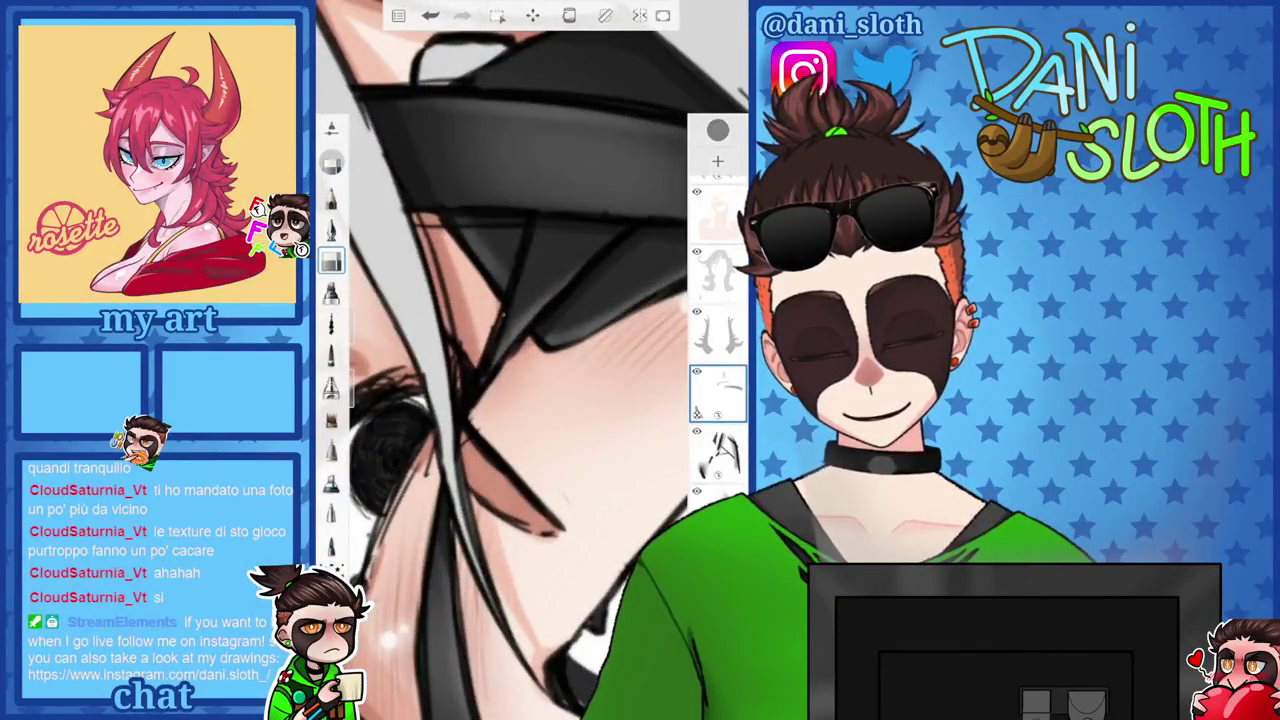
pyautogui.scroll(-2, 530, 360)
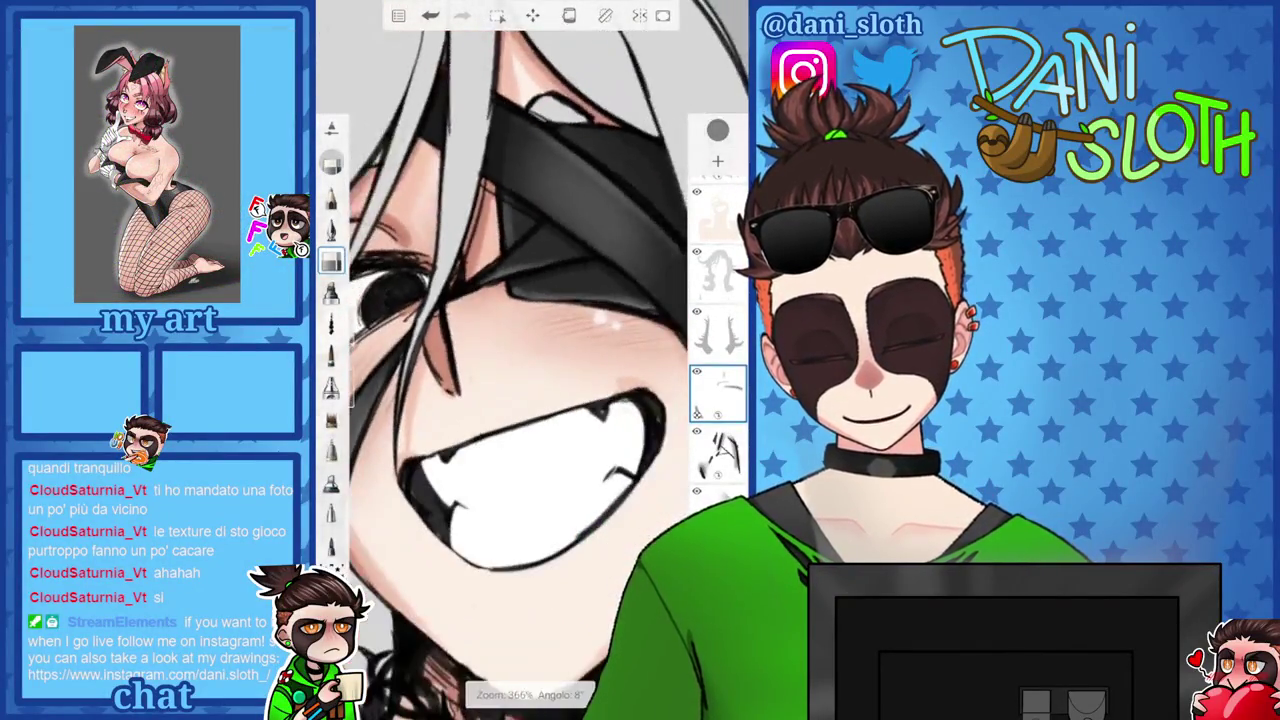
pyautogui.scroll(3, 530, 360)
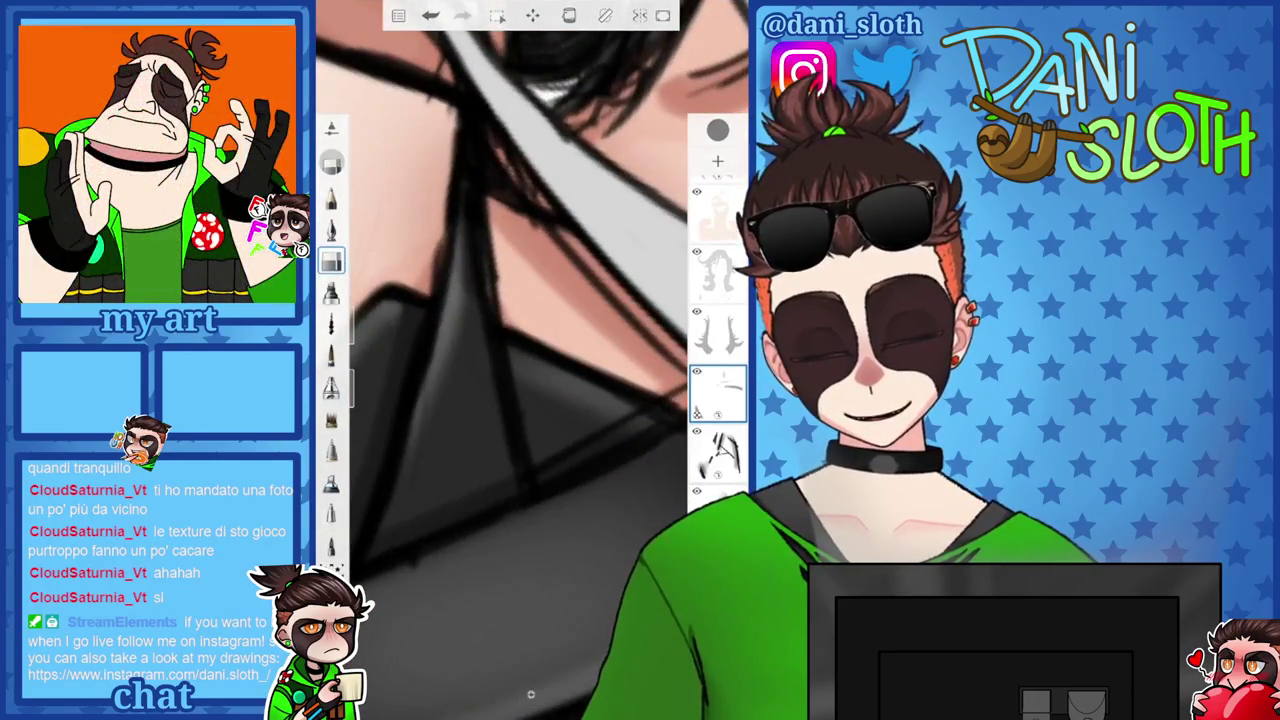
pyautogui.scroll(-3, 530, 360)
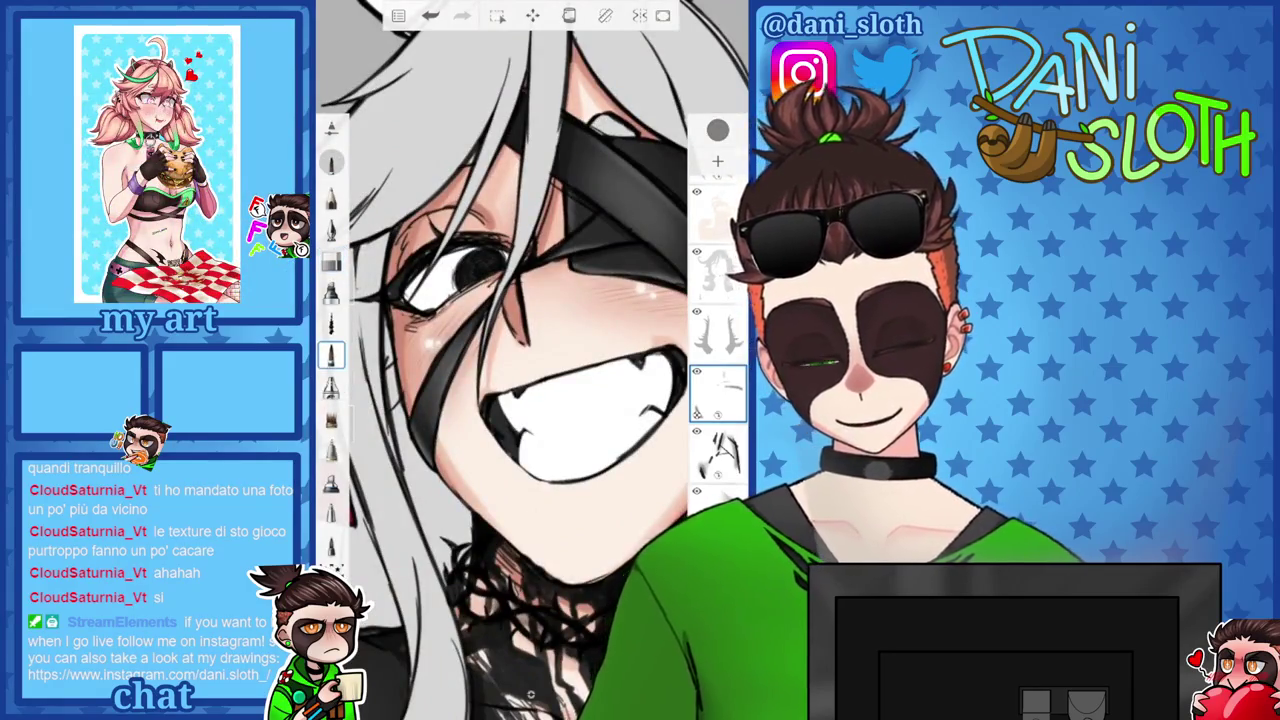
pyautogui.scroll(-2, 530, 360)
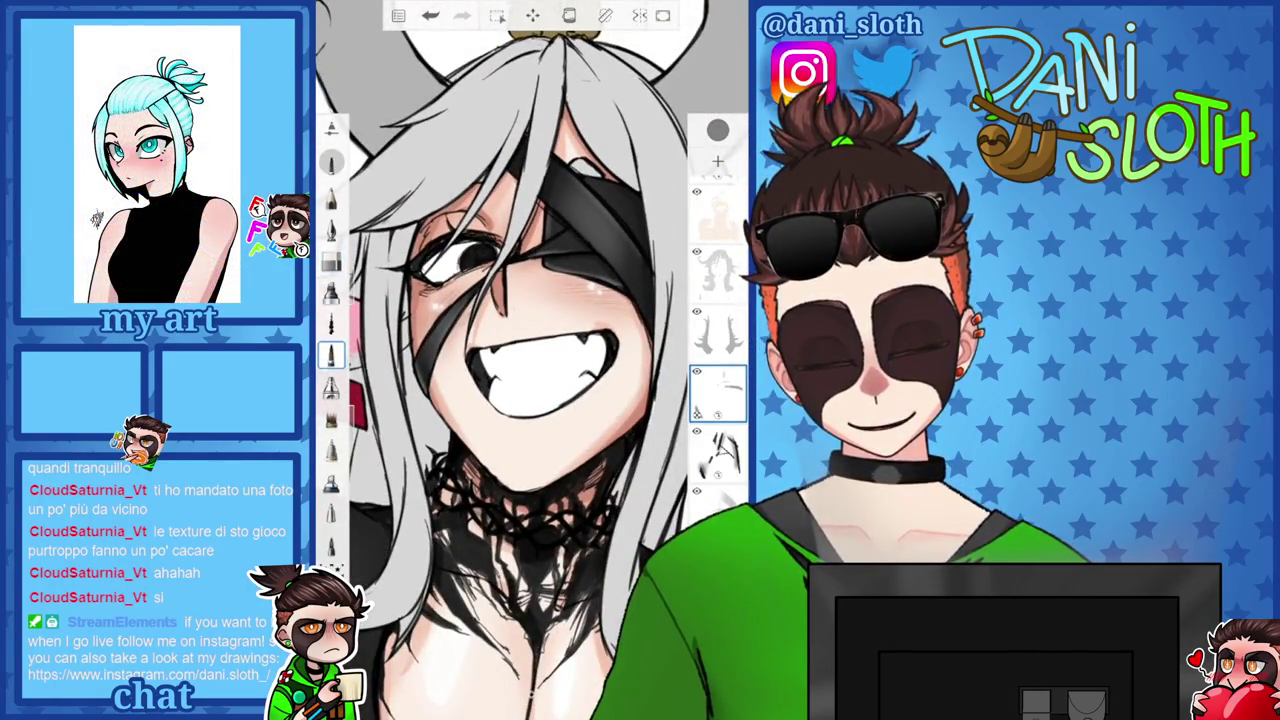
pyautogui.scroll(-2, 530, 360)
pyautogui.click(717, 130)
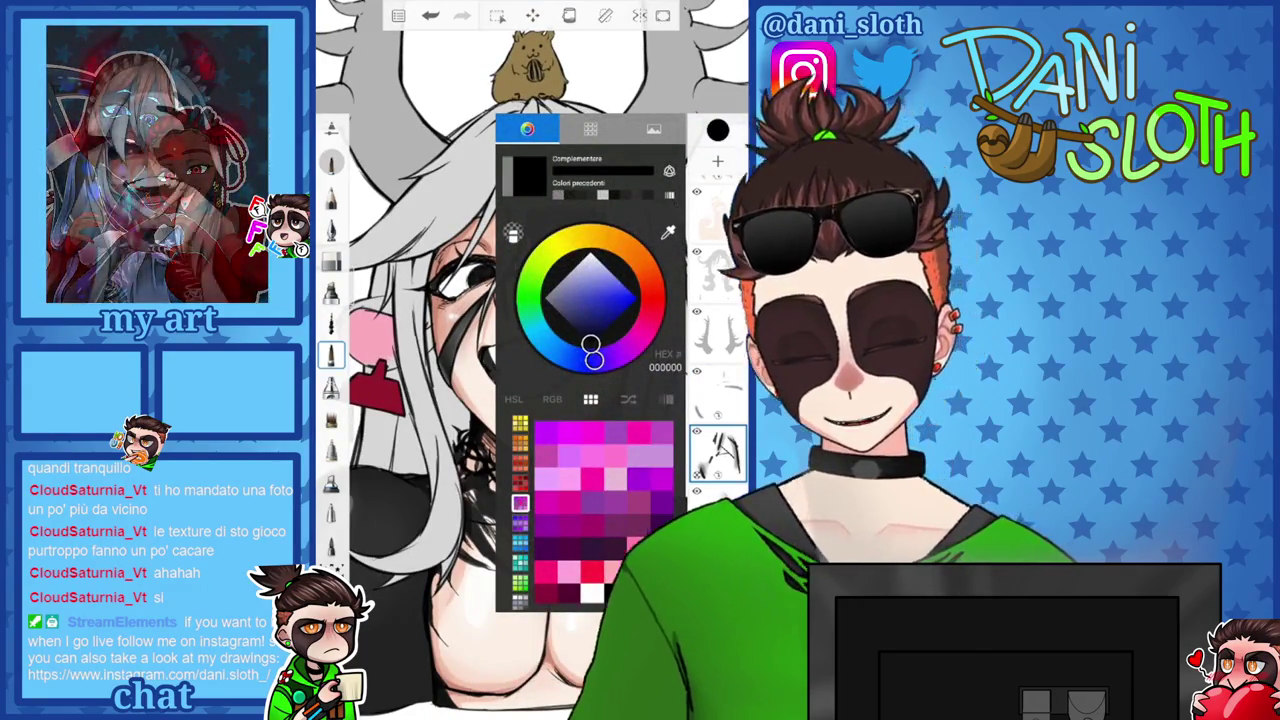
# Keep black, use the next brush at size 25.5, and paint the top over both shoulders.
pyautogui.click(717, 130)
pyautogui.click(331, 387)
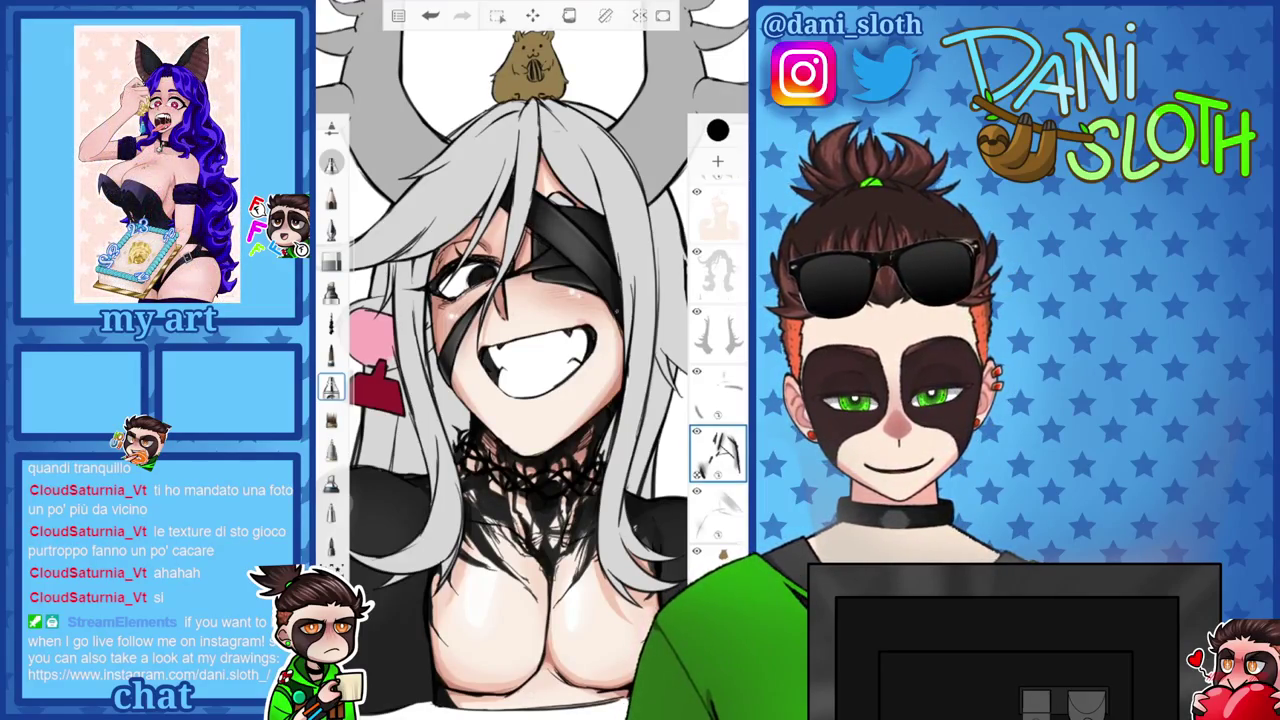
pyautogui.scroll(-2, 520, 360)
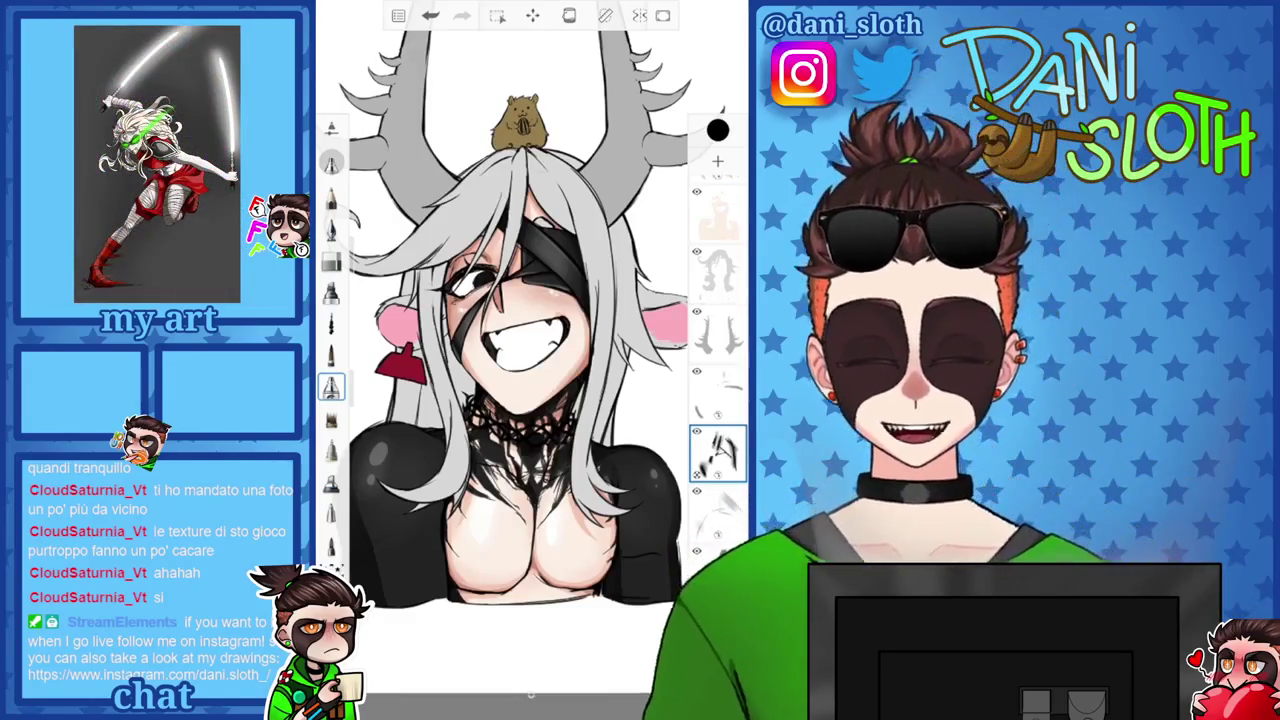
pyautogui.scroll(-5, 717, 380)
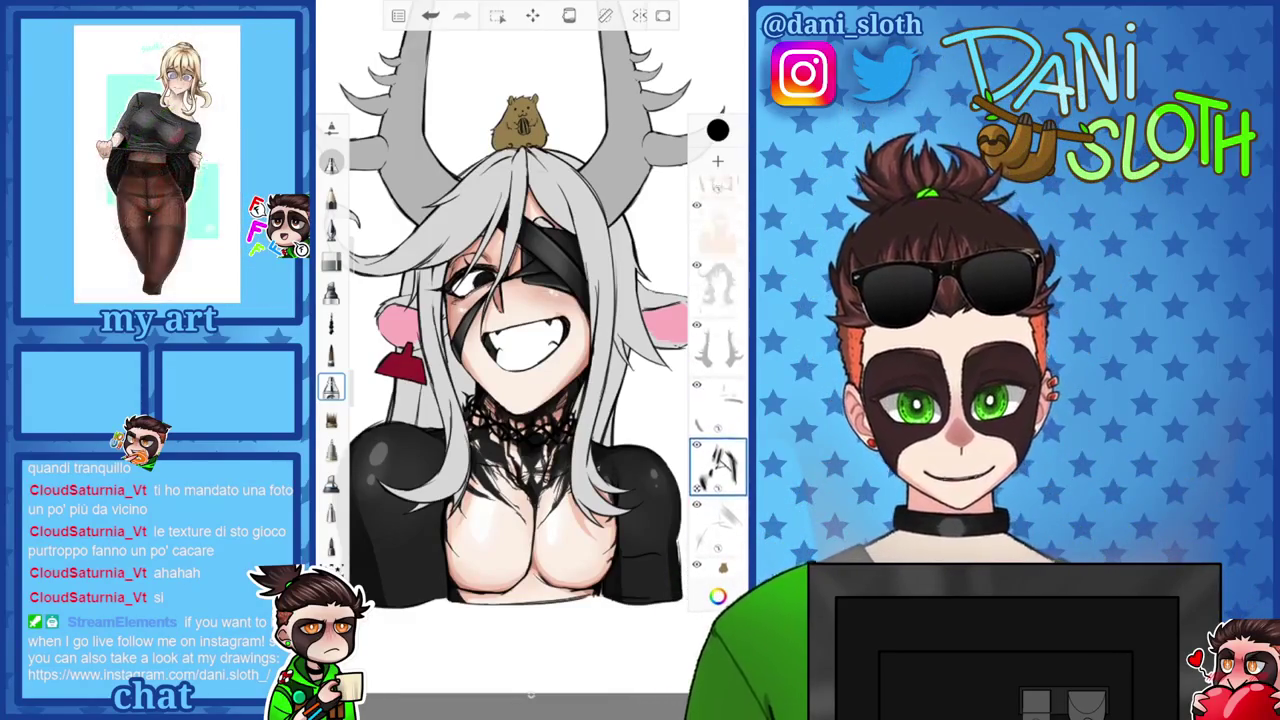
pyautogui.scroll(5, 717, 380)
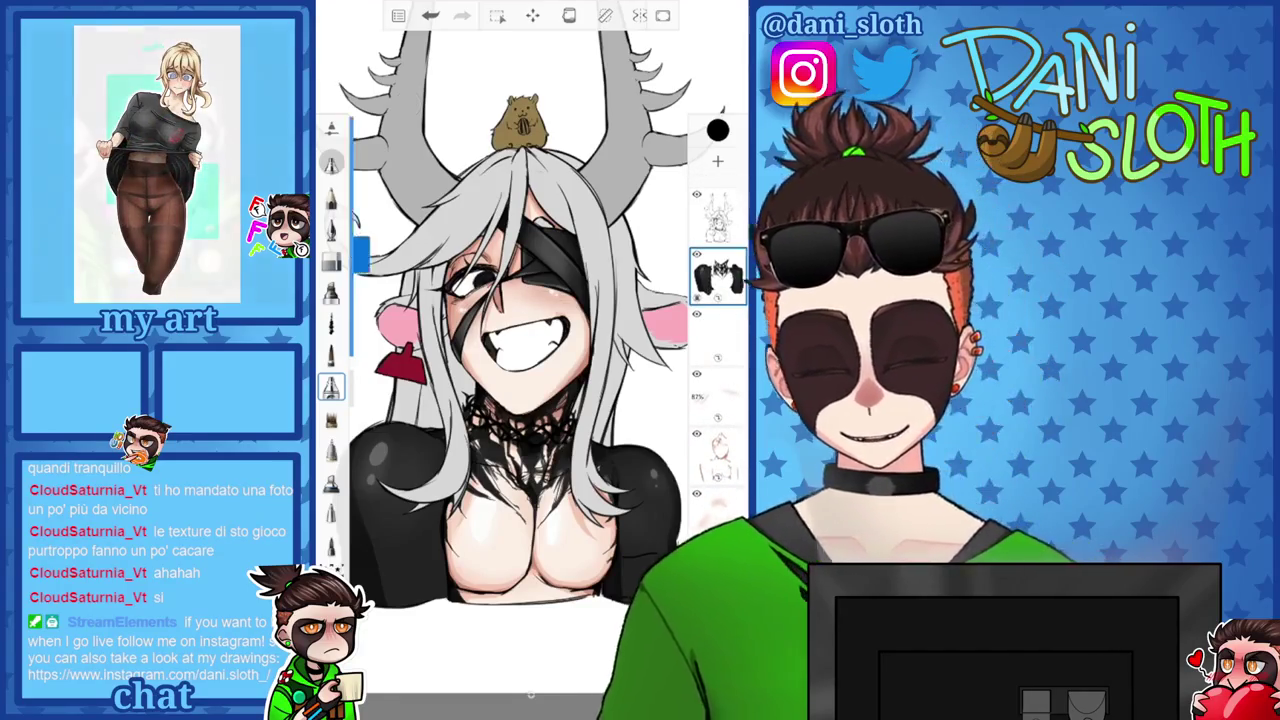
pyautogui.moveTo(360, 240); pyautogui.dragTo(360, 210)
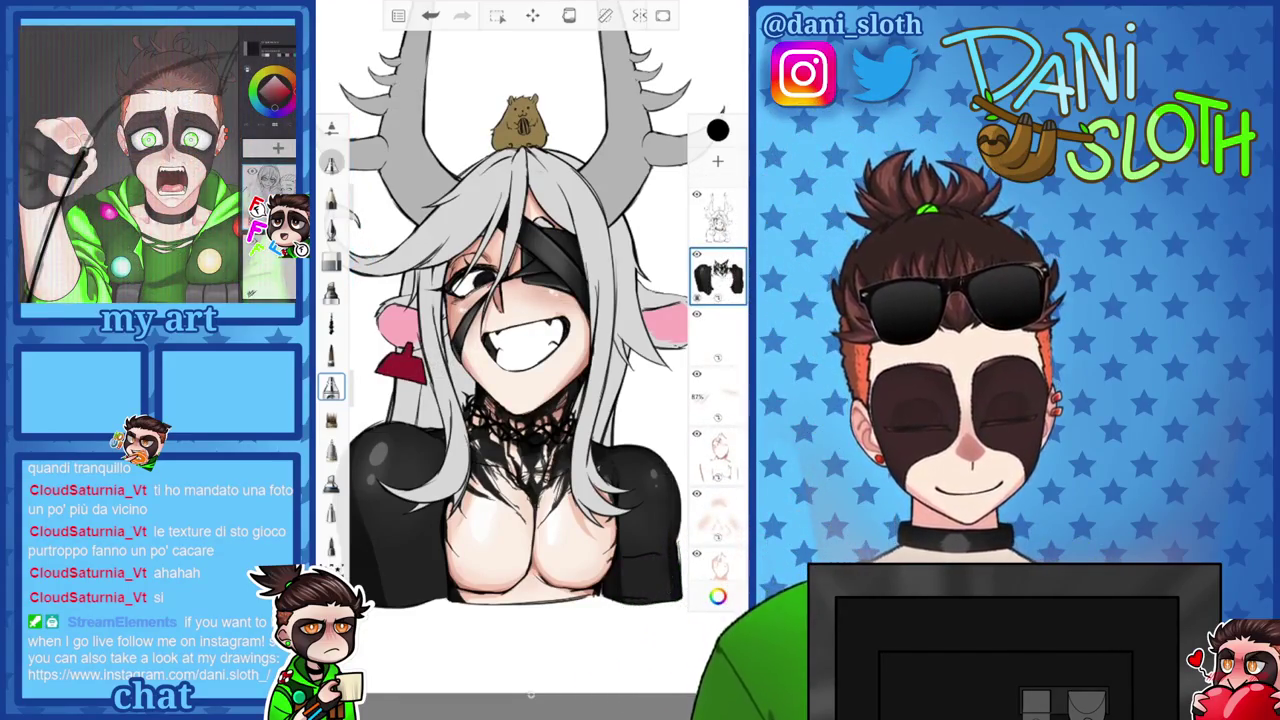
pyautogui.moveTo(360, 210); pyautogui.dragTo(360, 165)
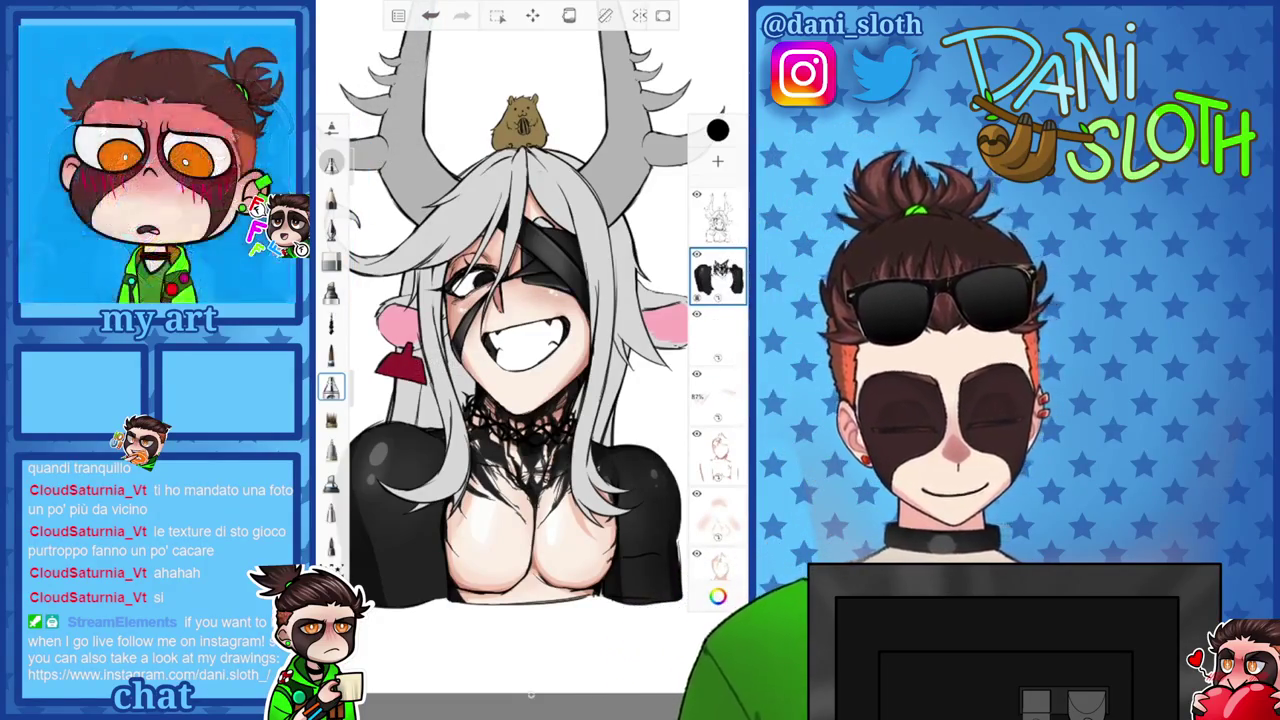
pyautogui.scroll(2, 520, 330)
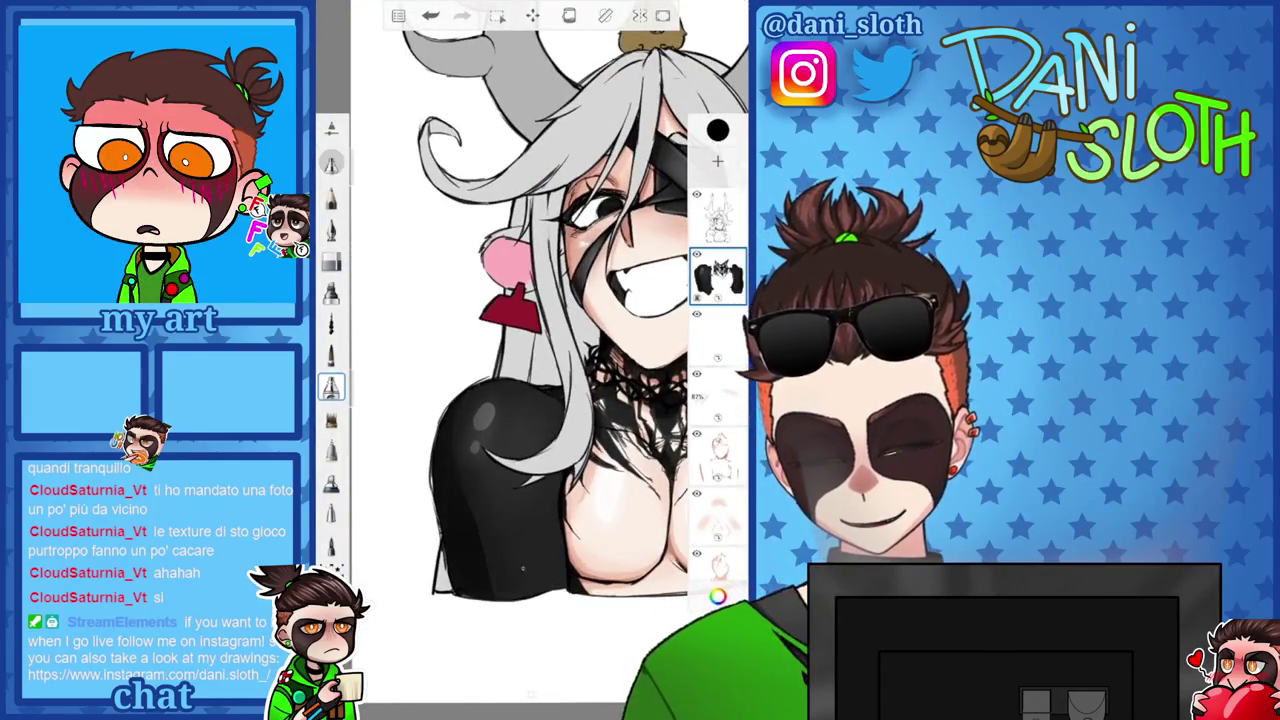
pyautogui.scroll(-2, 520, 330)
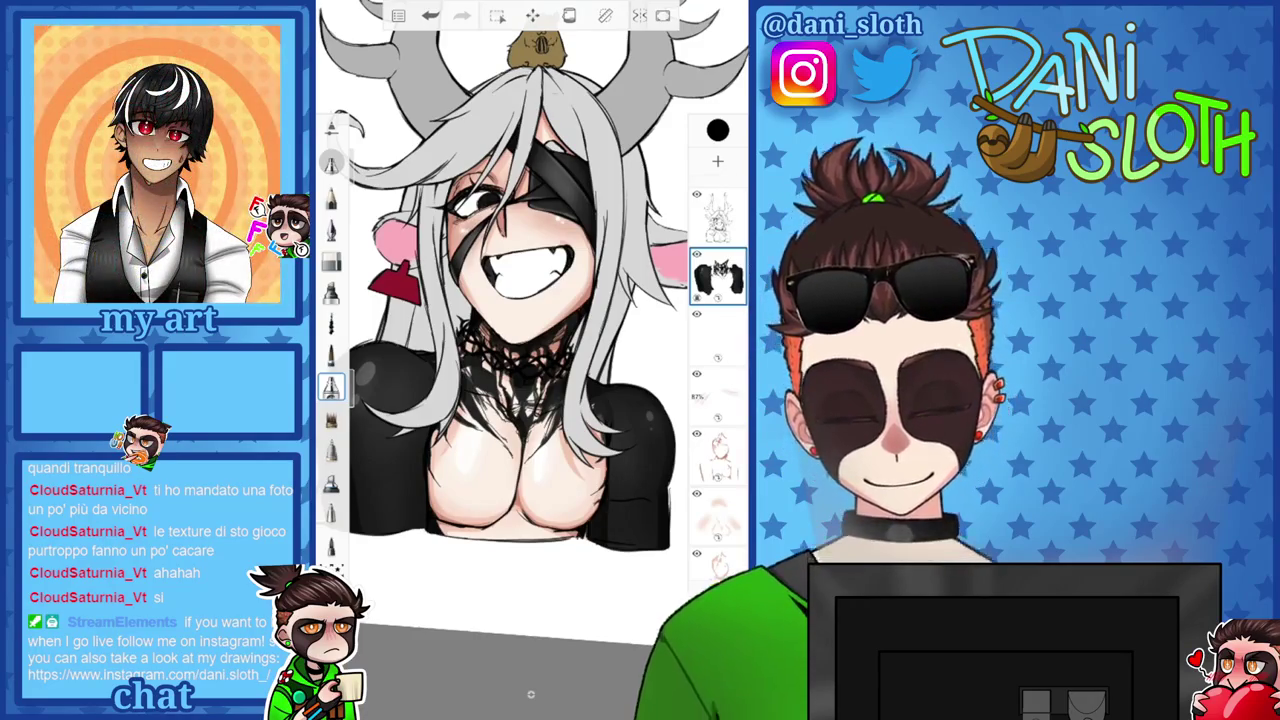
pyautogui.scroll(-2, 530, 300)
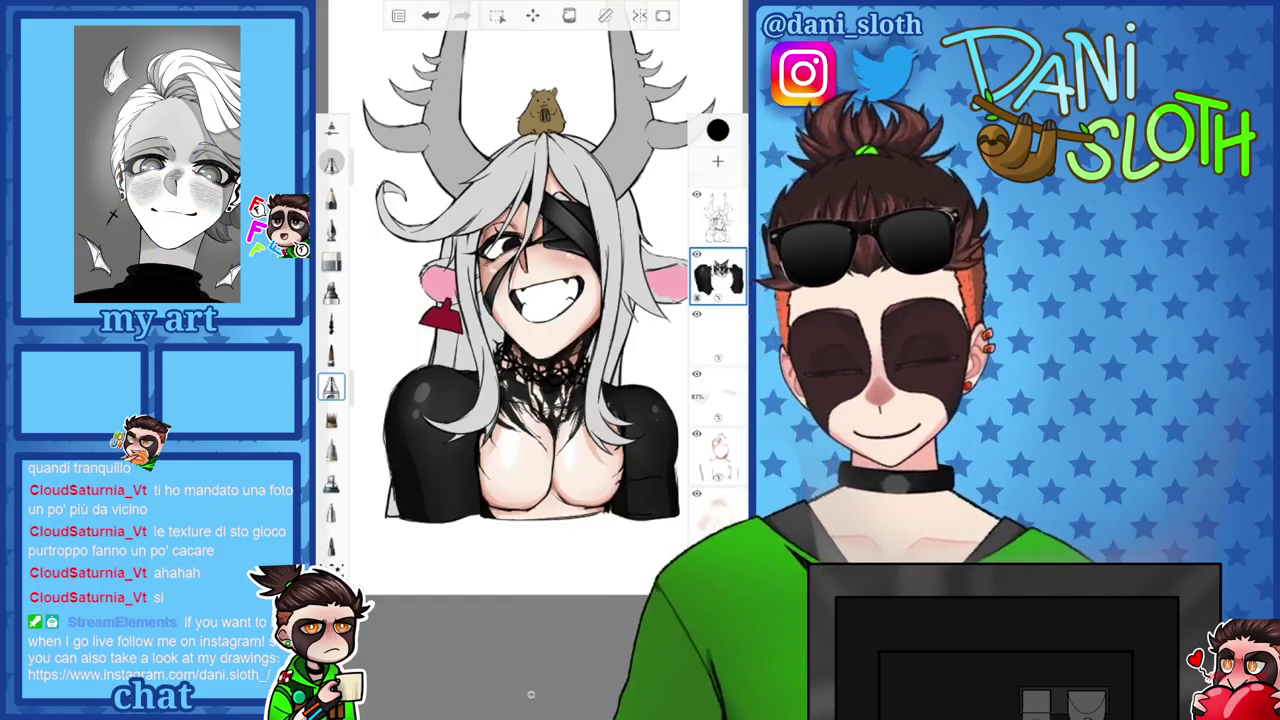
pyautogui.scroll(2, 530, 320)
pyautogui.scroll(-1, 530, 350)
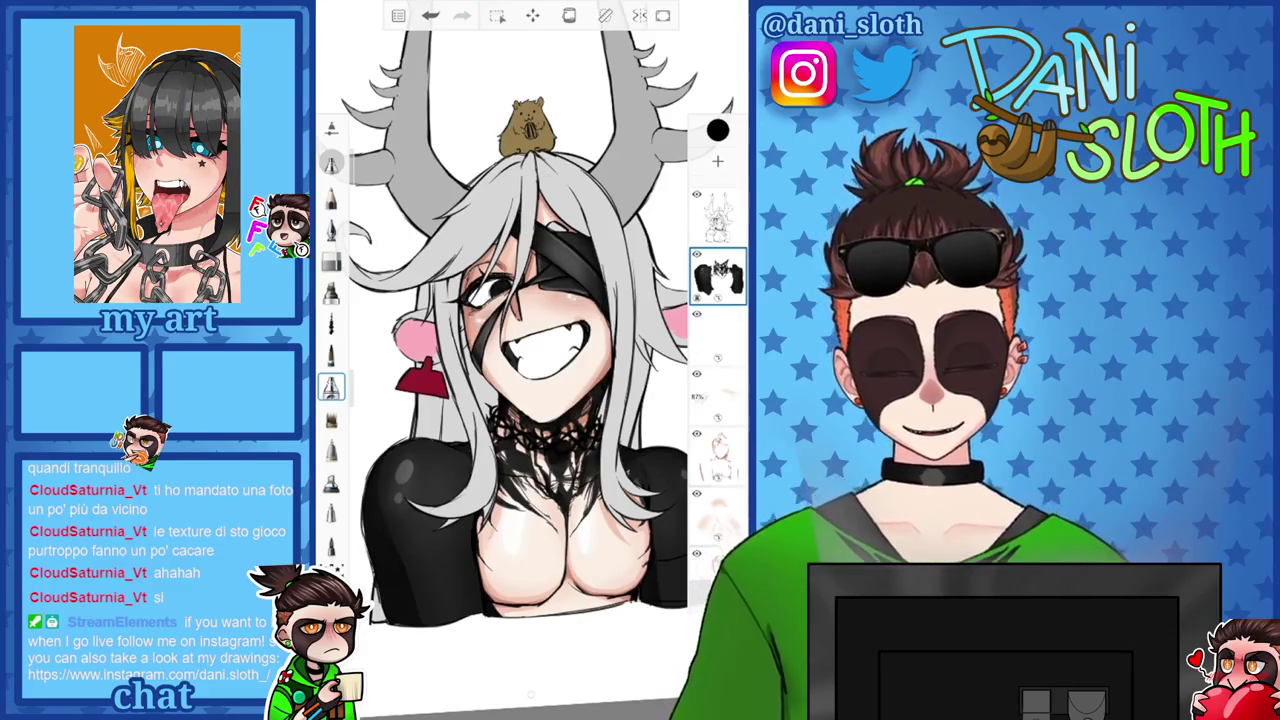
pyautogui.scroll(-3, 717, 400)
pyautogui.click(717, 348)
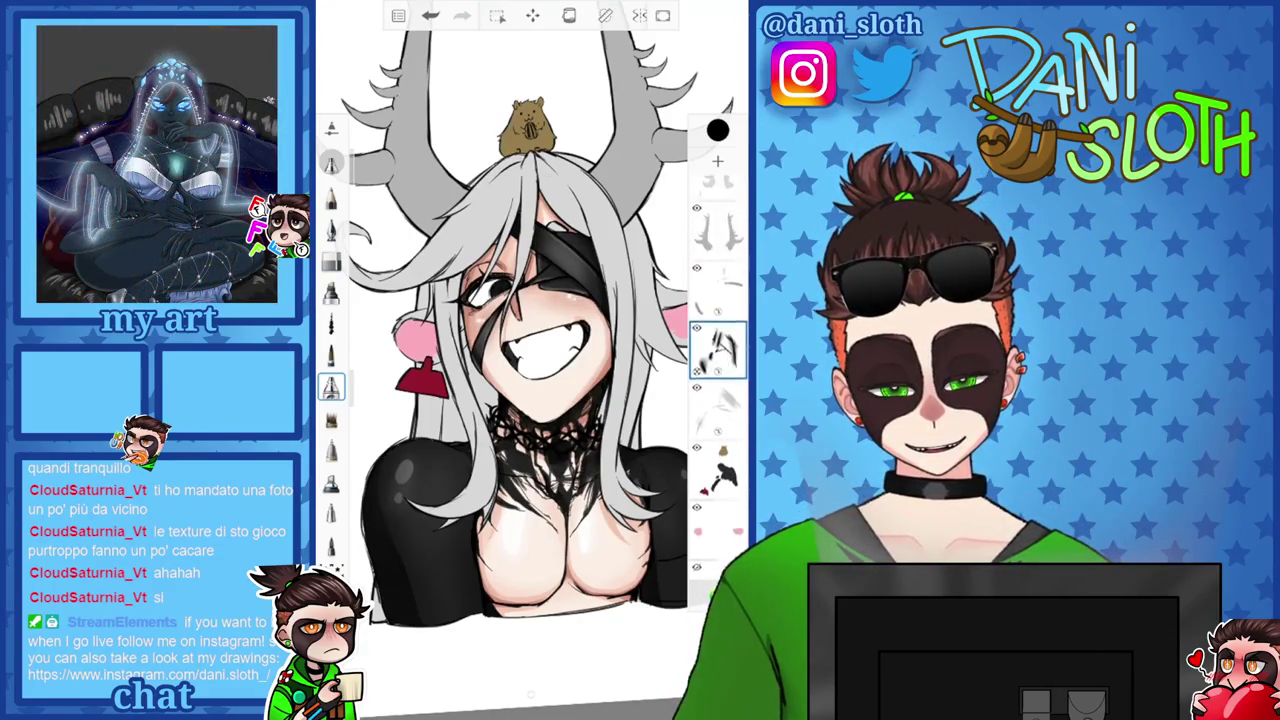
# Select the layer below and review the current painting colour.
pyautogui.click(717, 410)
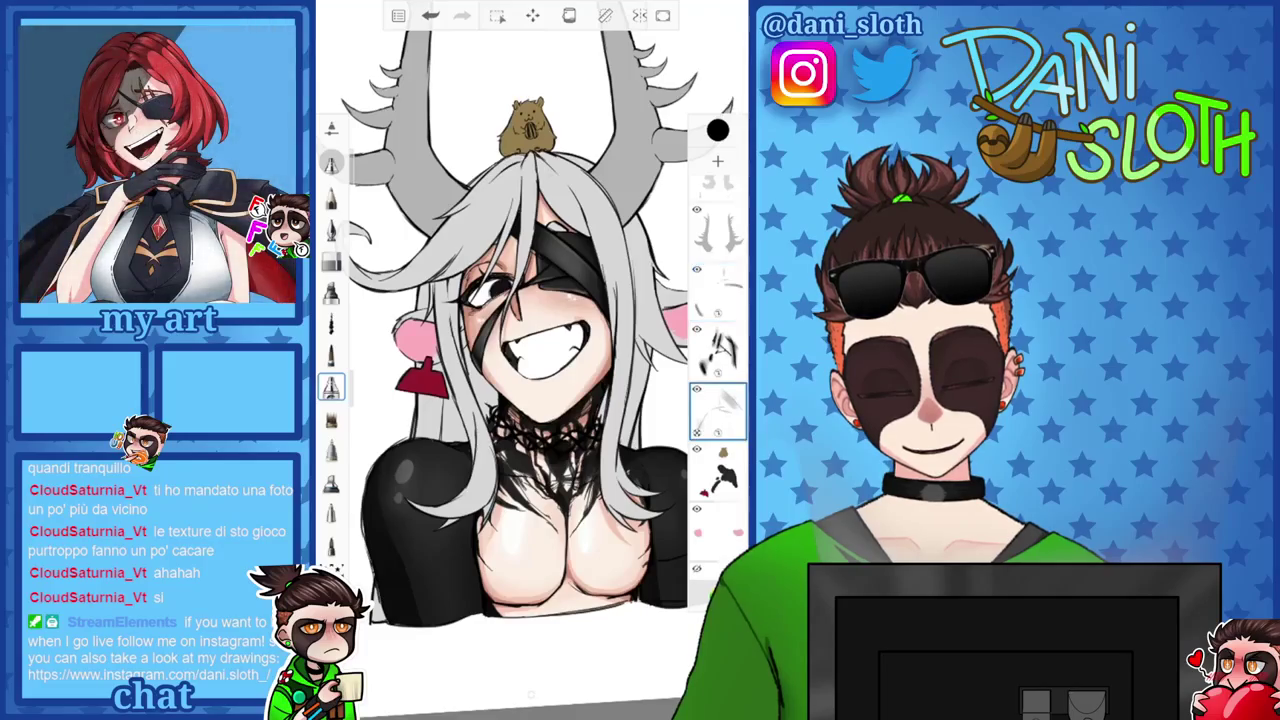
pyautogui.click(718, 130)
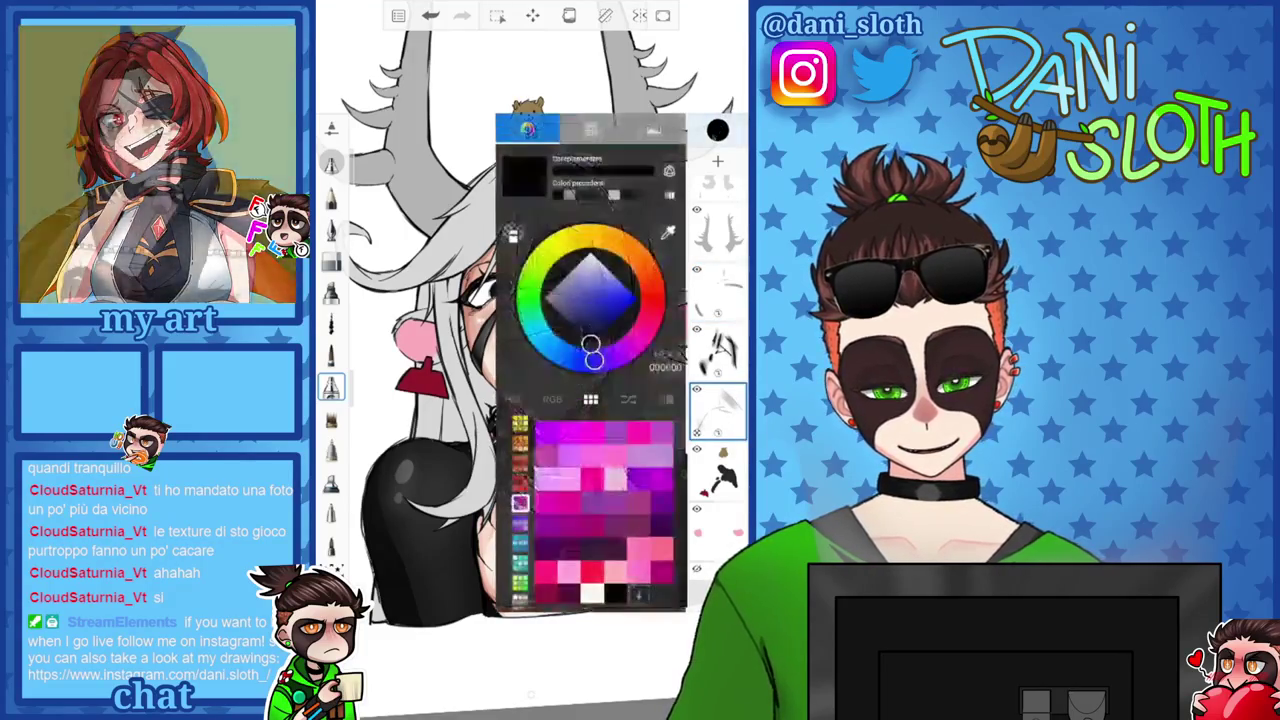
pyautogui.click(718, 130)
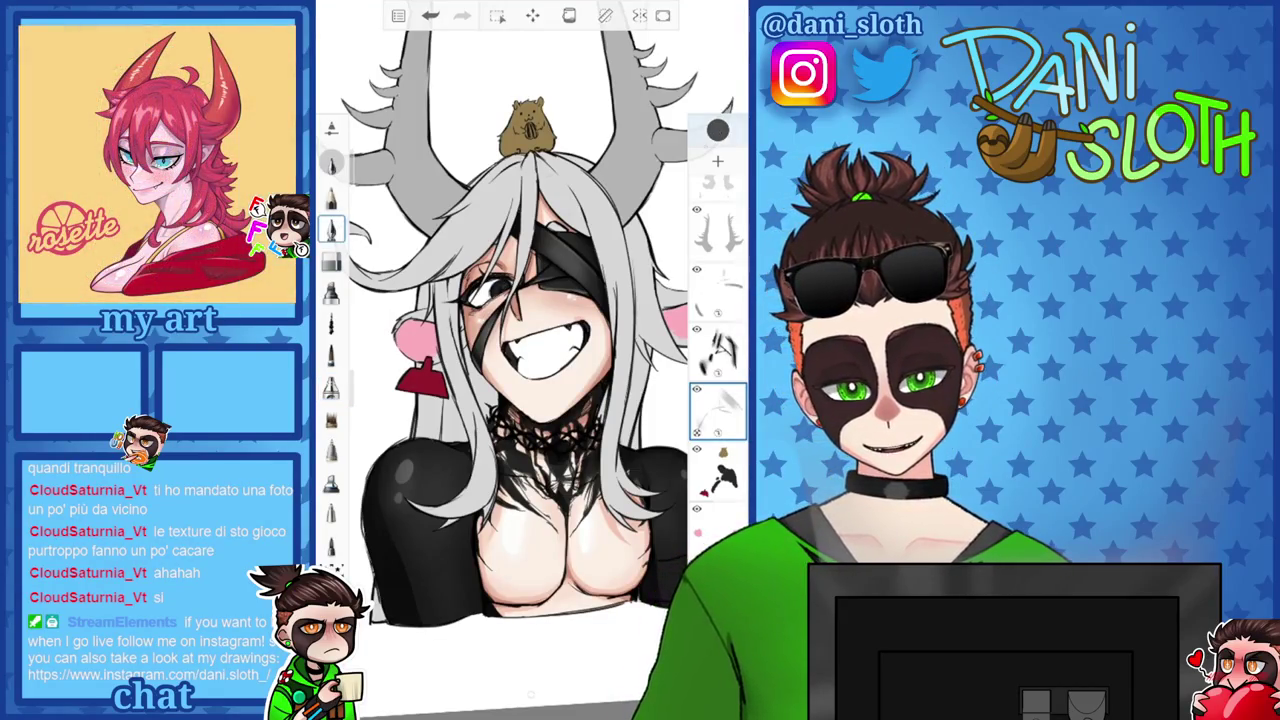
pyautogui.click(717, 130)
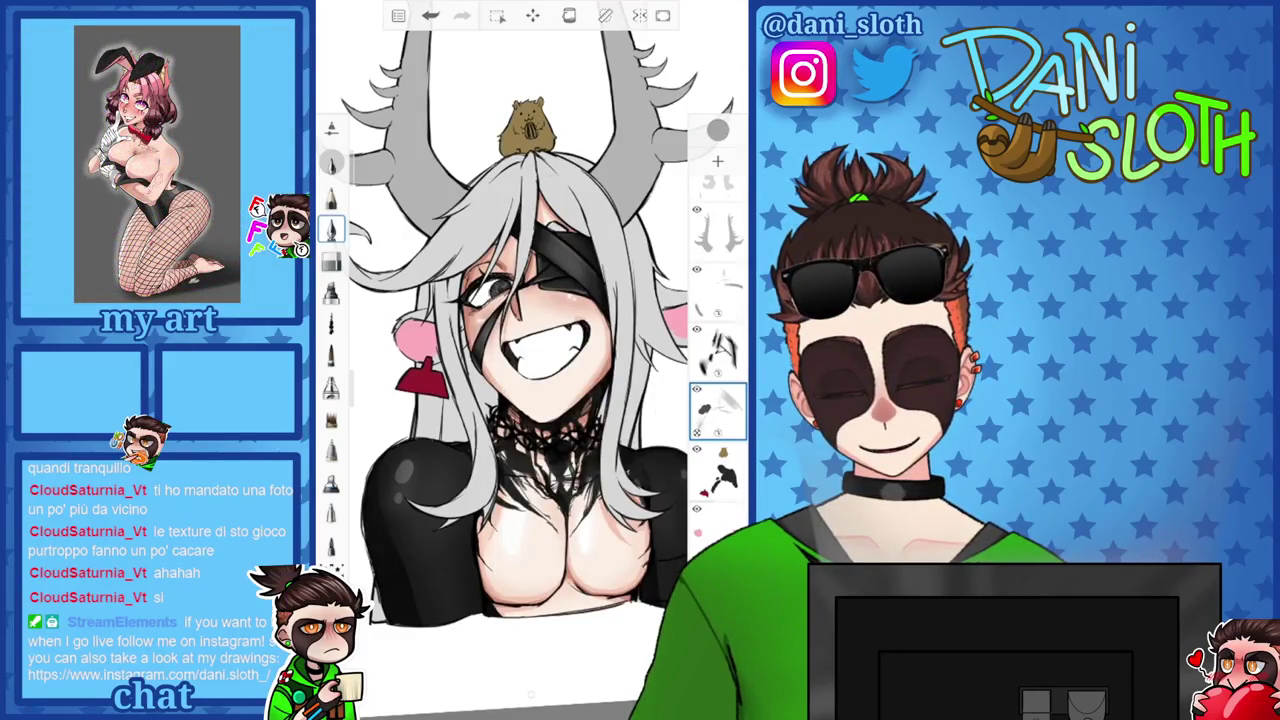
pyautogui.click(717, 130)
pyautogui.click(717, 130)
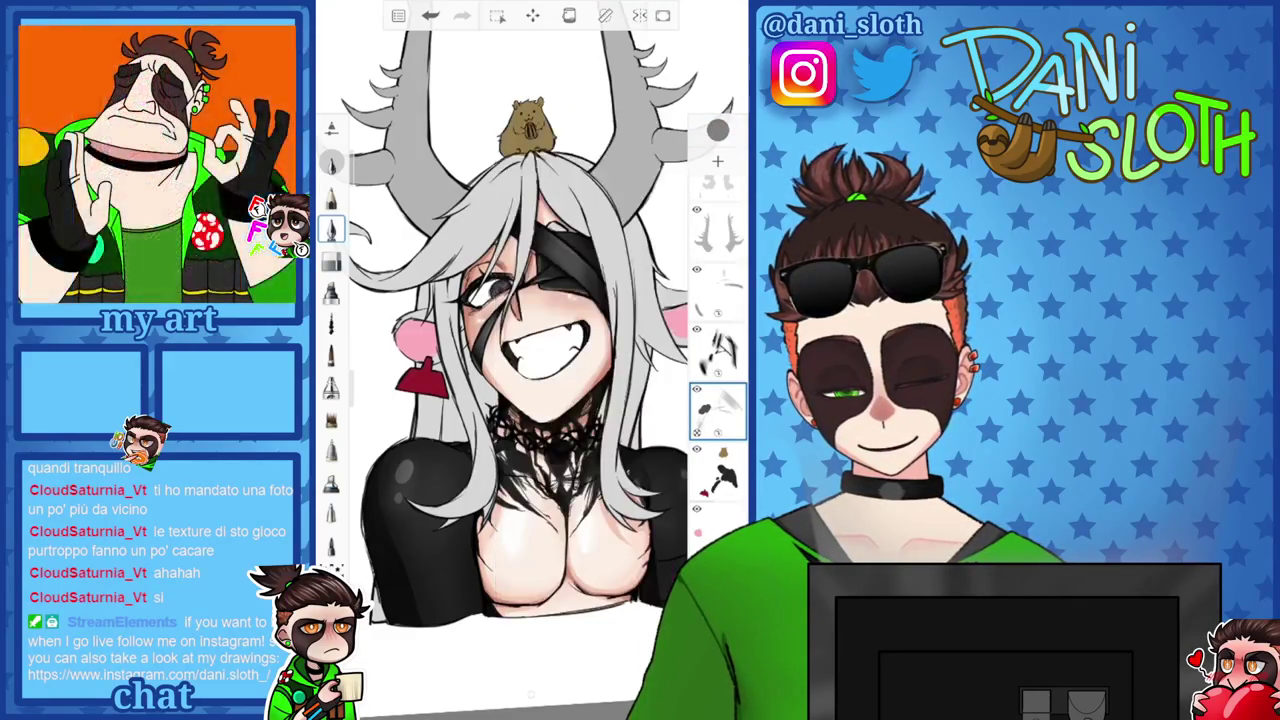
pyautogui.click(717, 130)
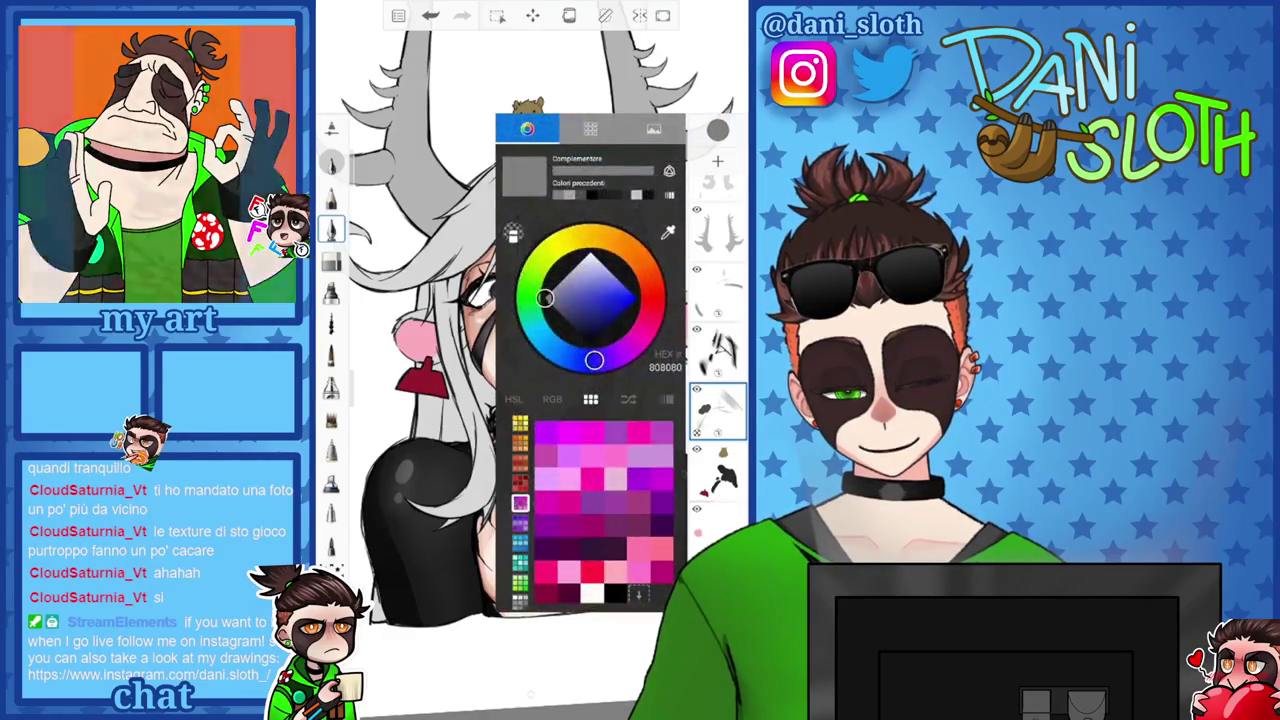
pyautogui.click(717, 130)
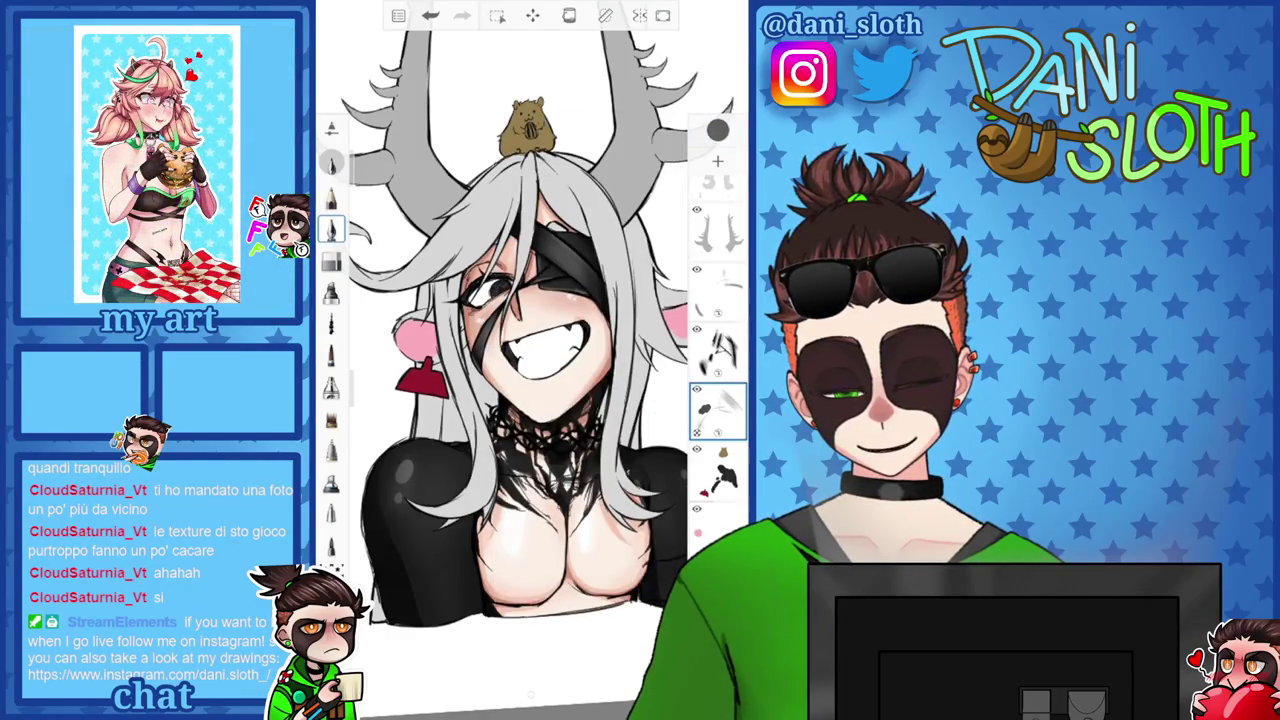
# Sample dark red 4E0417 from the canvas and enlarge the brush to 168.5.
pyautogui.click(717, 130)
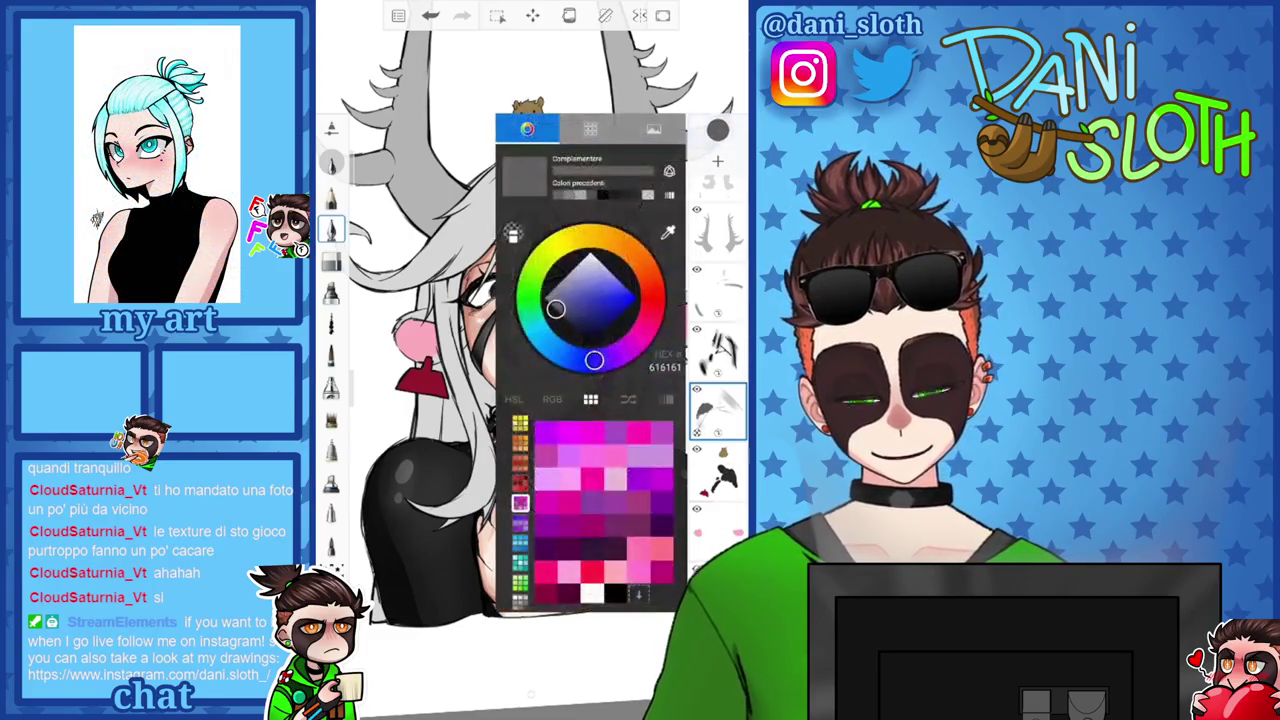
pyautogui.click(605, 230)
pyautogui.click(717, 130)
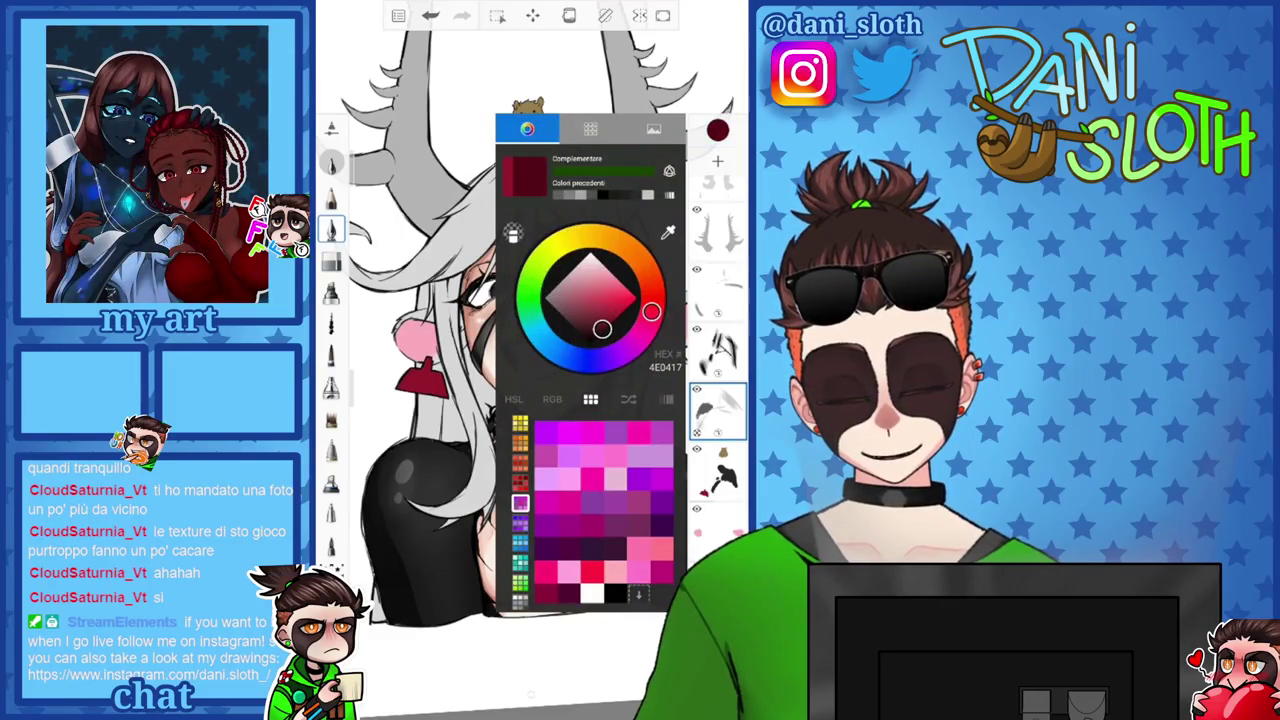
pyautogui.click(717, 130)
pyautogui.moveTo(360, 220); pyautogui.dragTo(360, 152)
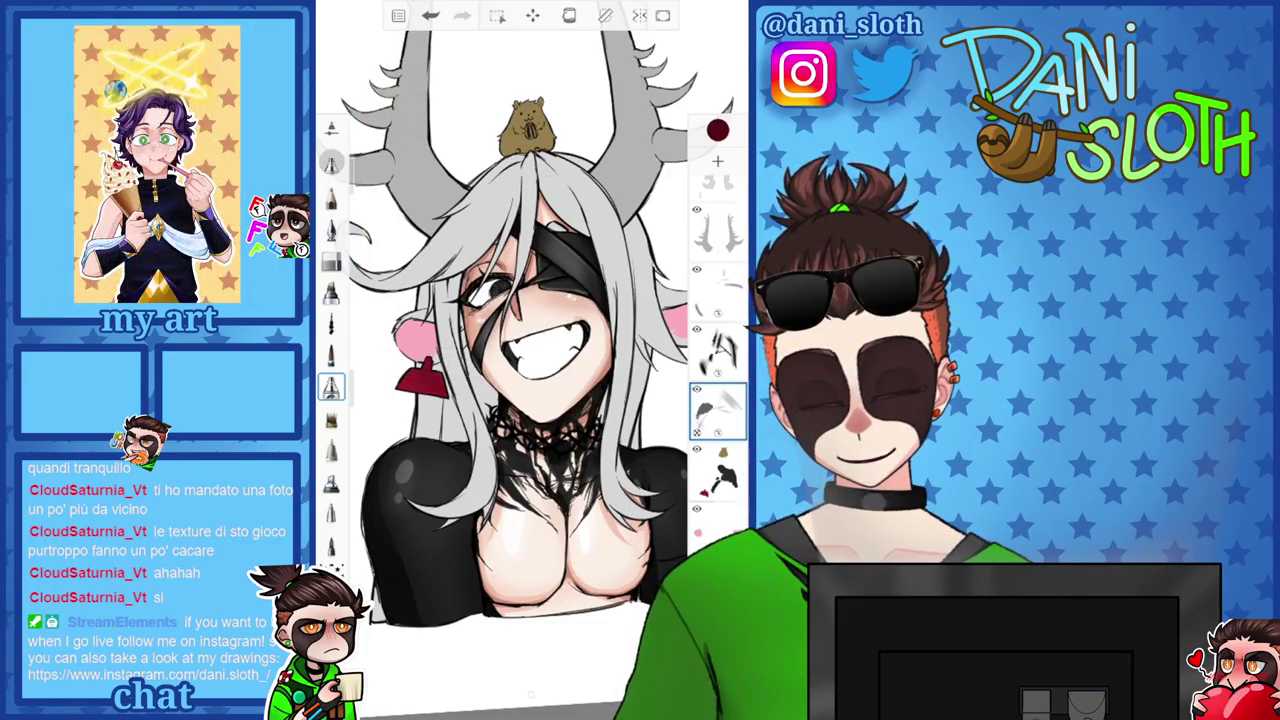
pyautogui.scroll(5, 530, 380)
pyautogui.click(331, 355)
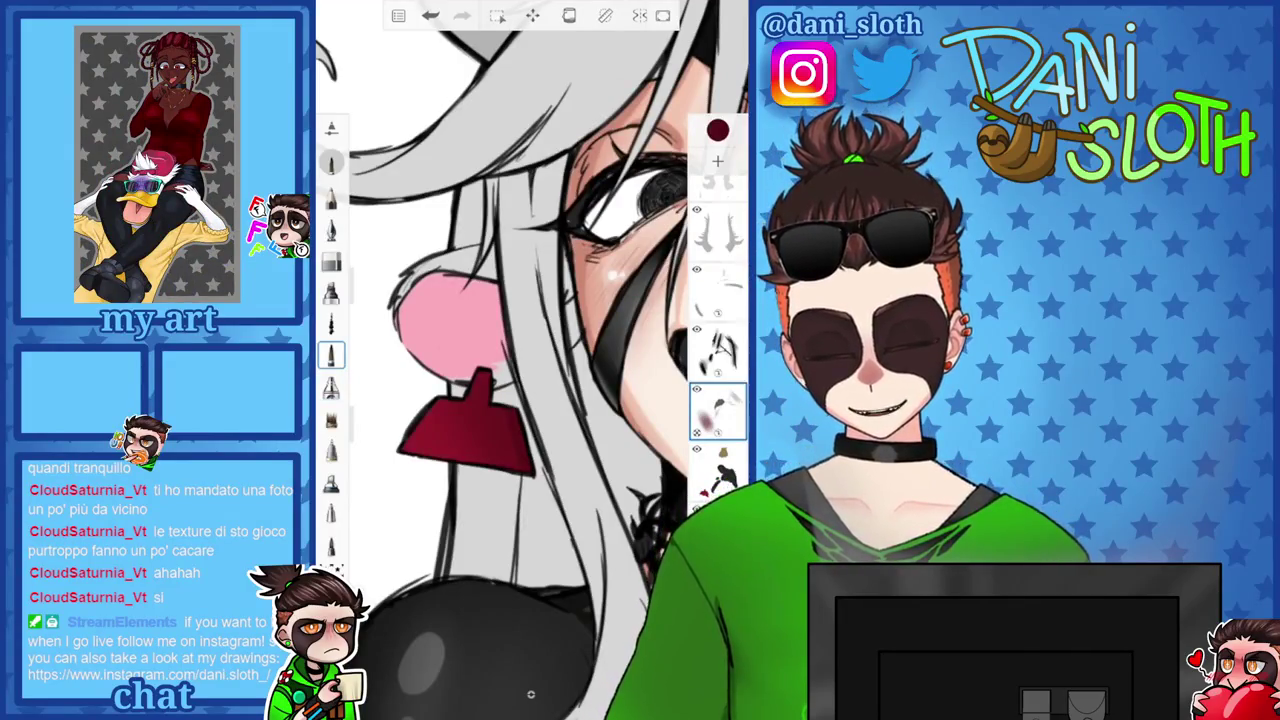
# Undo a stroke and shade the red tag earring with darker strokes.
pyautogui.hotkey('ctrl', 'z')
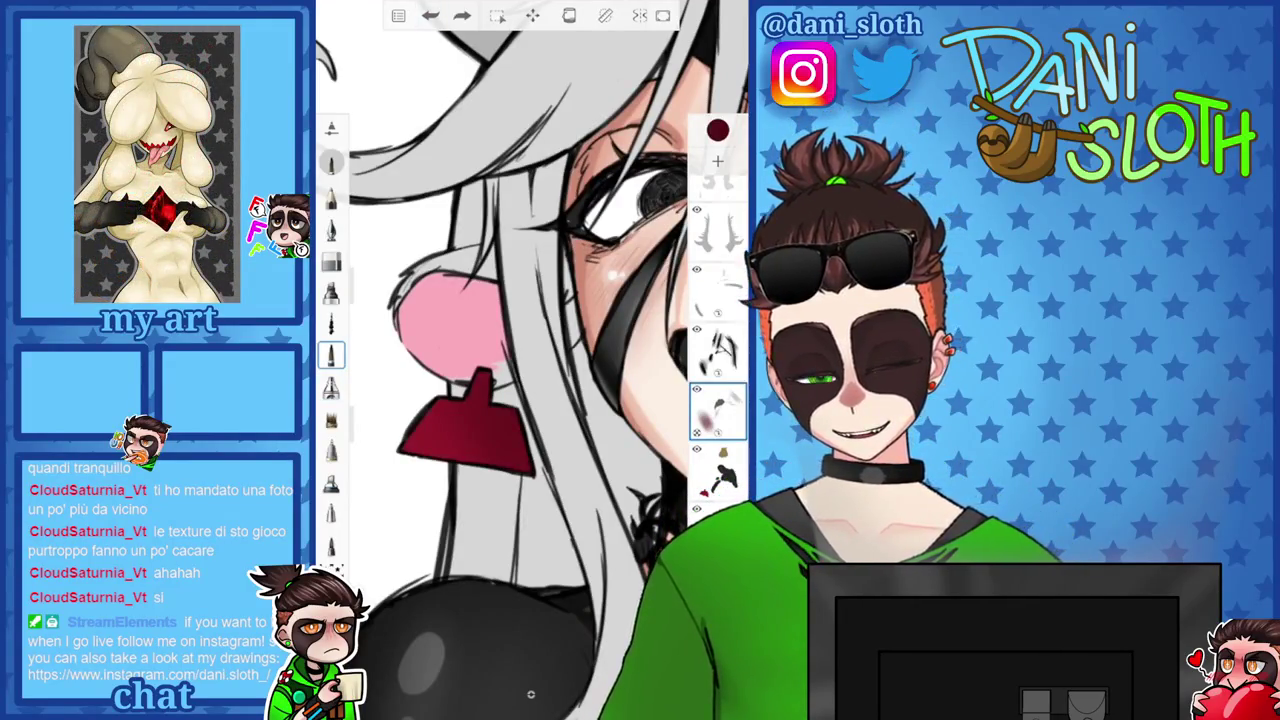
pyautogui.scroll(3, 530, 380)
pyautogui.moveTo(480, 398); pyautogui.dragTo(512, 414)
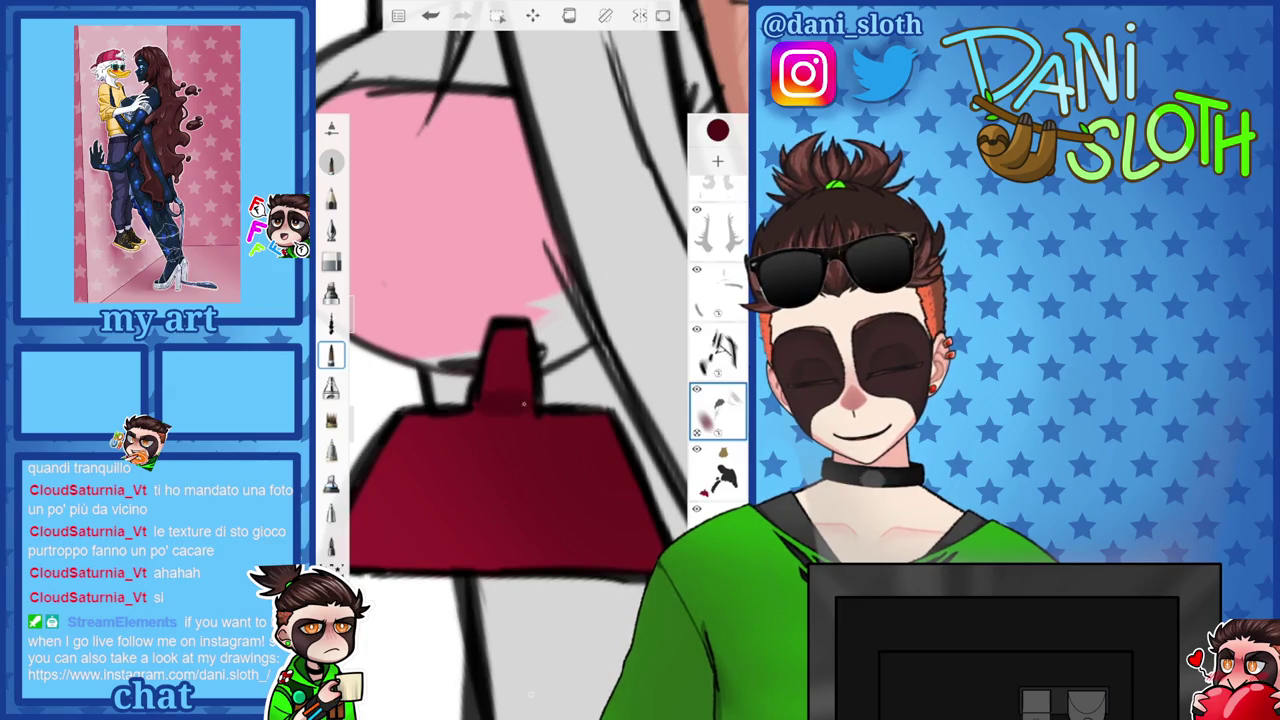
pyautogui.moveTo(523, 404)
pyautogui.mouseDown()
pyautogui.moveTo(560, 430)
pyautogui.moveTo(410, 300)
pyautogui.moveTo(530, 400)
pyautogui.mouseUp()
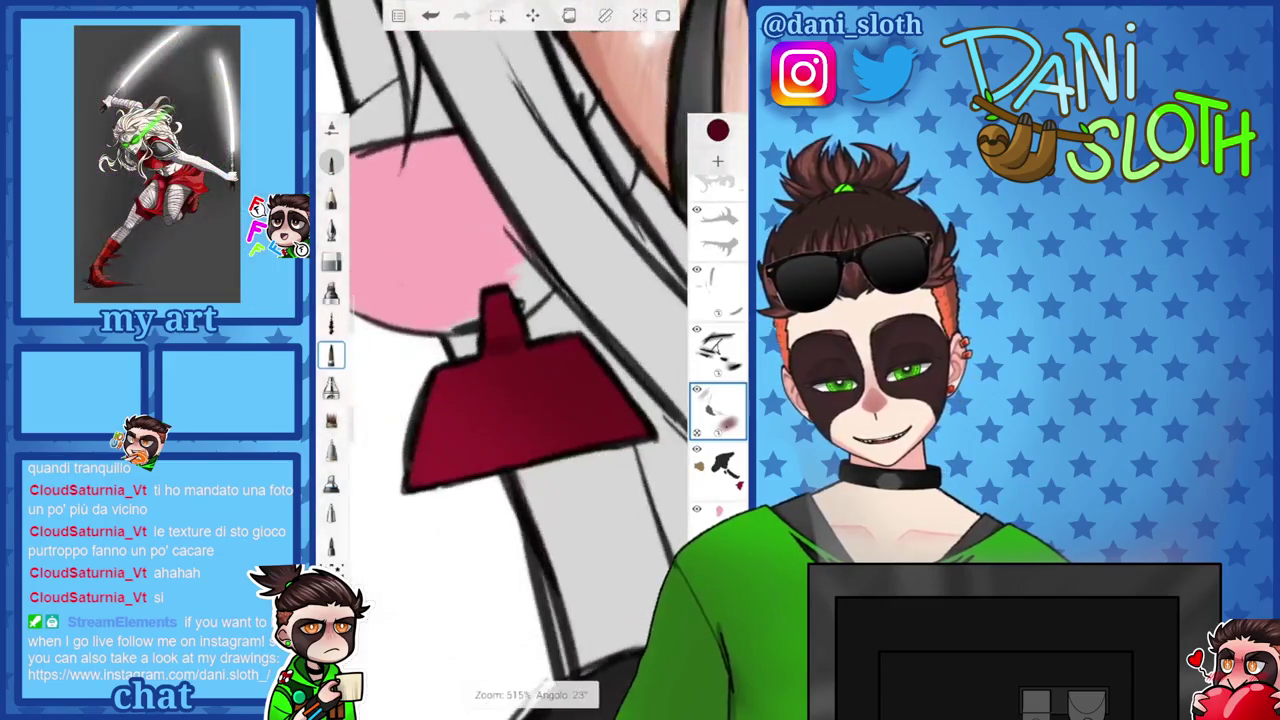
# Choose pink F6658D as the colour and delete the empty layer.
pyautogui.click(717, 130)
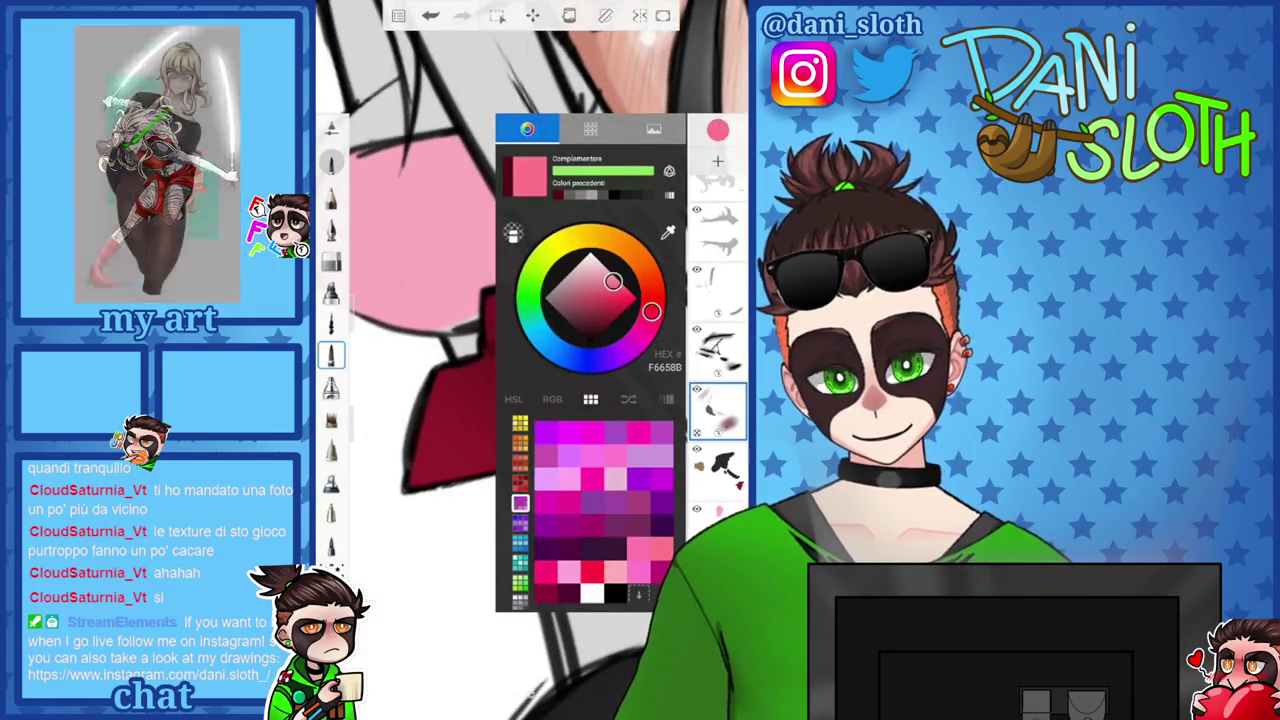
pyautogui.click(331, 387)
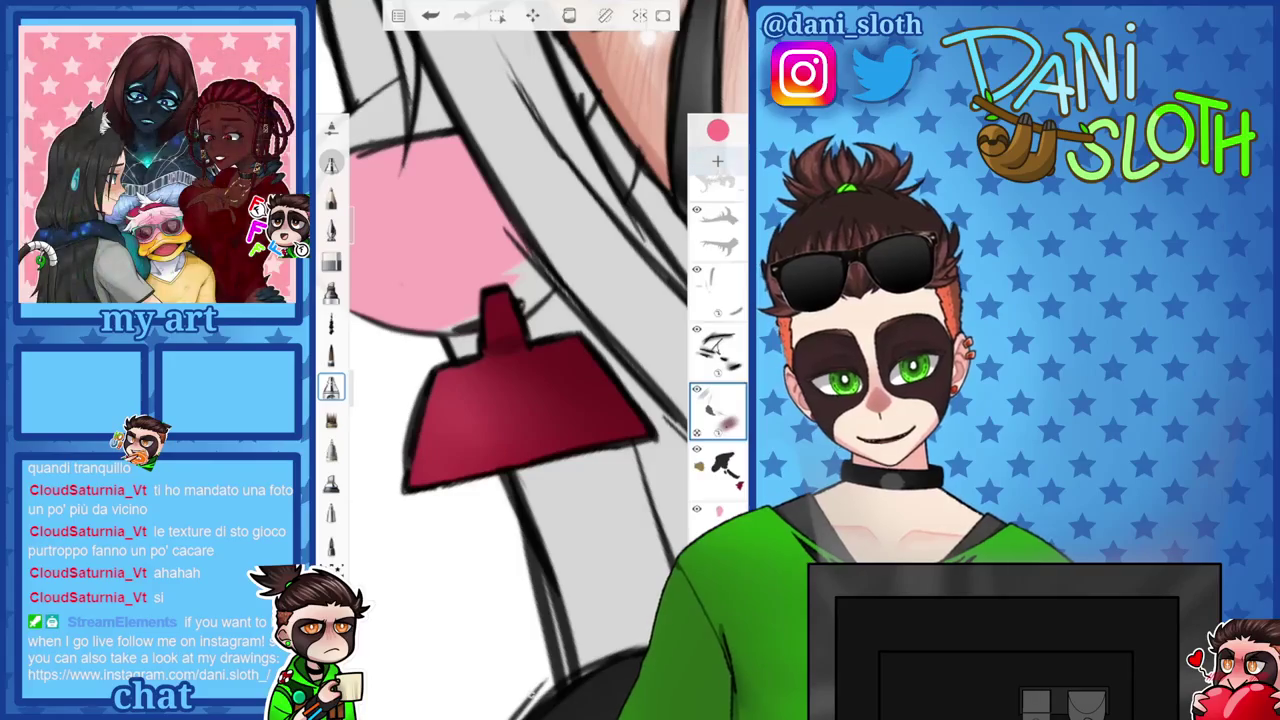
pyautogui.hotkey('ctrl', 'z')
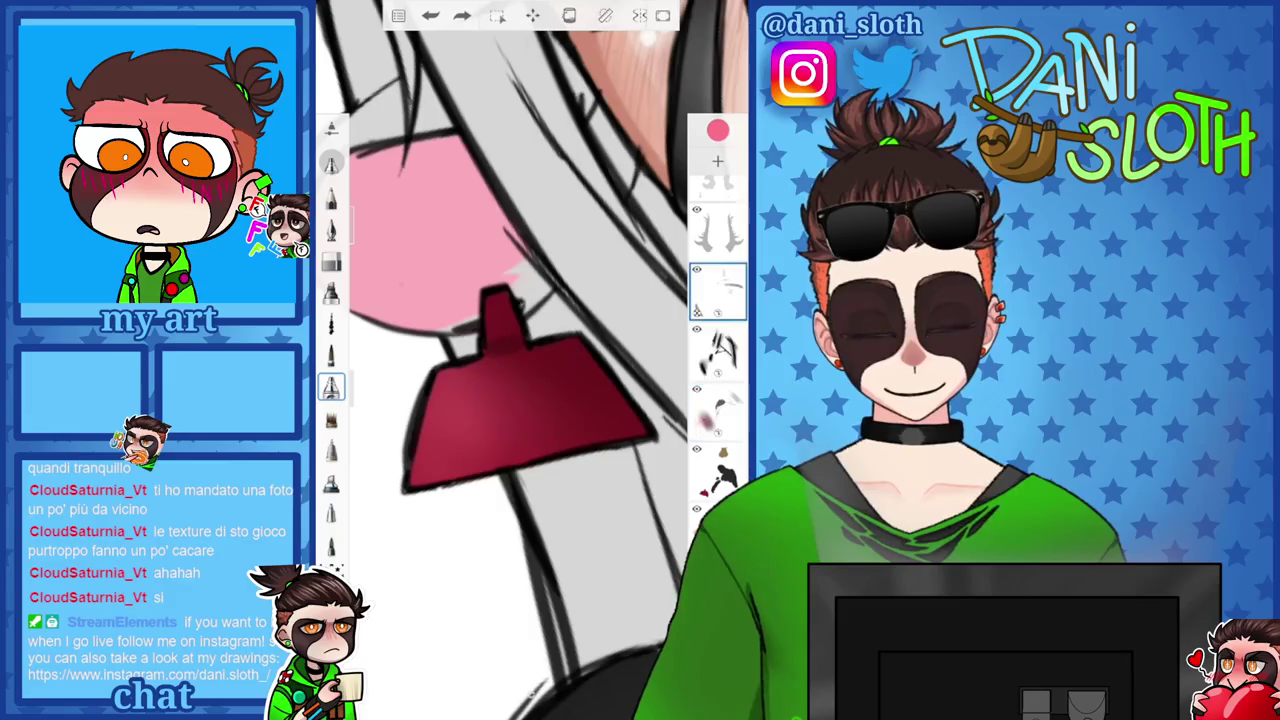
pyautogui.press('Delete')
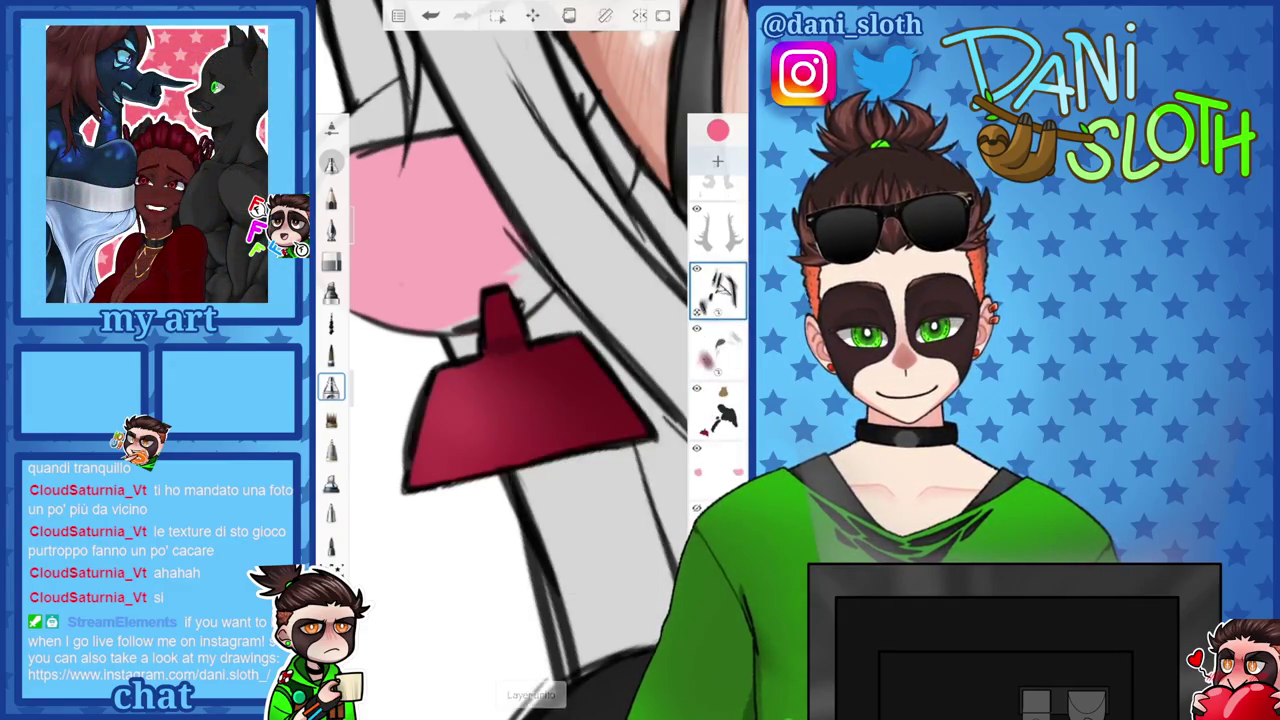
# Add a new layer, set the colour to pale pink FFCCD9, and try a highlight on the tag.
pyautogui.click(717, 160)
pyautogui.click(717, 130)
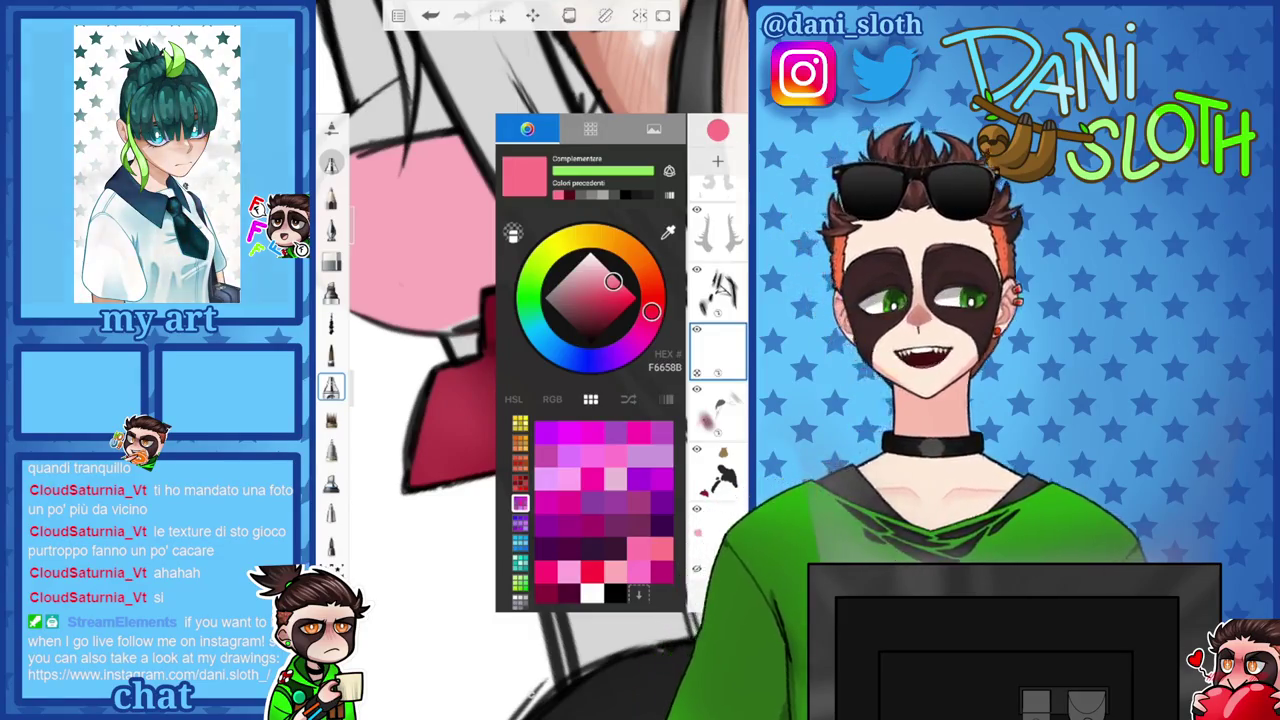
pyautogui.click(599, 261)
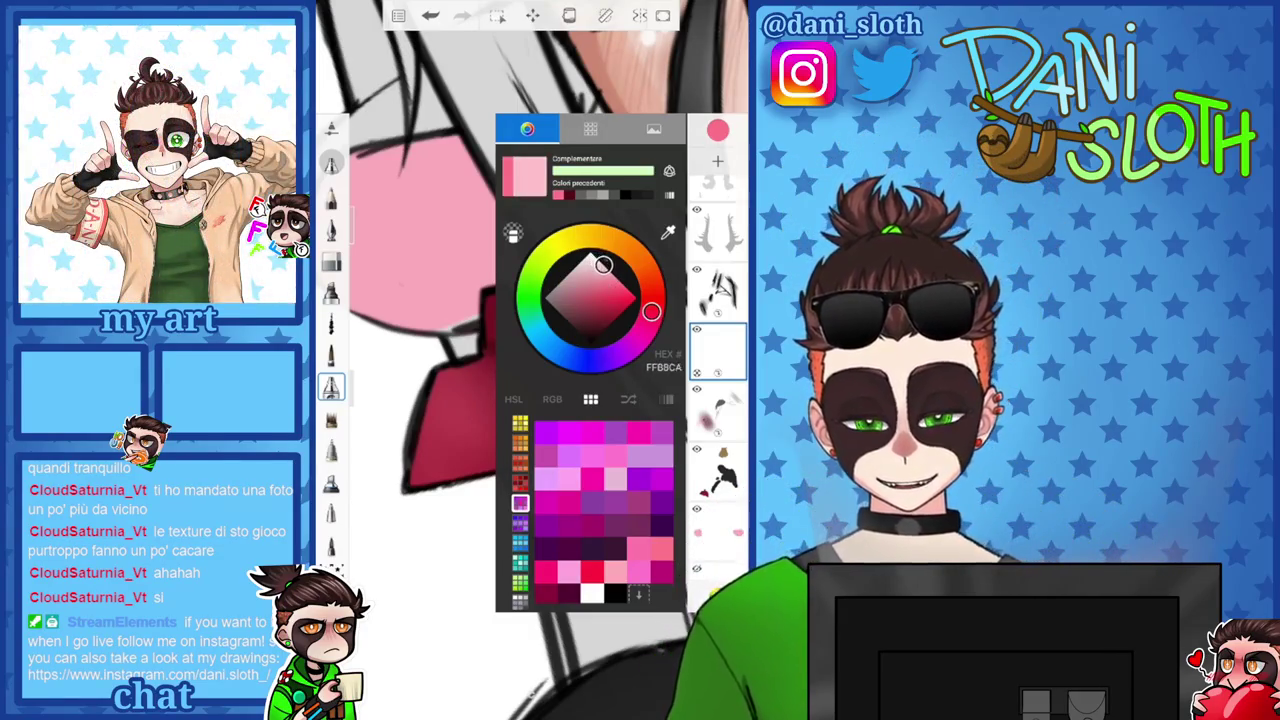
pyautogui.scroll(5, 520, 400)
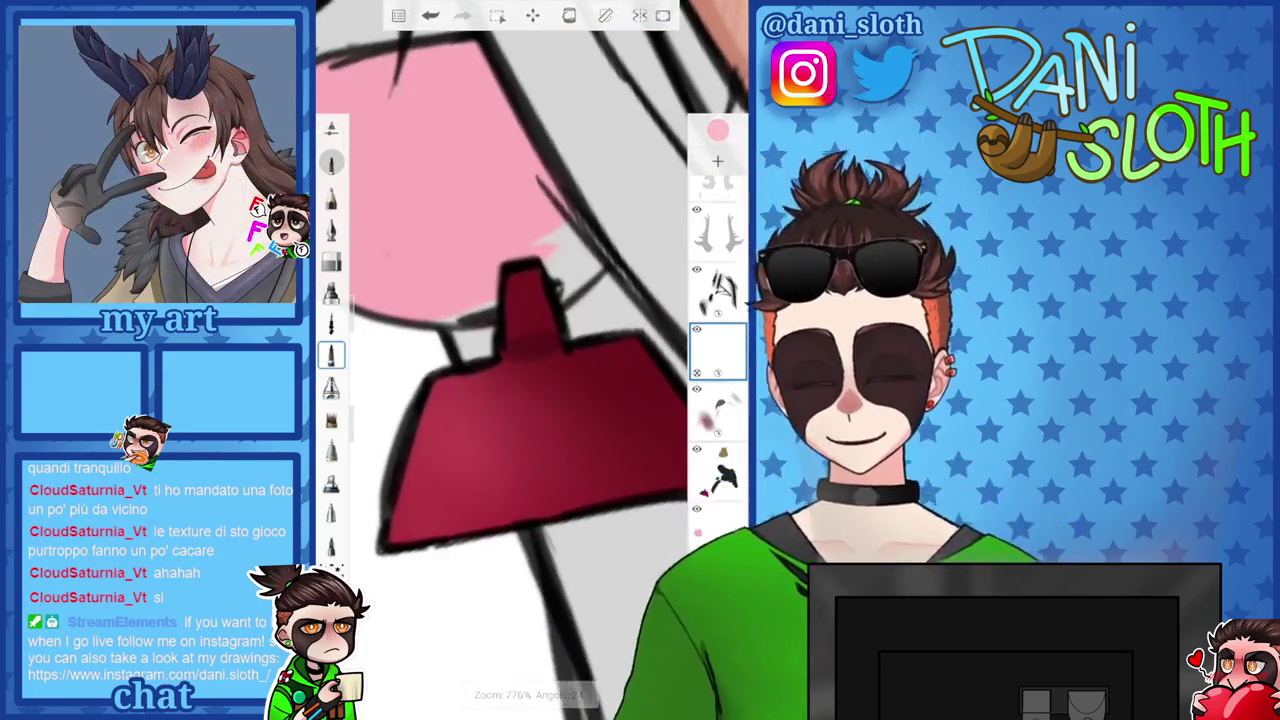
pyautogui.moveTo(427, 515)
pyautogui.mouseDown()
pyautogui.moveTo(446, 400)
pyautogui.moveTo(491, 430)
pyautogui.moveTo(430, 514)
pyautogui.mouseUp()
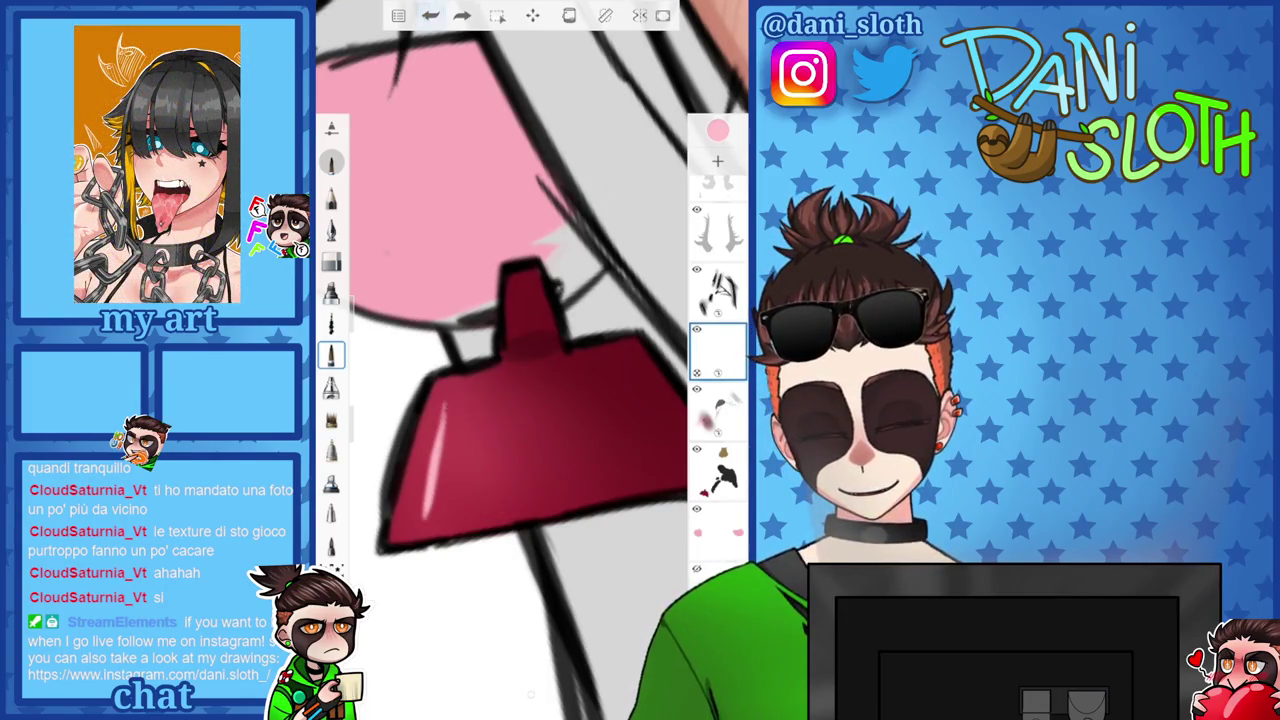
pyautogui.hotkey('ctrl', 'z')
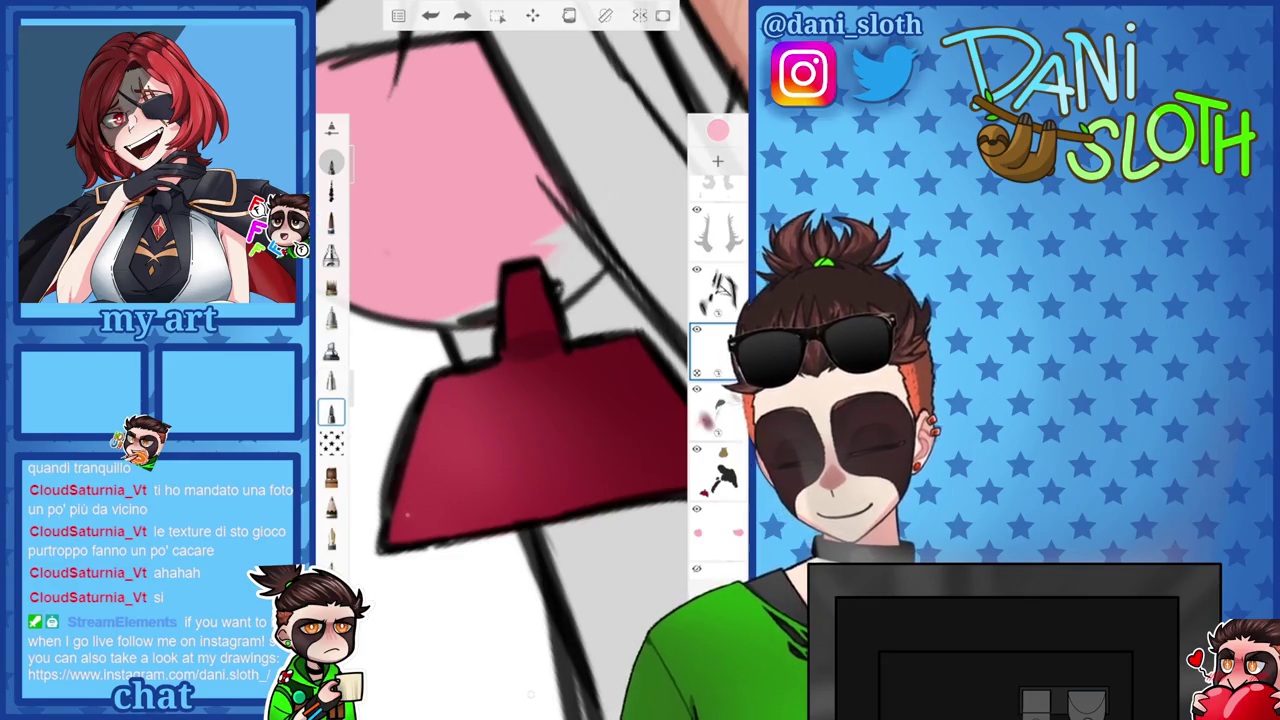
# Draw a highlight along the tag's left edge, then try and undo trial letter strokes.
pyautogui.moveTo(408, 520)
pyautogui.mouseDown()
pyautogui.moveTo(445, 385)
pyautogui.moveTo(466, 388)
pyautogui.moveTo(420, 518)
pyautogui.mouseUp()
pyautogui.moveTo(446, 396); pyautogui.dragTo(470, 393)
pyautogui.moveTo(440, 462); pyautogui.dragTo(436, 515)
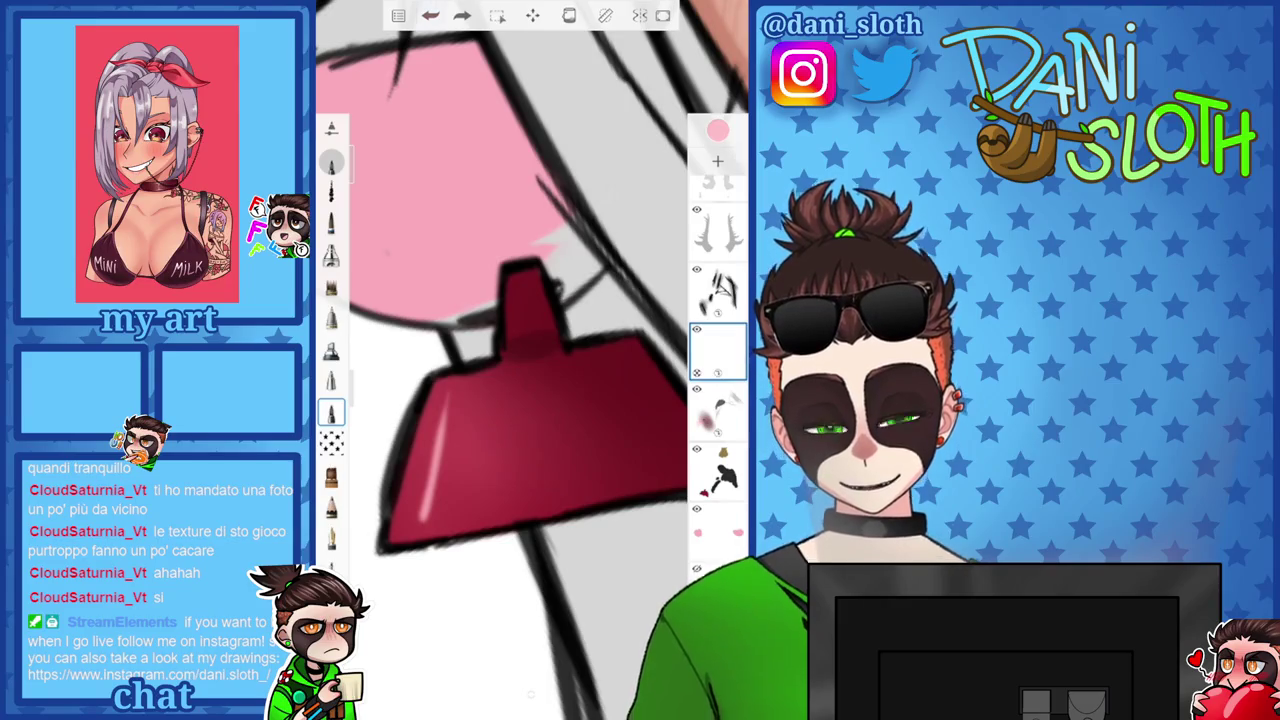
pyautogui.hotkey('ctrl', 'z')
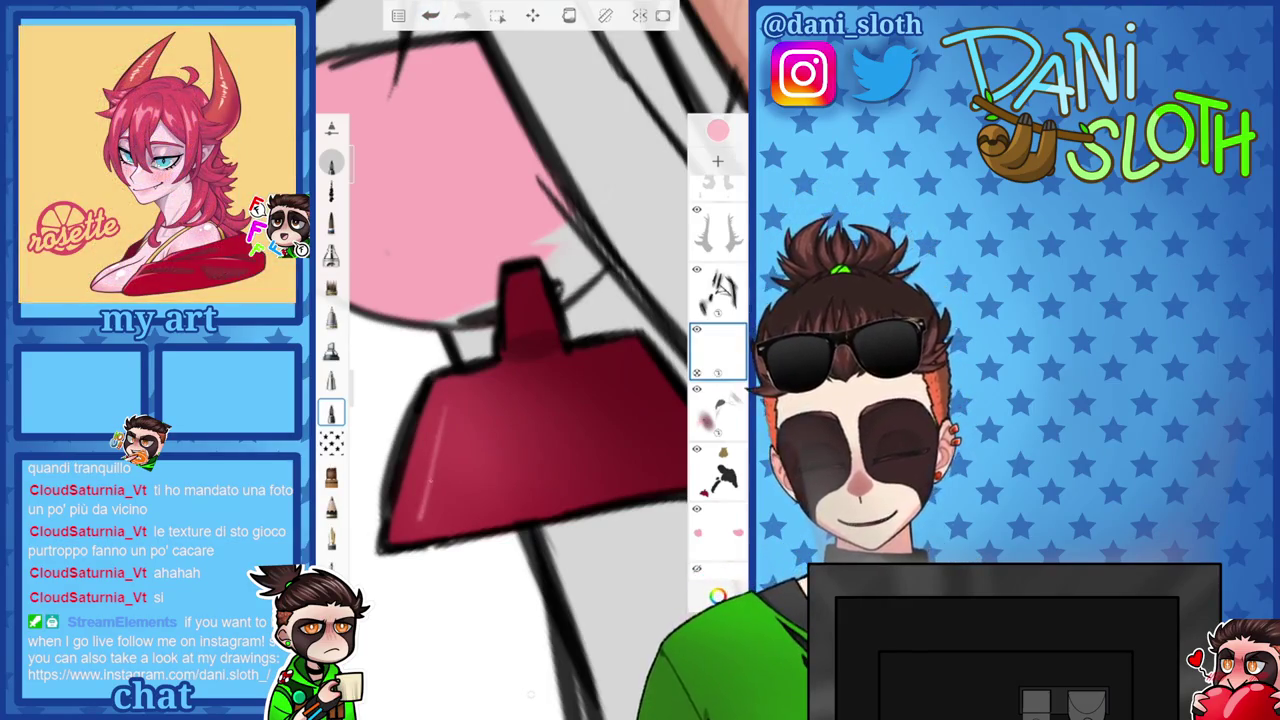
pyautogui.moveTo(448, 398); pyautogui.dragTo(424, 518)
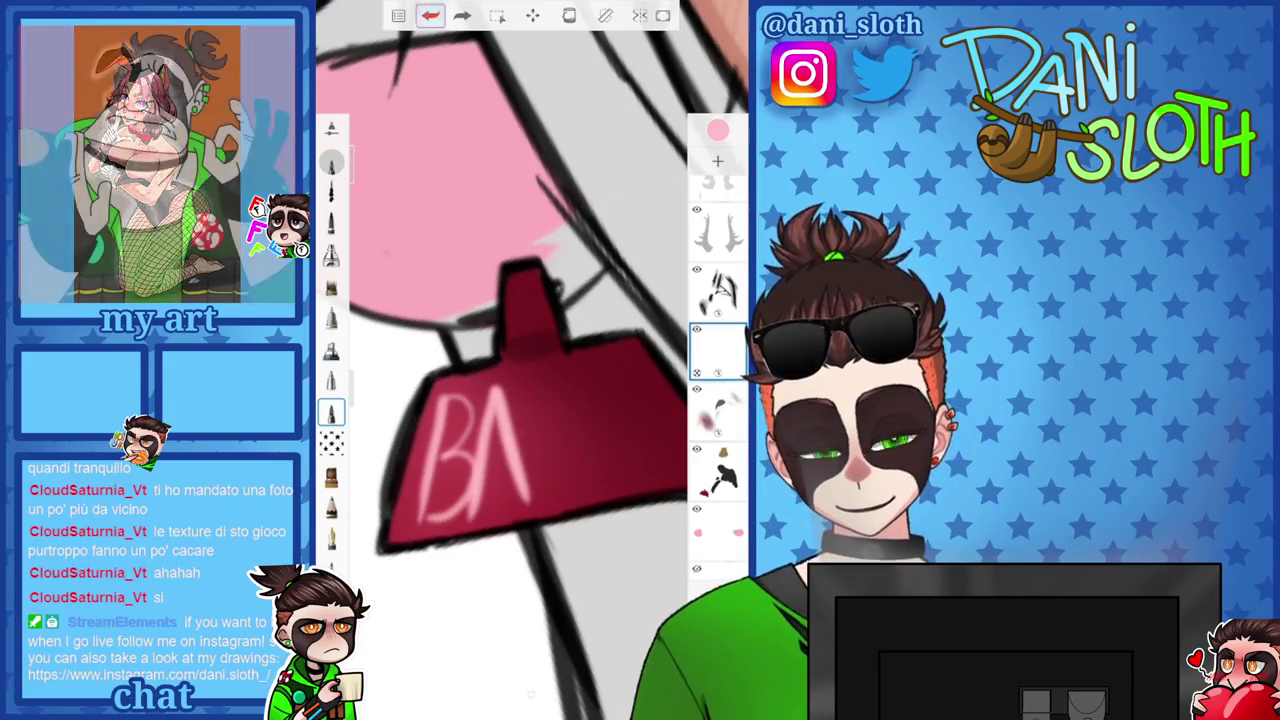
pyautogui.hotkey('ctrl', 'z')
pyautogui.hotkey('ctrl', 'z')
pyautogui.hotkey('ctrl', 'z')
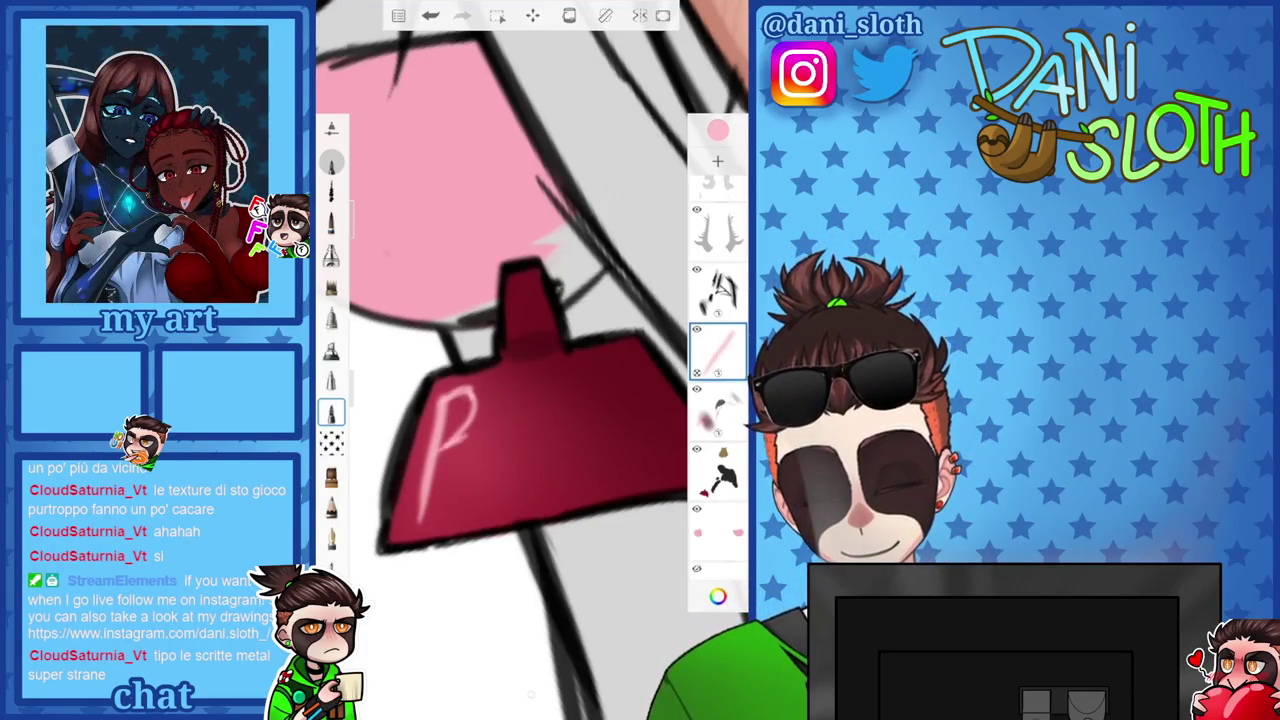
# Hand-letter BADDIE across the red tag in pale pink, then zoom out.
pyautogui.moveTo(462, 440)
pyautogui.mouseDown()
pyautogui.moveTo(484, 466)
pyautogui.moveTo(434, 516)
pyautogui.mouseUp()
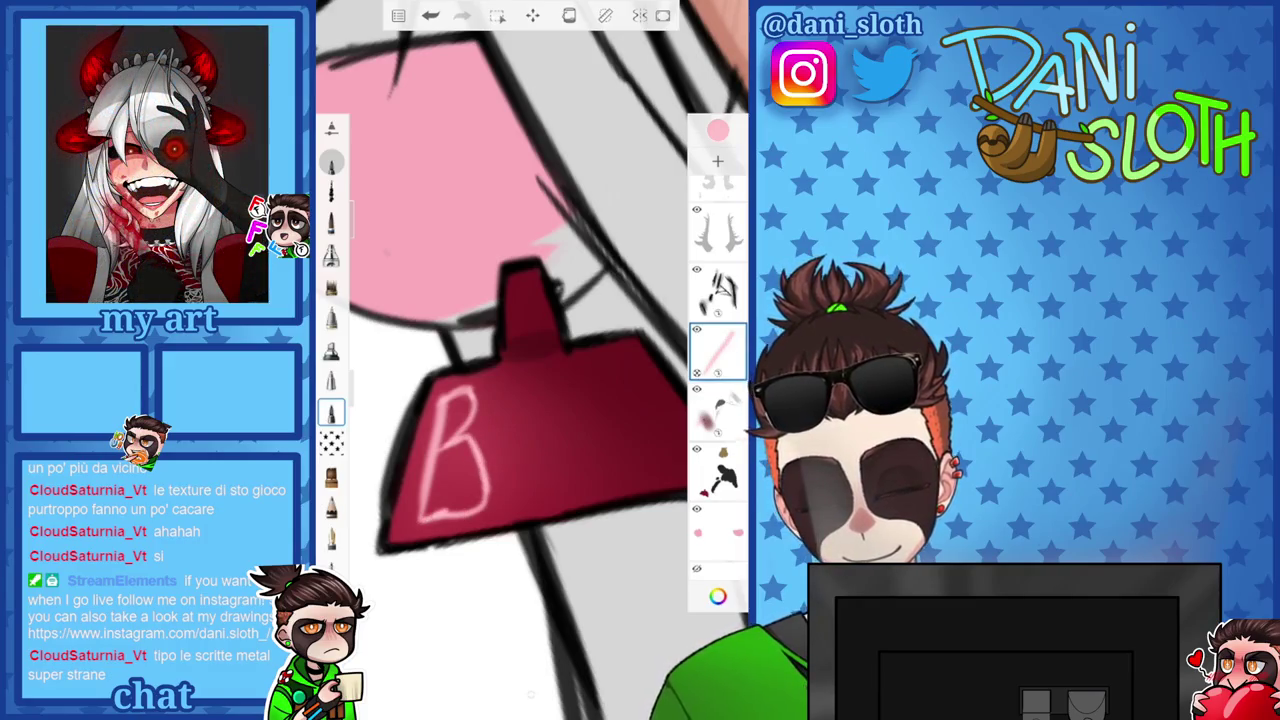
pyautogui.moveTo(490, 392); pyautogui.dragTo(500, 505)
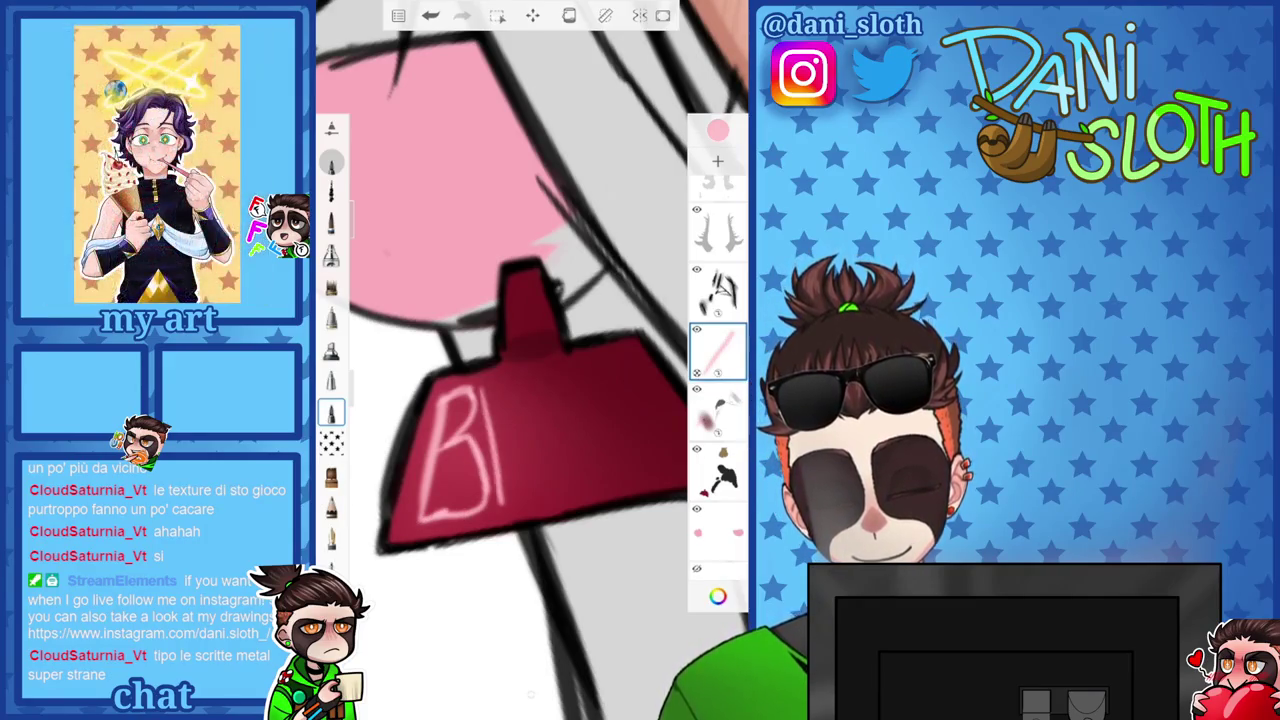
pyautogui.moveTo(498, 460); pyautogui.dragTo(516, 448)
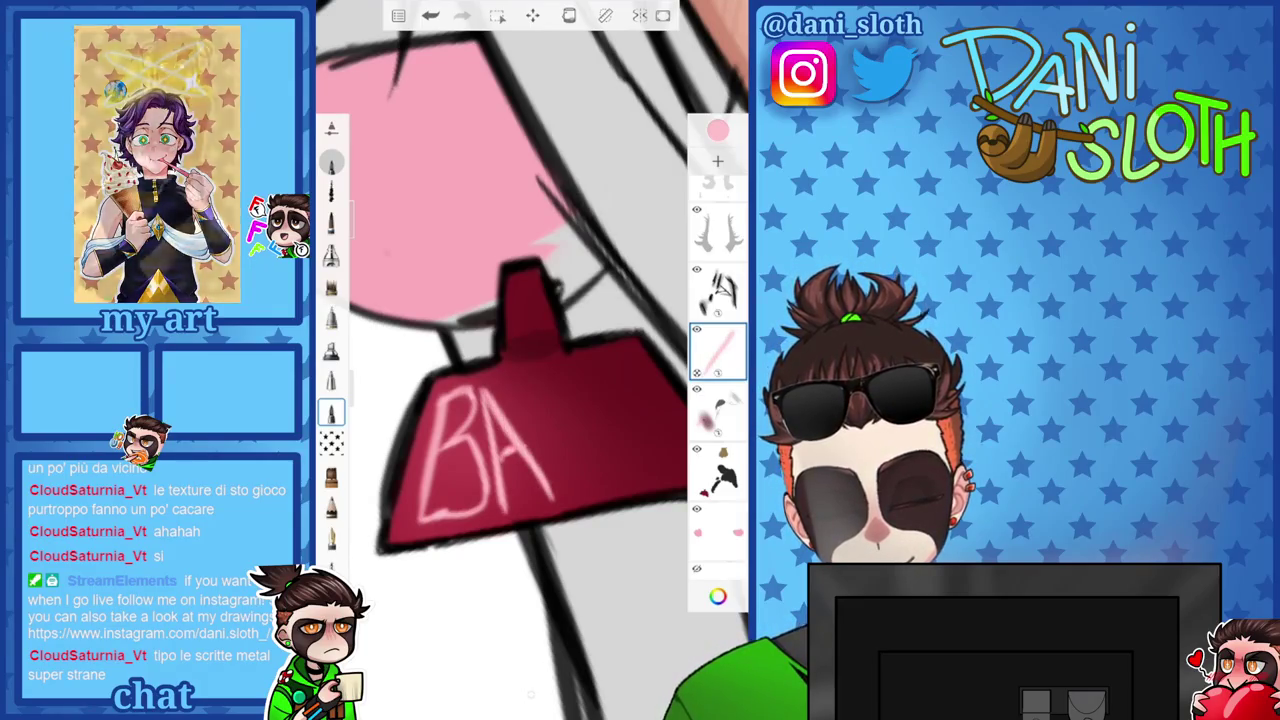
pyautogui.moveTo(520, 384); pyautogui.dragTo(562, 494)
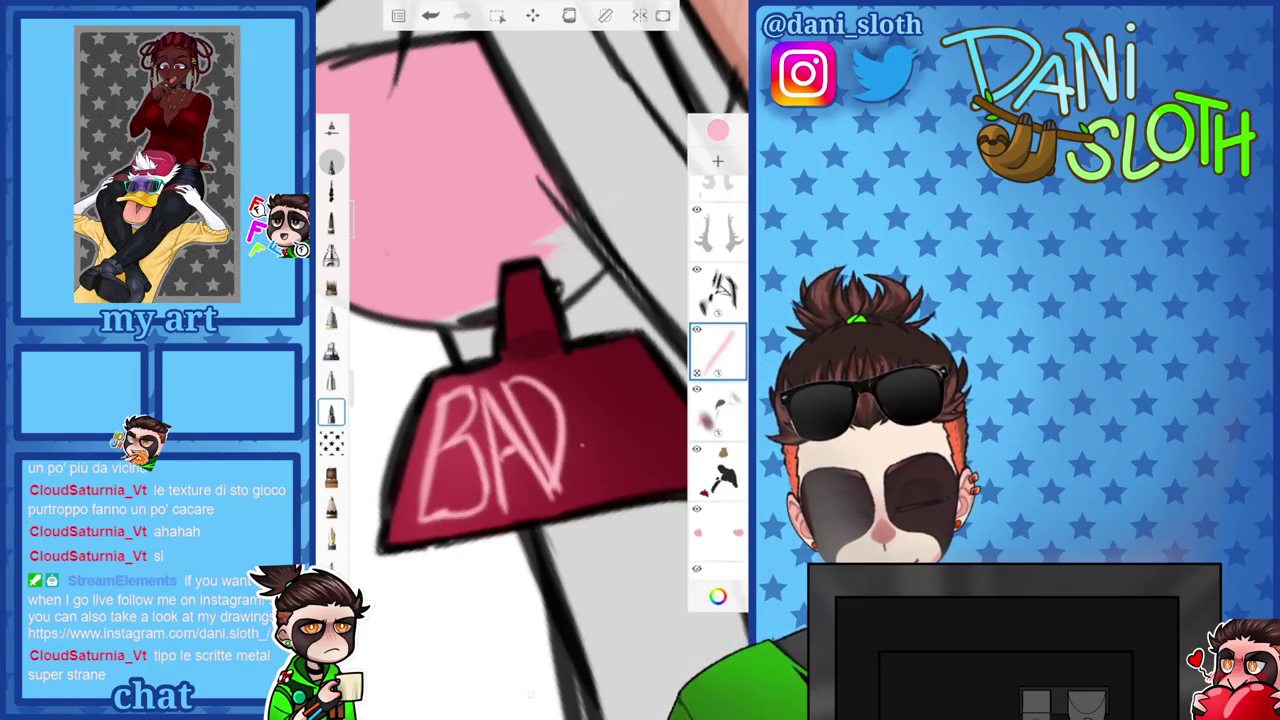
pyautogui.moveTo(579, 410); pyautogui.dragTo(577, 455)
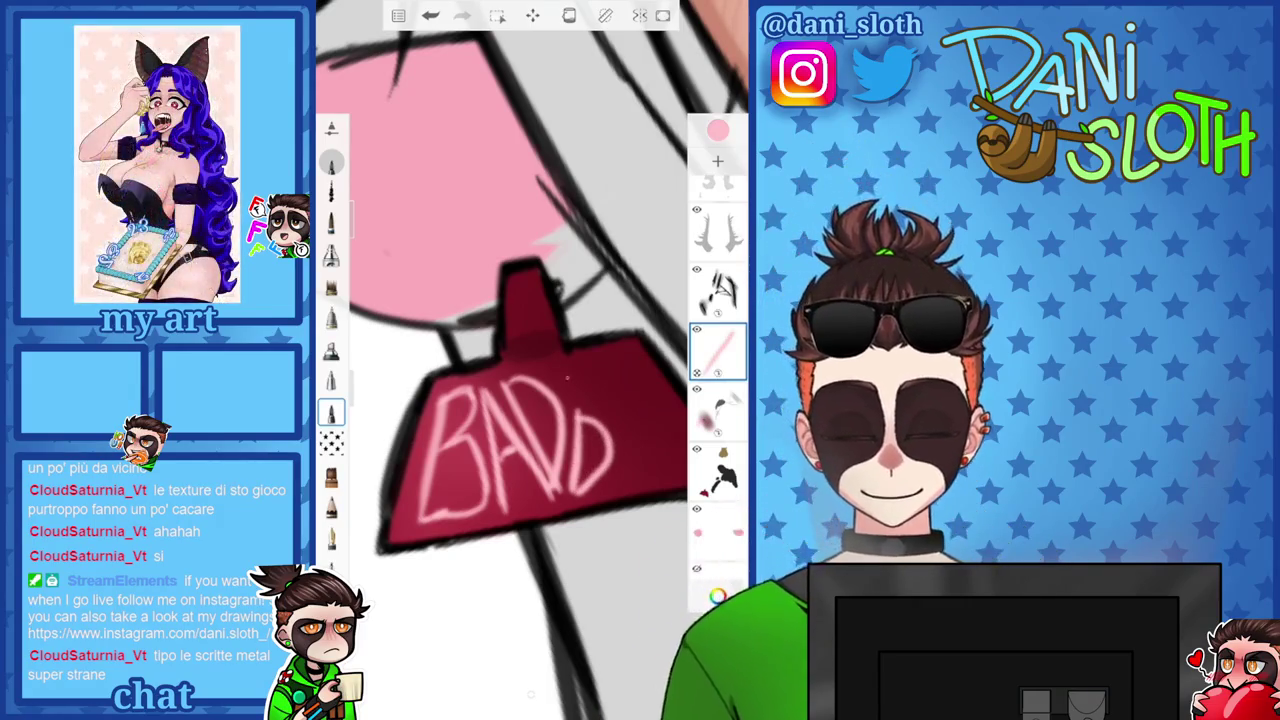
pyautogui.moveTo(592, 386); pyautogui.dragTo(612, 478)
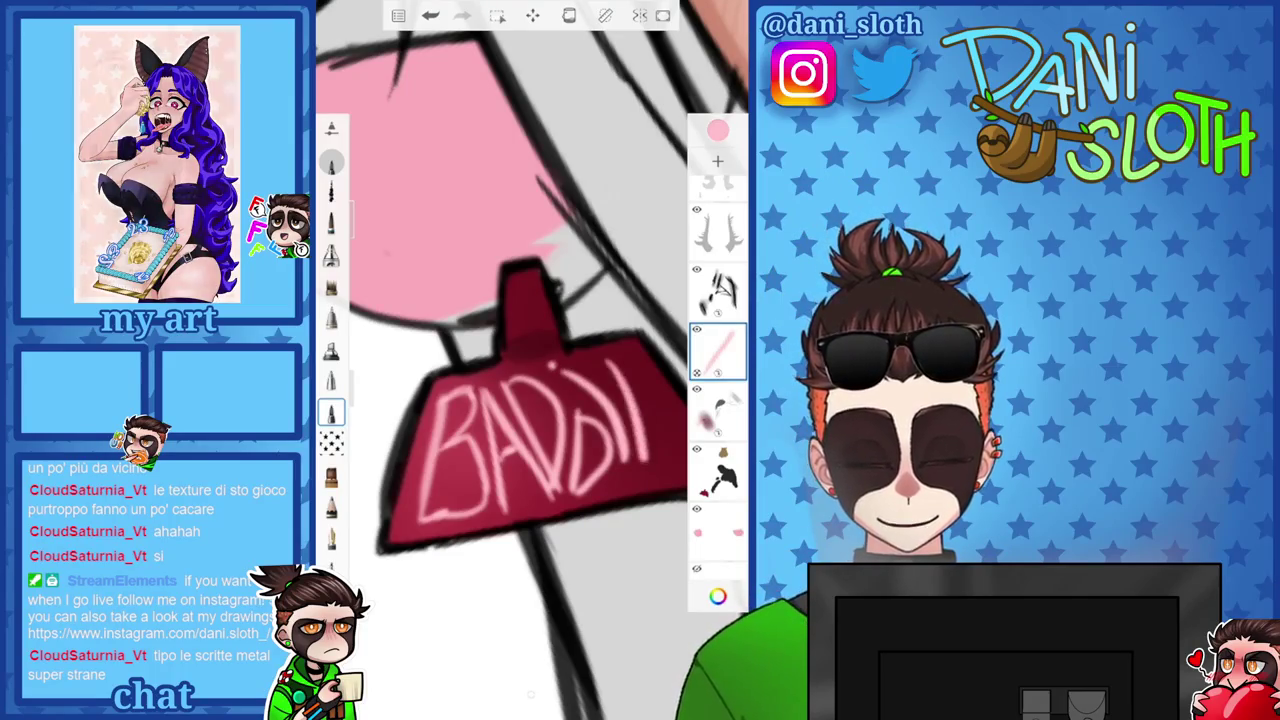
pyautogui.moveTo(626, 376)
pyautogui.mouseDown()
pyautogui.moveTo(680, 458)
pyautogui.moveTo(656, 372)
pyautogui.mouseUp()
pyautogui.moveTo(630, 420); pyautogui.dragTo(668, 414)
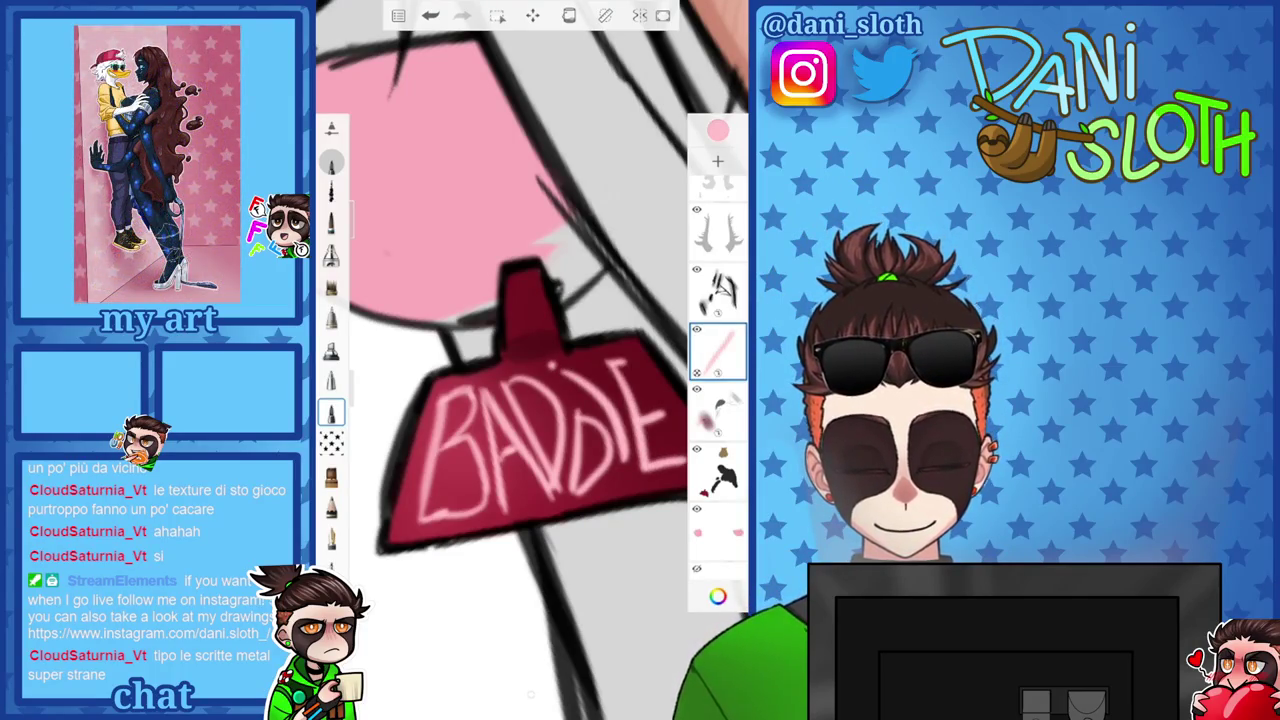
pyautogui.scroll(-3, 530, 695)
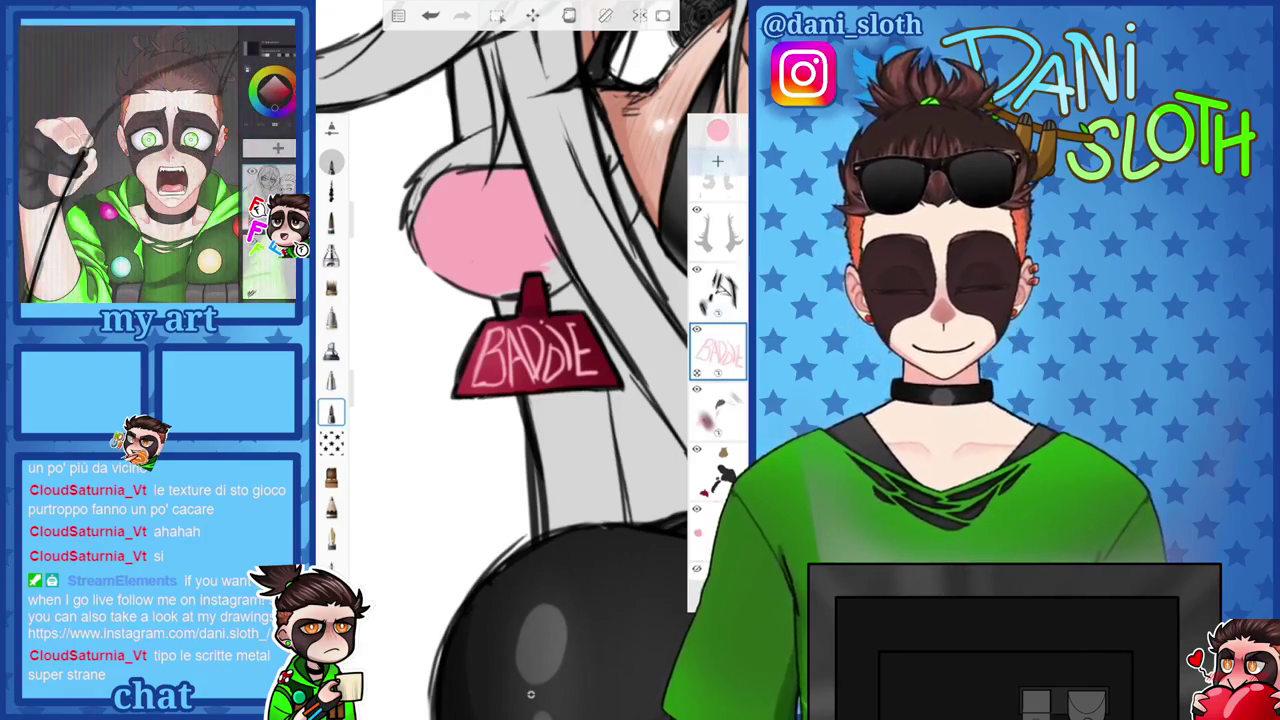
# Add a fresh layer and re-letter the B on the tag, undoing stray strokes.
pyautogui.click(717, 160)
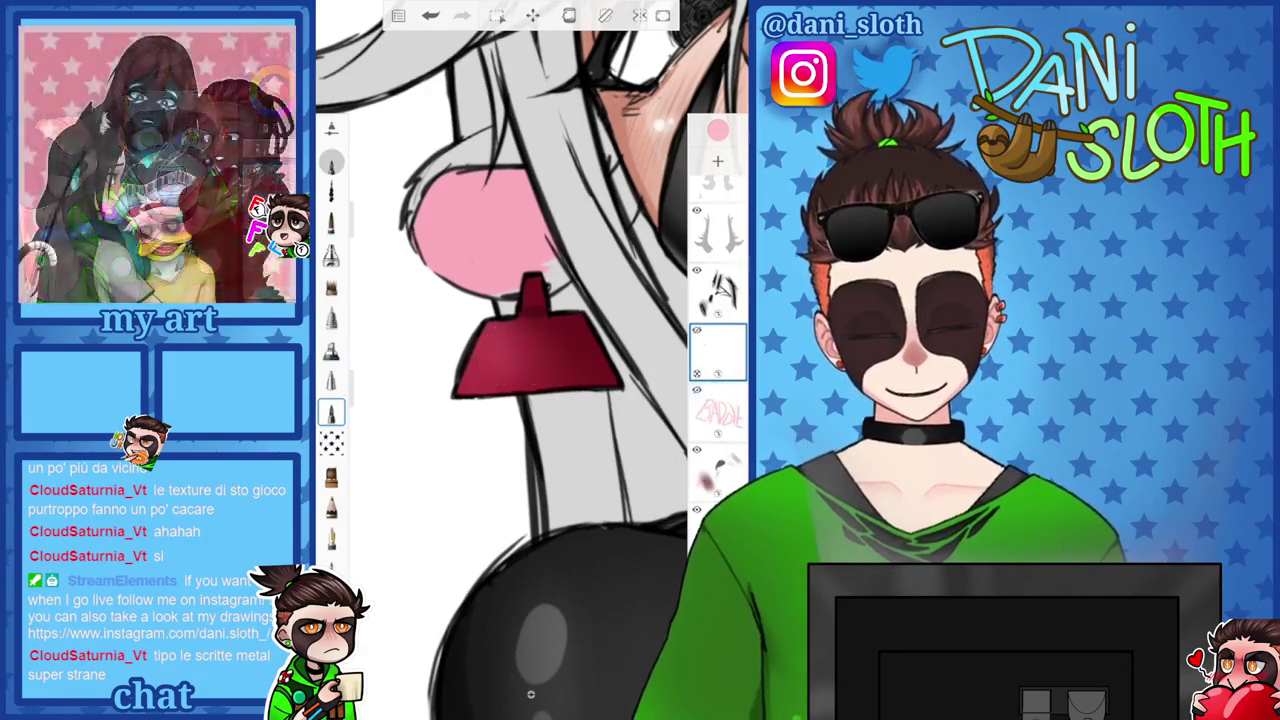
pyautogui.scroll(3, 540, 330)
pyautogui.scroll(3, 540, 330)
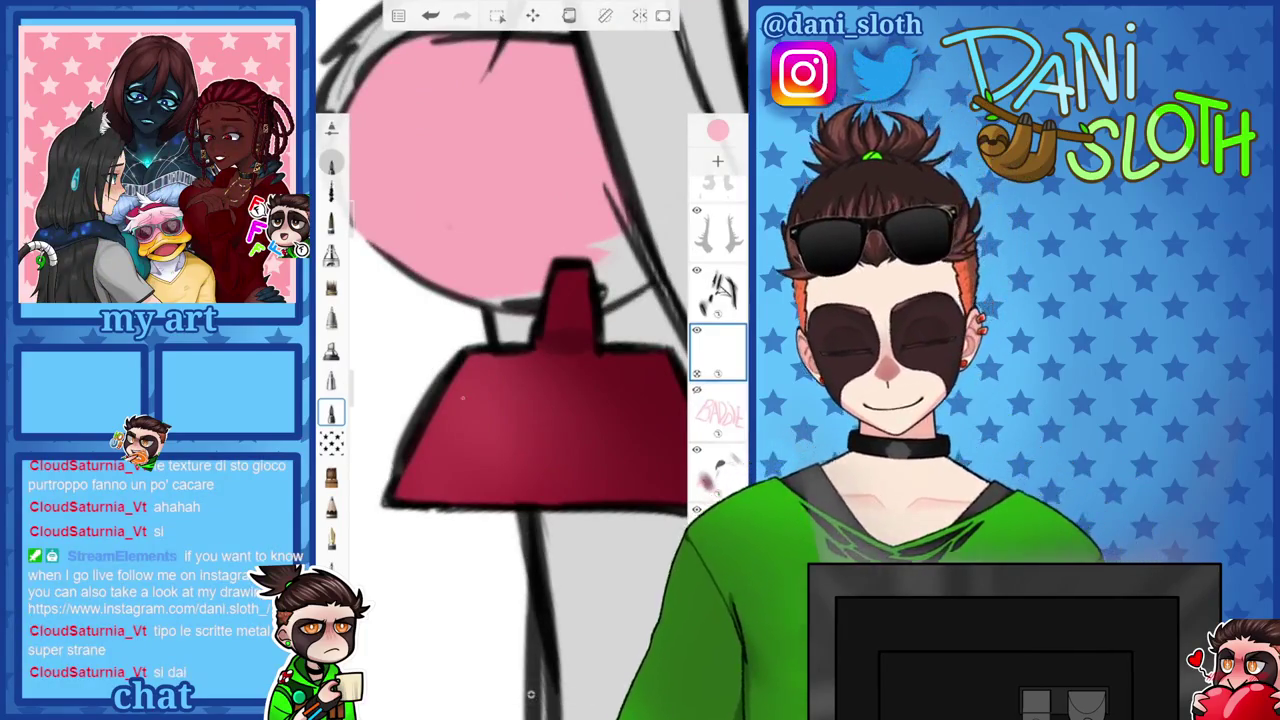
pyautogui.moveTo(474, 380); pyautogui.dragTo(427, 468)
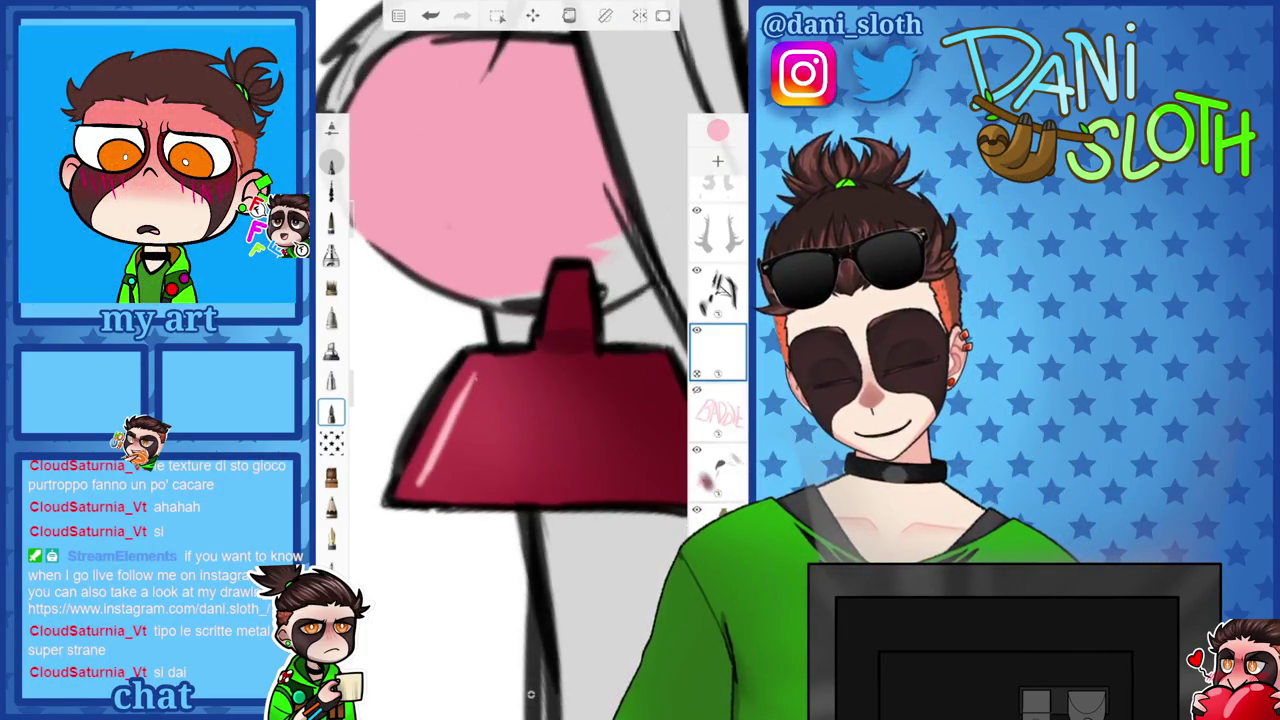
pyautogui.moveTo(485, 377)
pyautogui.mouseDown()
pyautogui.moveTo(470, 425)
pyautogui.moveTo(498, 452)
pyautogui.moveTo(428, 487)
pyautogui.mouseUp()
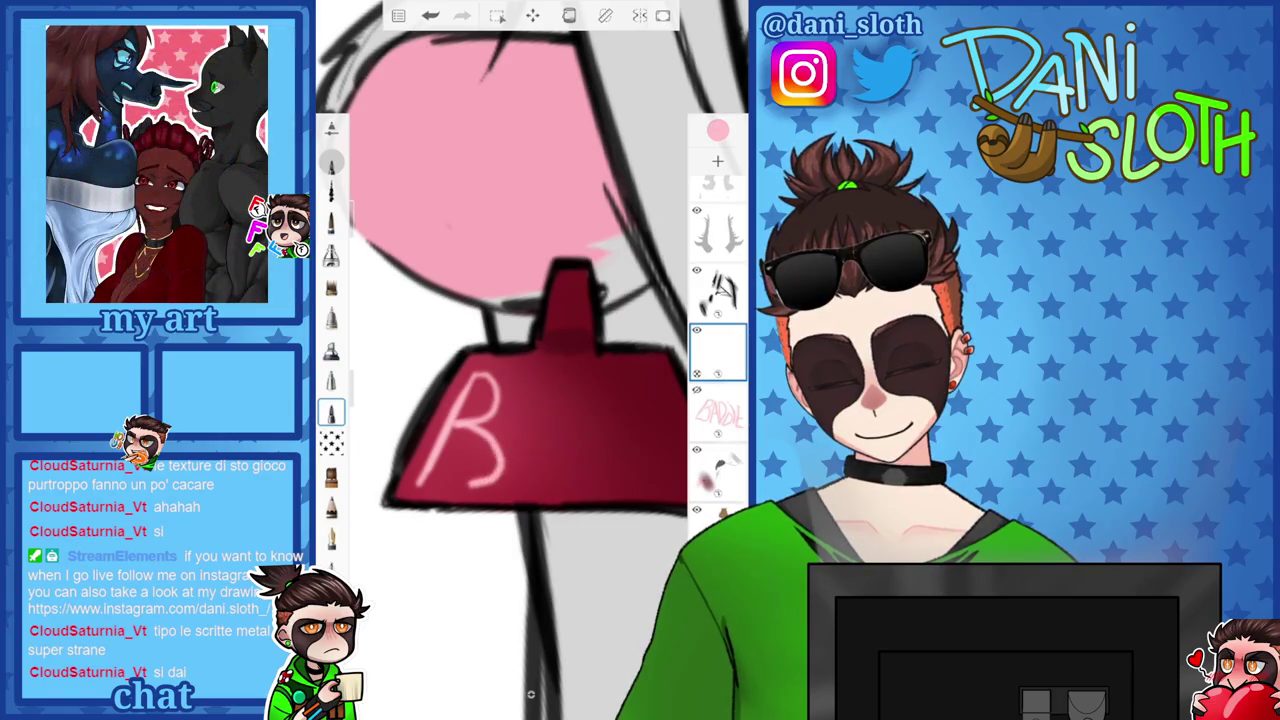
pyautogui.moveTo(506, 472); pyautogui.dragTo(506, 502)
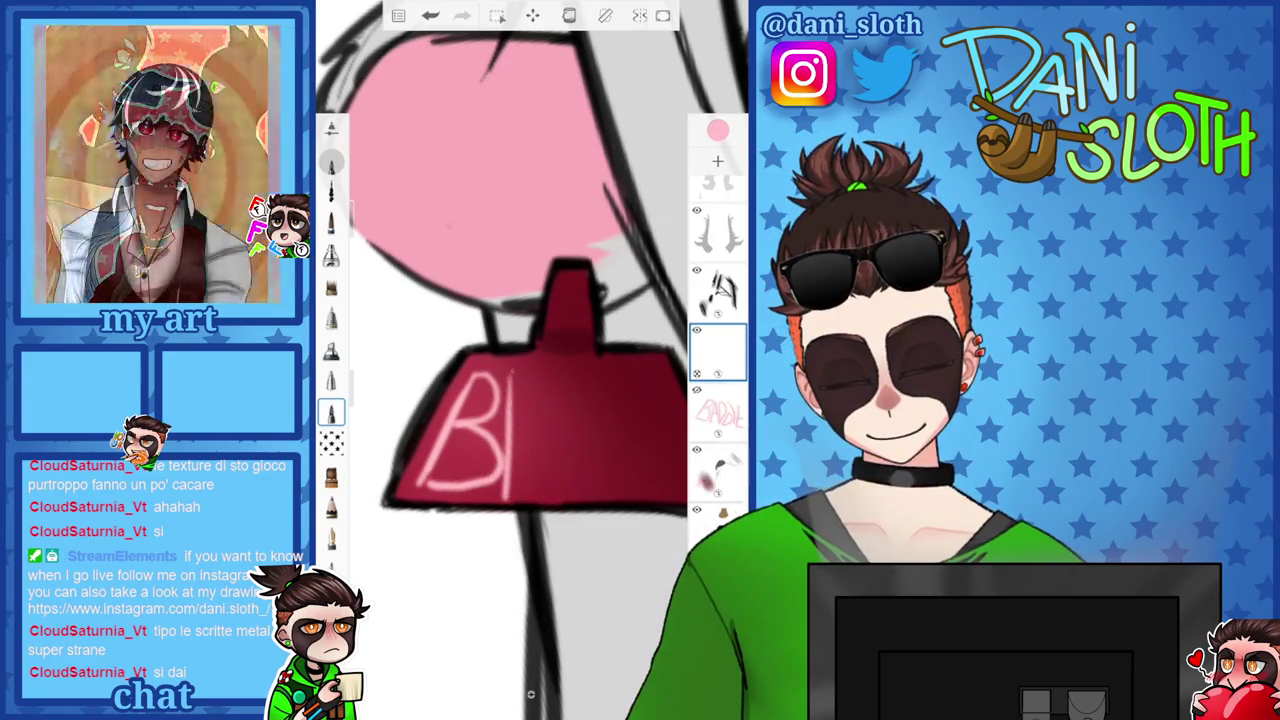
pyautogui.moveTo(512, 372); pyautogui.dragTo(510, 492)
pyautogui.hotkey('ctrl', 'z')
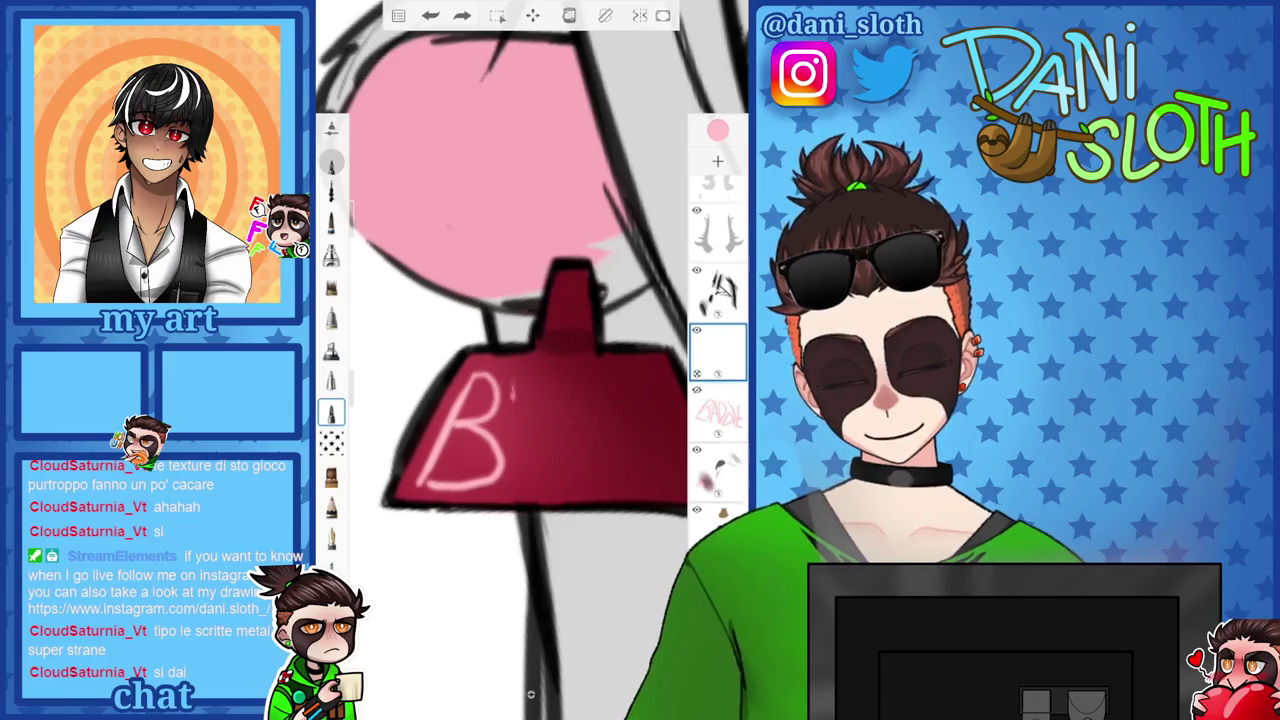
pyautogui.moveTo(513, 380); pyautogui.dragTo(511, 490)
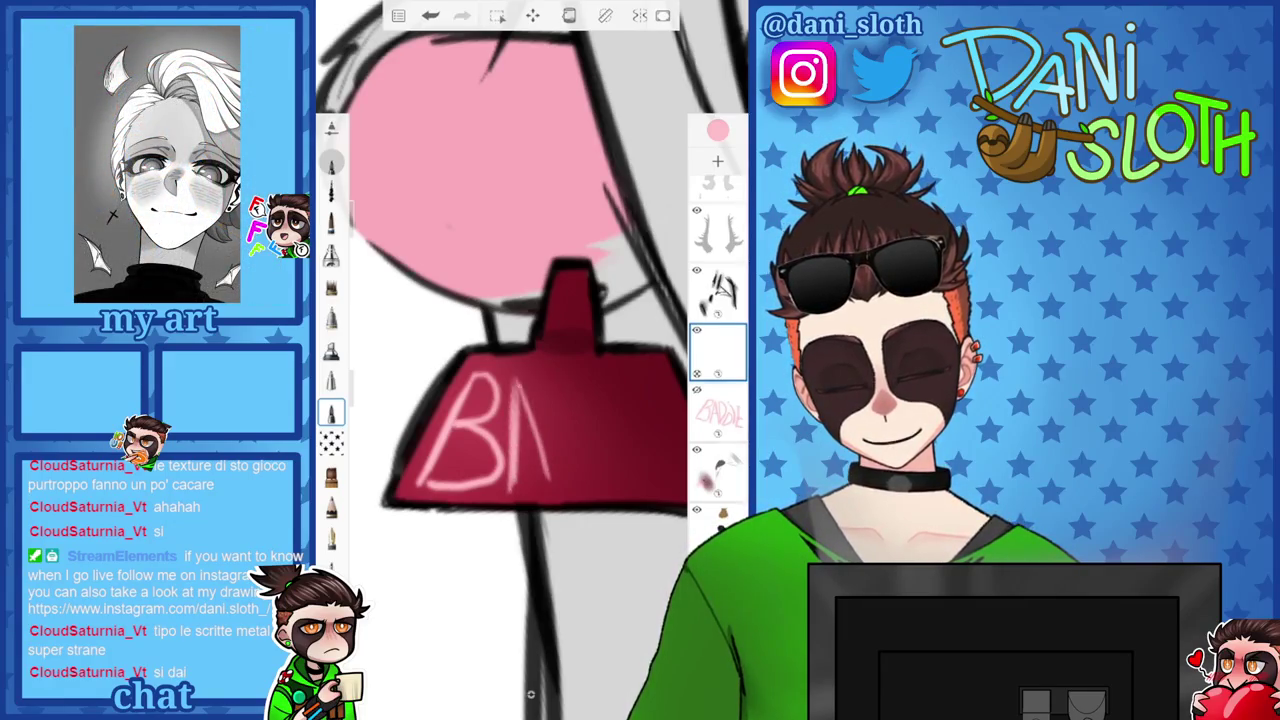
pyautogui.hotkey('ctrl', 'z')
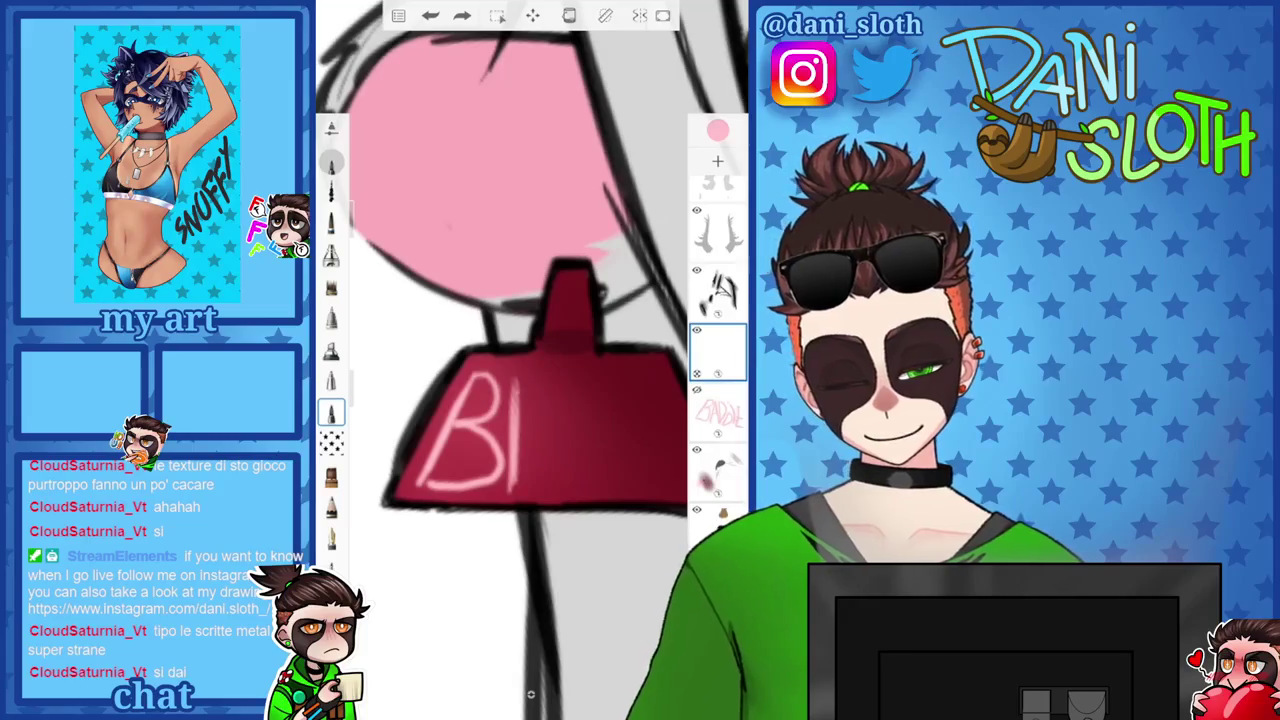
# Redraw the A and first D after the B, undoing badly drawn strokes.
pyautogui.moveTo(520, 455); pyautogui.dragTo(565, 445)
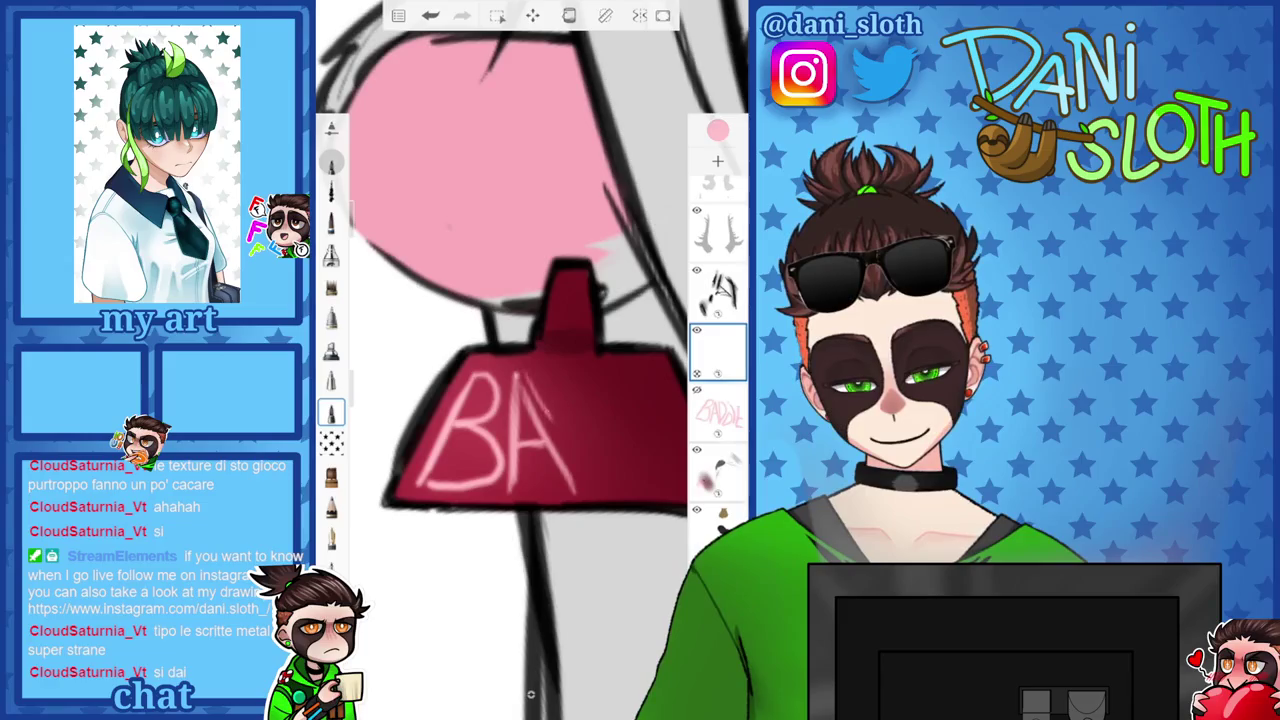
pyautogui.moveTo(530, 395); pyautogui.dragTo(585, 470)
pyautogui.moveTo(585, 400); pyautogui.dragTo(588, 472)
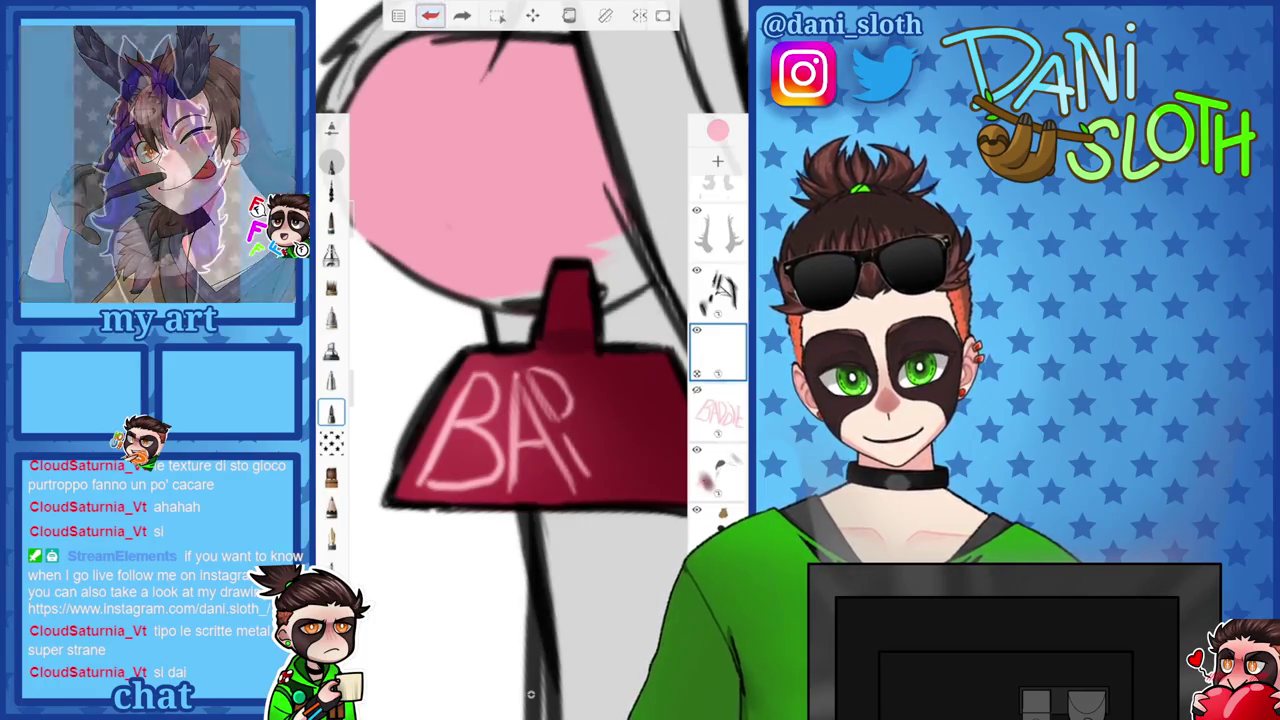
pyautogui.hotkey('ctrl', 'z')
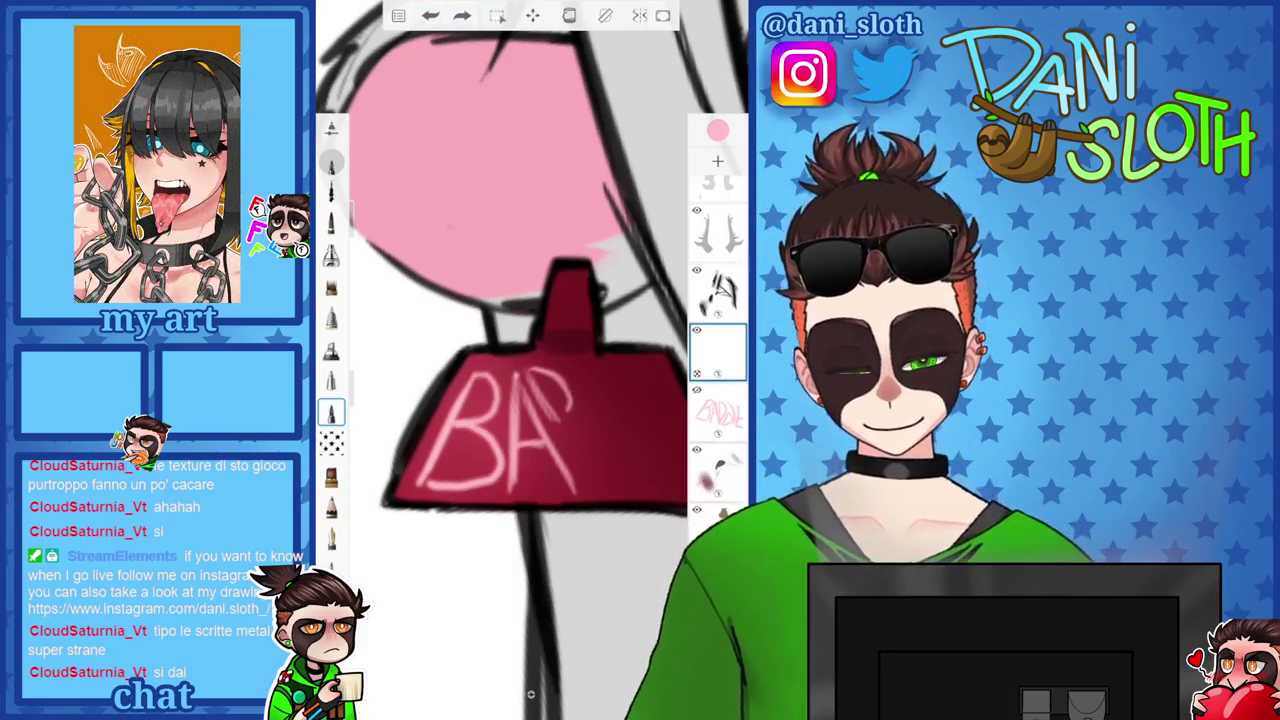
pyautogui.hotkey('ctrl', 'z')
pyautogui.moveTo(524, 398); pyautogui.dragTo(548, 418)
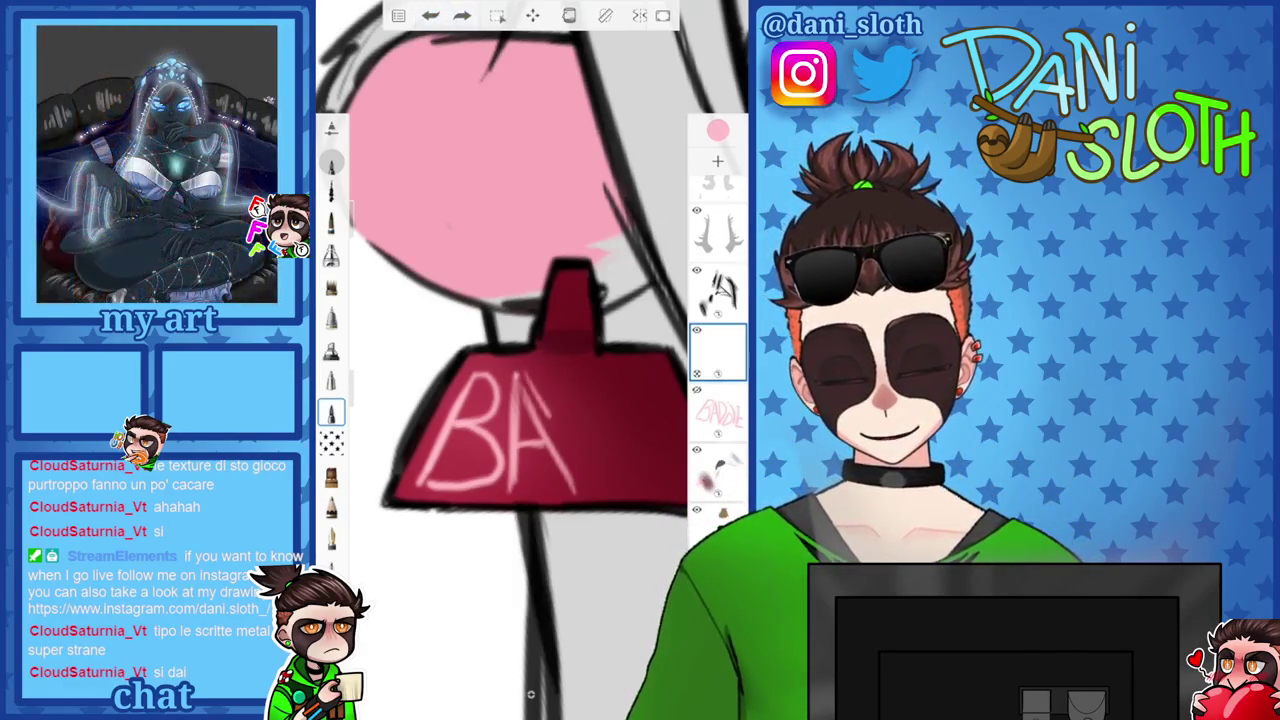
pyautogui.moveTo(556, 368); pyautogui.dragTo(572, 482)
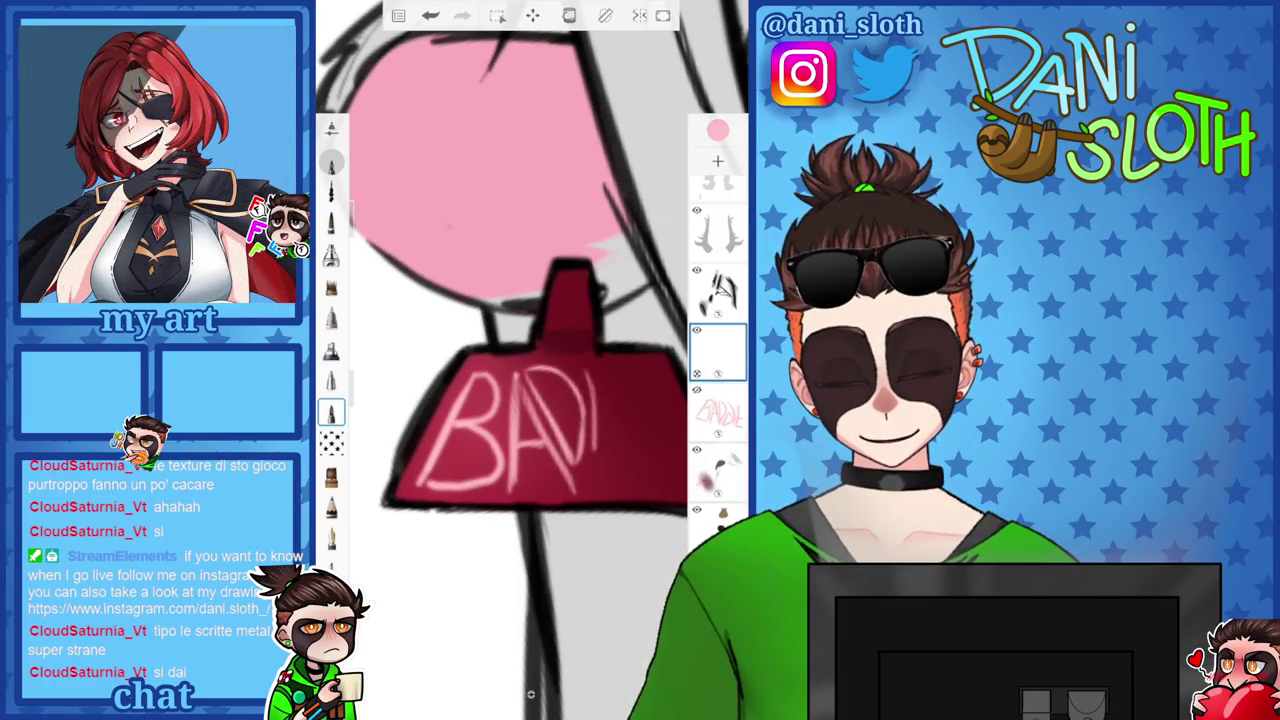
# Finish the second D, zoom out over BADDIE, and move the lettering layer above the sketch.
pyautogui.moveTo(593, 384); pyautogui.dragTo(600, 373)
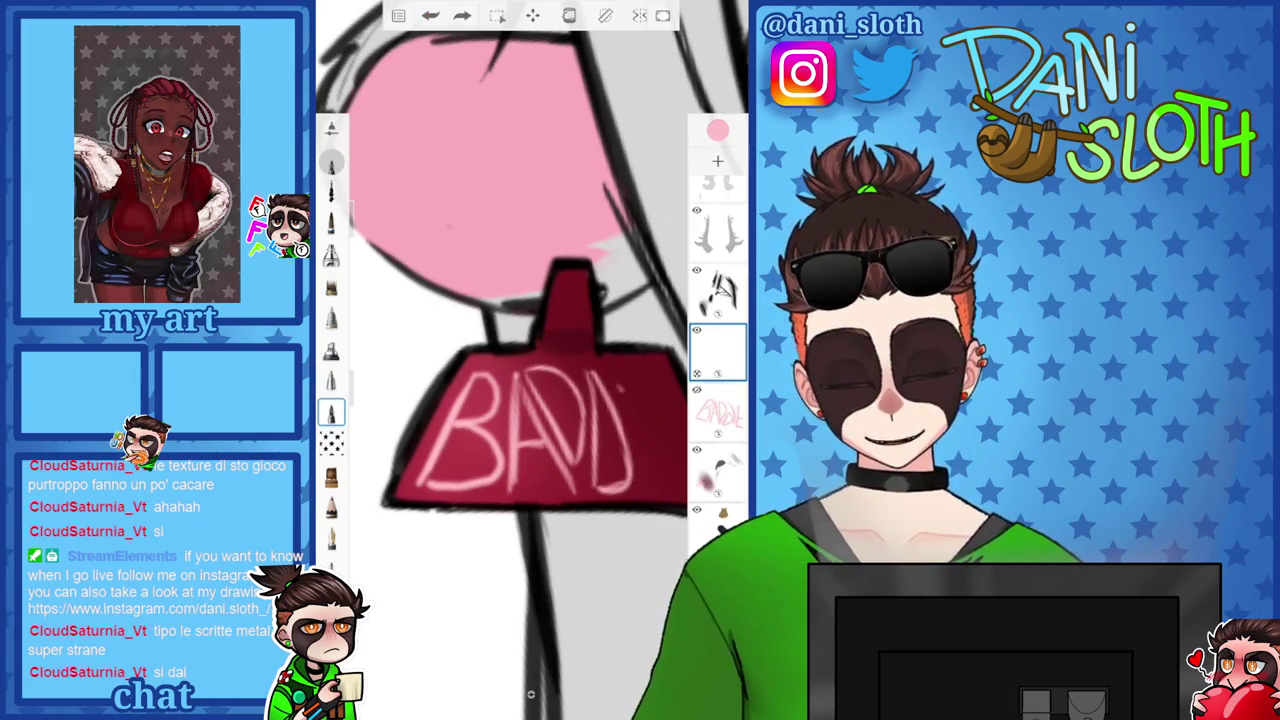
pyautogui.moveTo(640, 392); pyautogui.dragTo(647, 482)
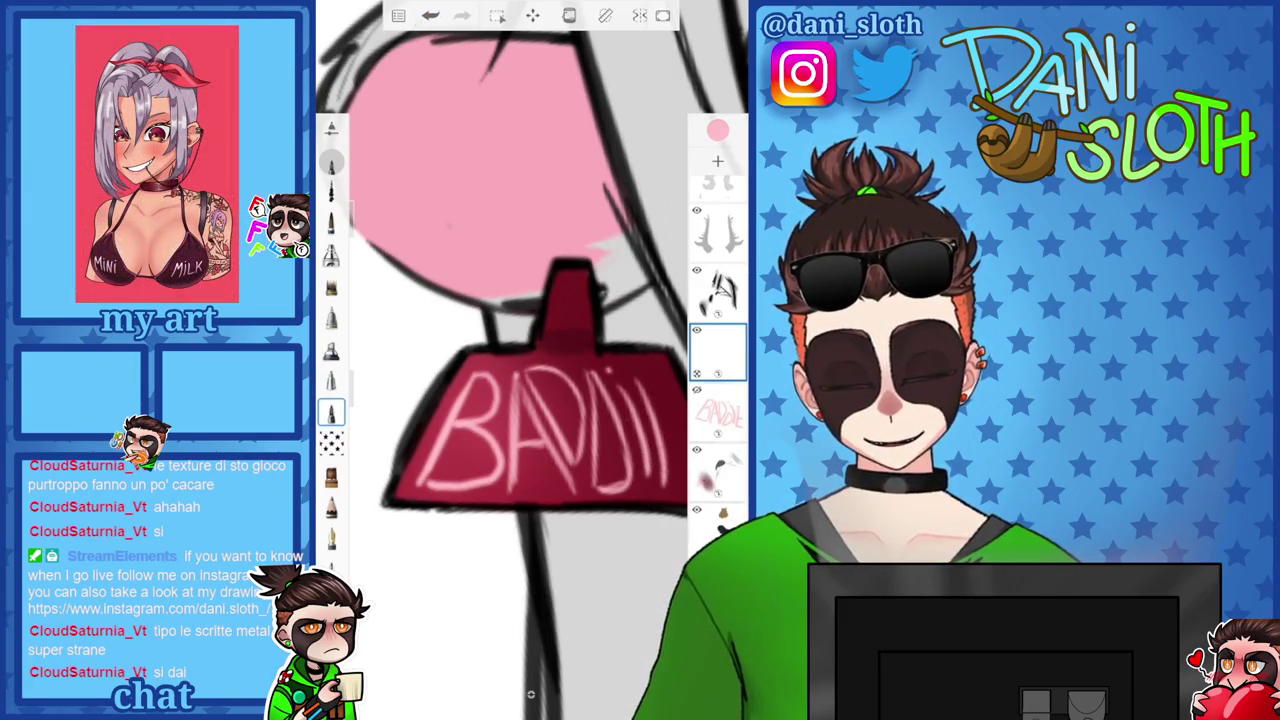
pyautogui.moveTo(530, 693); pyautogui.dragTo(511, 435)
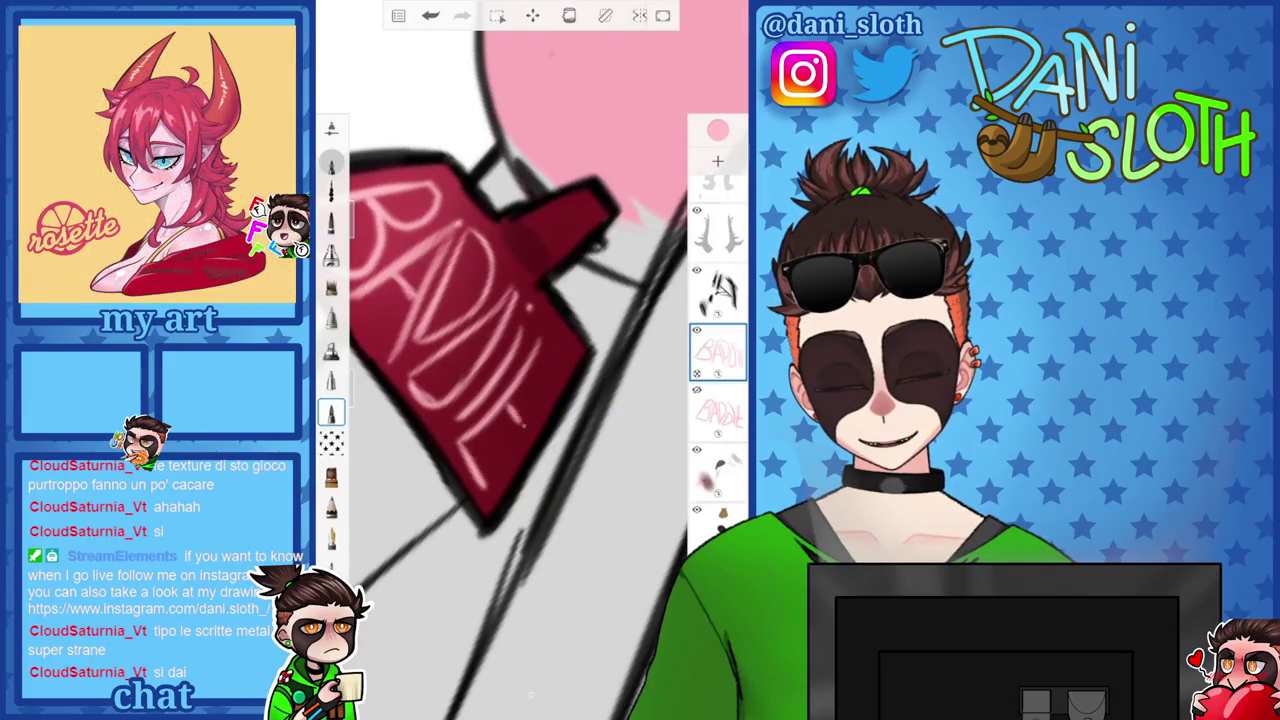
pyautogui.moveTo(530, 693); pyautogui.dragTo(530, 693)
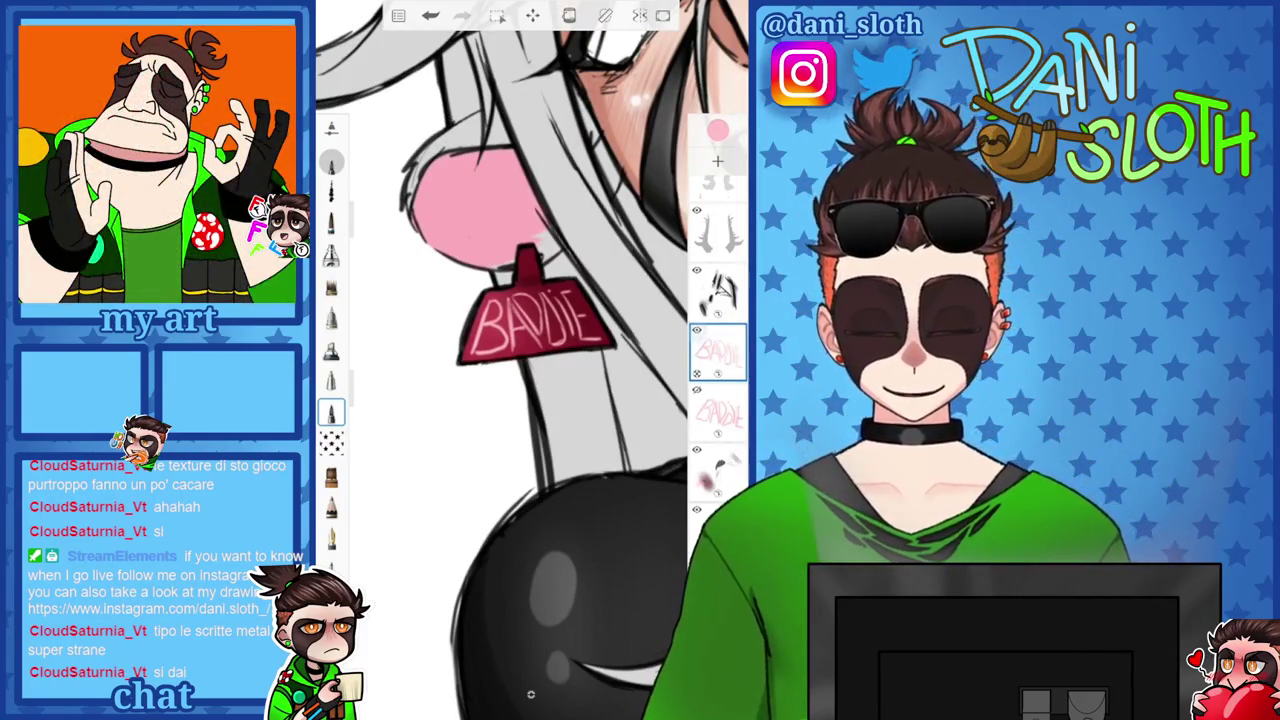
pyautogui.moveTo(717, 352); pyautogui.dragTo(717, 300)
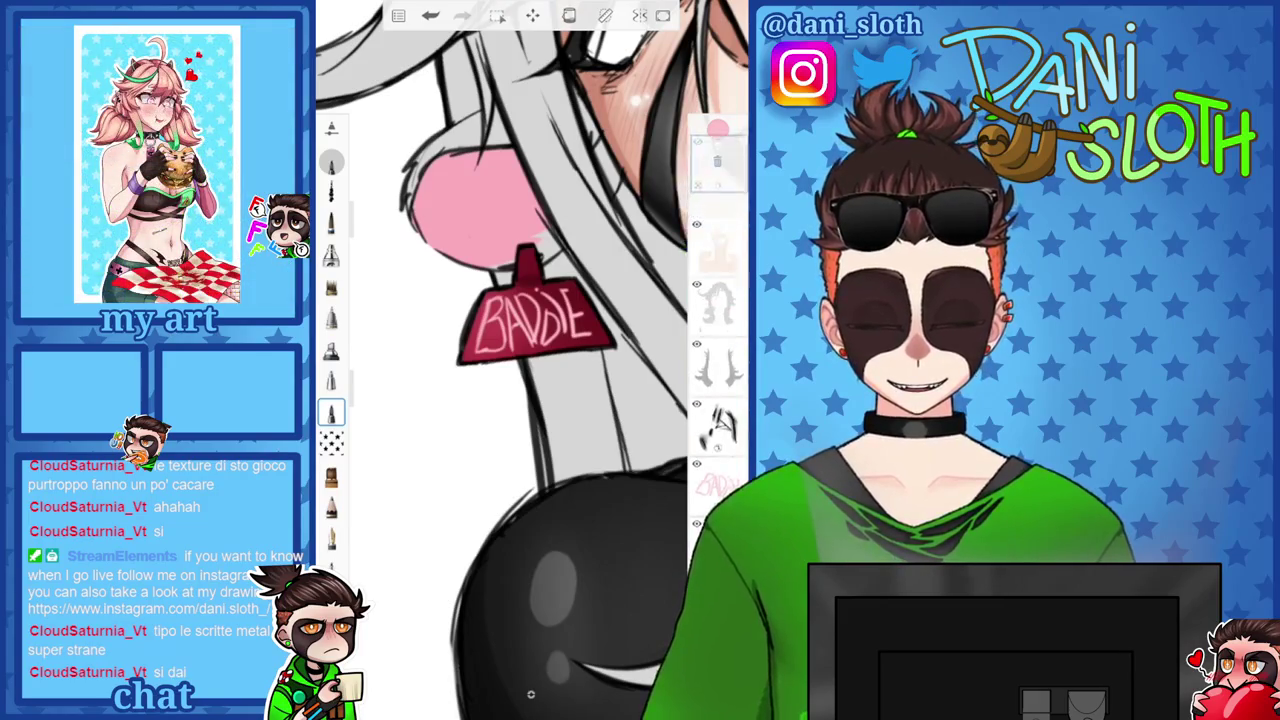
pyautogui.click(717, 425)
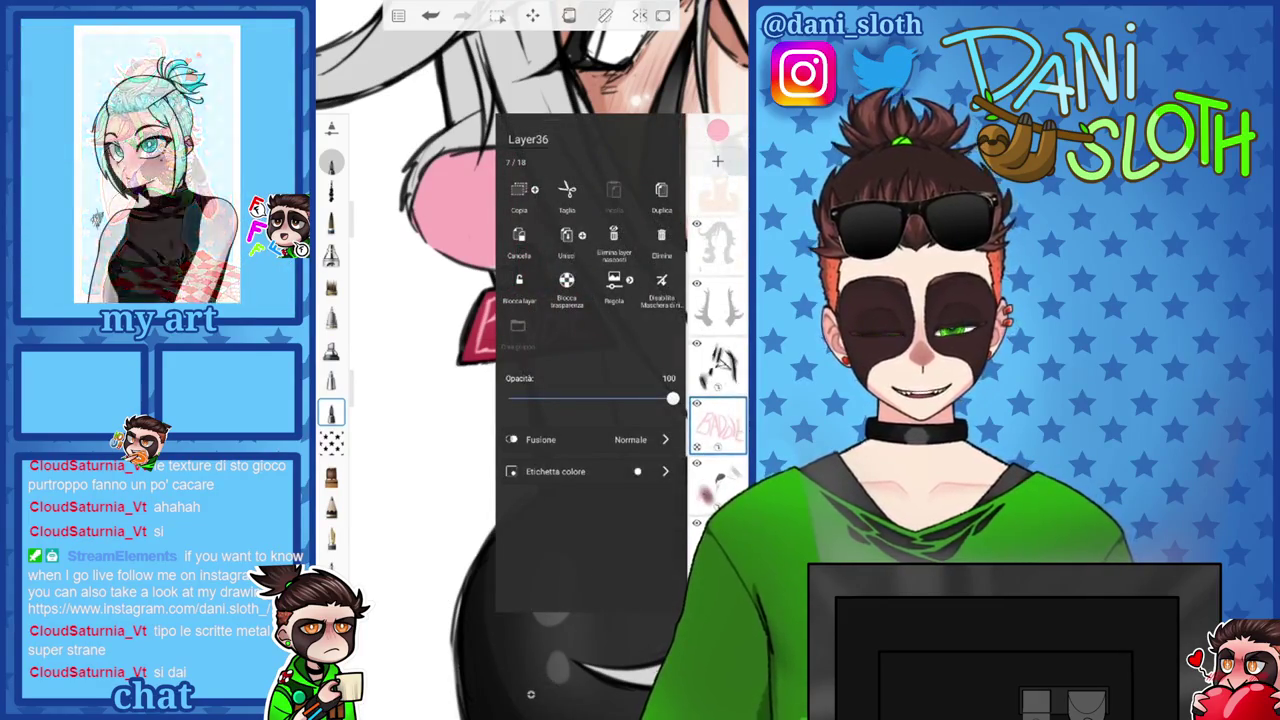
# Fade the lettering layer to 19% opacity and add a new empty layer above it.
pyautogui.moveTo(672, 398); pyautogui.dragTo(534, 398)
pyautogui.click(531, 694)
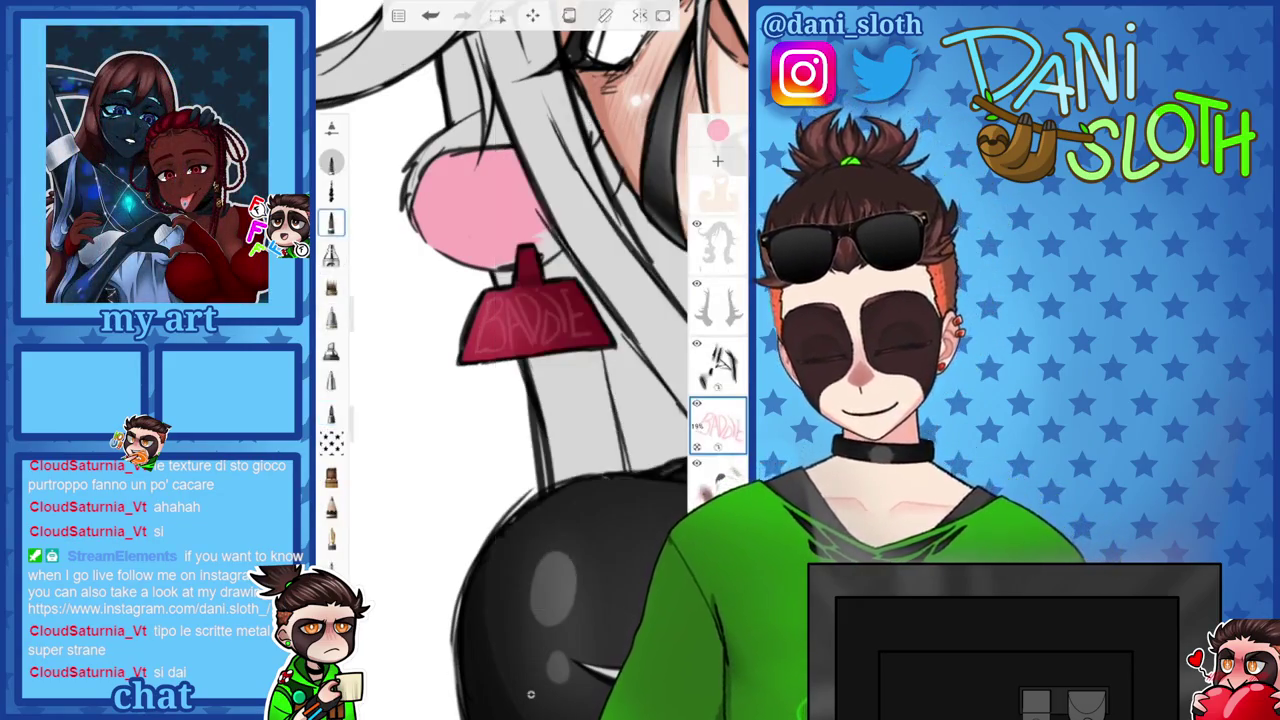
pyautogui.scroll(5, 483, 291)
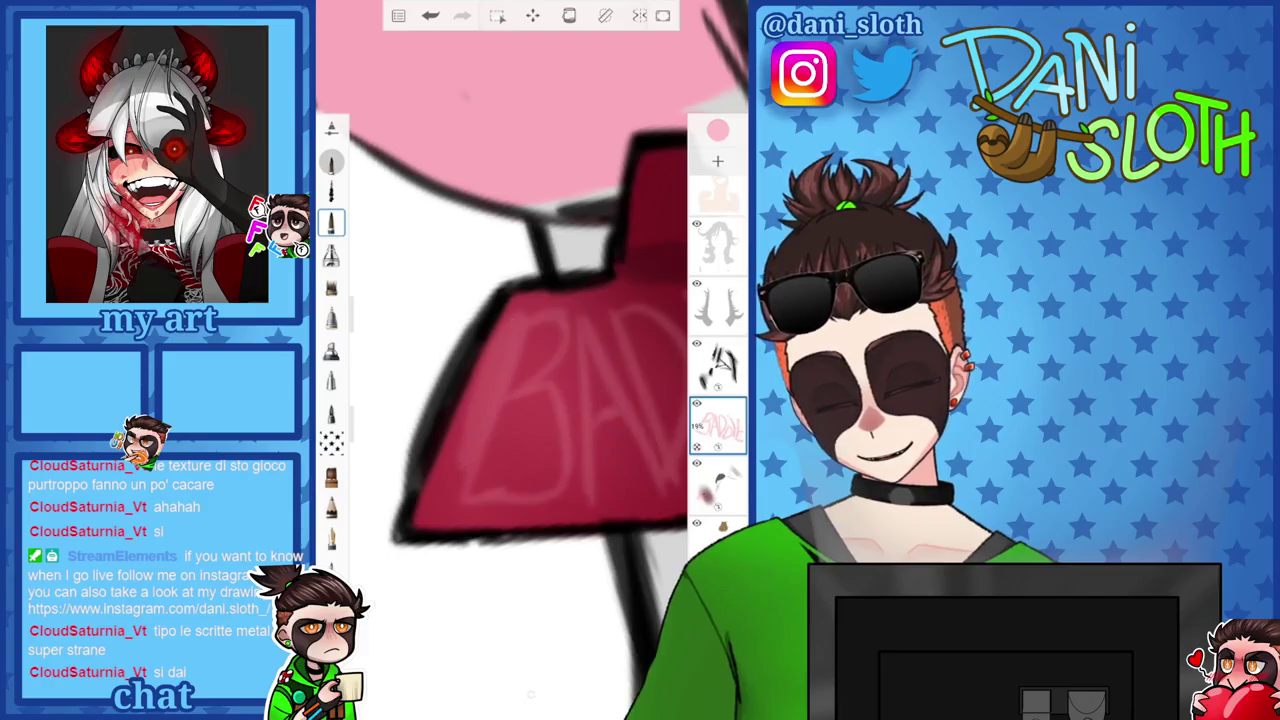
pyautogui.hotkey('ctrl', 'z')
pyautogui.click(717, 160)
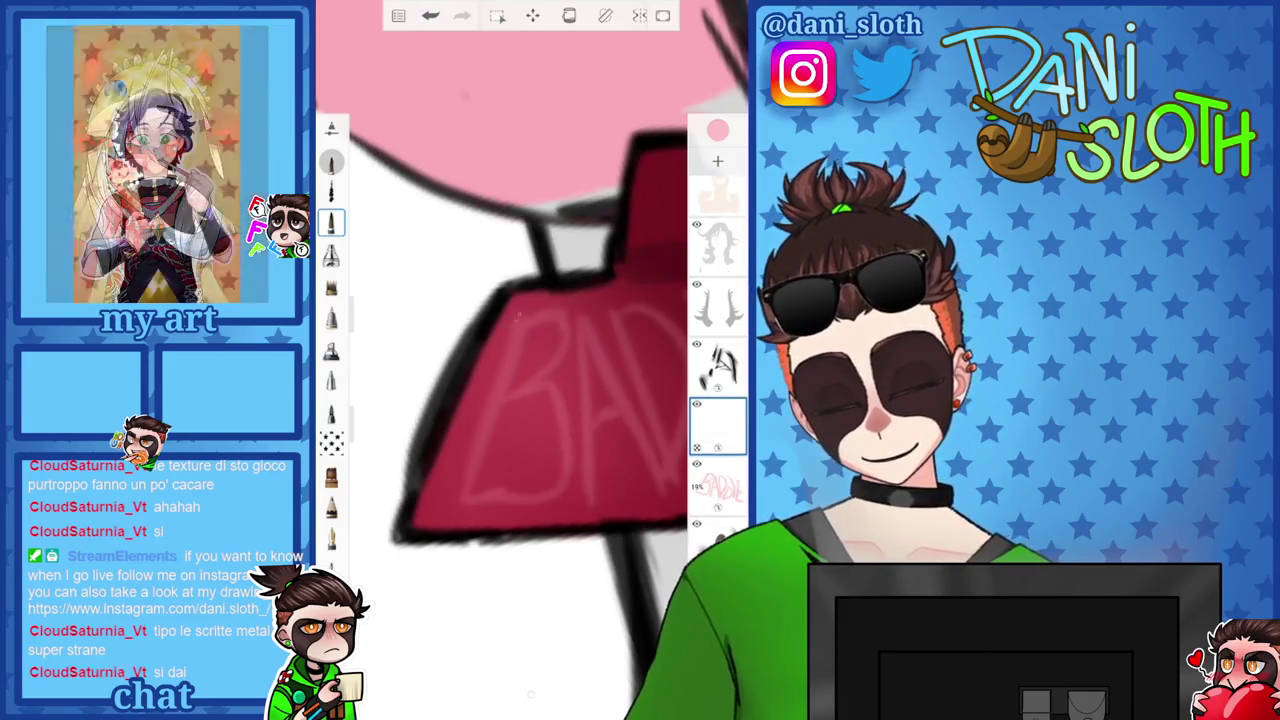
# Retrace the top of the B in light pink at brush size 6.2, undoing bright strokes.
pyautogui.moveTo(515, 306); pyautogui.dragTo(478, 412)
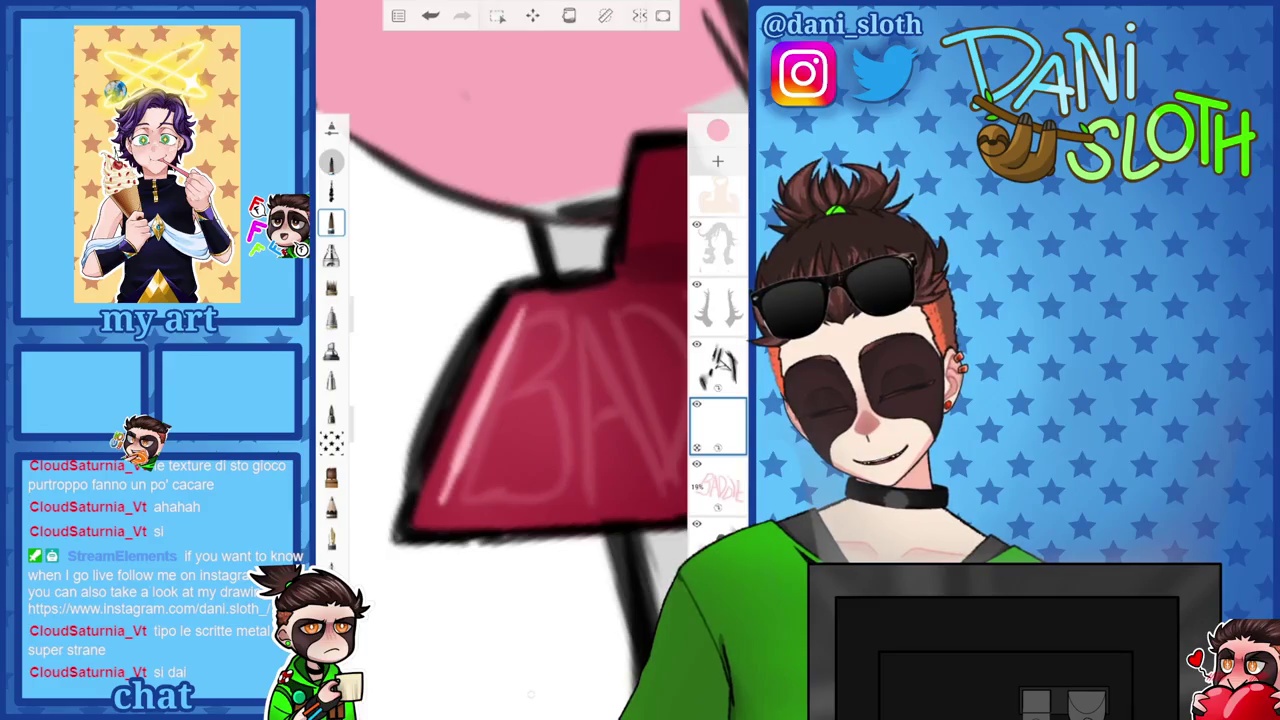
pyautogui.moveTo(452, 474)
pyautogui.mouseDown()
pyautogui.moveTo(438, 502)
pyautogui.moveTo(466, 500)
pyautogui.mouseUp()
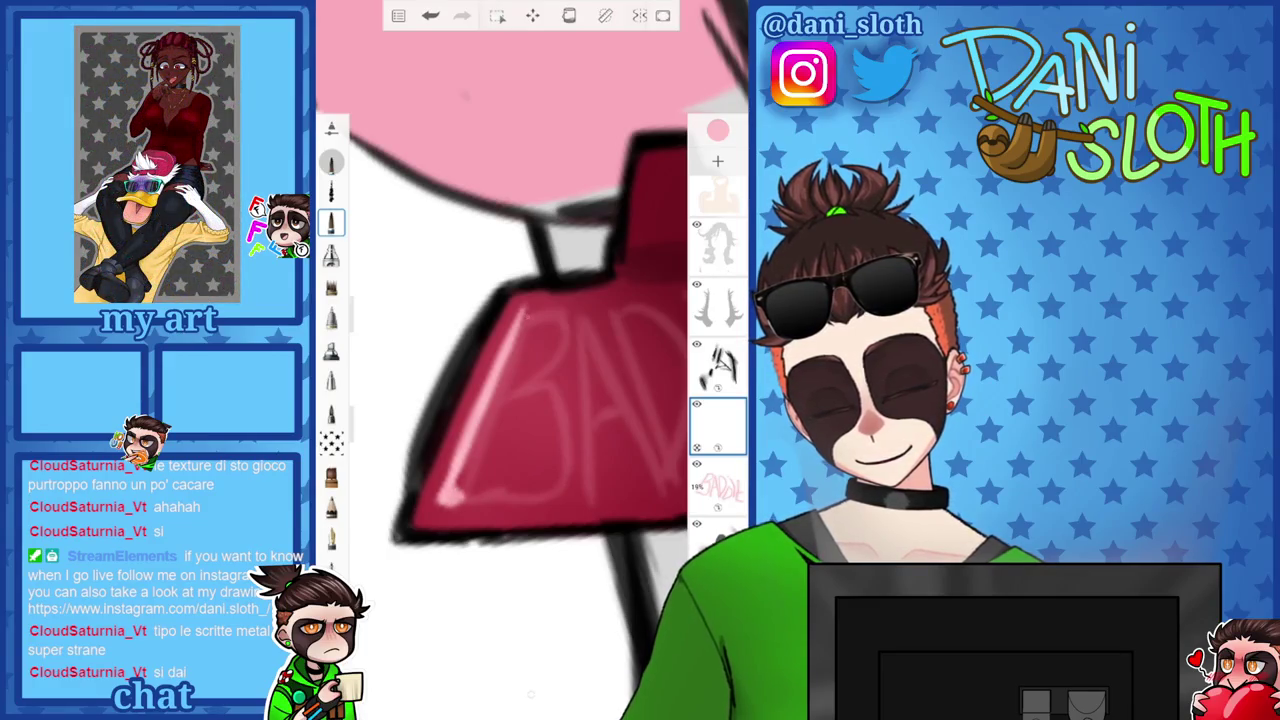
pyautogui.hotkey('ctrl', 'z')
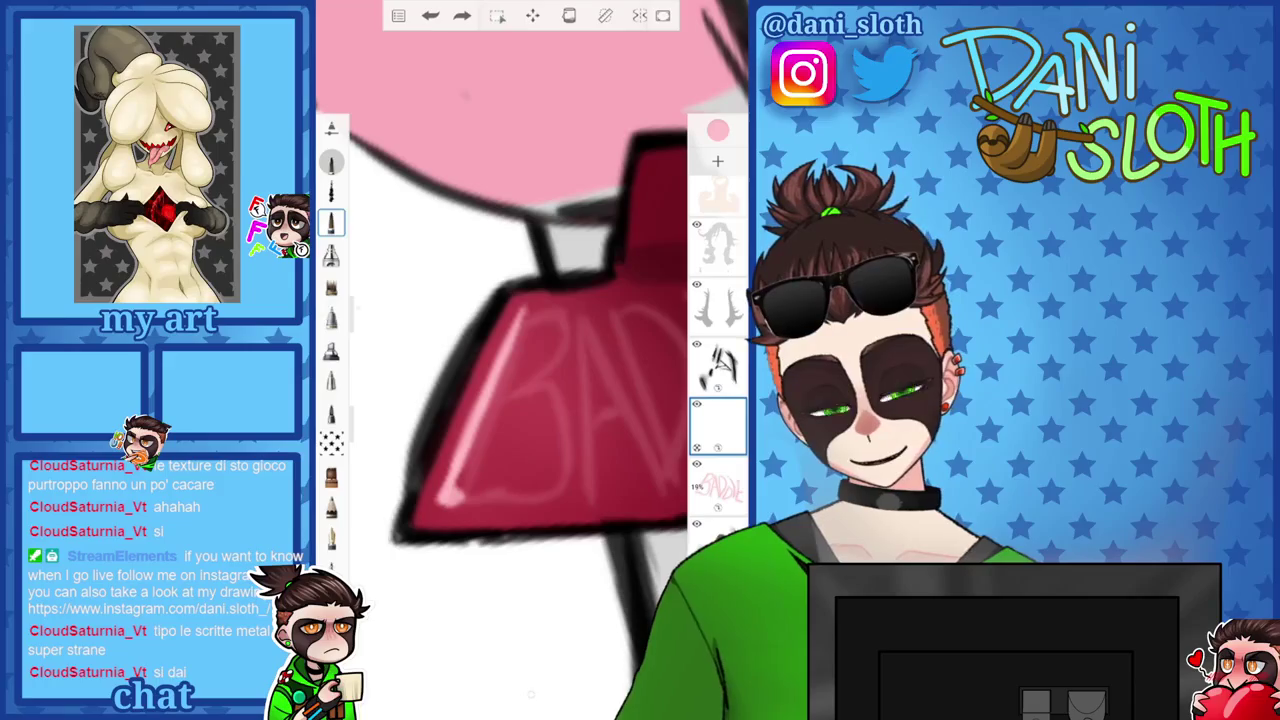
pyautogui.moveTo(360, 340); pyautogui.dragTo(360, 312)
pyautogui.moveTo(520, 318); pyautogui.dragTo(564, 306)
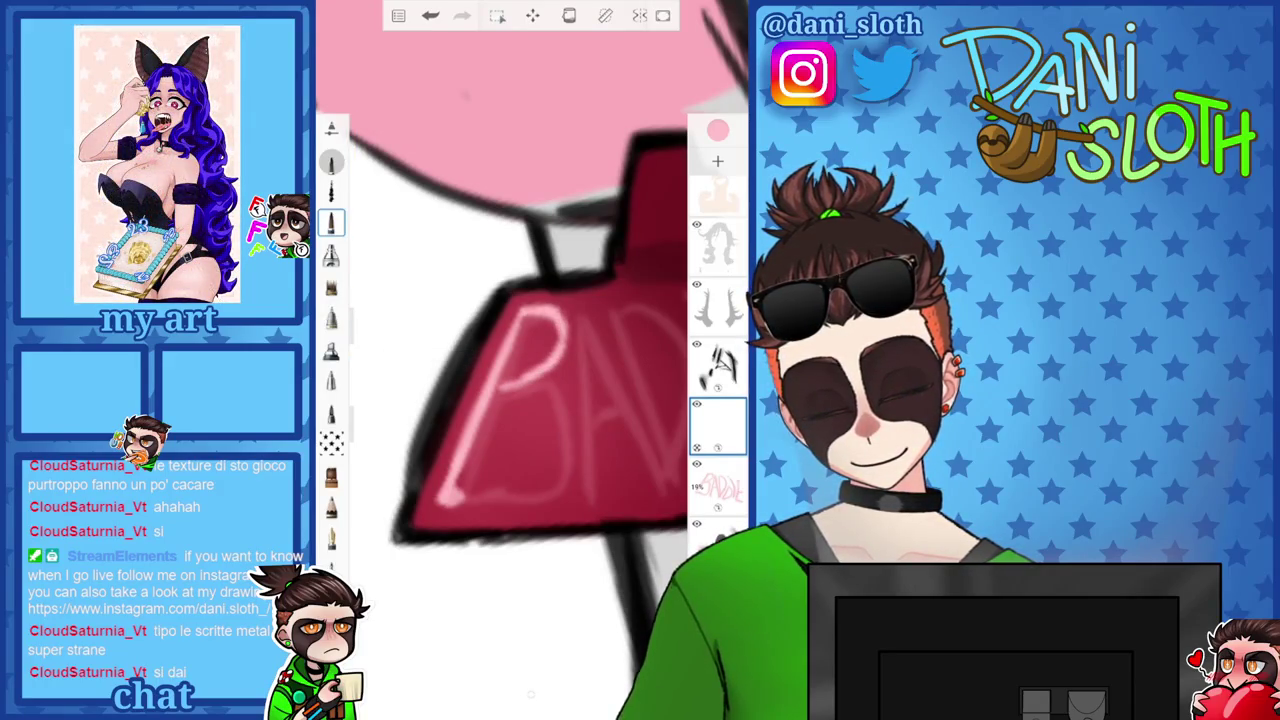
pyautogui.hotkey('ctrl', 'z')
pyautogui.hotkey('ctrl', 'z')
pyautogui.hotkey('ctrl', 'z')
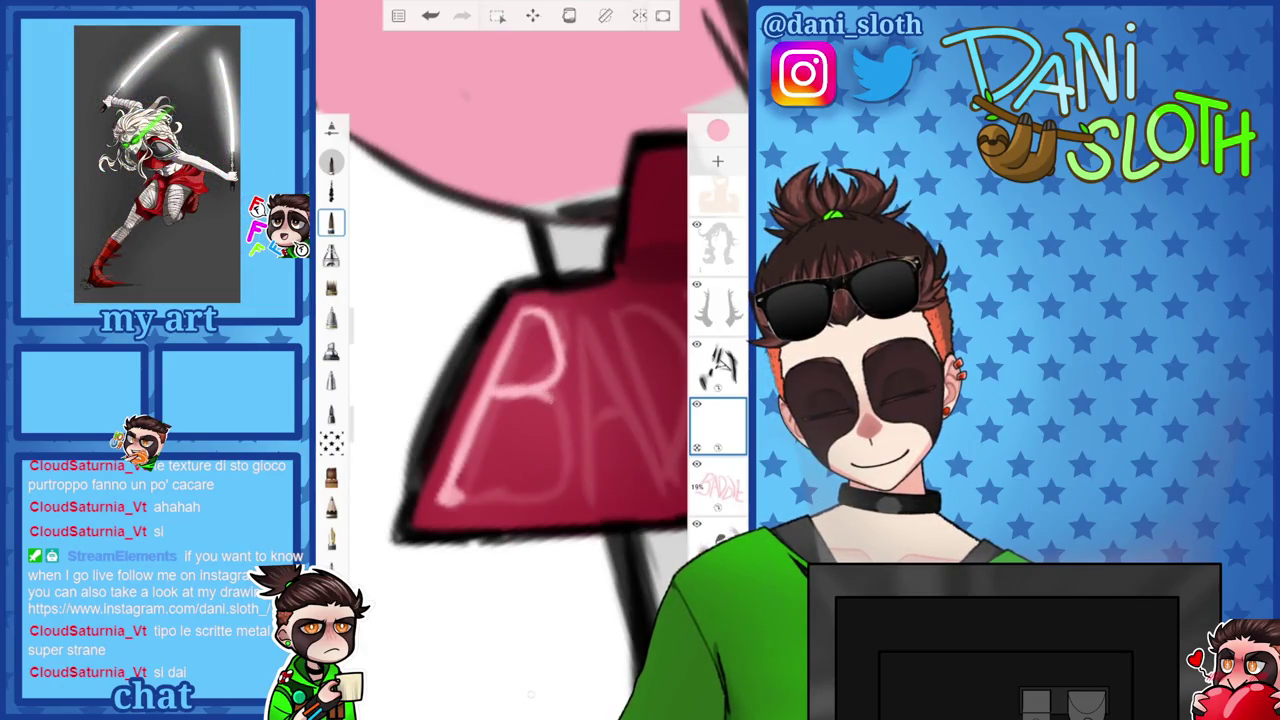
# Redraw the right and left edges of the B, undoing stray strokes.
pyautogui.moveTo(545, 390); pyautogui.dragTo(568, 482)
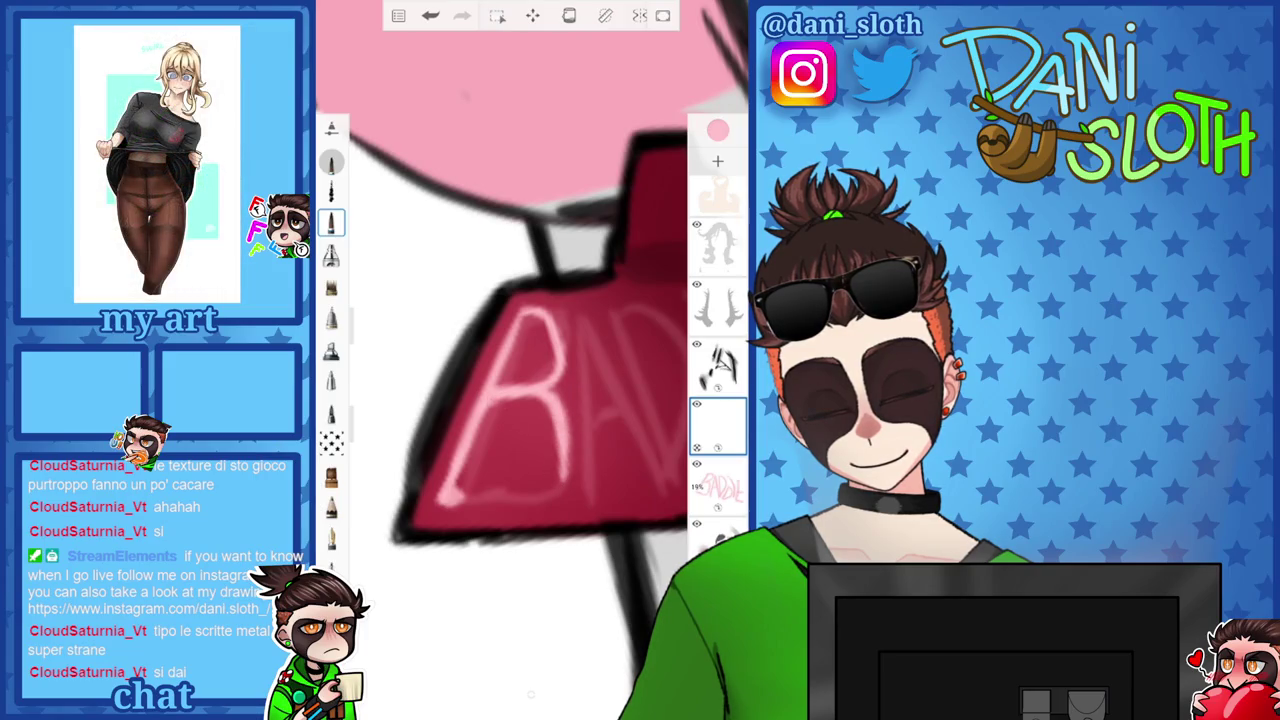
pyautogui.scroll(3, 530, 400)
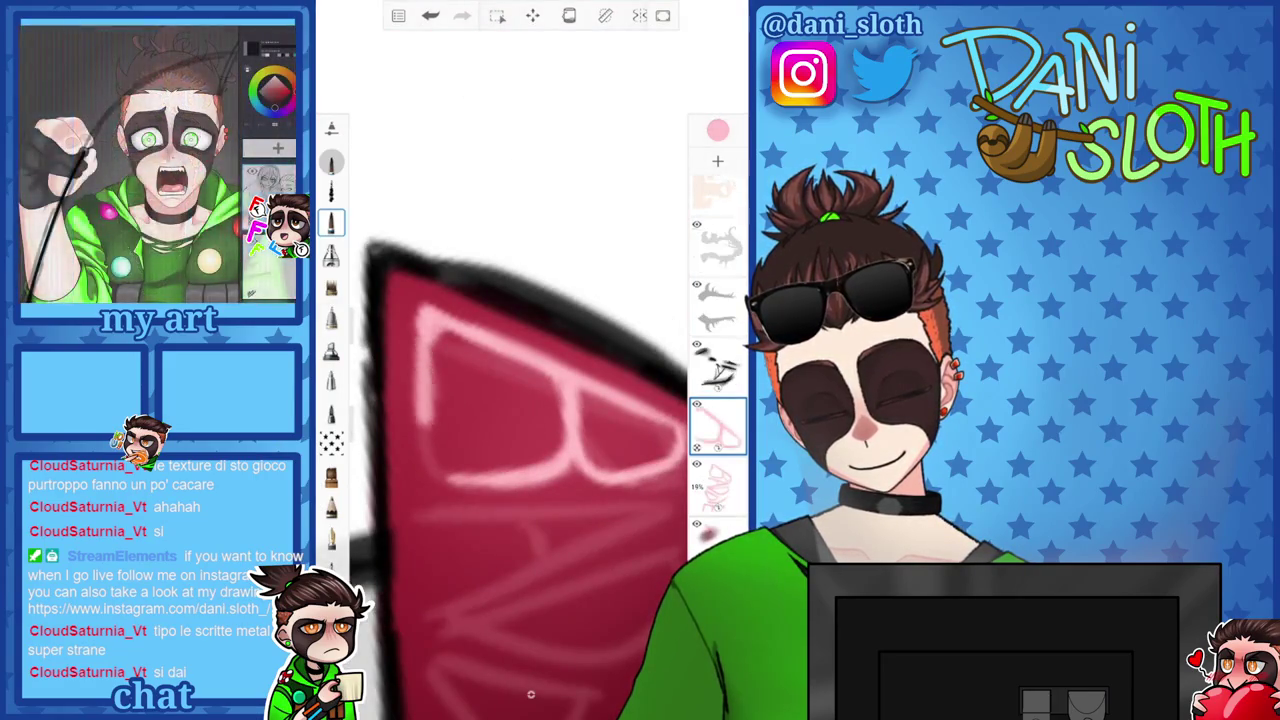
pyautogui.hotkey('ctrl', 'z')
pyautogui.moveTo(422, 325)
pyautogui.mouseDown()
pyautogui.moveTo(440, 495)
pyautogui.moveTo(428, 370)
pyautogui.mouseUp()
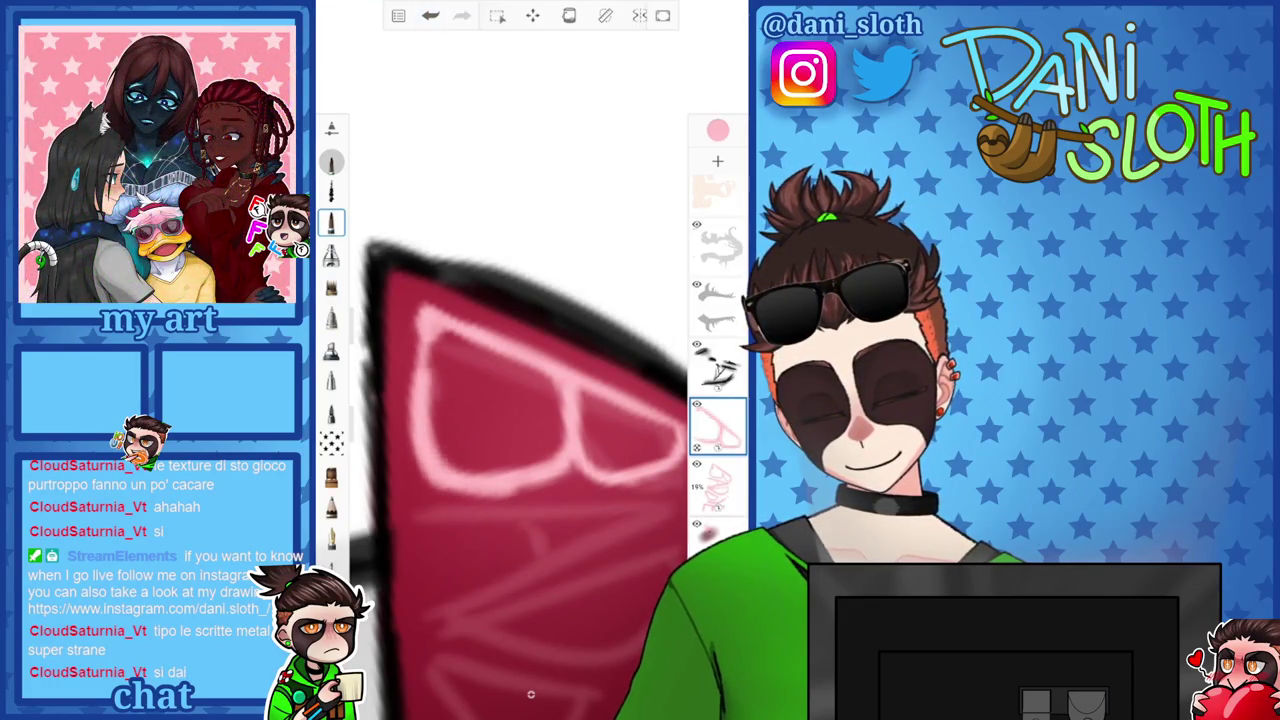
pyautogui.hotkey('ctrl', 'z')
pyautogui.hotkey('ctrl', 'z')
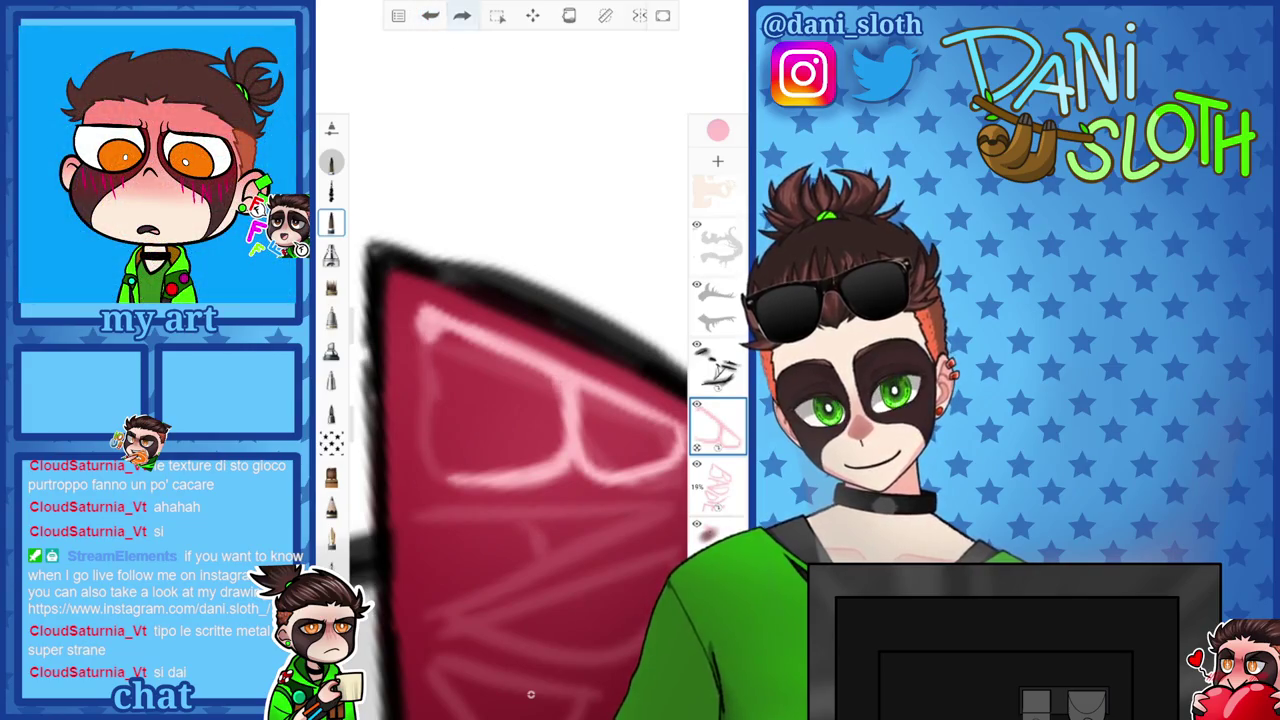
pyautogui.hotkey('ctrl', 'z')
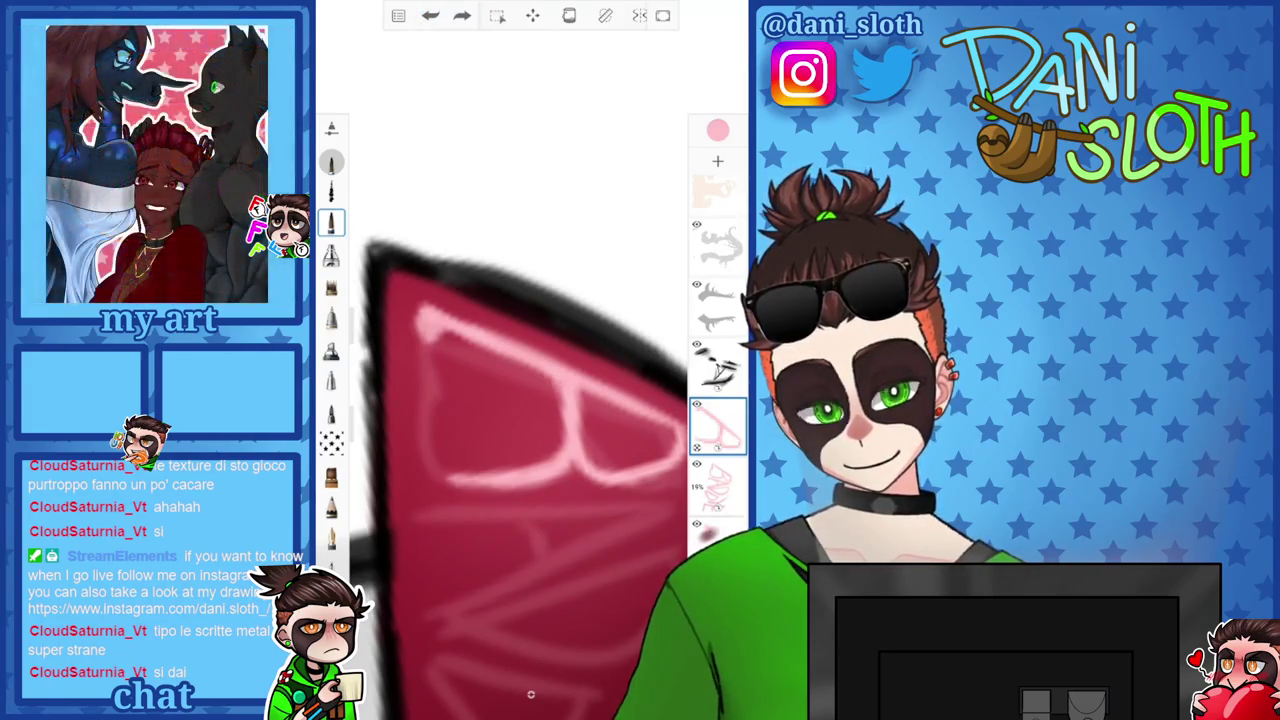
pyautogui.moveTo(418, 434); pyautogui.dragTo(420, 342)
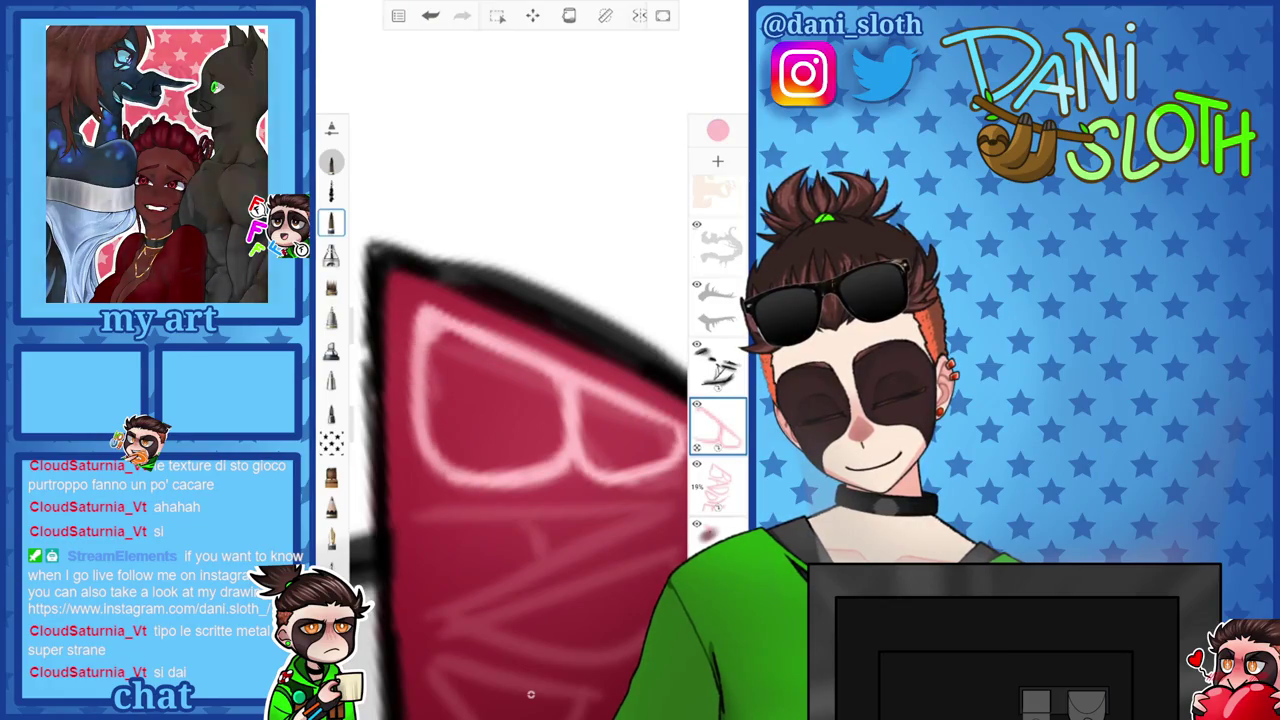
pyautogui.scroll(-3, 530, 400)
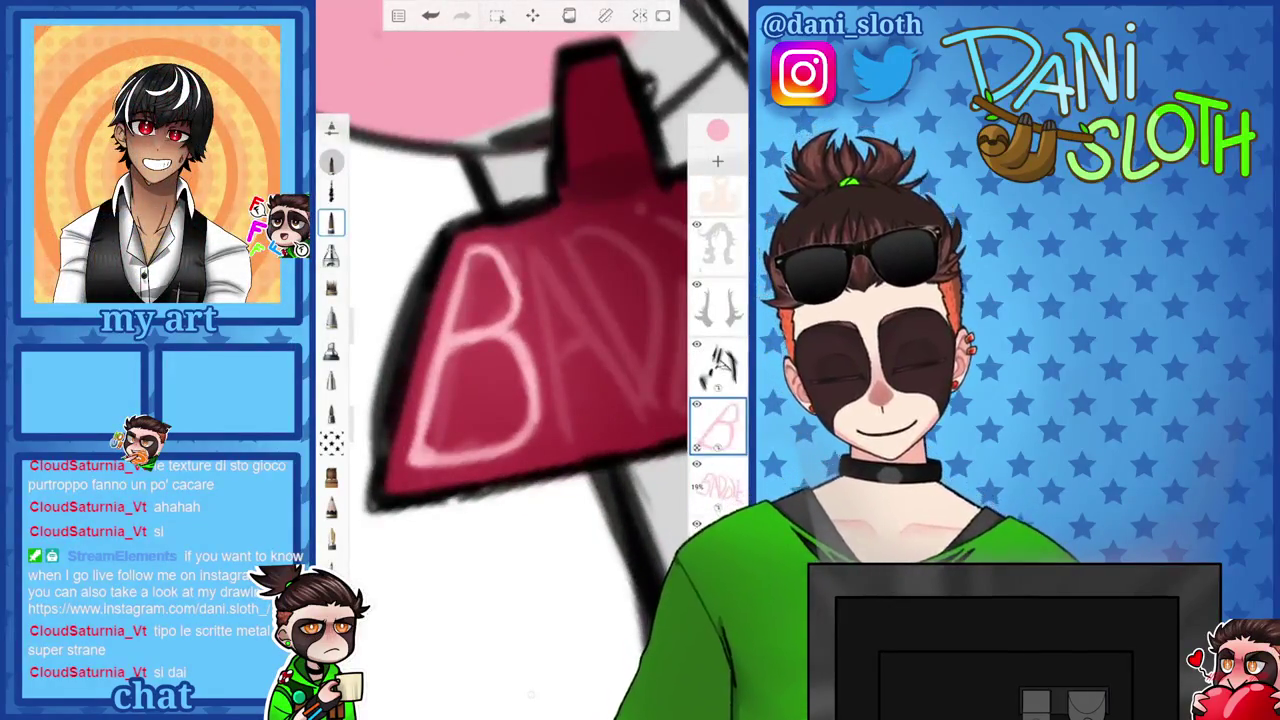
pyautogui.moveTo(468, 340); pyautogui.dragTo(431, 472)
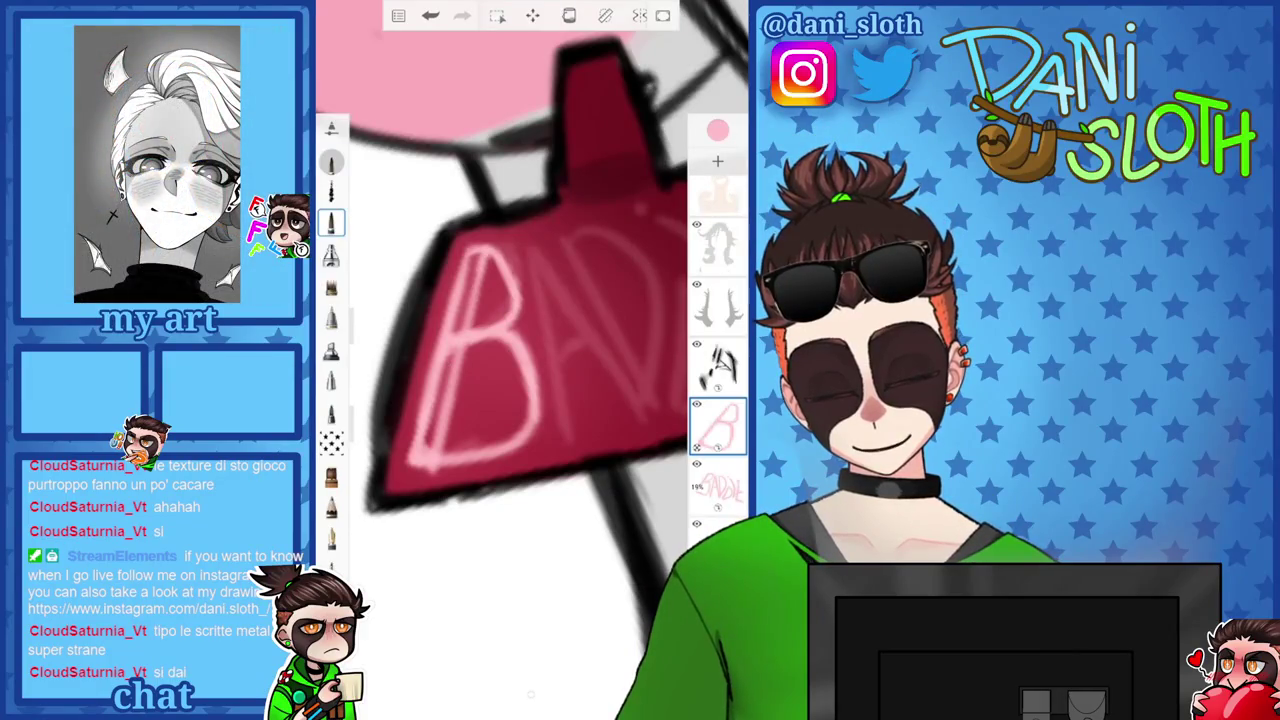
# Level the view and add light vertical strokes between the B and A.
pyautogui.moveTo(530, 693); pyautogui.dragTo(531, 693)
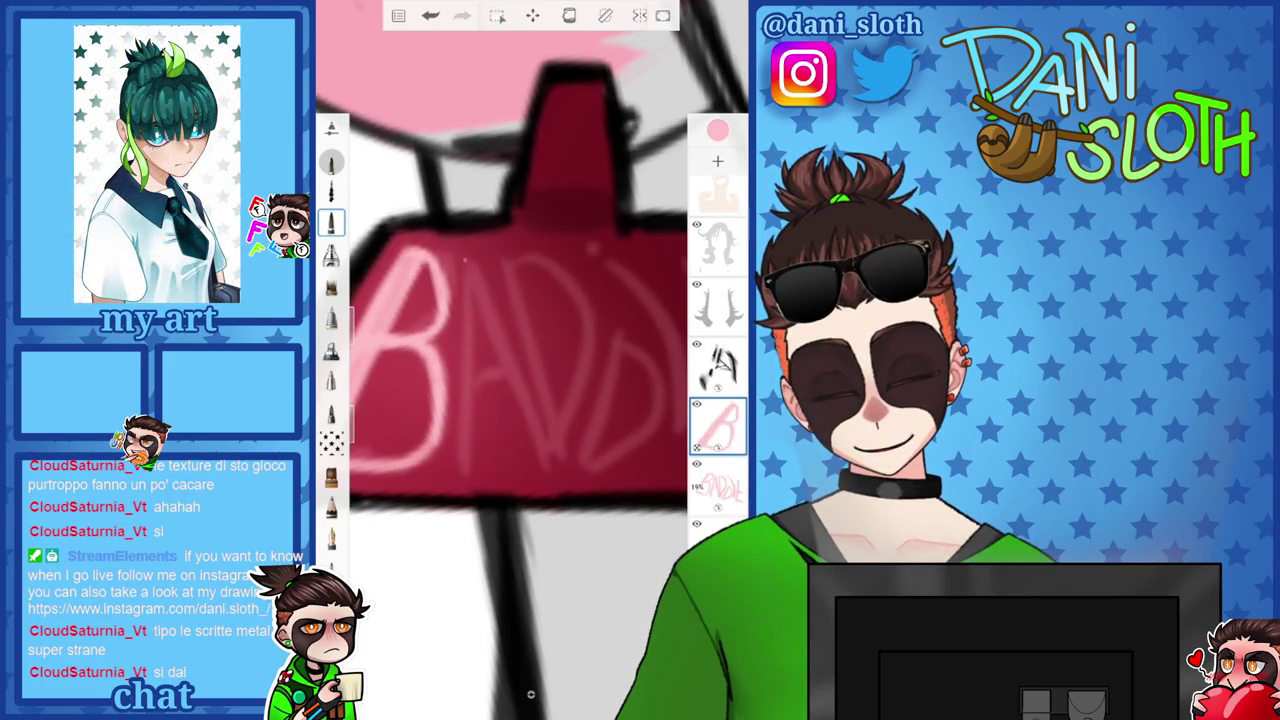
pyautogui.moveTo(466, 257); pyautogui.dragTo(453, 400)
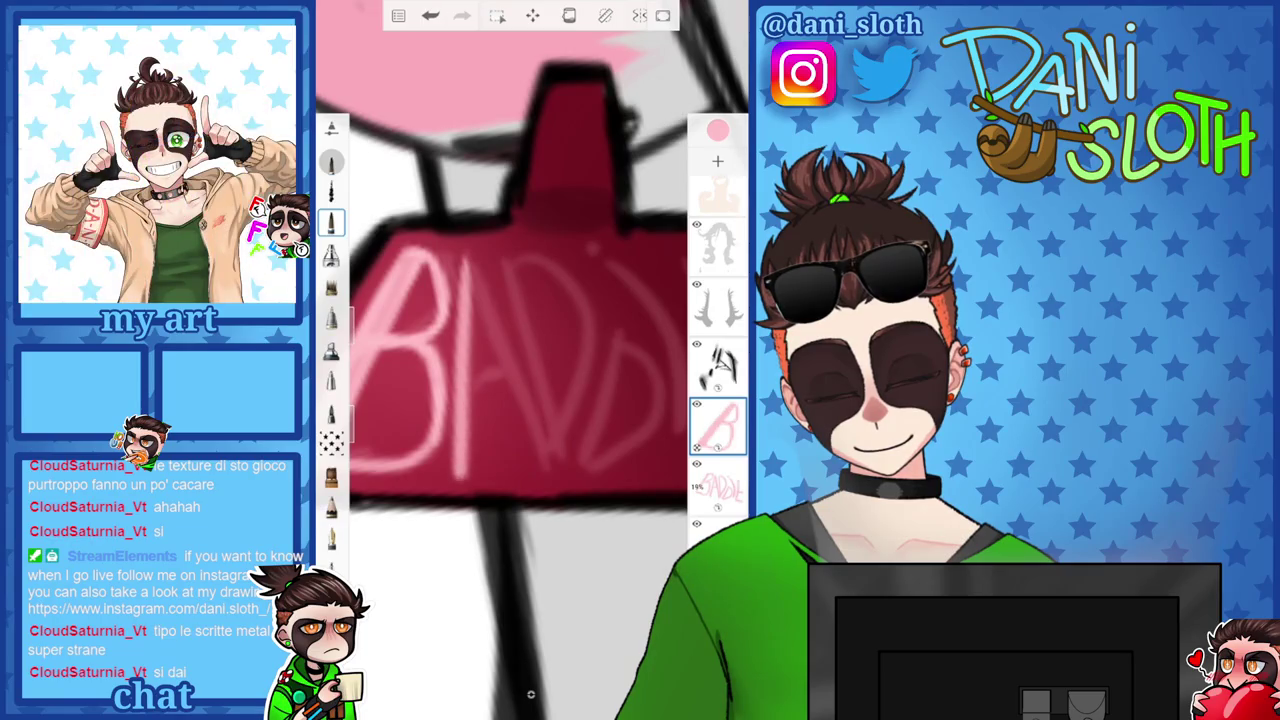
pyautogui.moveTo(484, 262); pyautogui.dragTo(478, 466)
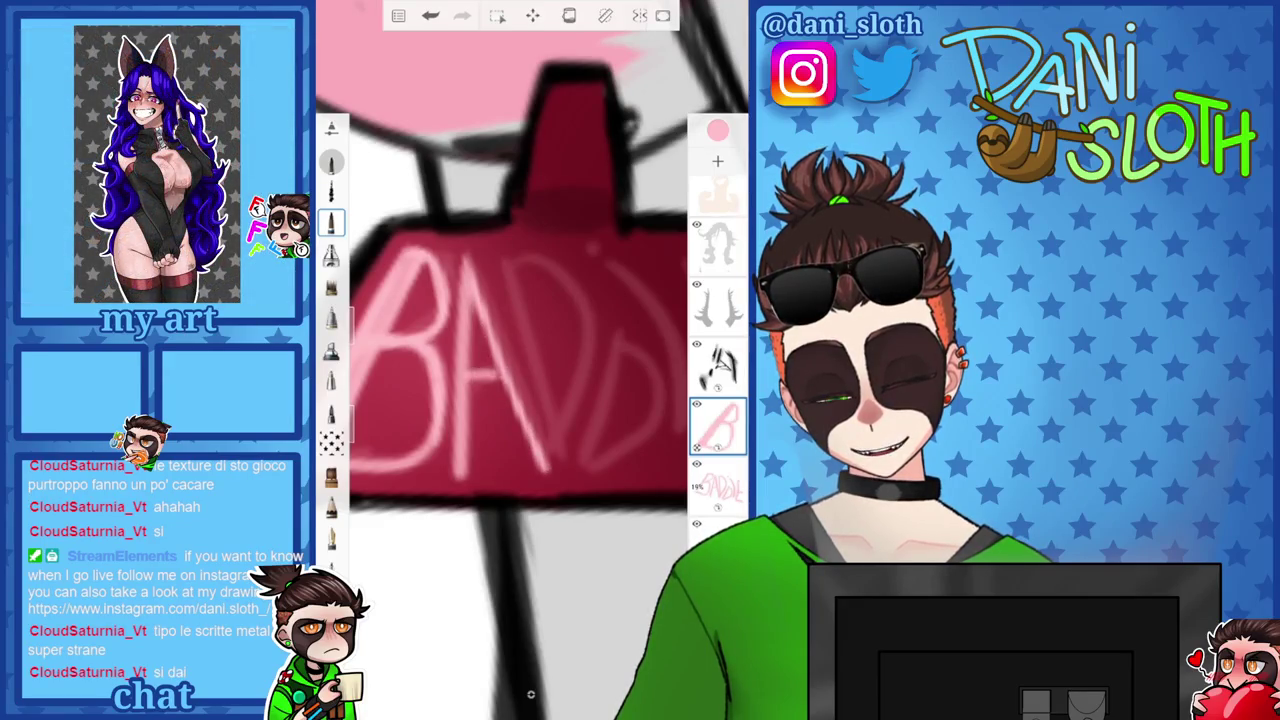
pyautogui.moveTo(462, 282); pyautogui.dragTo(455, 460)
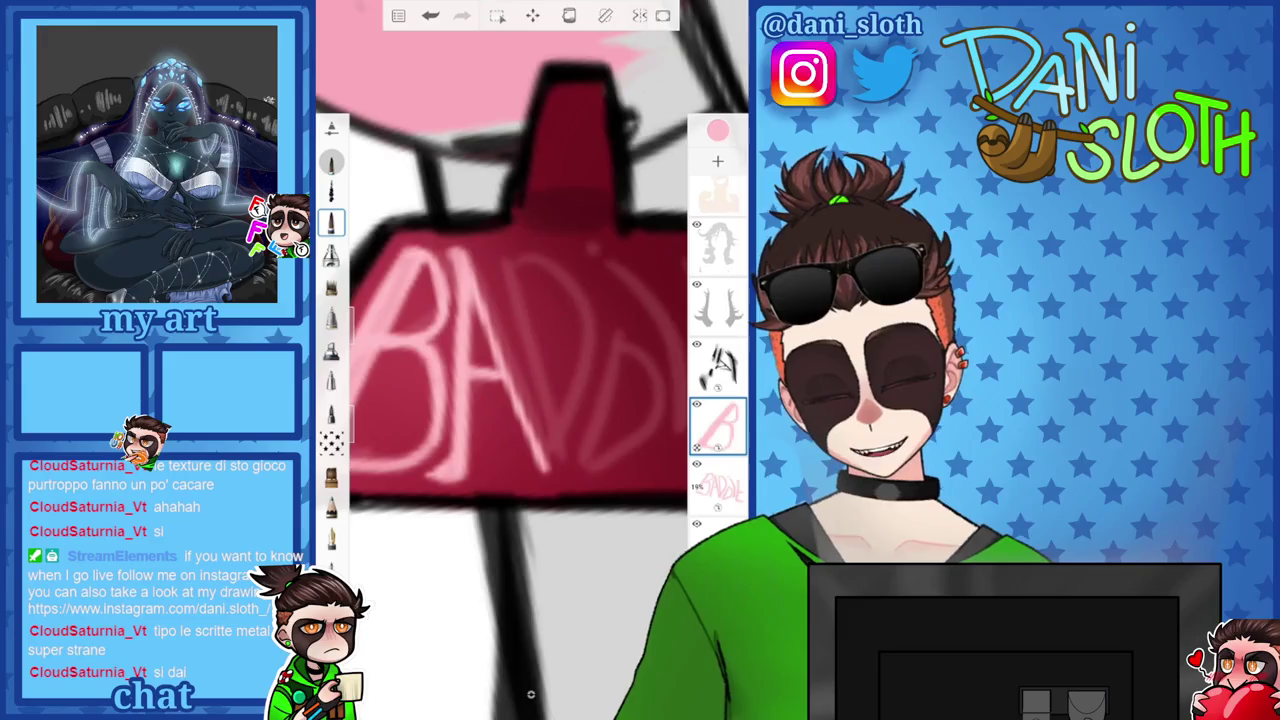
pyautogui.scroll(-5, 531, 693)
pyautogui.scroll(4, 531, 693)
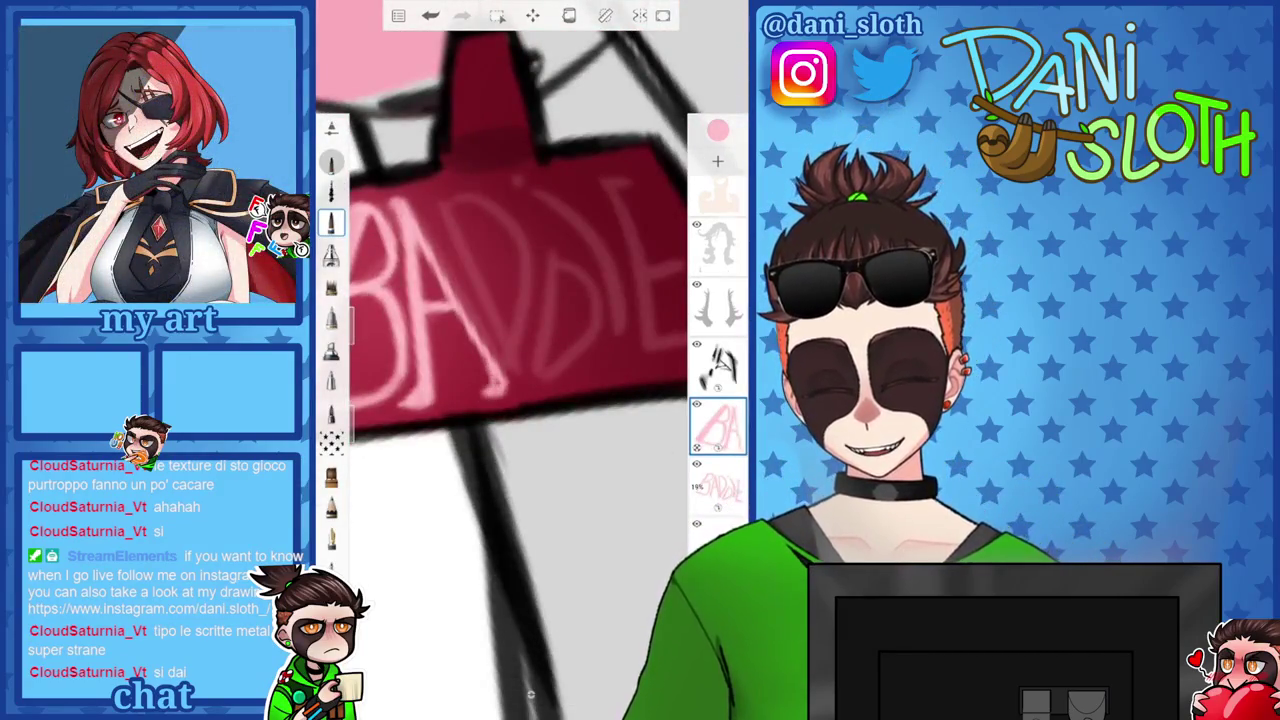
pyautogui.scroll(-3, 531, 693)
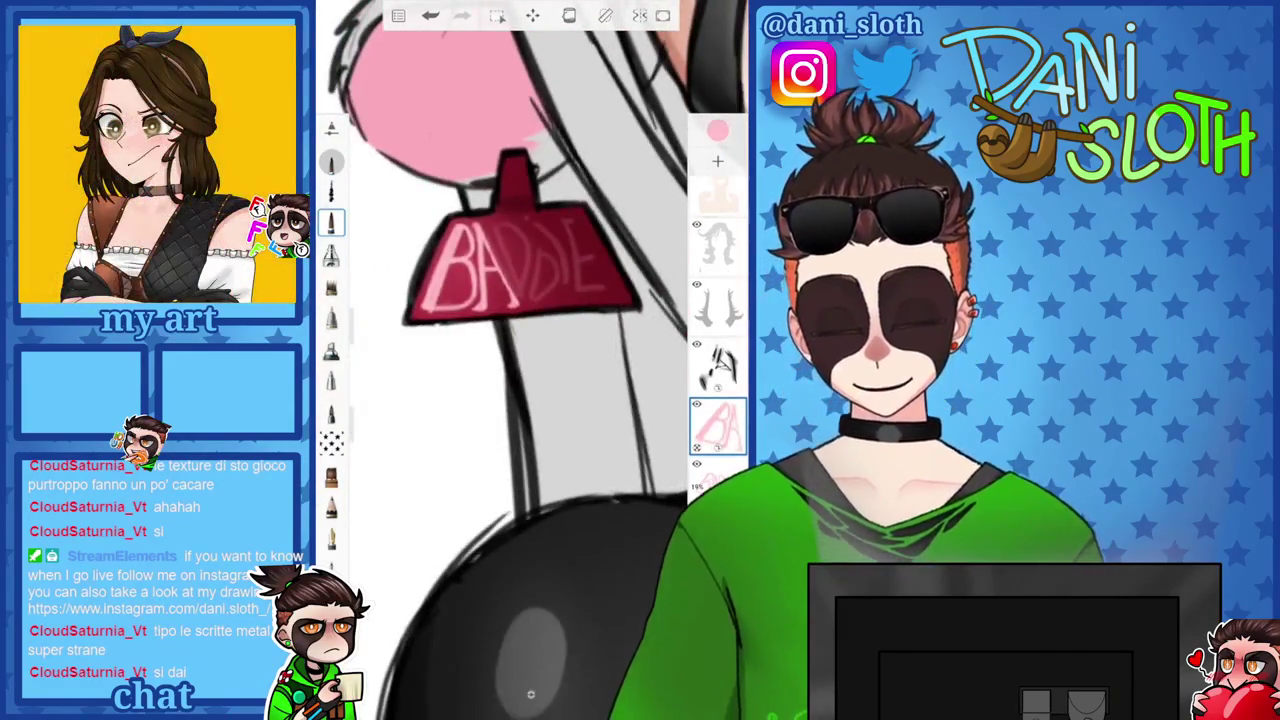
# Zoom onto the tag and try pink strokes on the lettering, undoing misplaced ones.
pyautogui.scroll(2, 531, 693)
pyautogui.scroll(2, 531, 400)
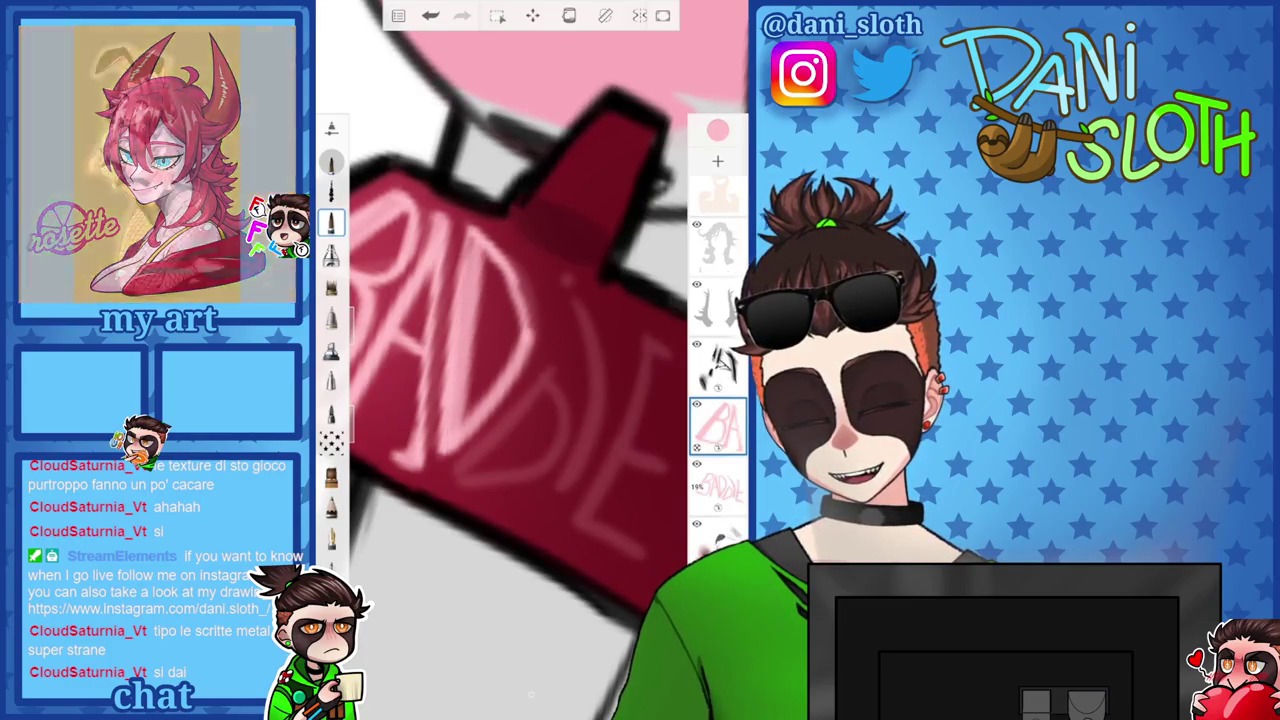
pyautogui.scroll(-3, 530, 360)
pyautogui.scroll(3, 530, 360)
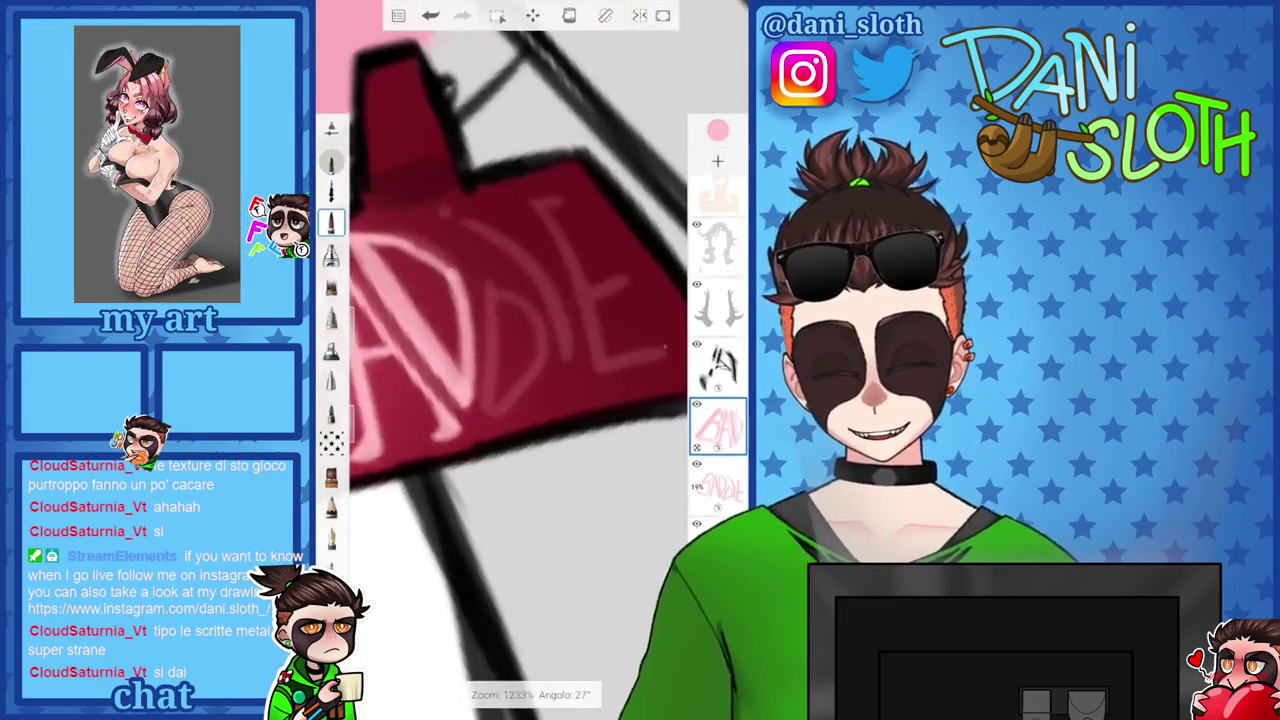
pyautogui.scroll(-2, 530, 360)
pyautogui.scroll(5, 530, 360)
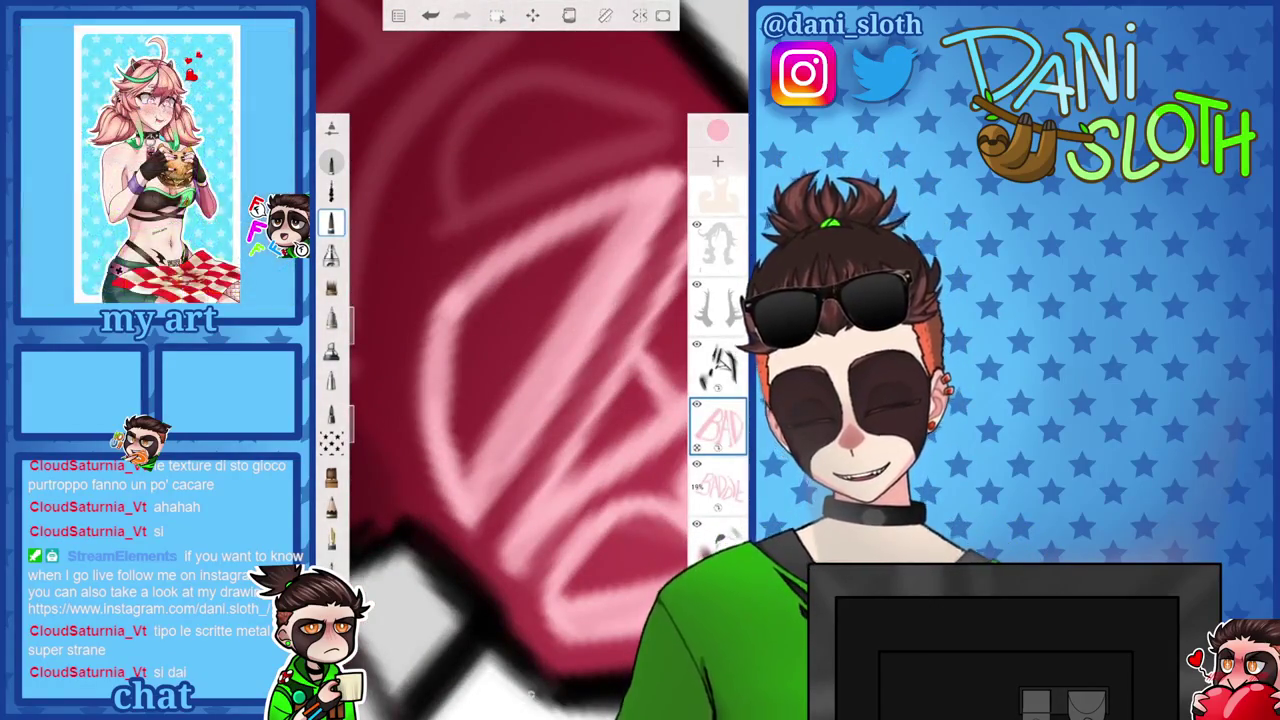
pyautogui.scroll(-2, 530, 360)
pyautogui.moveTo(545, 268)
pyautogui.mouseDown()
pyautogui.moveTo(528, 445)
pyautogui.moveTo(547, 234)
pyautogui.mouseUp()
pyautogui.hotkey('ctrl', 'z')
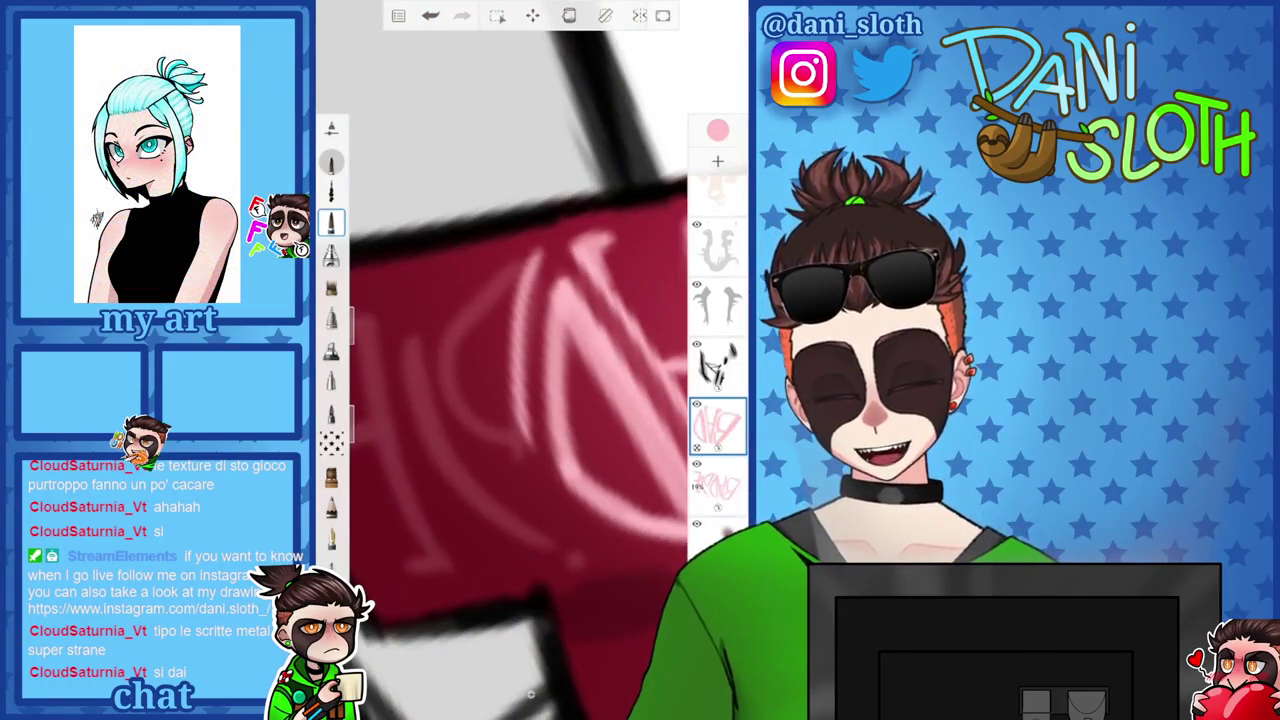
pyautogui.hotkey('ctrl', 'z')
pyautogui.moveTo(514, 416)
pyautogui.mouseDown()
pyautogui.moveTo(548, 252)
pyautogui.moveTo(540, 465)
pyautogui.mouseUp()
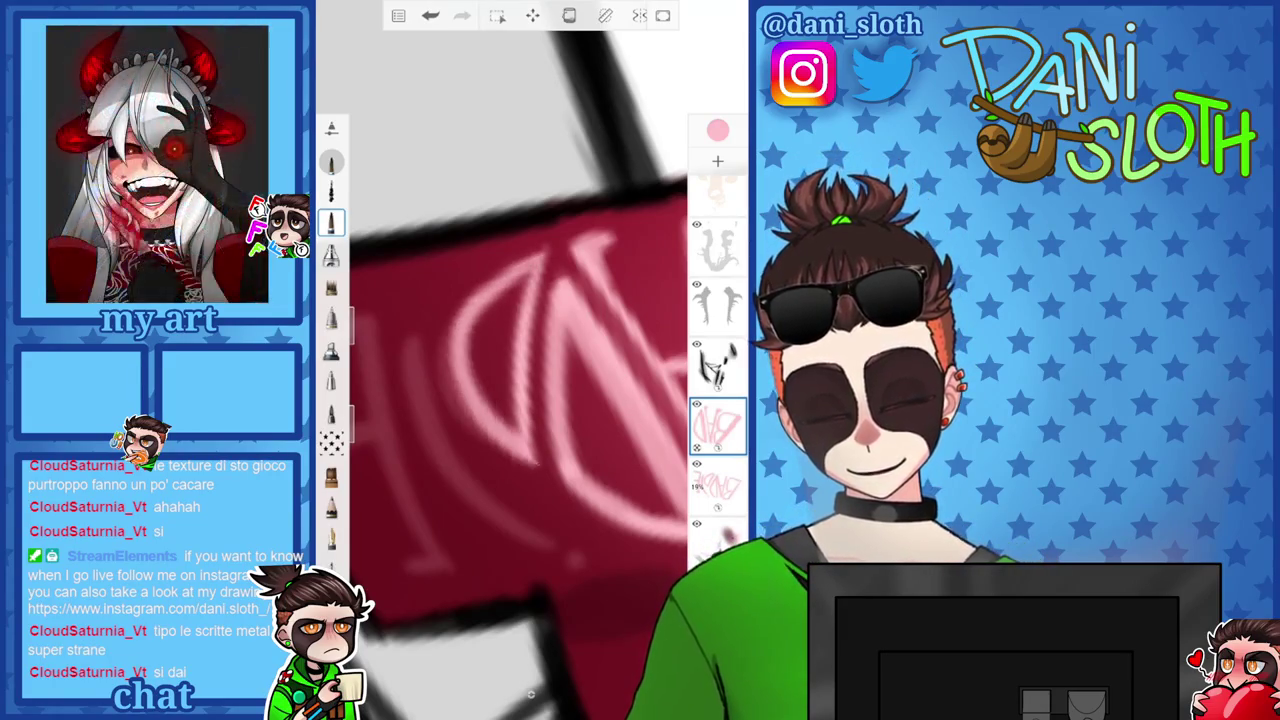
pyautogui.hotkey('ctrl', 'z')
# Add curved and vertical pink strokes to thicken the BADDIE letters.
pyautogui.moveTo(518, 252); pyautogui.dragTo(538, 462)
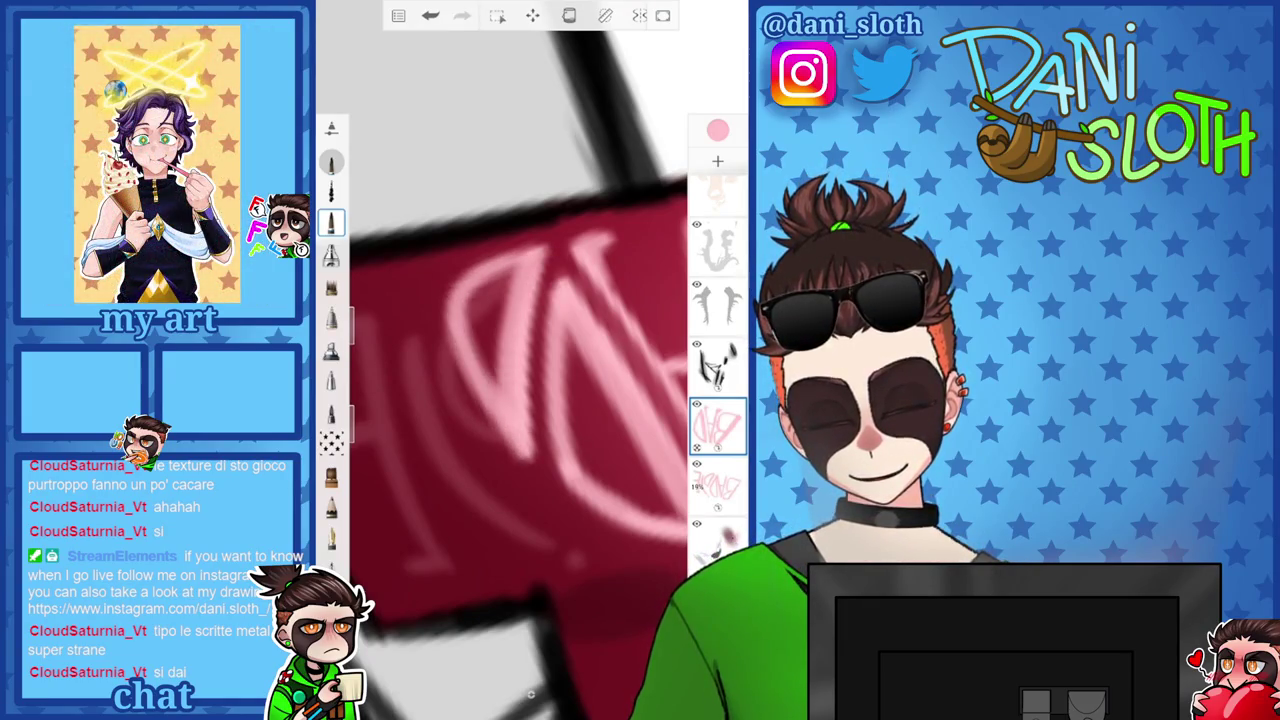
pyautogui.scroll(-5, 500, 360)
pyautogui.scroll(2, 500, 360)
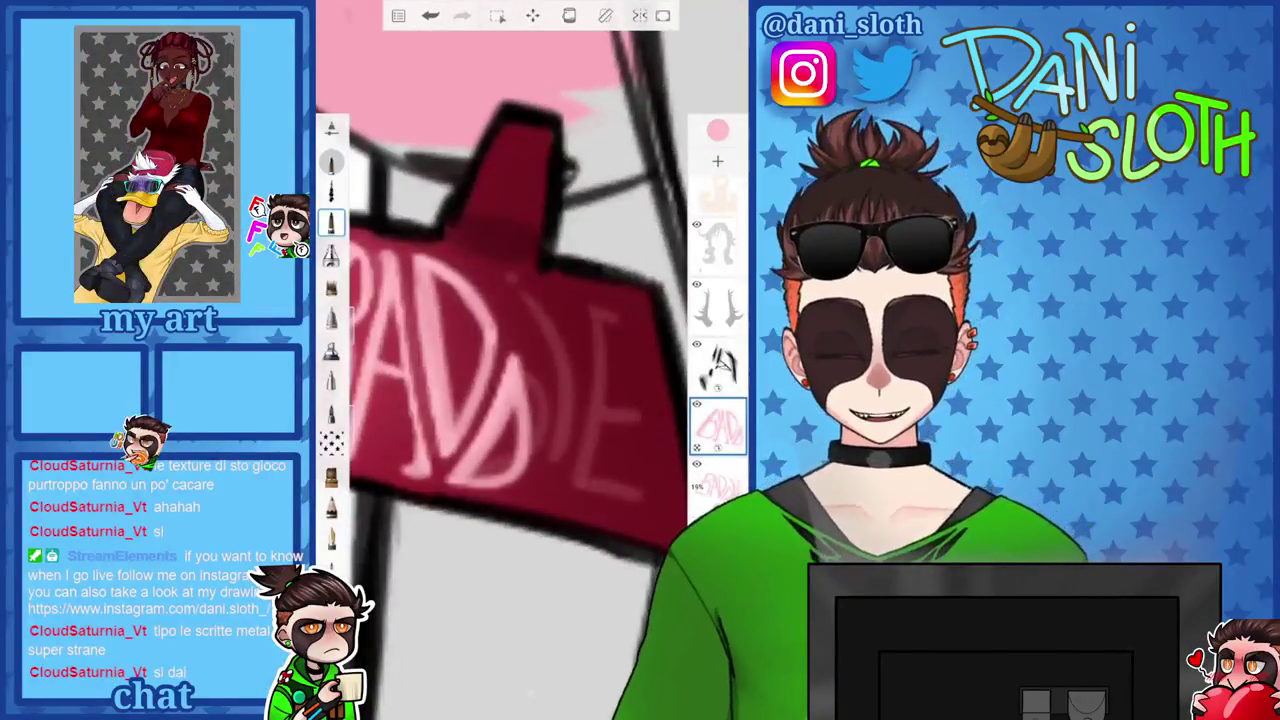
pyautogui.moveTo(518, 302); pyautogui.dragTo(550, 480)
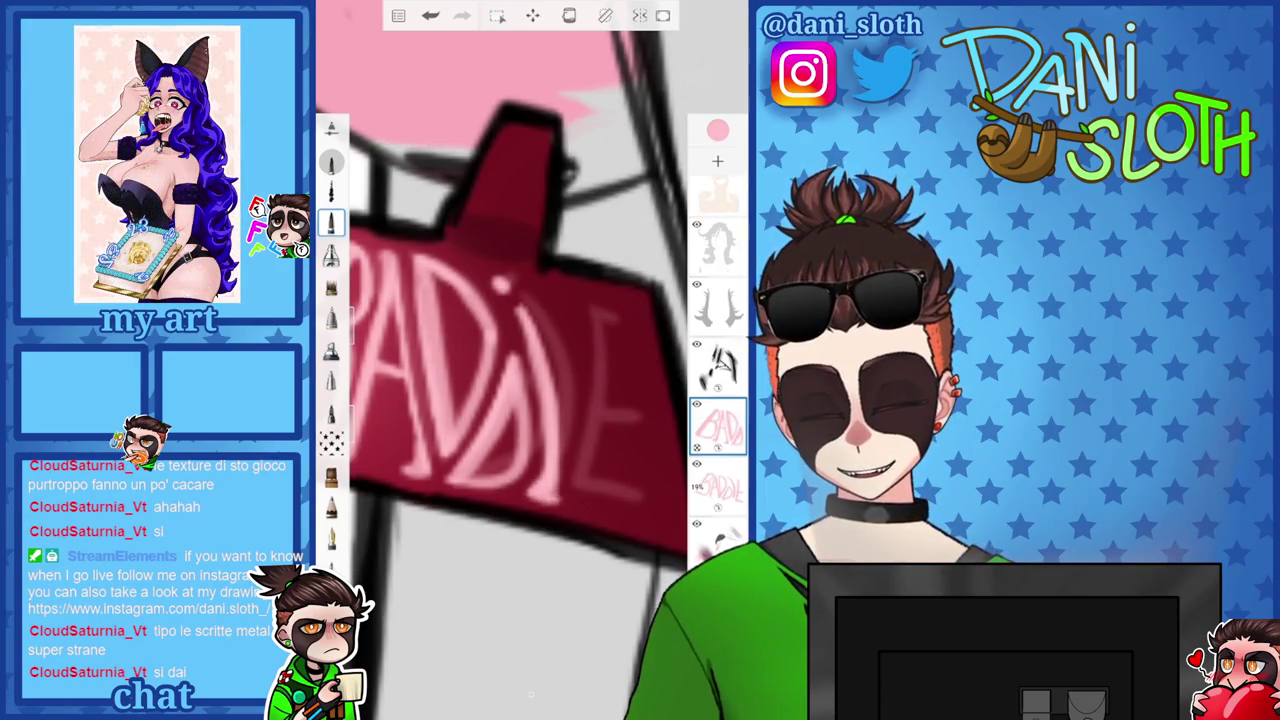
pyautogui.moveTo(554, 302); pyautogui.dragTo(588, 444)
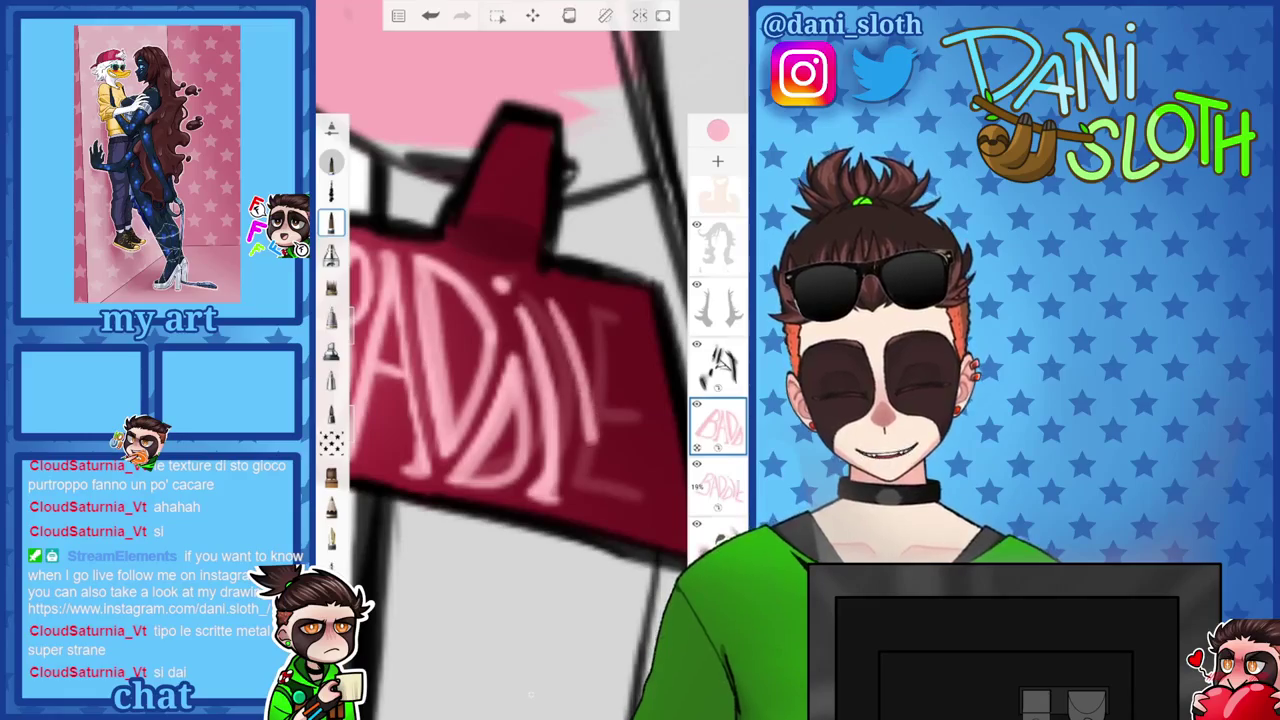
pyautogui.hotkey('ctrl', 'z')
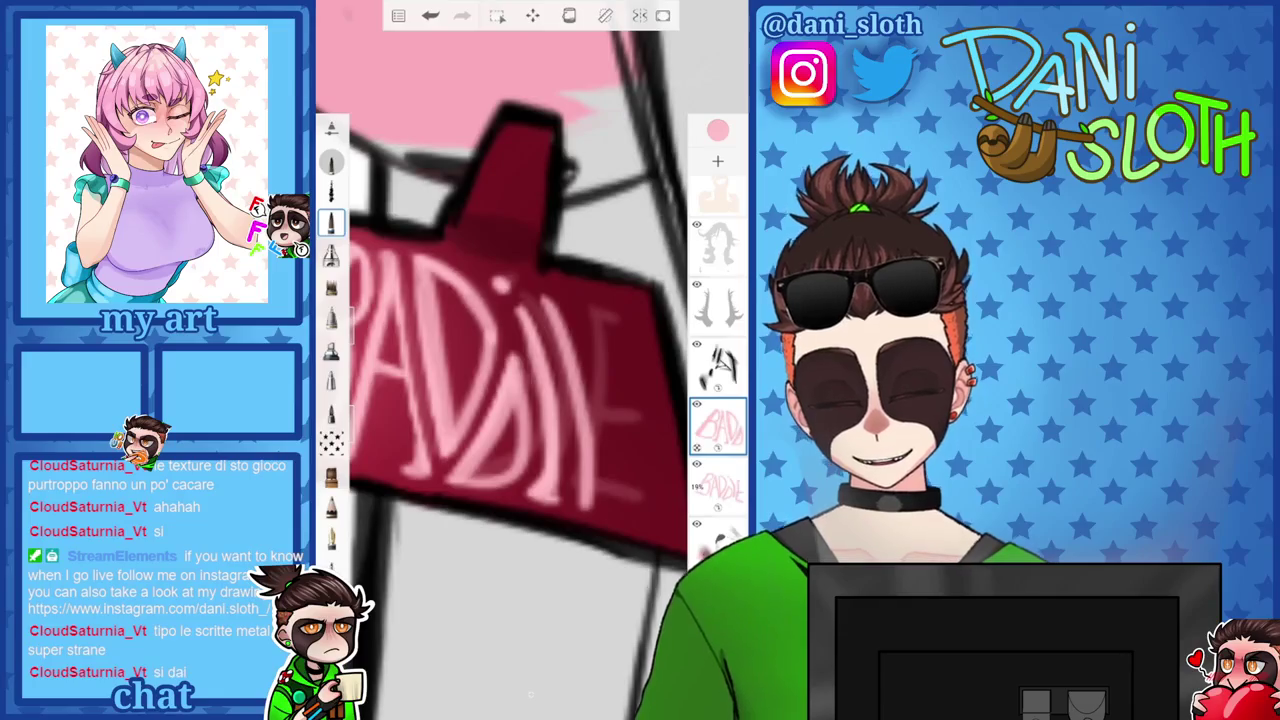
pyautogui.moveTo(500, 400); pyautogui.dragTo(470, 330)
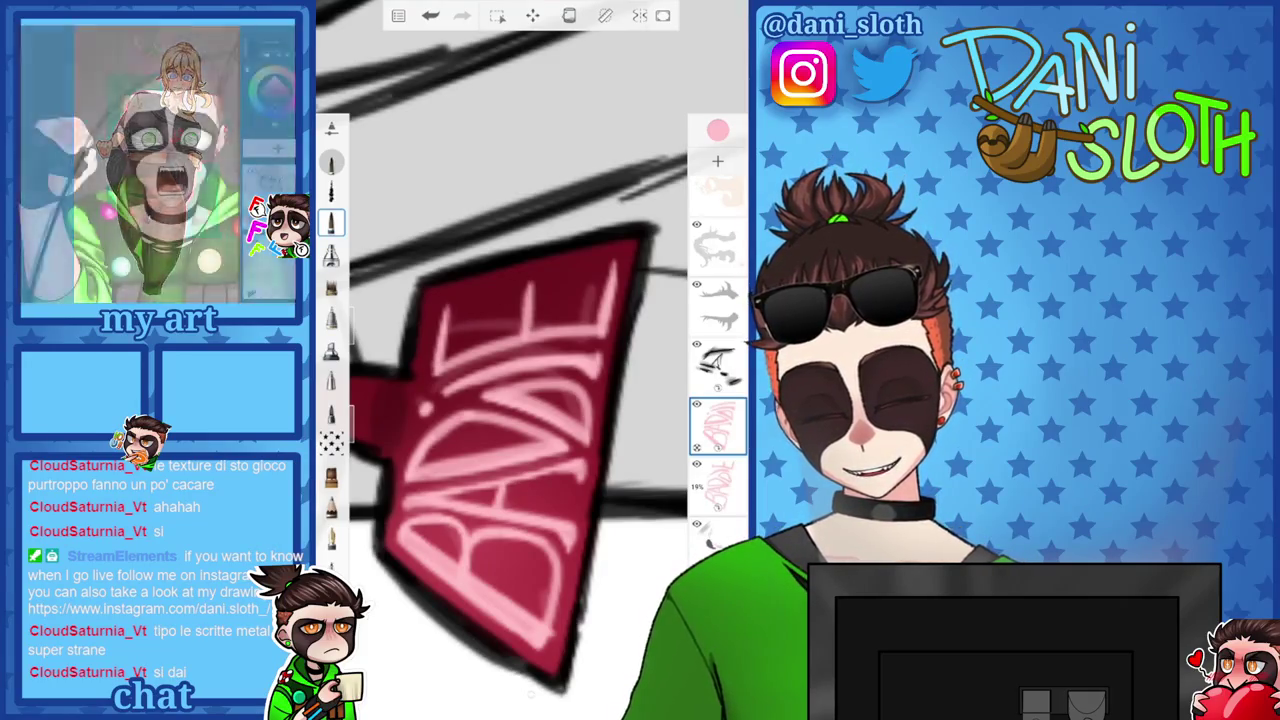
pyautogui.scroll(5, 500, 360)
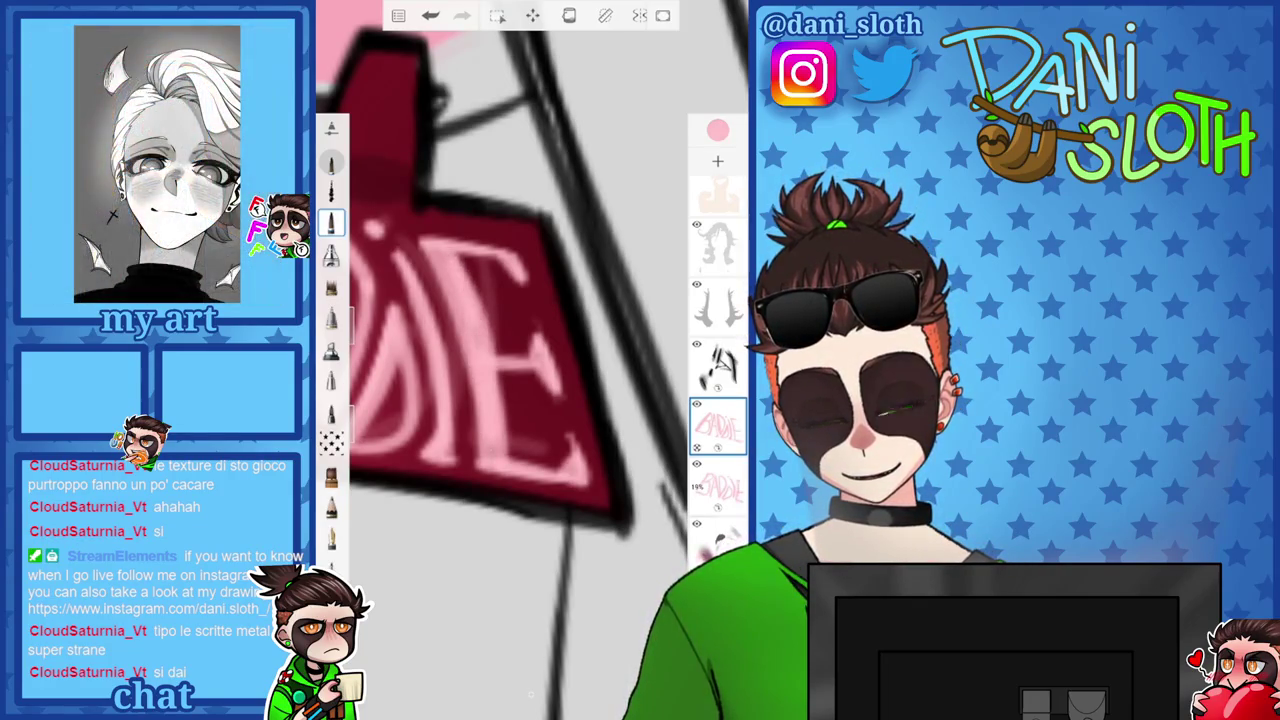
pyautogui.scroll(-5, 530, 360)
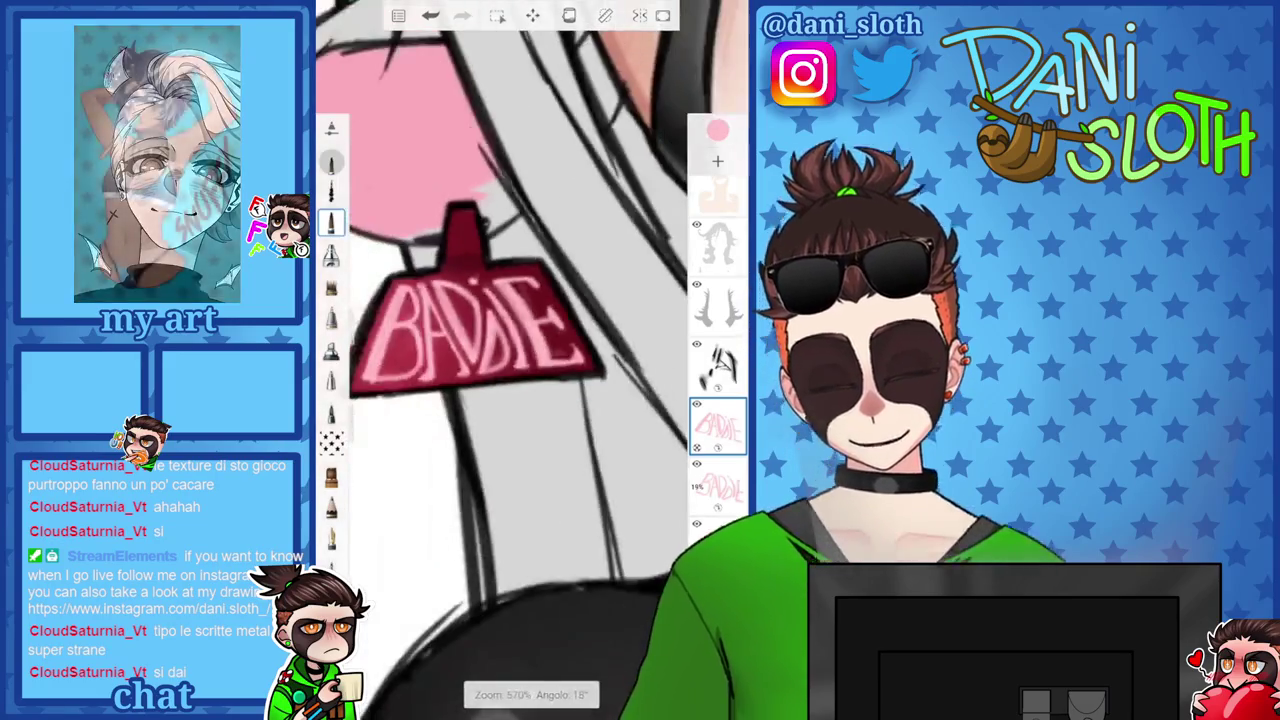
pyautogui.scroll(-2, 530, 360)
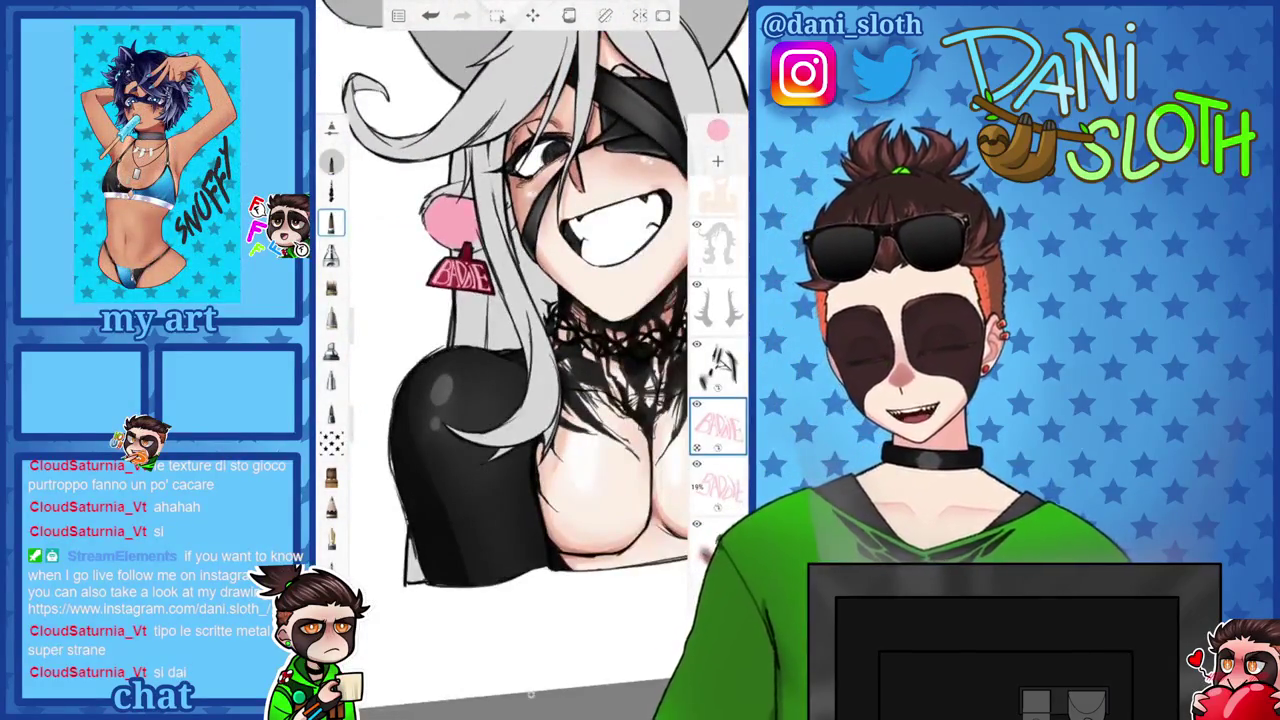
# Raise the BADDIE lettering layer's opacity back to 100%.
pyautogui.moveTo(718, 428); pyautogui.dragTo(717, 160)
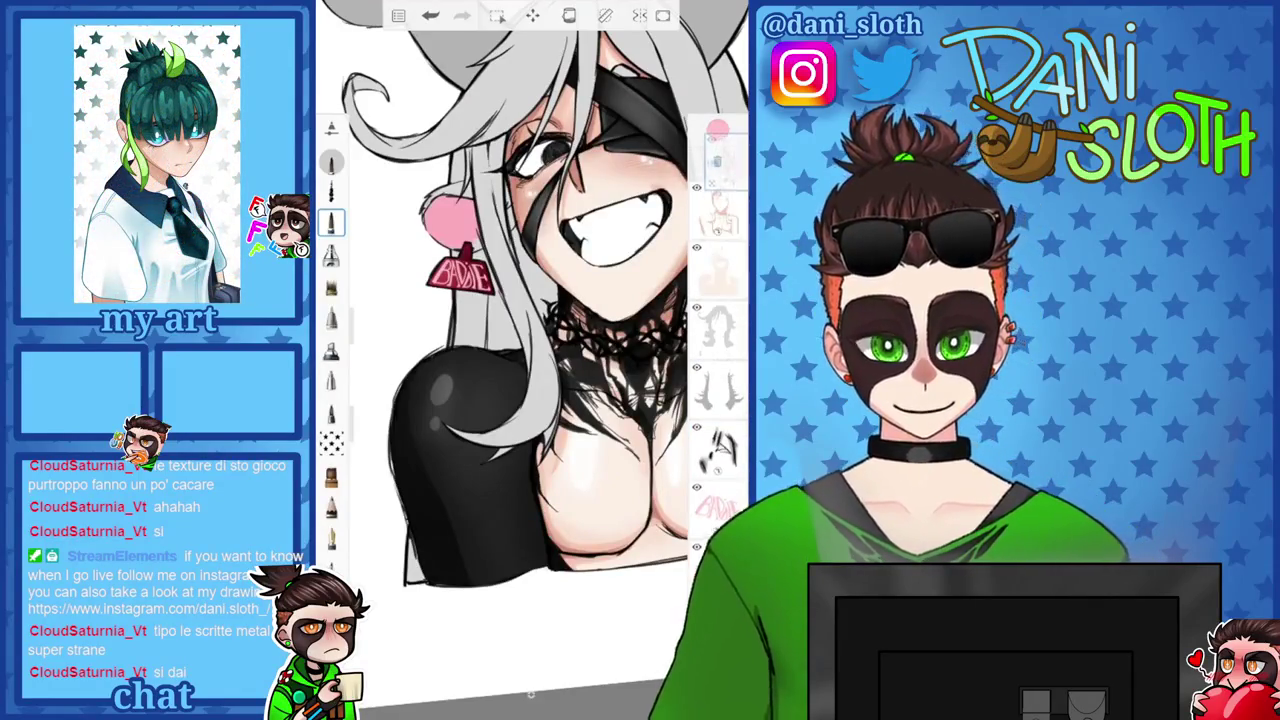
pyautogui.click(718, 508)
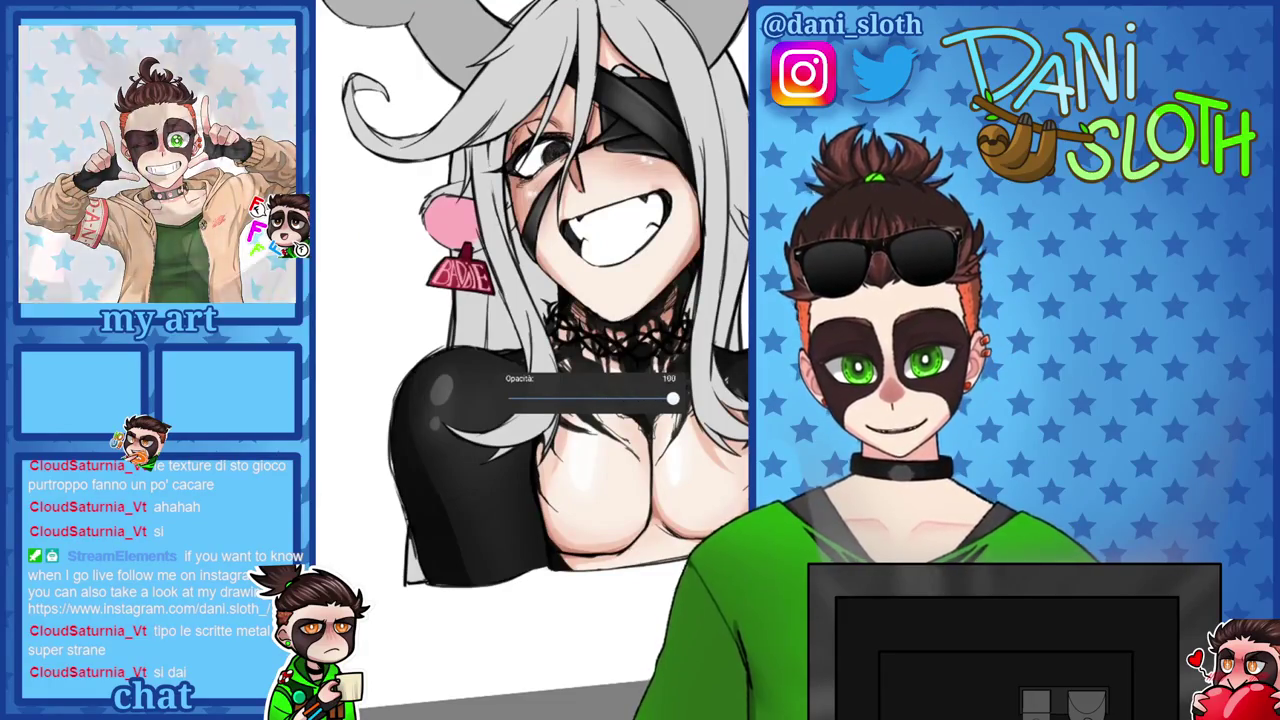
pyautogui.moveTo(621, 398); pyautogui.dragTo(672, 398)
# Choose the deeper pink-red F45D84 and switch to a different brush.
pyautogui.click(717, 130)
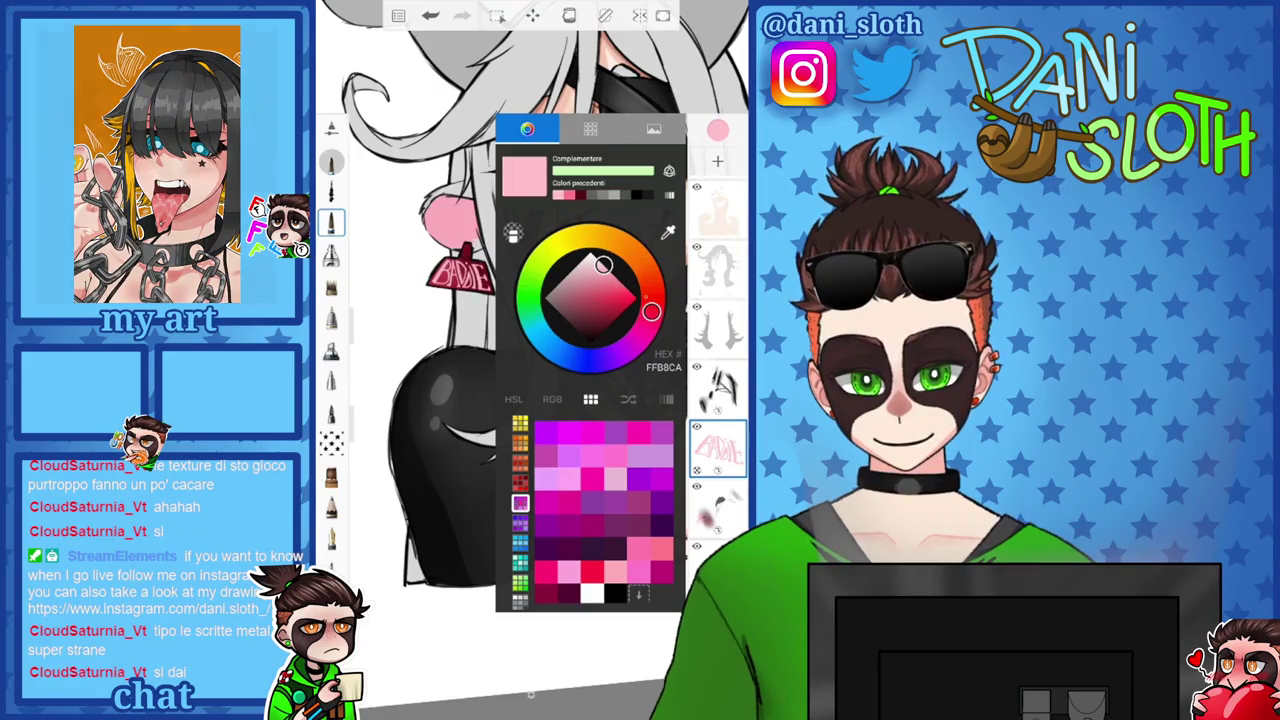
pyautogui.moveTo(603, 264); pyautogui.dragTo(613, 284)
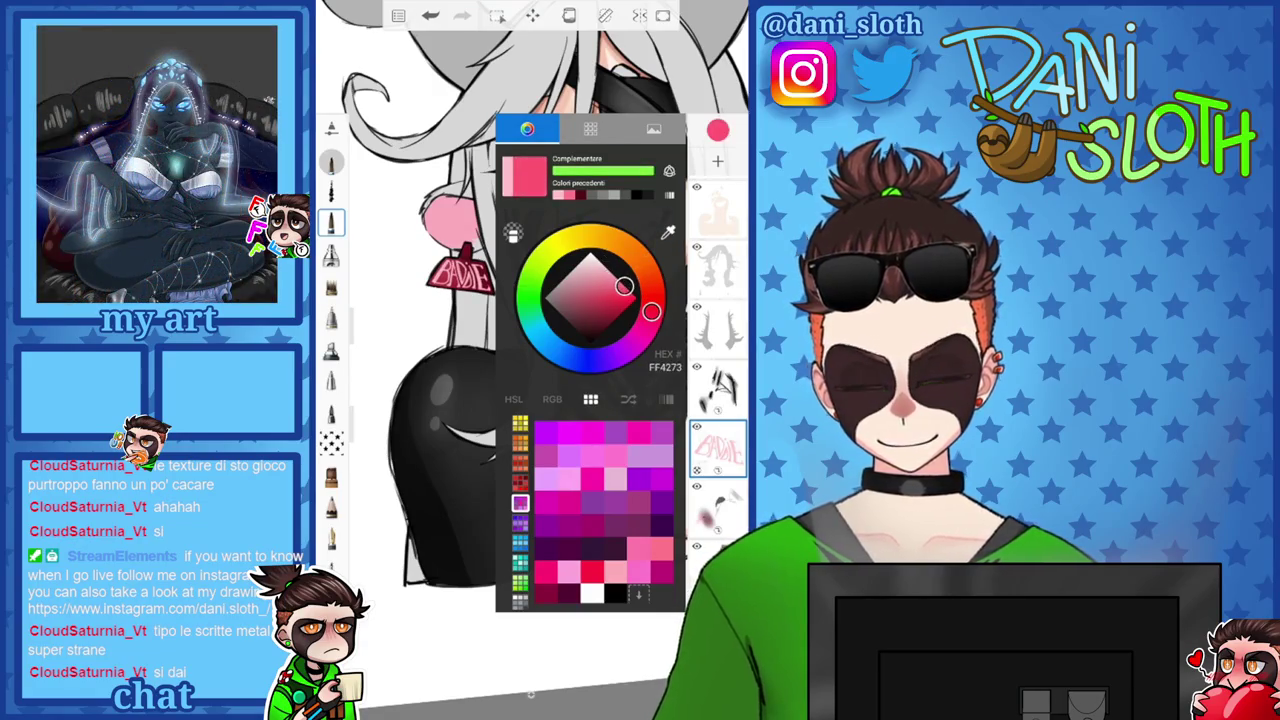
pyautogui.click(331, 255)
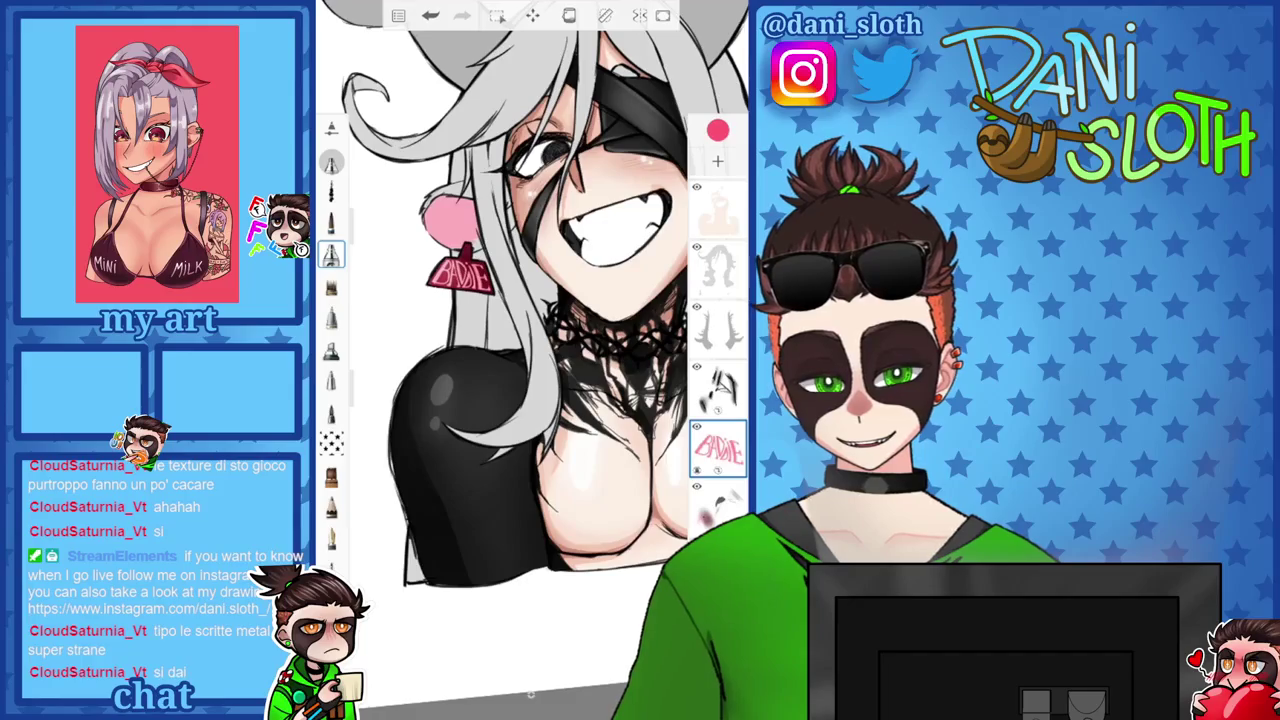
pyautogui.scroll(-3, 530, 360)
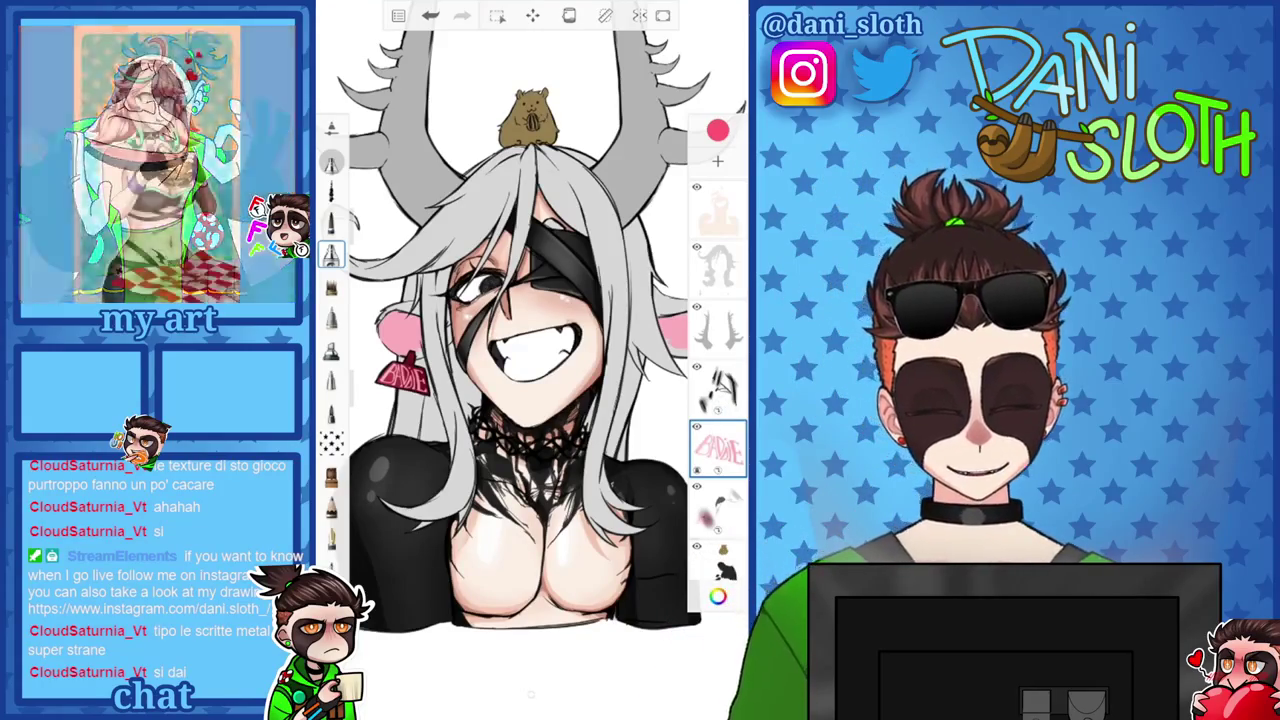
pyautogui.scroll(-1, 717, 390)
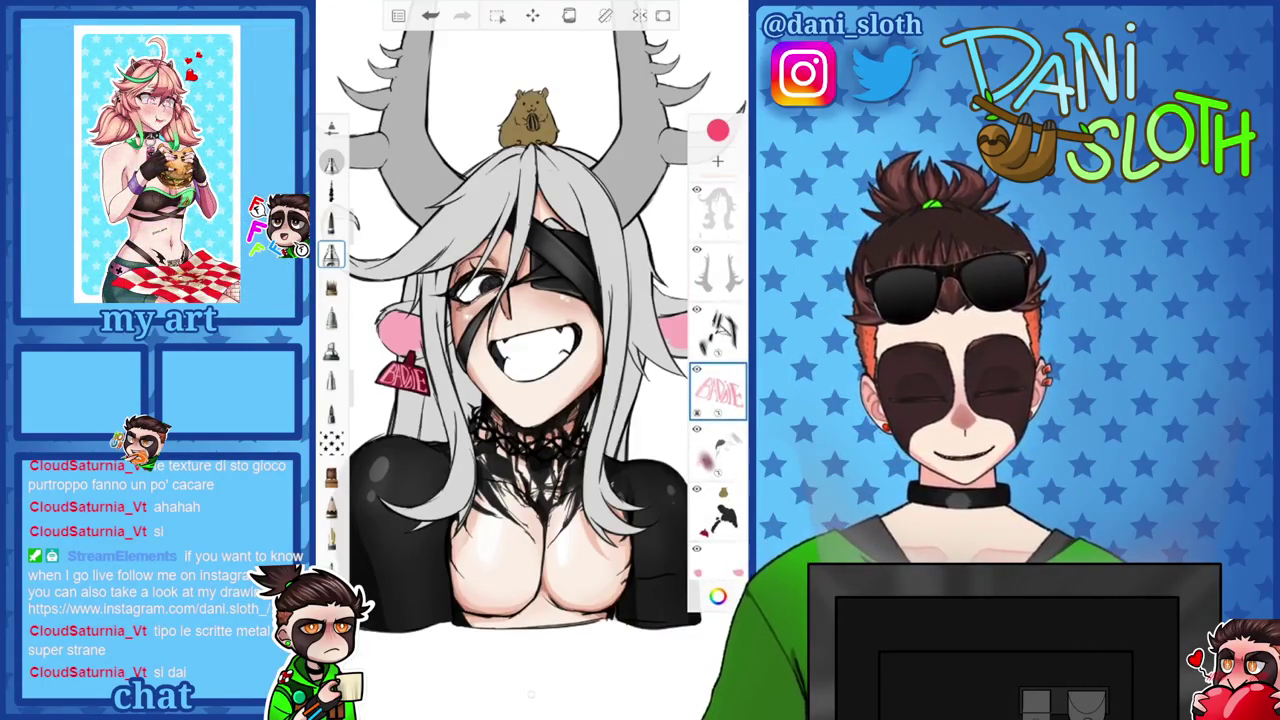
# Switch the colour picker to the Natura palette, then back to the colour wheel.
pyautogui.click(717, 130)
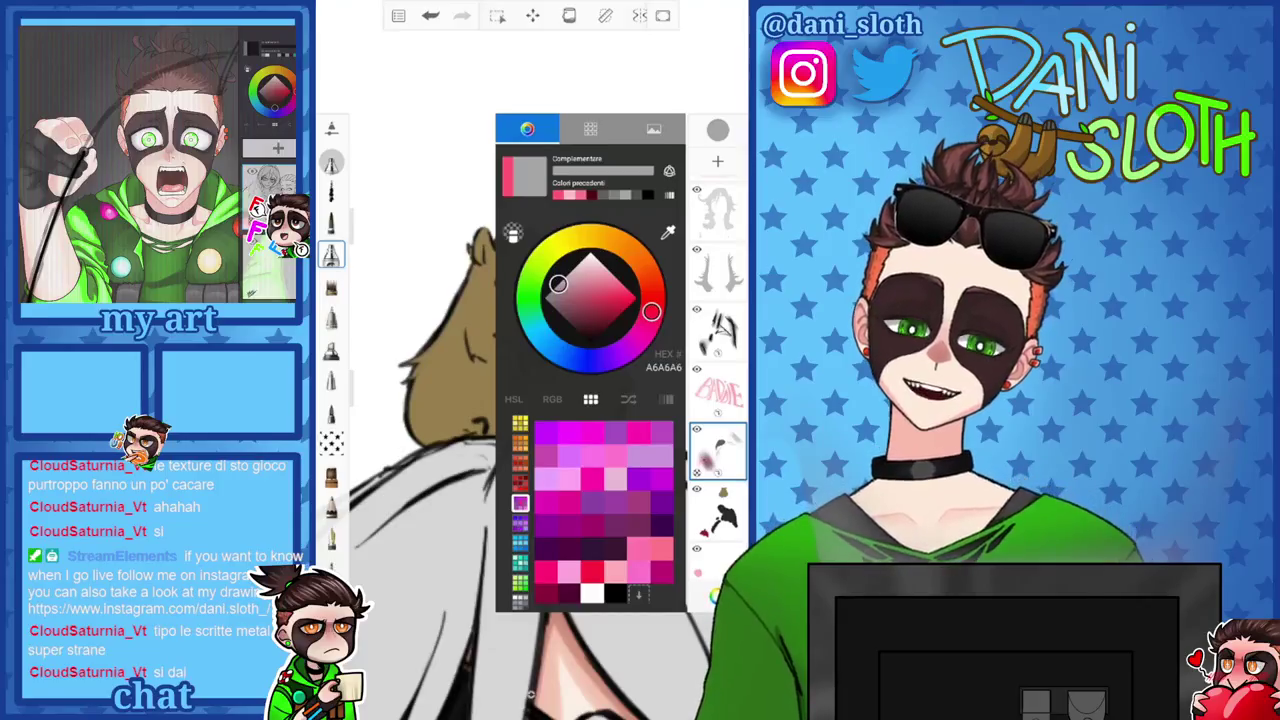
pyautogui.click(590, 129)
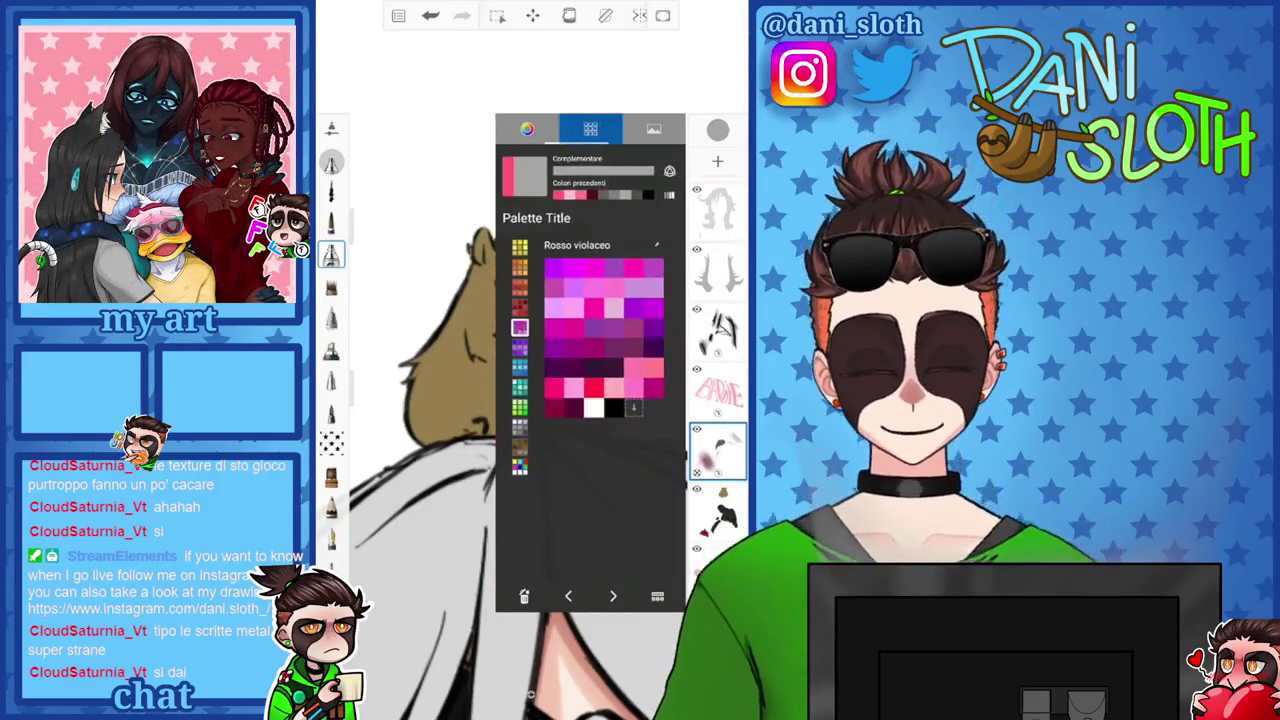
pyautogui.click(519, 447)
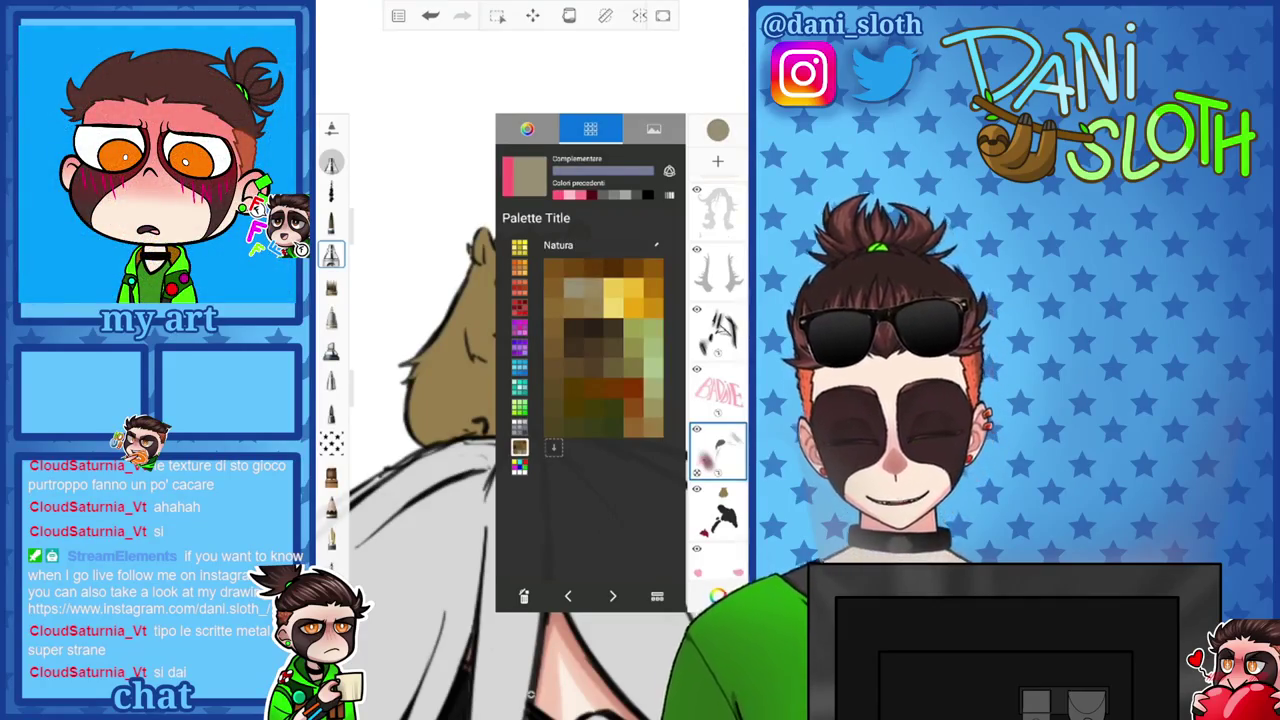
pyautogui.click(527, 129)
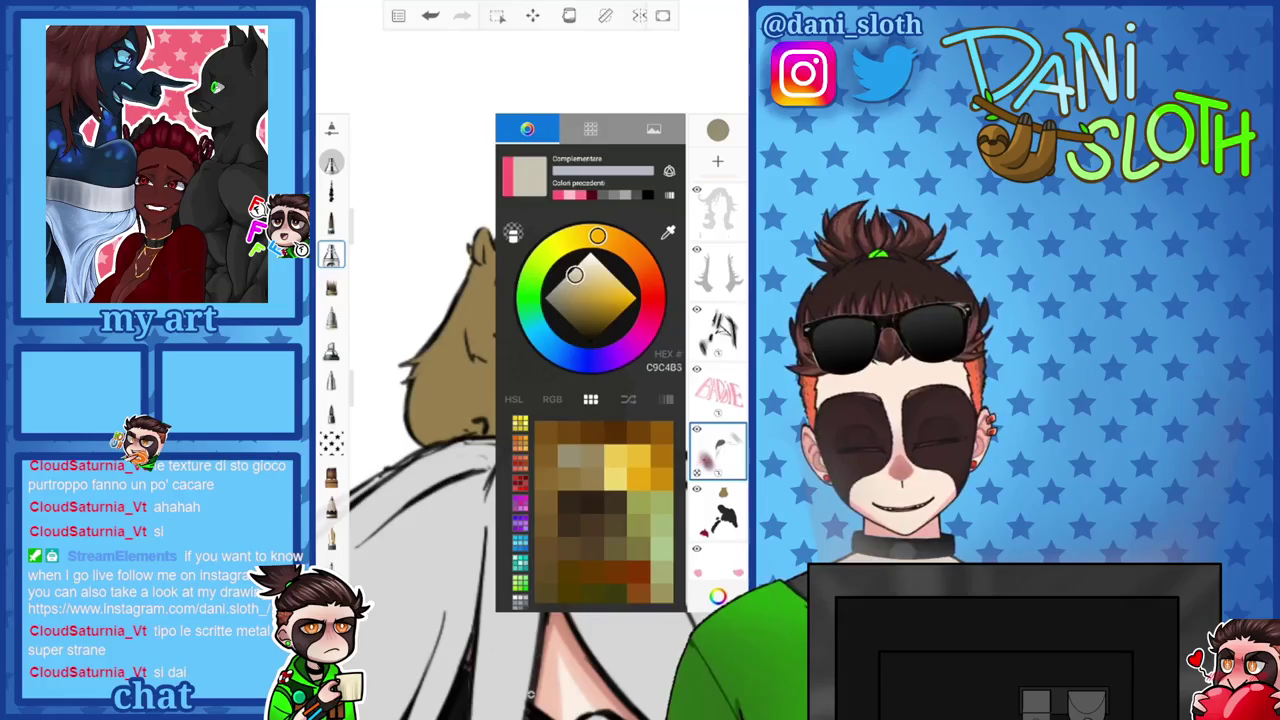
pyautogui.click(717, 130)
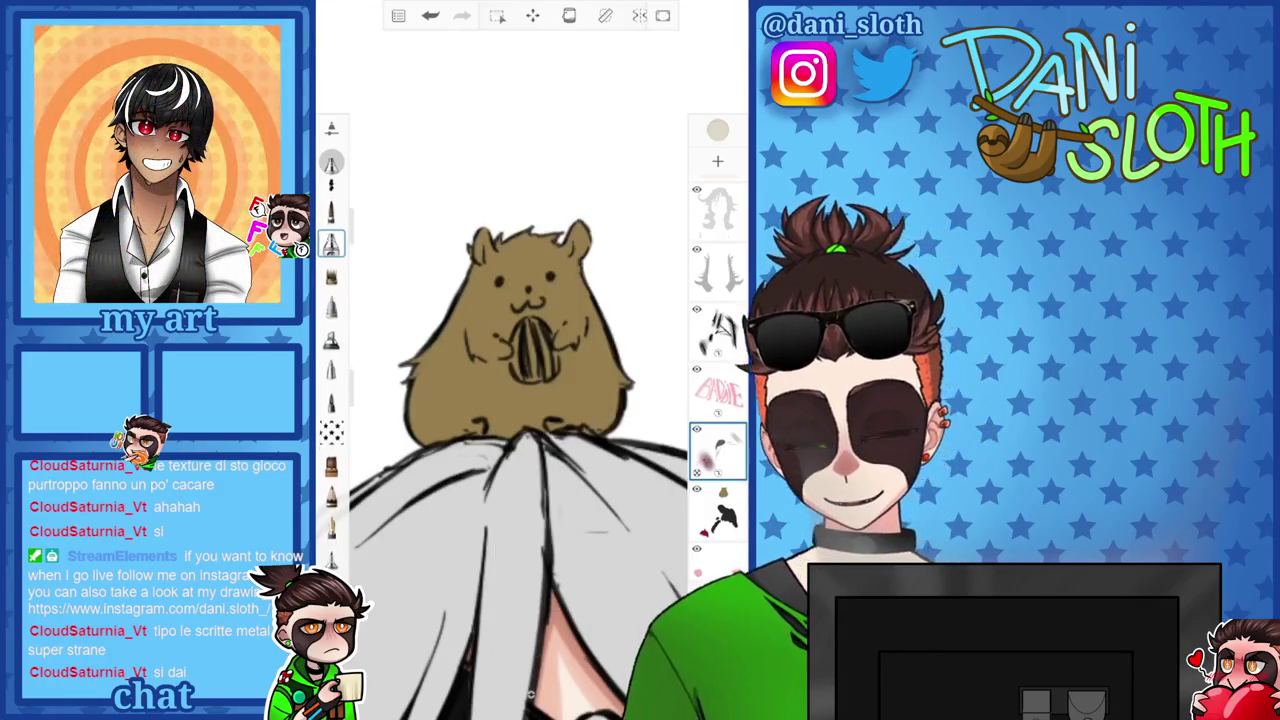
# Paint white highlights on the seed's left and lower middle with a finer, resized brush.
pyautogui.click(331, 221)
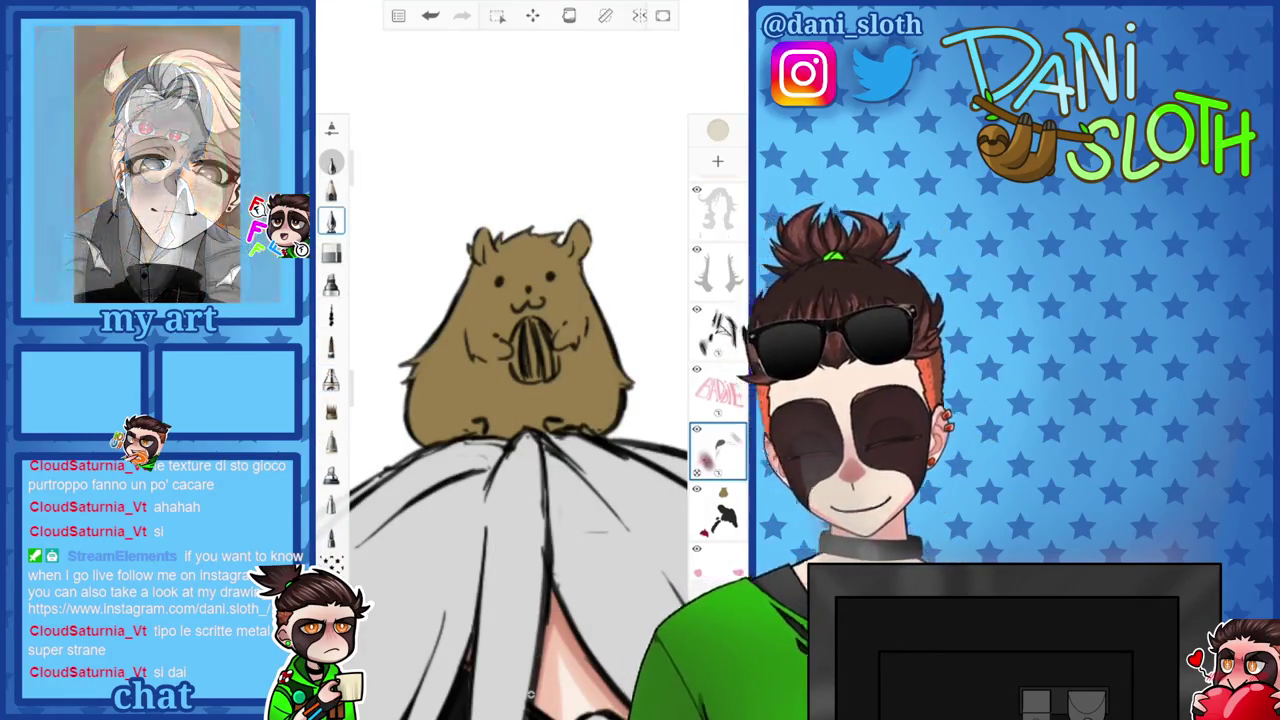
pyautogui.scroll(3, 520, 400)
pyautogui.moveTo(360, 240); pyautogui.dragTo(360, 222)
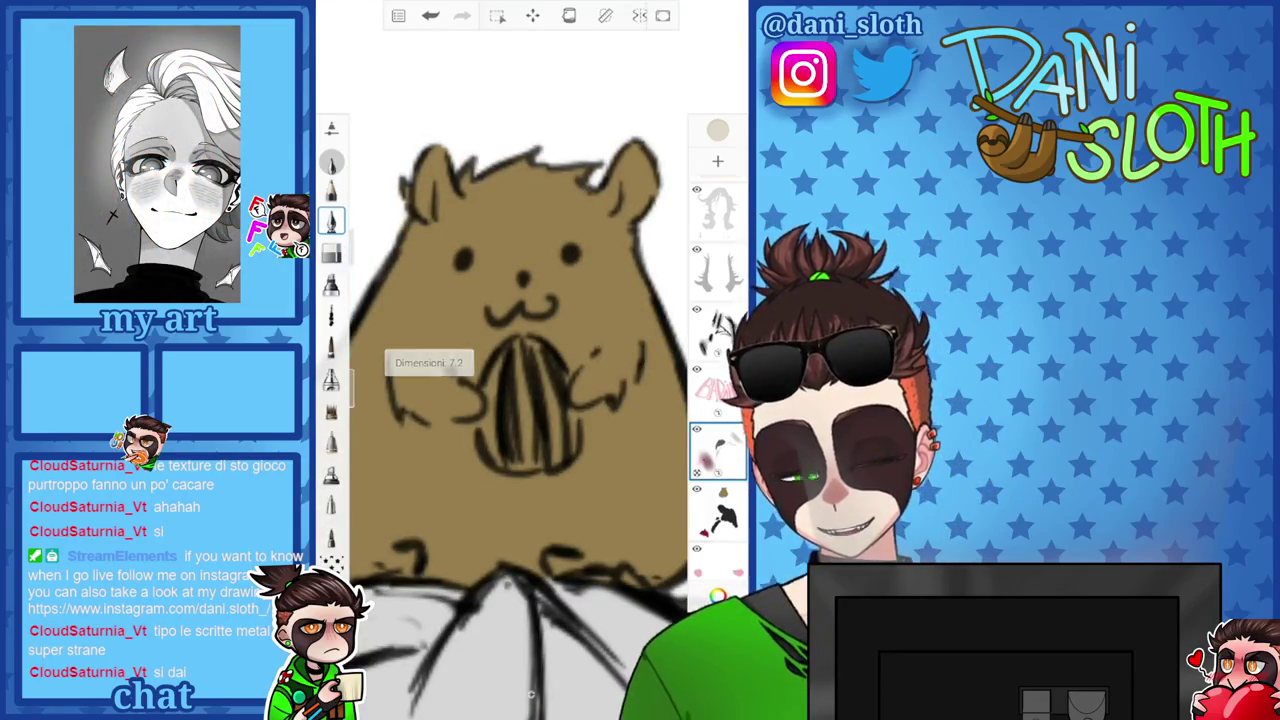
pyautogui.moveTo(496, 455); pyautogui.dragTo(484, 418)
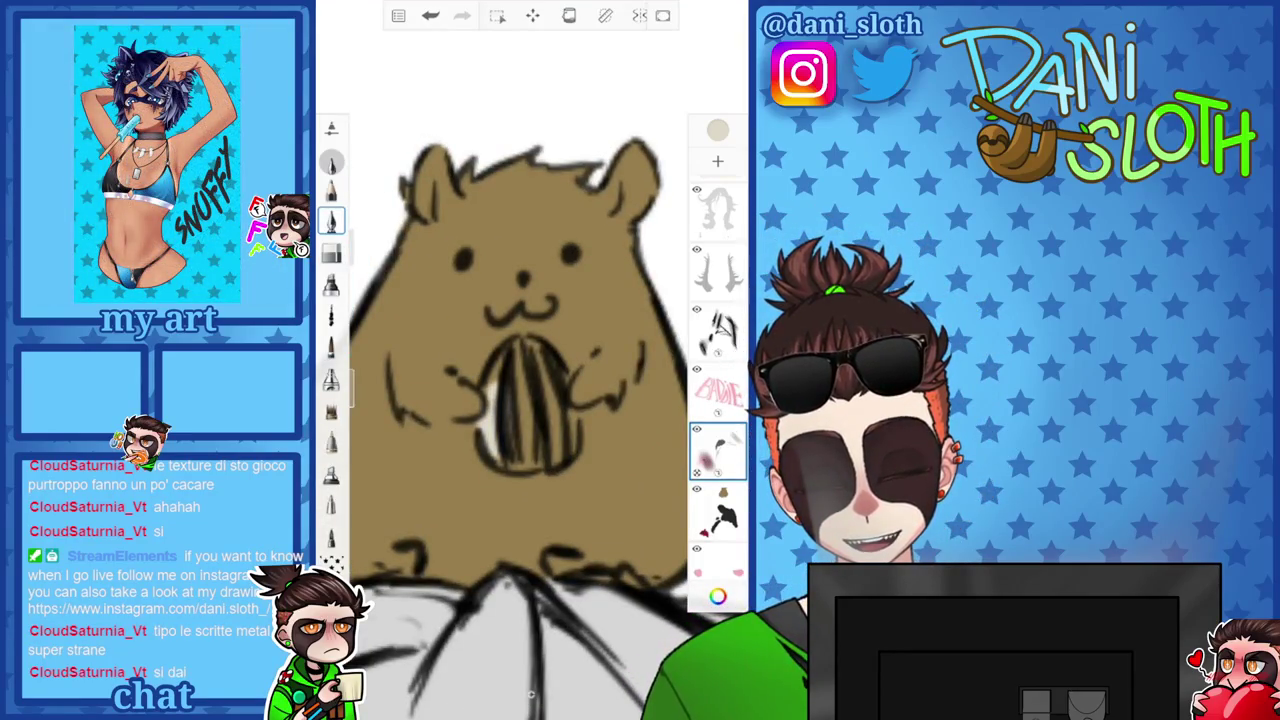
pyautogui.moveTo(530, 338)
pyautogui.mouseDown()
pyautogui.moveTo(512, 370)
pyautogui.moveTo(540, 372)
pyautogui.moveTo(550, 424)
pyautogui.moveTo(502, 460)
pyautogui.mouseUp()
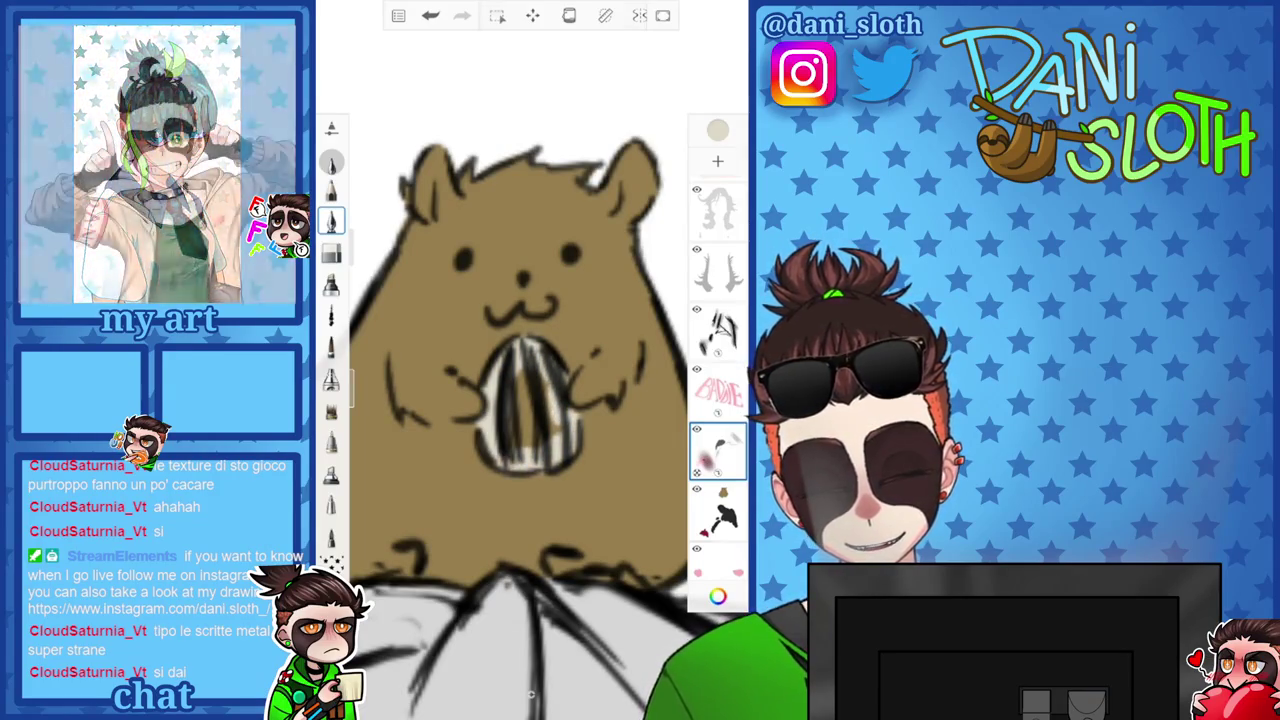
pyautogui.moveTo(522, 372); pyautogui.dragTo(518, 446)
# Open the colour picker and change to another brush.
pyautogui.click(717, 130)
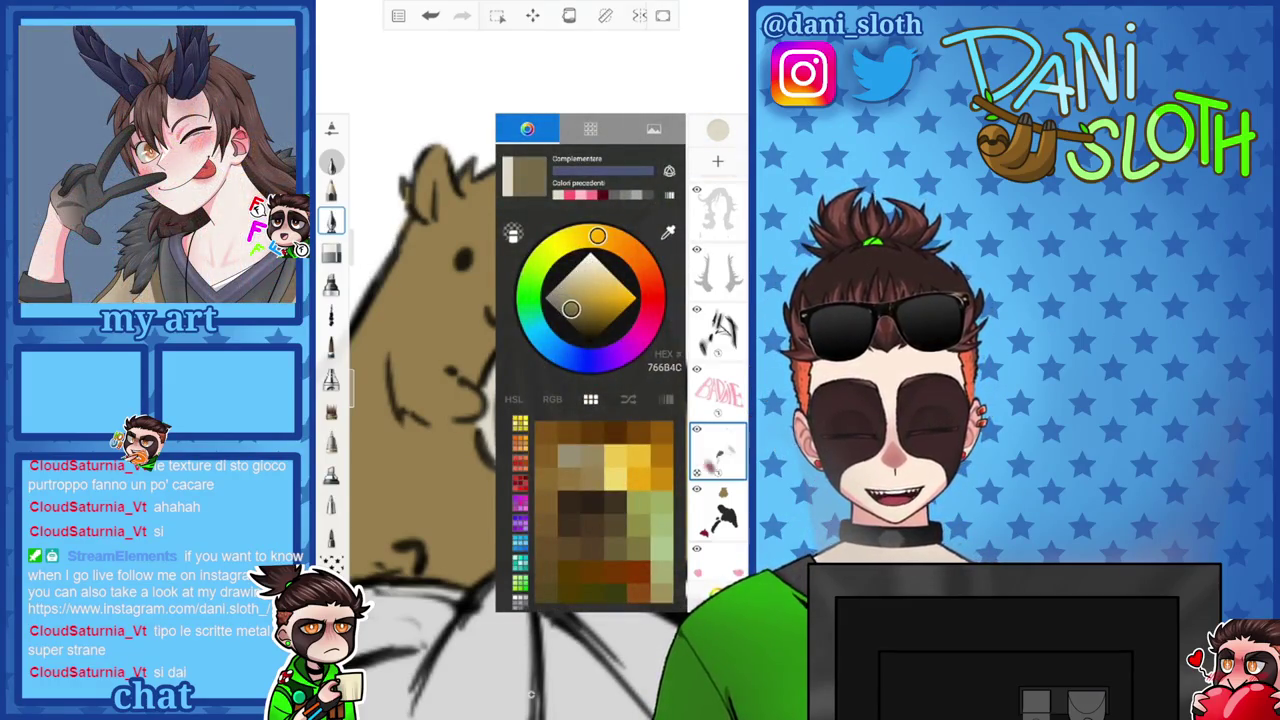
pyautogui.click(331, 283)
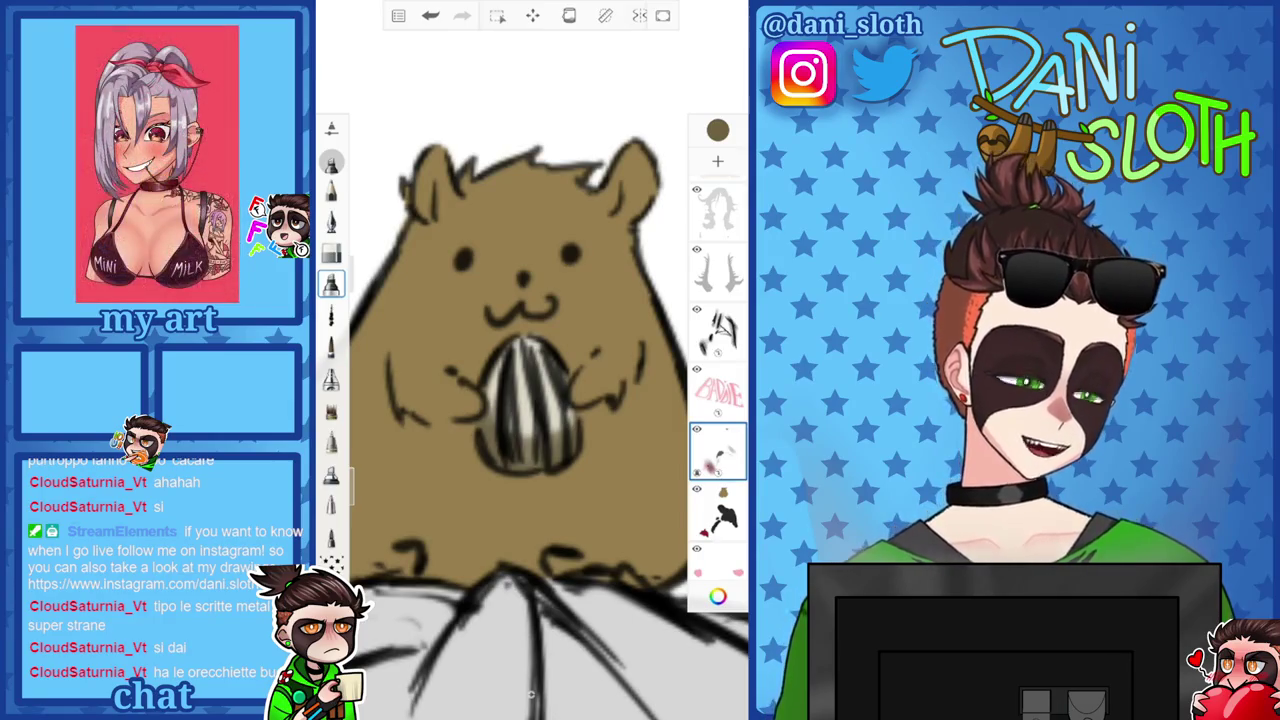
pyautogui.scroll(-3, 530, 420)
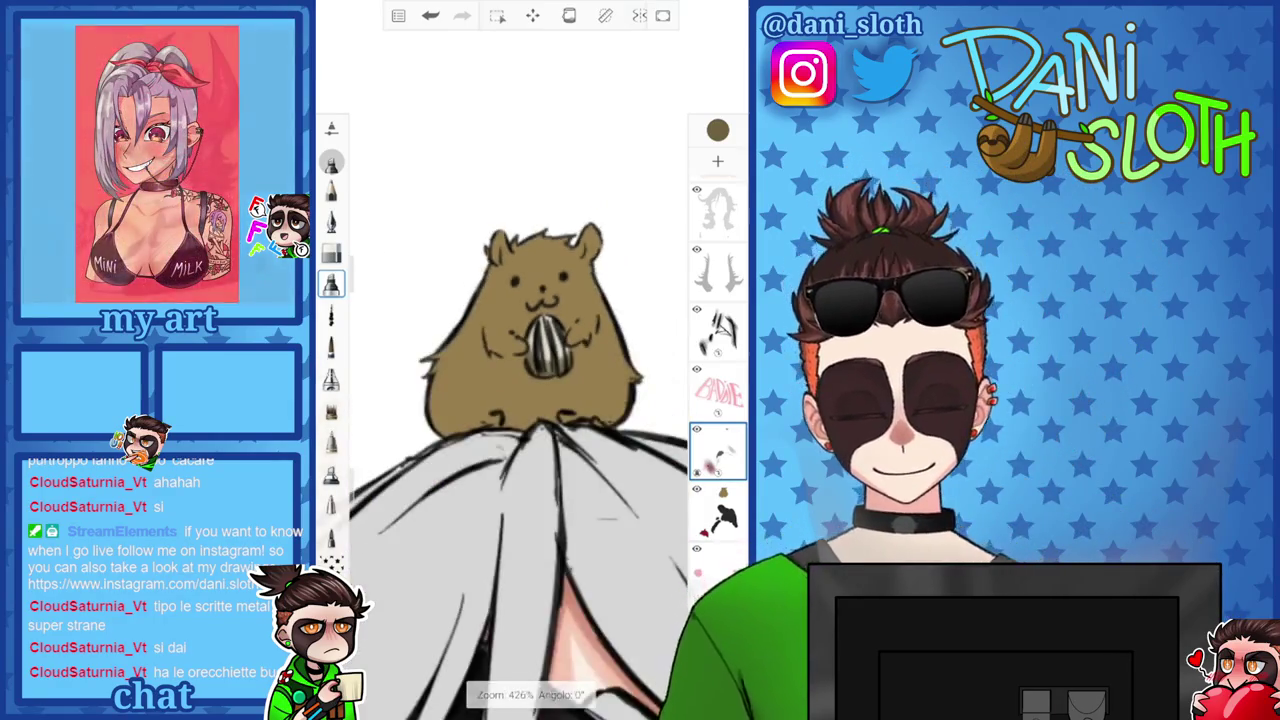
# Set the colour to transparent, change the active layer, and dismiss the Transparency locked alert.
pyautogui.scroll(-5, 530, 400)
pyautogui.scroll(3, 530, 400)
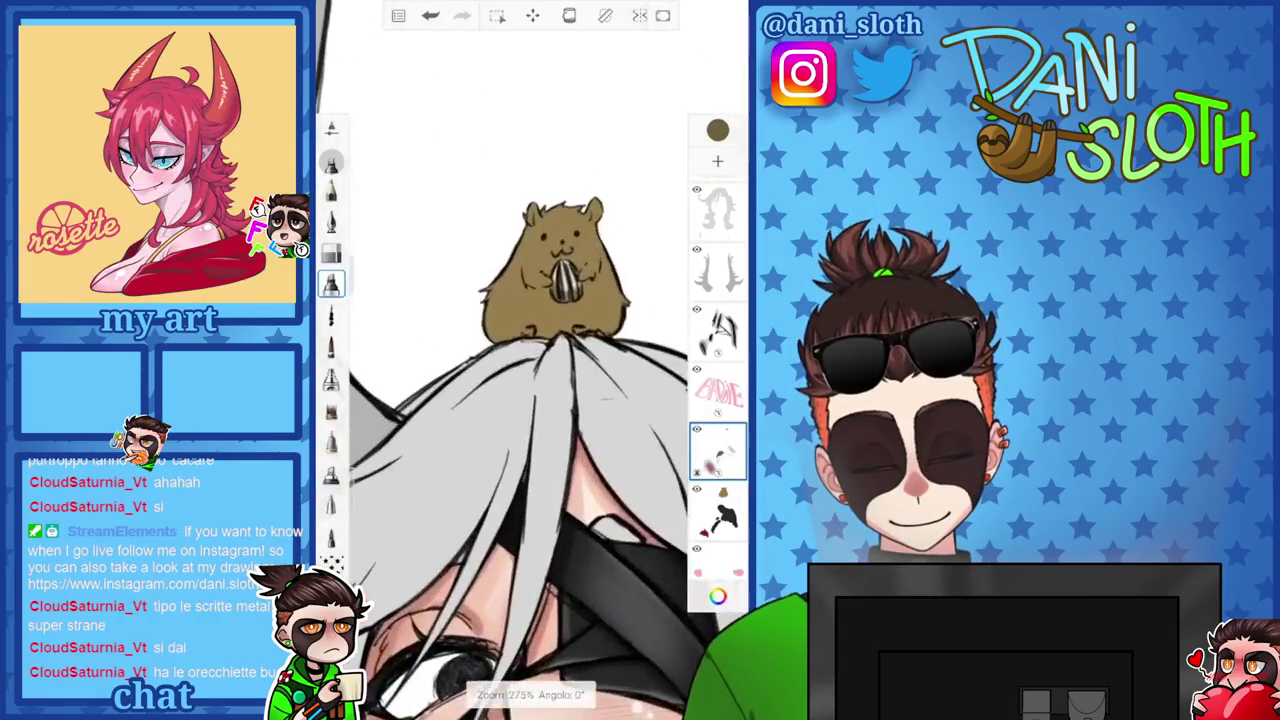
pyautogui.scroll(5, 530, 350)
pyautogui.scroll(3, 530, 350)
pyautogui.click(717, 130)
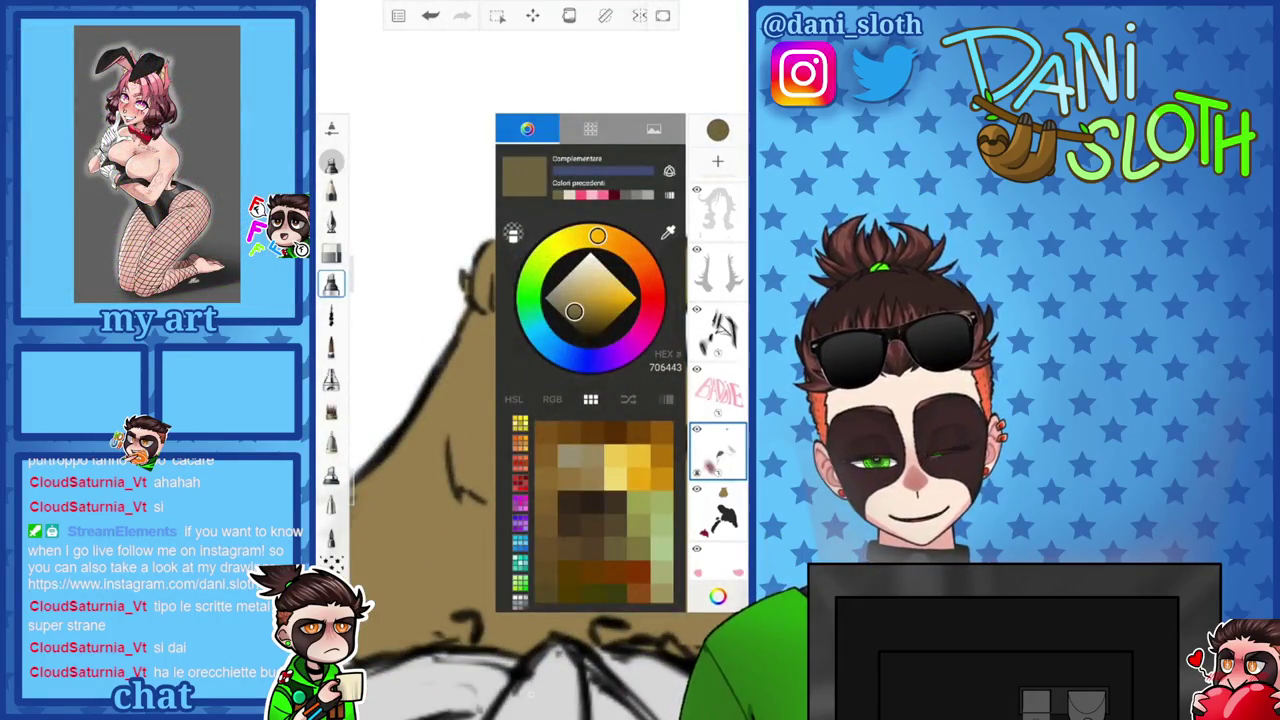
pyautogui.click(512, 232)
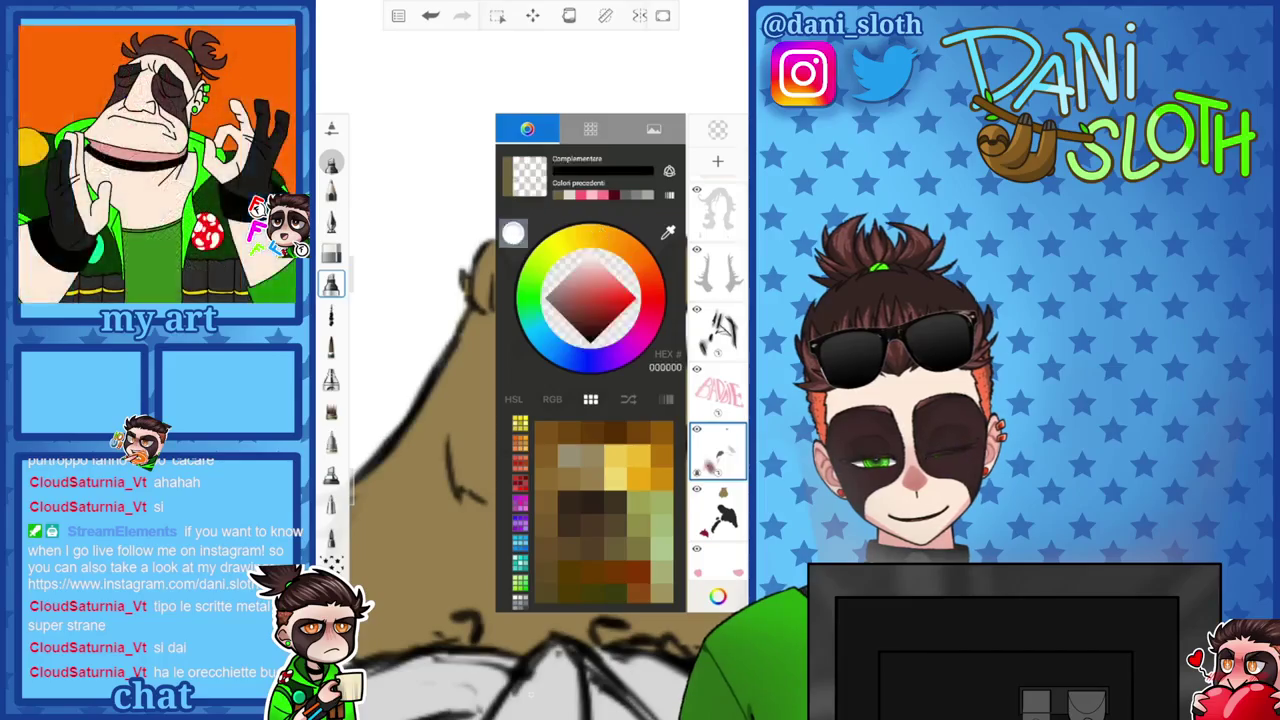
pyautogui.click(717, 510)
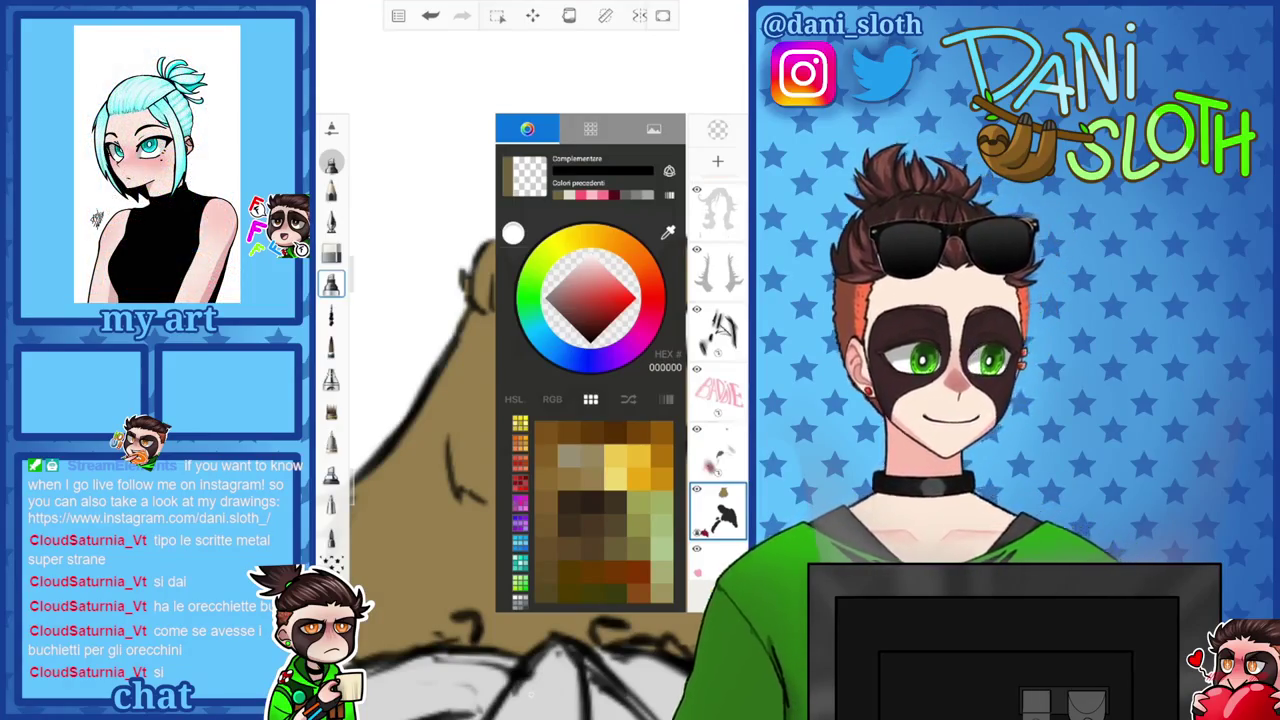
pyautogui.click(420, 250)
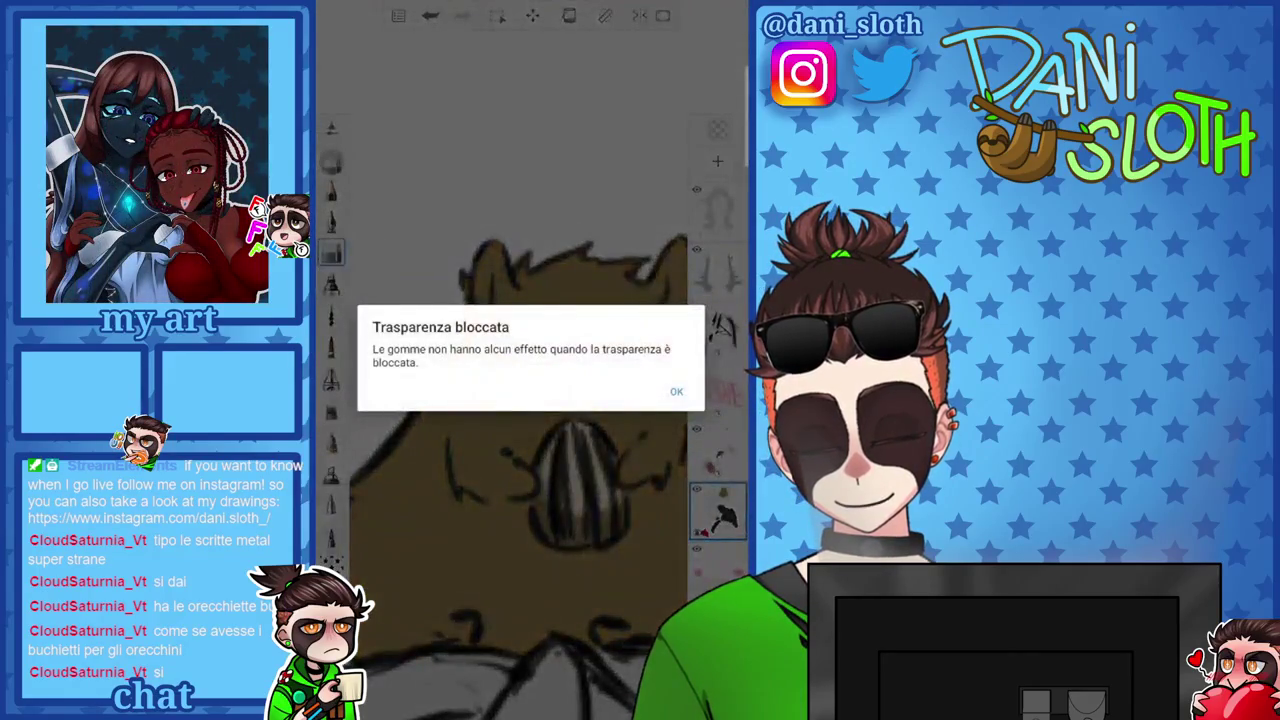
pyautogui.click(674, 391)
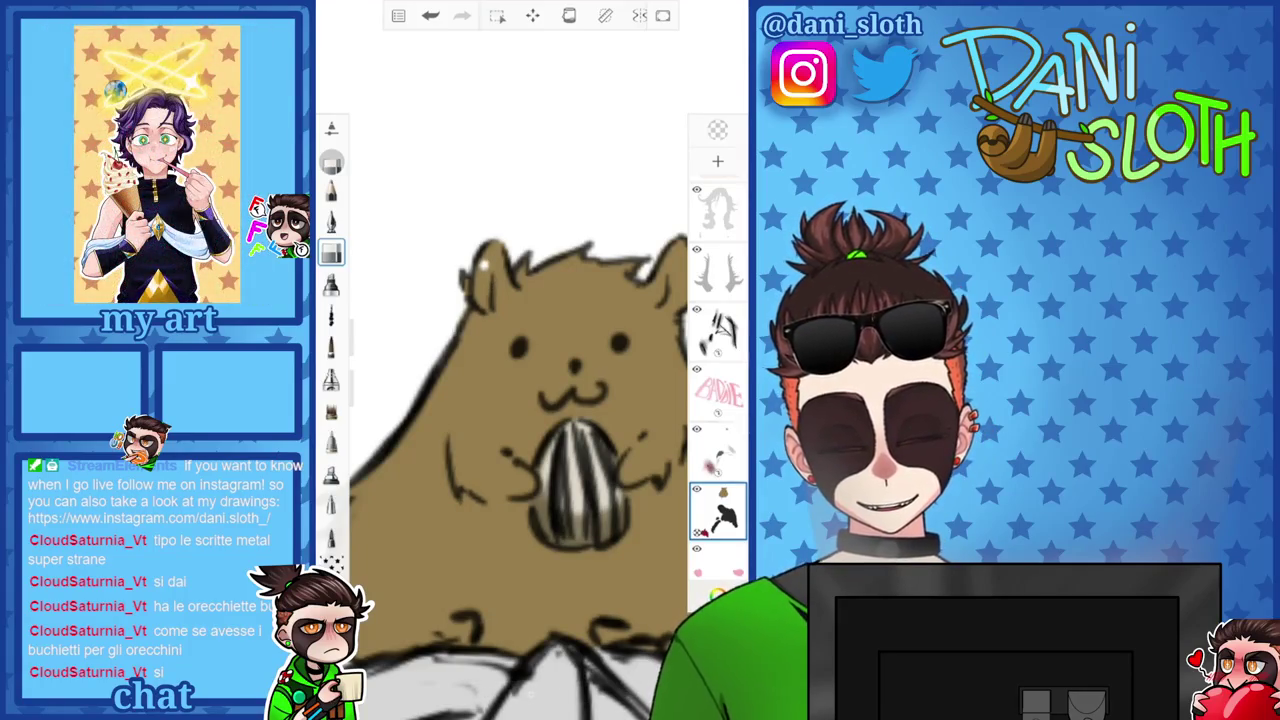
# Switch to the pen and undo, then restore, the stroke near the ear.
pyautogui.scroll(-2, 520, 420)
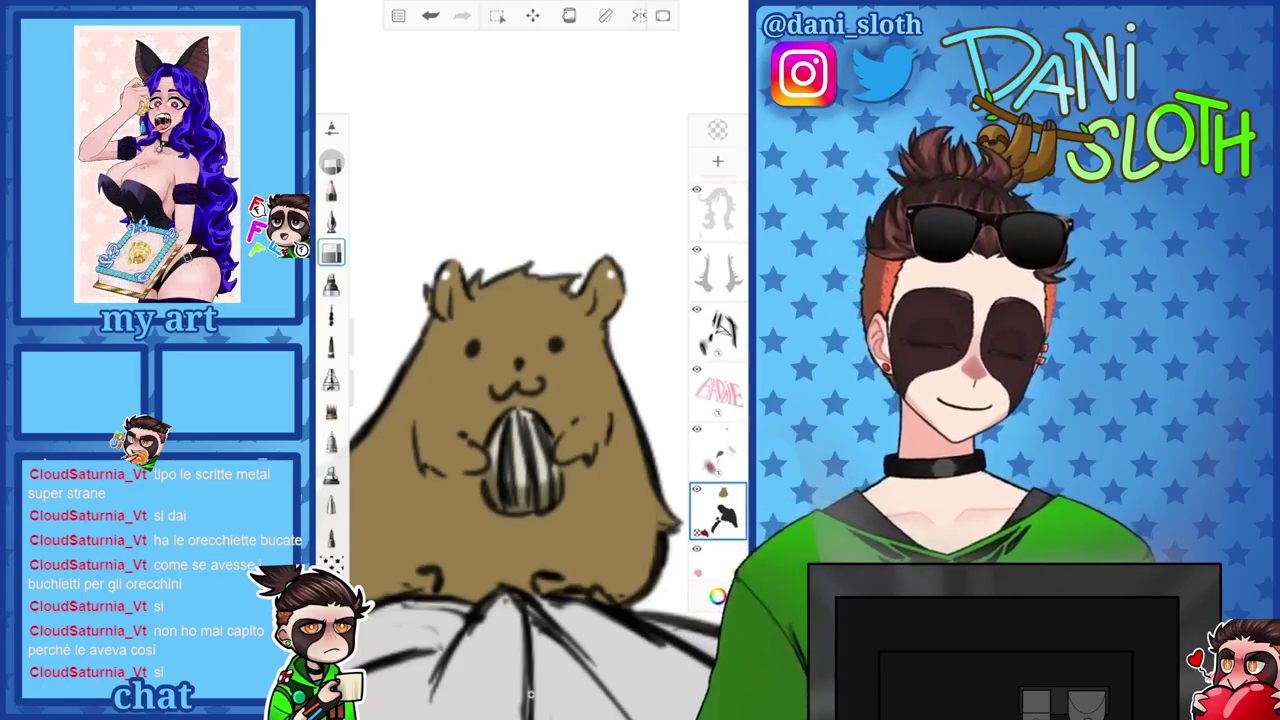
pyautogui.scroll(-3, 510, 450)
pyautogui.scroll(3, 510, 450)
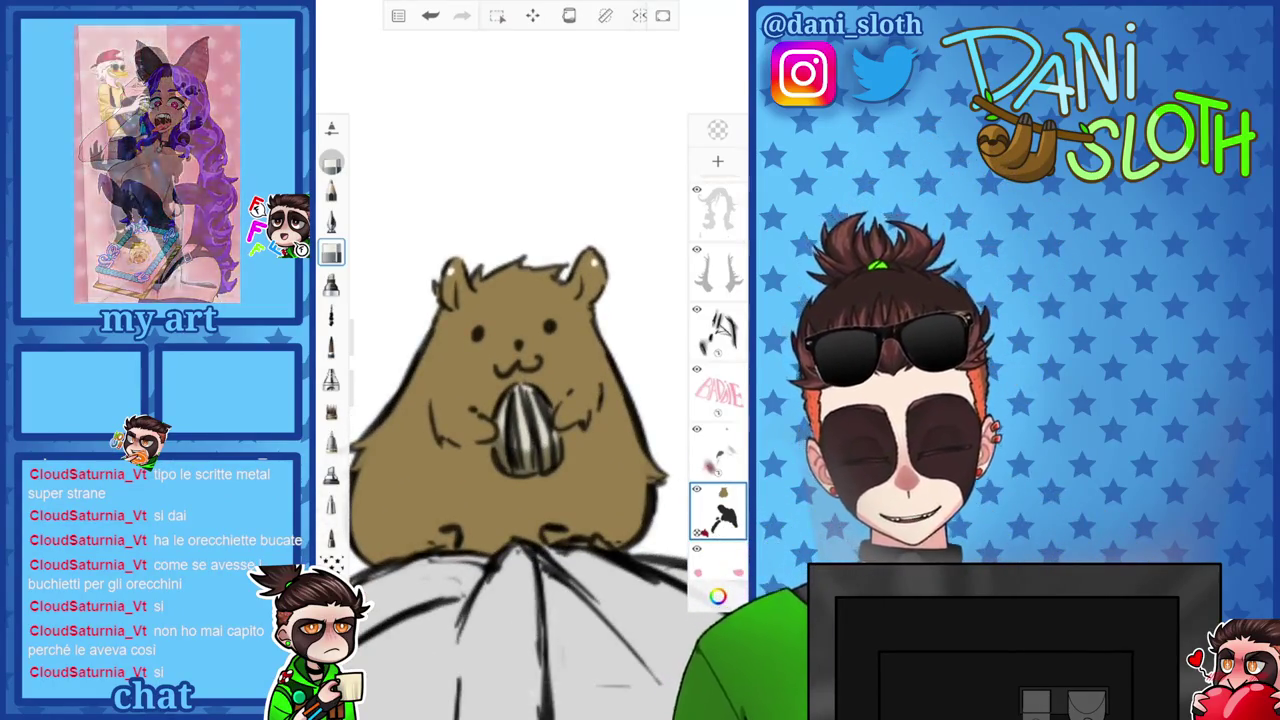
pyautogui.click(717, 596)
pyautogui.click(331, 285)
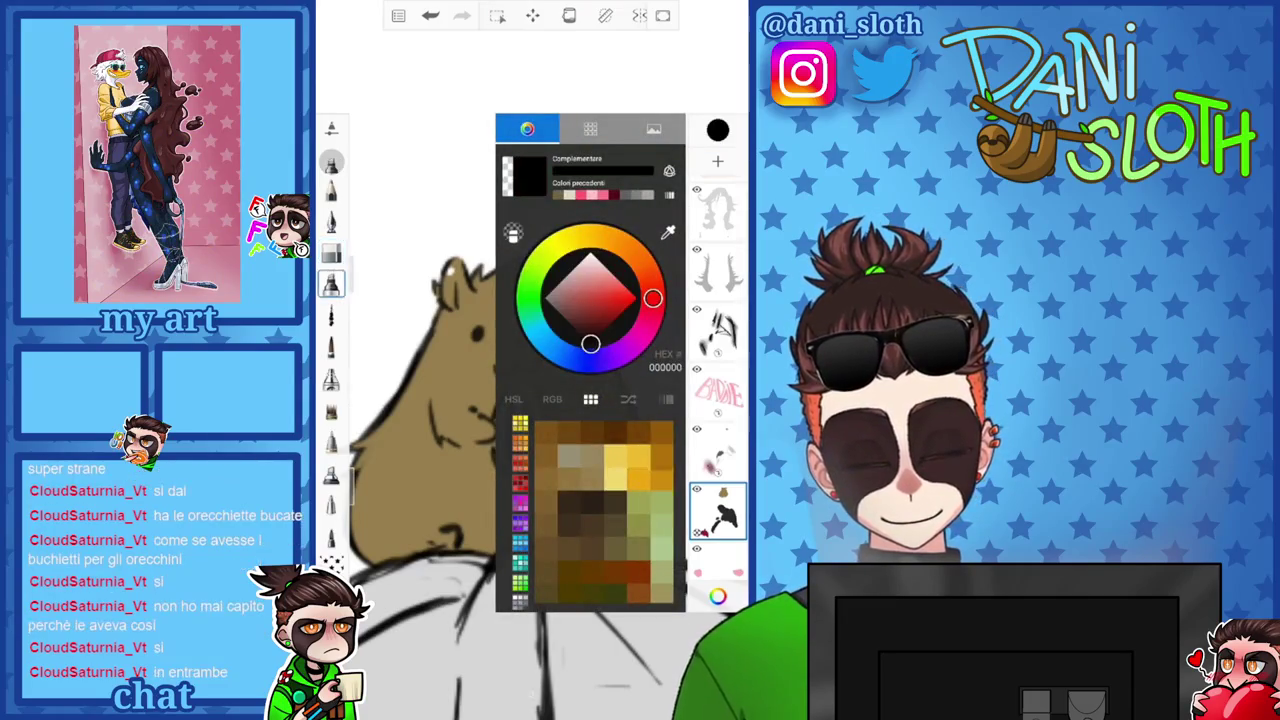
pyautogui.scroll(3, 530, 450)
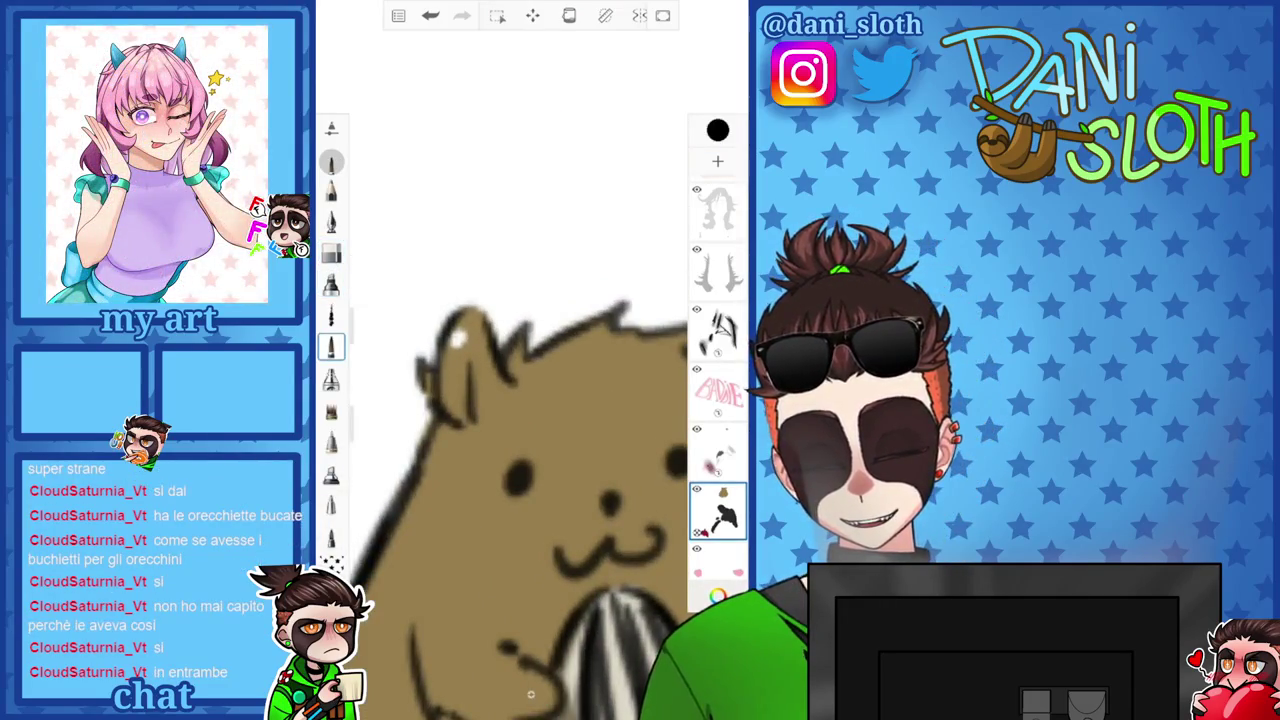
pyautogui.scroll(-3, 717, 400)
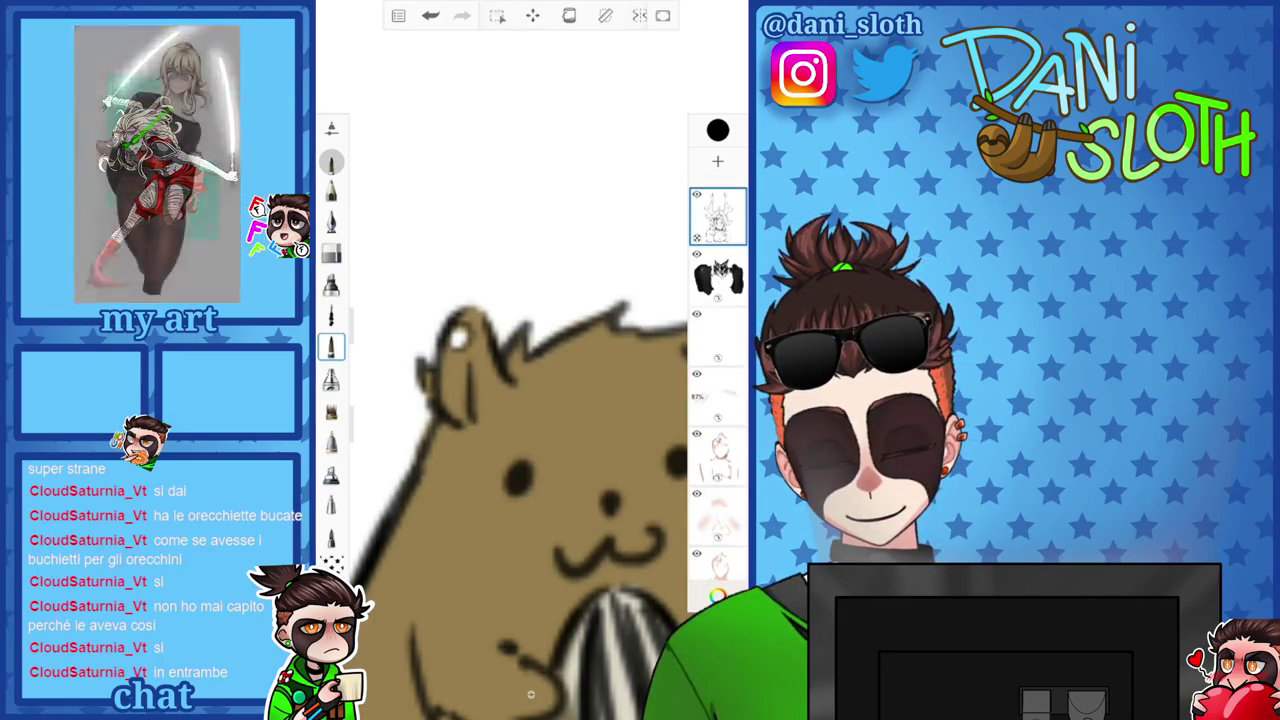
pyautogui.hotkey('ctrl', 'z')
pyautogui.hotkey('ctrl', 'y')
# Pan around the hamster's ears and select the layer one above.
pyautogui.scroll(5, 530, 693)
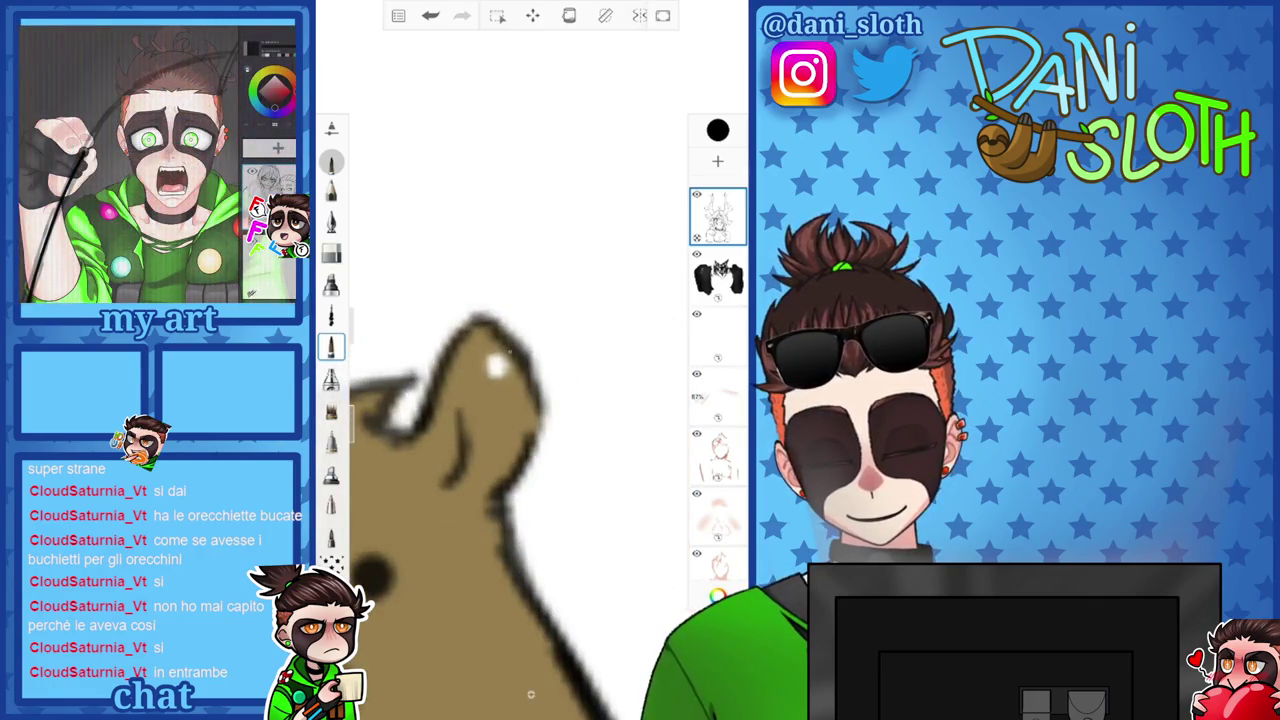
pyautogui.scroll(-5, 520, 480)
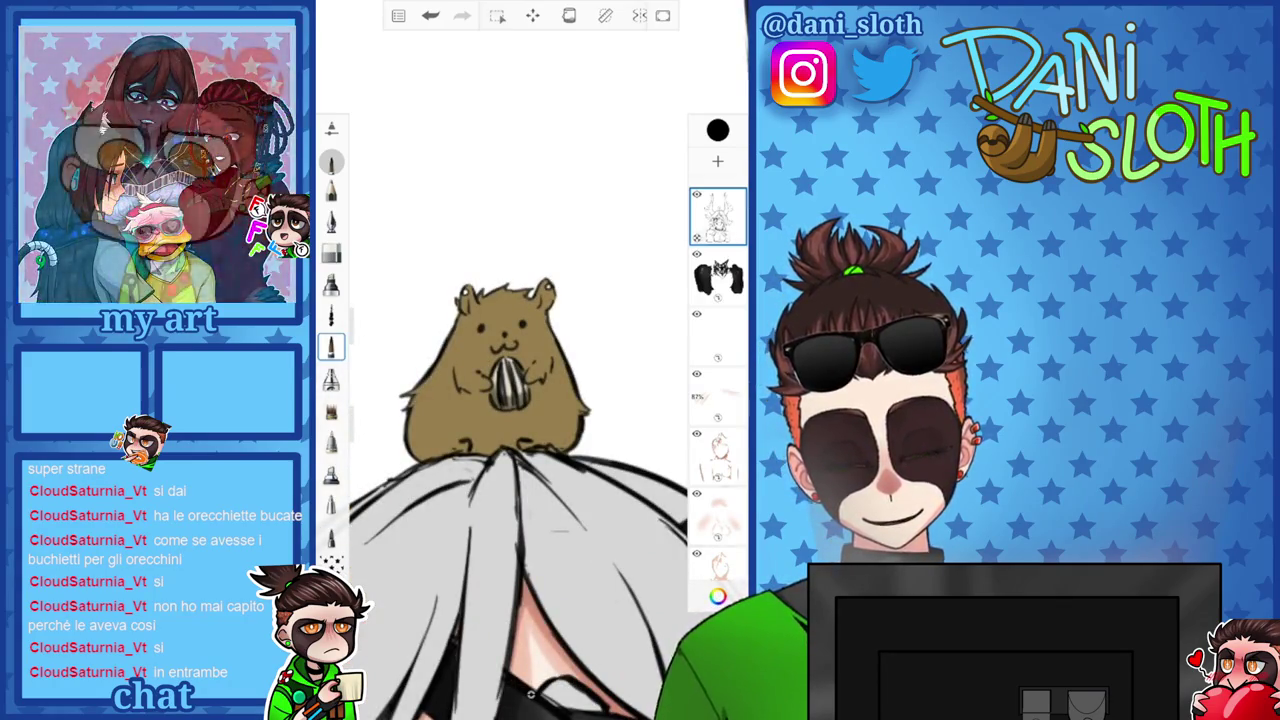
pyautogui.scroll(5, 530, 693)
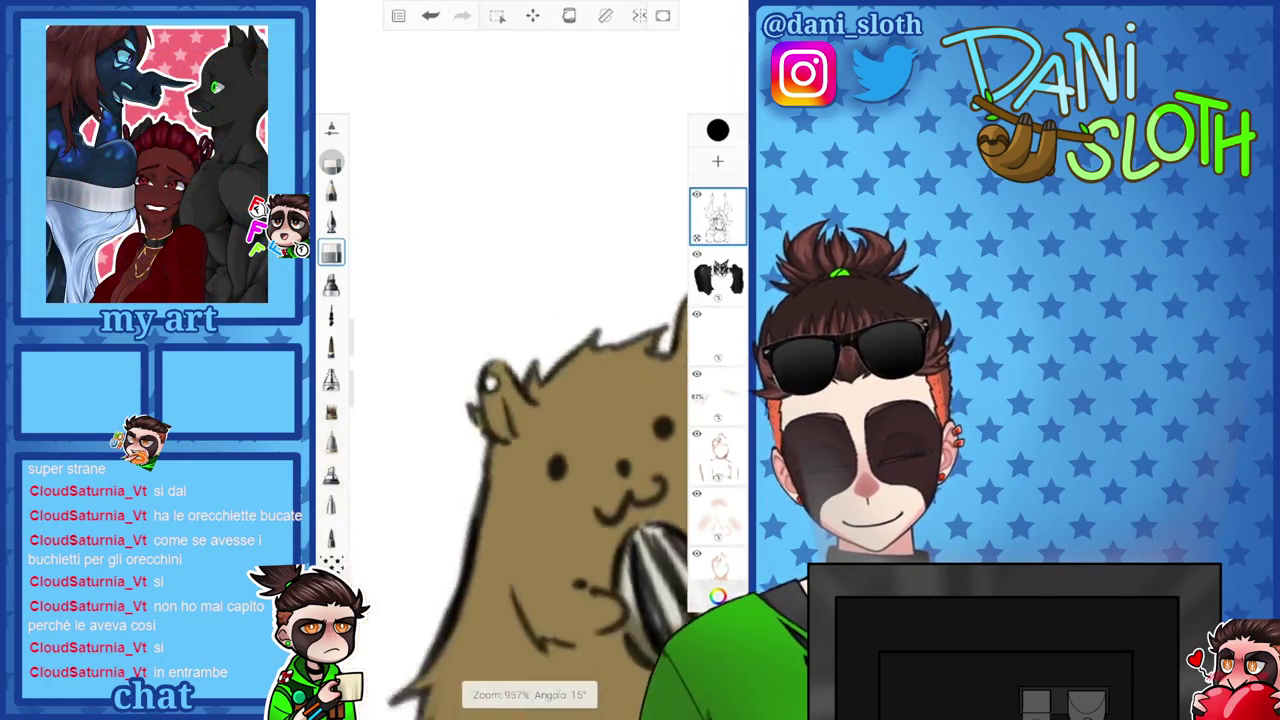
pyautogui.hscroll(-3, 530, 693)
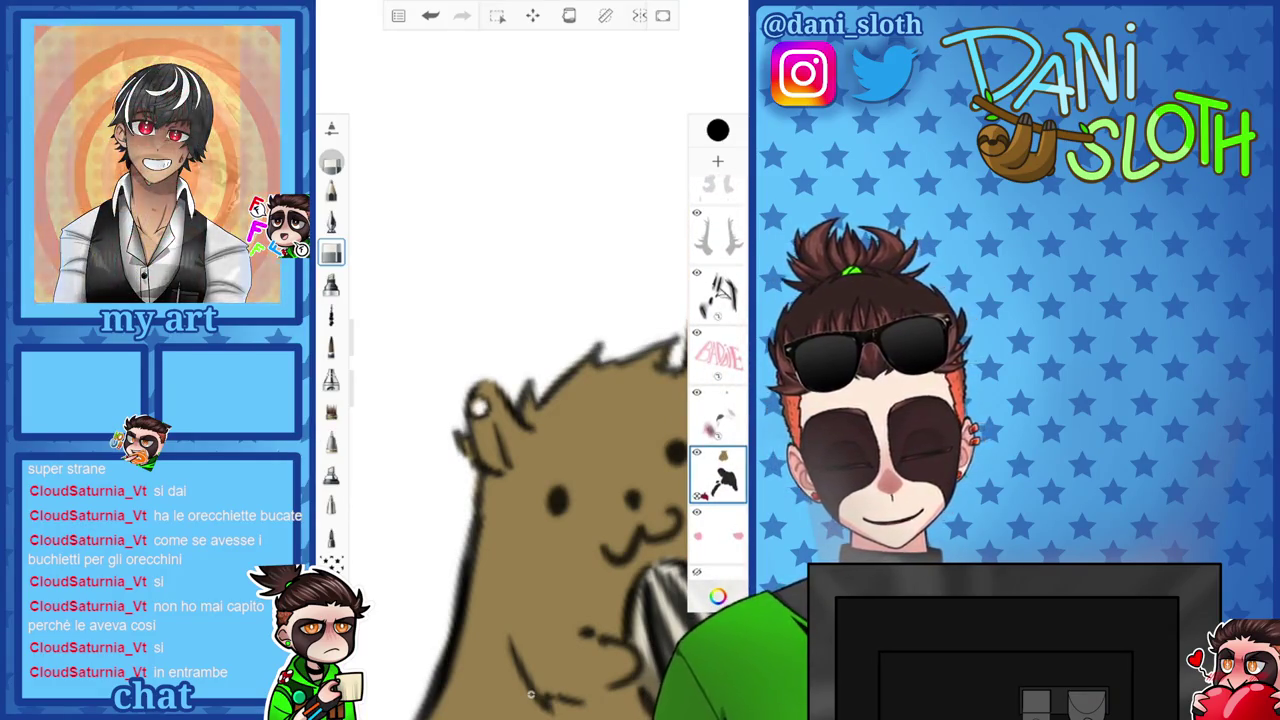
pyautogui.hscroll(-3, 530, 694)
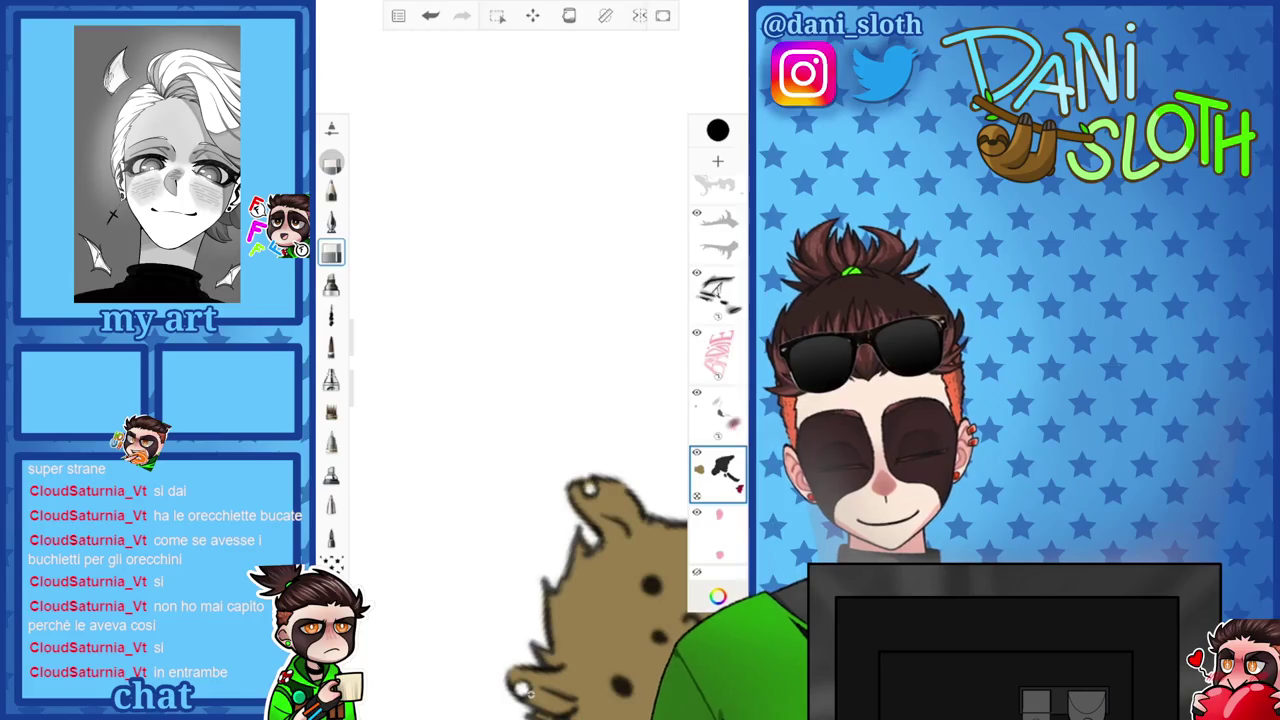
pyautogui.scroll(-3, 530, 694)
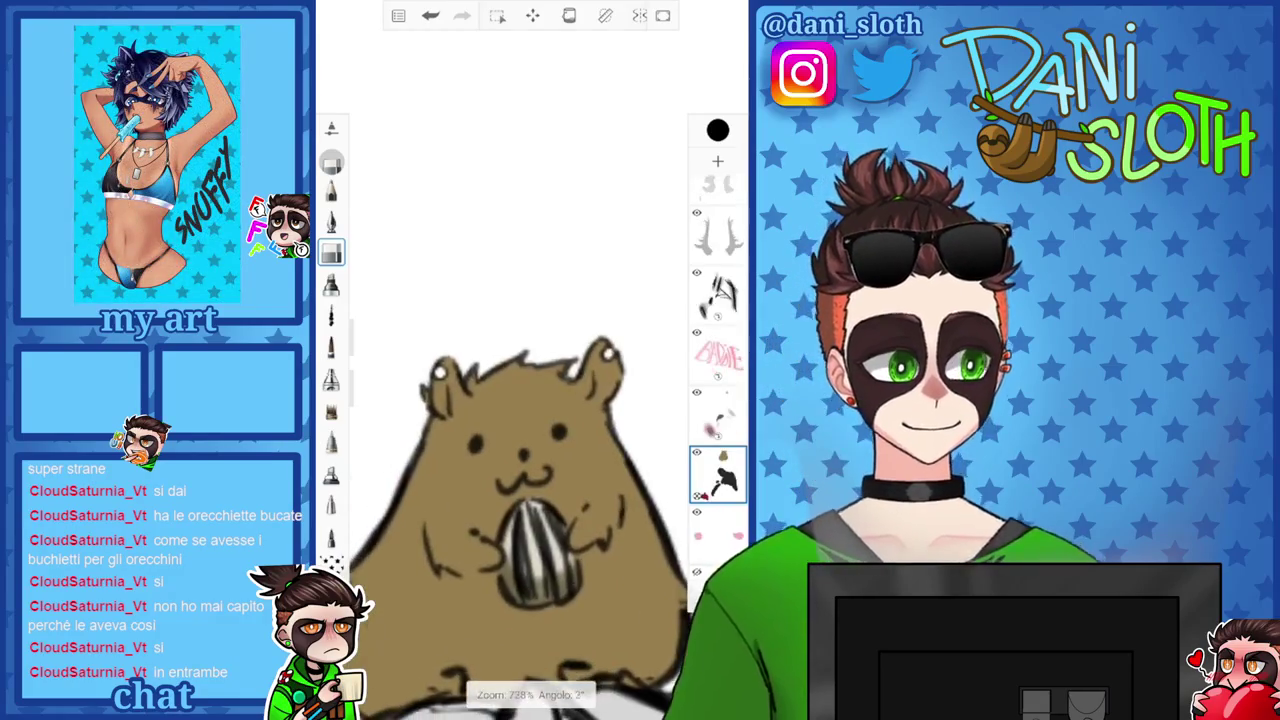
pyautogui.scroll(-3, 530, 450)
pyautogui.click(717, 413)
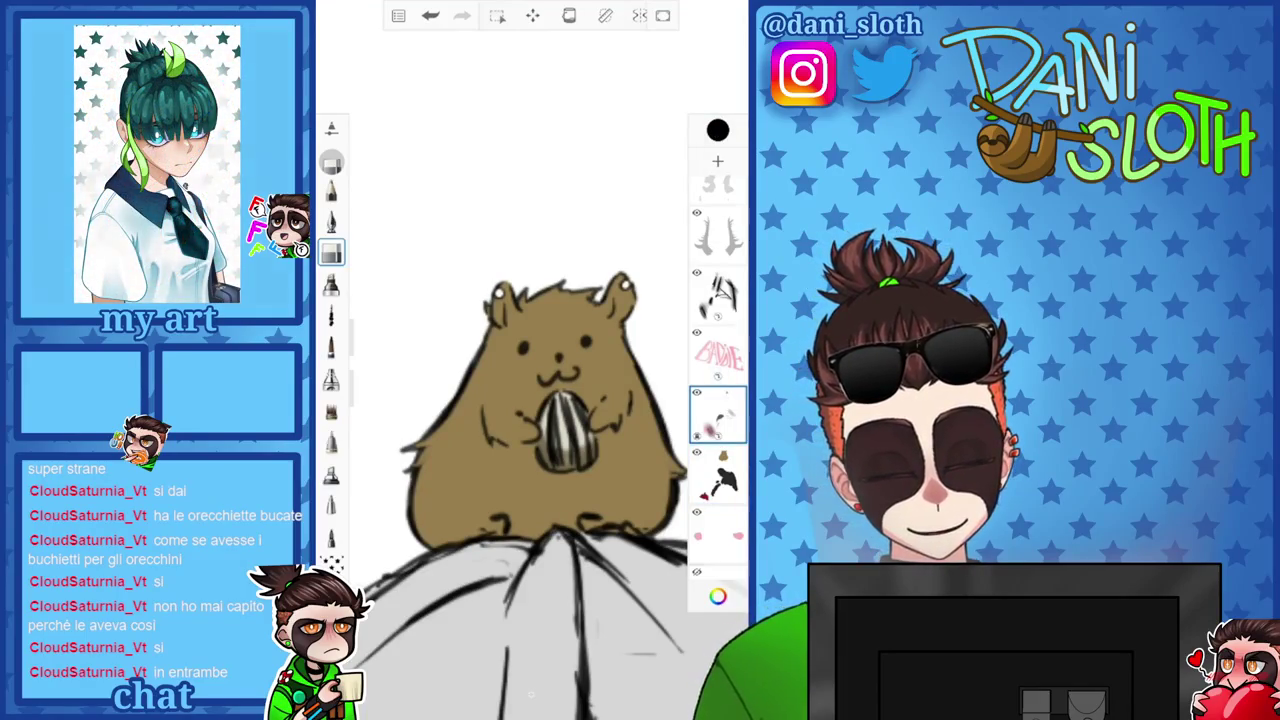
# On the Fadie layer, paint a pale grey C9C9C9 patch across the hamster's lower belly.
pyautogui.click(717, 355)
pyautogui.click(717, 130)
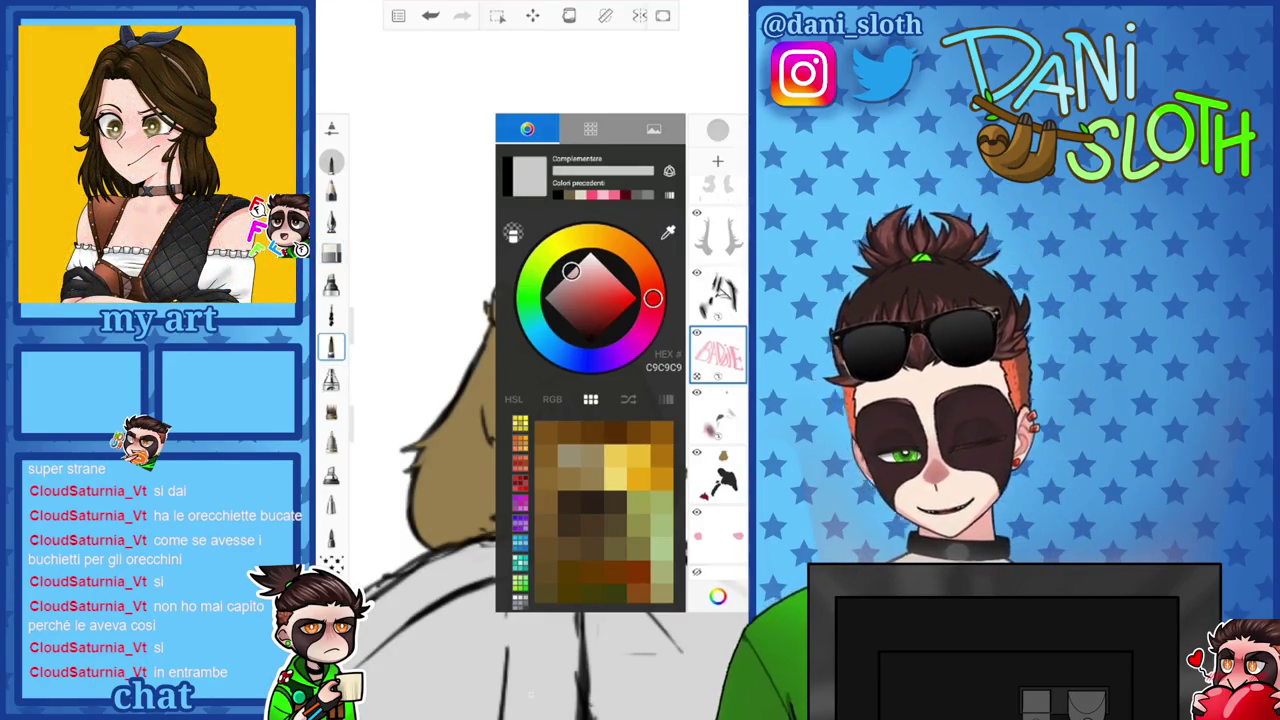
pyautogui.click(718, 596)
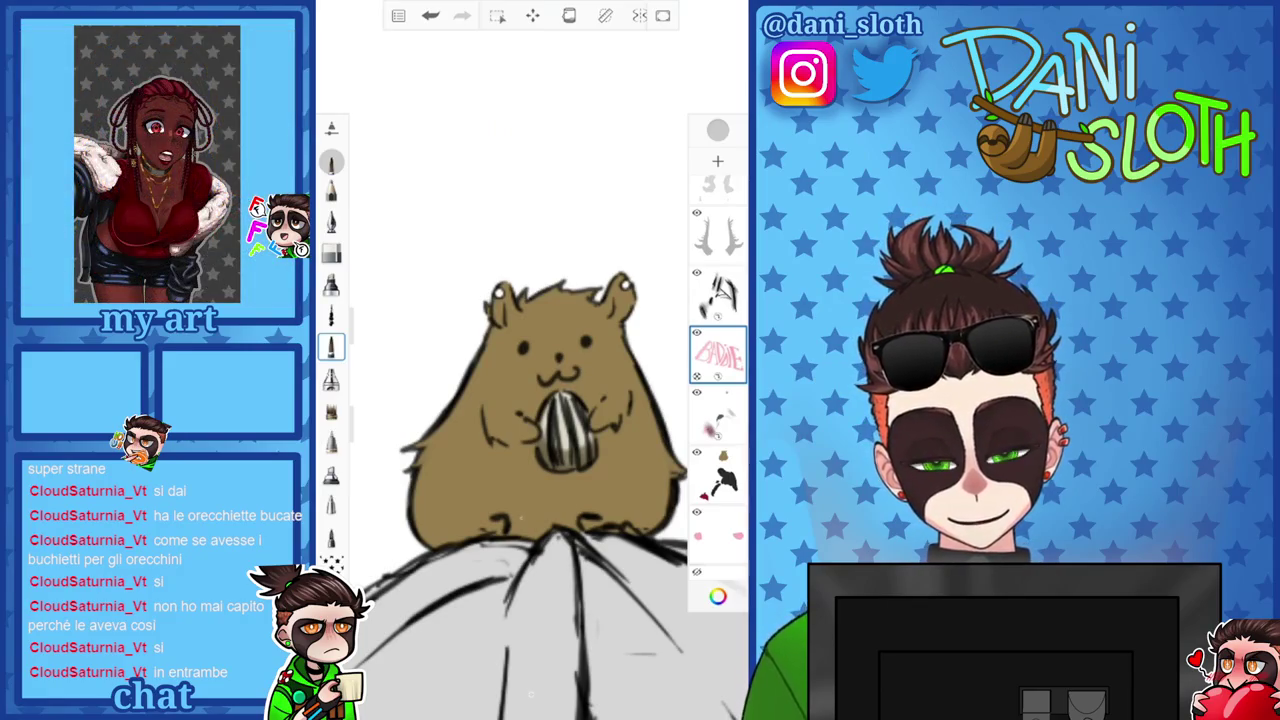
pyautogui.moveTo(515, 500)
pyautogui.mouseDown()
pyautogui.moveTo(495, 525)
pyautogui.moveTo(468, 528)
pyautogui.mouseUp()
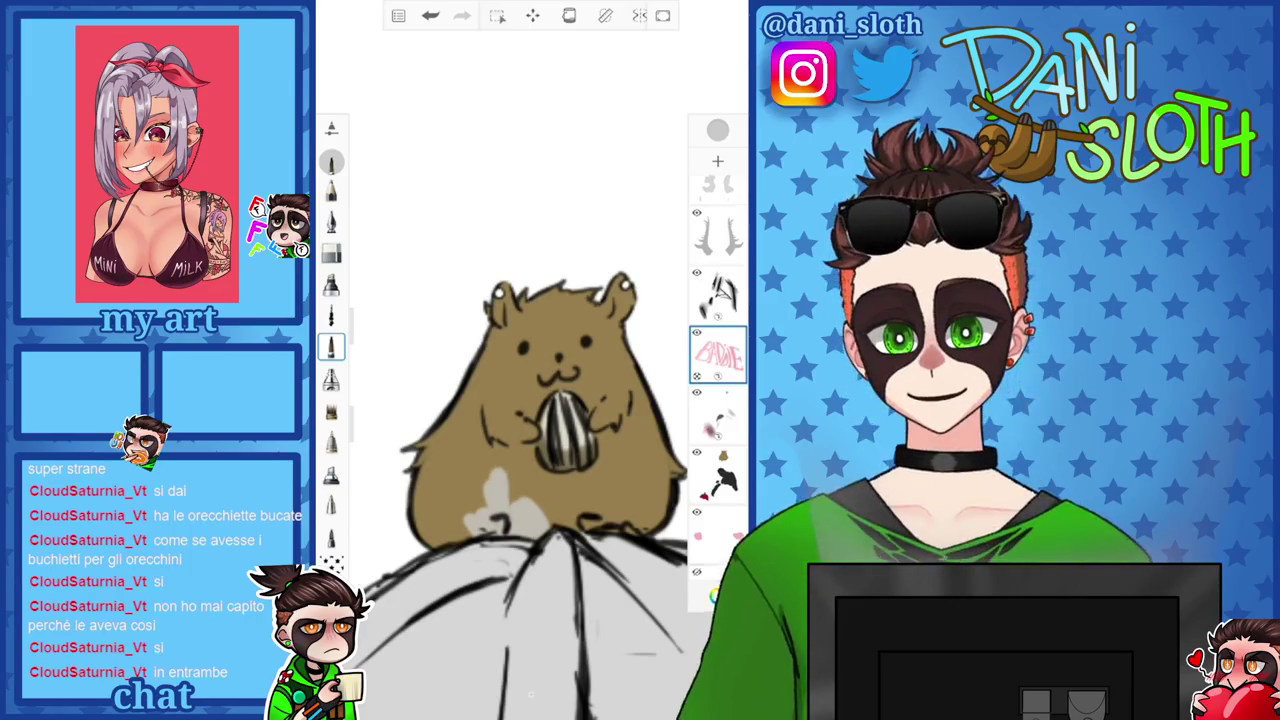
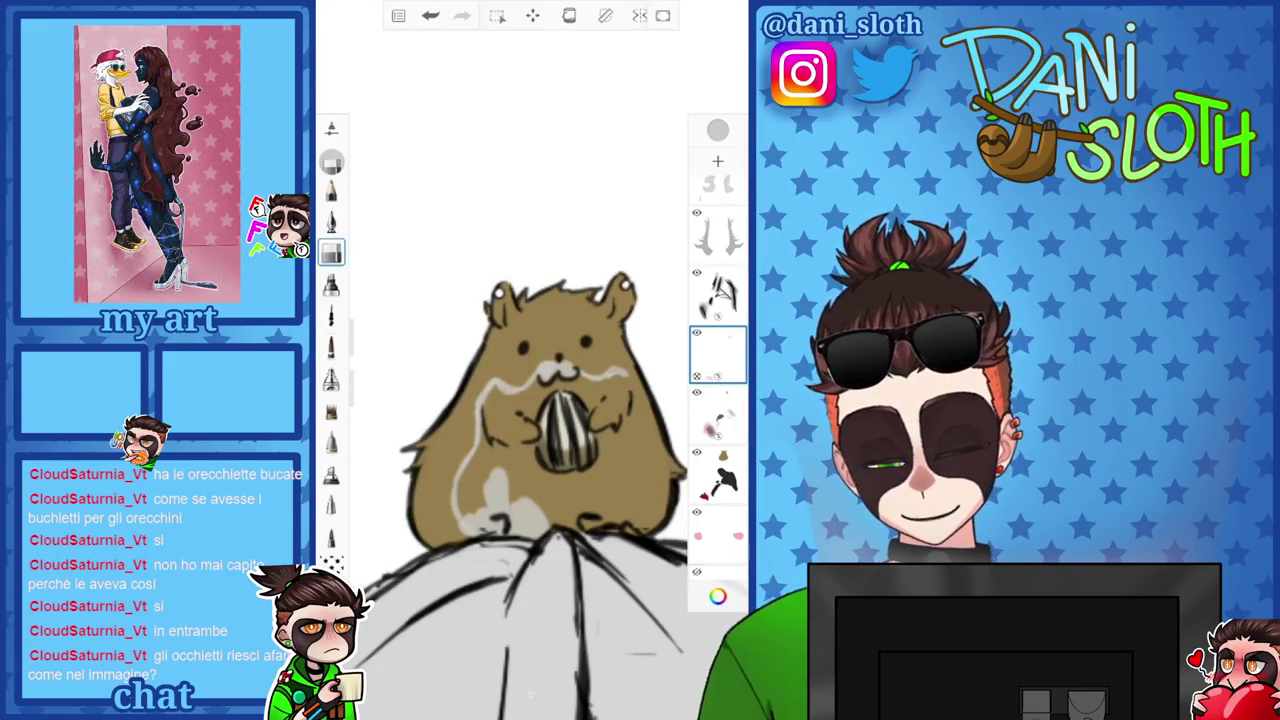
# Switch brushes and paint the hamster's eyes solid black.
pyautogui.click(331, 346)
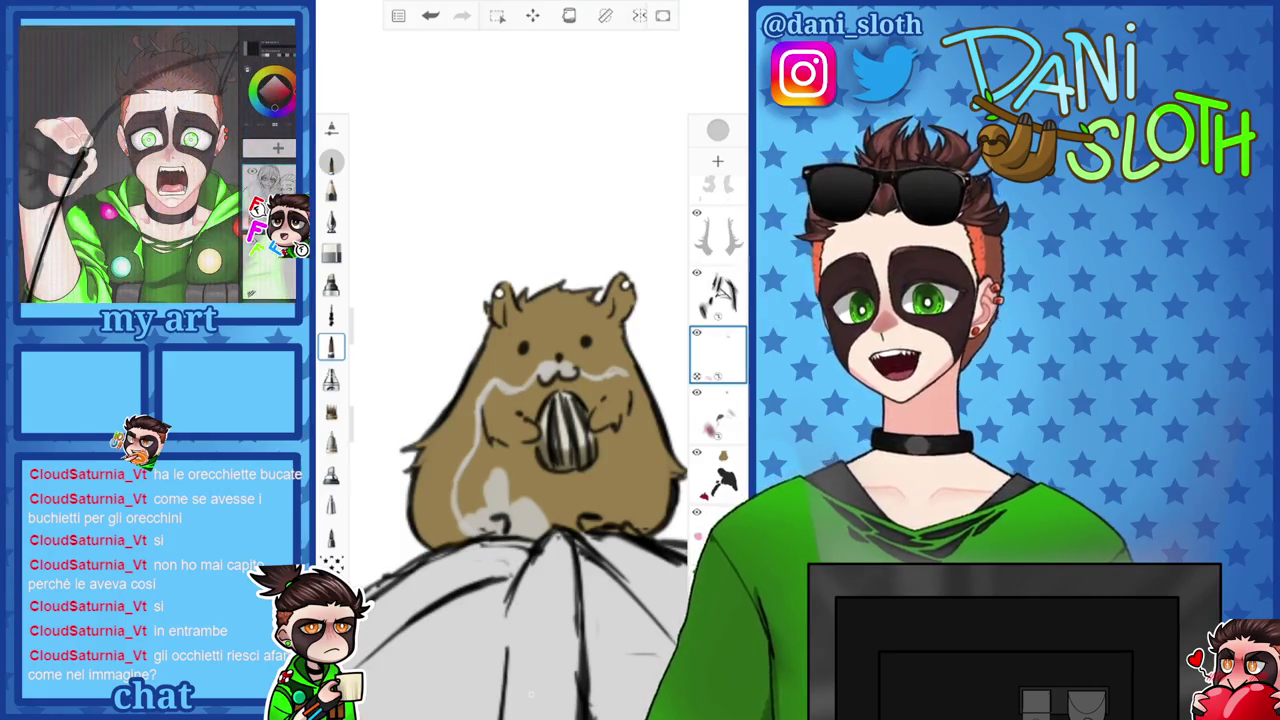
pyautogui.click(718, 596)
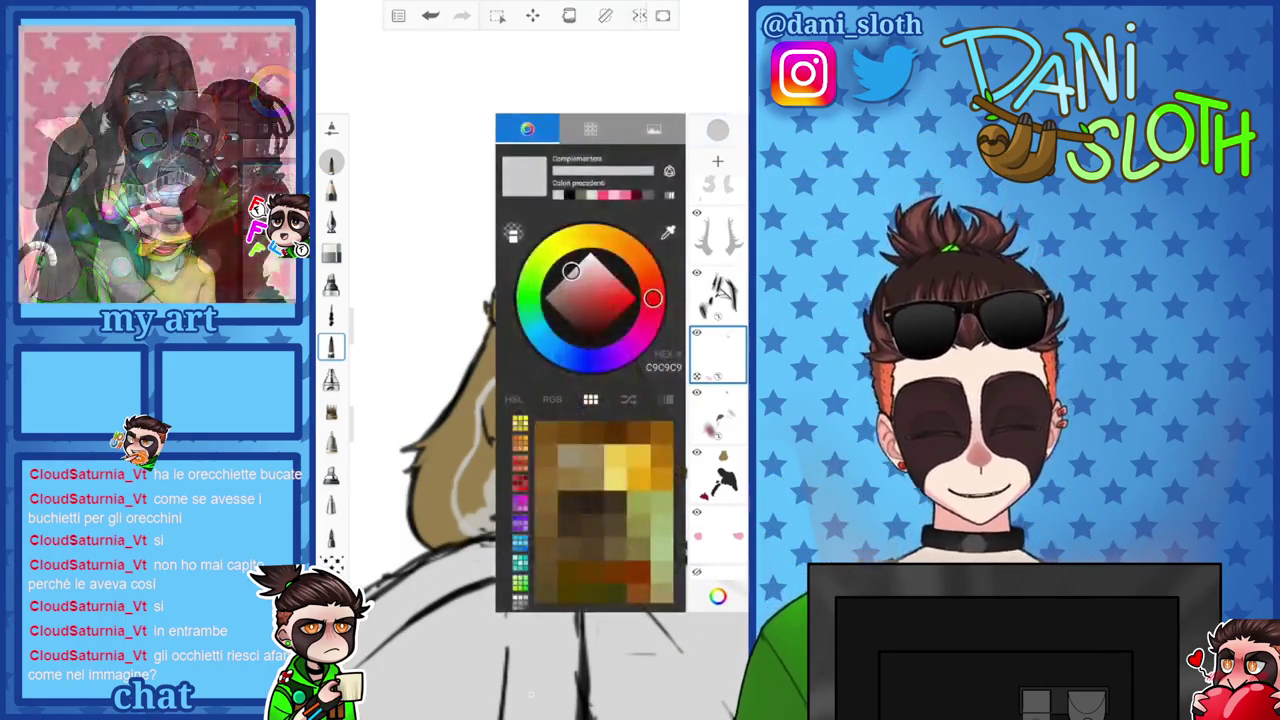
pyautogui.click(590, 343)
pyautogui.scroll(-3, 717, 400)
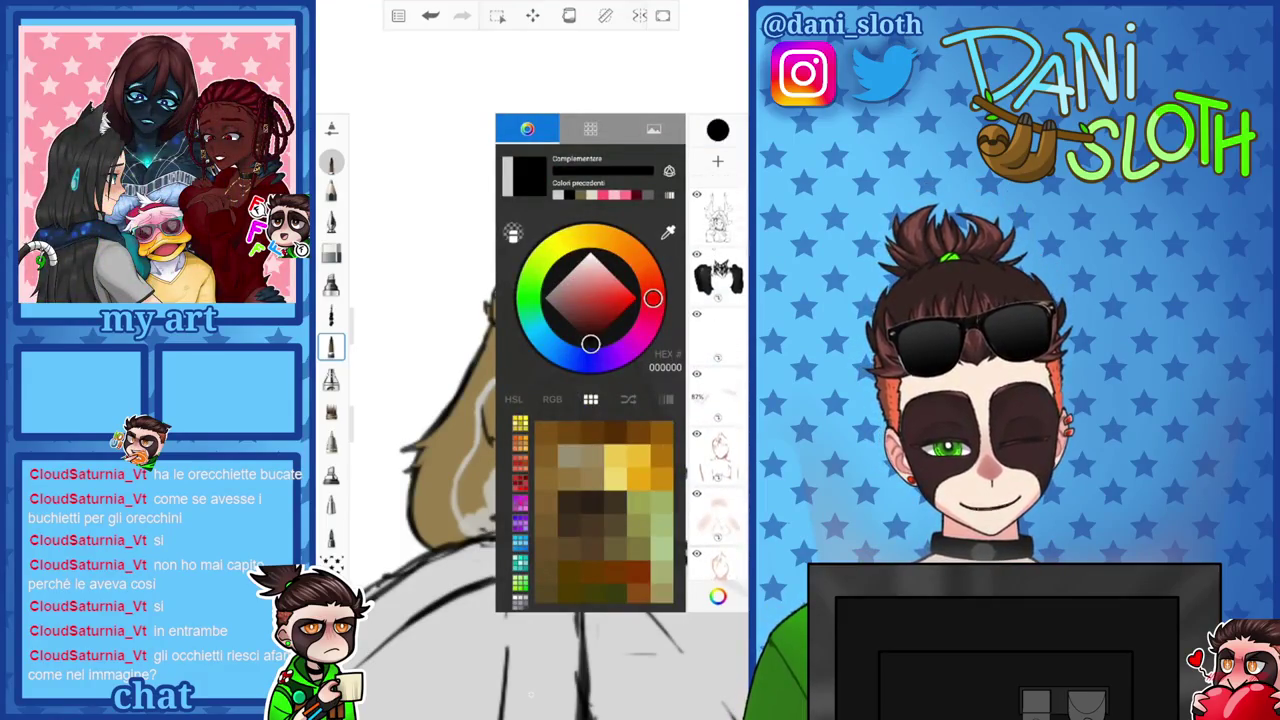
pyautogui.click(717, 215)
pyautogui.scroll(3, 525, 314)
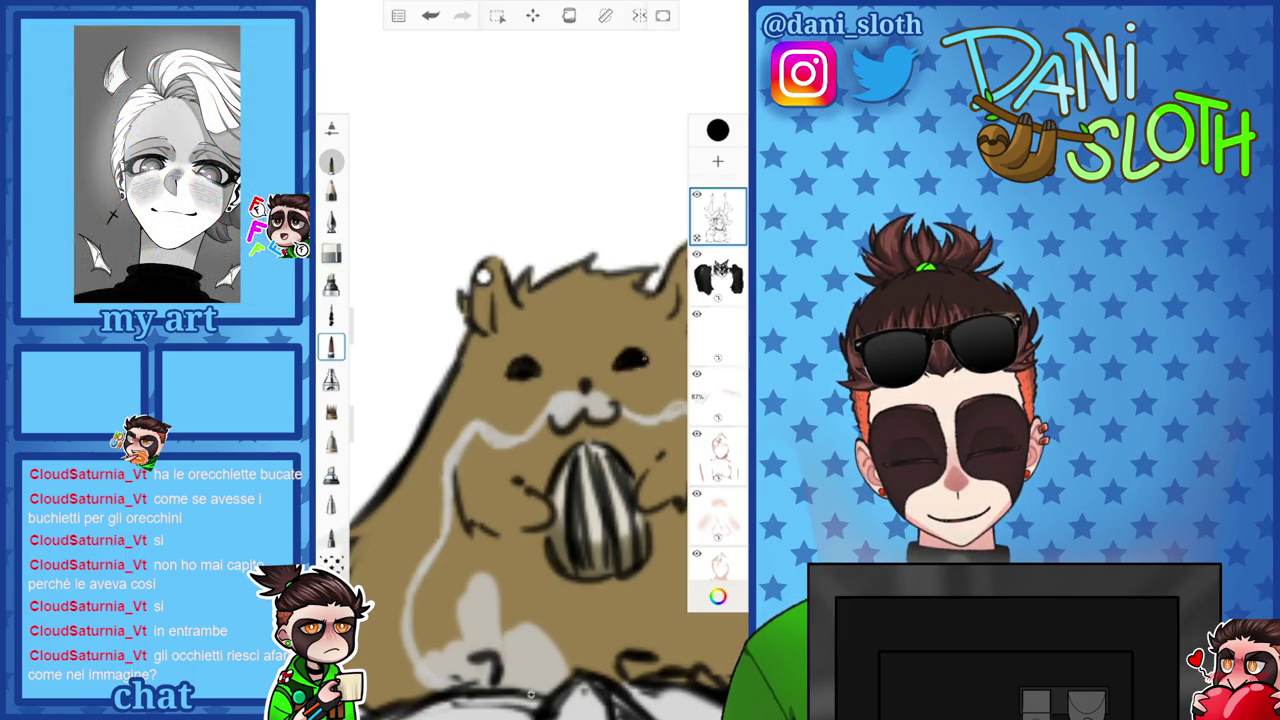
# Switch to white and dot a small highlight on the hamster's ear.
pyautogui.click(717, 130)
pyautogui.click(586, 226)
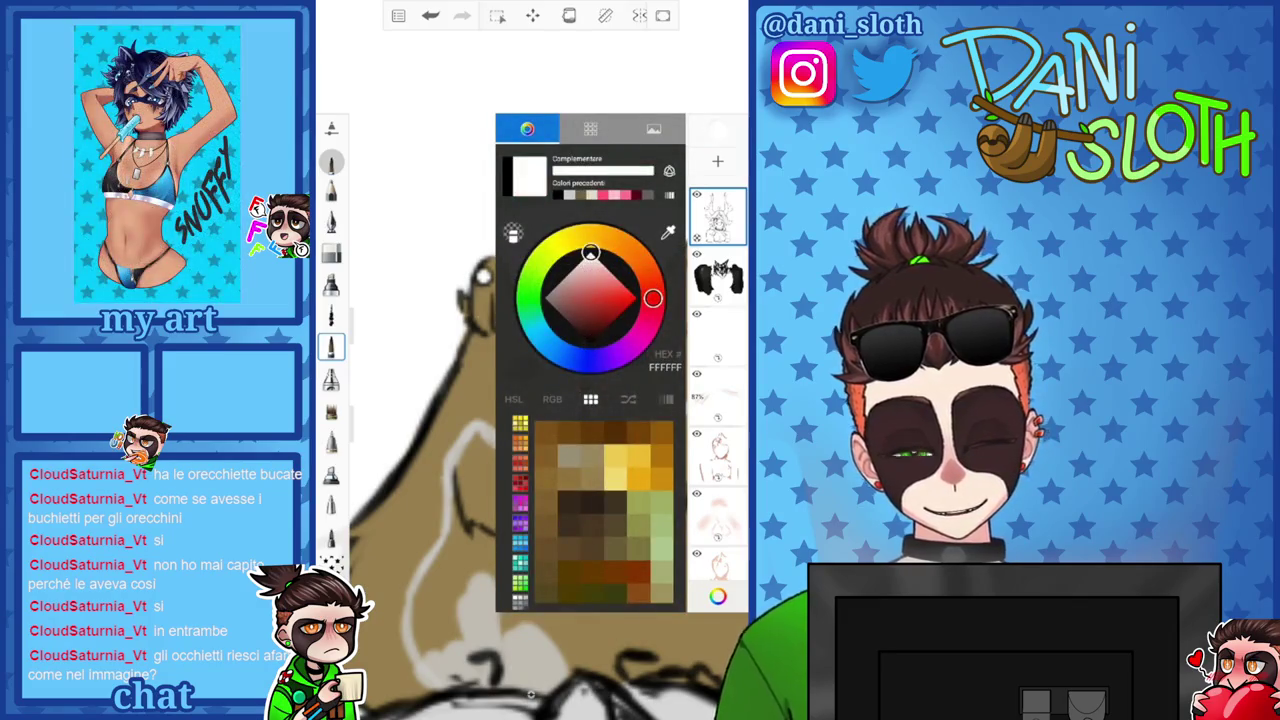
pyautogui.click(717, 130)
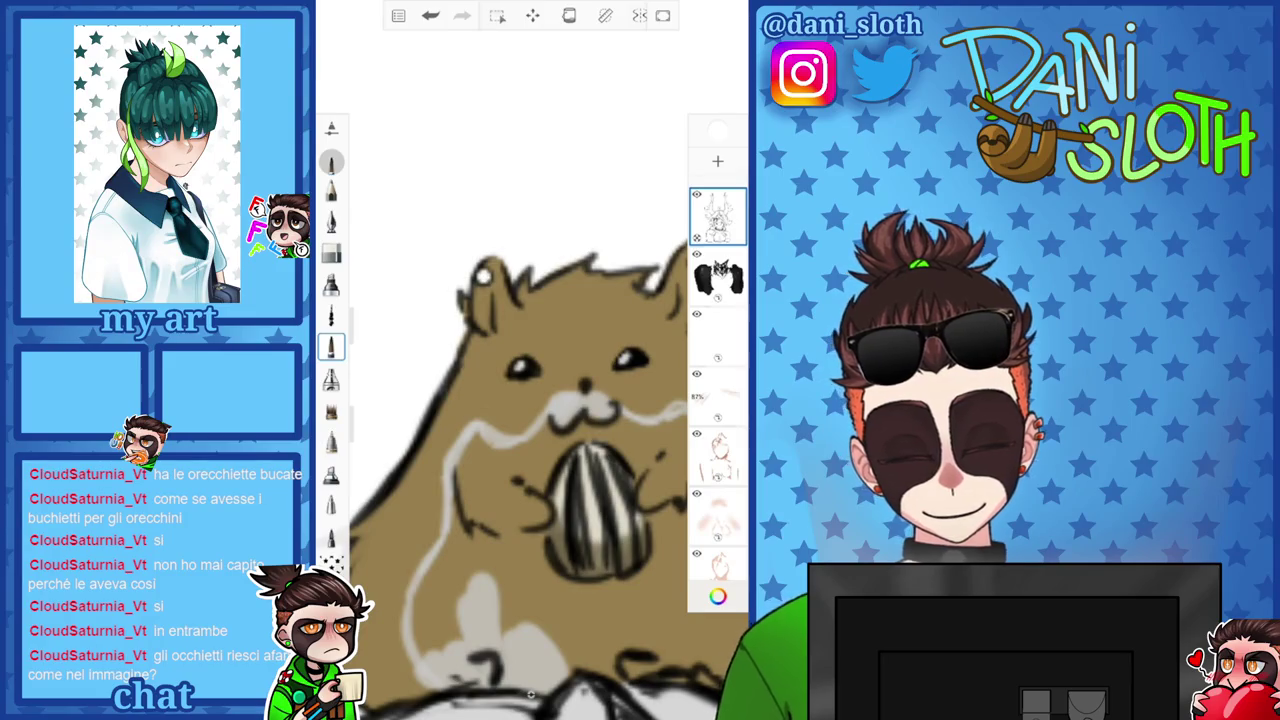
pyautogui.scroll(-3, 530, 500)
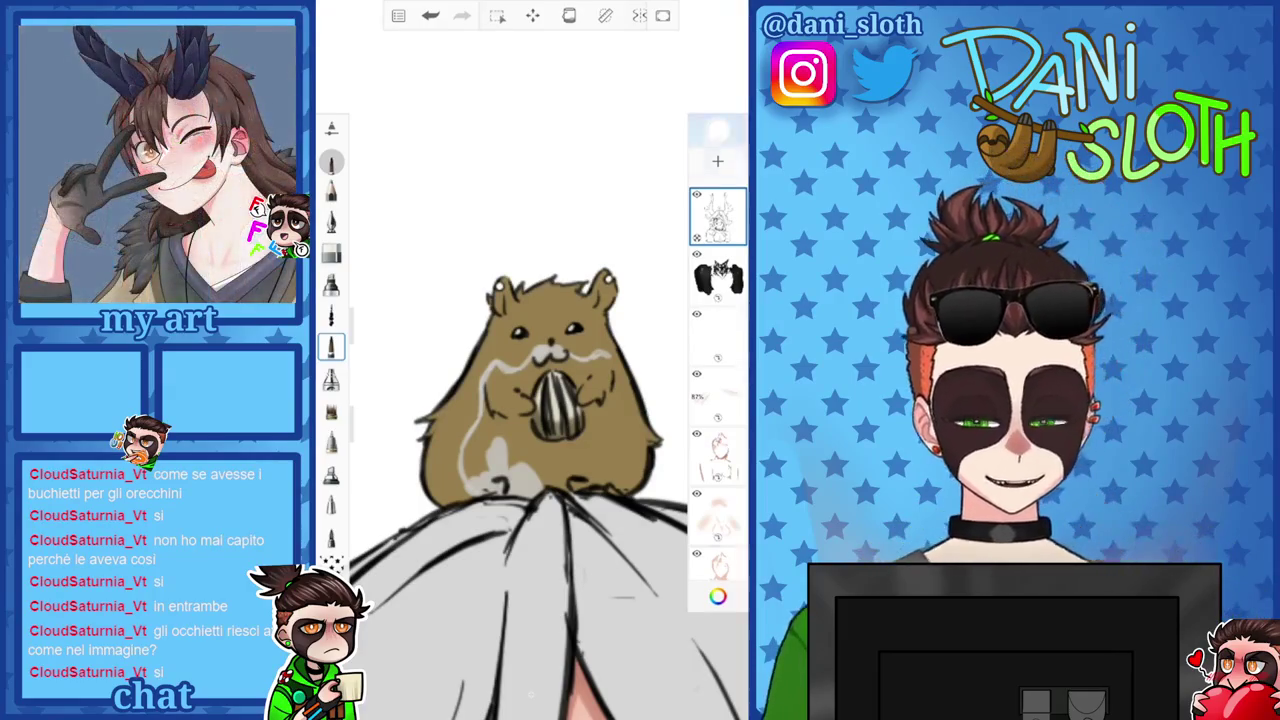
# Set black as the painting colour and switch to a different drawing tool.
pyautogui.click(717, 596)
pyautogui.click(557, 194)
pyautogui.scroll(5, 530, 400)
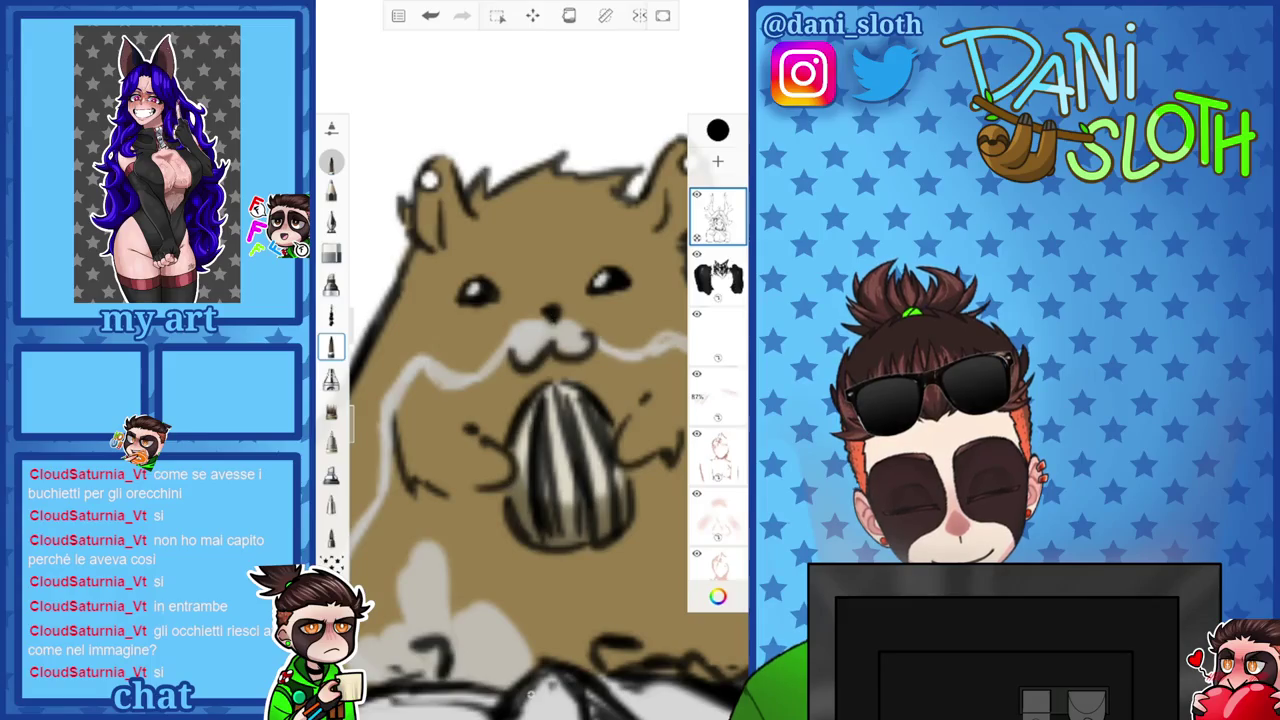
pyautogui.click(331, 253)
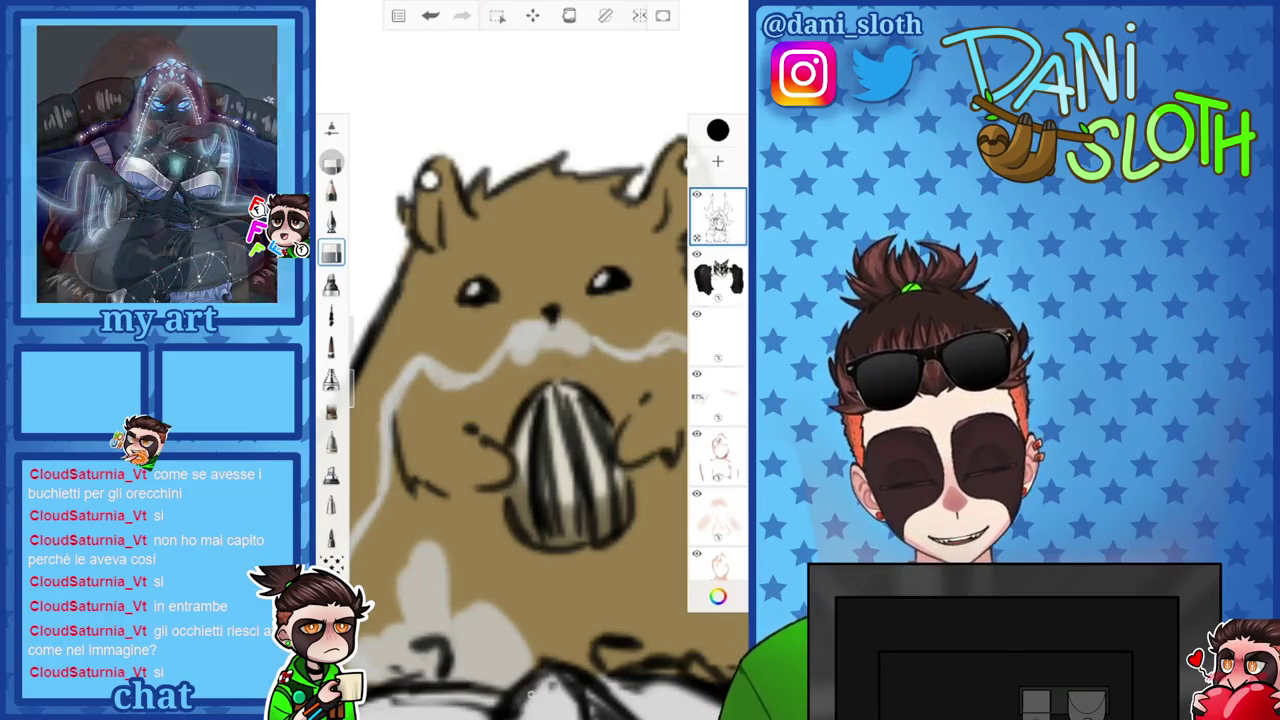
pyautogui.scroll(-3, 530, 400)
pyautogui.scroll(-3, 717, 380)
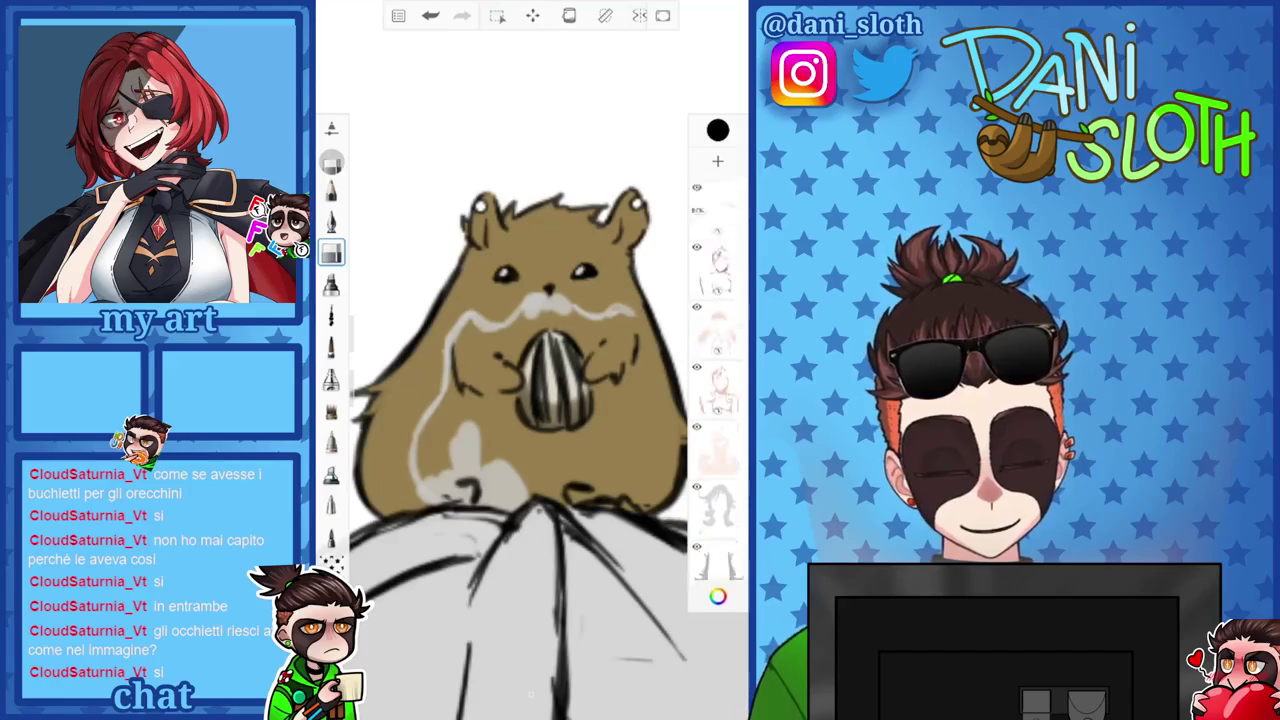
# Select the lower layer and set a soft brush with light grey.
pyautogui.click(717, 495)
pyautogui.click(331, 347)
pyautogui.click(717, 130)
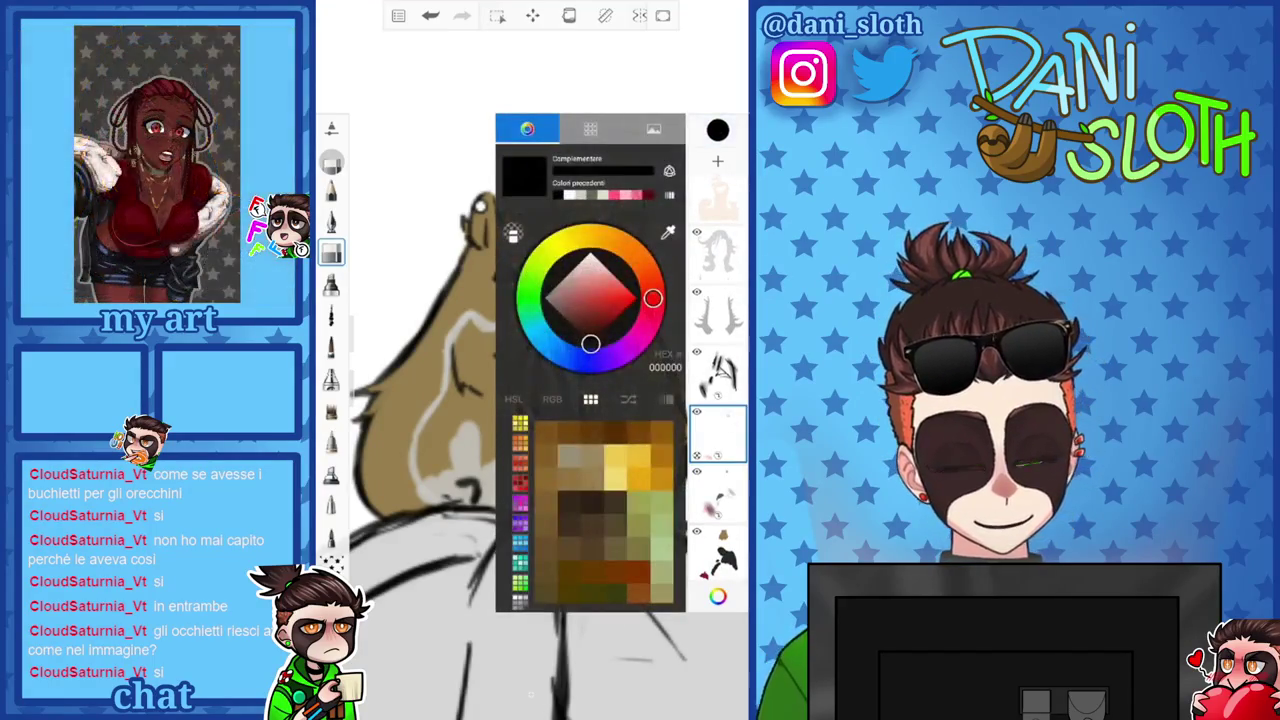
pyautogui.click(717, 130)
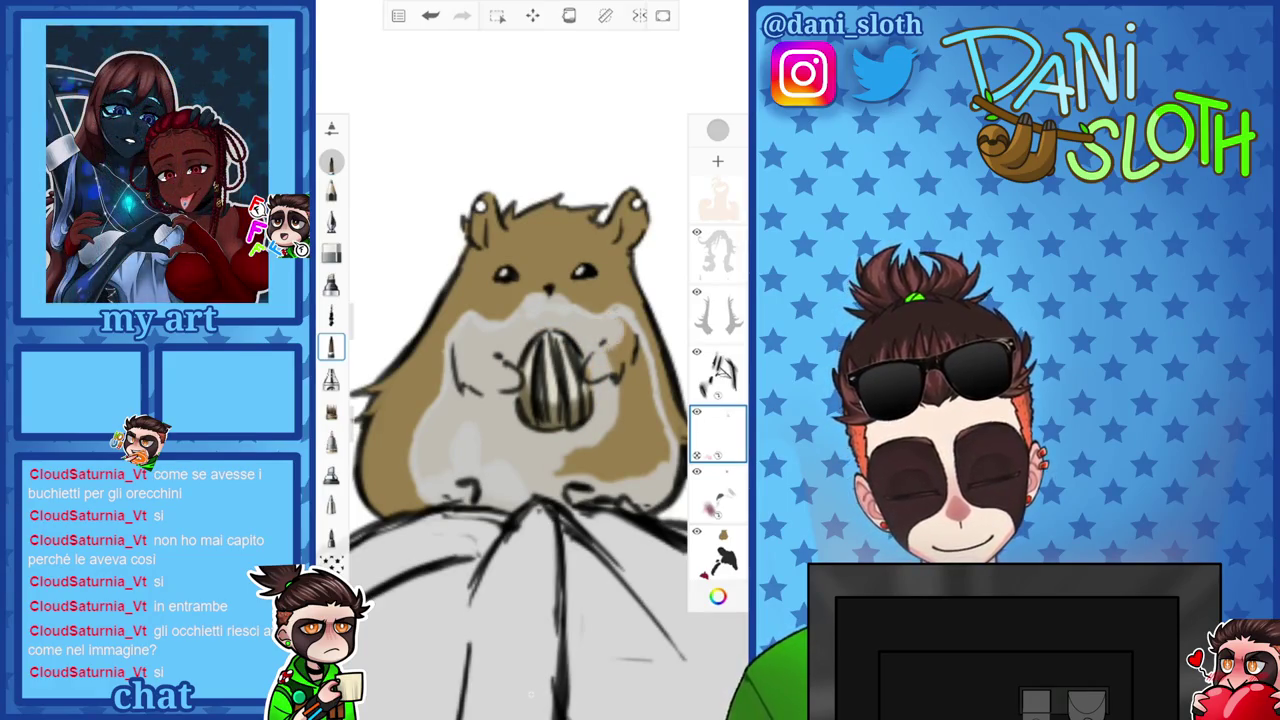
# Brush light grey over the hamster's right and left sides and right cheek.
pyautogui.moveTo(630, 340); pyautogui.dragTo(628, 415)
pyautogui.moveTo(640, 365); pyautogui.dragTo(660, 460)
pyautogui.moveTo(630, 415); pyautogui.dragTo(620, 478)
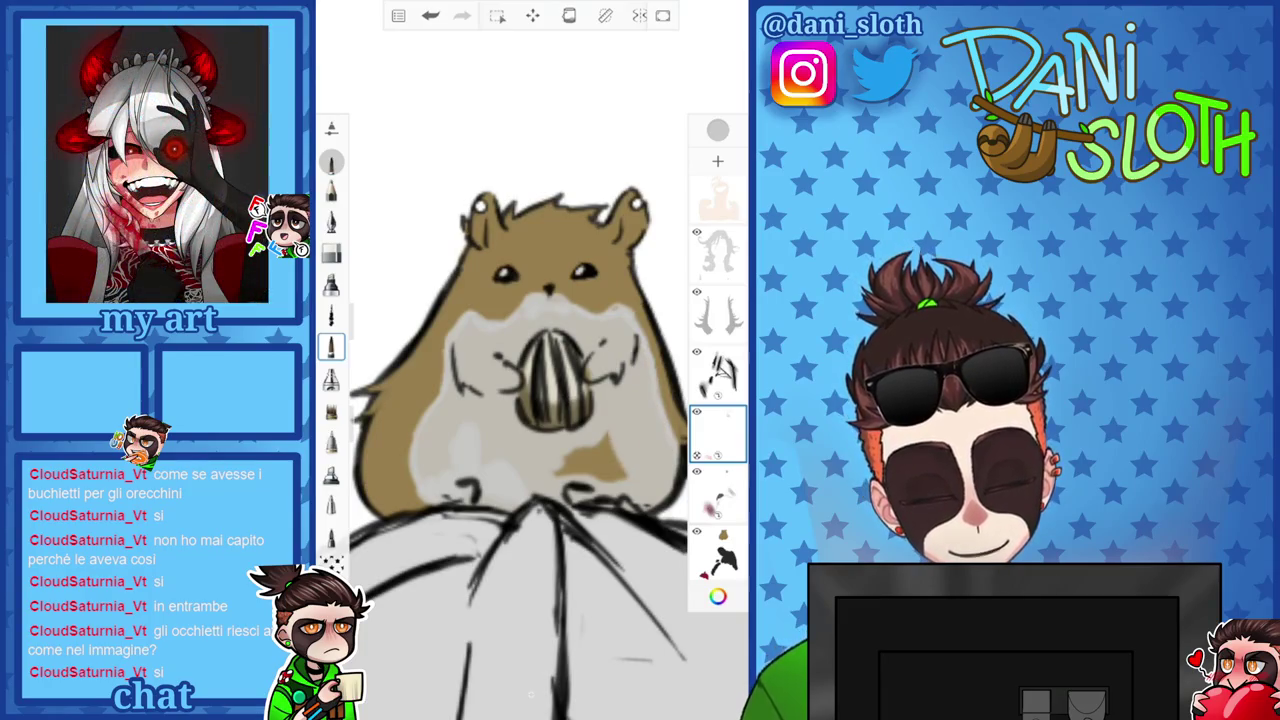
pyautogui.moveTo(430, 430); pyautogui.dragTo(428, 474)
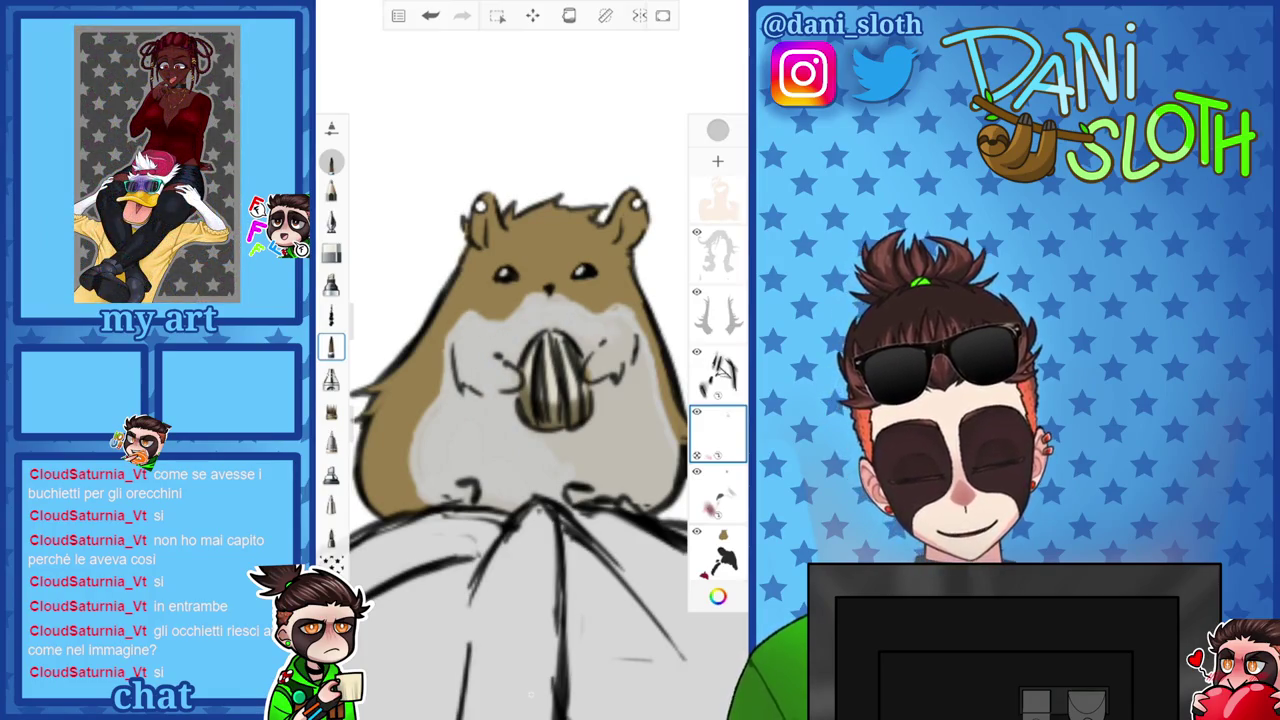
pyautogui.moveTo(630, 390); pyautogui.dragTo(612, 442)
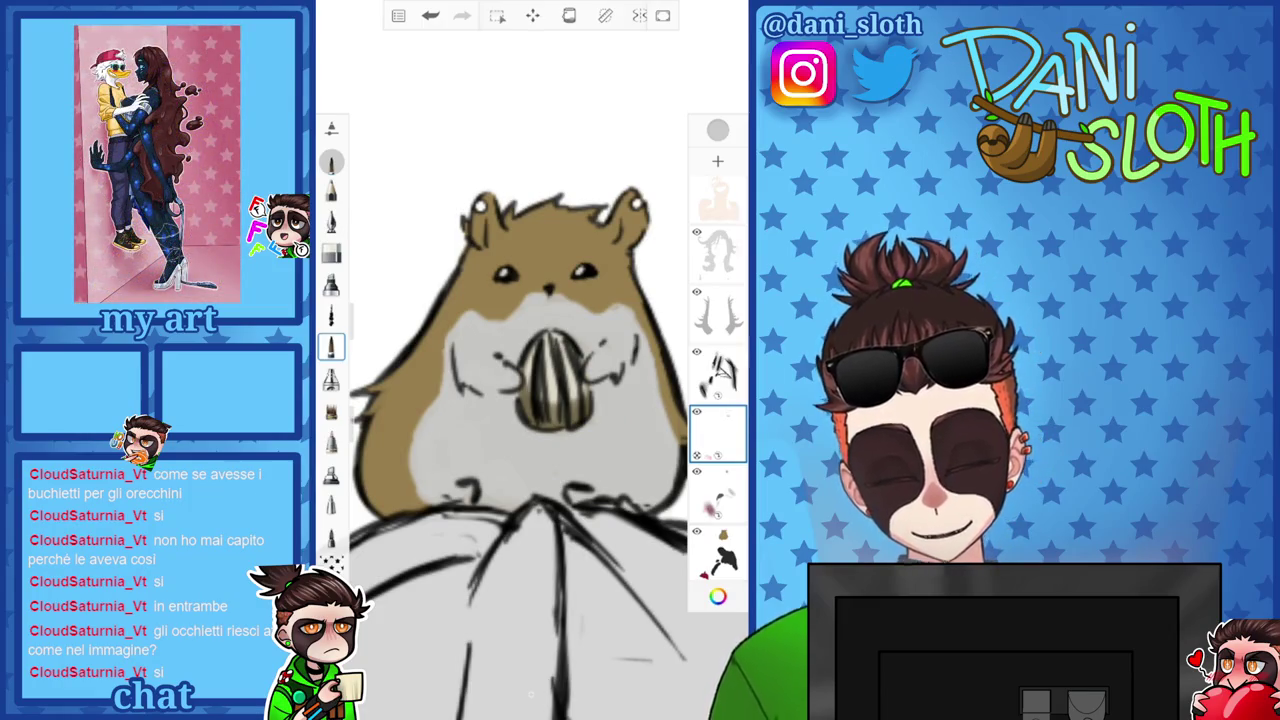
# Zoom in and out around the hamster to check the grey over its belly and cheeks.
pyautogui.scroll(3, 530, 400)
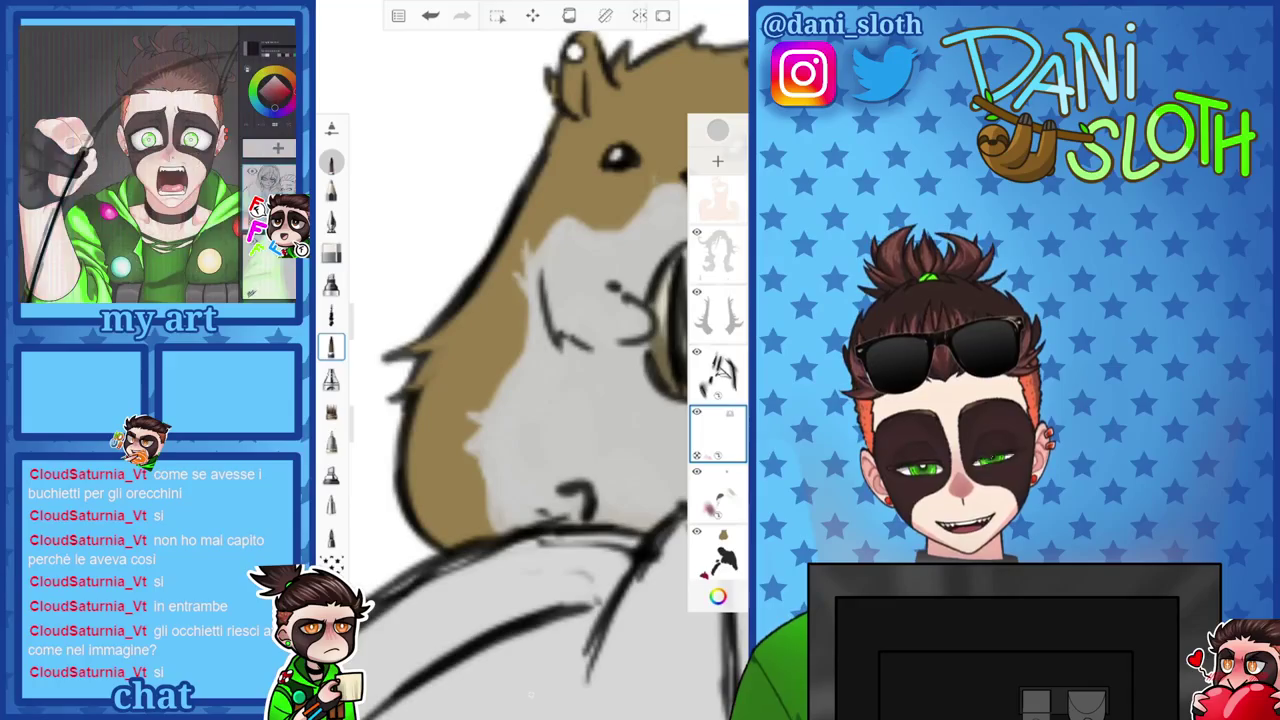
pyautogui.scroll(-3, 530, 400)
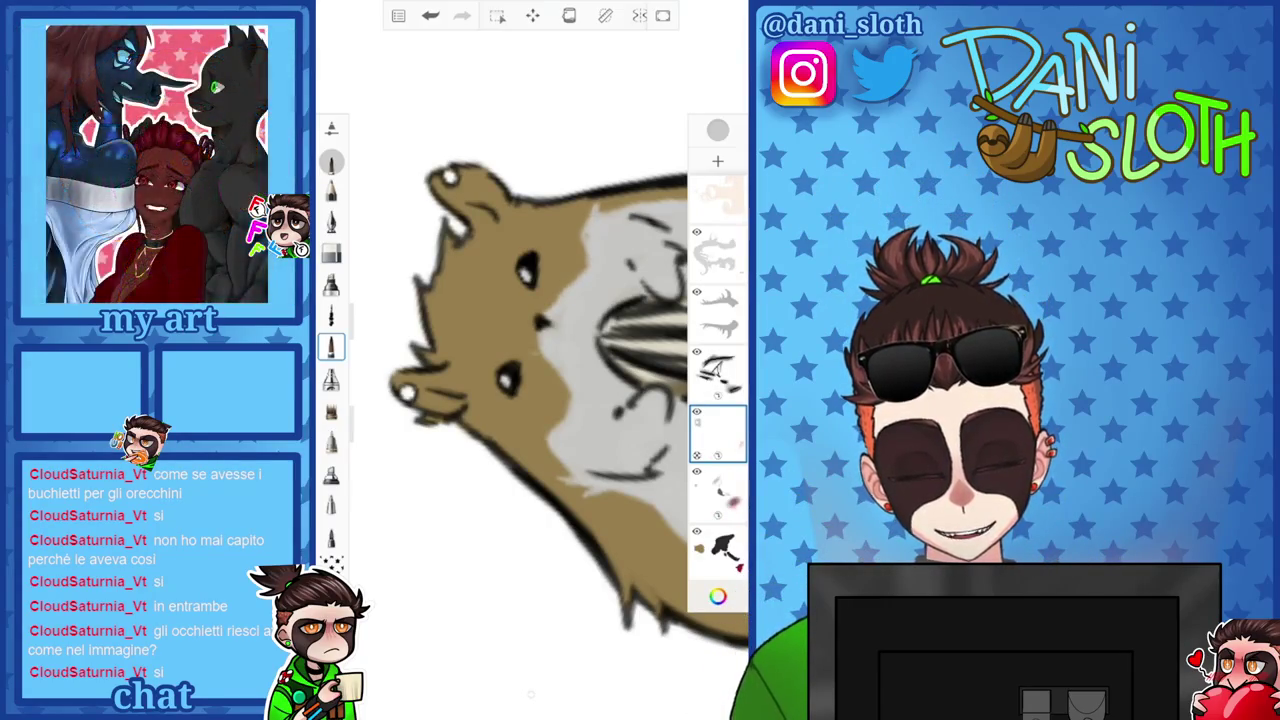
pyautogui.scroll(3, 530, 400)
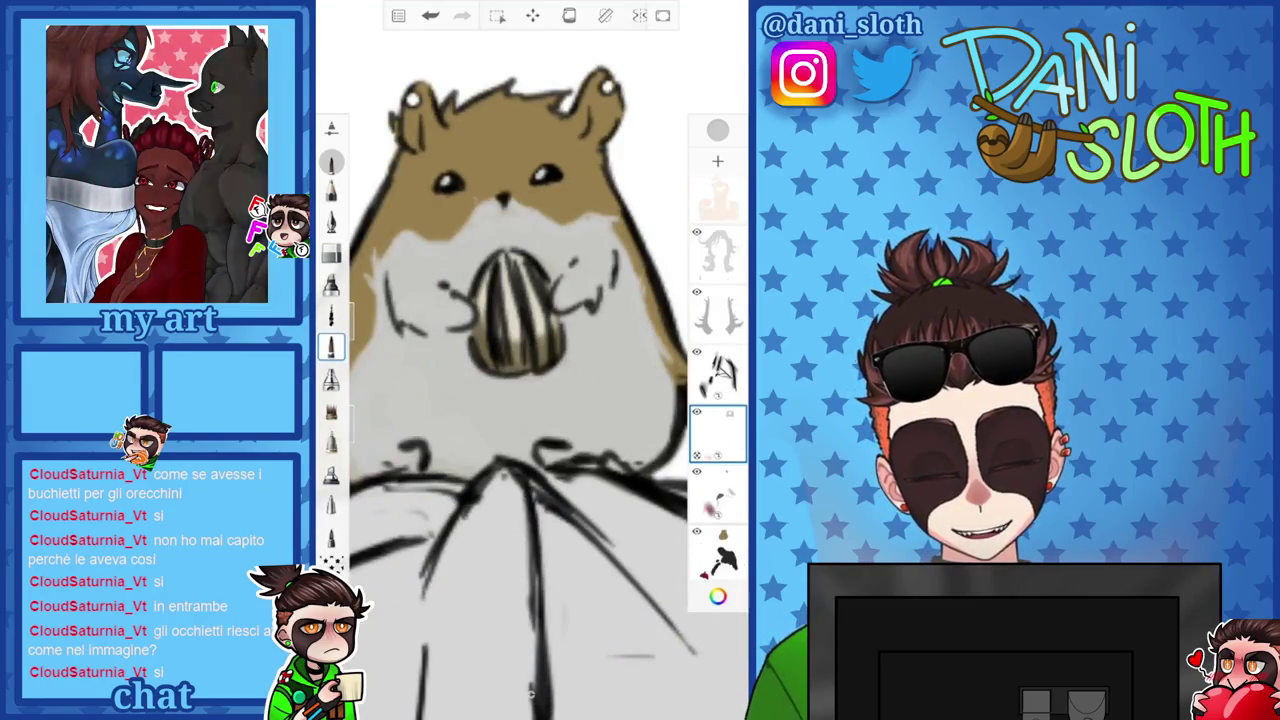
pyautogui.scroll(2, 530, 400)
pyautogui.scroll(1, 530, 400)
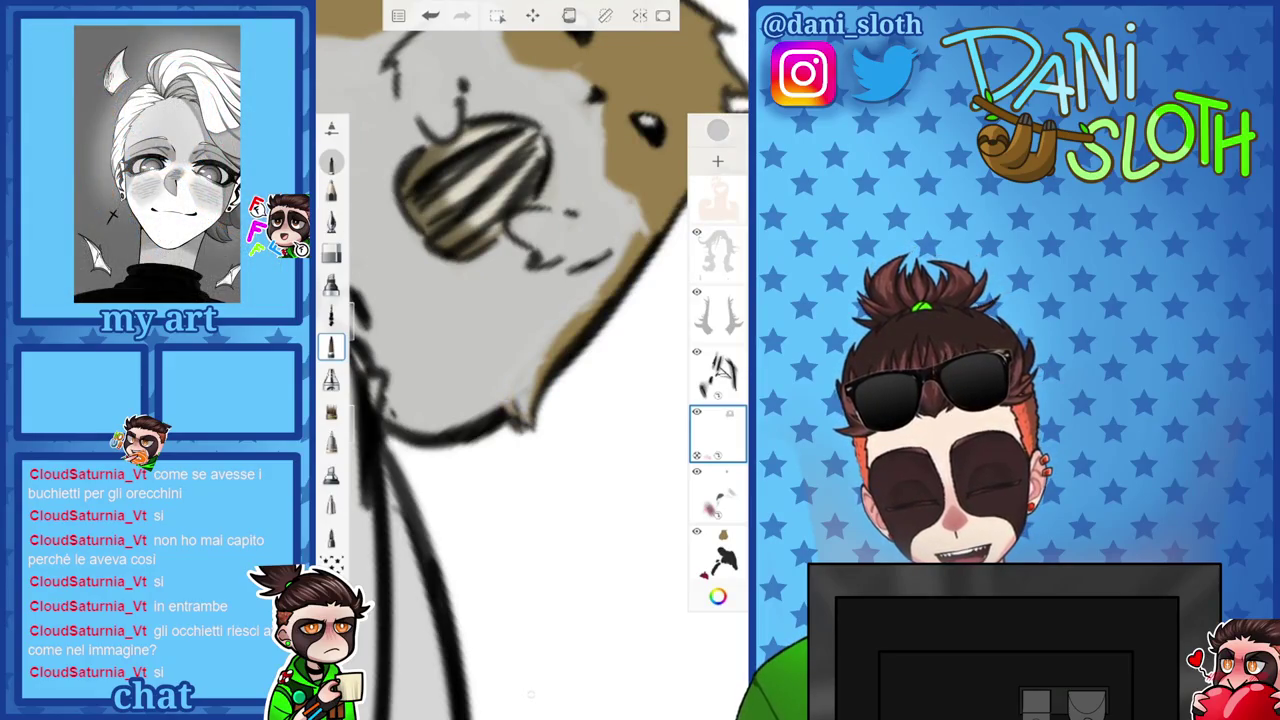
pyautogui.scroll(-3, 530, 400)
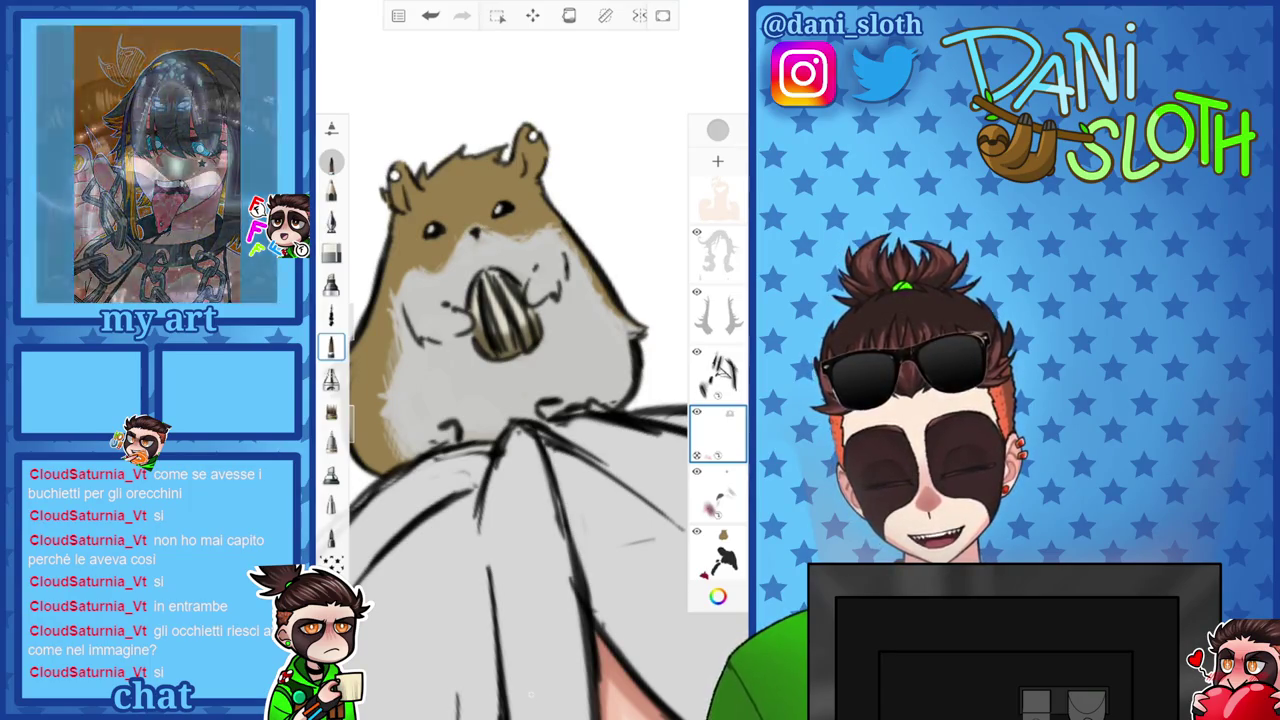
pyautogui.scroll(-3, 520, 420)
pyautogui.scroll(5, 520, 420)
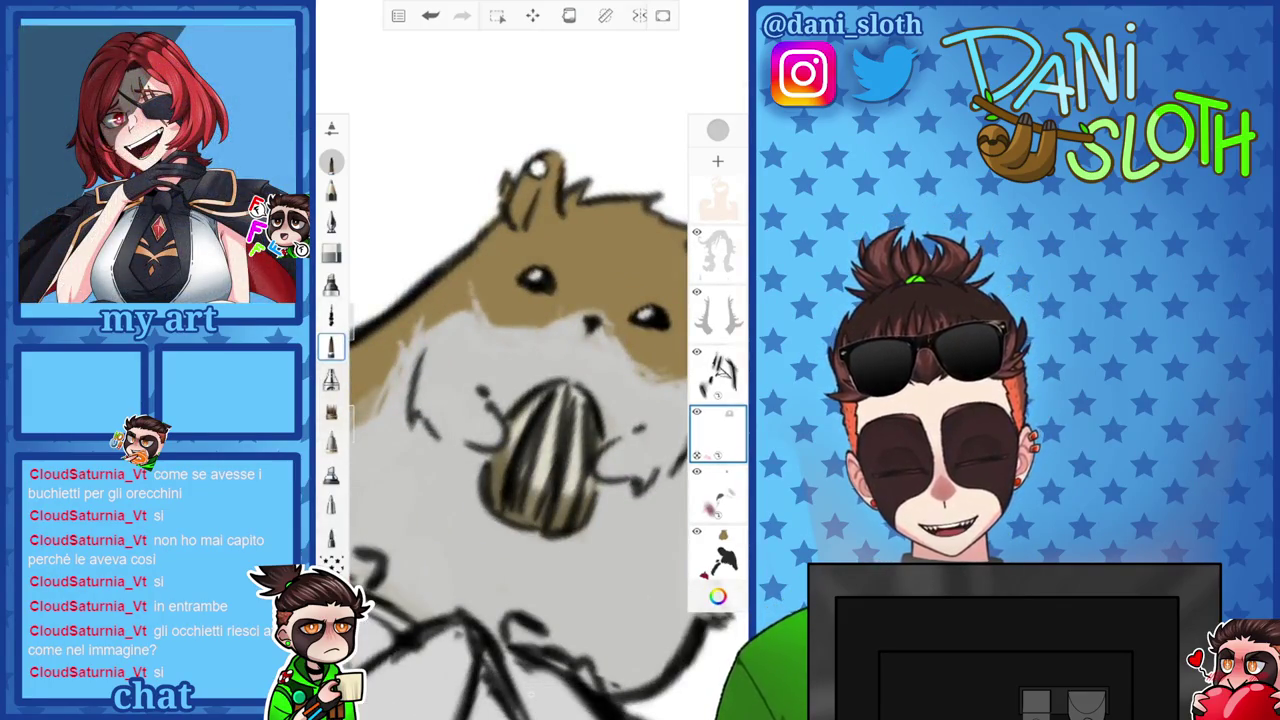
pyautogui.scroll(-3, 530, 420)
pyautogui.scroll(-2, 530, 420)
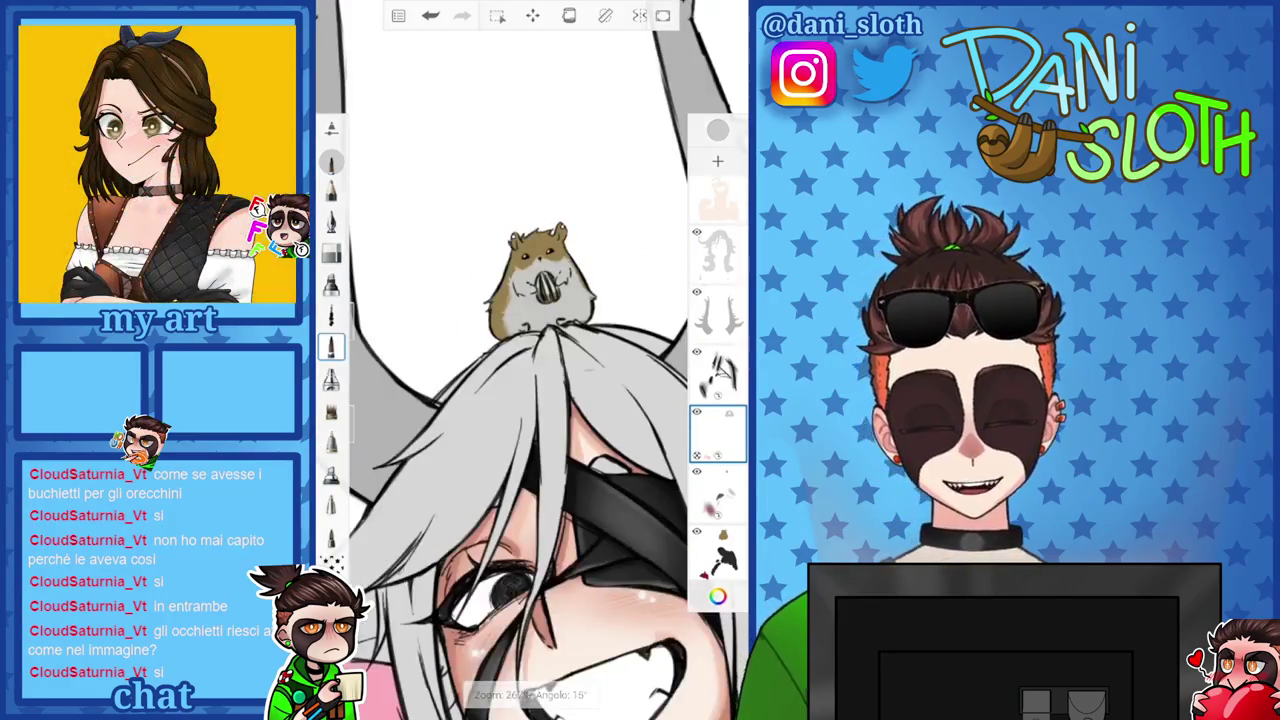
# Eyedrop the hamster's brown fur, lighten it slightly, and set brush size to 9.2.
pyautogui.scroll(2, 530, 420)
pyautogui.click(717, 597)
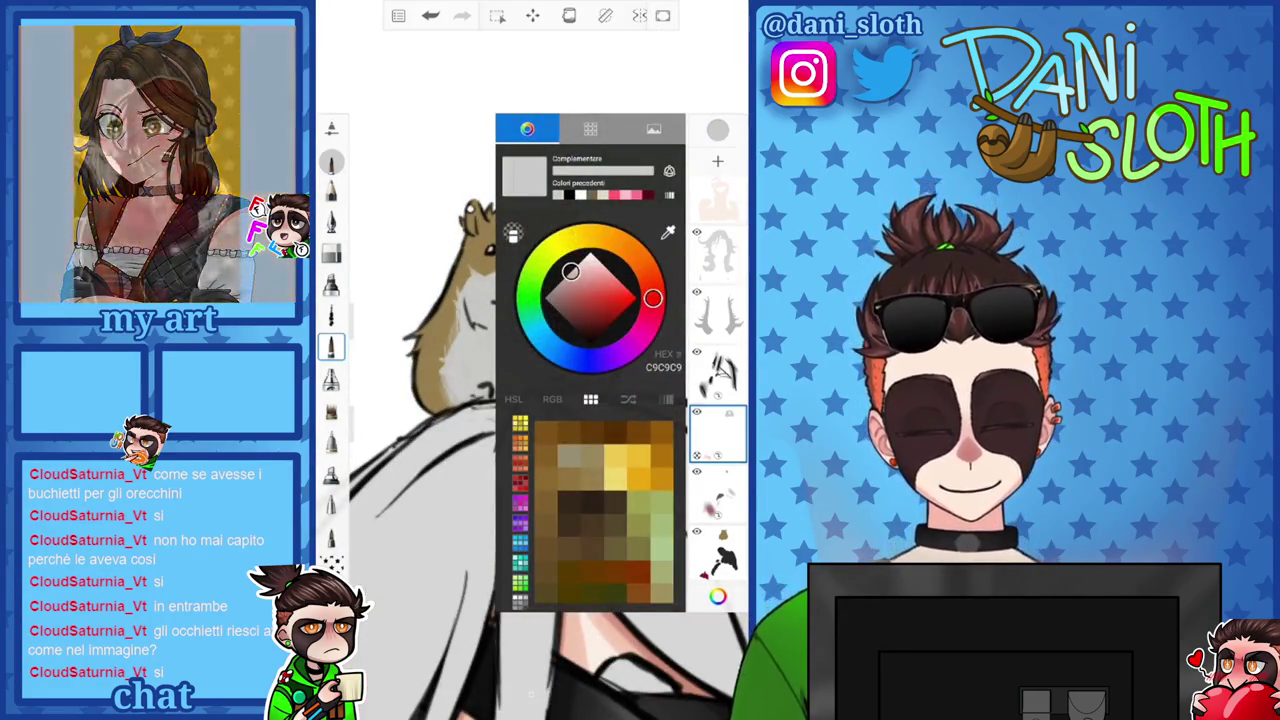
pyautogui.click(541, 242)
pyautogui.click(717, 130)
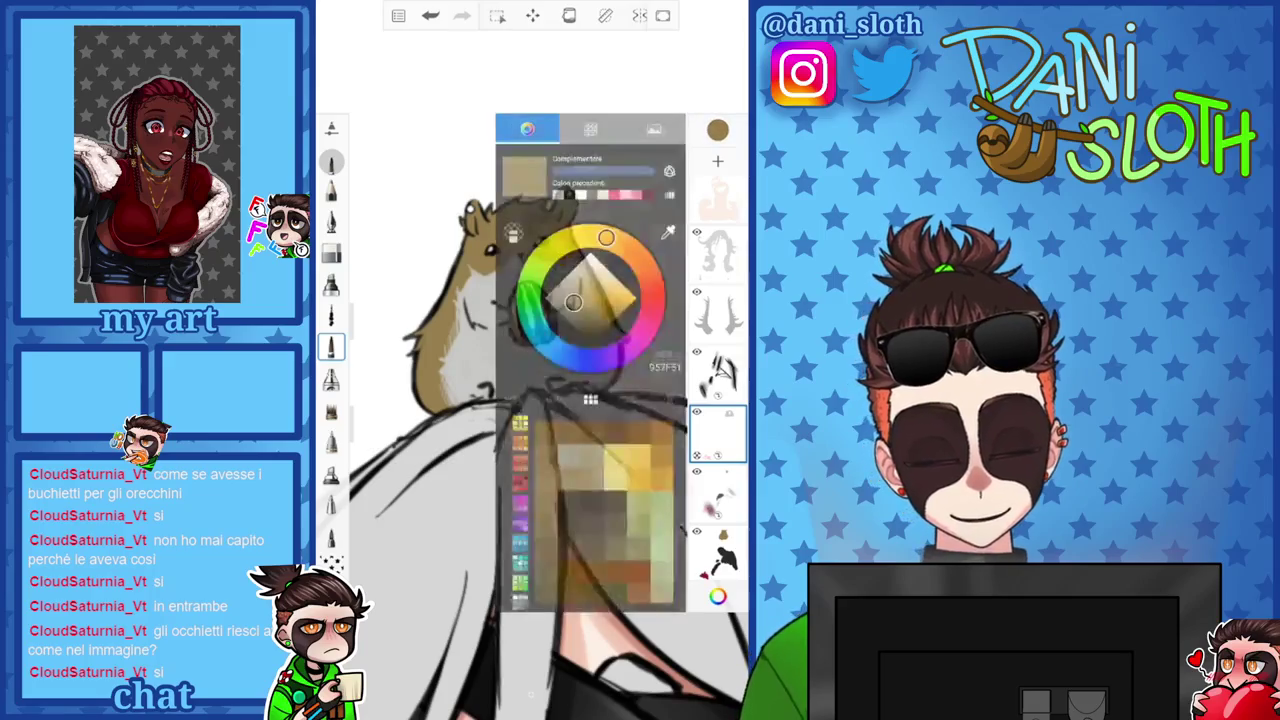
pyautogui.moveTo(575, 280); pyautogui.dragTo(576, 278)
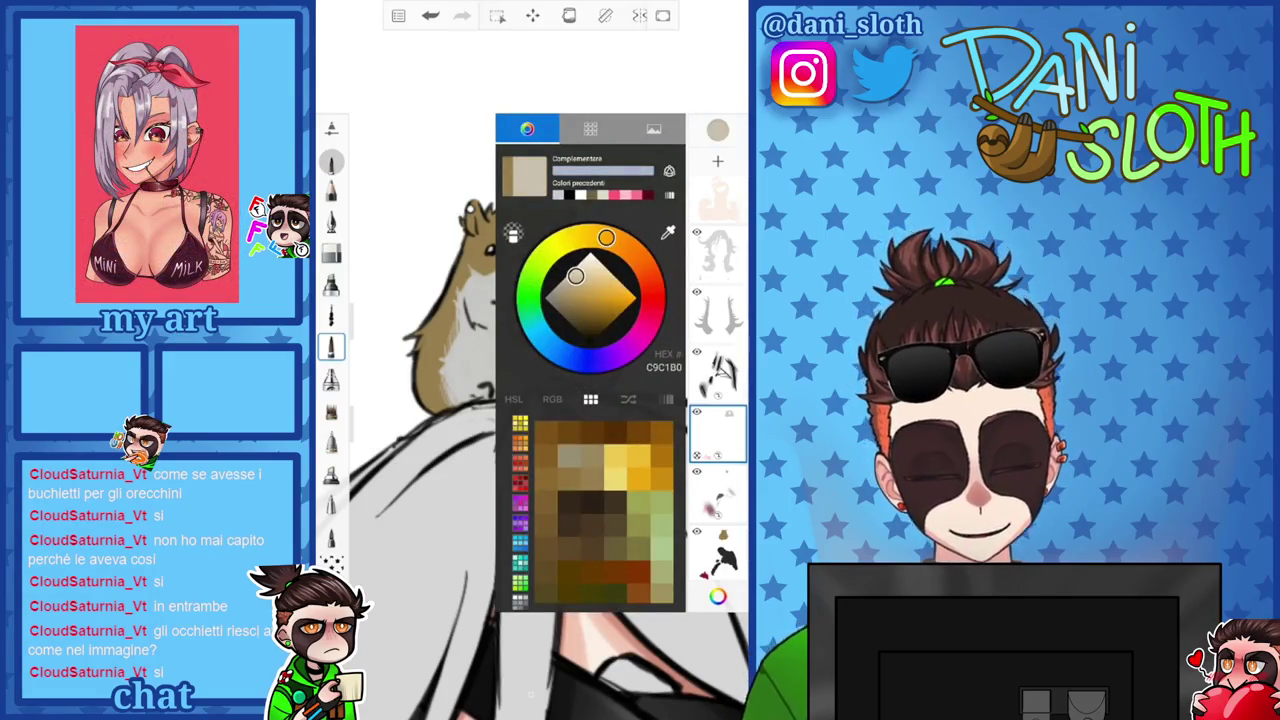
pyautogui.moveTo(360, 238); pyautogui.dragTo(360, 224)
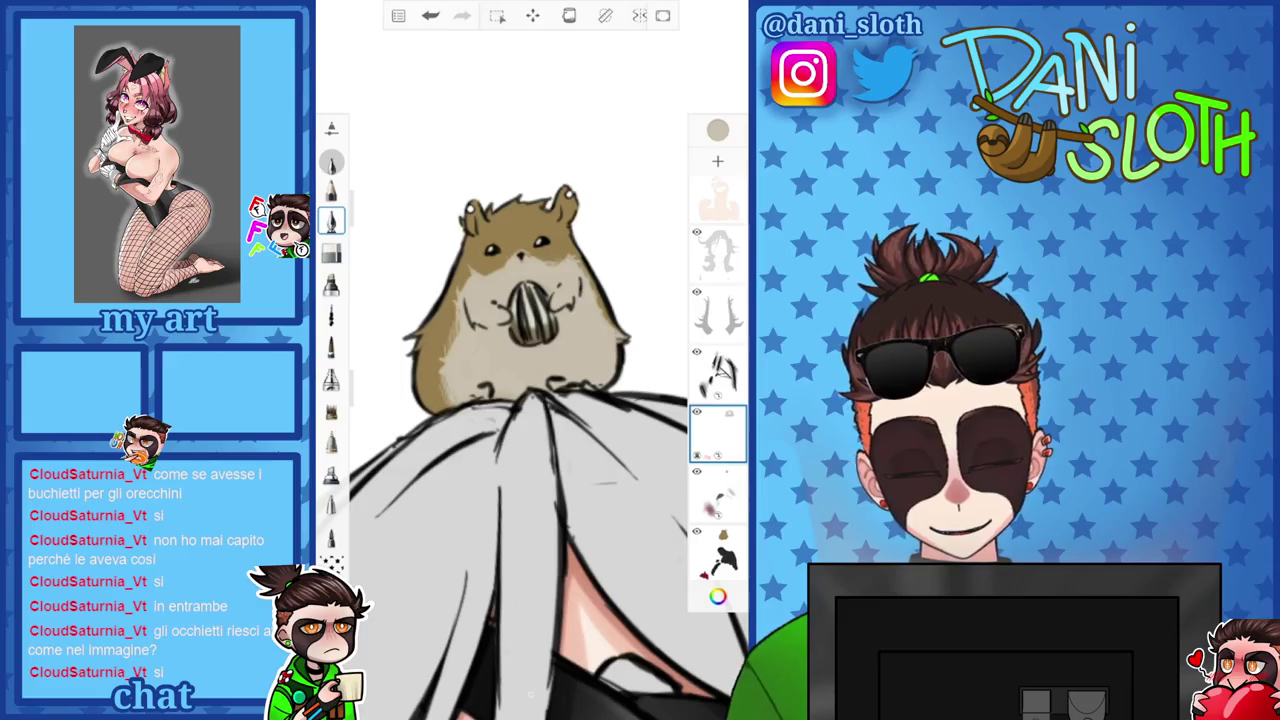
# Darken the beige slightly and select the blank layer above the black figure.
pyautogui.click(717, 130)
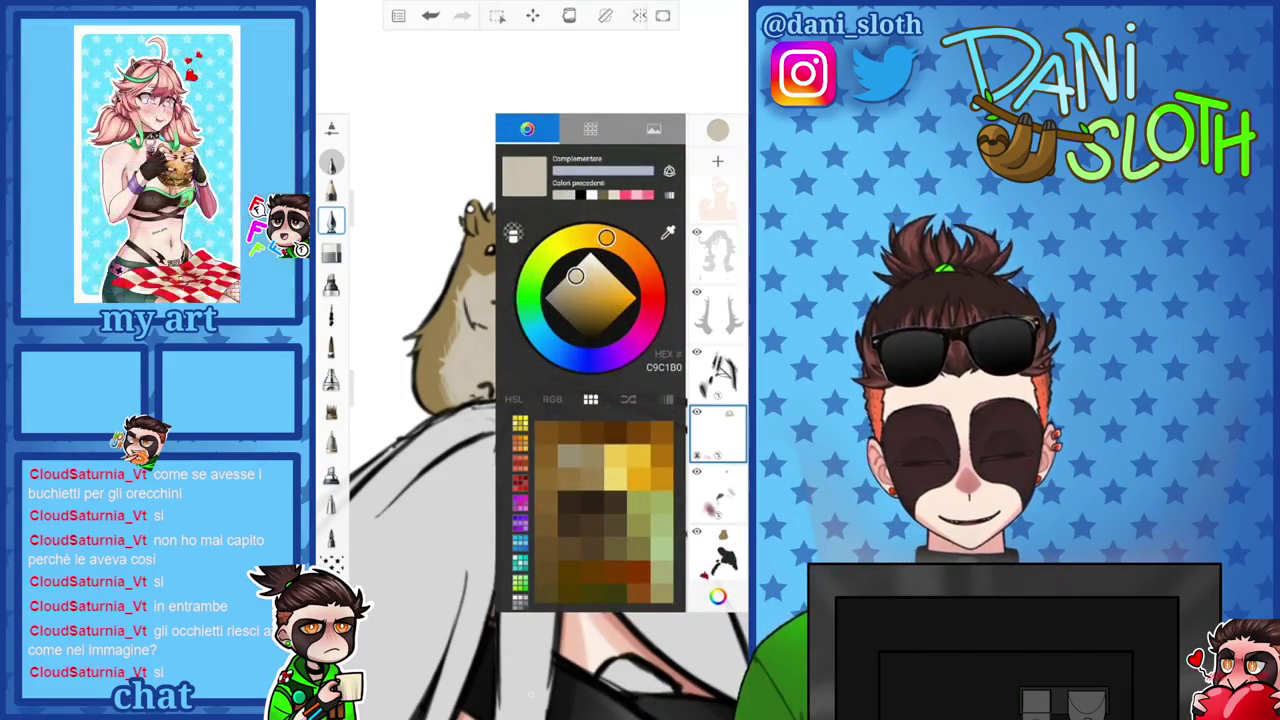
pyautogui.moveTo(575, 276); pyautogui.dragTo(559, 295)
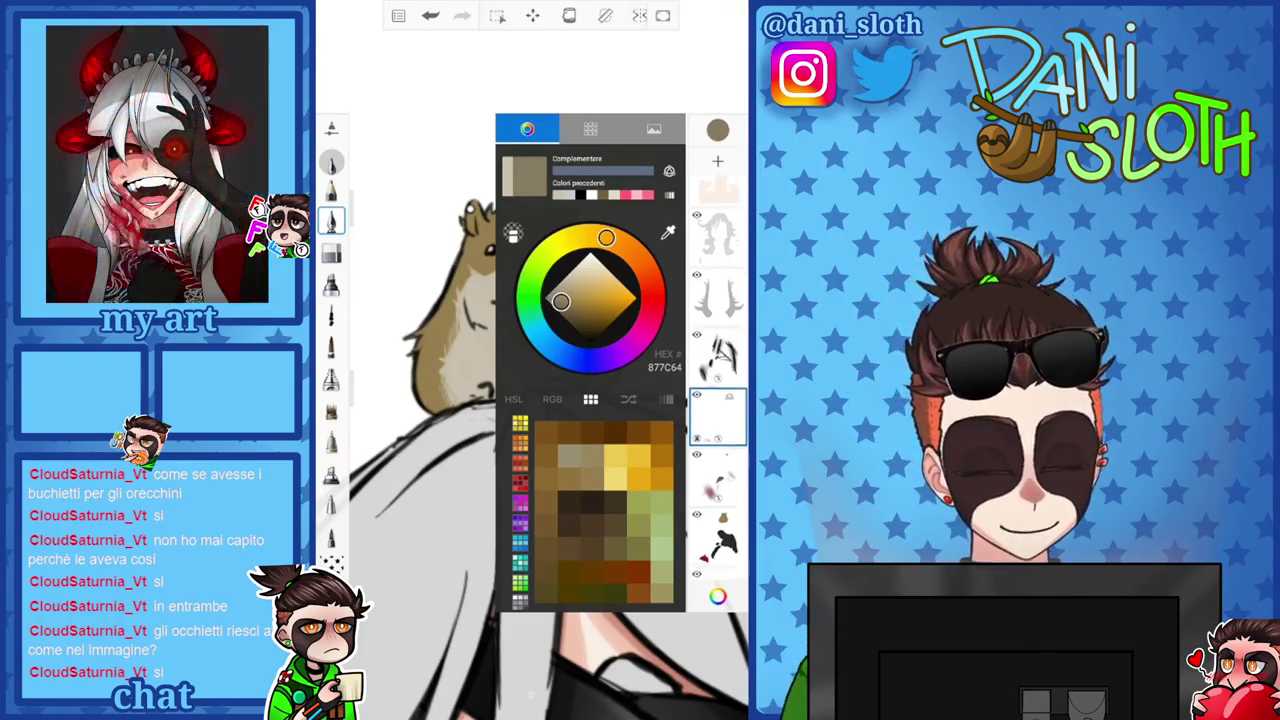
pyautogui.click(718, 508)
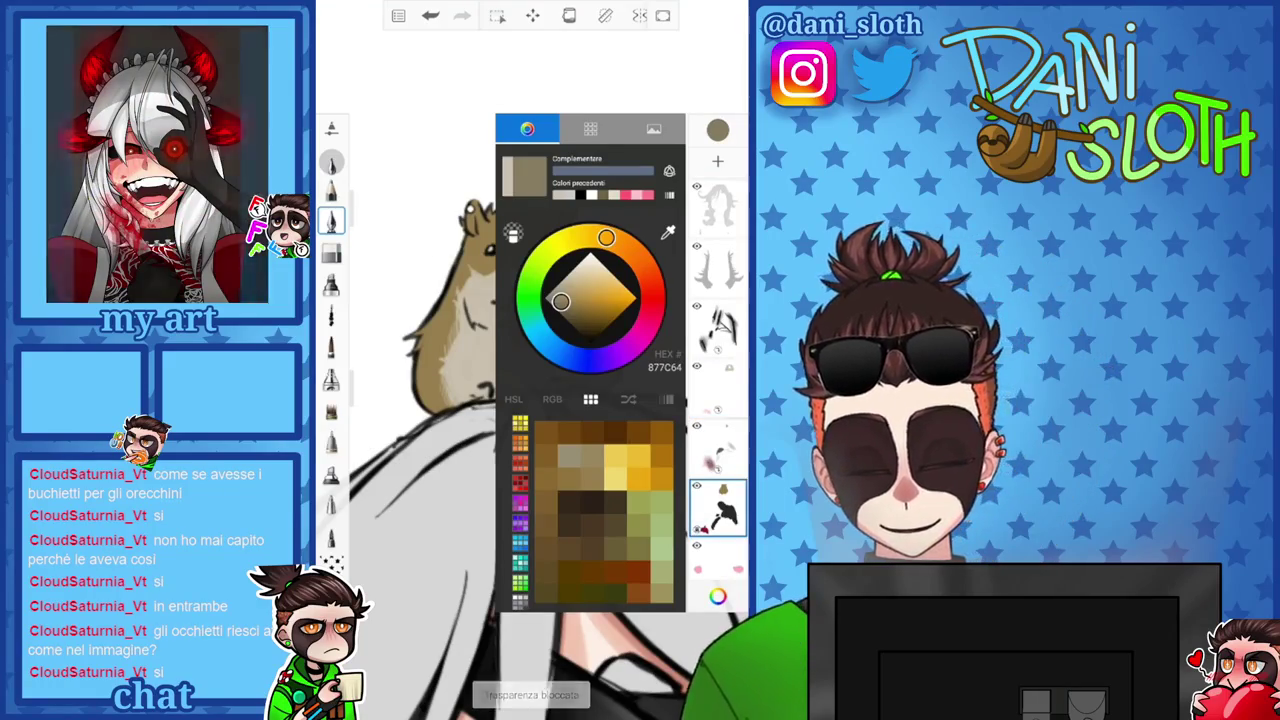
pyautogui.click(718, 130)
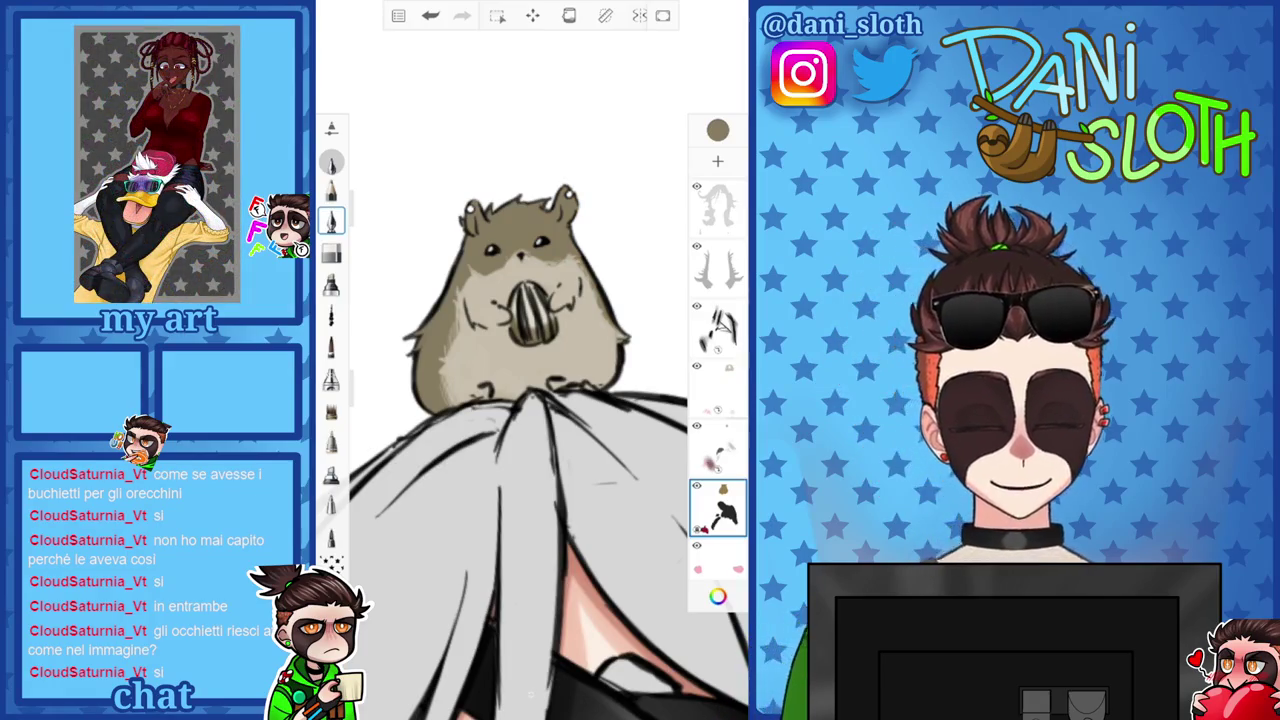
pyautogui.click(718, 385)
pyautogui.click(718, 130)
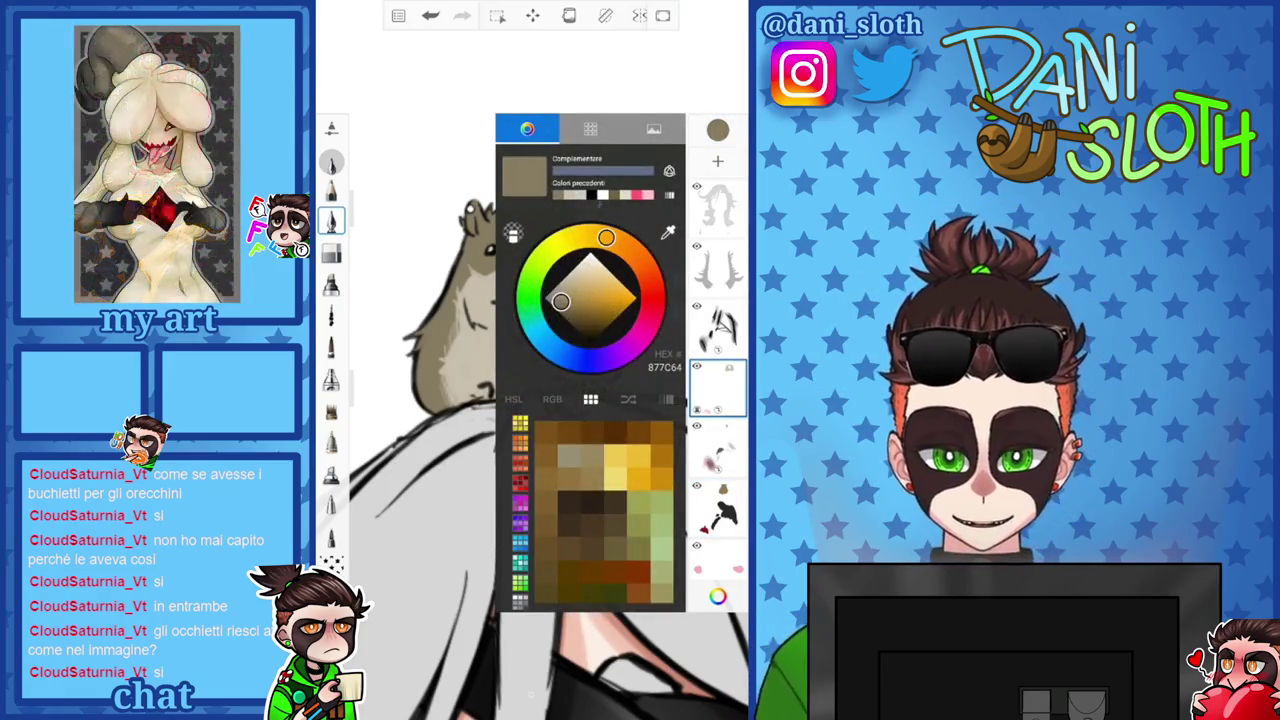
pyautogui.click(718, 130)
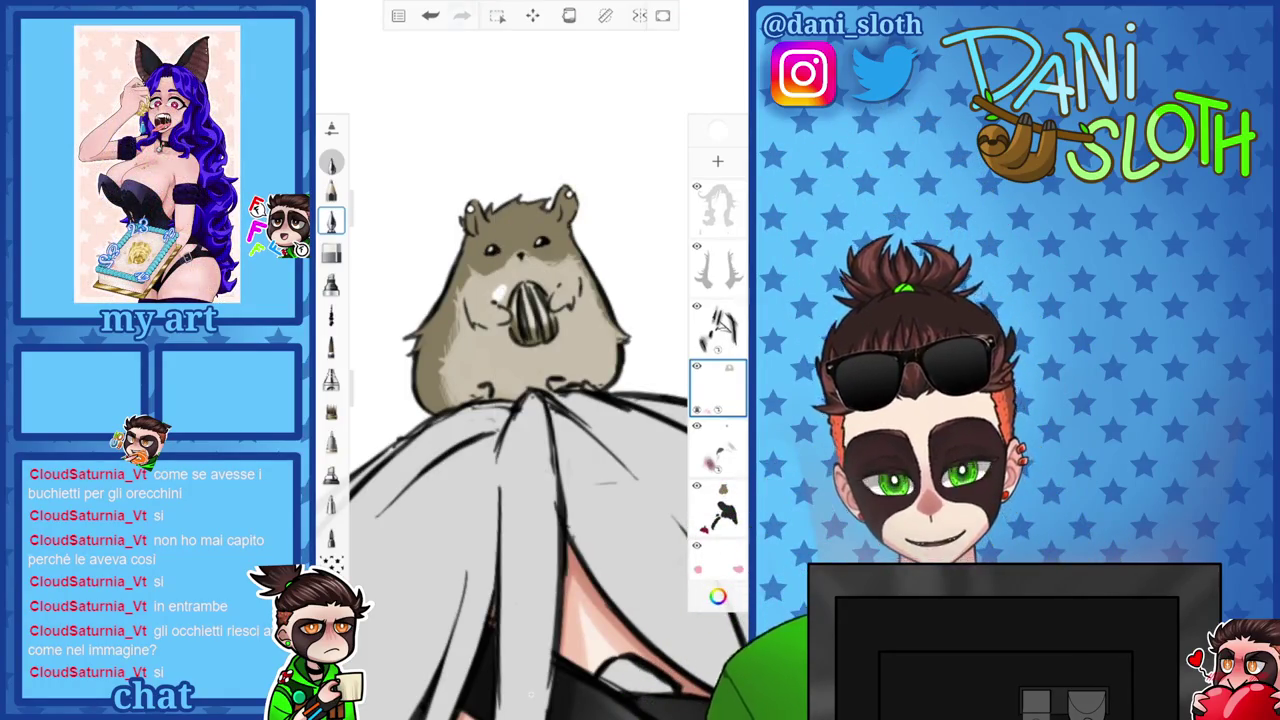
# Pick another brush, resample the beige fur and lighten it to pale cream EEE8DD.
pyautogui.click(331, 345)
pyautogui.click(718, 130)
pyautogui.click(668, 232)
pyautogui.click(586, 337)
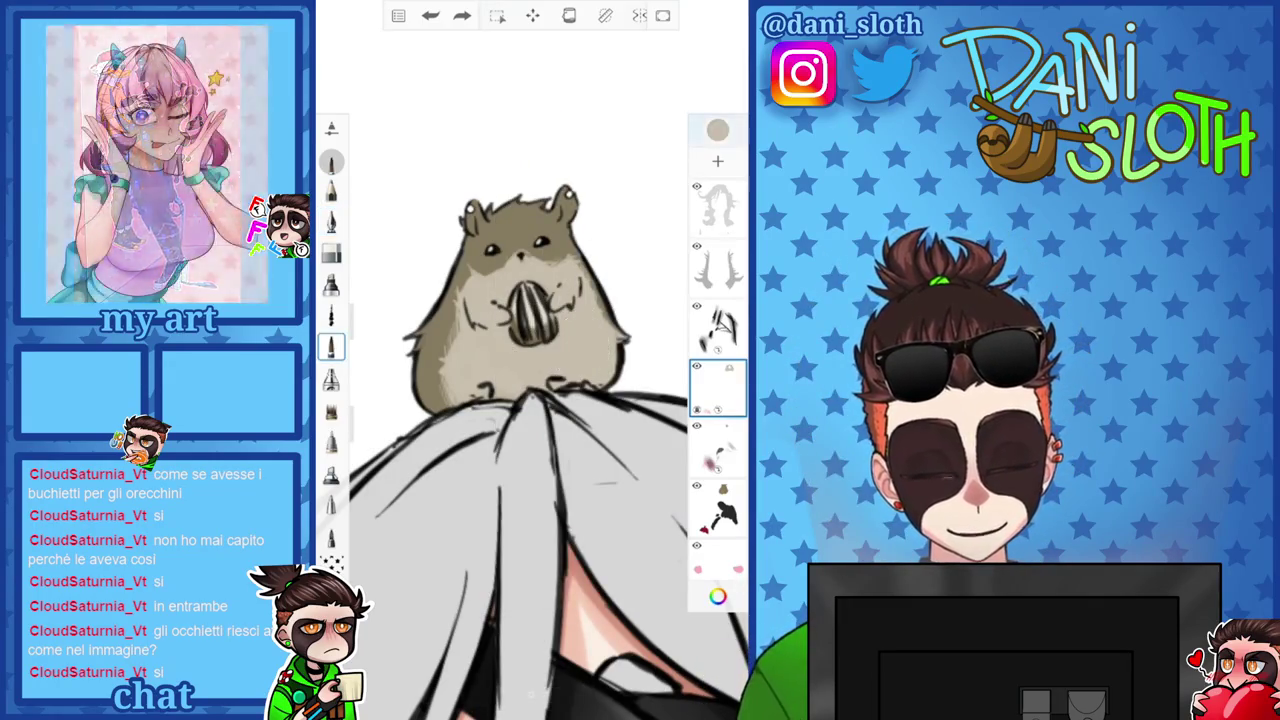
pyautogui.click(718, 130)
pyautogui.click(584, 263)
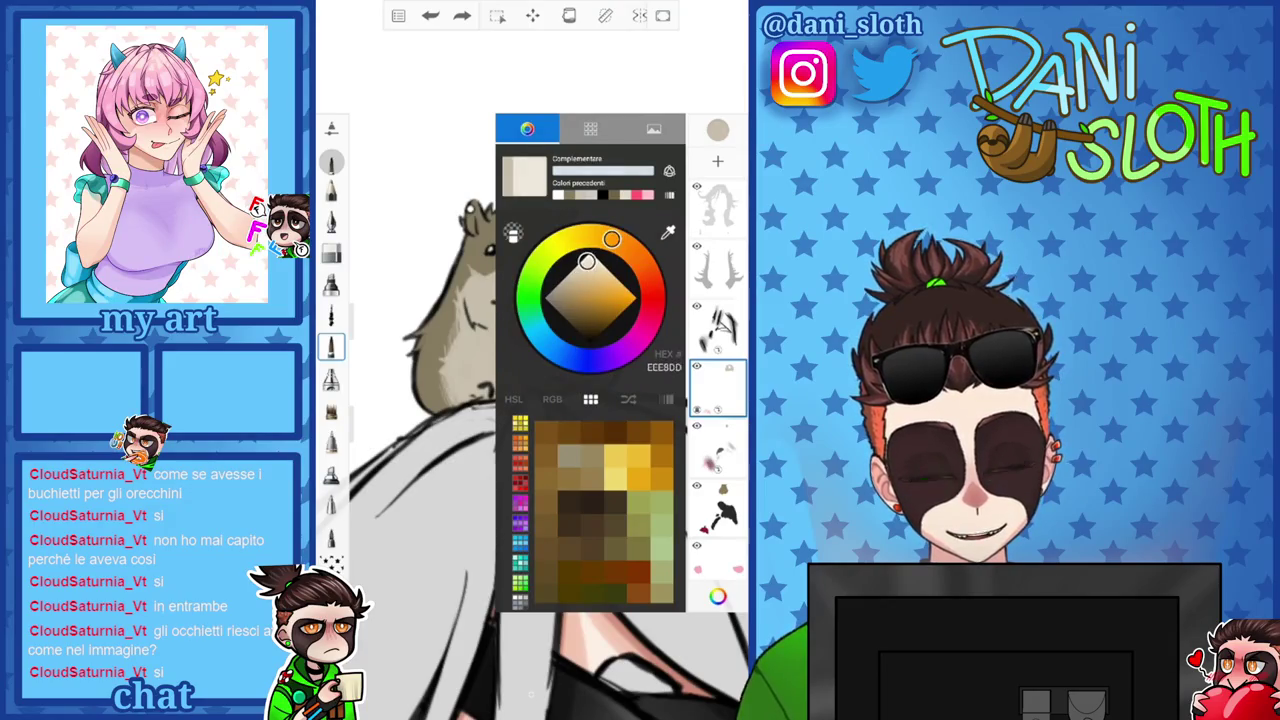
pyautogui.click(718, 130)
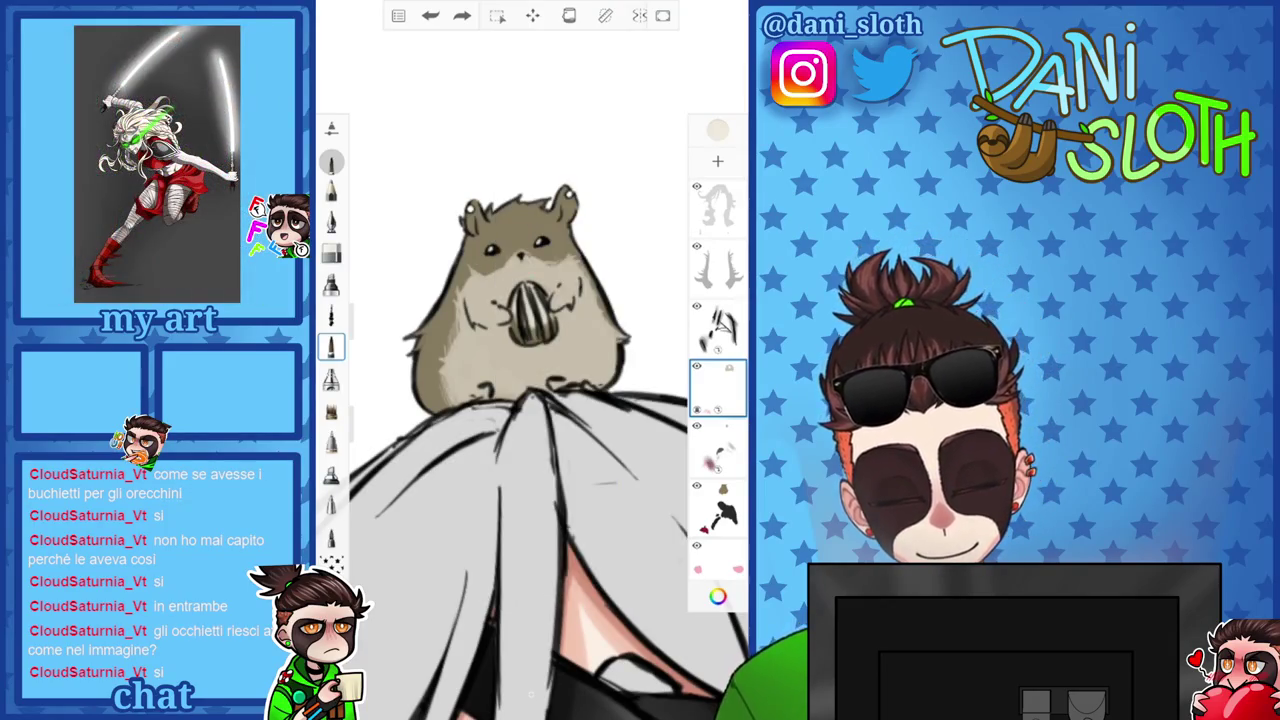
pyautogui.scroll(3, 506, 247)
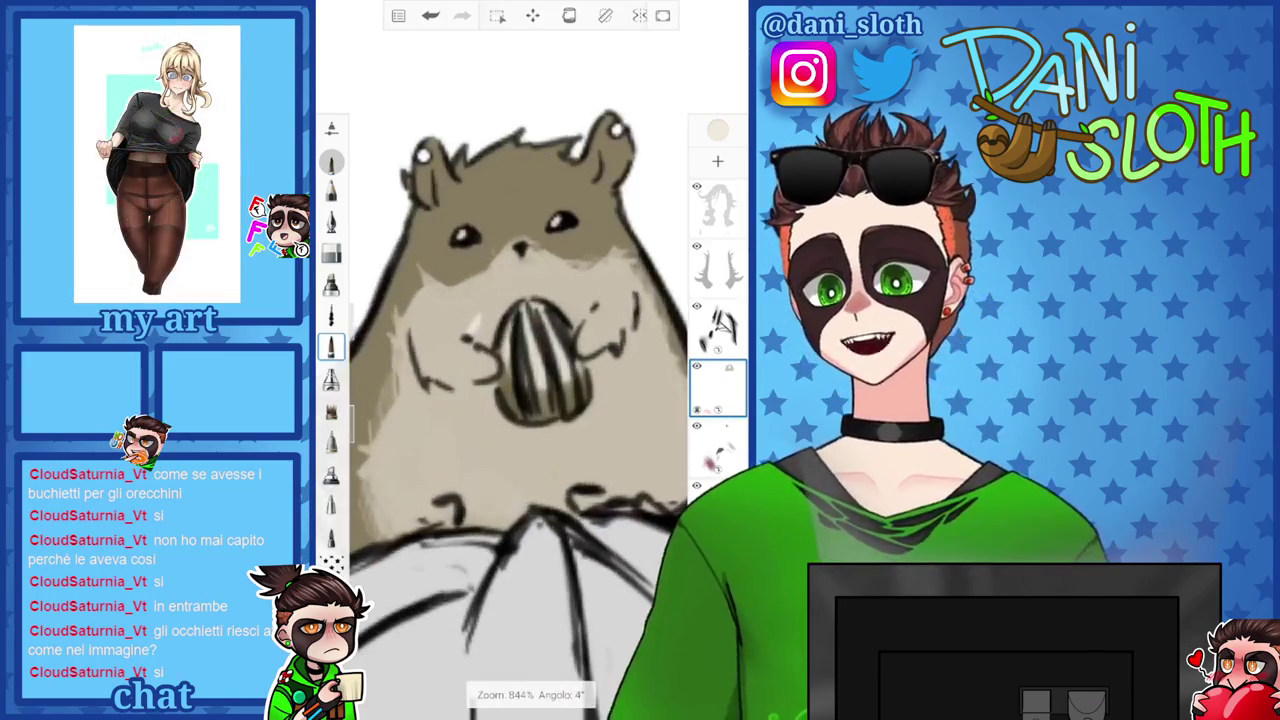
# Undo the last brush stroke and review the hamster.
pyautogui.hotkey('ctrl', 'z')
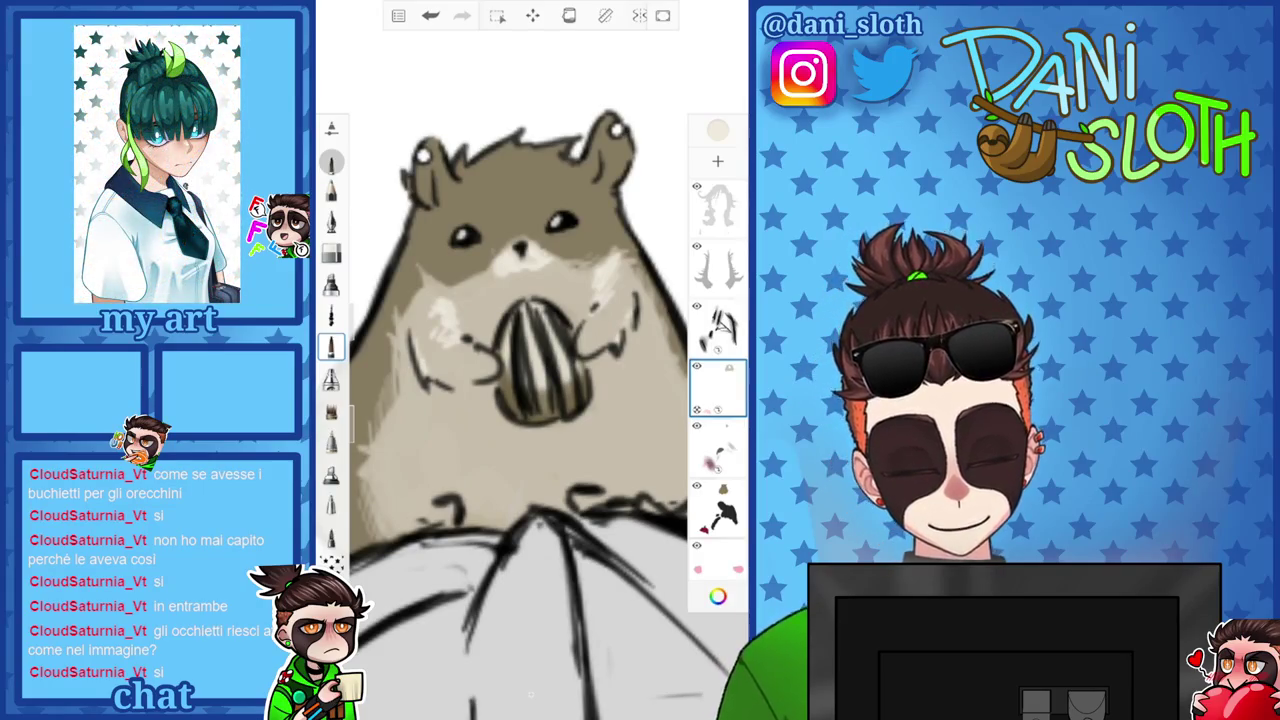
pyautogui.scroll(3, 360, 495)
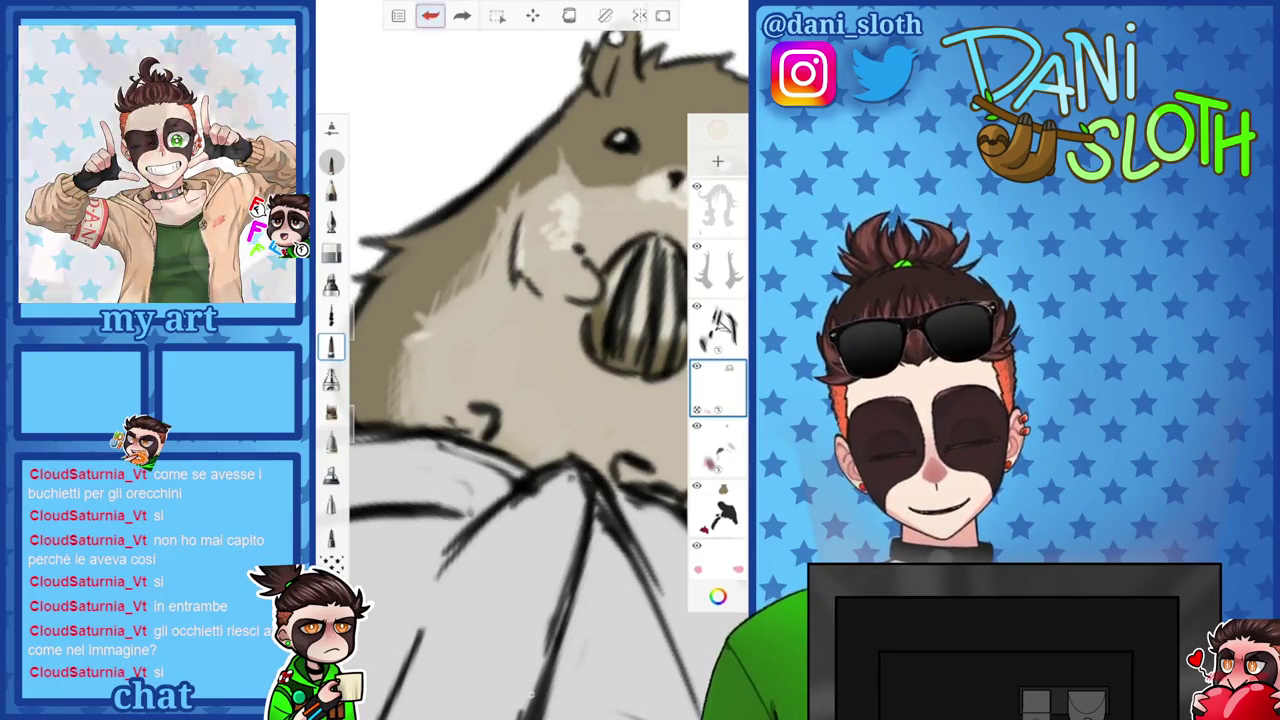
pyautogui.scroll(2, 535, 360)
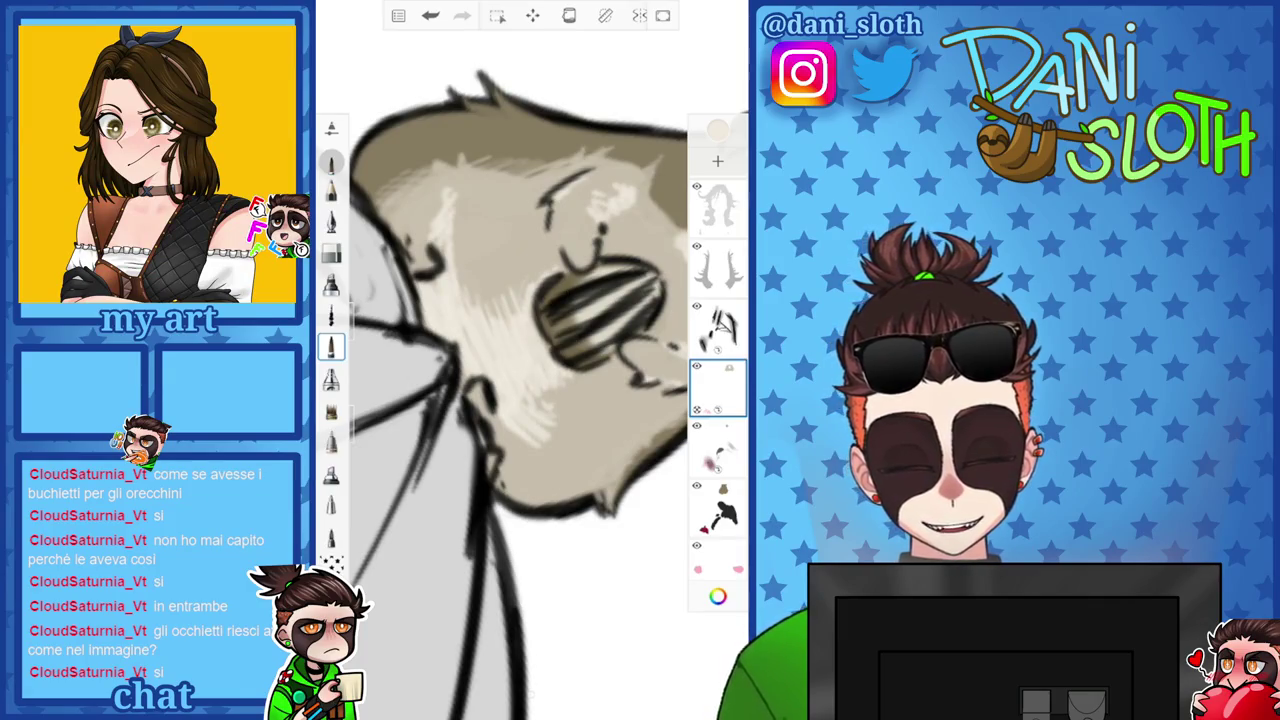
pyautogui.scroll(-3, 530, 400)
pyautogui.scroll(-2, 530, 400)
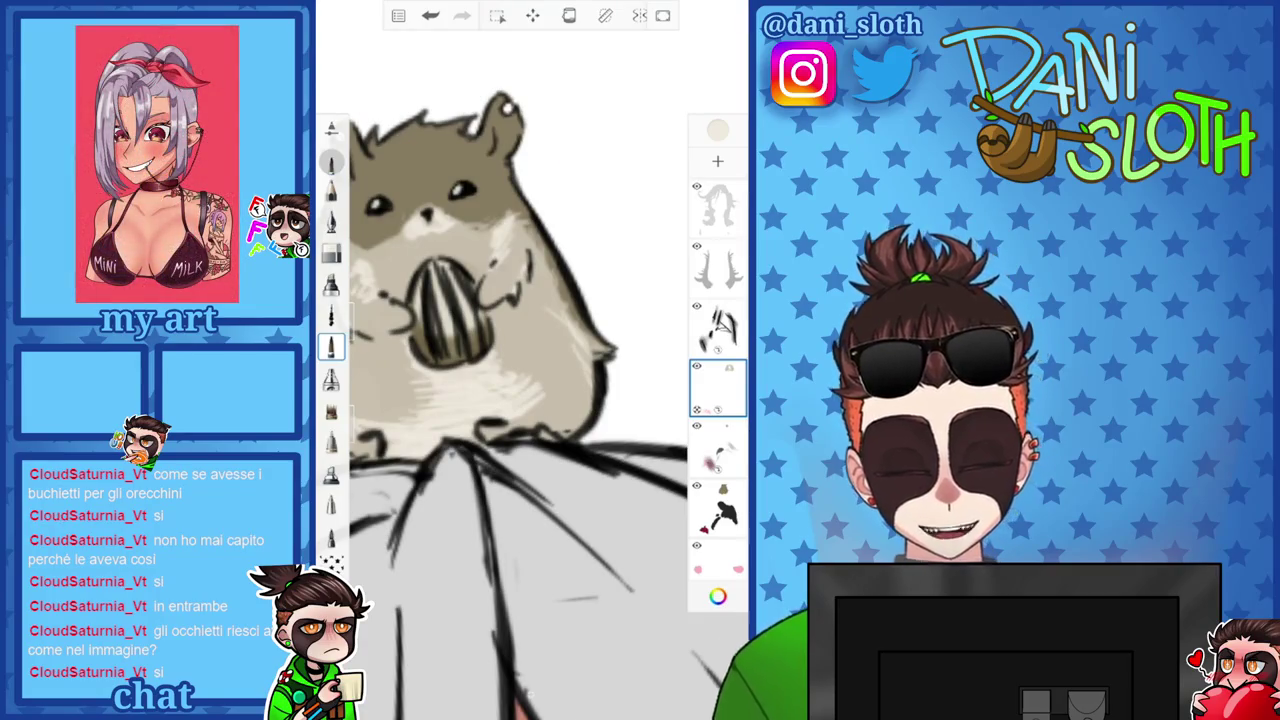
pyautogui.scroll(1, 500, 380)
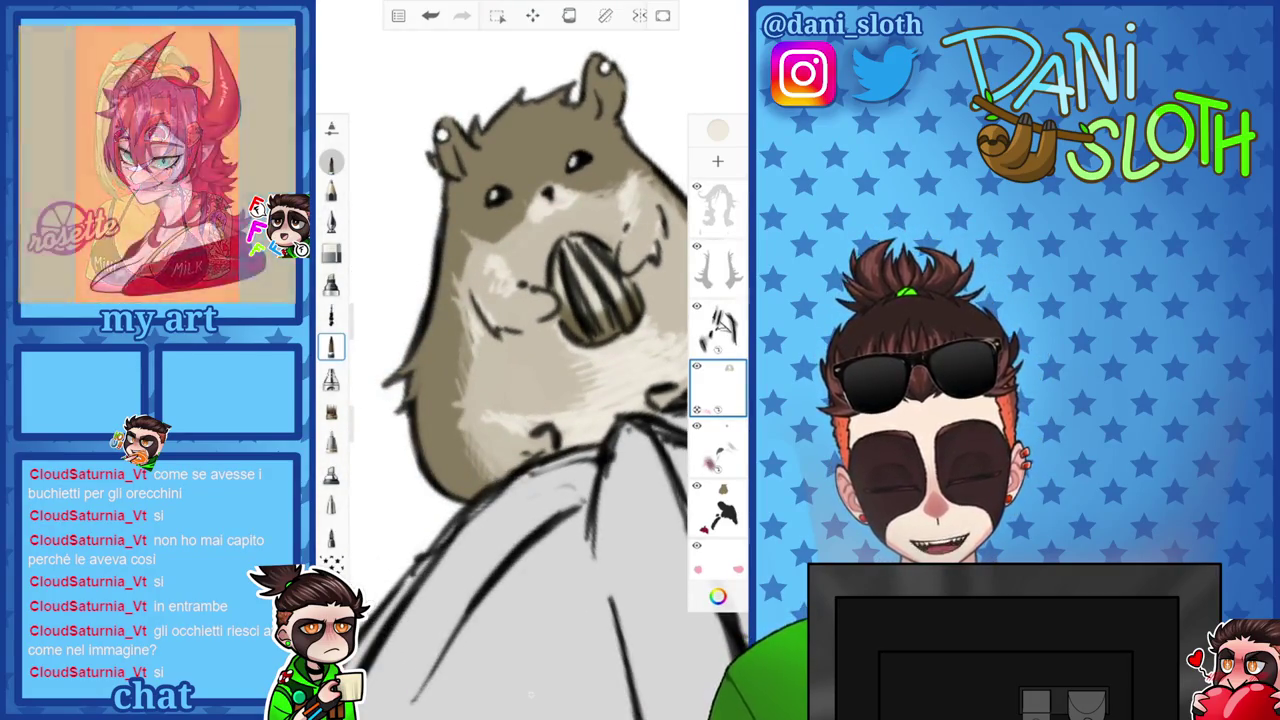
# Sample the hamster's brown fur and paint dark shading strokes on its cheek.
pyautogui.click(718, 596)
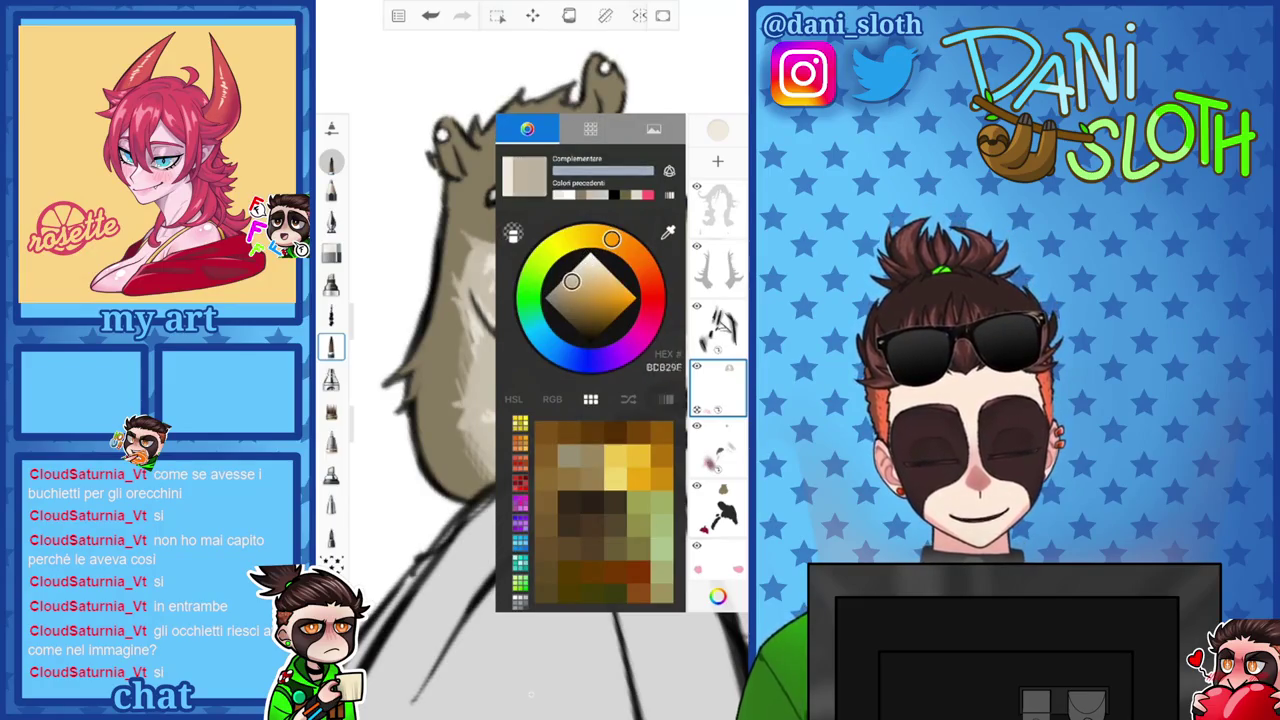
pyautogui.click(668, 232)
pyautogui.click(565, 258)
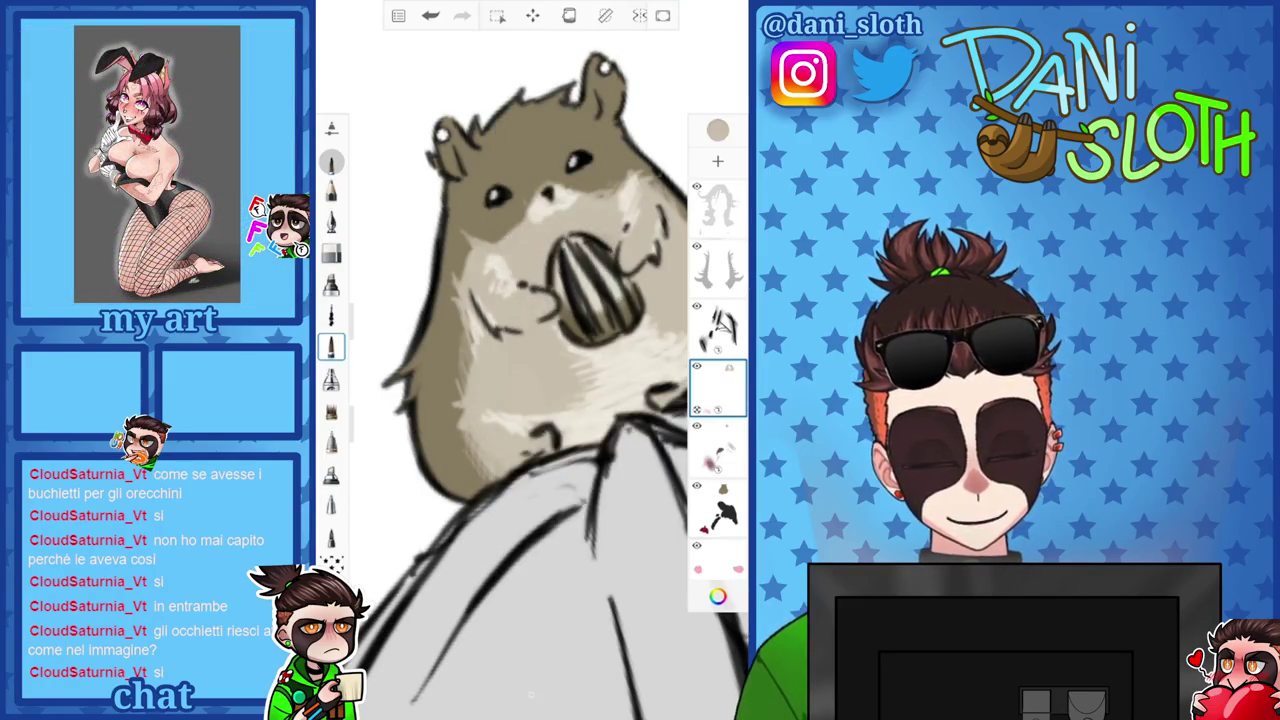
pyautogui.click(718, 130)
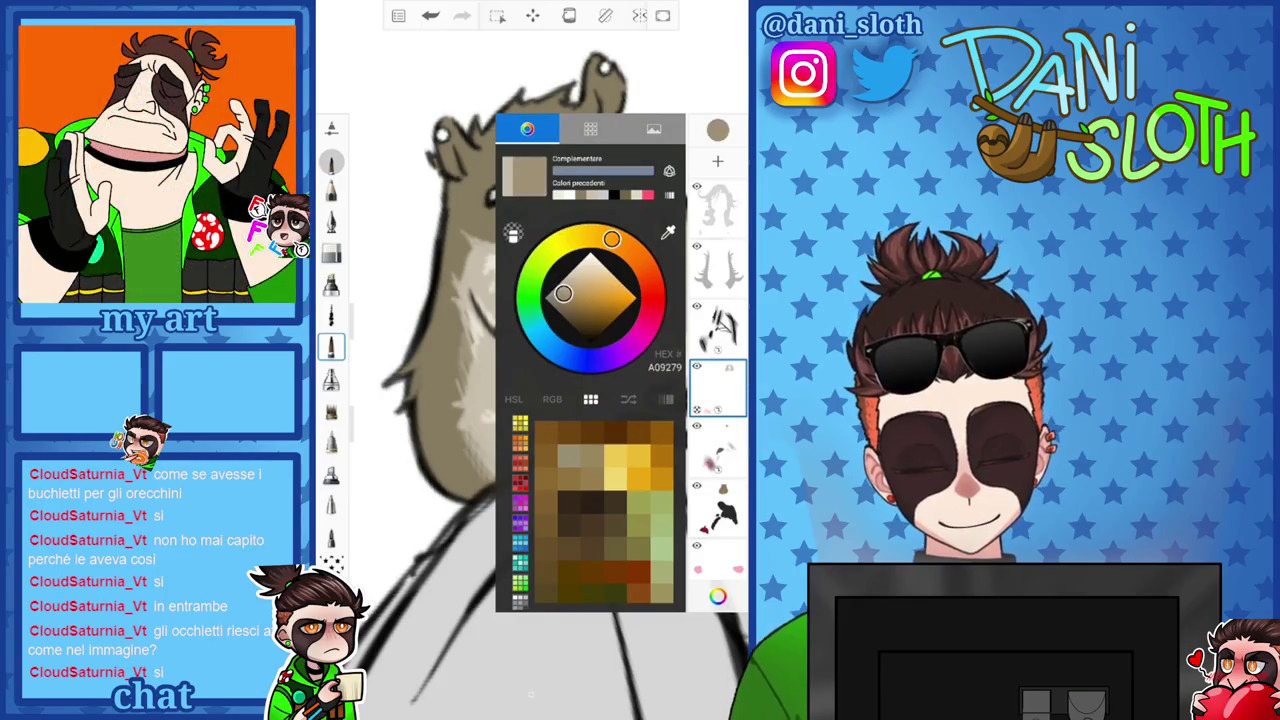
pyautogui.click(420, 400)
pyautogui.moveTo(450, 300); pyautogui.dragTo(520, 400)
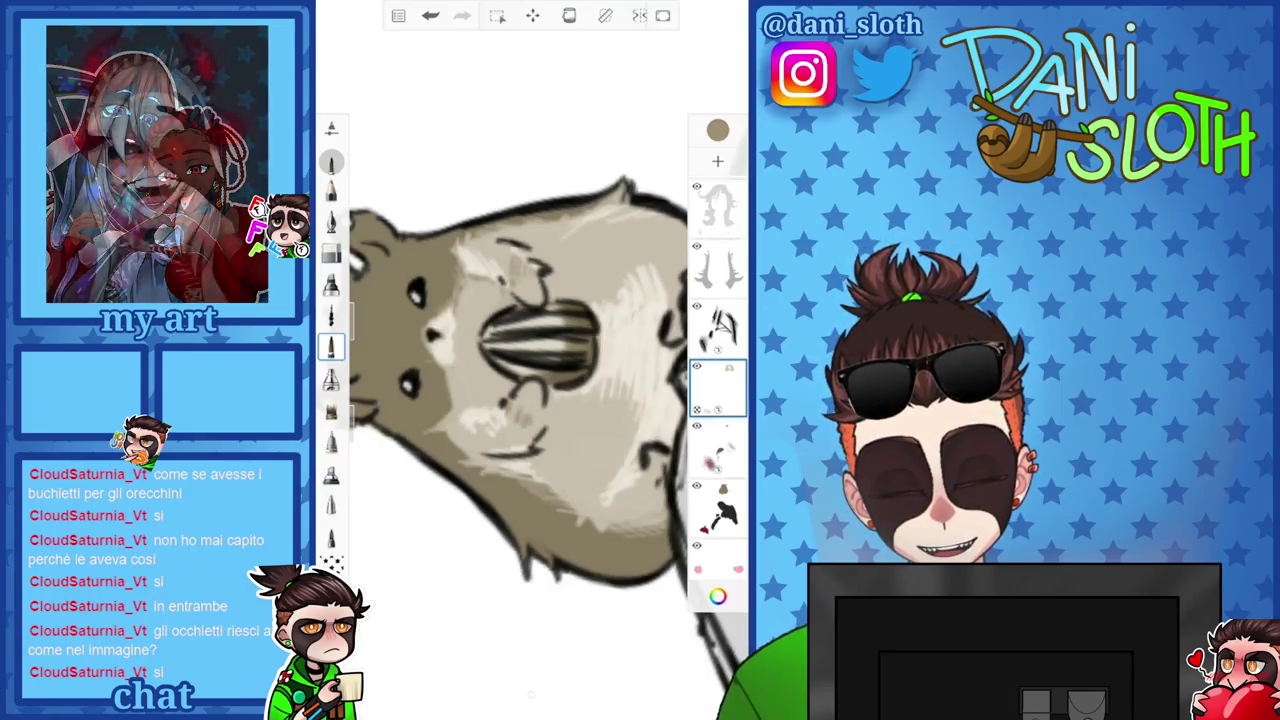
pyautogui.scroll(3, 515, 390)
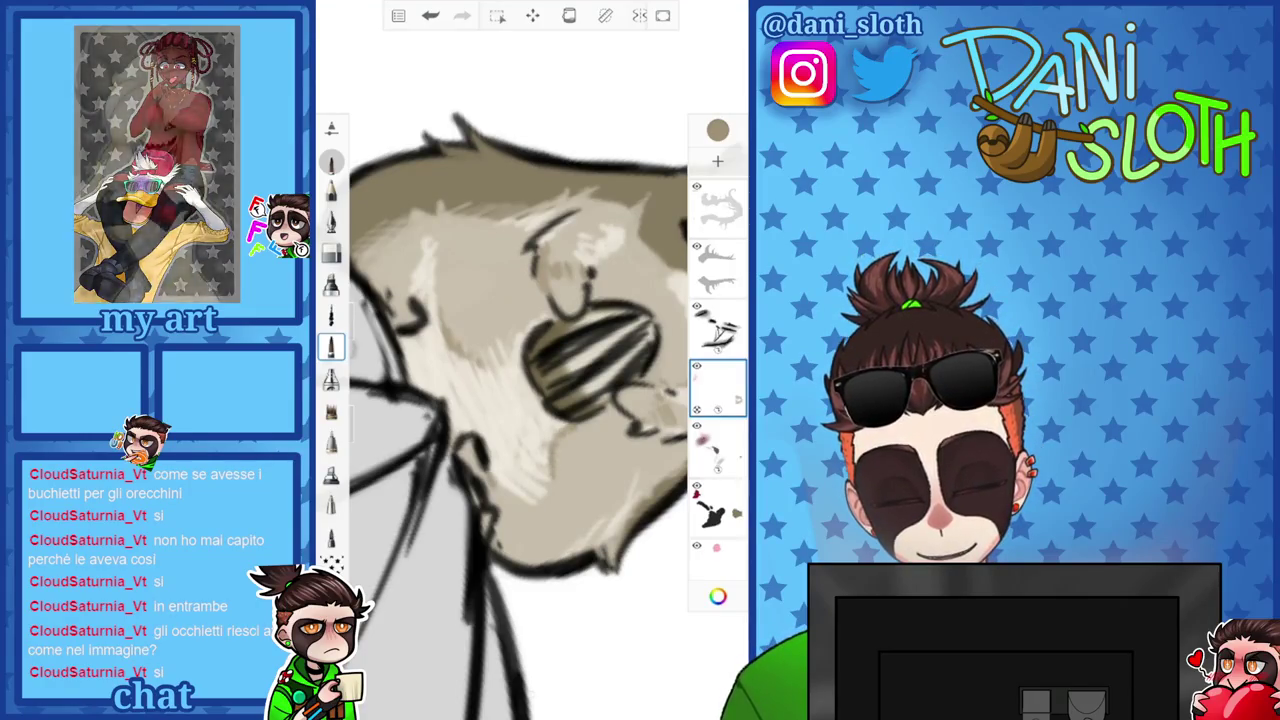
pyautogui.moveTo(418, 256); pyautogui.dragTo(426, 292)
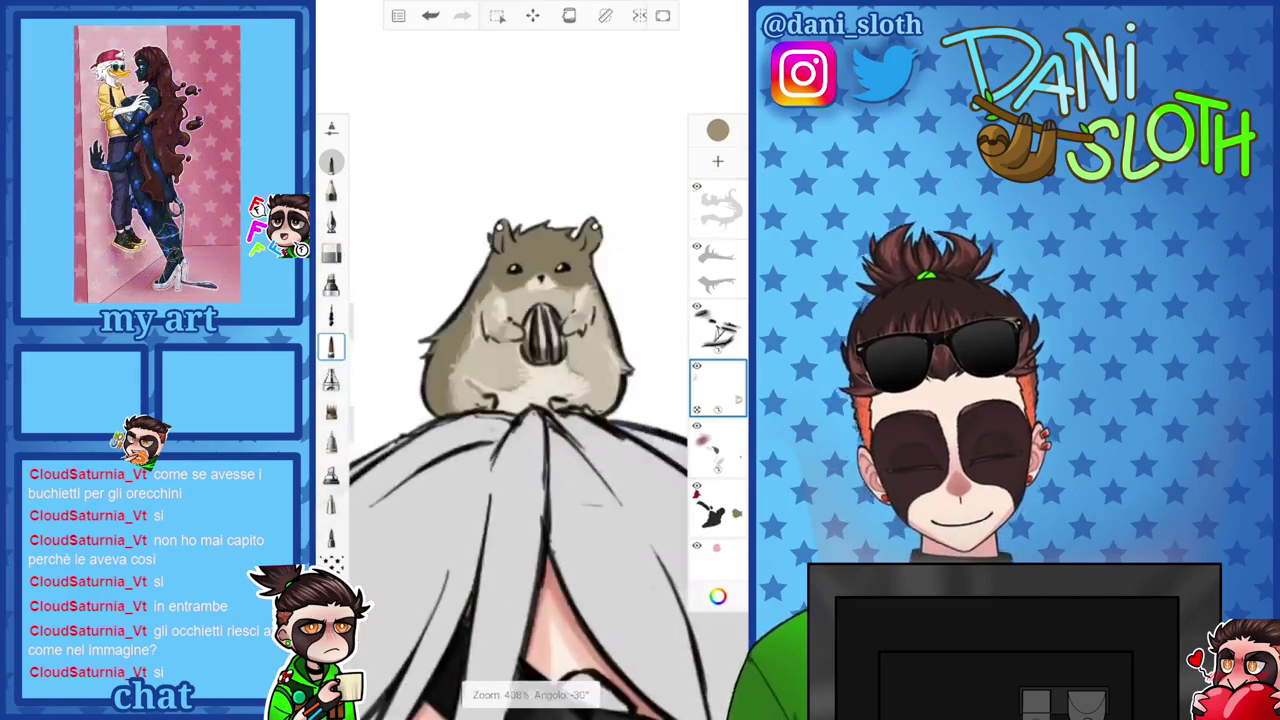
pyautogui.scroll(-5, 520, 400)
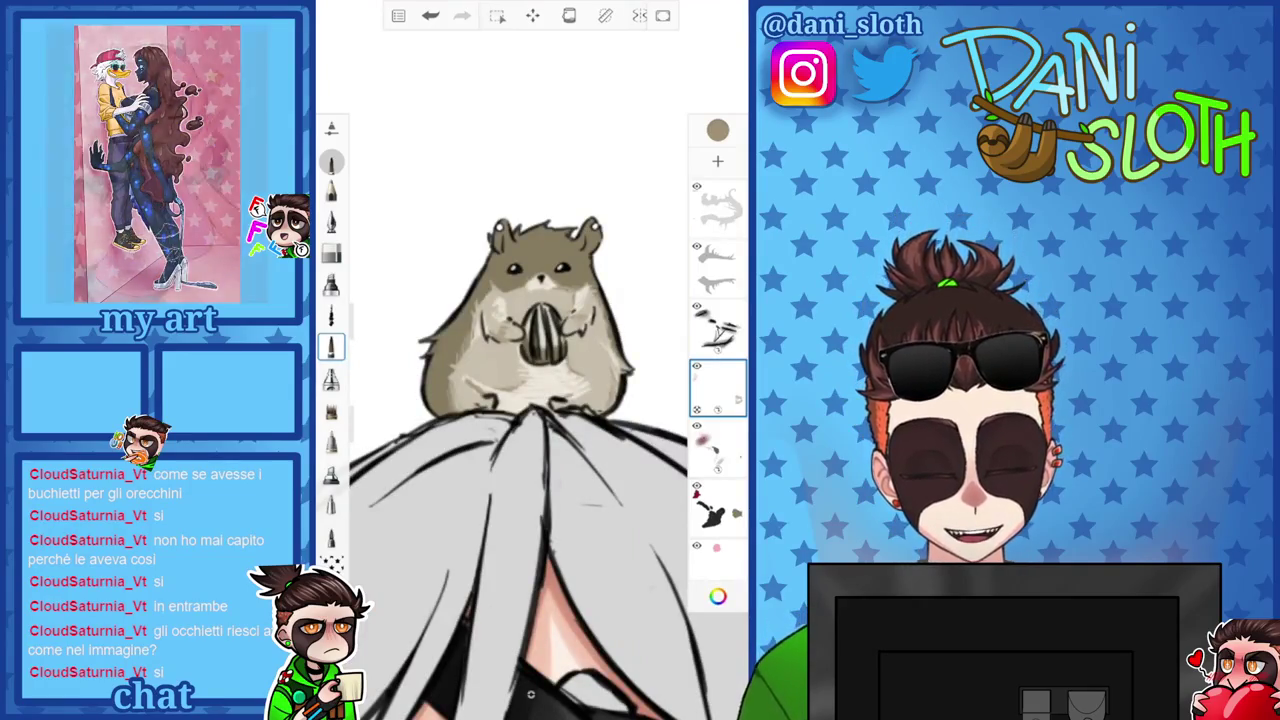
pyautogui.scroll(5, 531, 695)
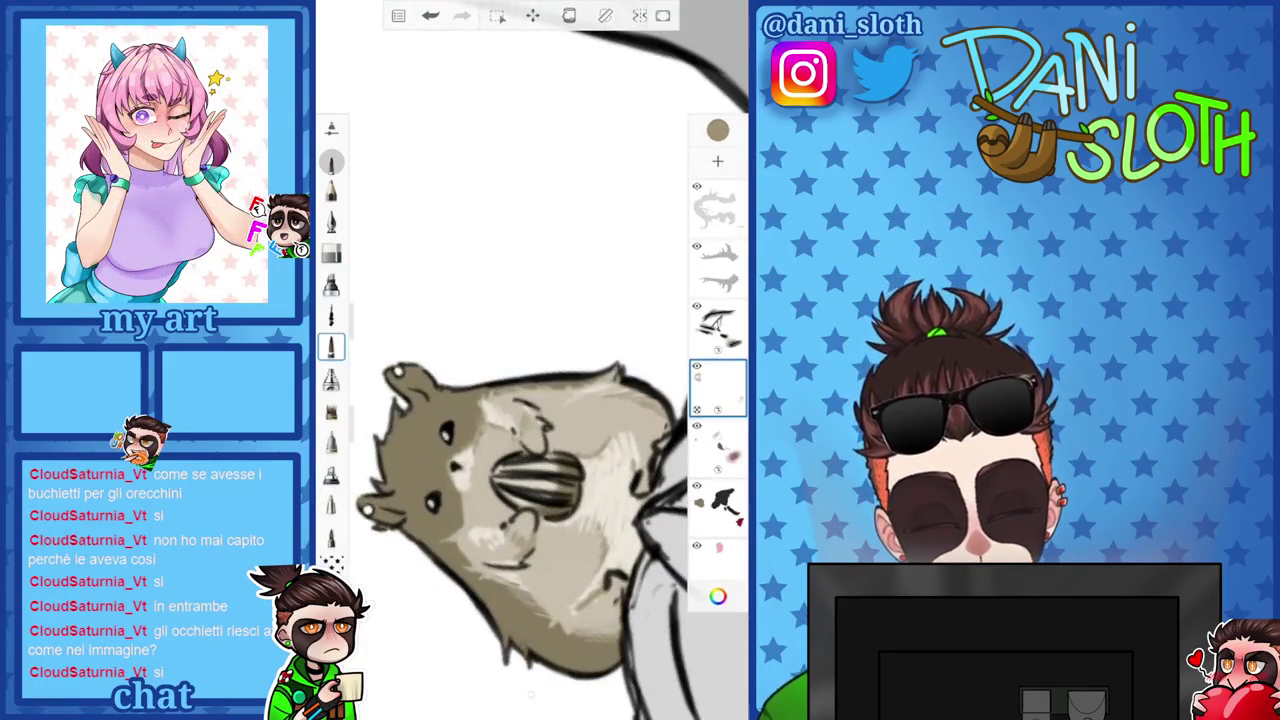
# Keep a darker brown and bring the hamster's face closer into view.
pyautogui.click(717, 130)
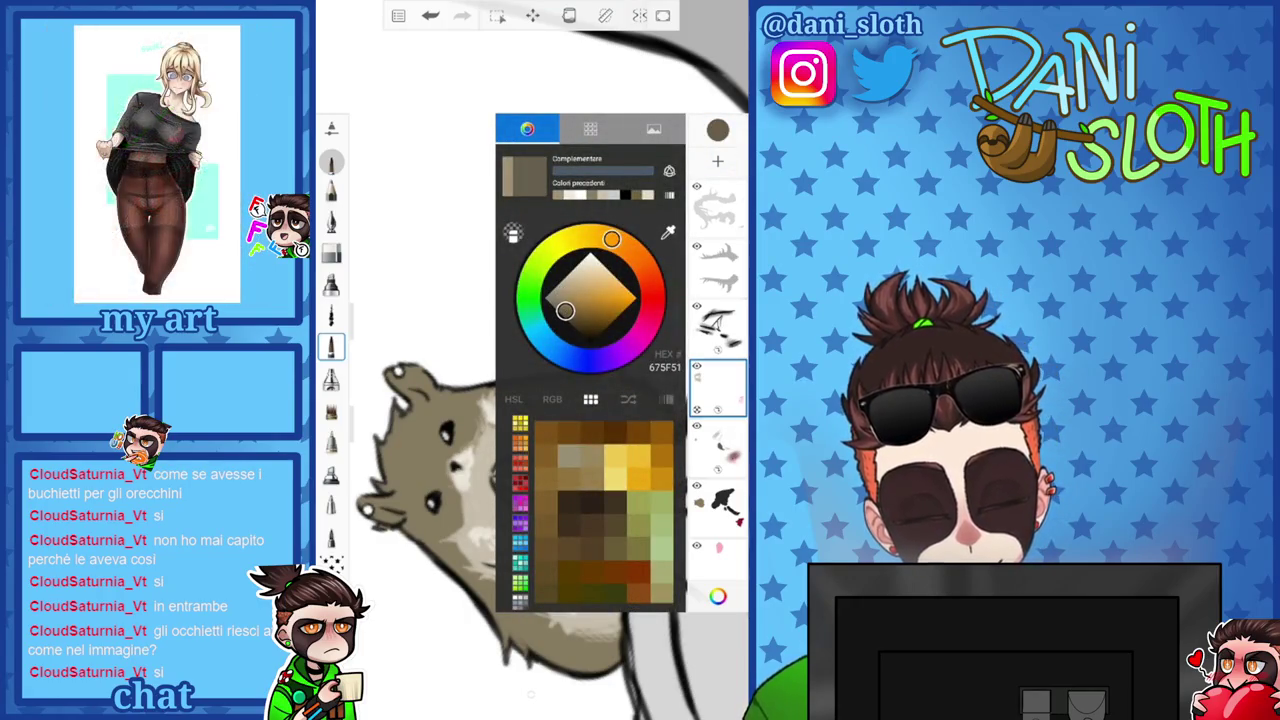
pyautogui.click(717, 130)
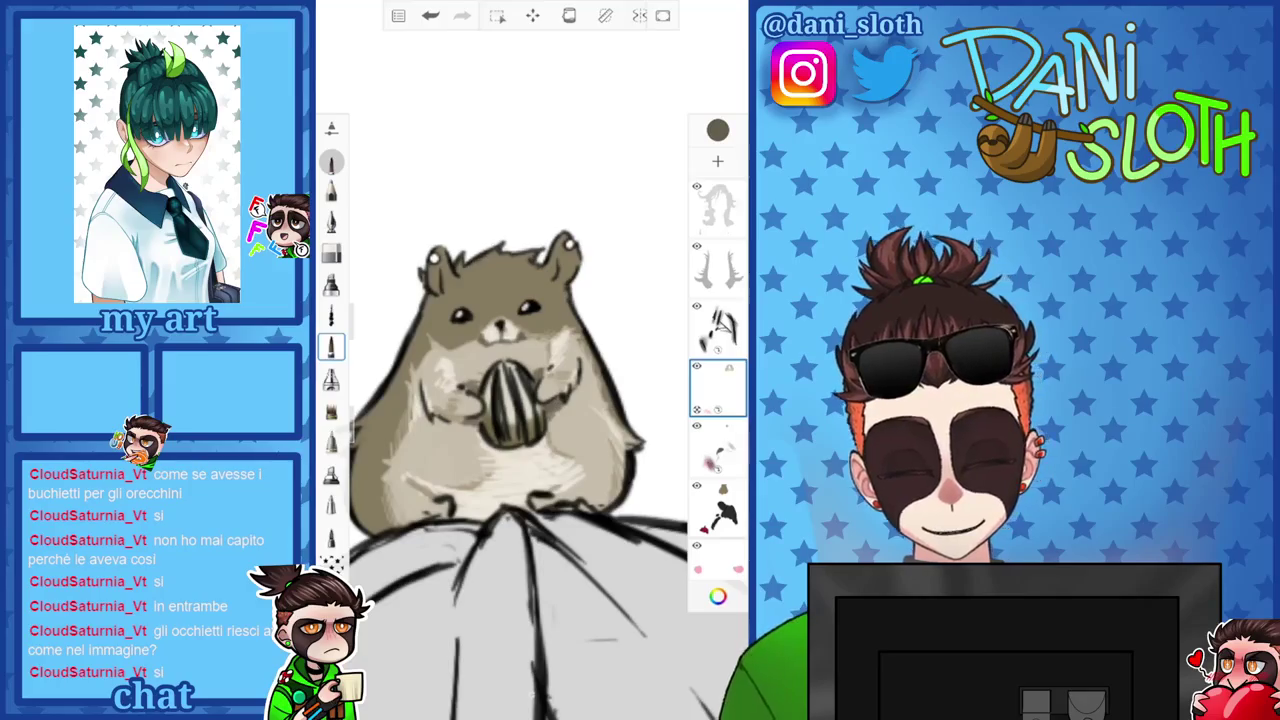
pyautogui.click(717, 130)
pyautogui.click(717, 130)
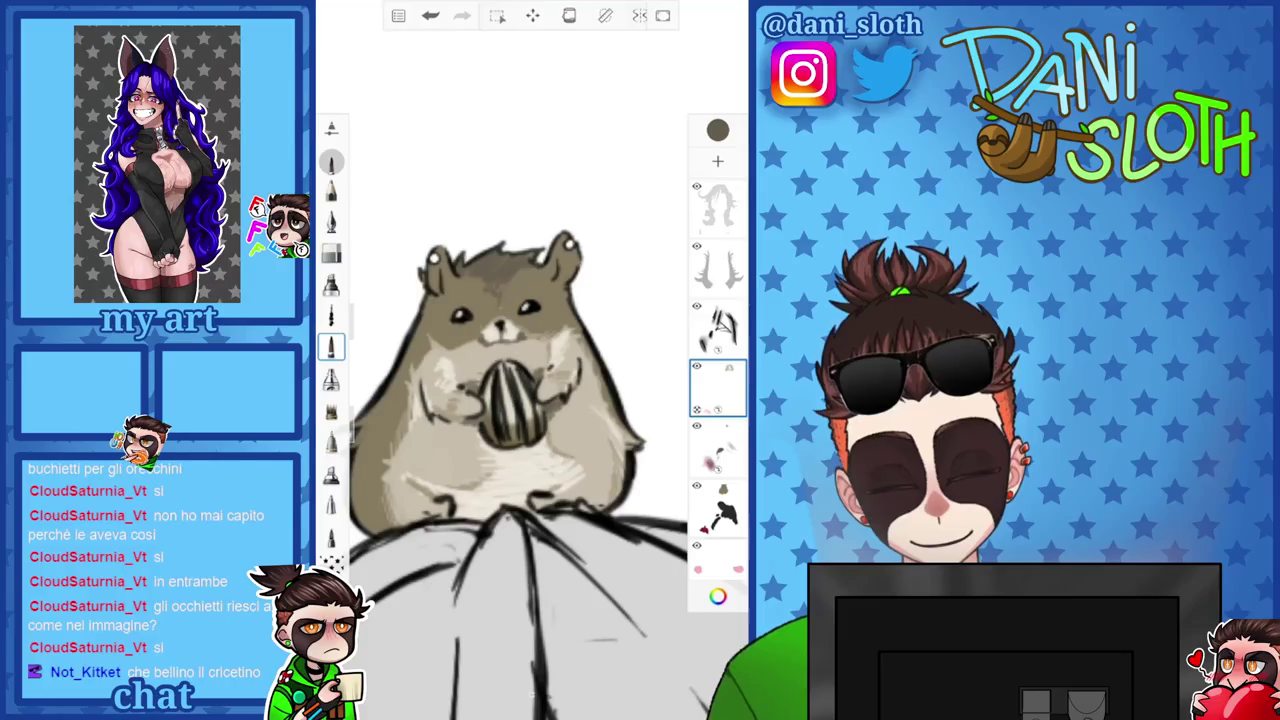
pyautogui.scroll(3, 520, 450)
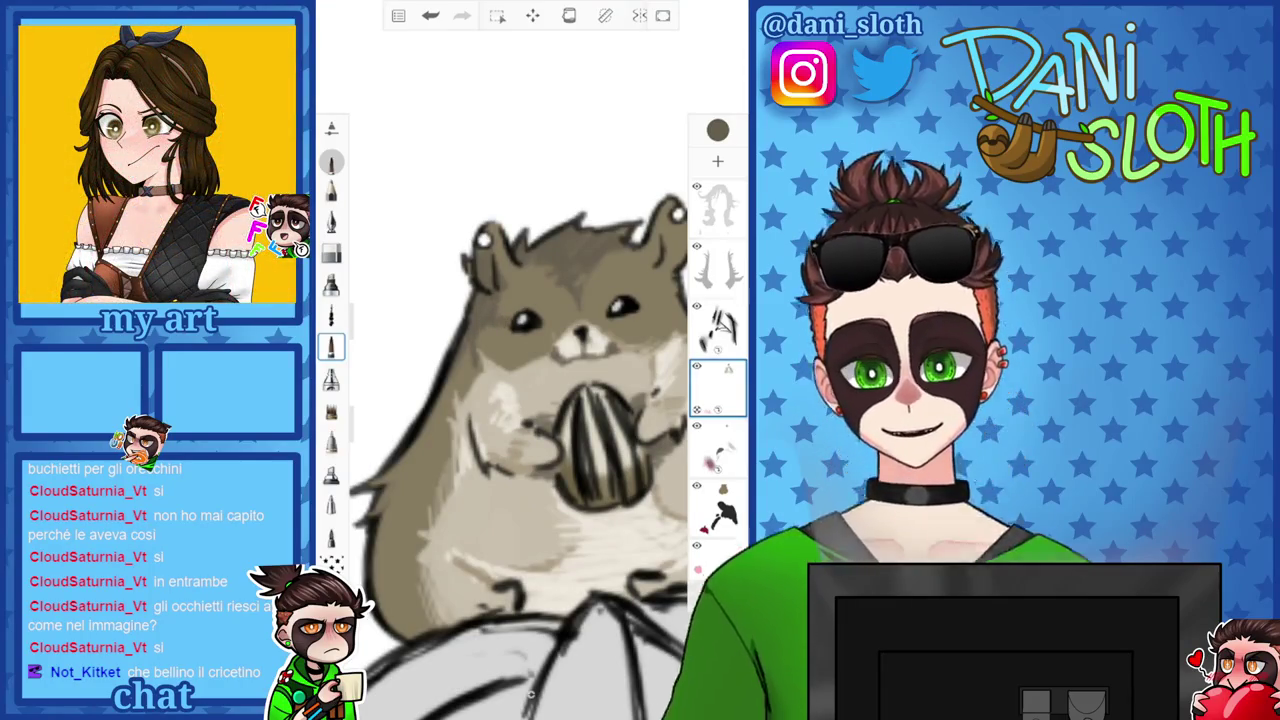
pyautogui.moveTo(560, 400); pyautogui.dragTo(460, 410)
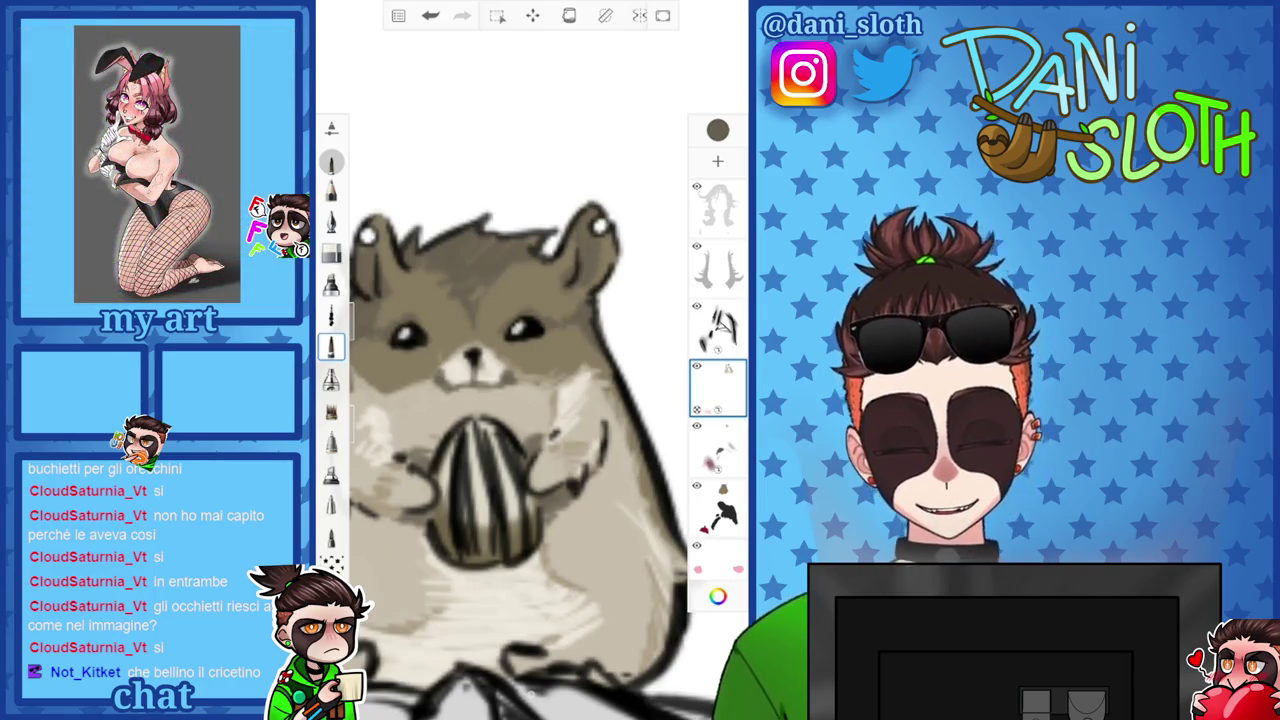
pyautogui.scroll(-3, 530, 450)
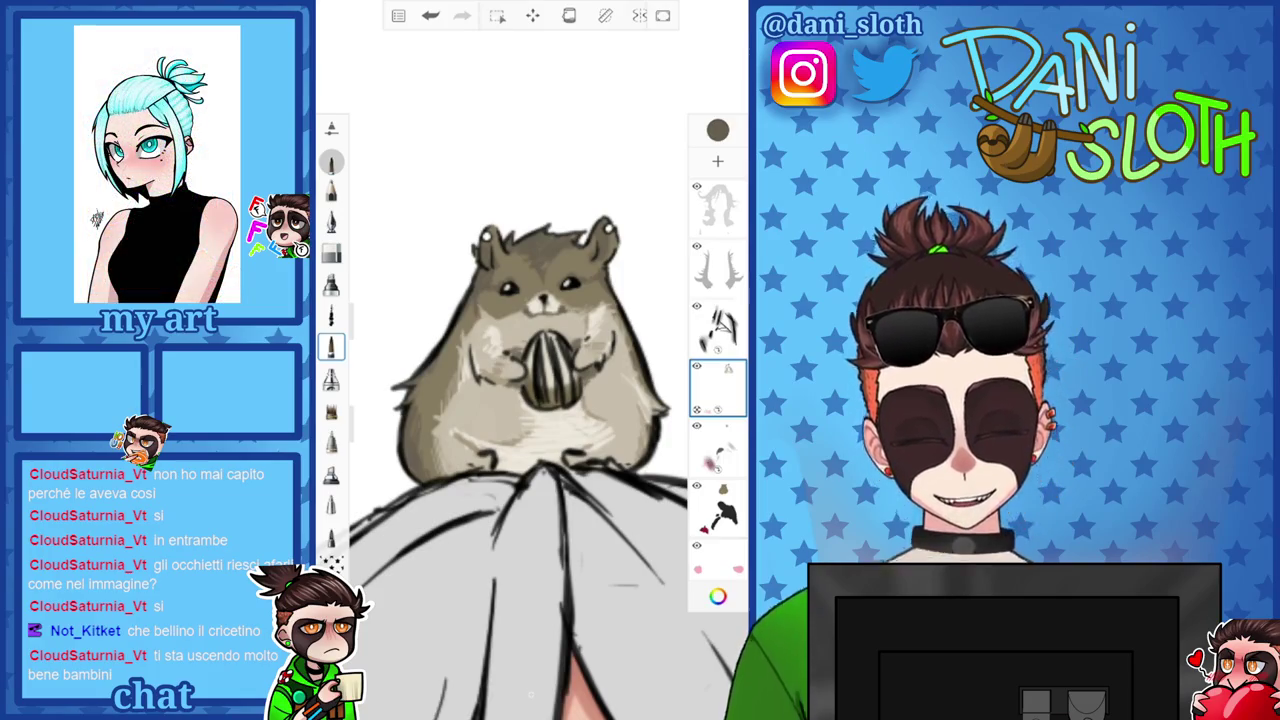
pyautogui.scroll(-3, 530, 400)
pyautogui.scroll(2, 540, 360)
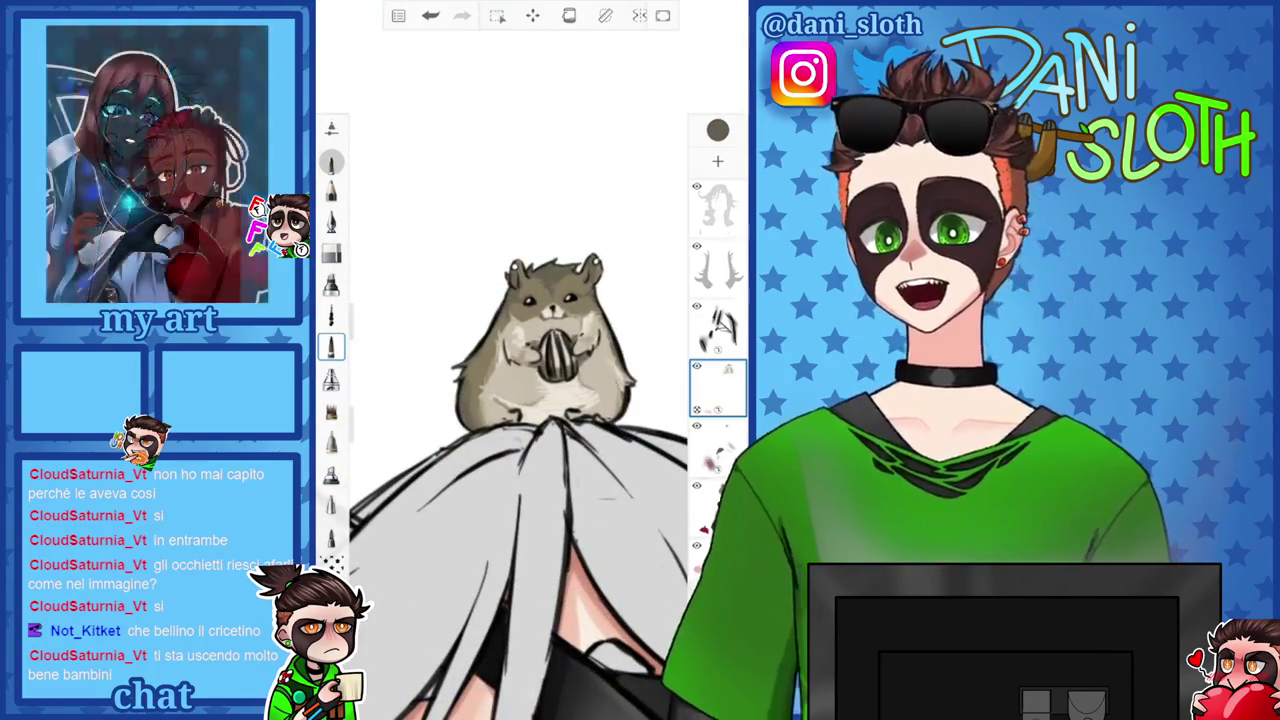
pyautogui.click(718, 130)
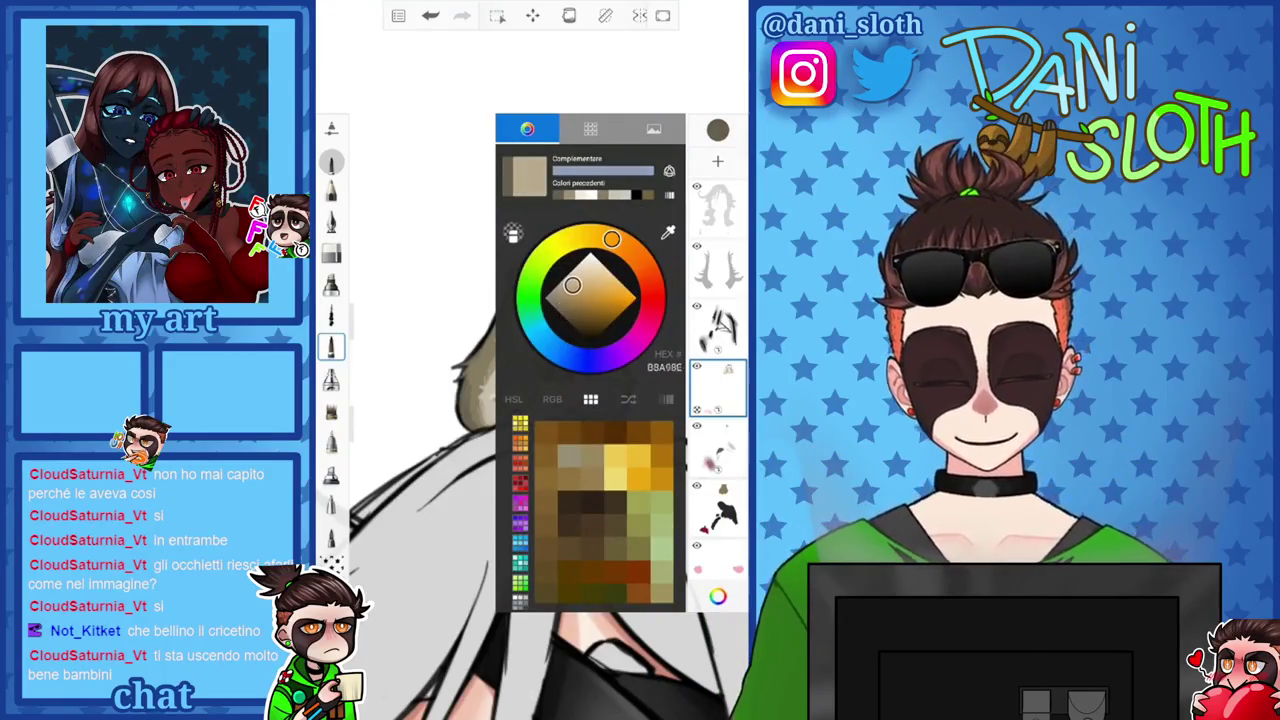
# Darken the painting colour to a deep brown.
pyautogui.scroll(-2, 520, 400)
pyautogui.scroll(4, 540, 400)
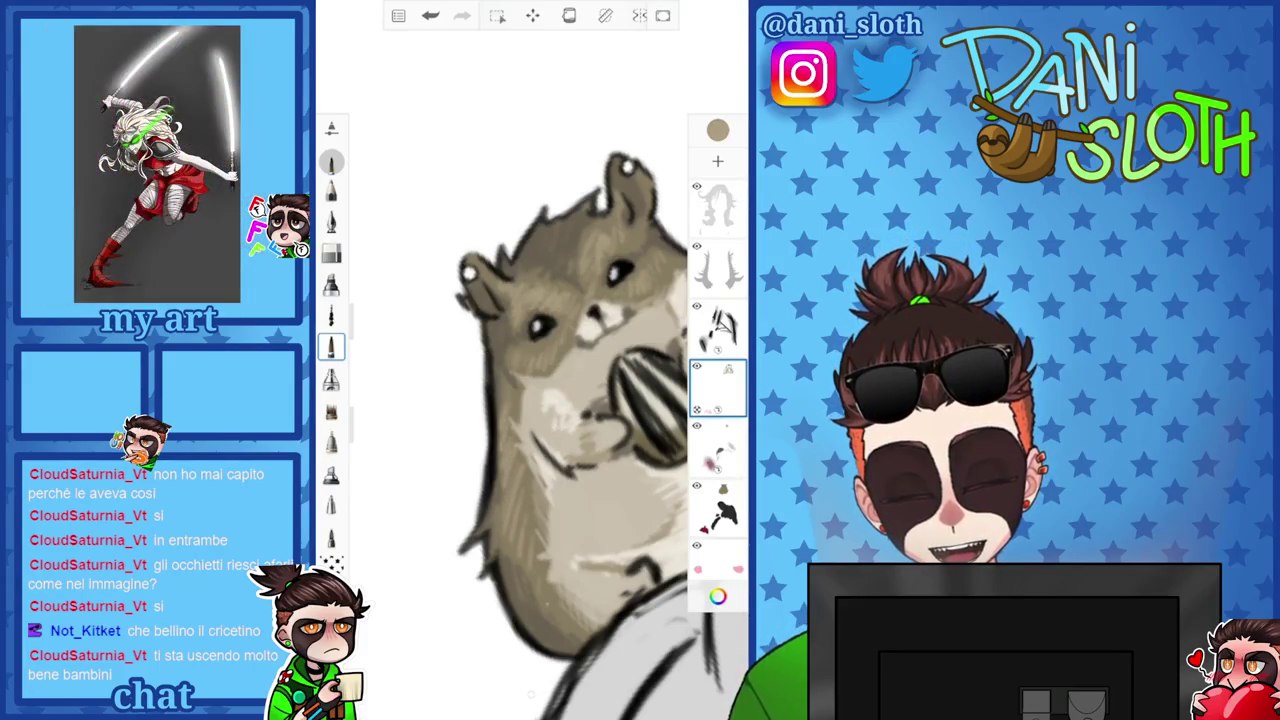
pyautogui.scroll(-3, 525, 435)
pyautogui.scroll(2, 525, 400)
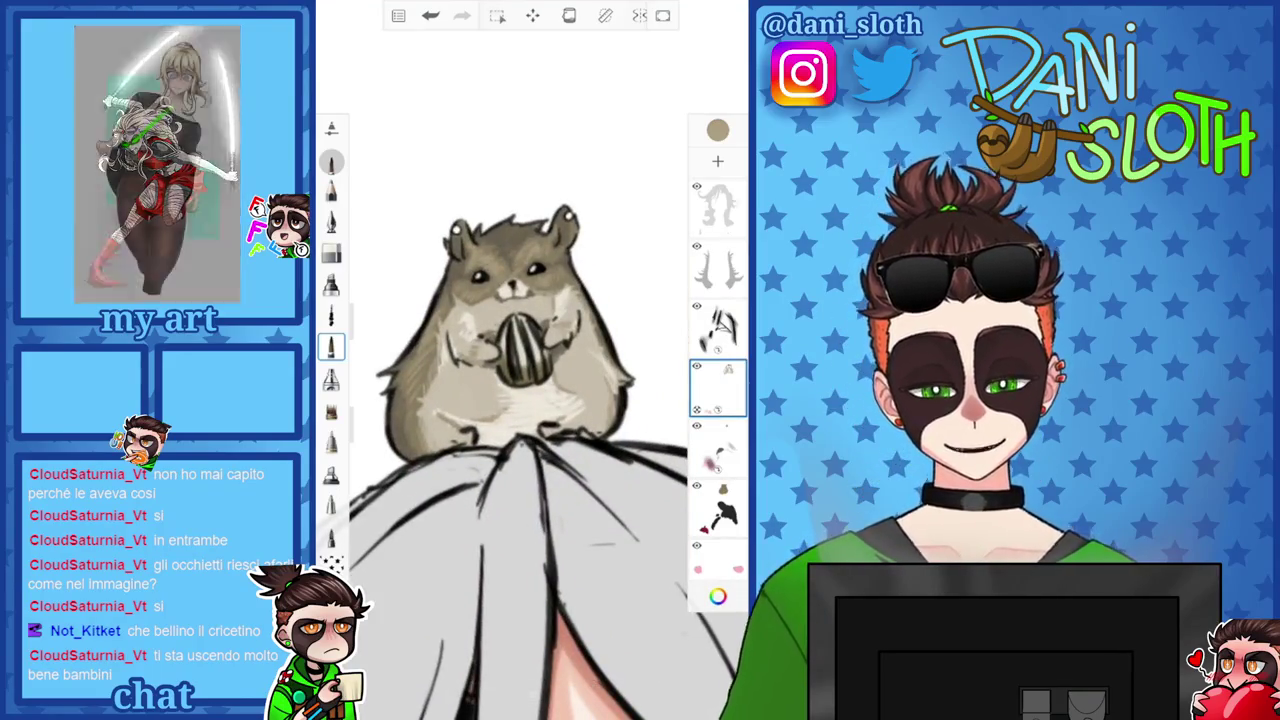
pyautogui.click(718, 130)
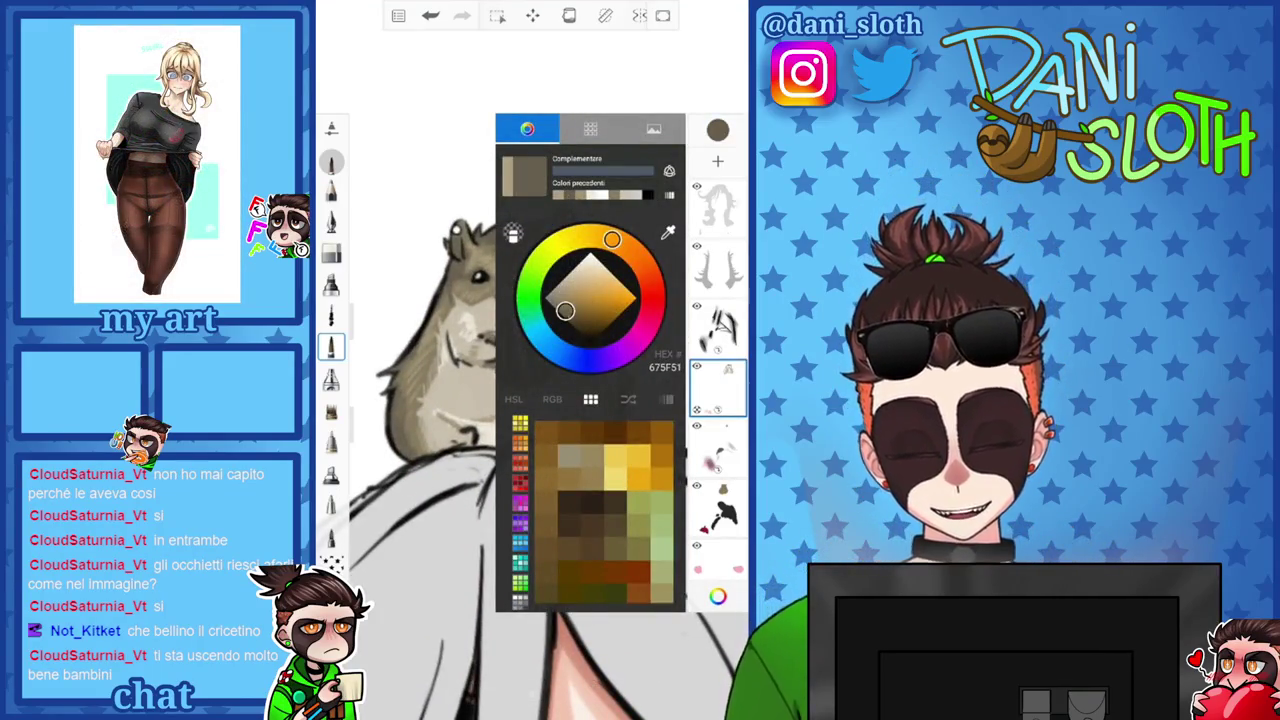
pyautogui.click(572, 318)
pyautogui.click(718, 130)
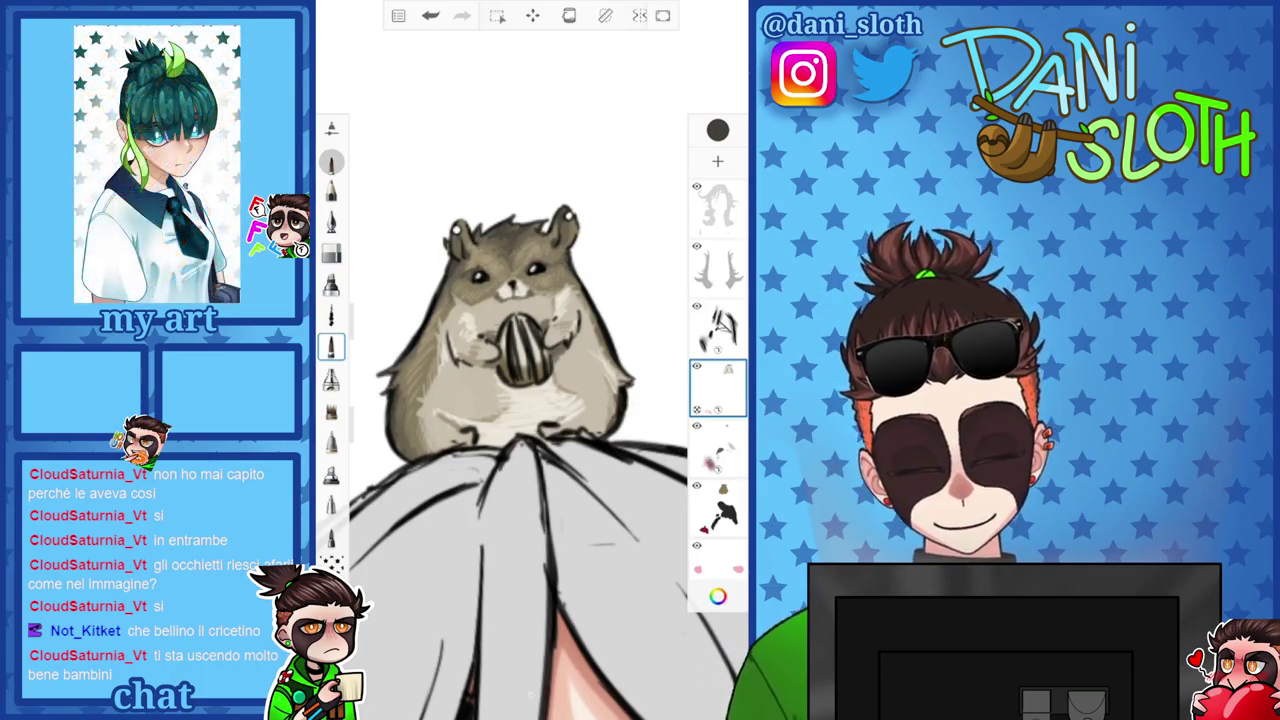
# Shift the hue toward pink and pick light pink FFB3C1 for blush.
pyautogui.scroll(-3, 530, 400)
pyautogui.click(717, 130)
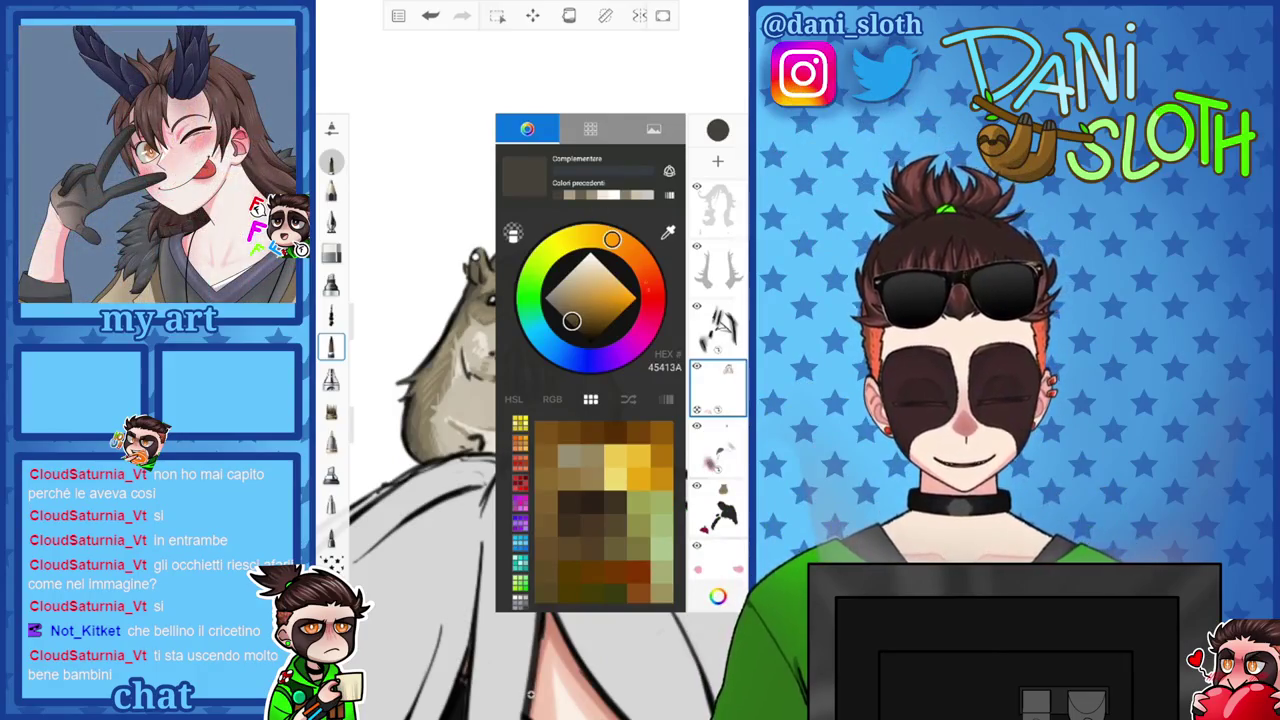
pyautogui.moveTo(612, 238); pyautogui.dragTo(645, 327)
pyautogui.click(604, 265)
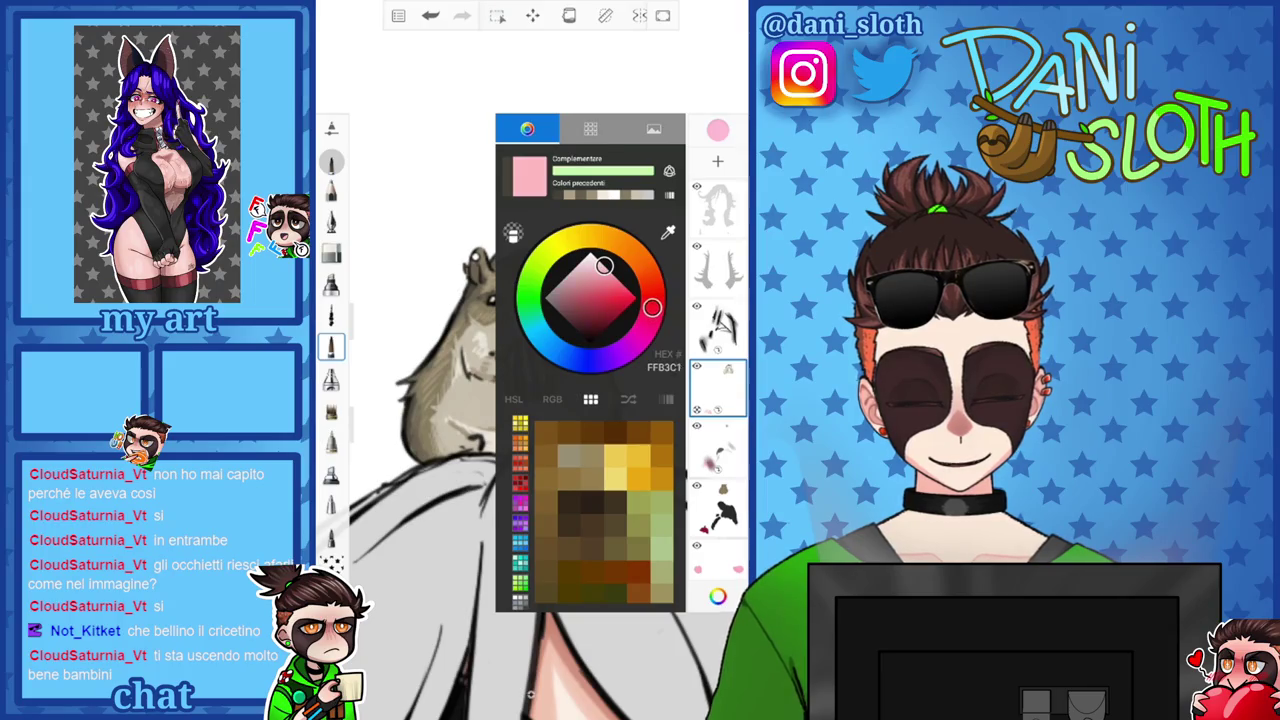
# Paint pink blush on both hamster cheeks, then lighten the pink slightly.
pyautogui.scroll(3, 520, 300)
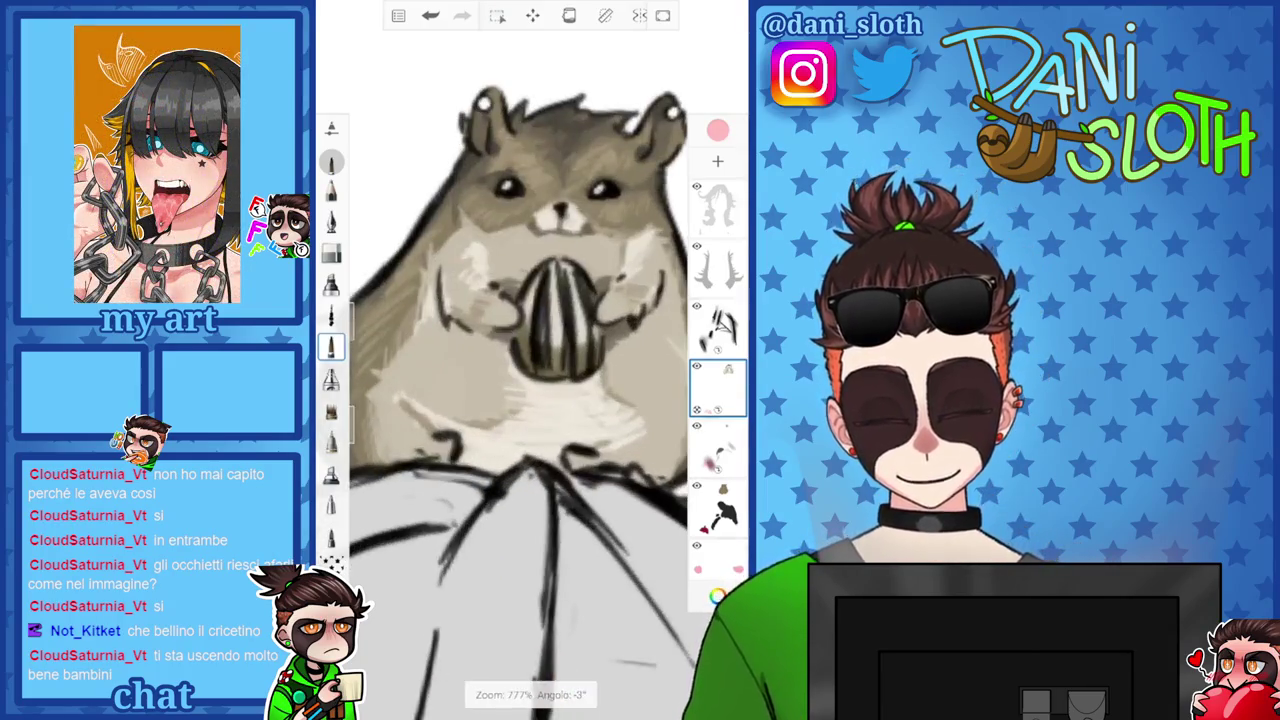
pyautogui.moveTo(480, 306); pyautogui.dragTo(516, 318)
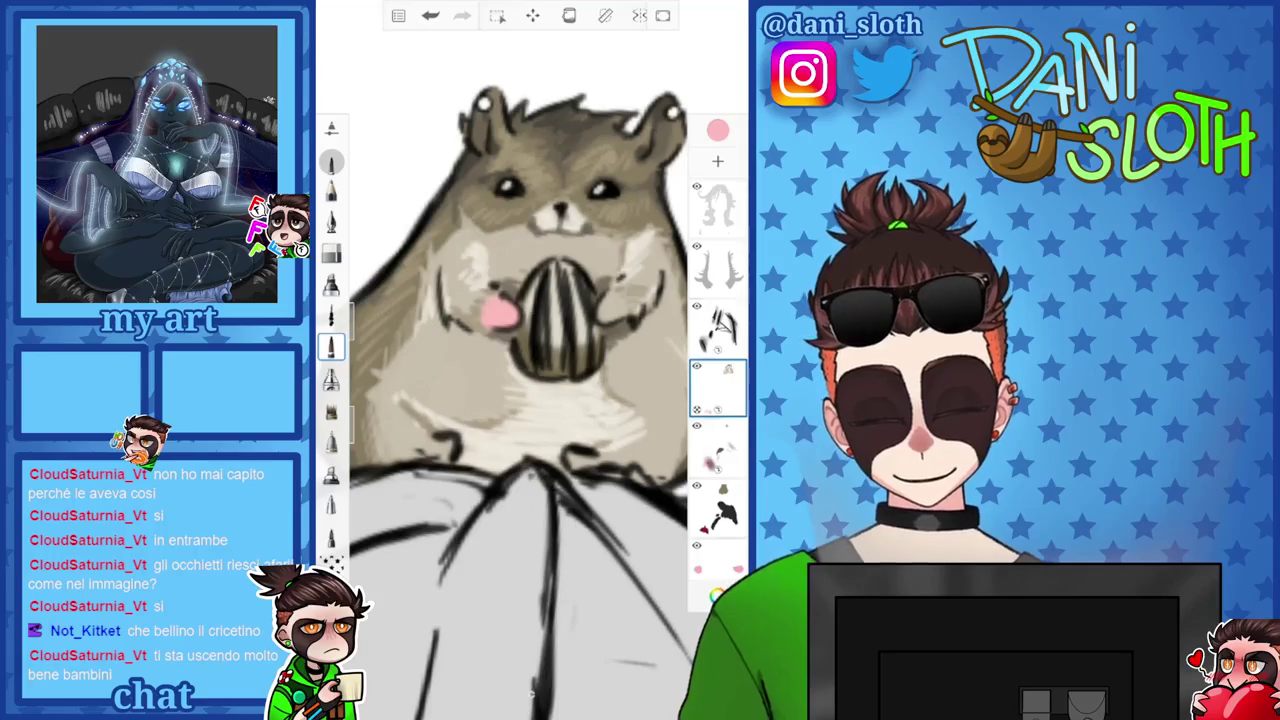
pyautogui.moveTo(598, 302); pyautogui.dragTo(618, 314)
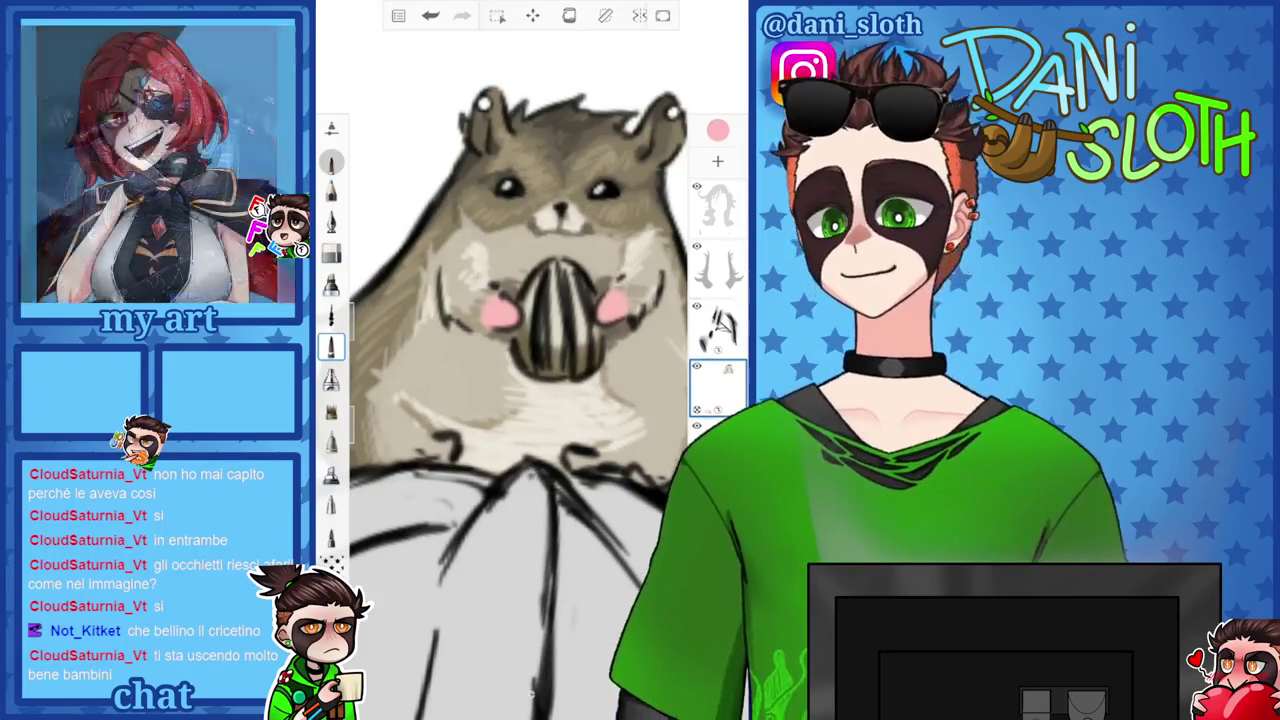
pyautogui.scroll(2, 540, 300)
pyautogui.click(600, 262)
# Choose a new pink hue and set the brush size to 5.0.
pyautogui.click(668, 232)
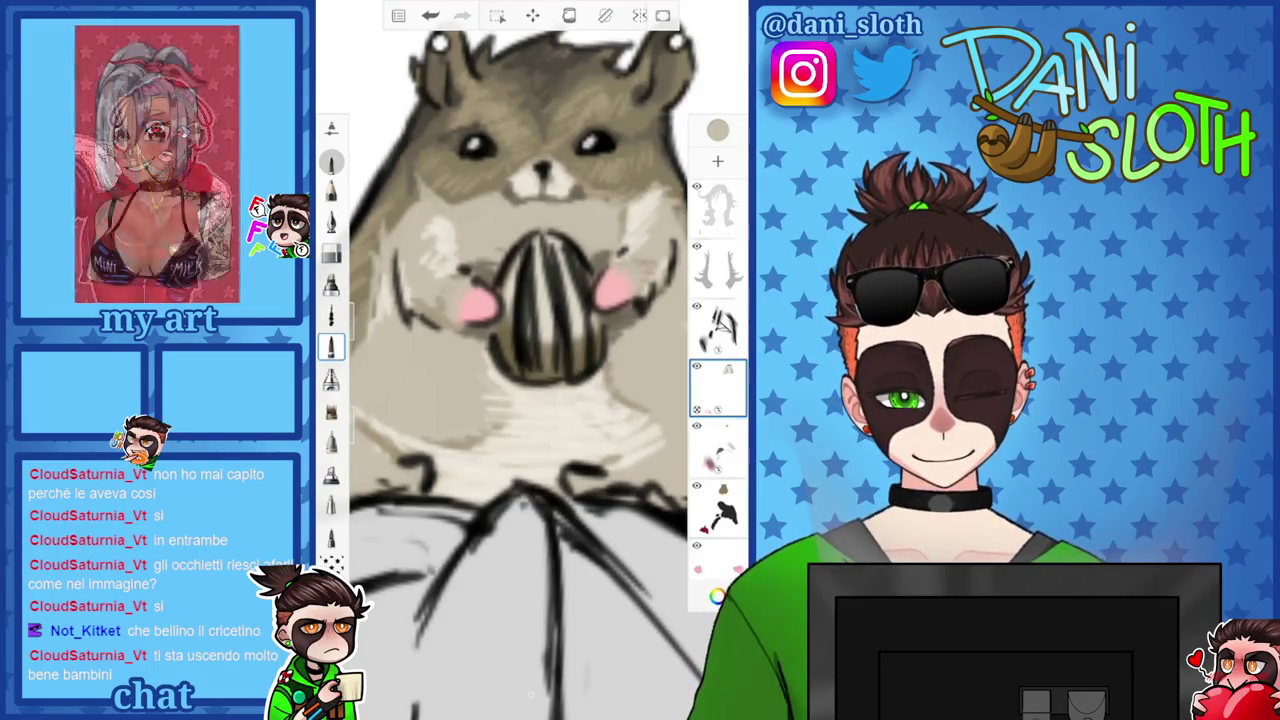
pyautogui.click(717, 130)
pyautogui.moveTo(605, 237); pyautogui.dragTo(660, 290)
pyautogui.click(420, 450)
pyautogui.moveTo(360, 320); pyautogui.dragTo(360, 345)
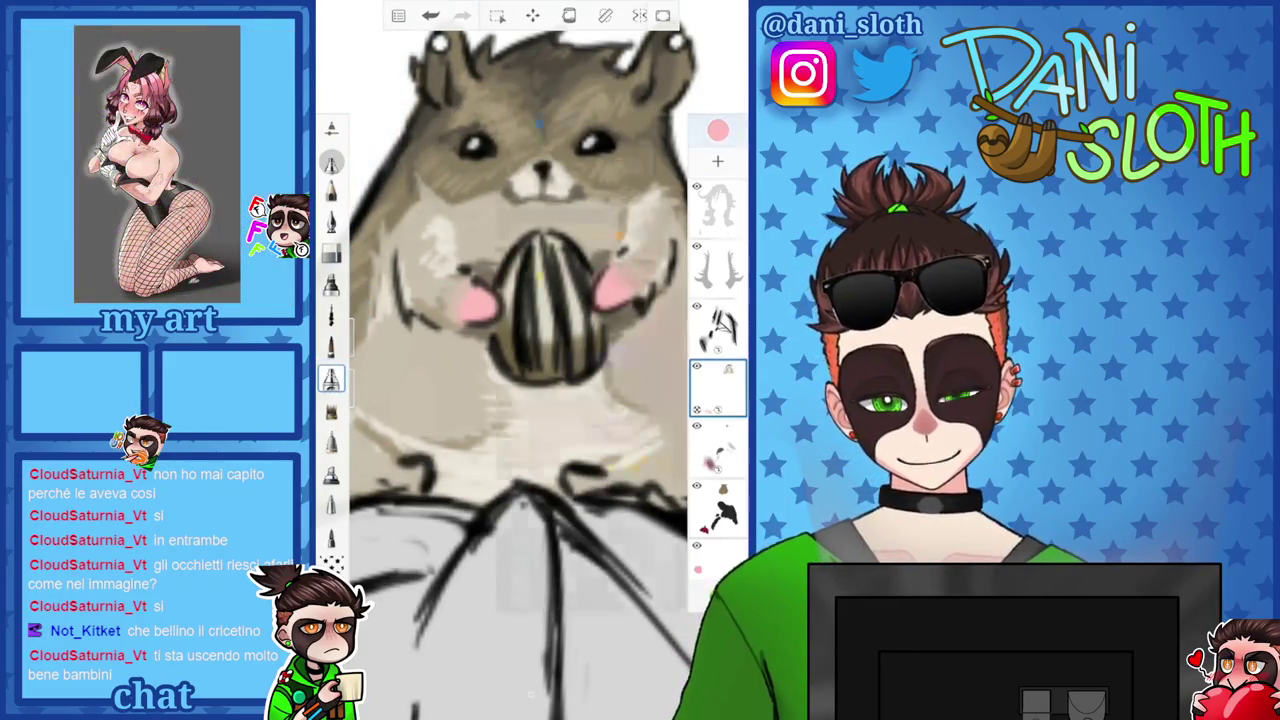
pyautogui.click(717, 130)
pyautogui.click(717, 130)
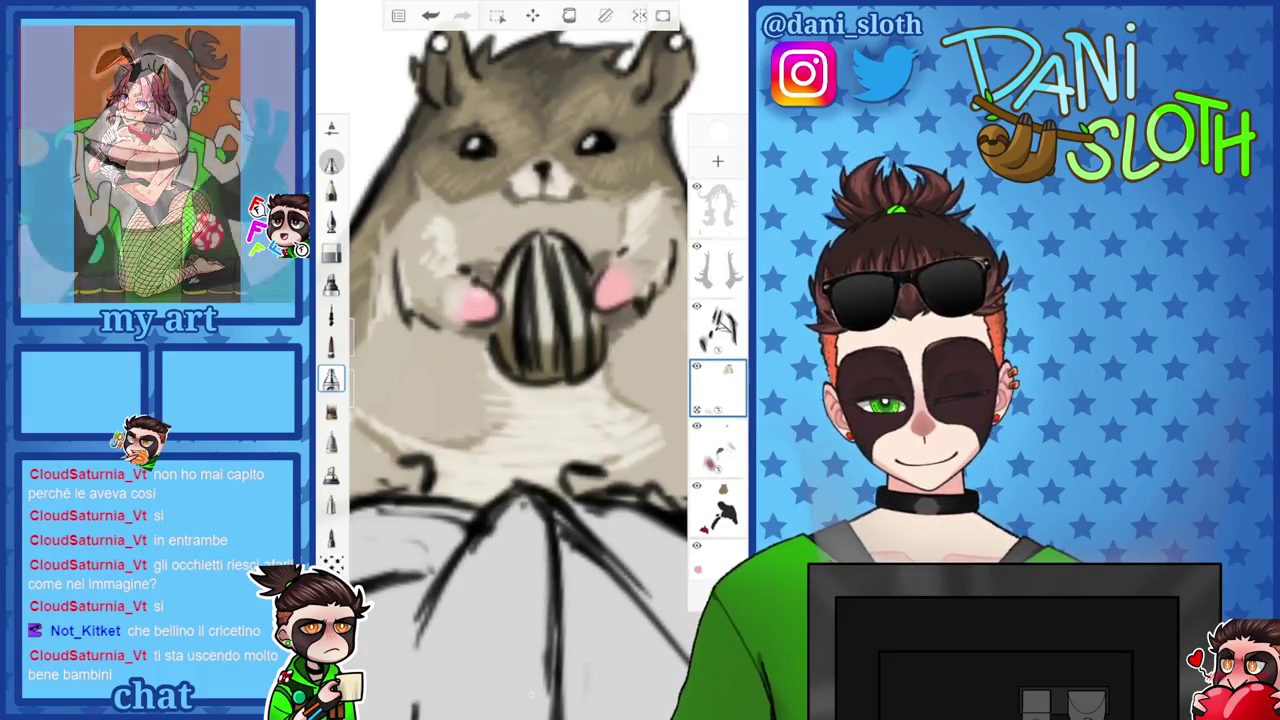
# Undo the last stroke and settle on pale pink to tint the paws.
pyautogui.click(430, 15)
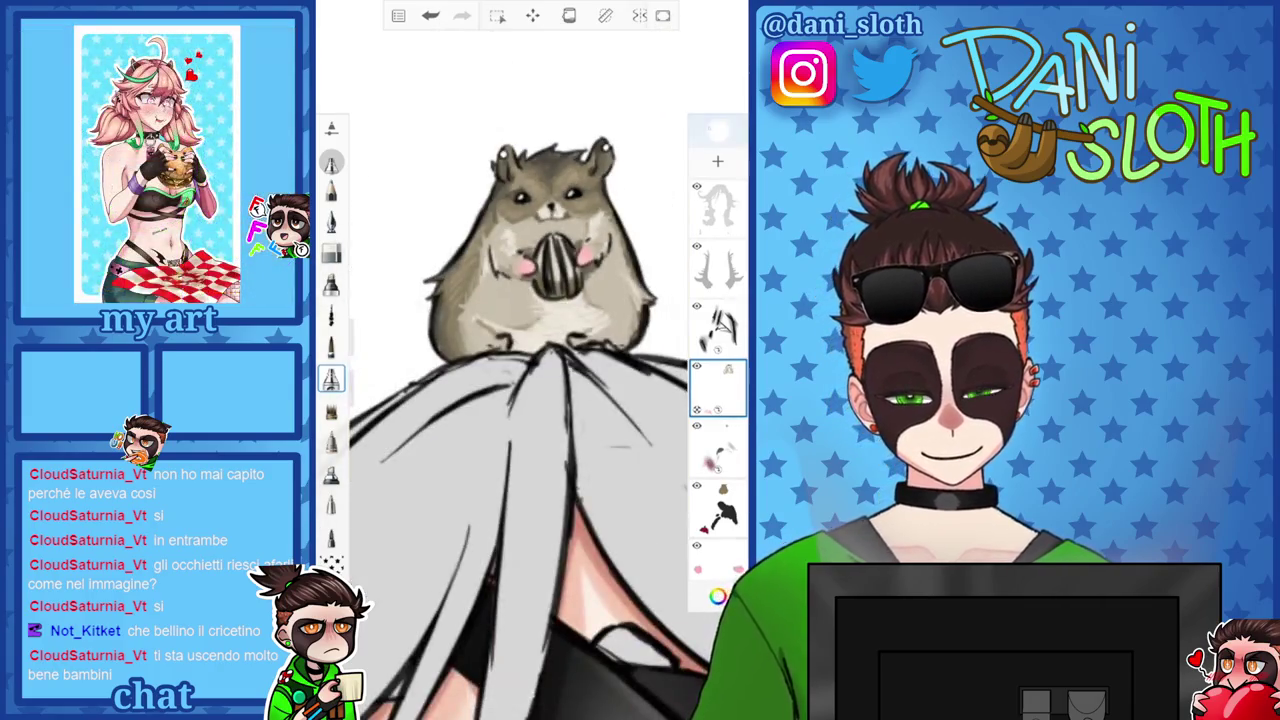
pyautogui.click(717, 130)
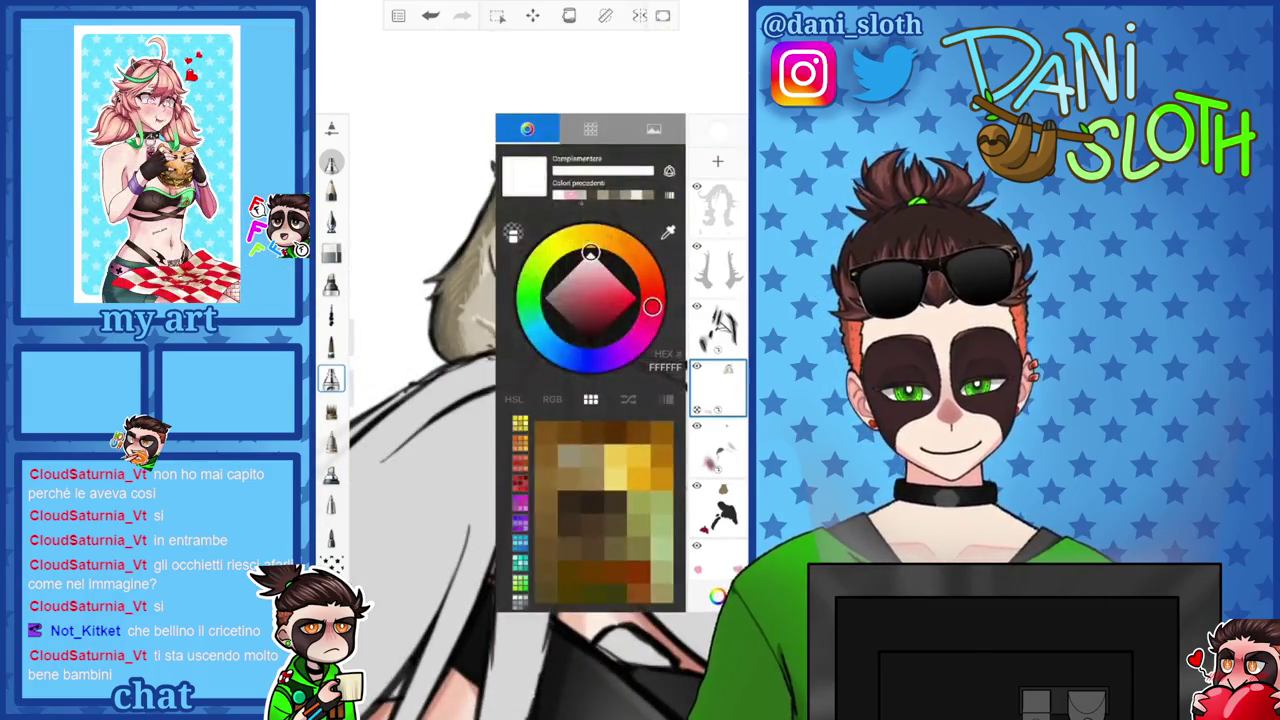
pyautogui.click(717, 130)
pyautogui.scroll(3, 530, 360)
pyautogui.click(717, 130)
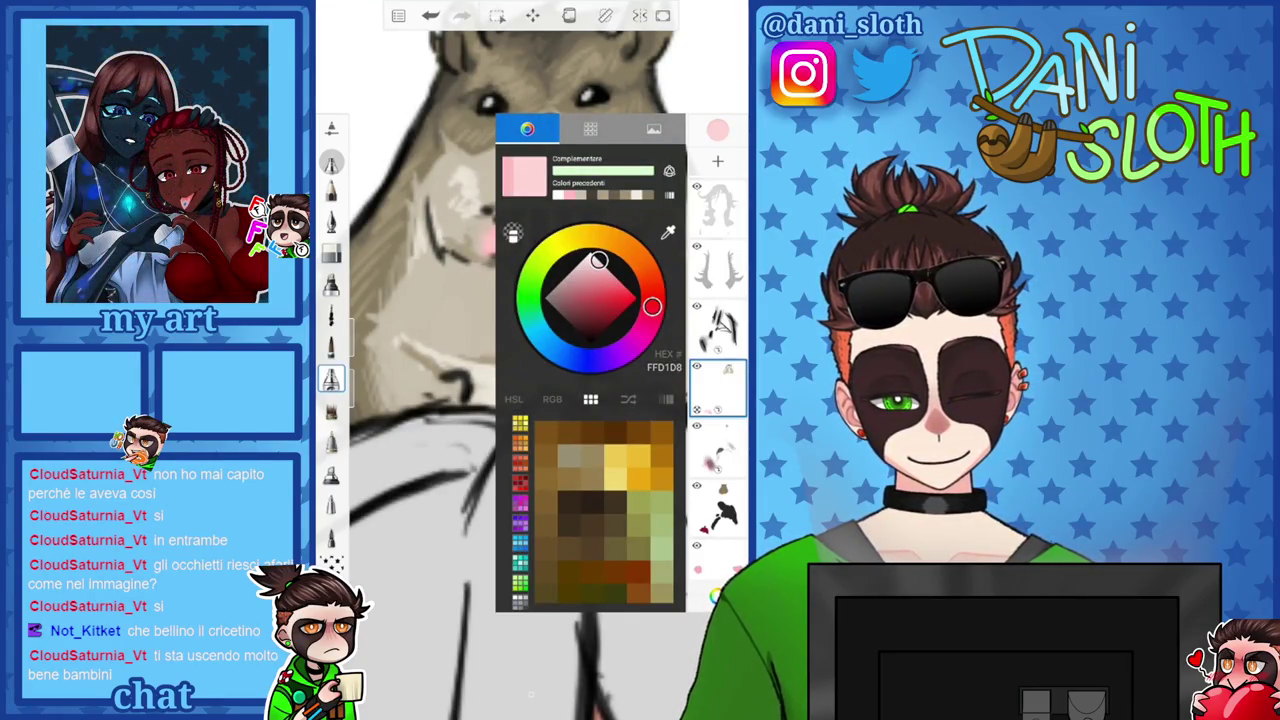
pyautogui.click(717, 130)
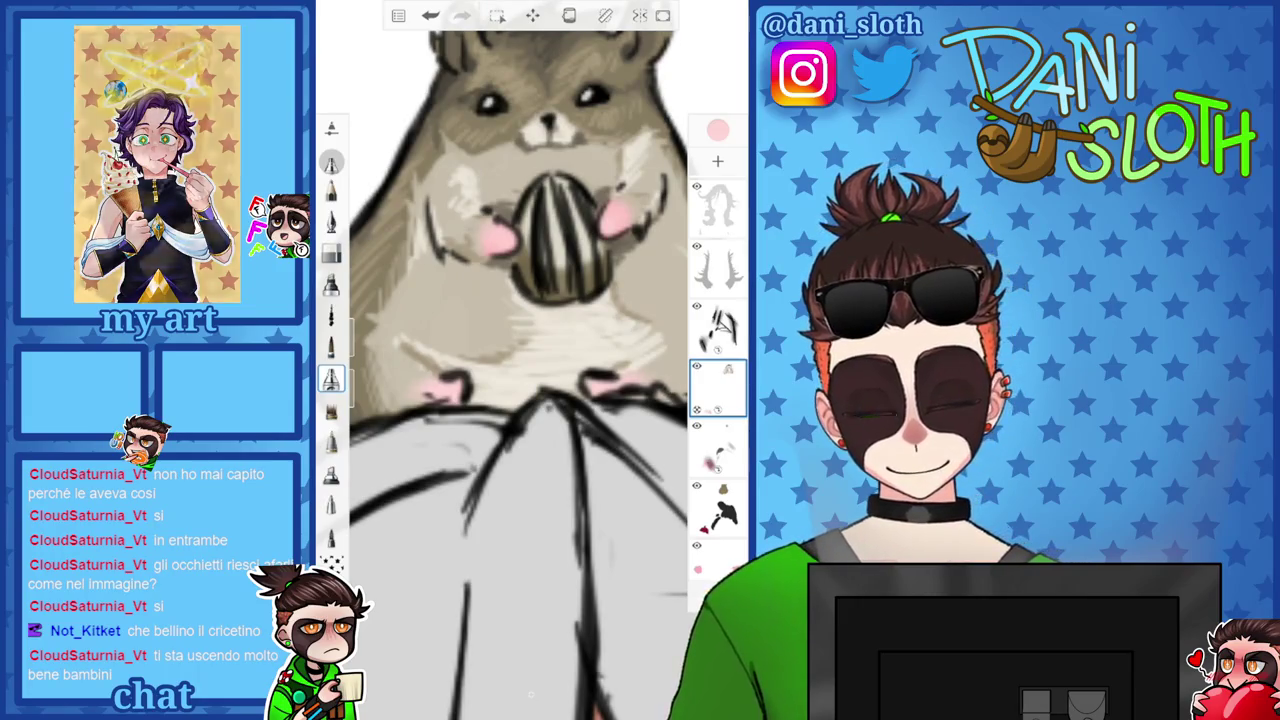
pyautogui.scroll(-3, 517, 370)
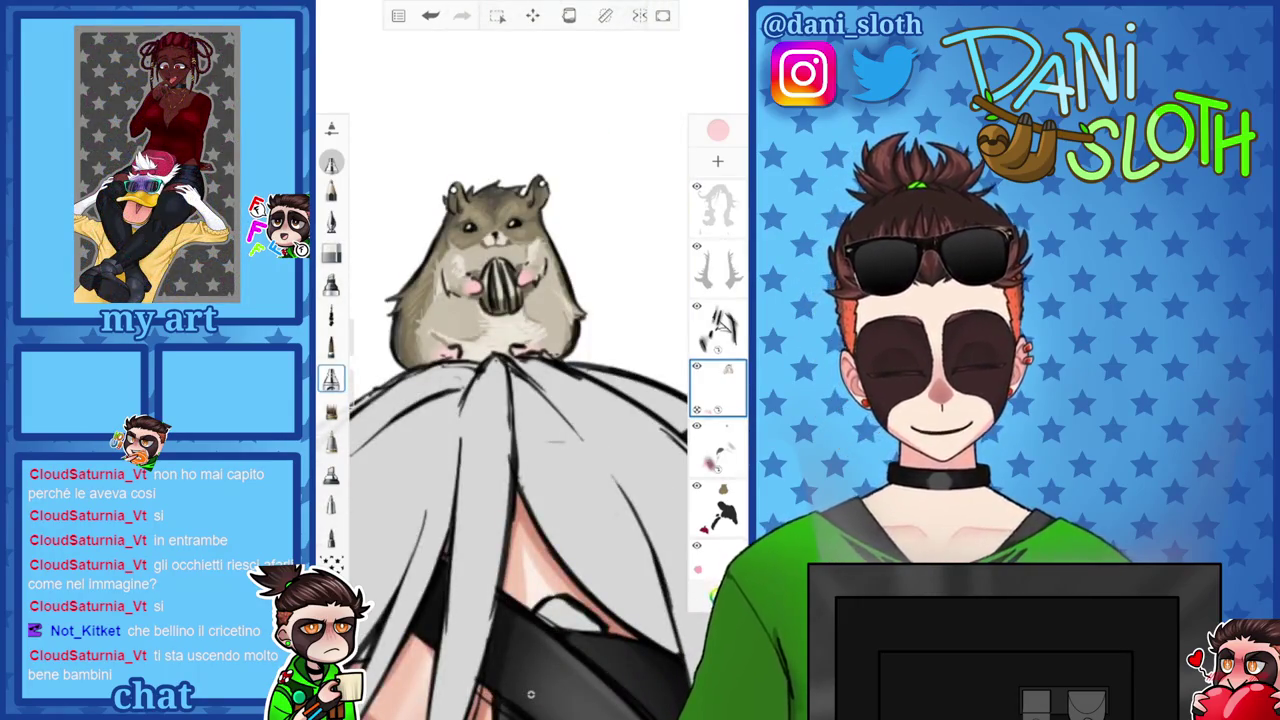
pyautogui.scroll(2, 517, 370)
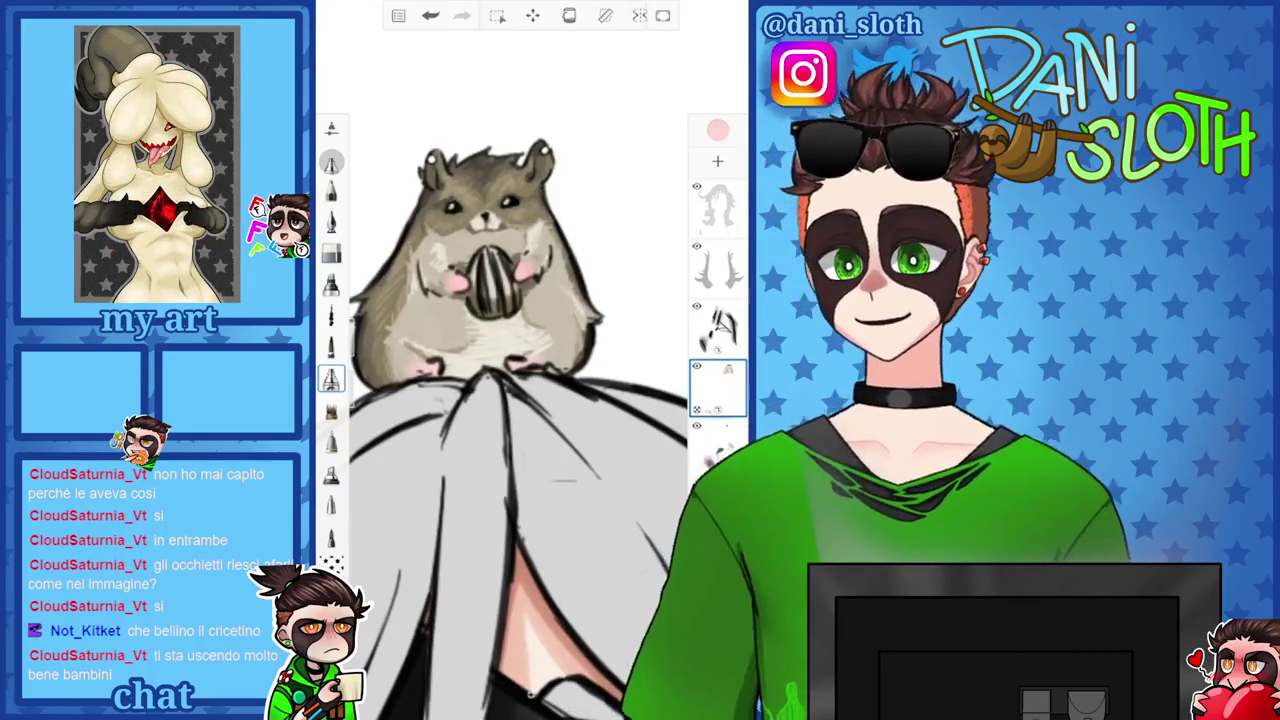
# Pick pale cream F0EAE0 in the colour wheel triangle, zooming around the hamster.
pyautogui.click(717, 130)
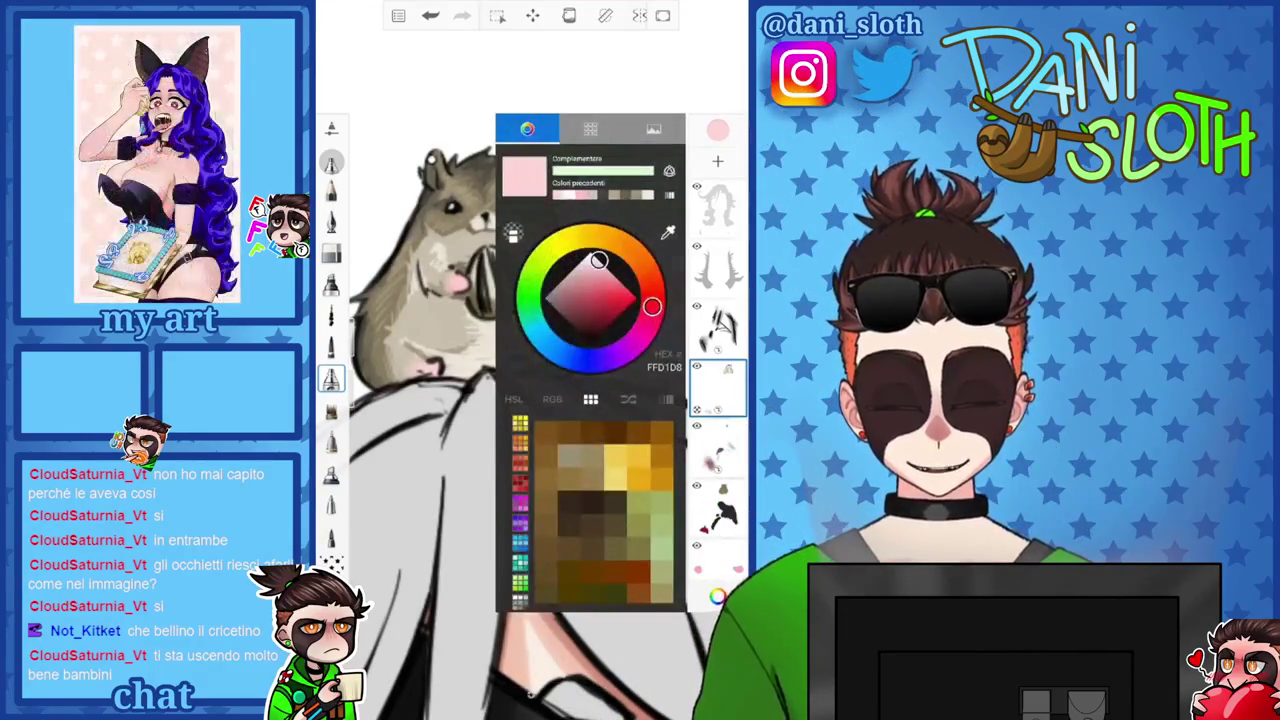
pyautogui.click(633, 195)
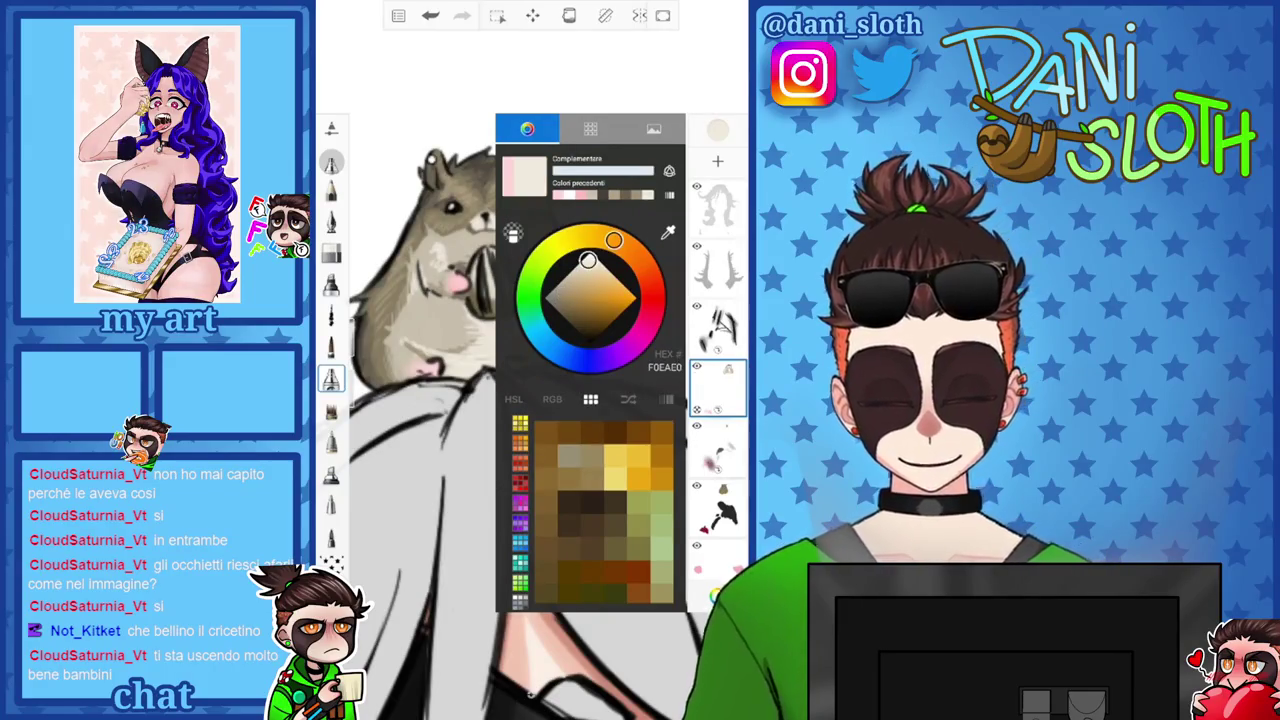
pyautogui.scroll(3, 530, 380)
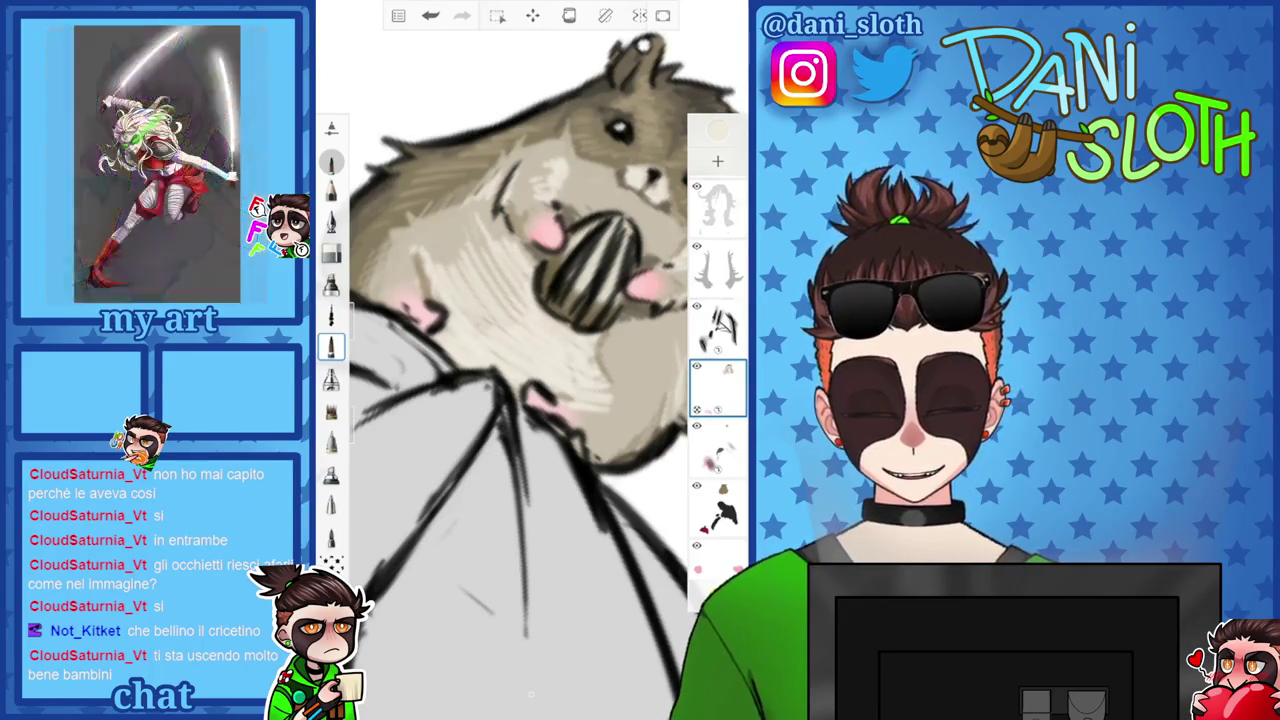
pyautogui.scroll(1, 530, 380)
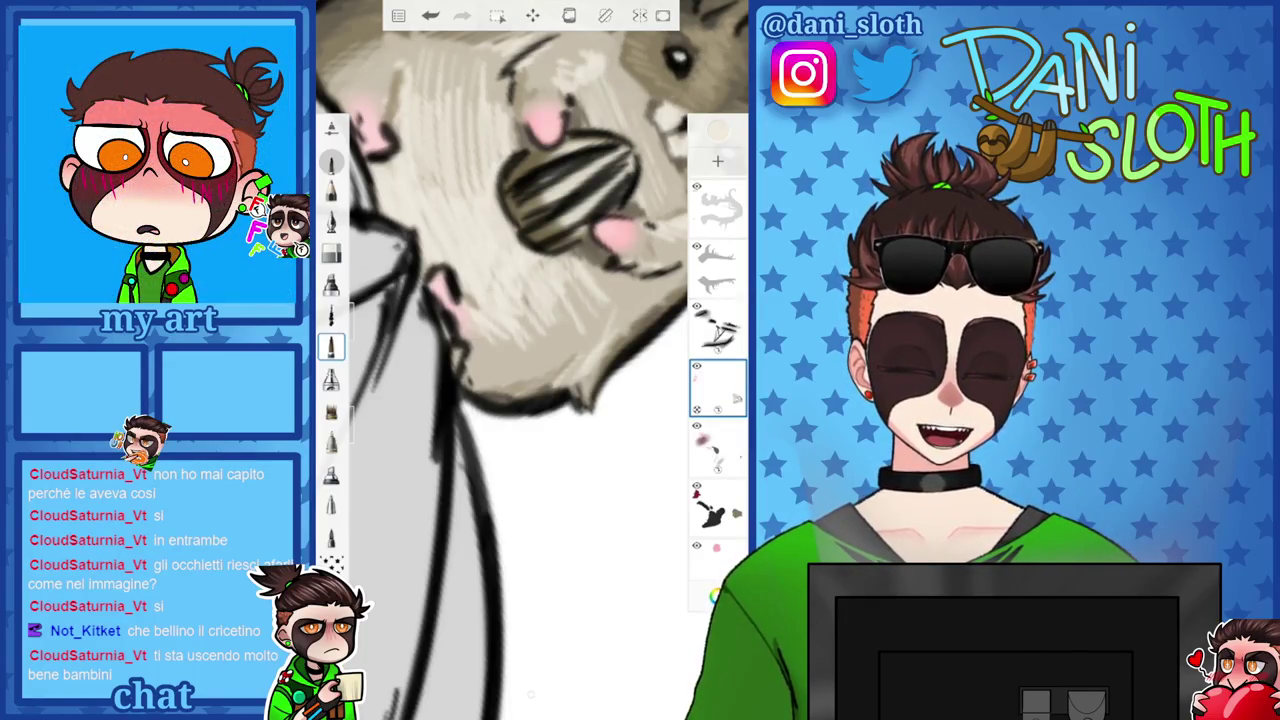
pyautogui.scroll(-5, 530, 400)
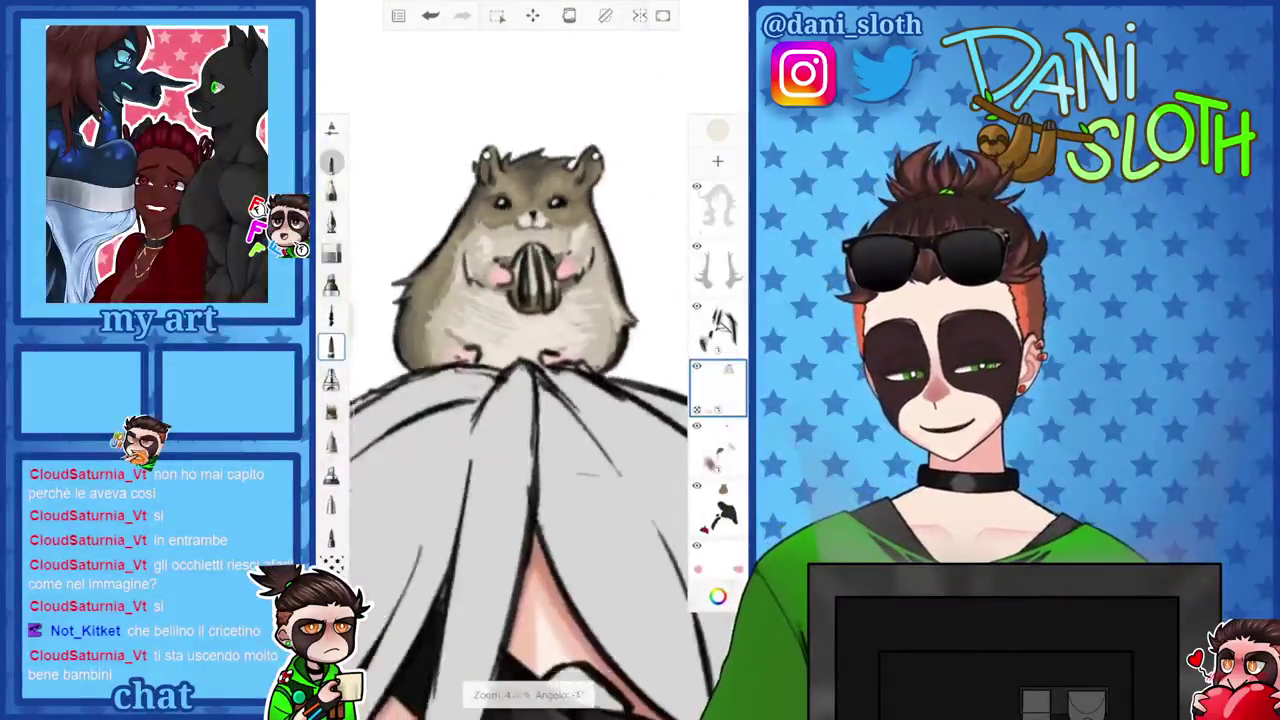
pyautogui.scroll(-3, 520, 400)
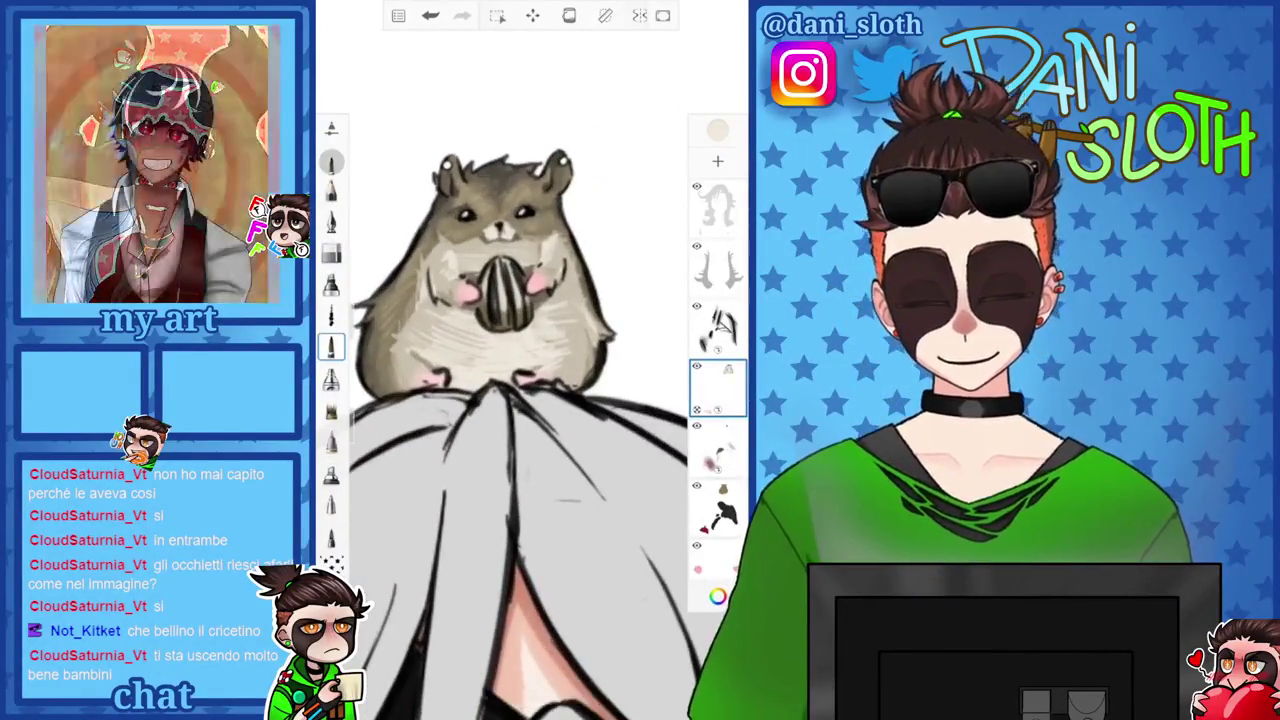
pyautogui.scroll(-5, 530, 400)
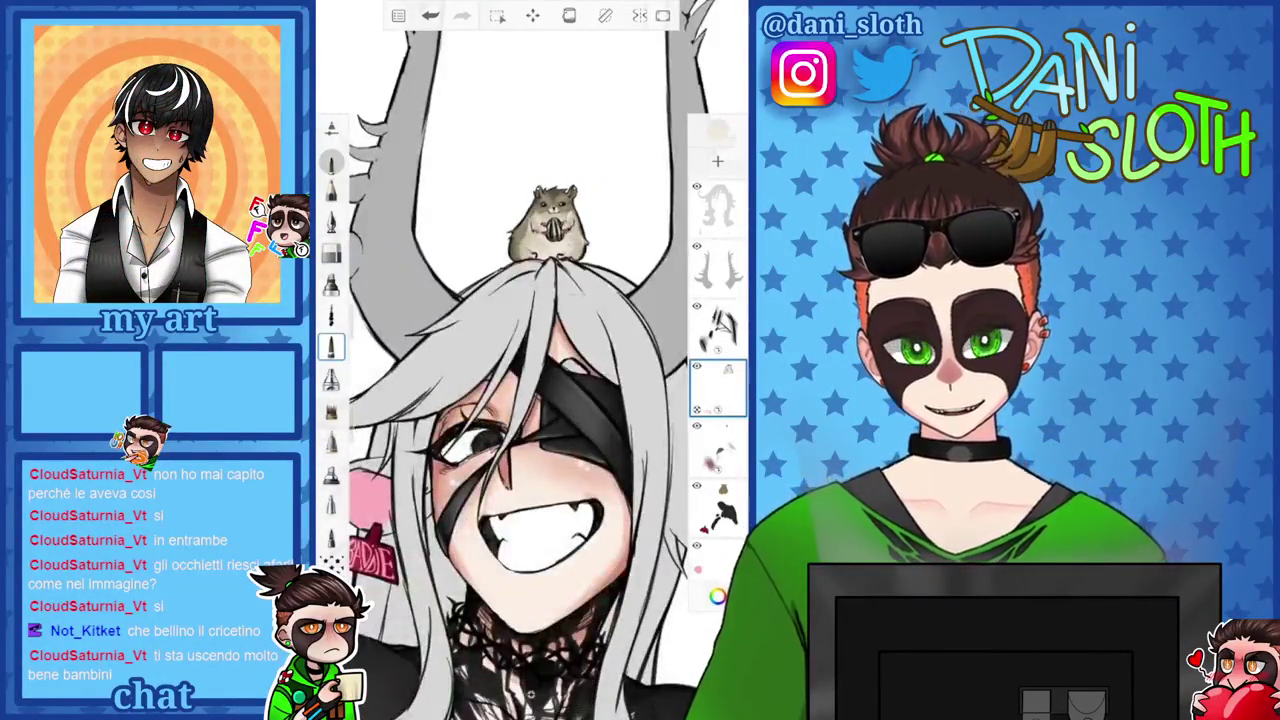
pyautogui.scroll(5, 530, 400)
pyautogui.scroll(3, 520, 400)
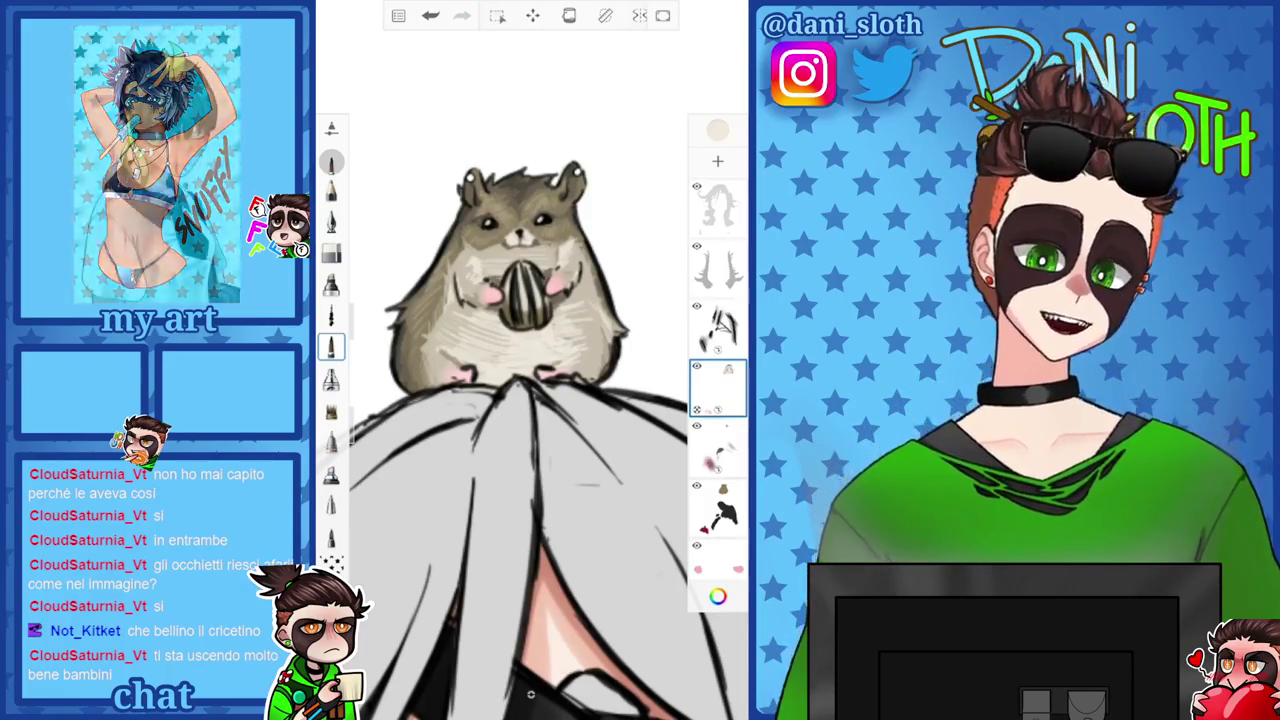
pyautogui.click(717, 130)
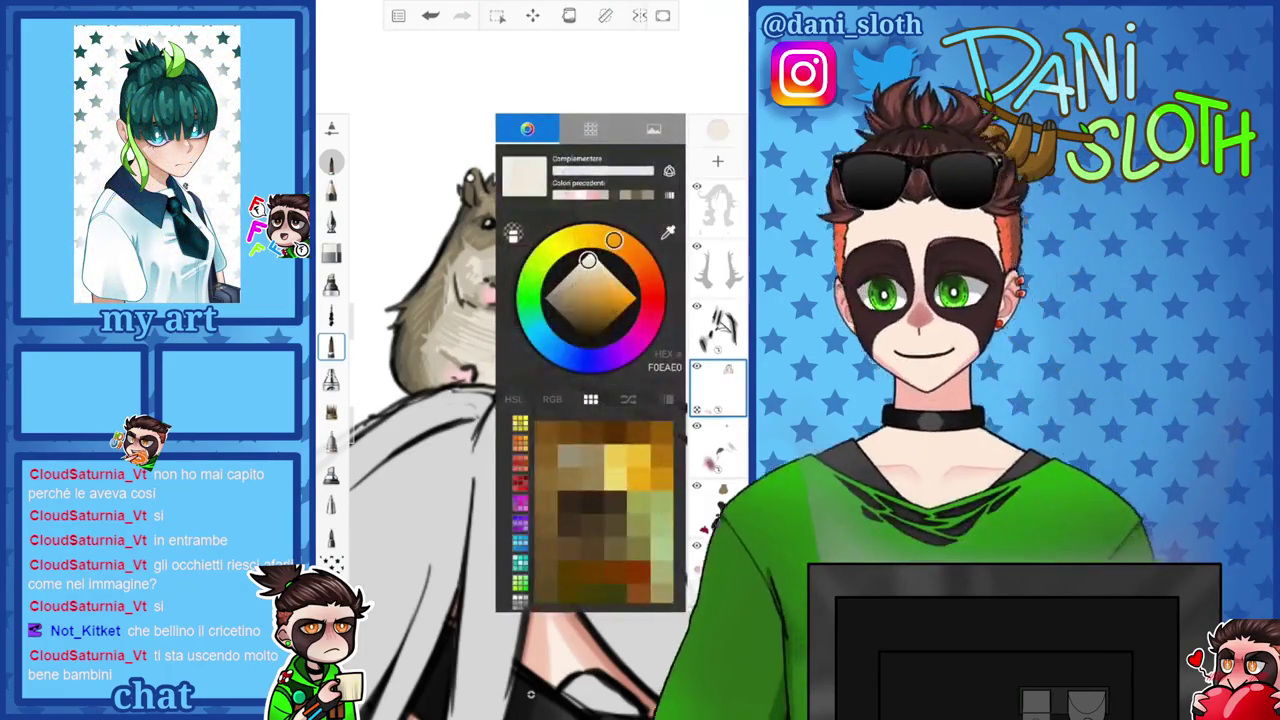
# Reselect pink and tint the inside of the hamster's right ear.
pyautogui.click(565, 194)
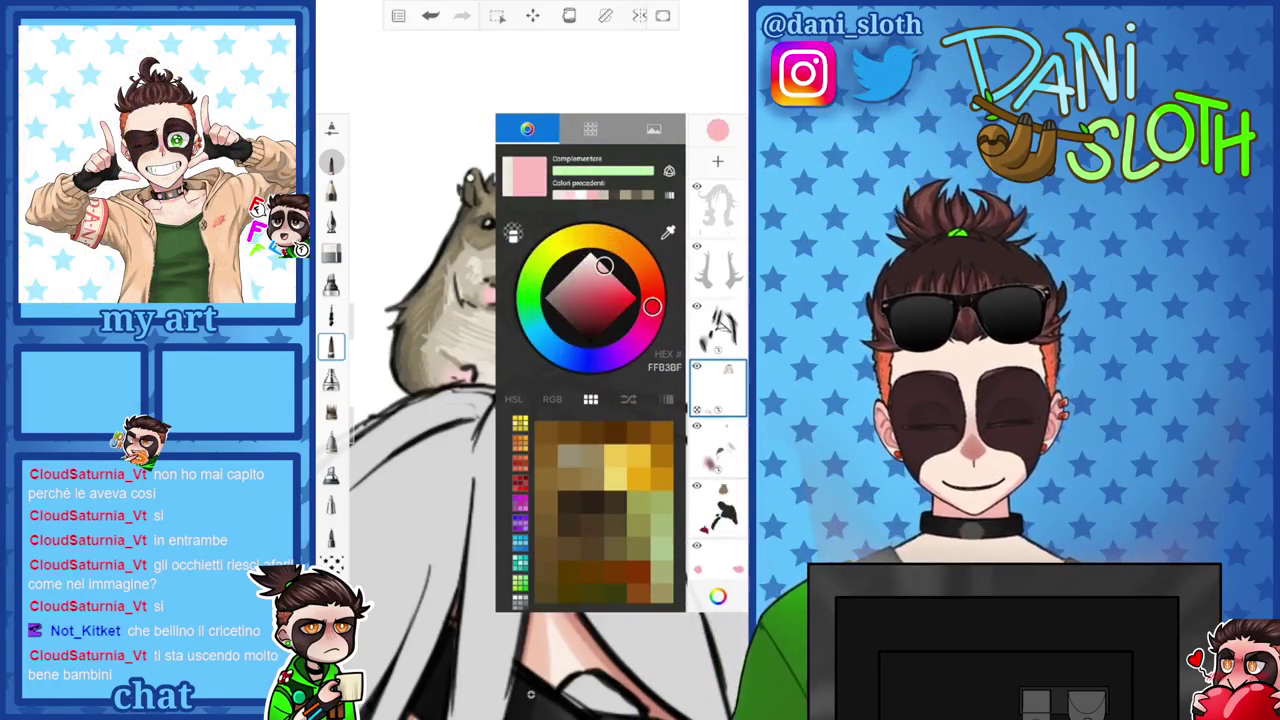
pyautogui.click(717, 130)
pyautogui.scroll(3, 520, 400)
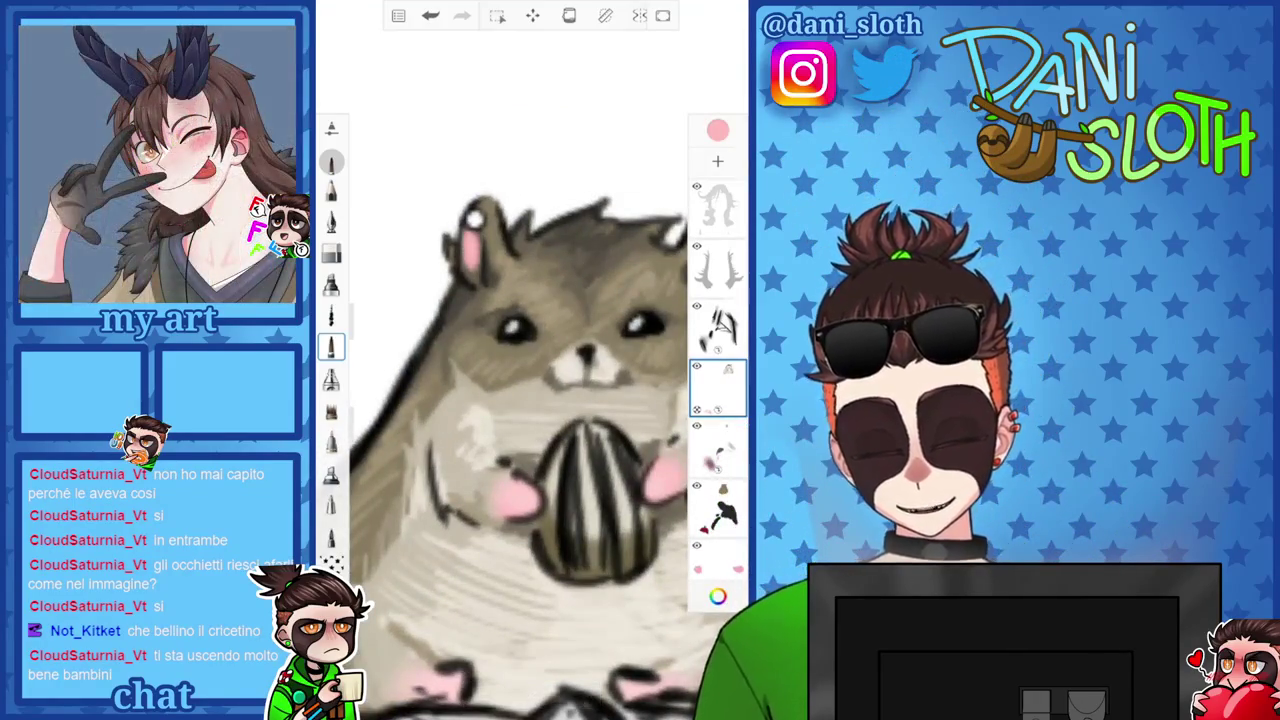
pyautogui.scroll(-3, 520, 420)
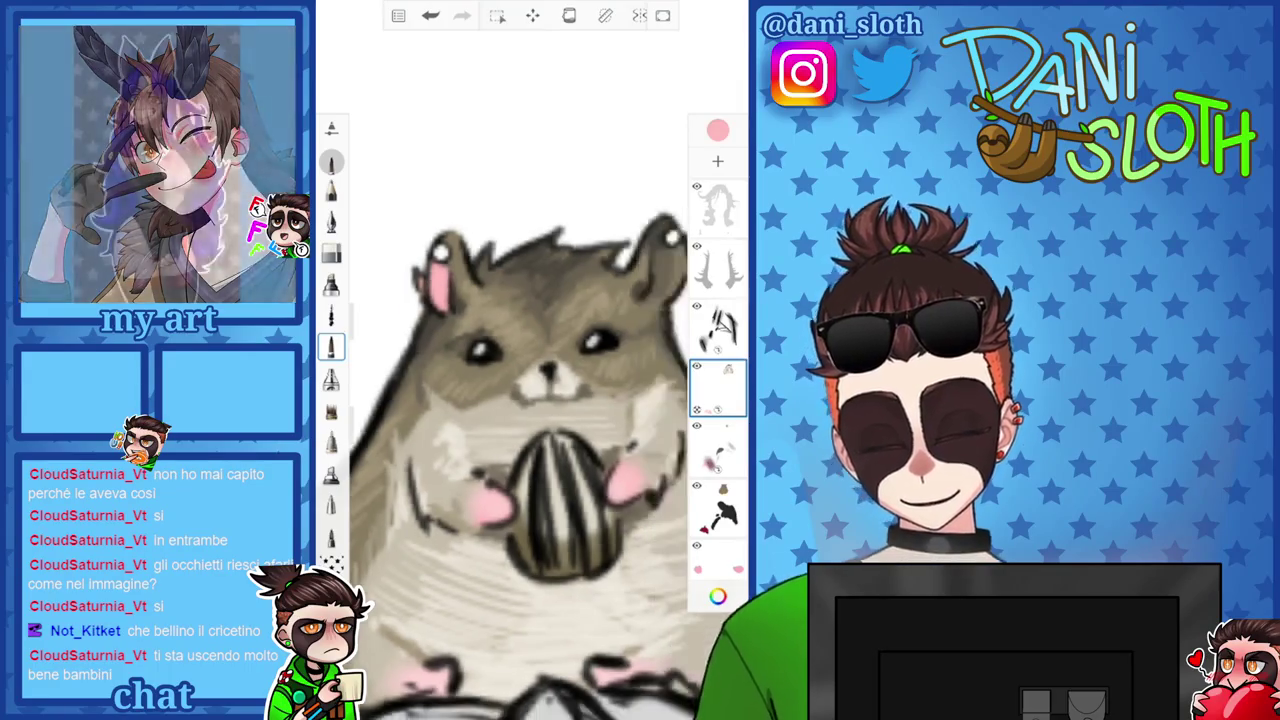
pyautogui.moveTo(570, 274)
pyautogui.mouseDown()
pyautogui.moveTo(575, 289)
pyautogui.moveTo(592, 286)
pyautogui.mouseUp()
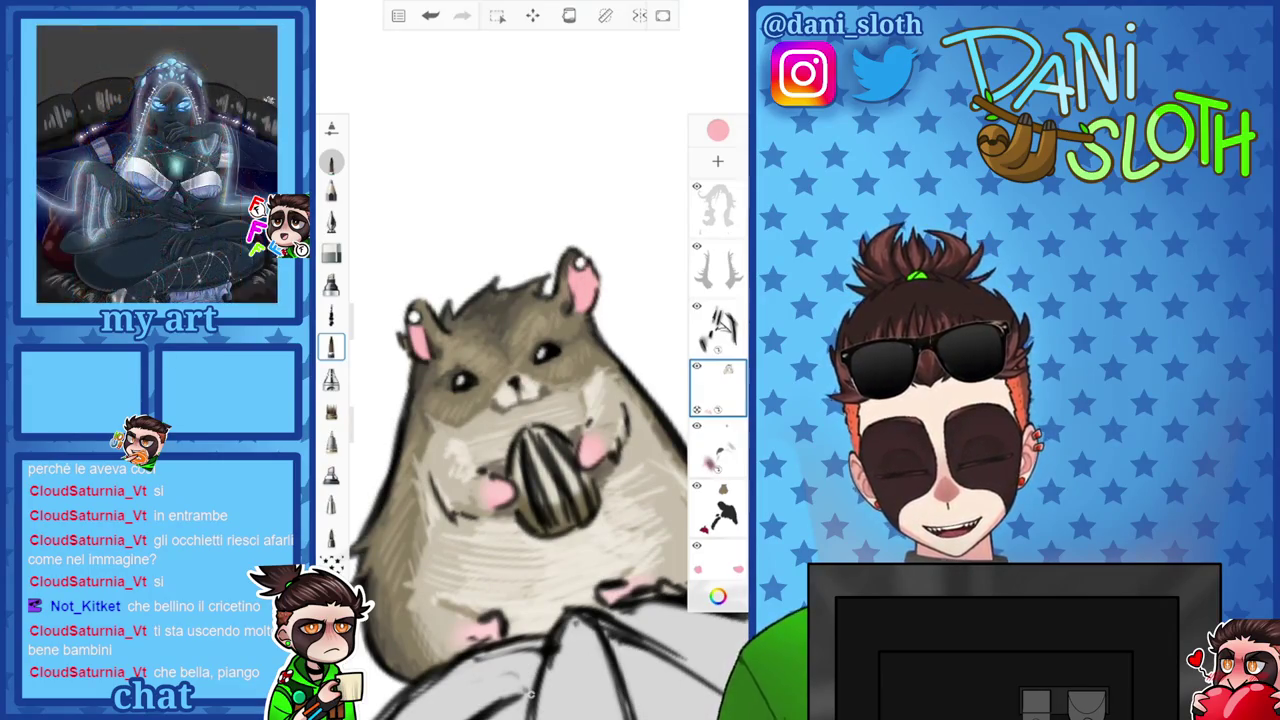
pyautogui.scroll(-5, 530, 400)
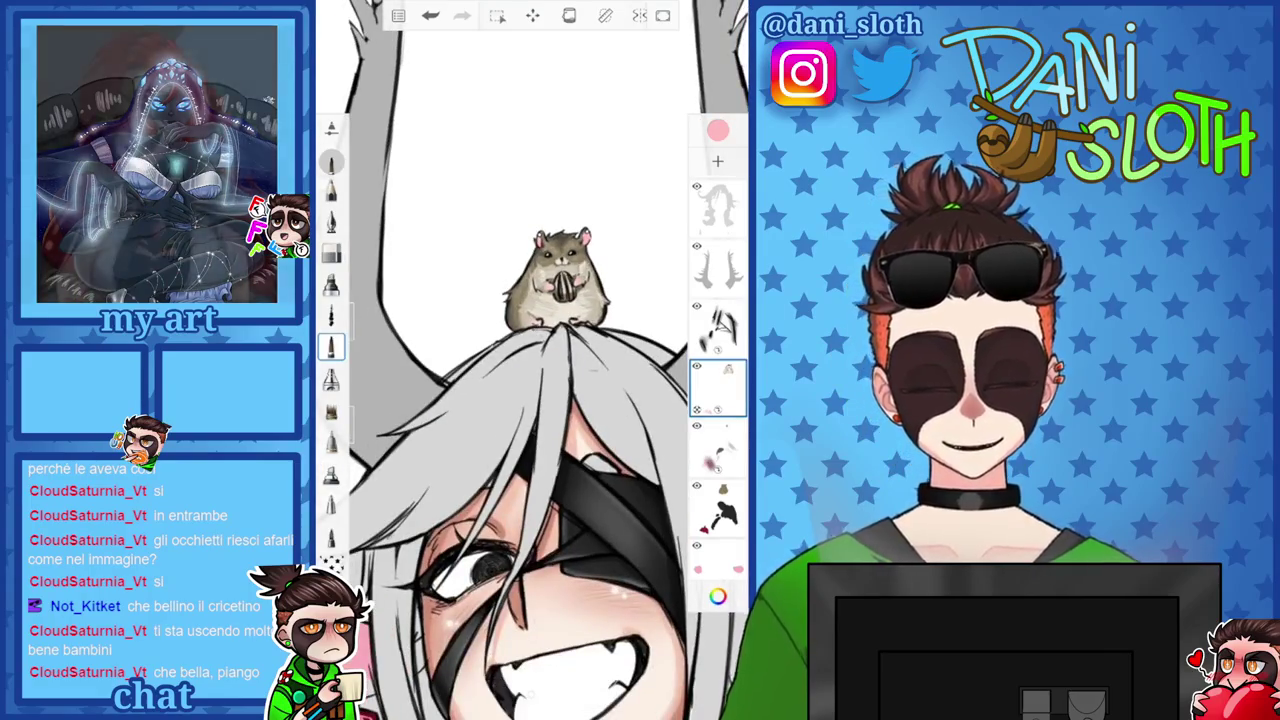
pyautogui.scroll(2, 530, 400)
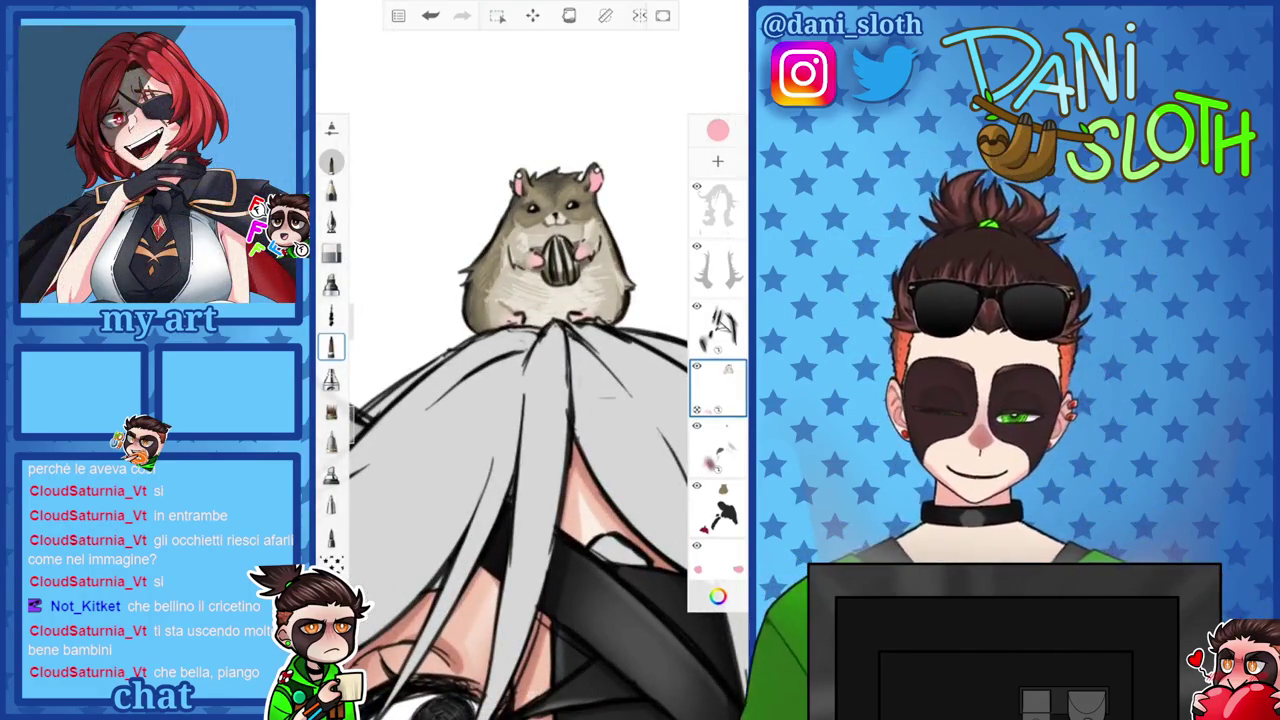
pyautogui.scroll(3, 530, 400)
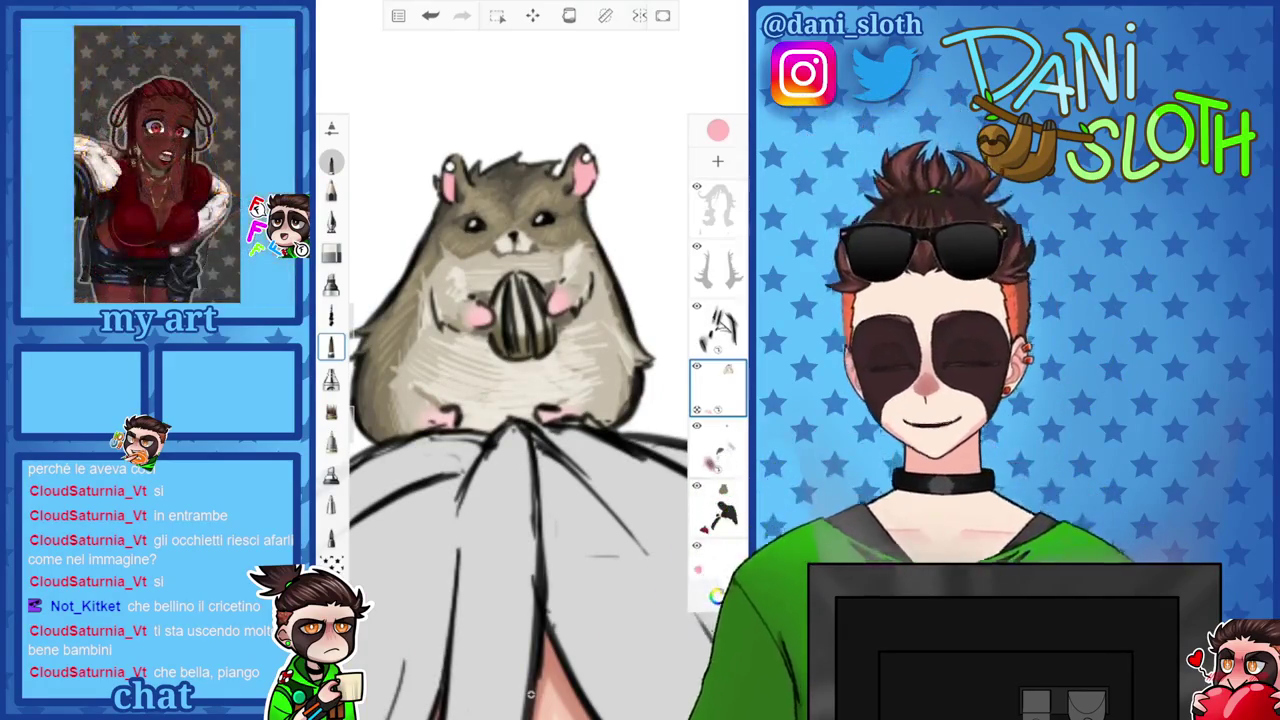
pyautogui.scroll(-3, 530, 400)
# Switch the brush colour to black.
pyautogui.click(718, 130)
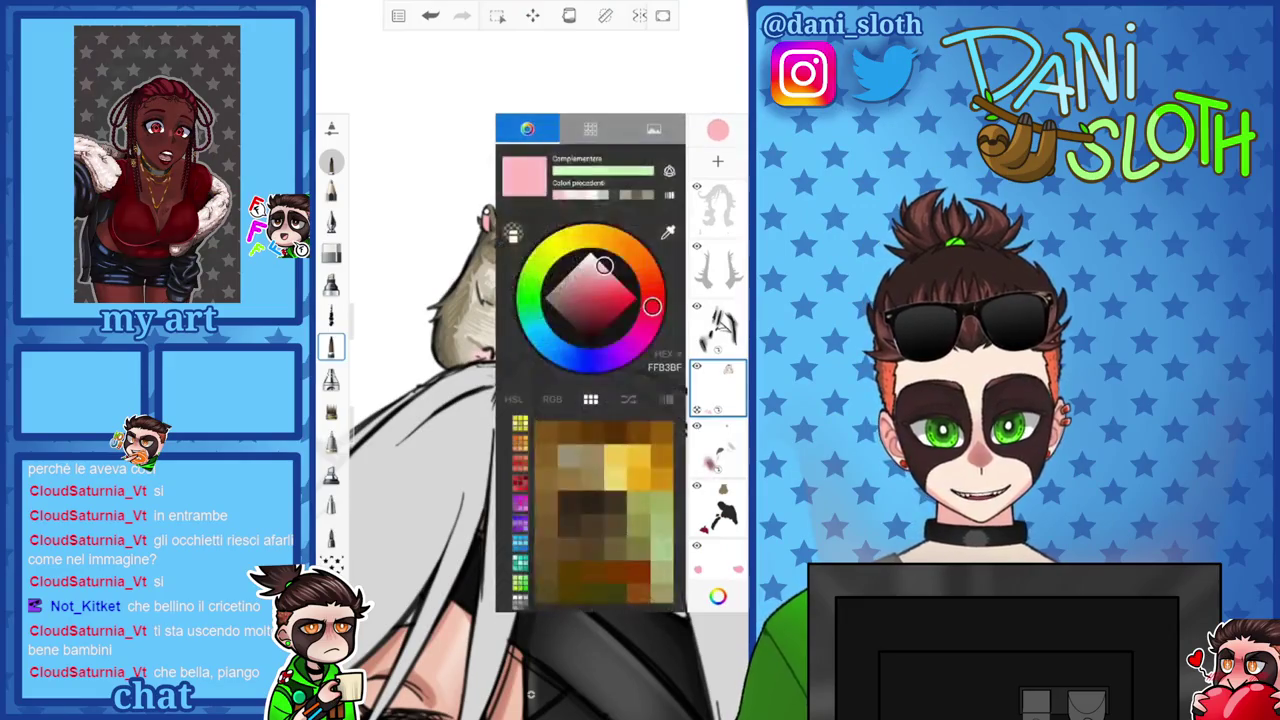
pyautogui.click(591, 335)
pyautogui.scroll(5, 530, 400)
pyautogui.scroll(5, 530, 400)
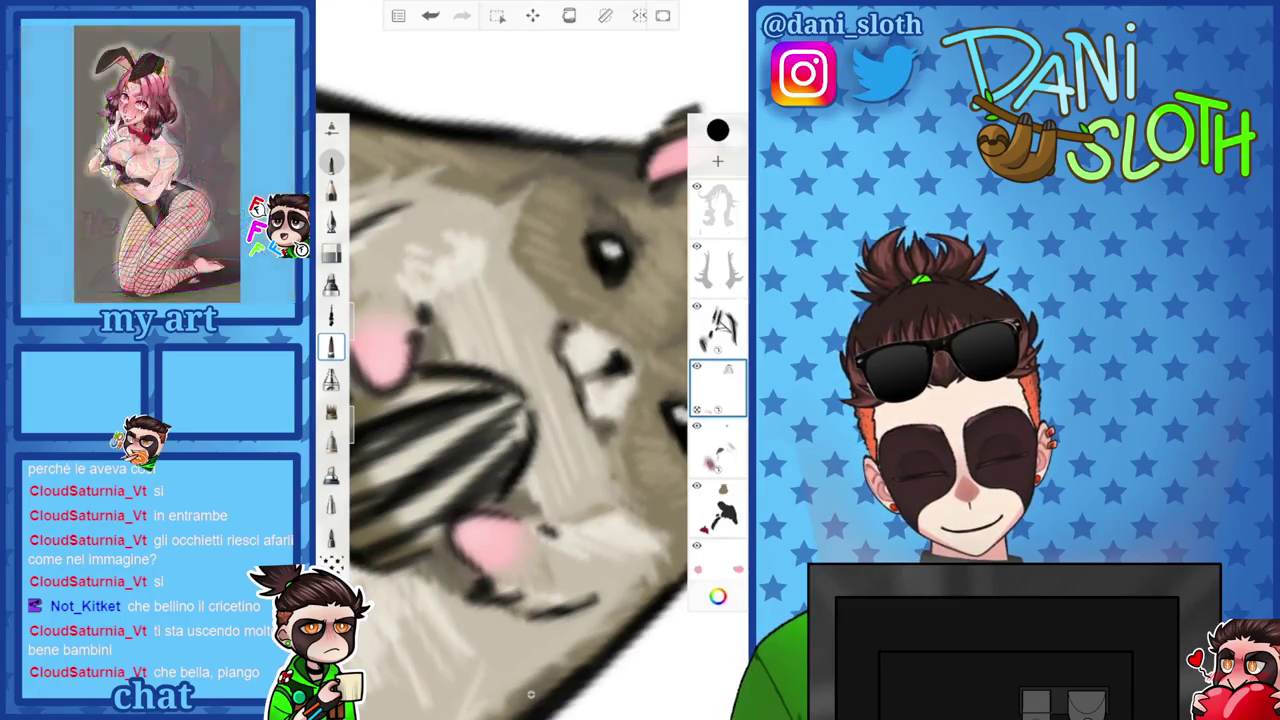
pyautogui.scroll(-5, 530, 400)
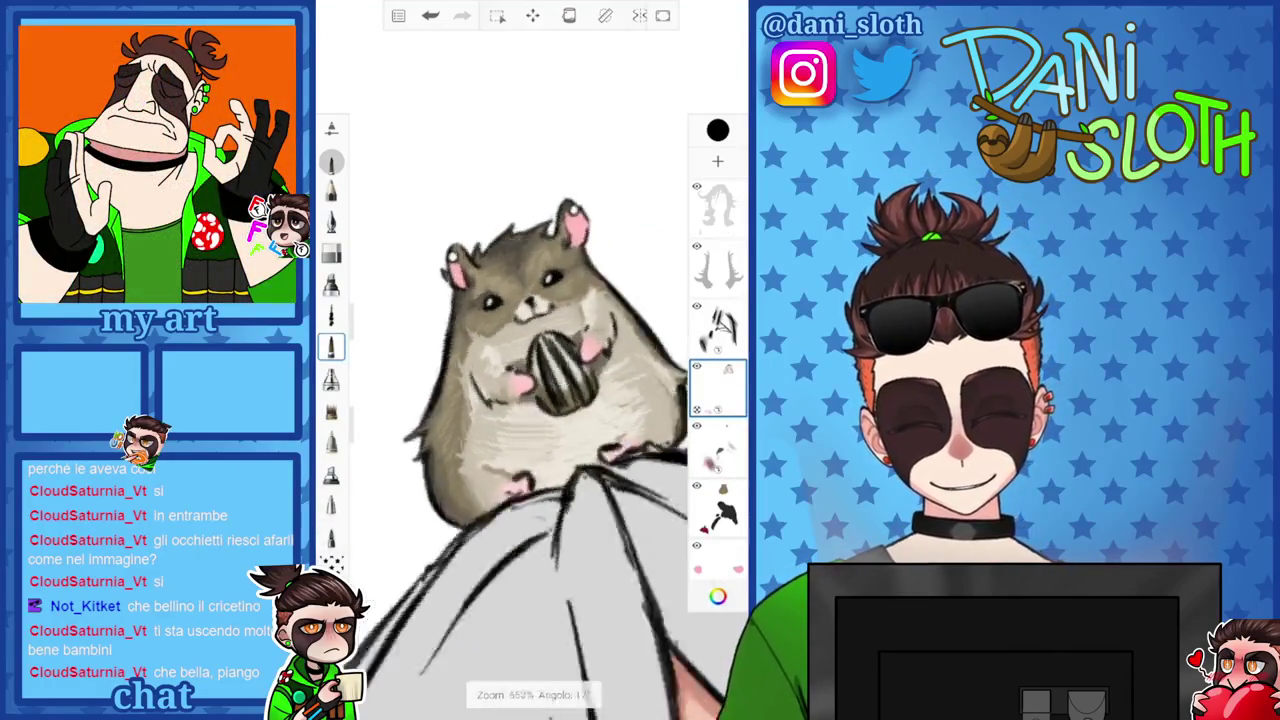
# Switch the paint colour from black to white (FFFFFF) for painting on the top layer.
pyautogui.scroll(5, 530, 400)
pyautogui.scroll(-5, 530, 400)
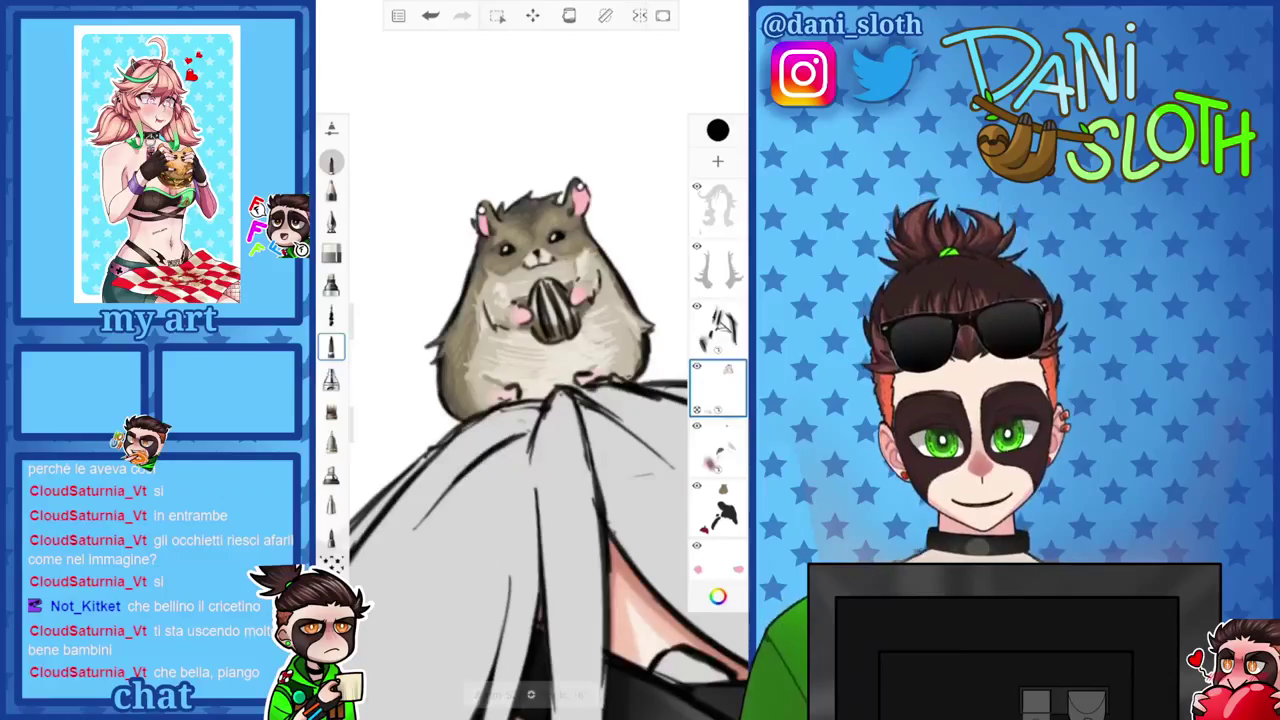
pyautogui.scroll(-2, 530, 400)
pyautogui.scroll(-3, 530, 400)
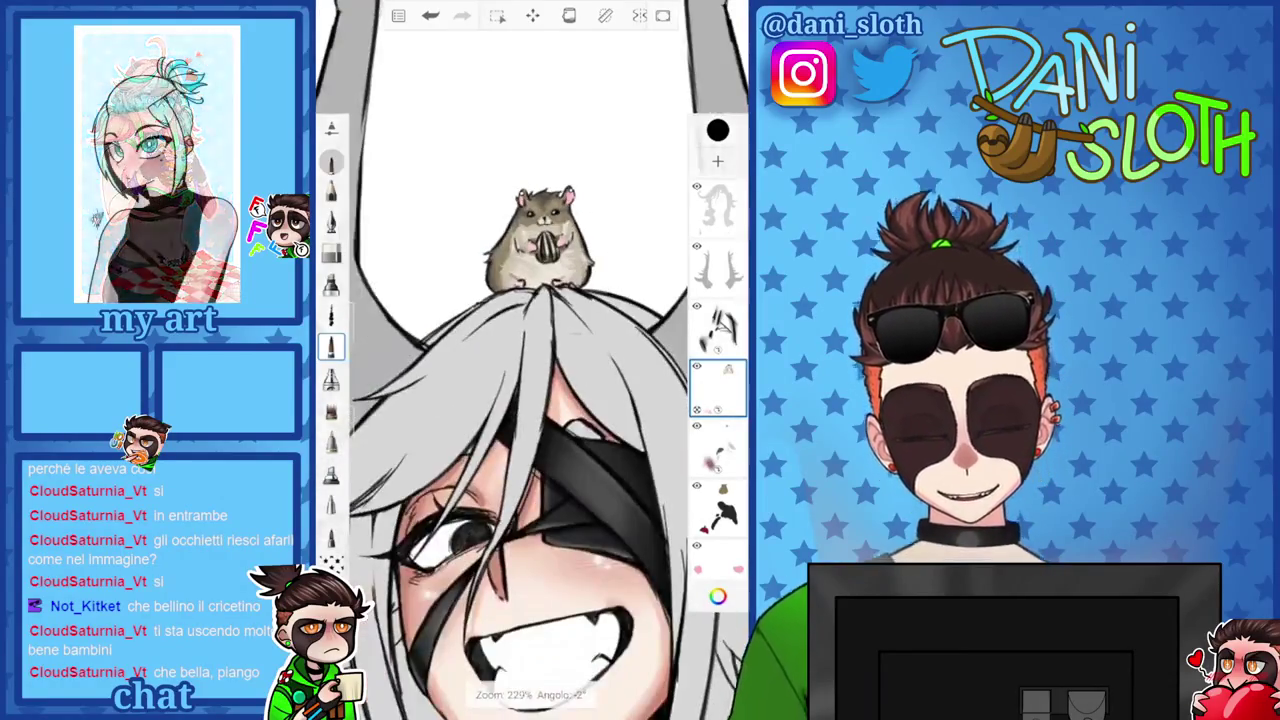
pyautogui.scroll(5, 530, 400)
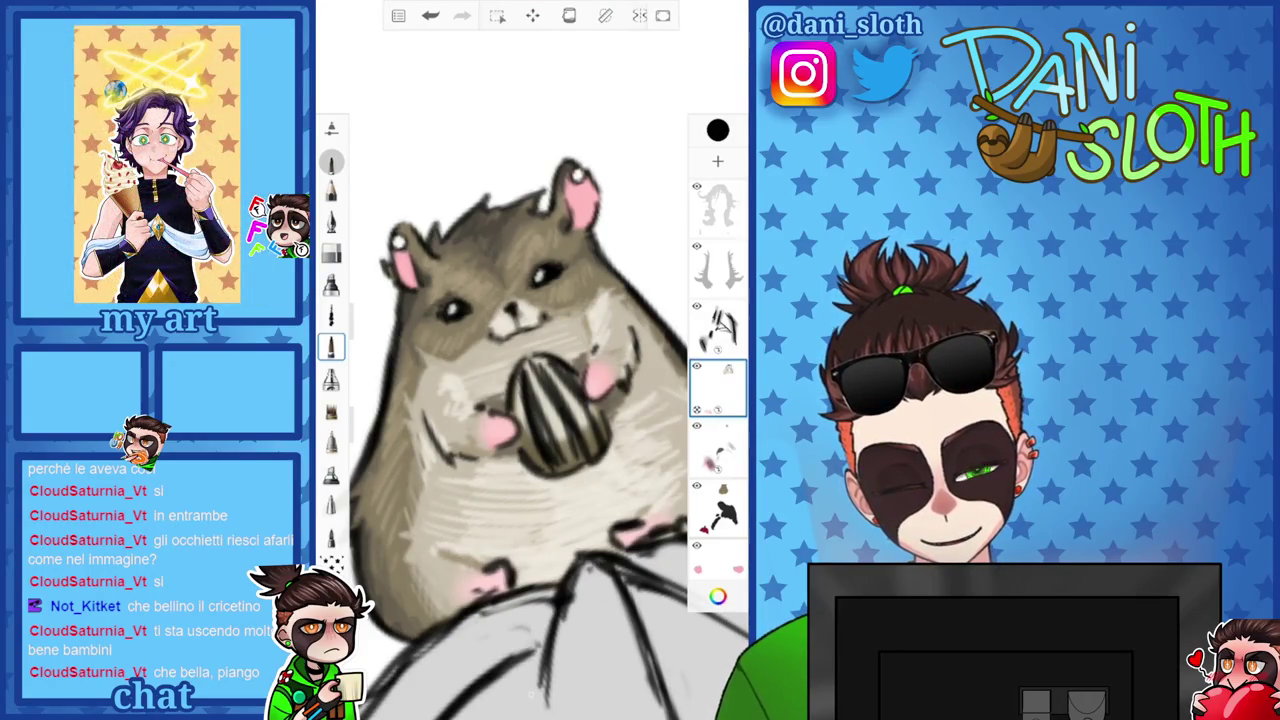
pyautogui.scroll(-5, 530, 300)
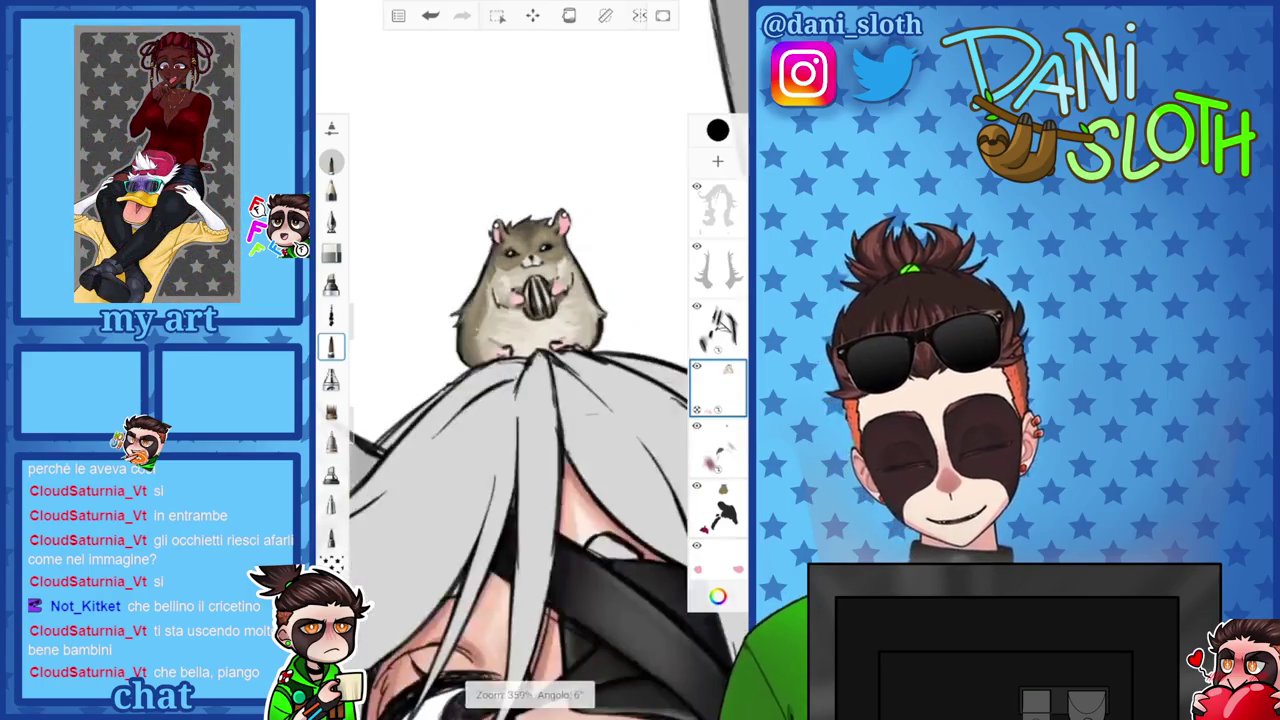
pyautogui.scroll(-3, 530, 300)
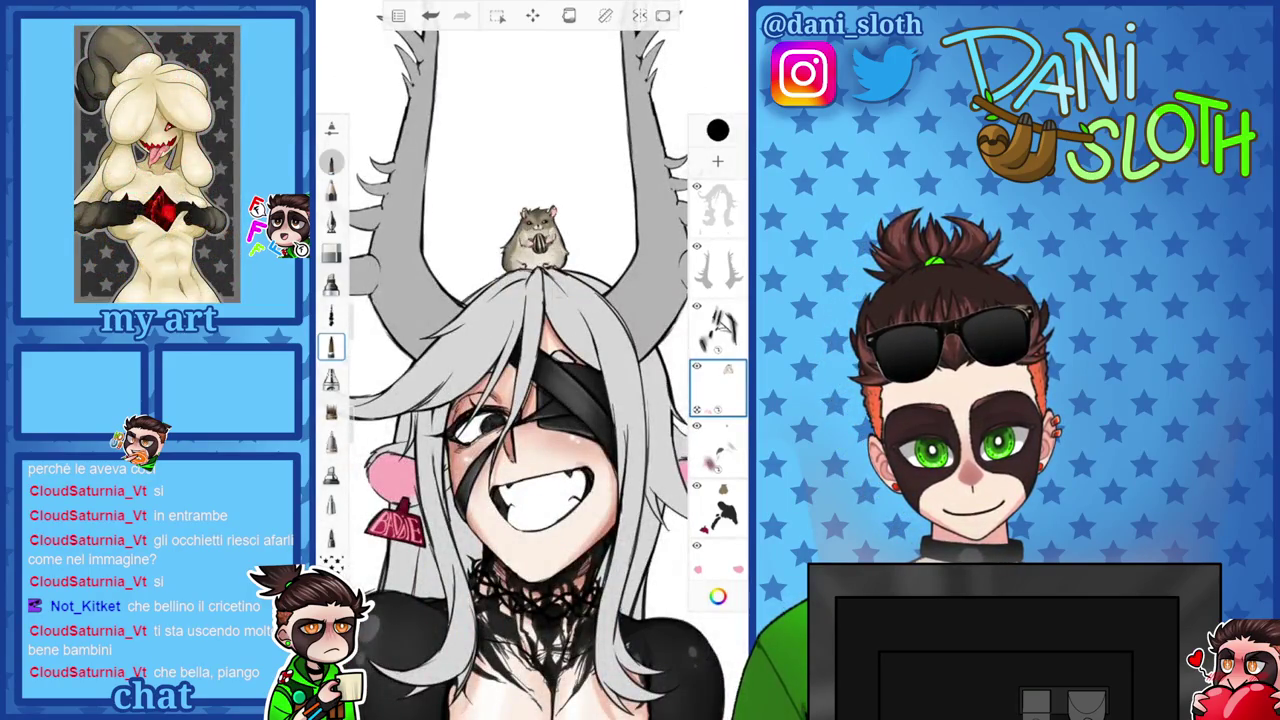
pyautogui.click(717, 130)
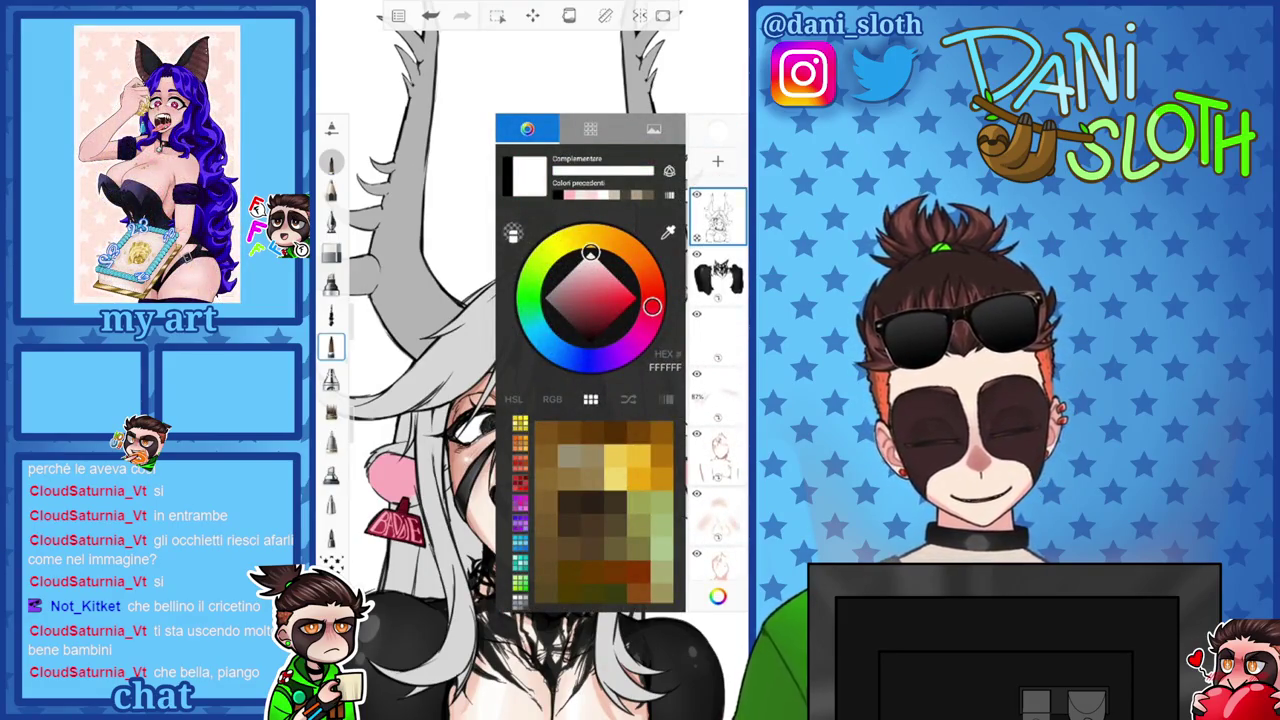
pyautogui.scroll(5, 530, 250)
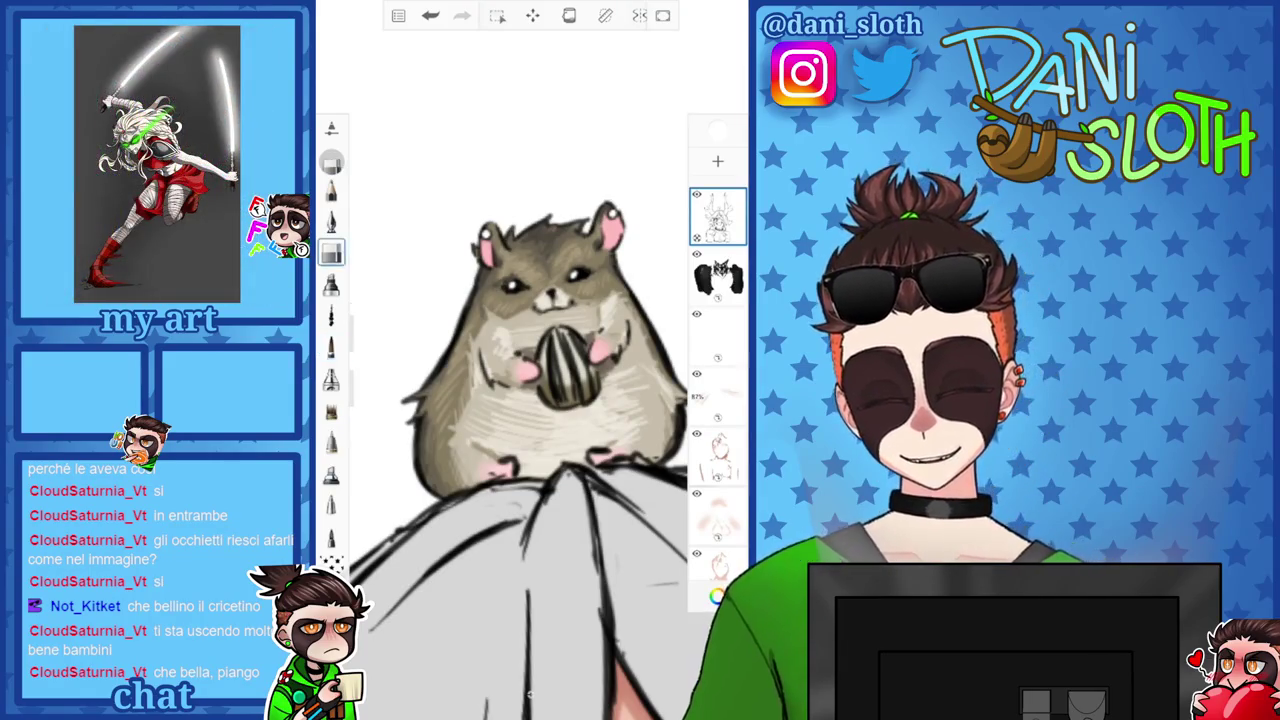
pyautogui.click(331, 254)
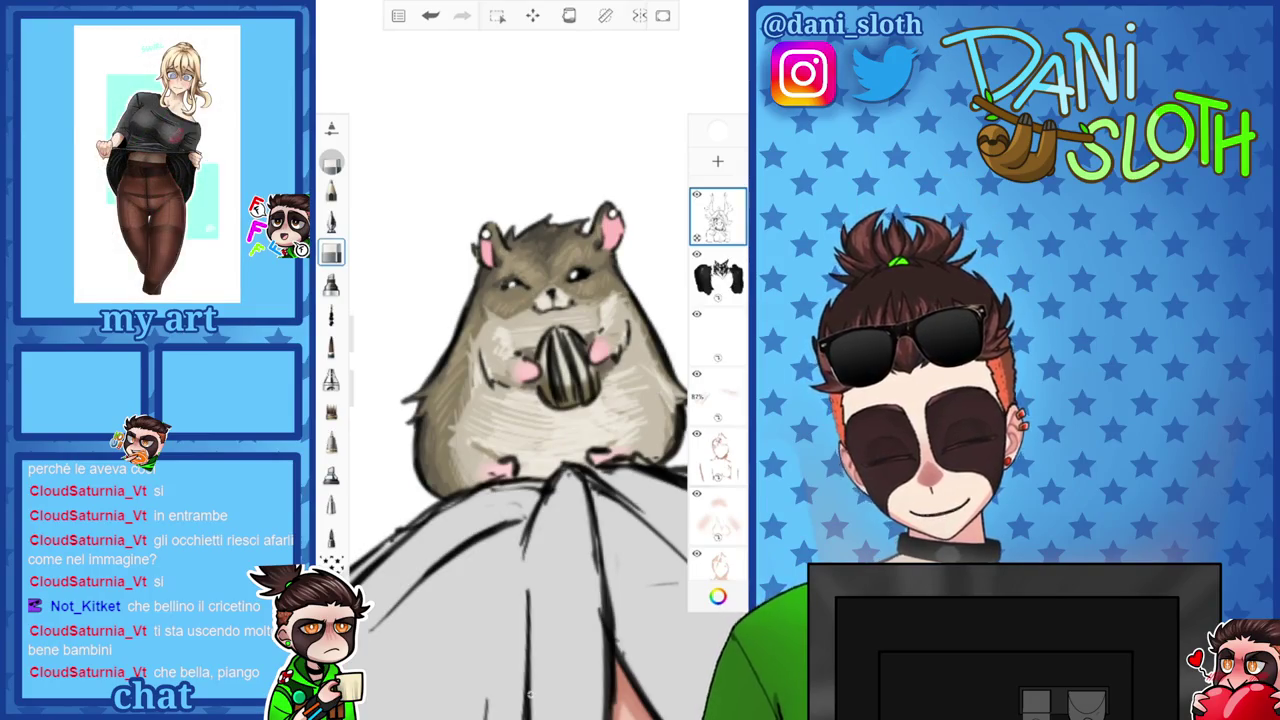
pyautogui.click(717, 596)
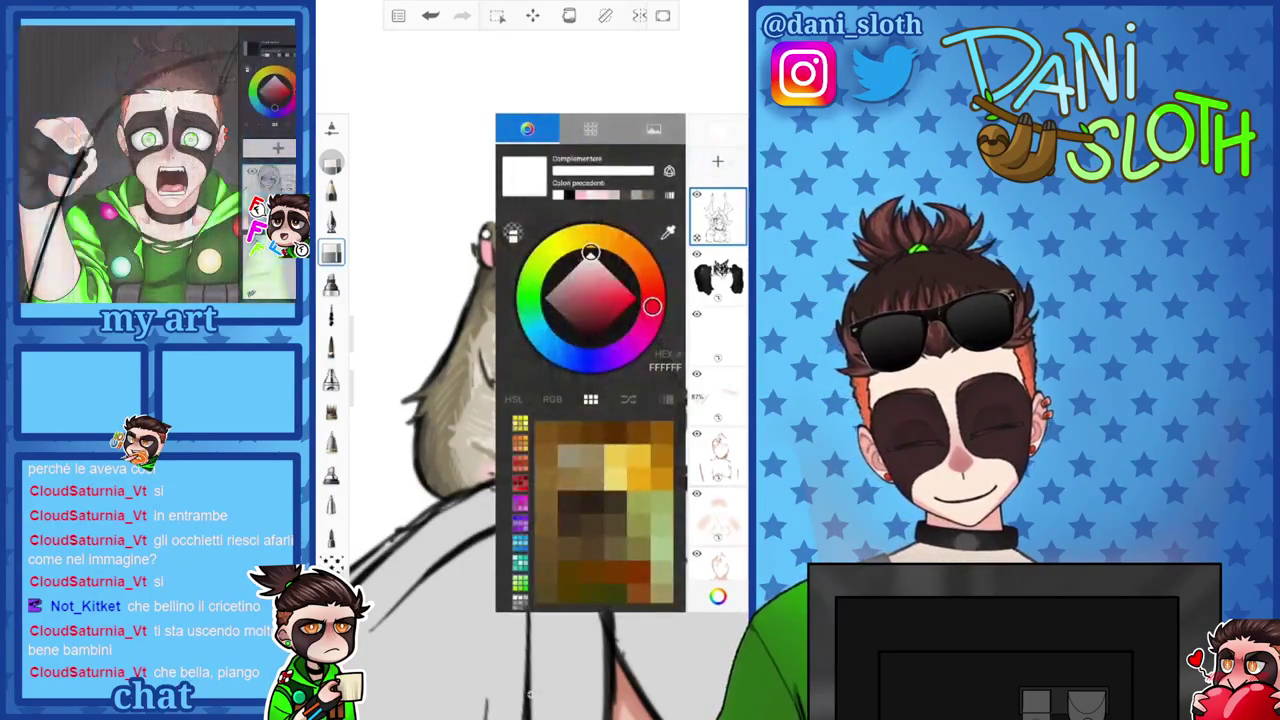
pyautogui.click(717, 596)
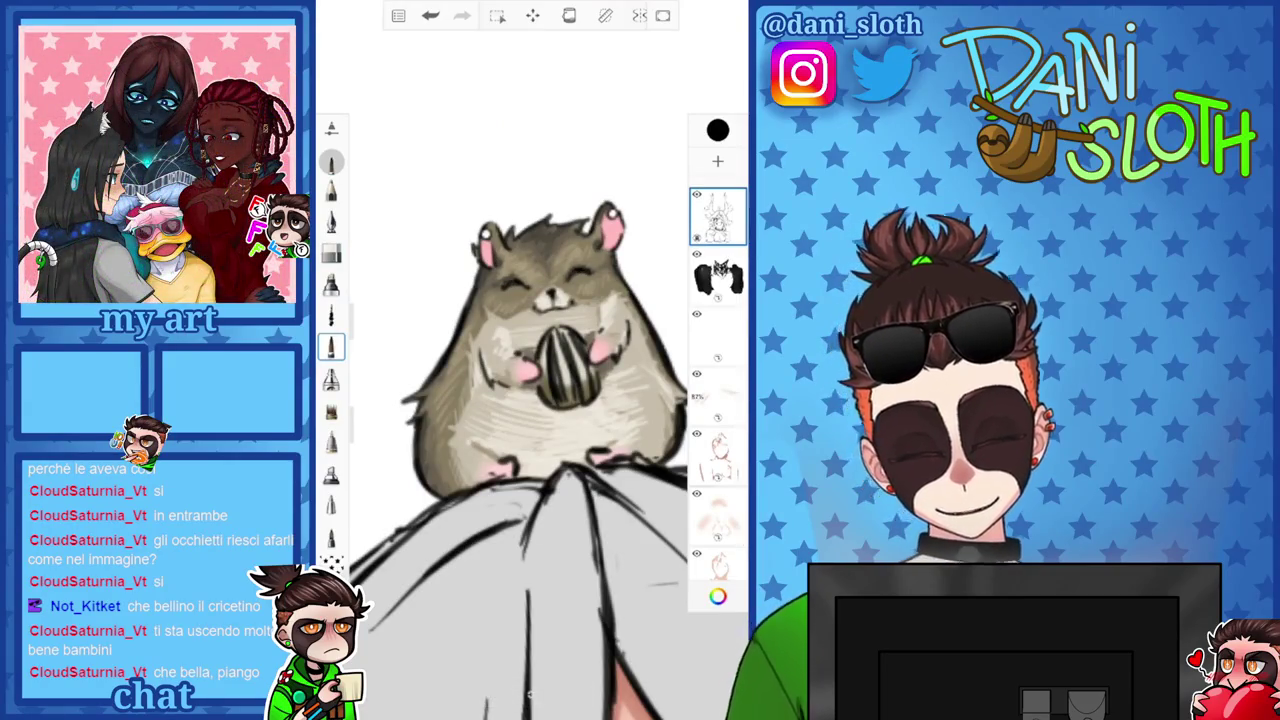
pyautogui.scroll(-5, 530, 400)
pyautogui.scroll(5, 530, 400)
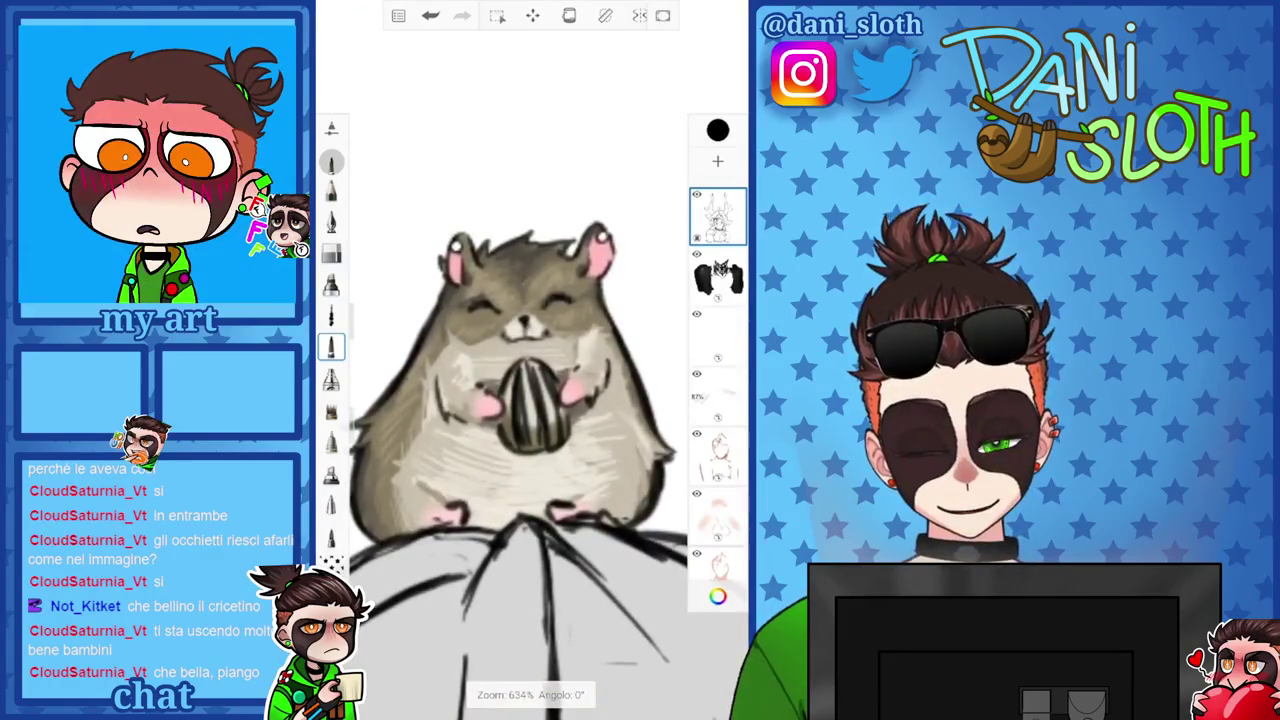
pyautogui.scroll(-1, 530, 450)
pyautogui.click(430, 15)
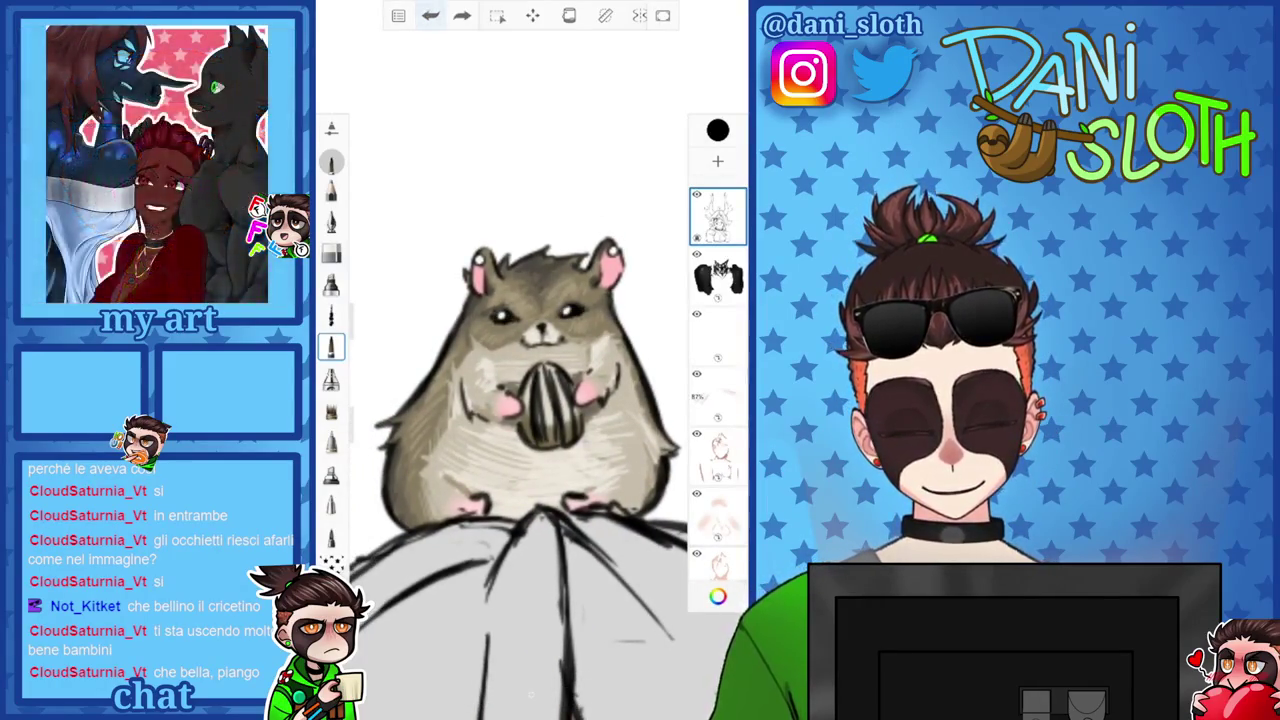
pyautogui.scroll(-5, 530, 400)
pyautogui.scroll(-2, 530, 400)
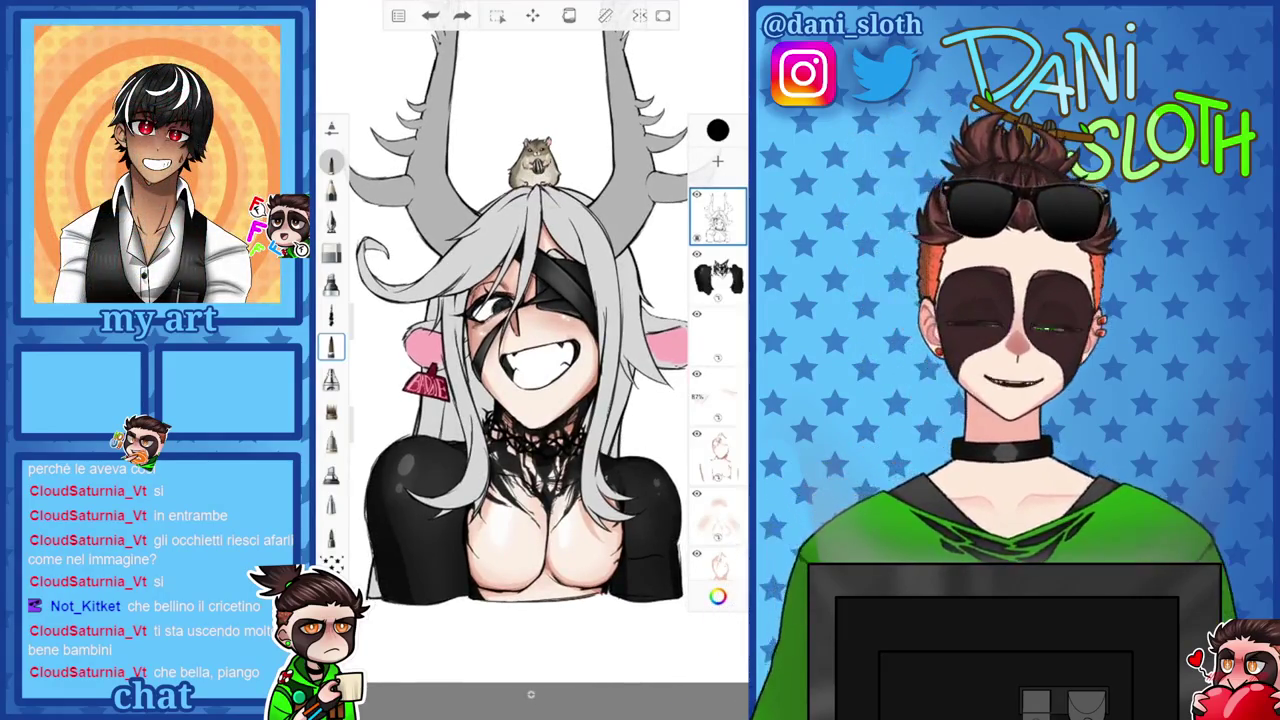
pyautogui.scroll(5, 530, 350)
# Undo the last stroke with Ctrl+Z, then zoom out to view the whole character.
pyautogui.click(717, 596)
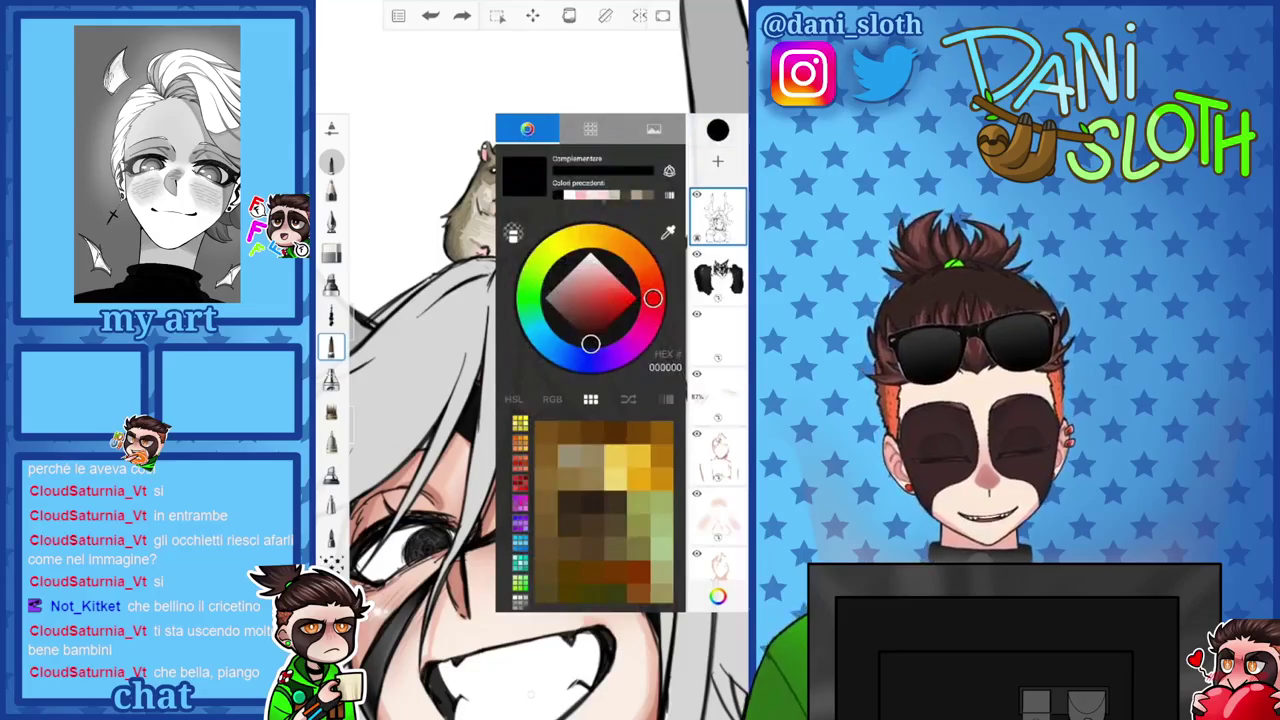
pyautogui.scroll(5, 520, 400)
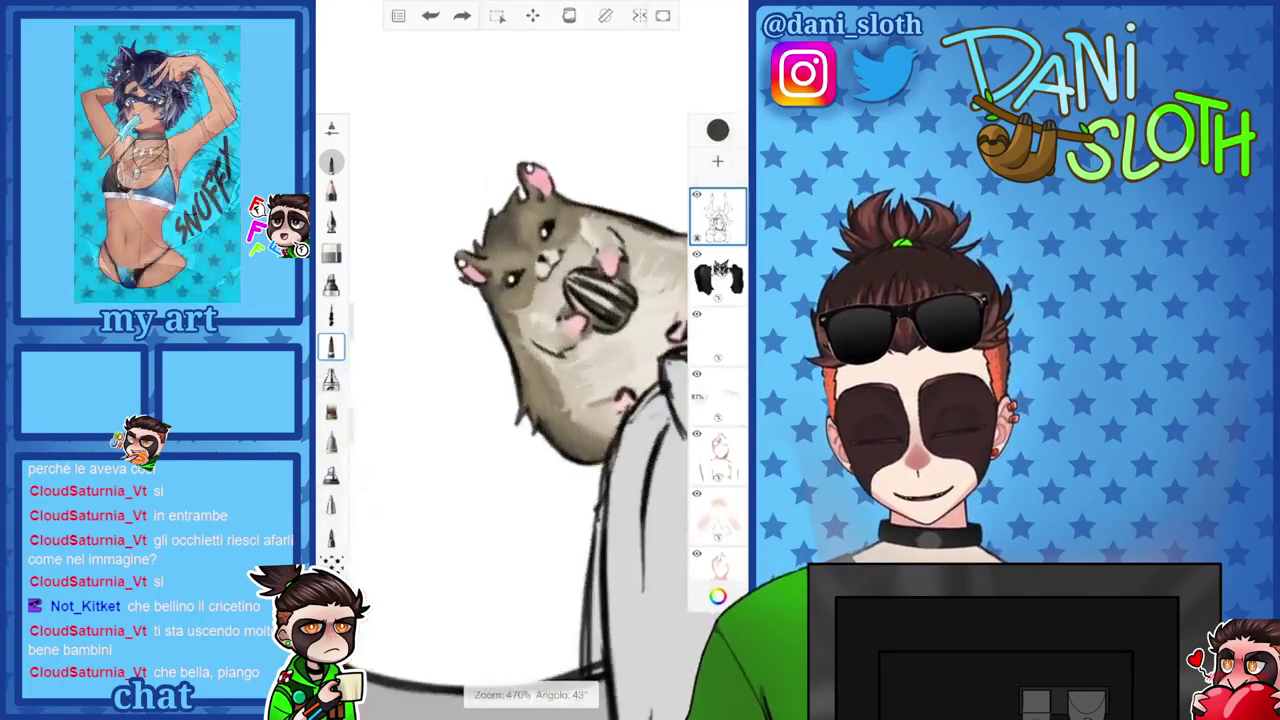
pyautogui.scroll(5, 520, 400)
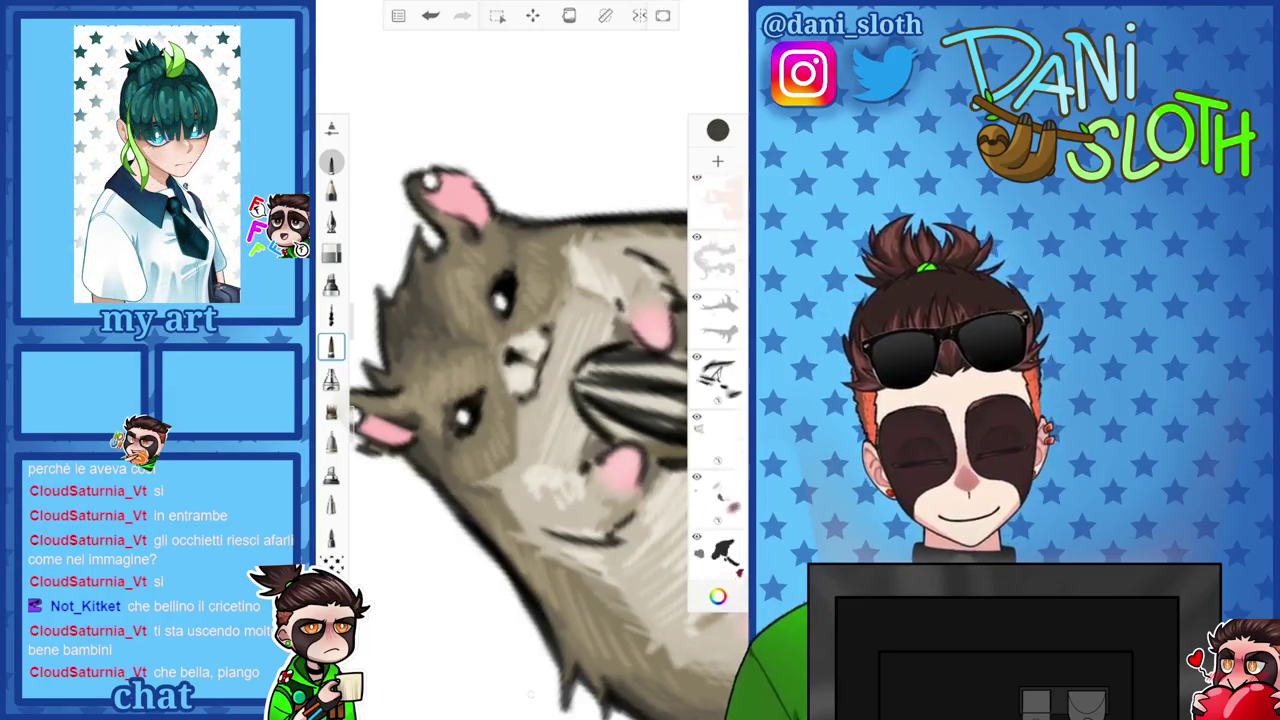
pyautogui.hotkey('ctrl', 'z')
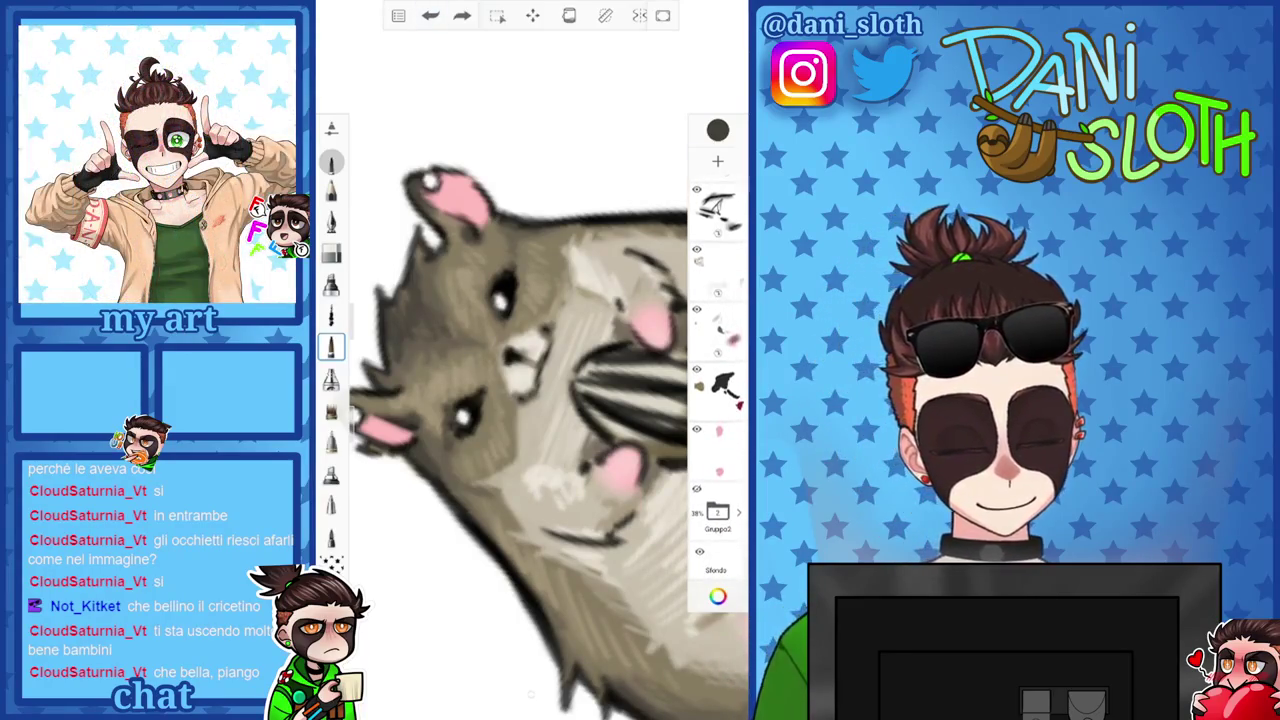
pyautogui.scroll(1, 717, 350)
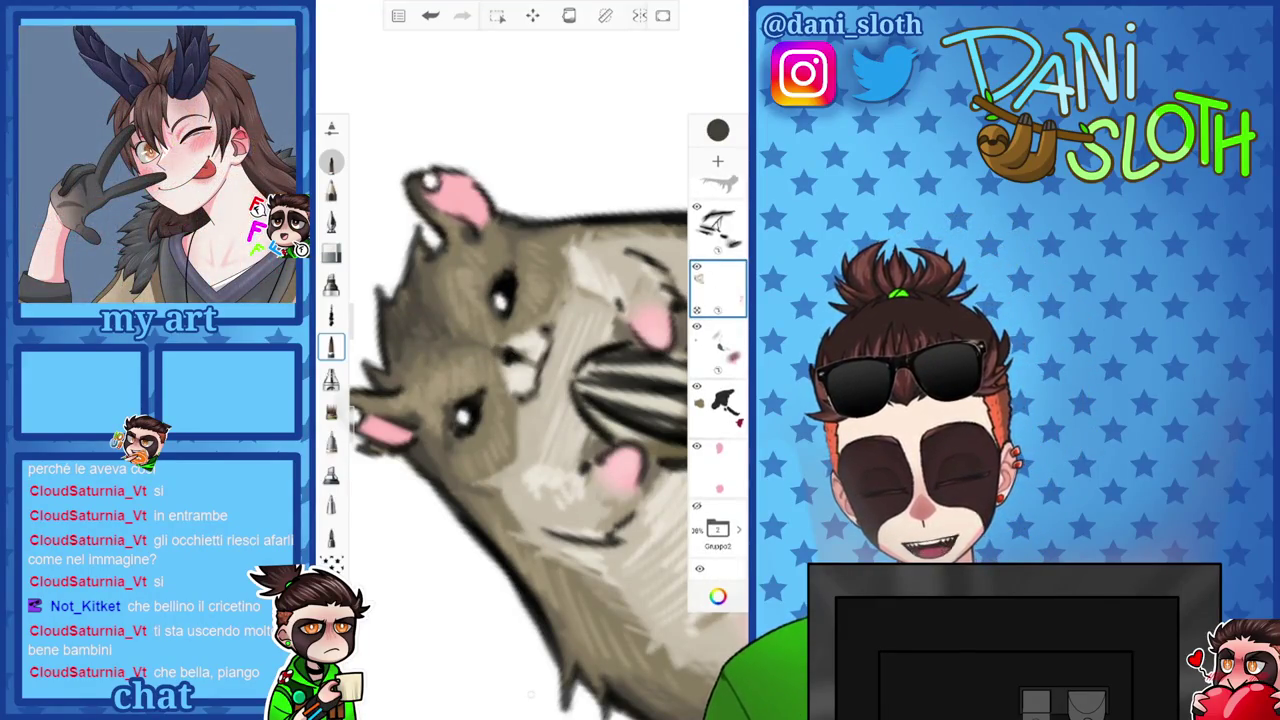
pyautogui.scroll(-3, 530, 400)
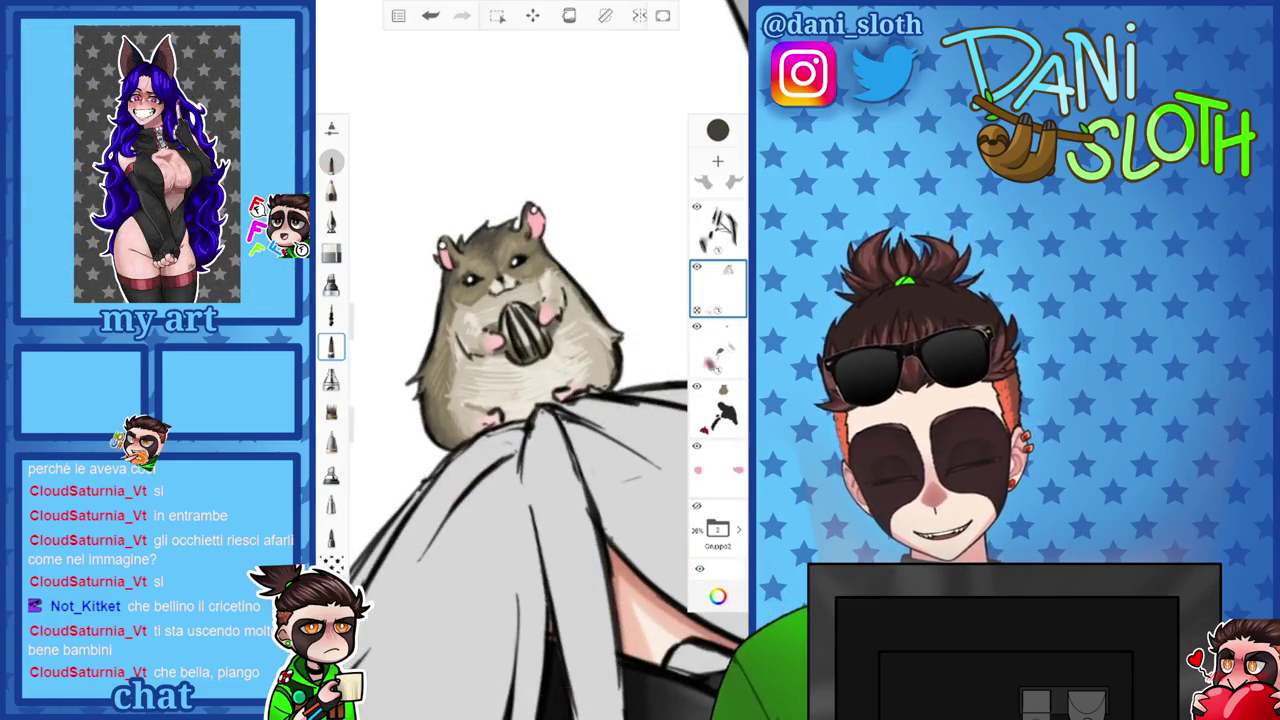
pyautogui.scroll(-3, 530, 360)
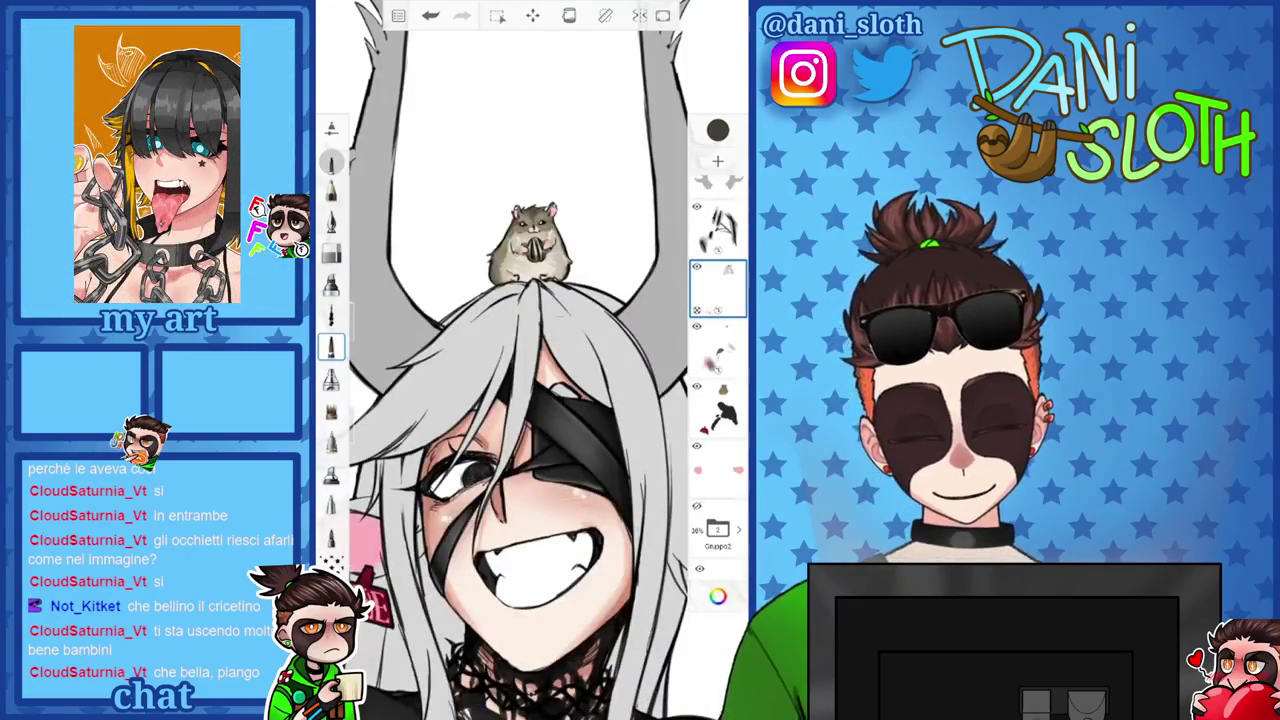
pyautogui.scroll(-1, 520, 360)
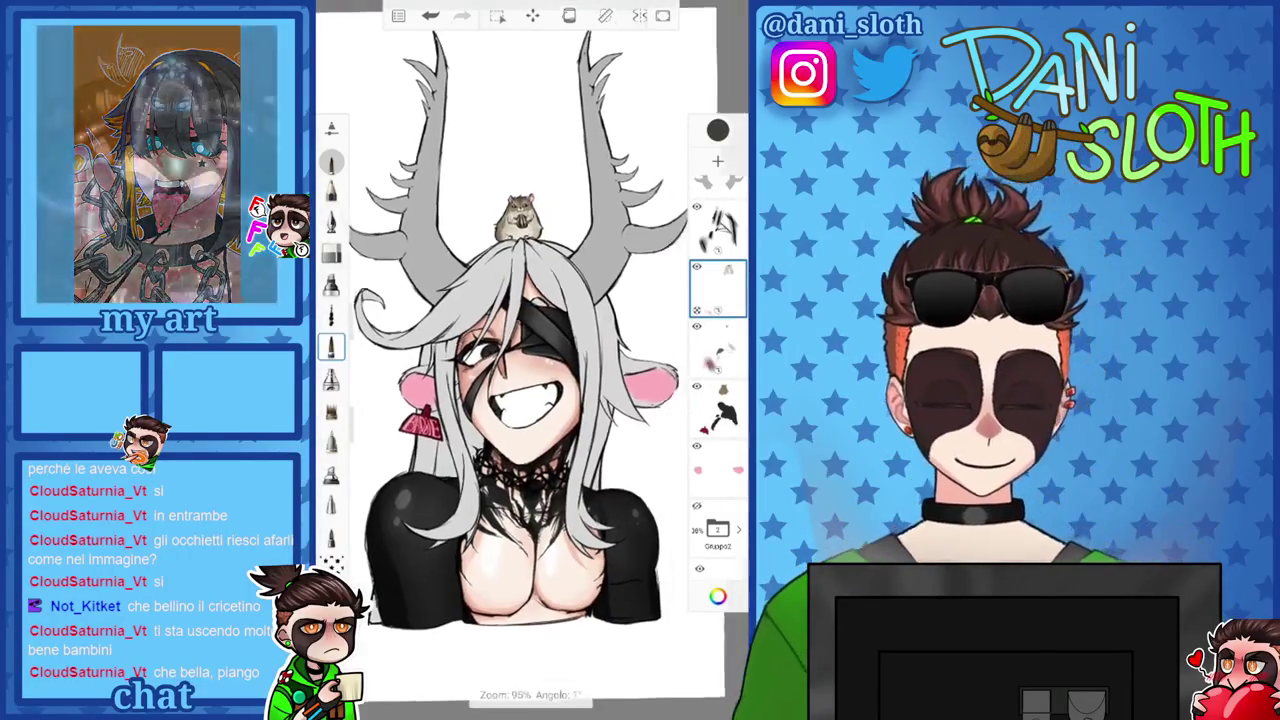
pyautogui.scroll(2, 530, 360)
pyautogui.scroll(-1, 530, 360)
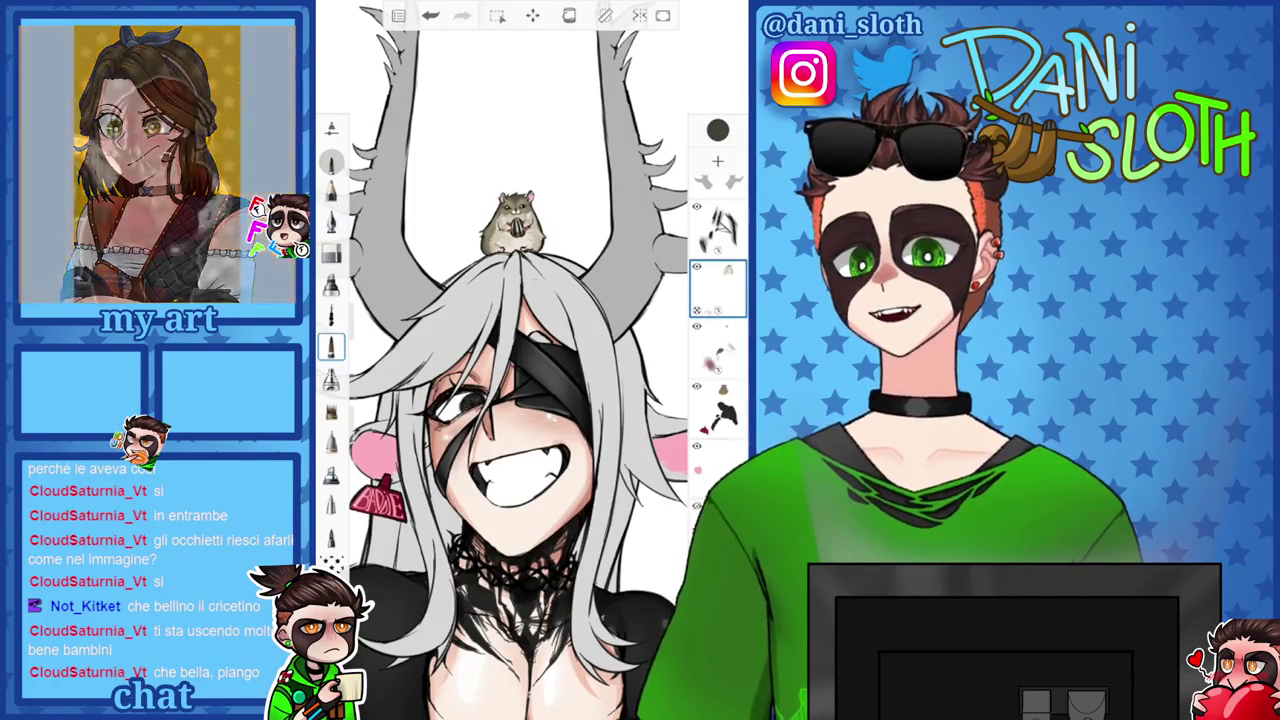
pyautogui.scroll(-2, 530, 360)
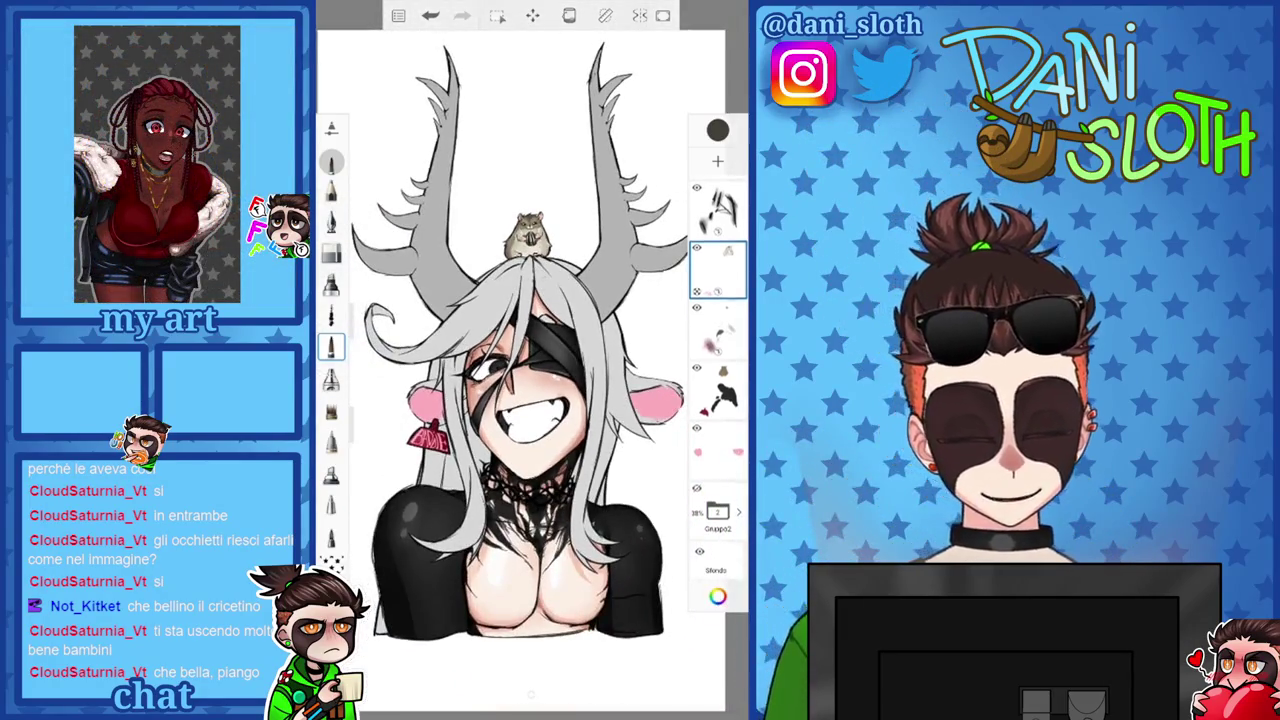
# Sample the pink from the character's ears and lighten it slightly.
pyautogui.scroll(1, 717, 250)
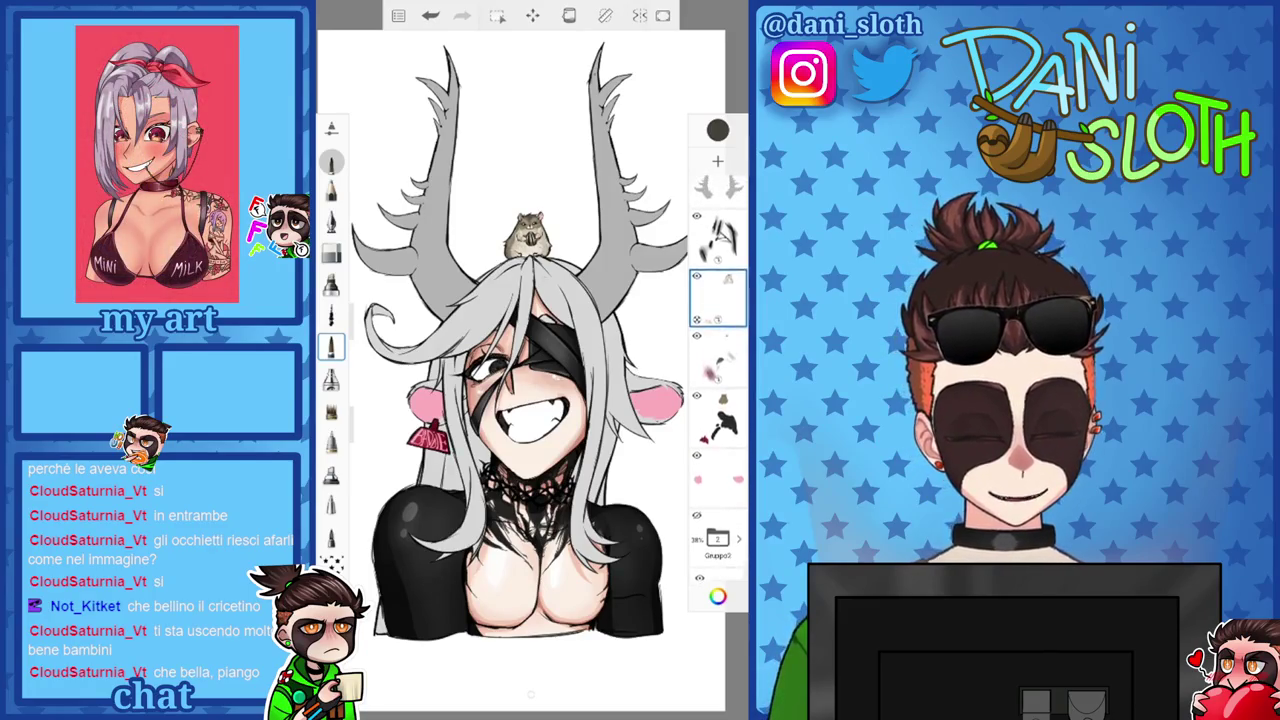
pyautogui.click(717, 130)
pyautogui.click(645, 255)
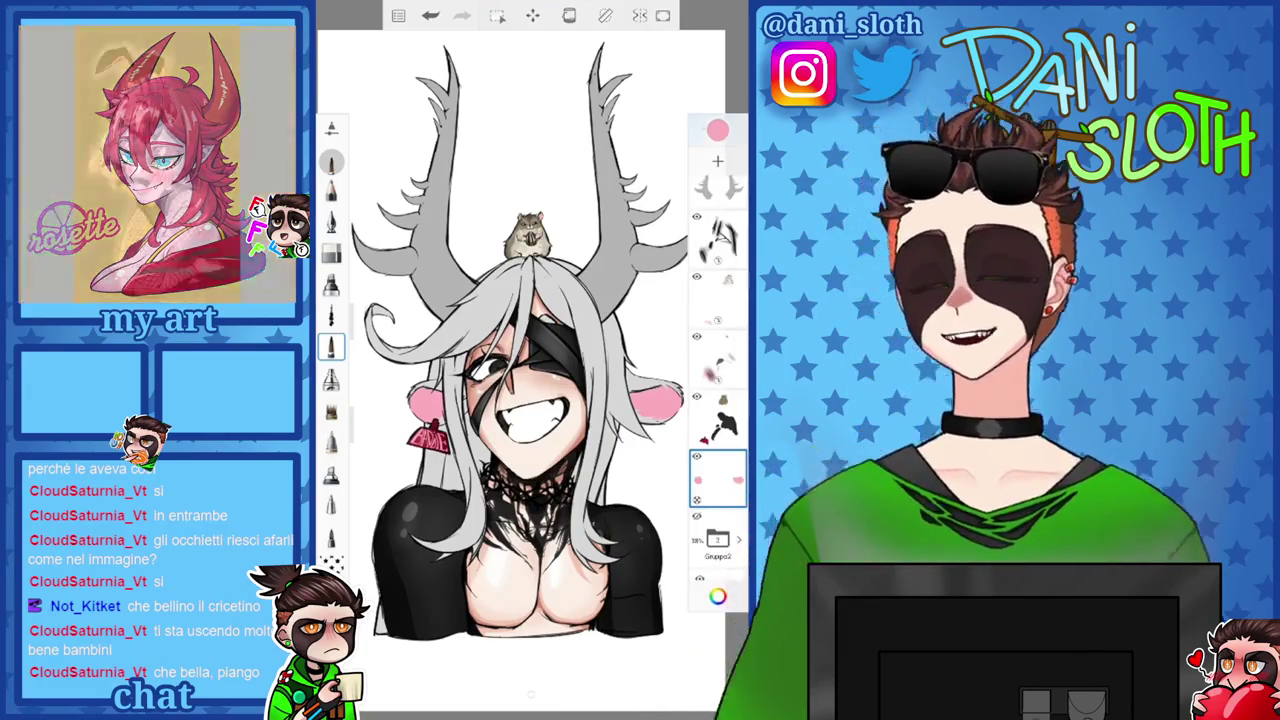
pyautogui.click(717, 130)
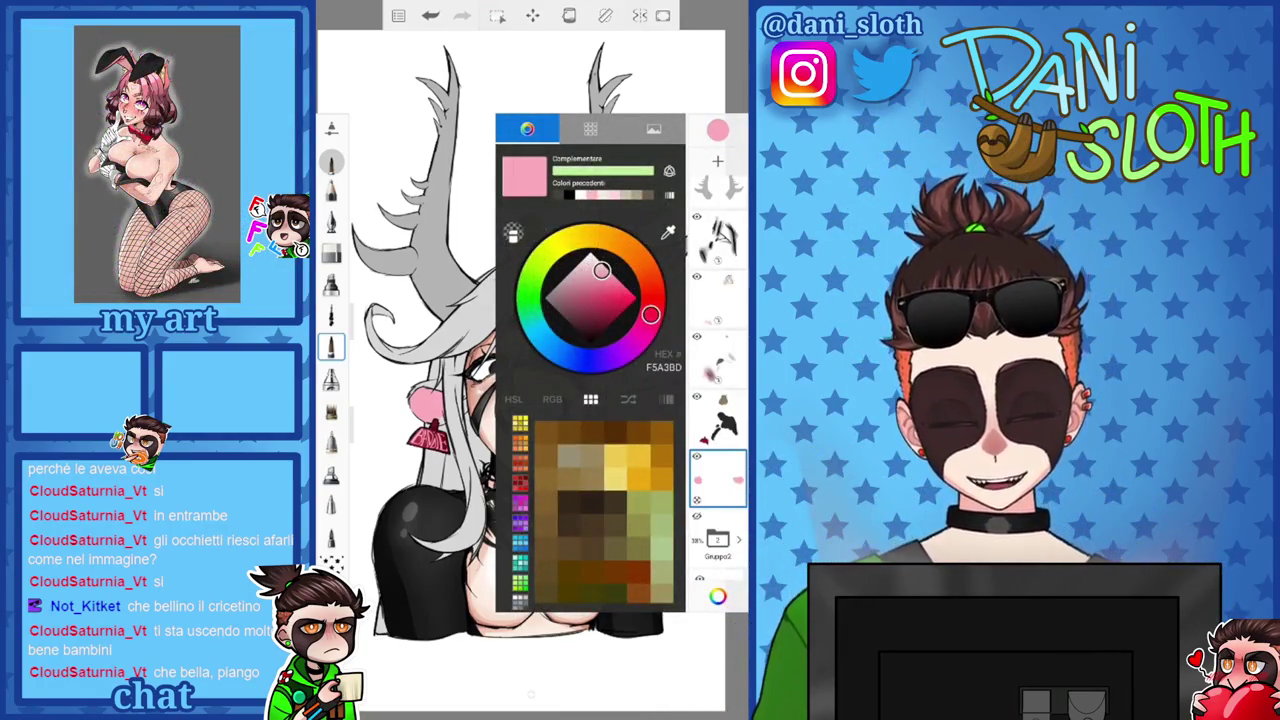
pyautogui.moveTo(650, 315); pyautogui.dragTo(651, 307)
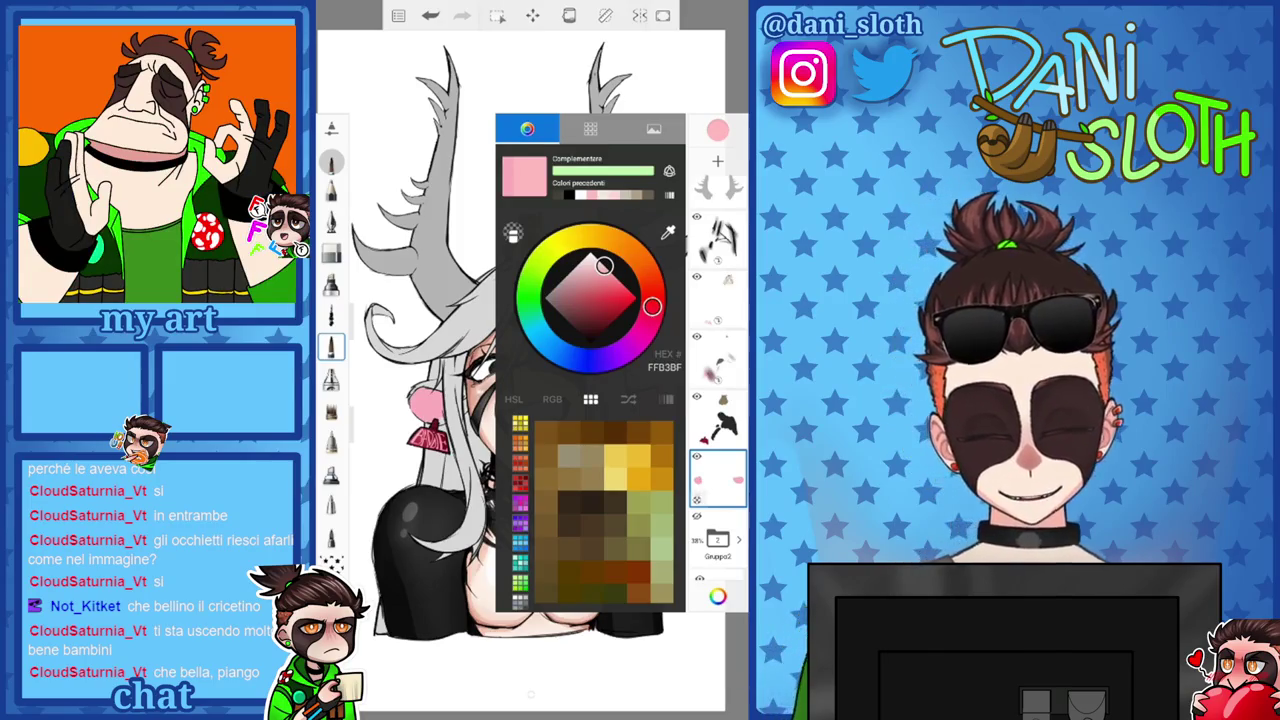
# Switch brush, deepen the pink to CF6E7D, and check Layer39's options.
pyautogui.click(333, 220)
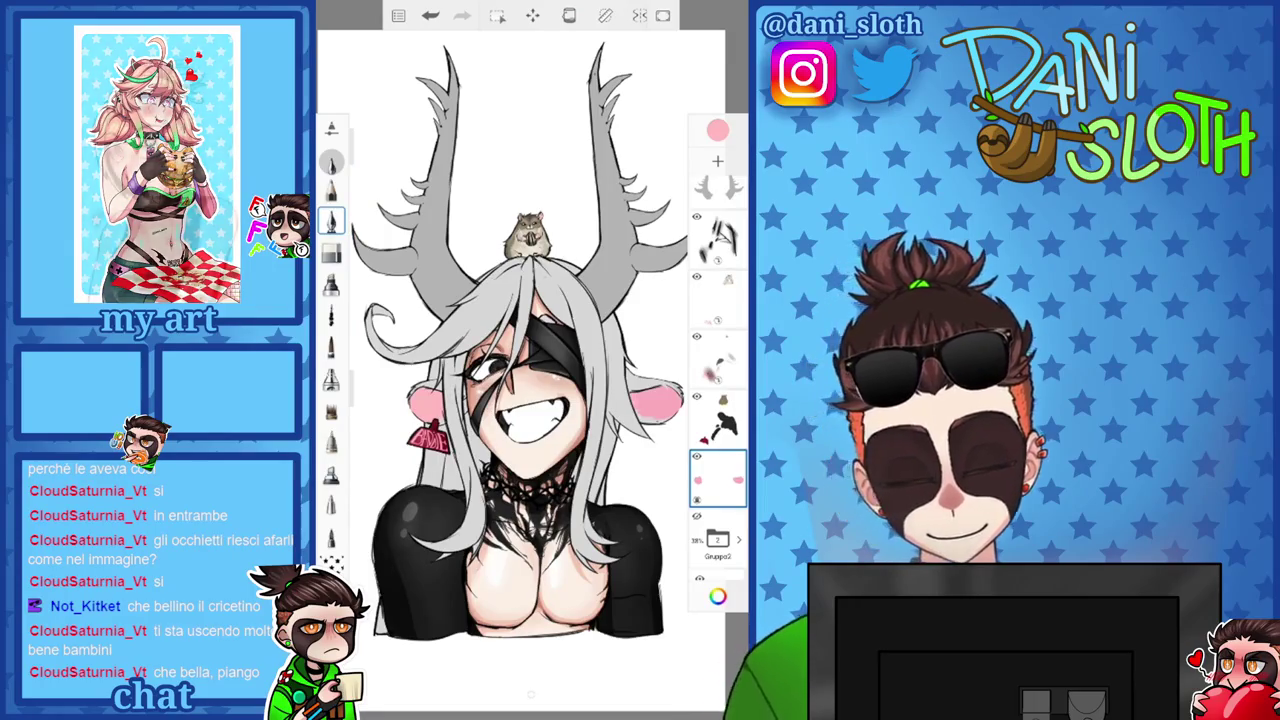
pyautogui.click(718, 130)
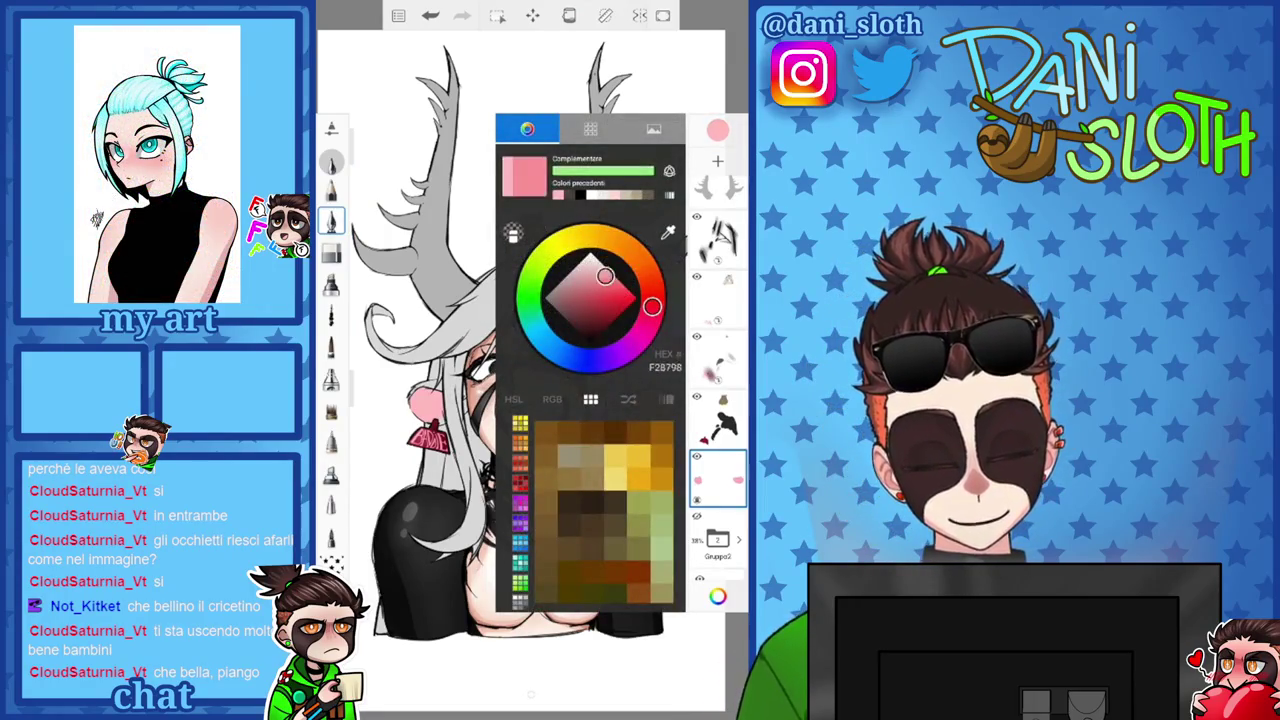
pyautogui.moveTo(611, 277); pyautogui.dragTo(590, 287)
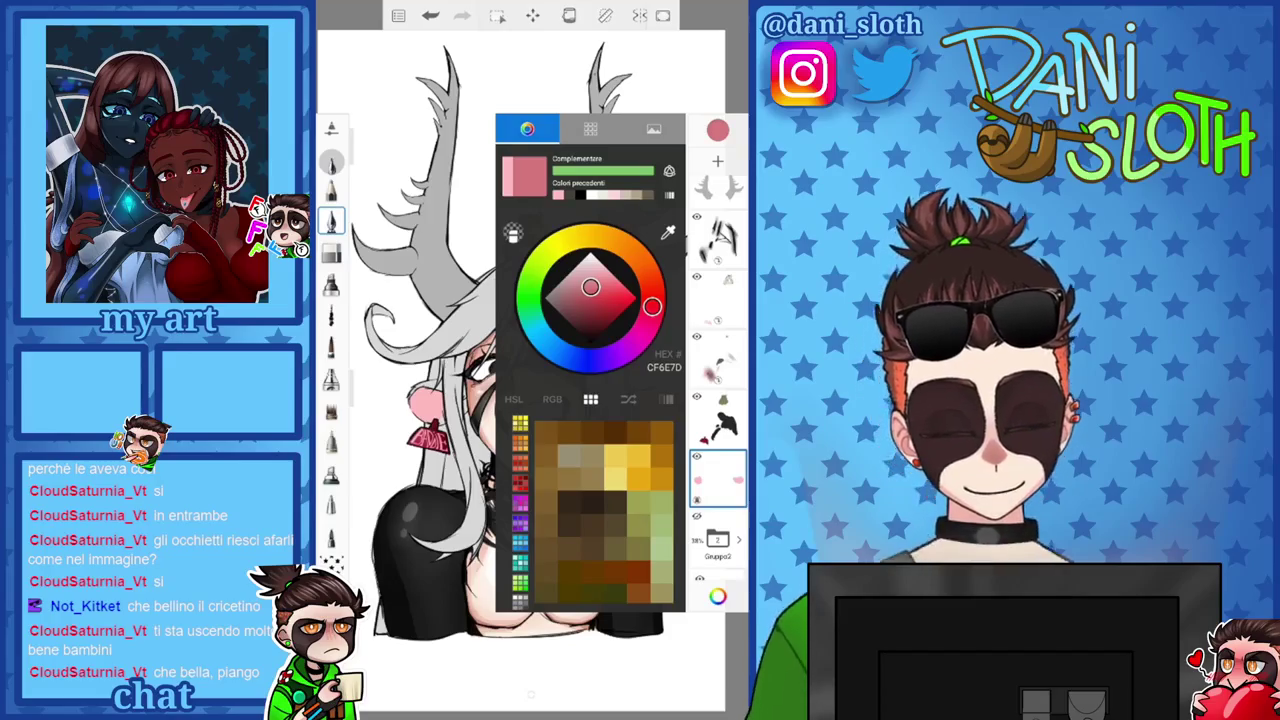
pyautogui.click(718, 130)
pyautogui.click(717, 478)
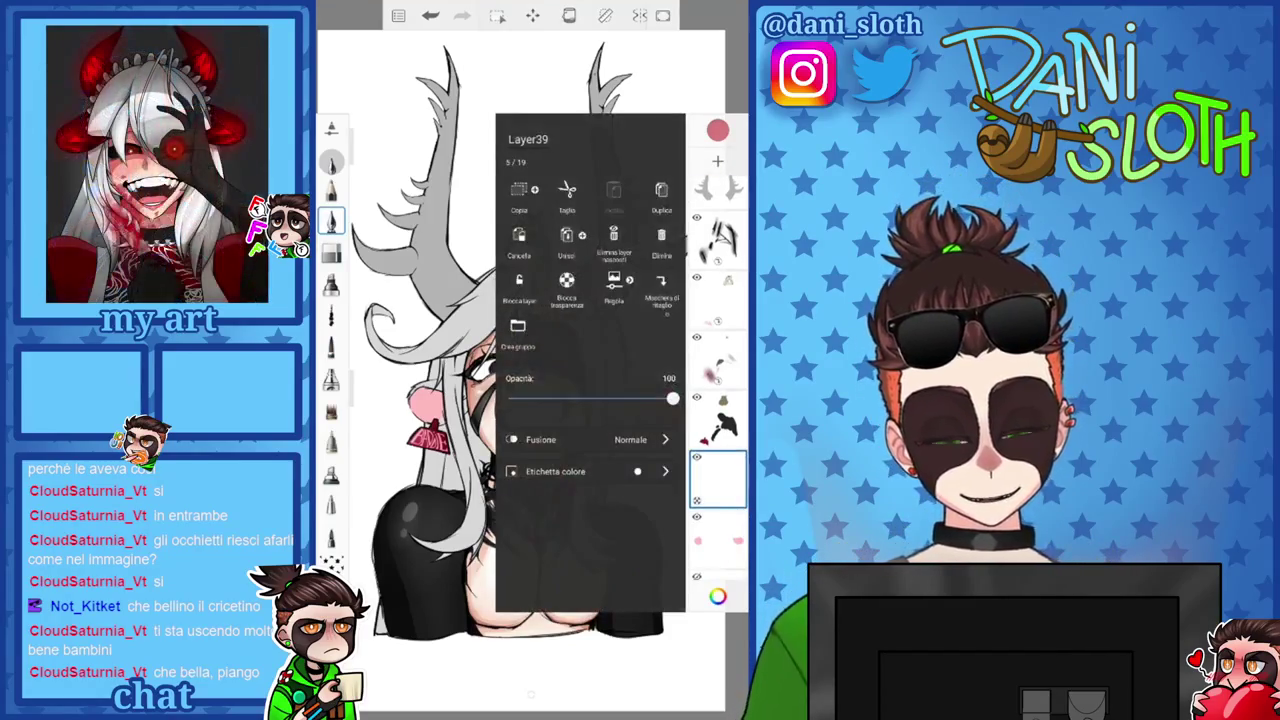
pyautogui.click(717, 478)
pyautogui.scroll(5, 520, 360)
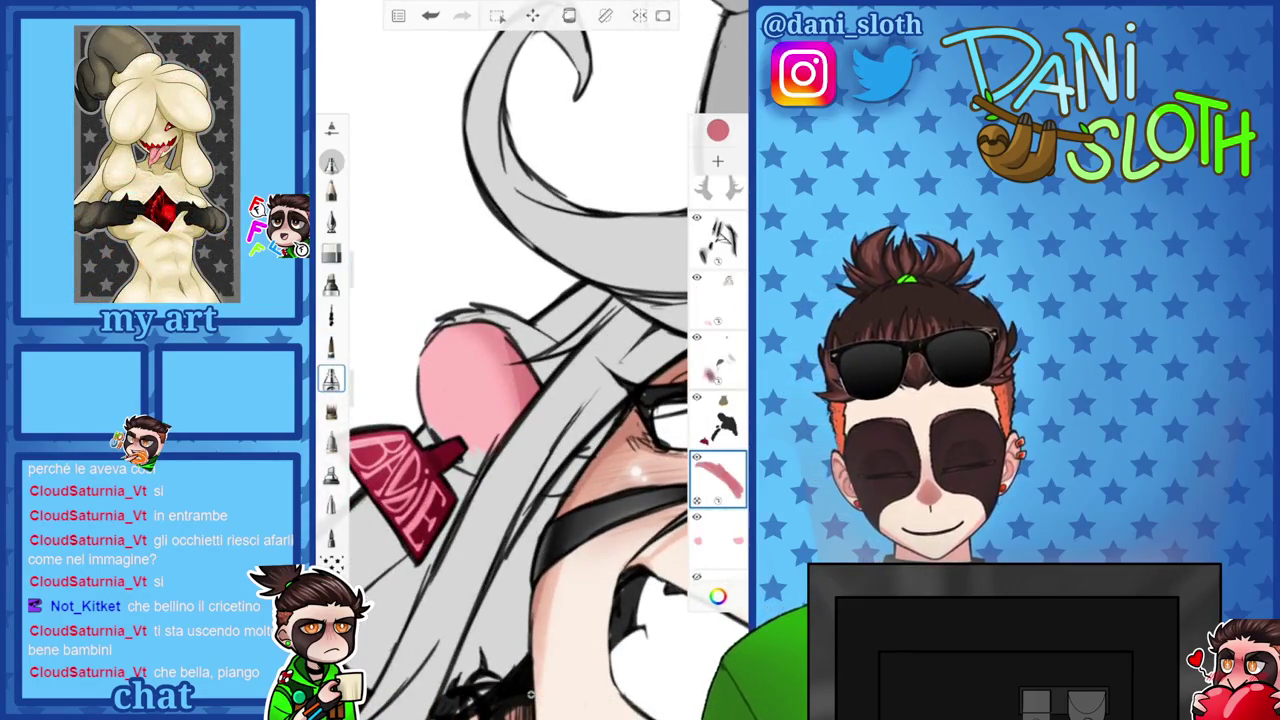
# Undo the stray stroke and shade the ear's inner edge with deeper pink.
pyautogui.hotkey('ctrl', 'z')
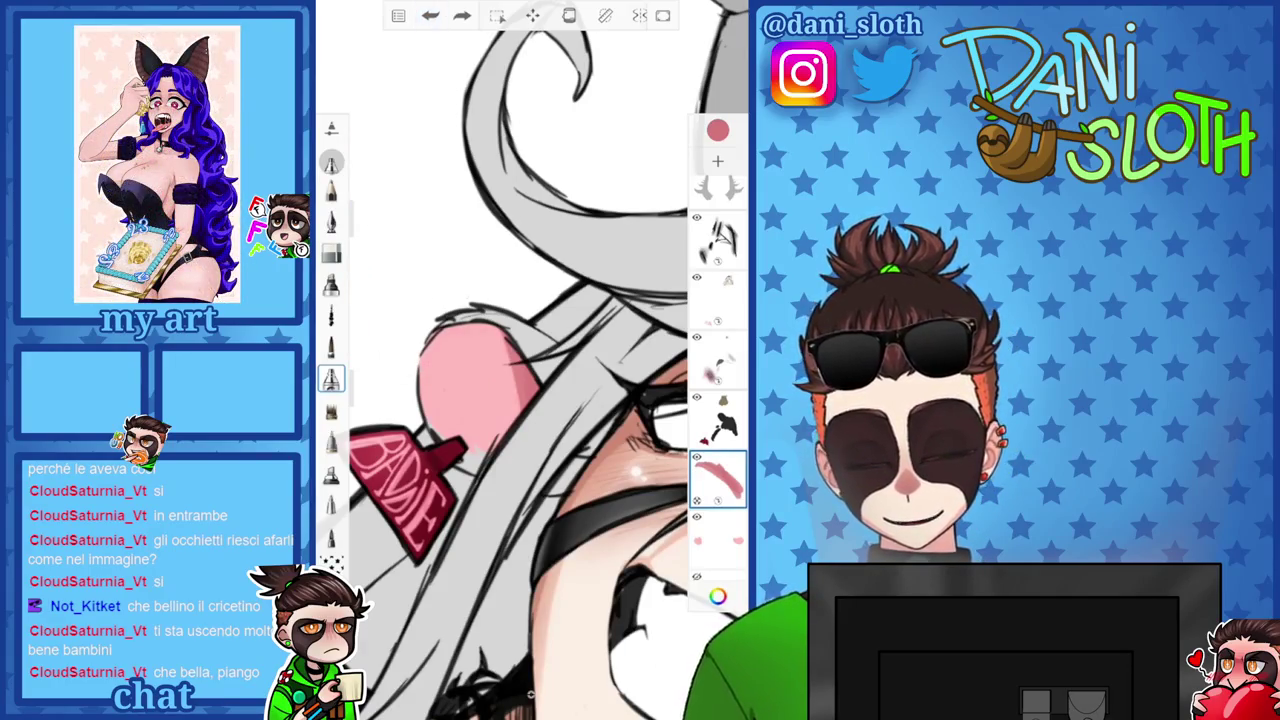
pyautogui.moveTo(460, 326); pyautogui.dragTo(518, 444)
pyautogui.moveTo(518, 386); pyautogui.dragTo(486, 450)
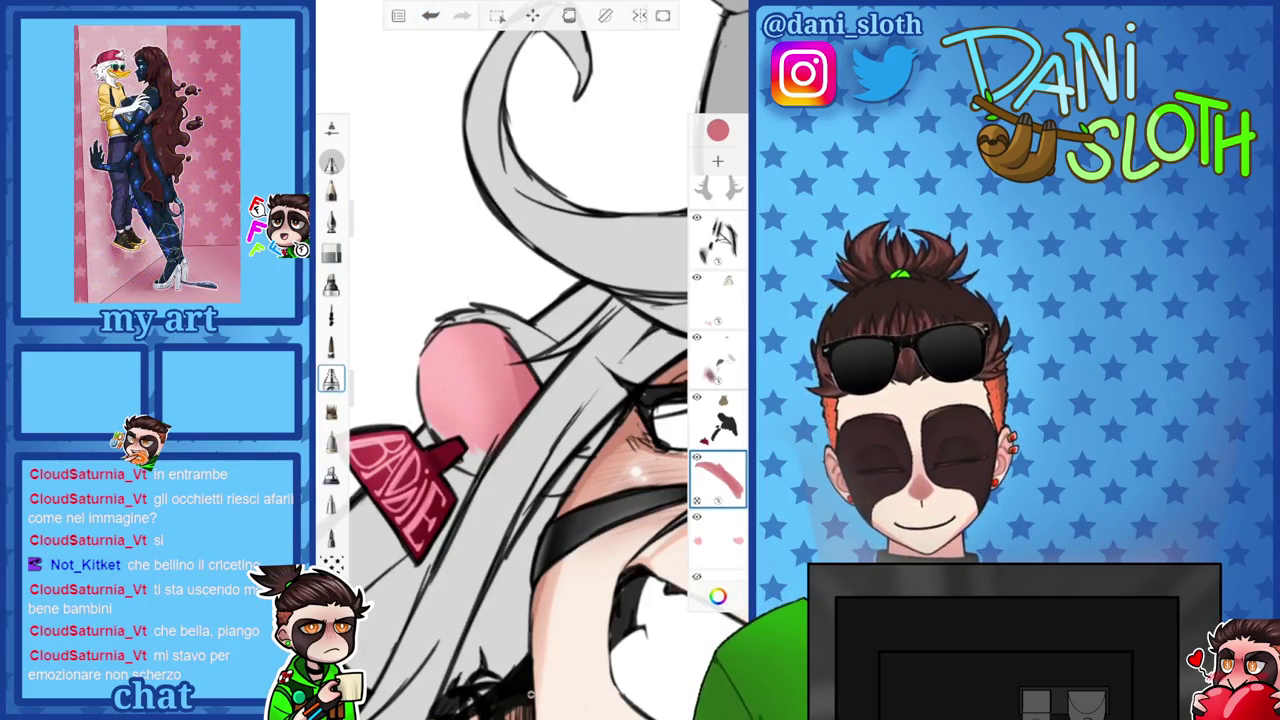
pyautogui.scroll(-3, 530, 360)
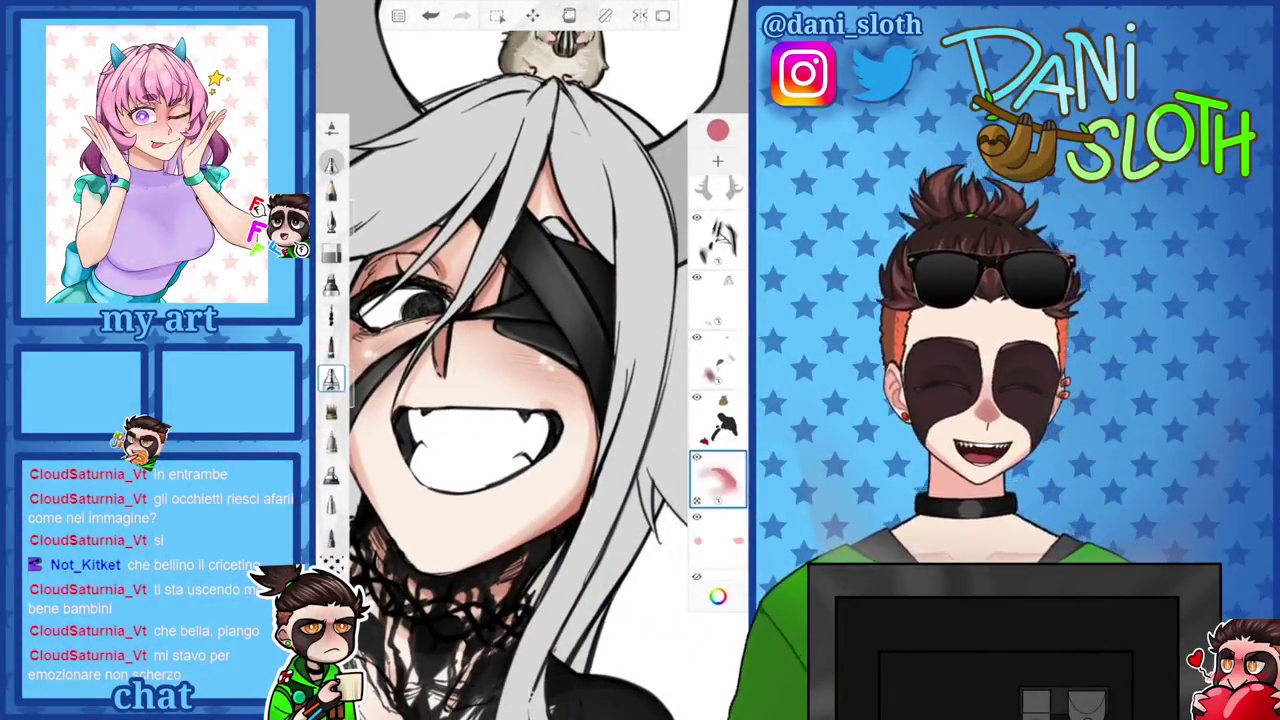
pyautogui.scroll(2, 530, 360)
pyautogui.scroll(1, 530, 360)
pyautogui.scroll(-1, 530, 360)
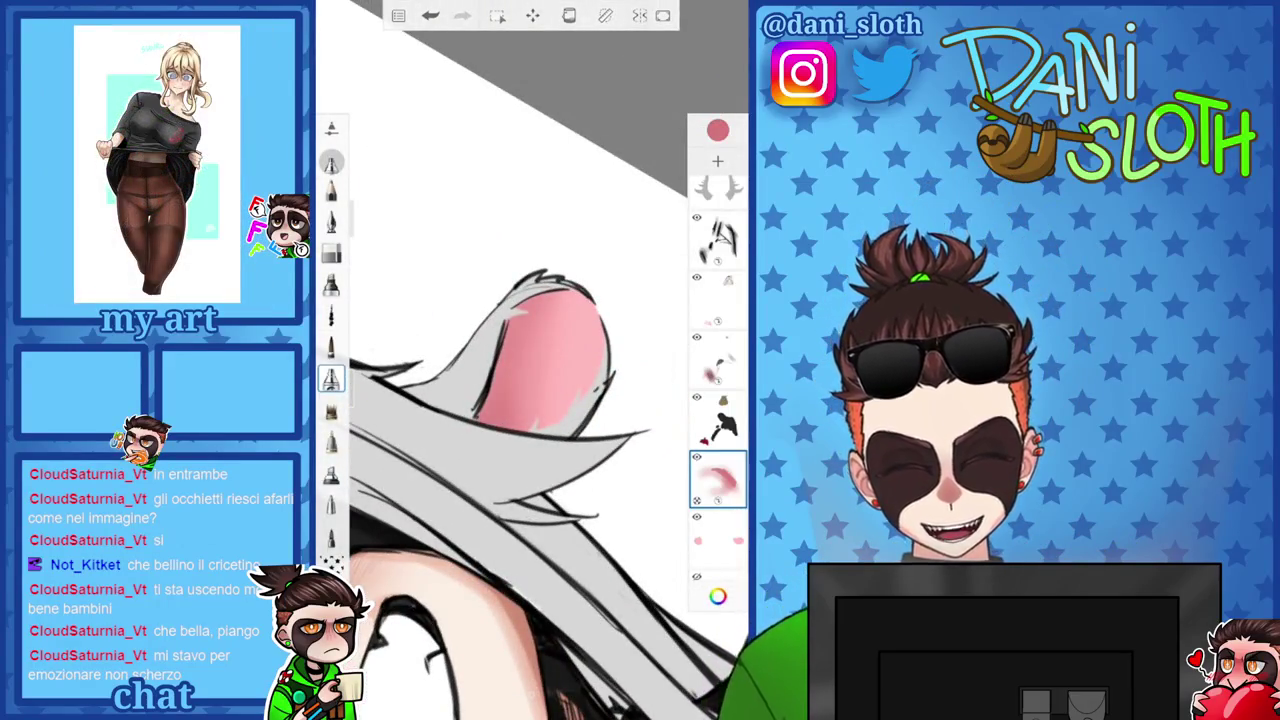
# Switch to a different brush and look over the pink-shaded ear.
pyautogui.click(331, 346)
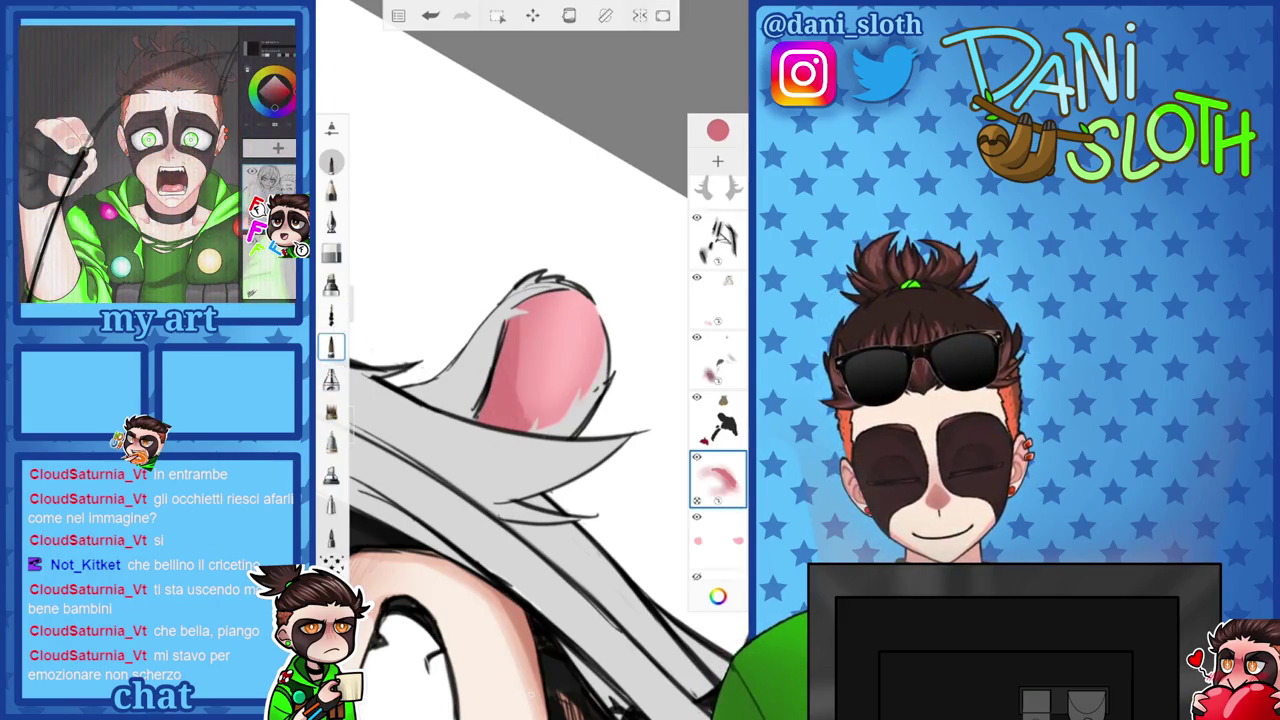
pyautogui.scroll(-3, 530, 360)
pyautogui.scroll(-3, 530, 360)
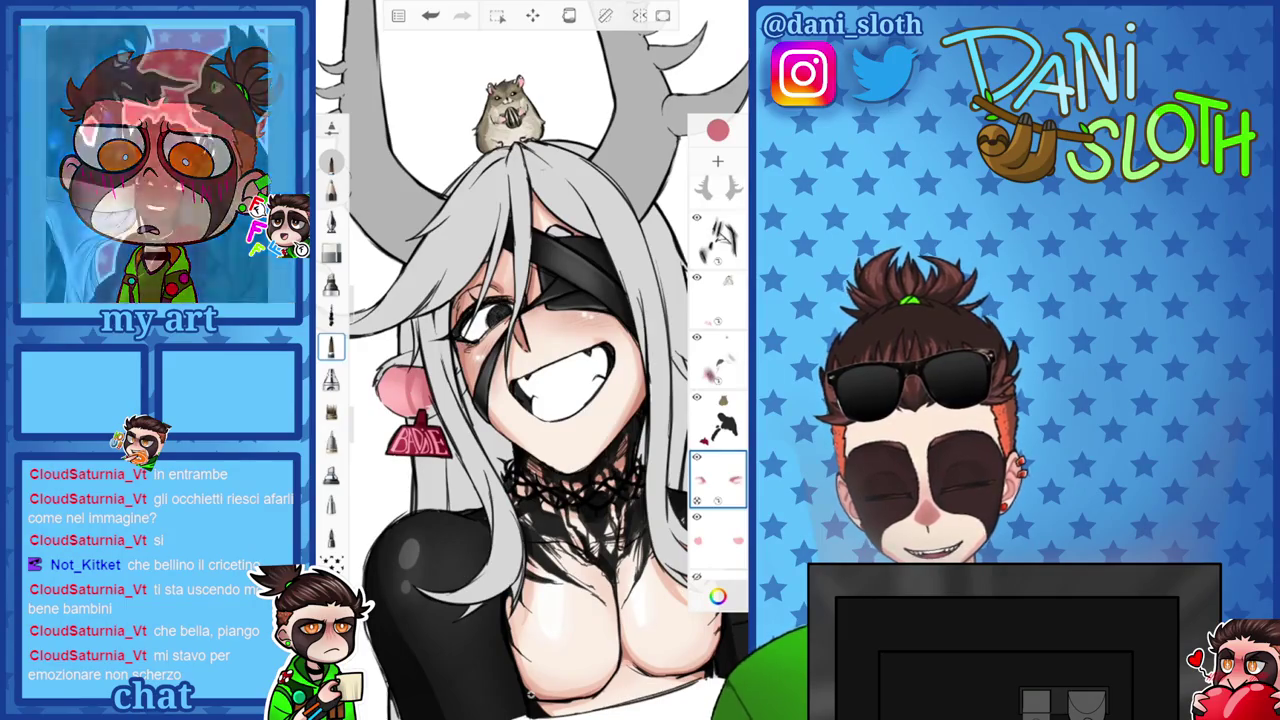
pyautogui.scroll(-2, 530, 360)
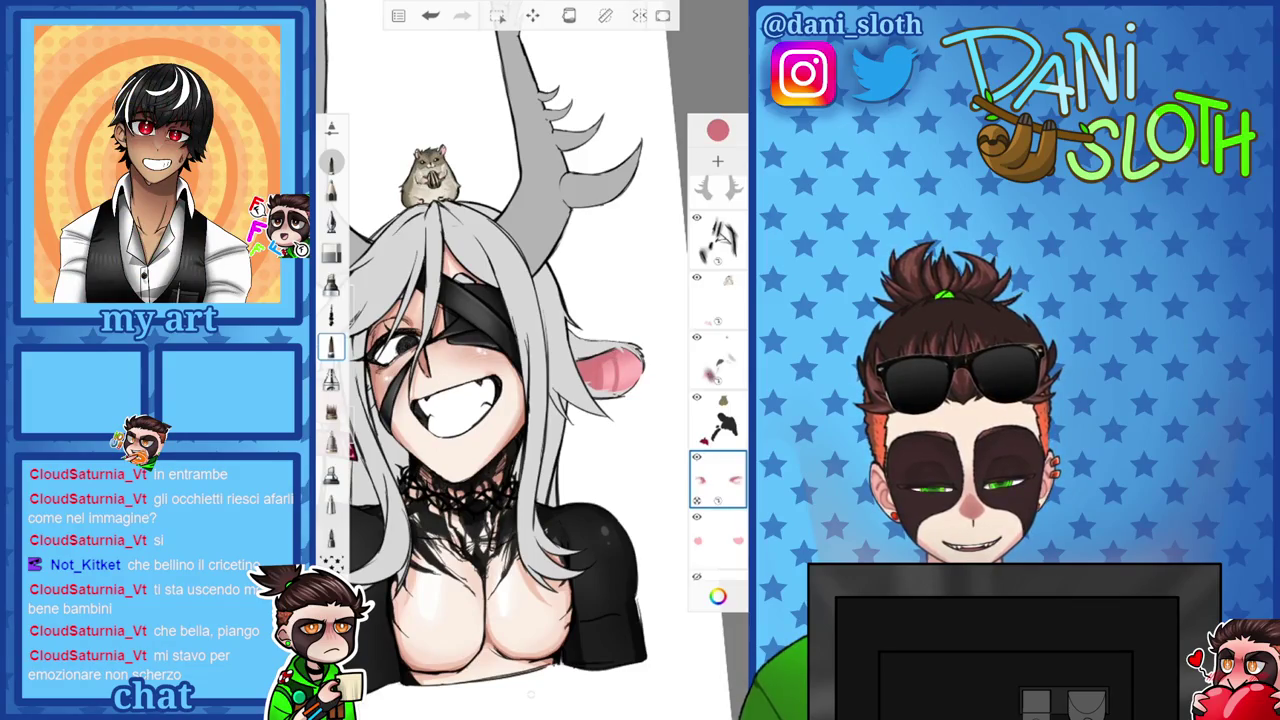
pyautogui.scroll(-3, 520, 360)
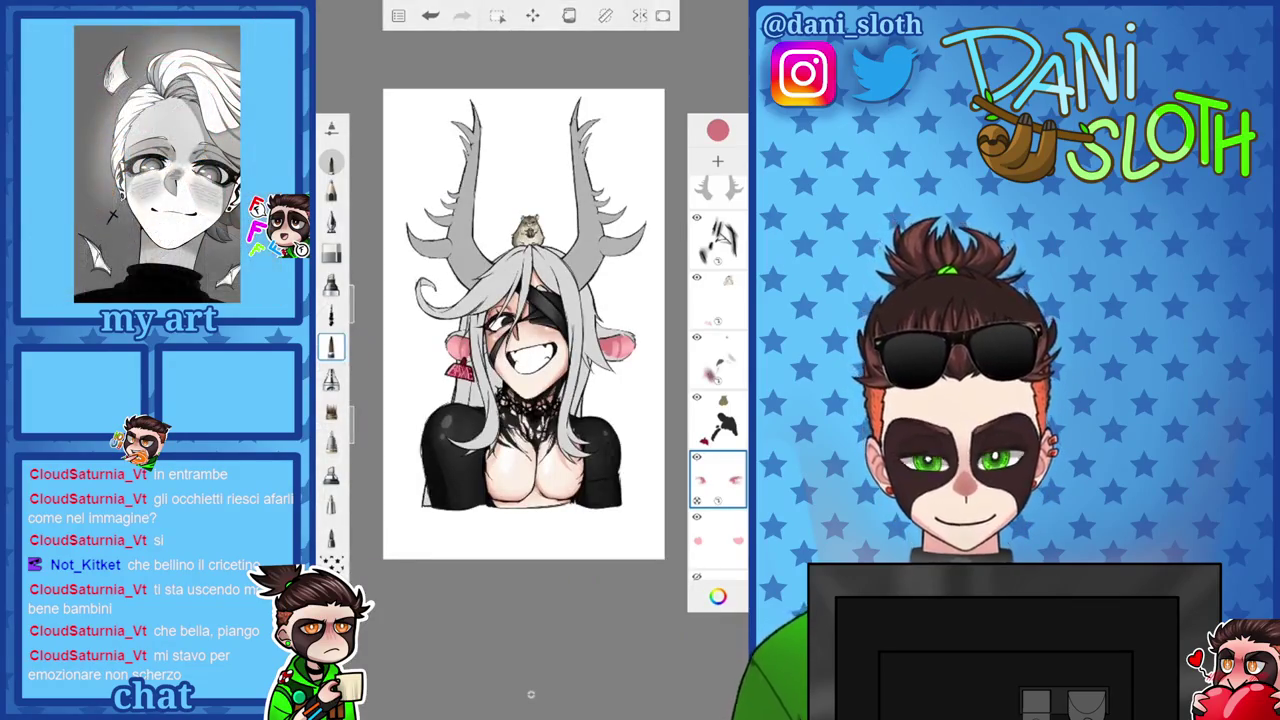
pyautogui.scroll(3, 520, 360)
pyautogui.scroll(1, 500, 340)
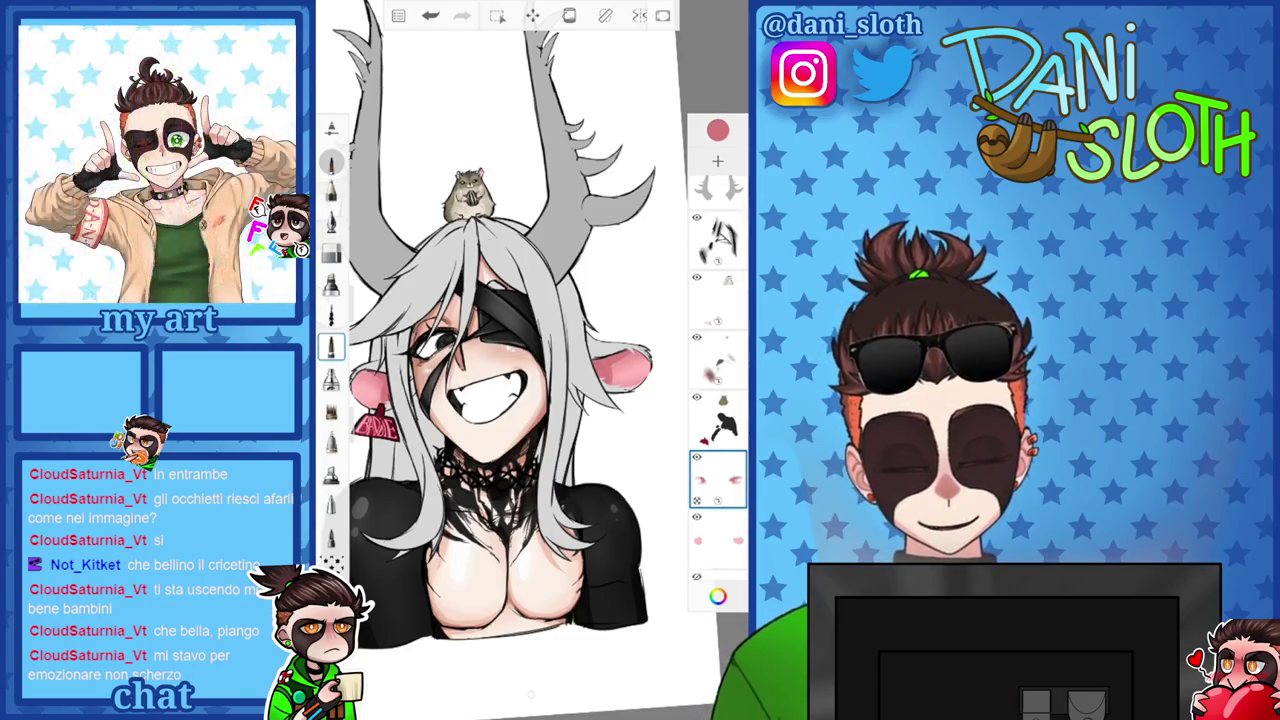
pyautogui.scroll(-3, 515, 340)
pyautogui.scroll(3, 515, 340)
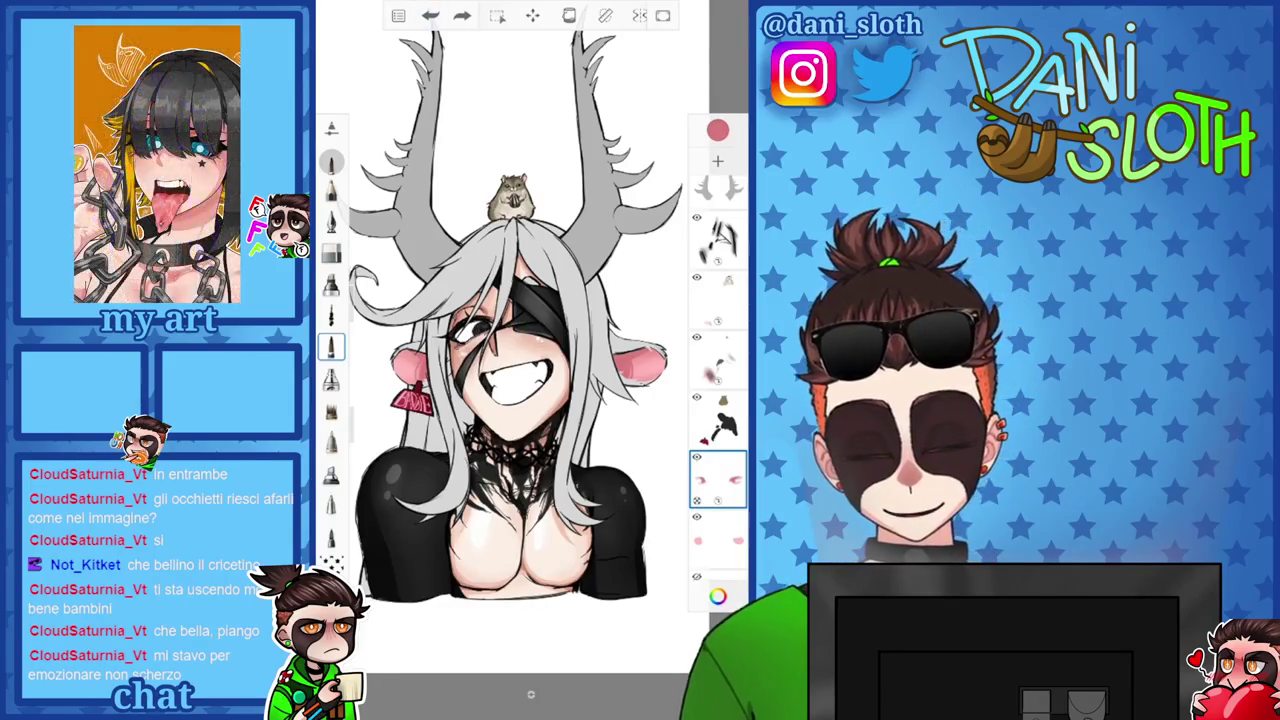
pyautogui.scroll(5, 410, 380)
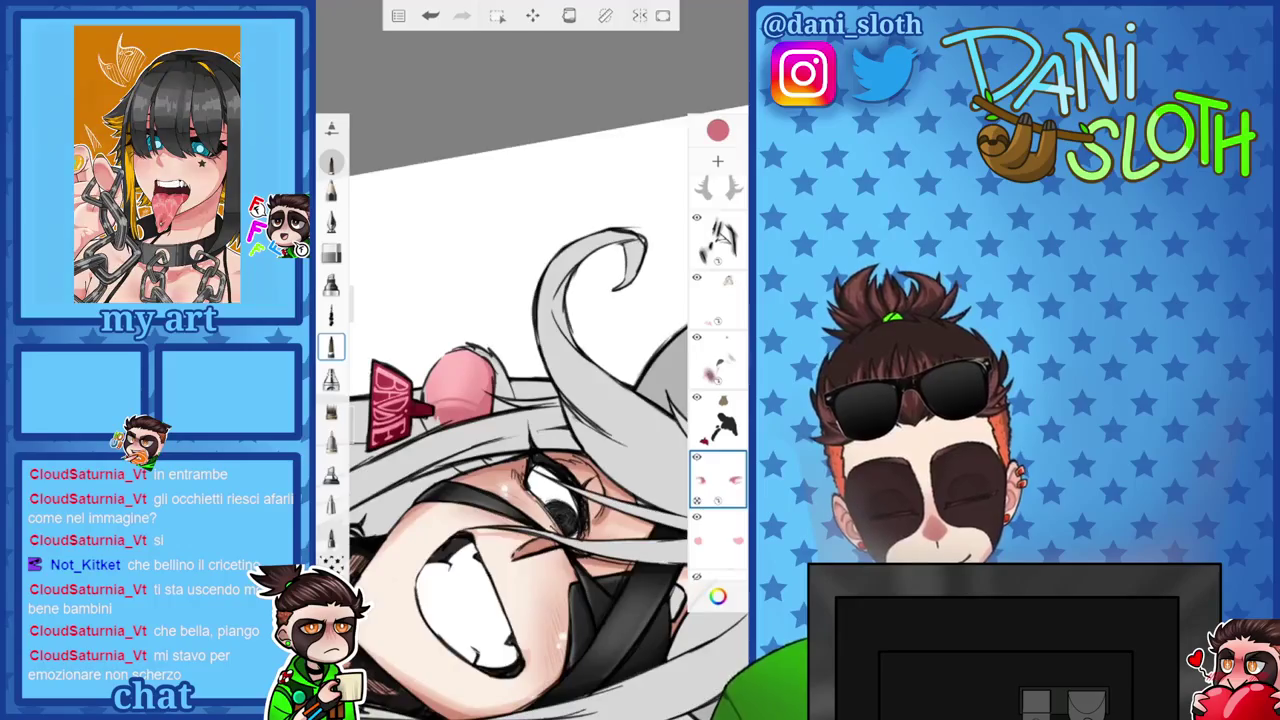
pyautogui.scroll(-3, 530, 370)
pyautogui.scroll(5, 530, 370)
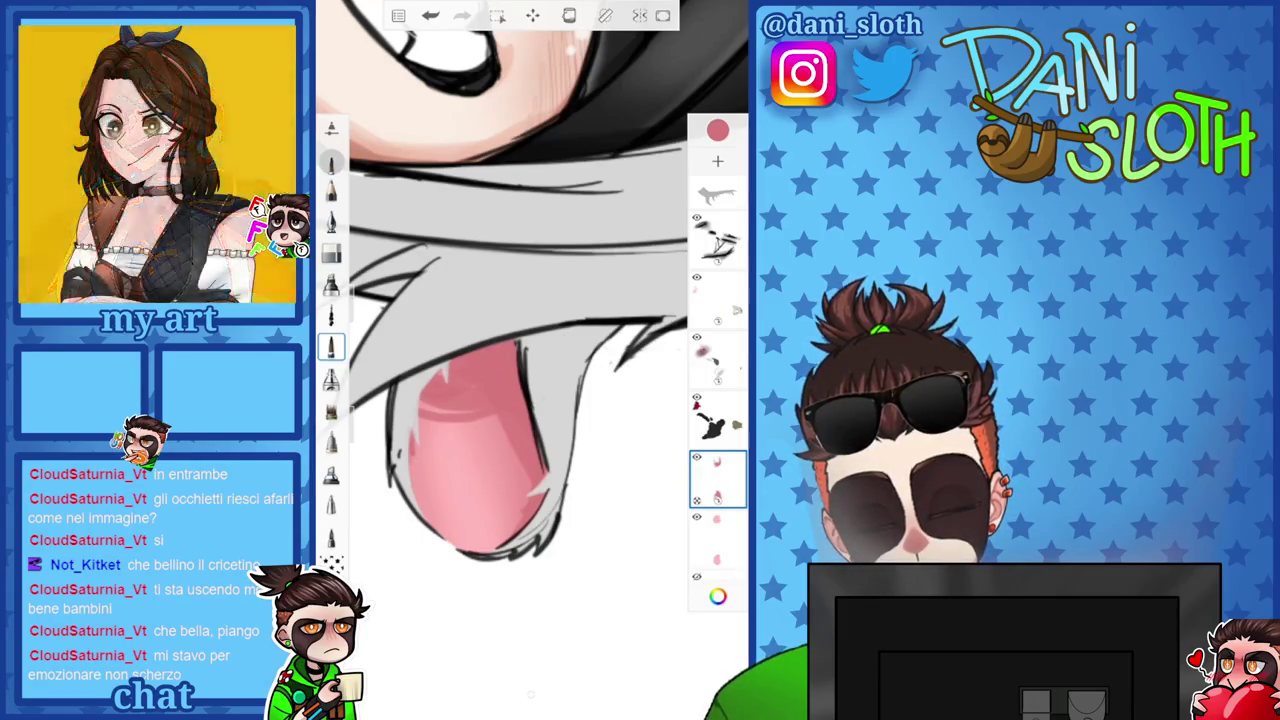
pyautogui.scroll(1, 500, 400)
pyautogui.scroll(1, 530, 370)
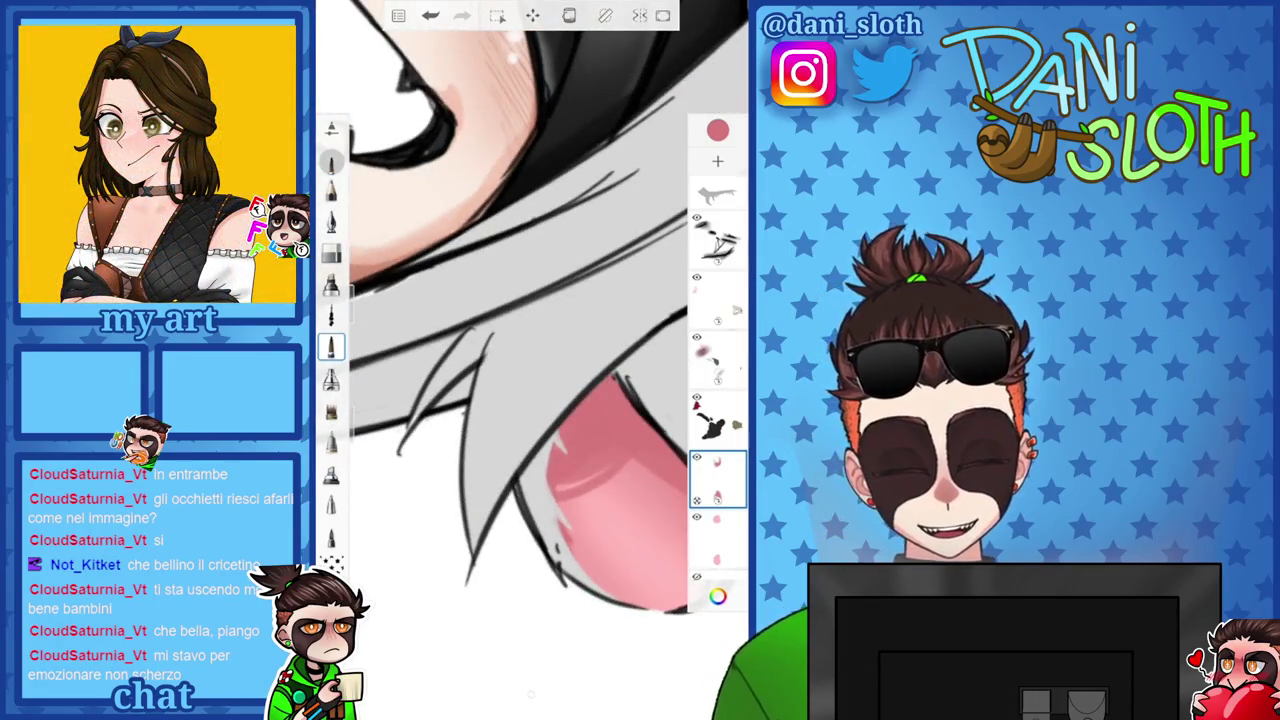
pyautogui.scroll(-3, 530, 693)
pyautogui.scroll(3, 530, 693)
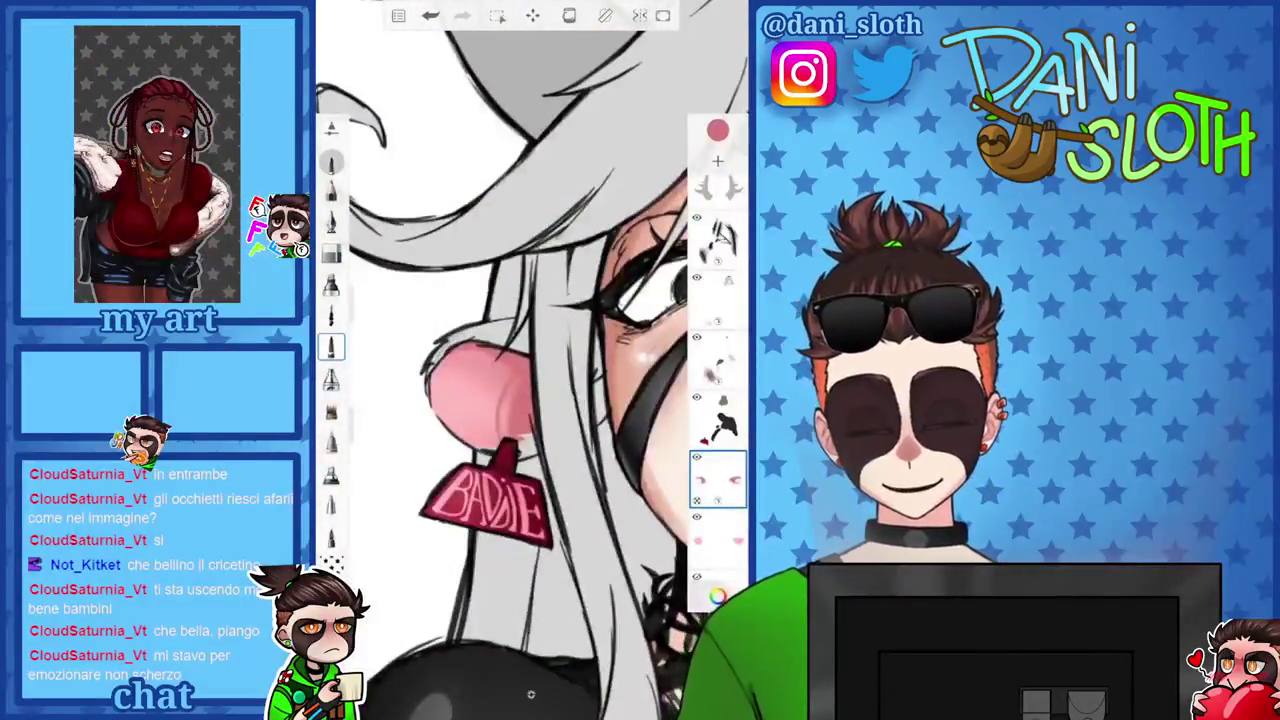
pyautogui.scroll(2, 530, 693)
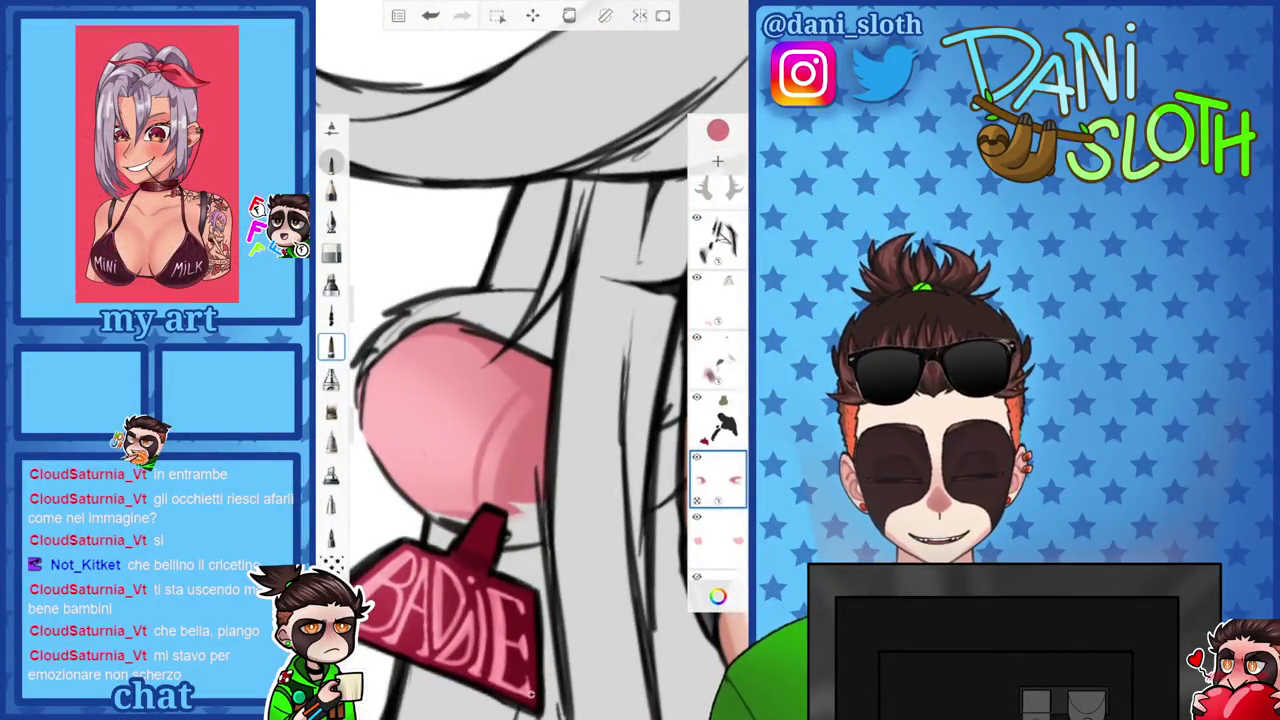
# Eyedrop a colour from the character's eye area.
pyautogui.scroll(-2, 530, 370)
pyautogui.scroll(-2, 530, 370)
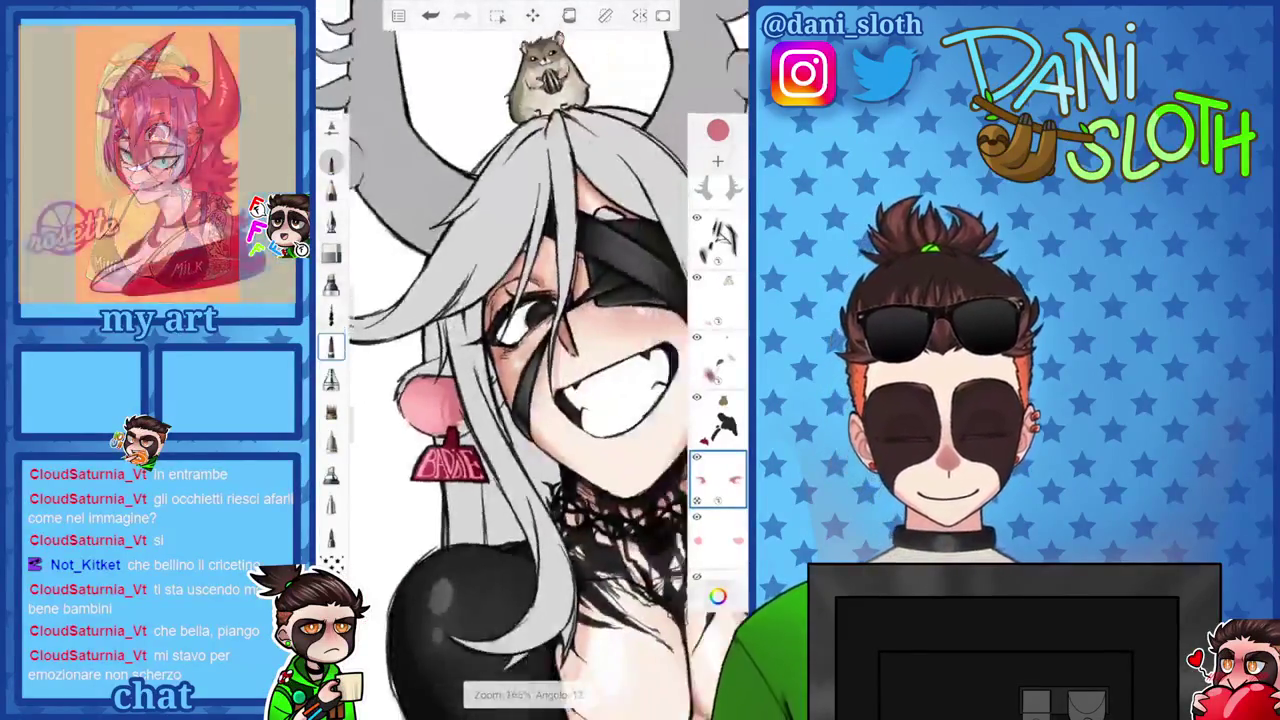
pyautogui.scroll(-2, 530, 370)
pyautogui.scroll(-1, 530, 370)
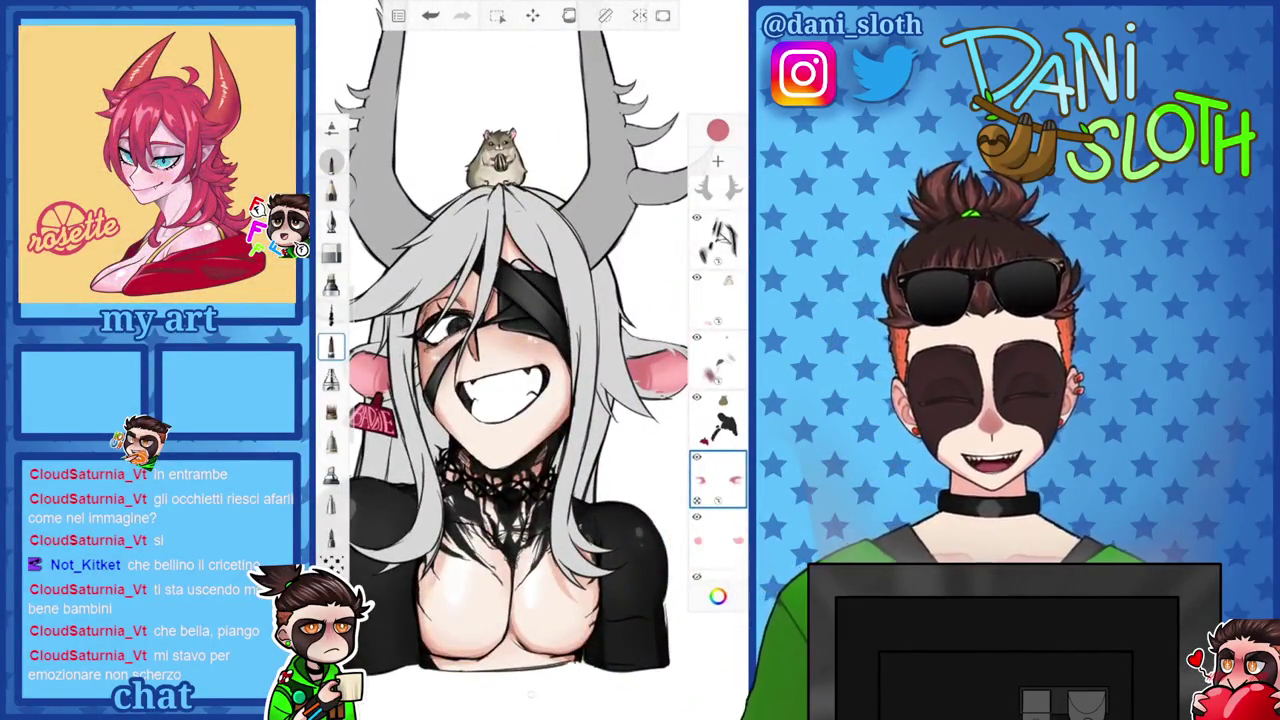
pyautogui.click(717, 130)
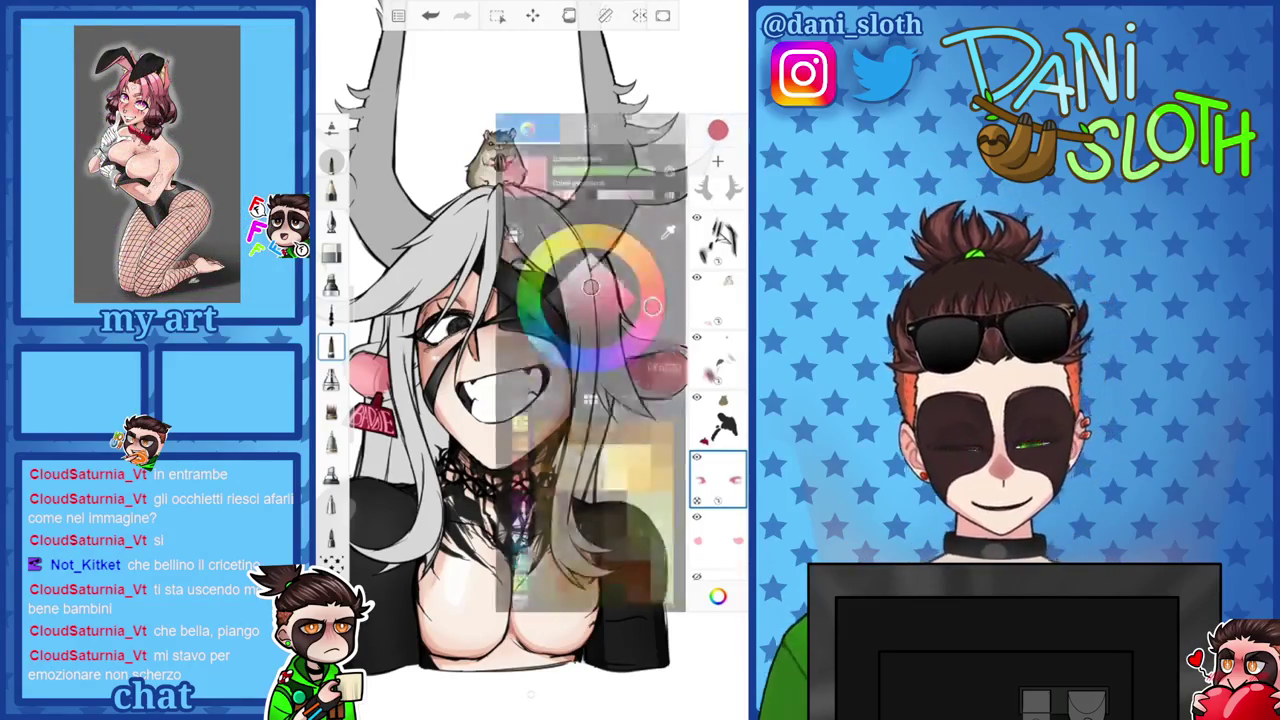
pyautogui.click(530, 330)
pyautogui.moveTo(530, 330); pyautogui.dragTo(440, 330)
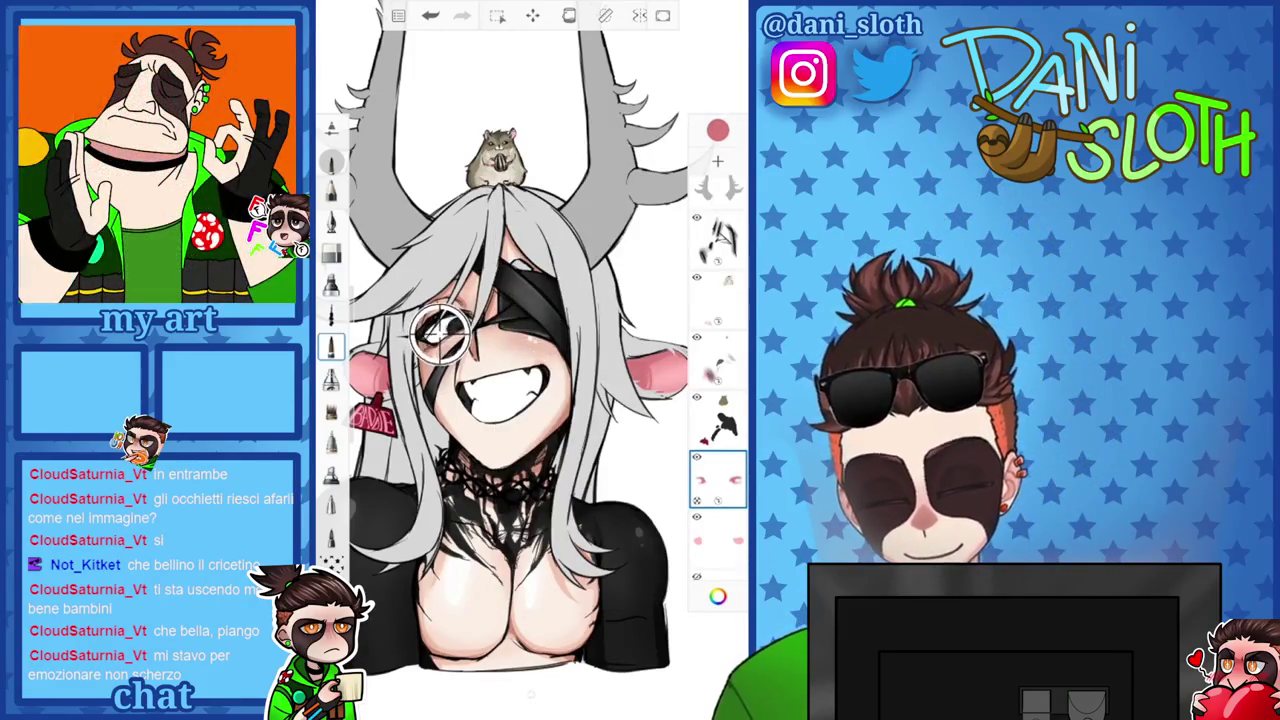
# Set the paint colour to mid grey 808080 and adjust the brush size.
pyautogui.click(717, 596)
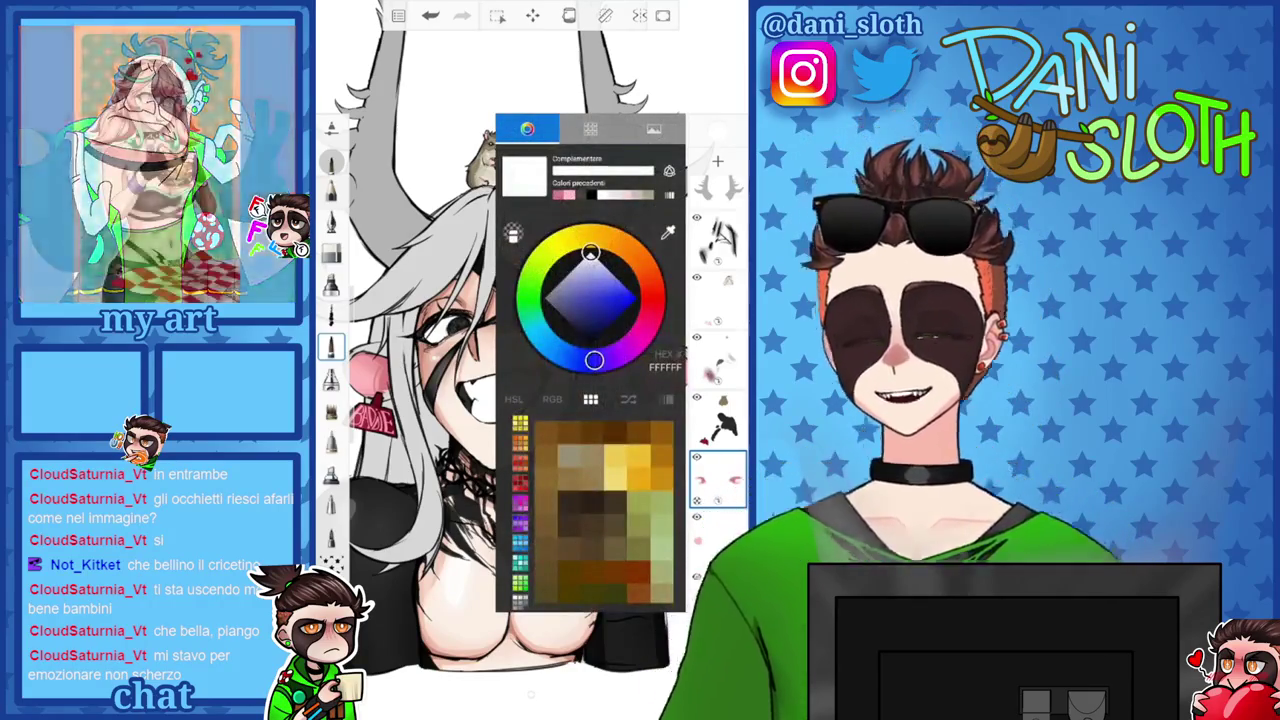
pyautogui.moveTo(590, 253); pyautogui.dragTo(558, 285)
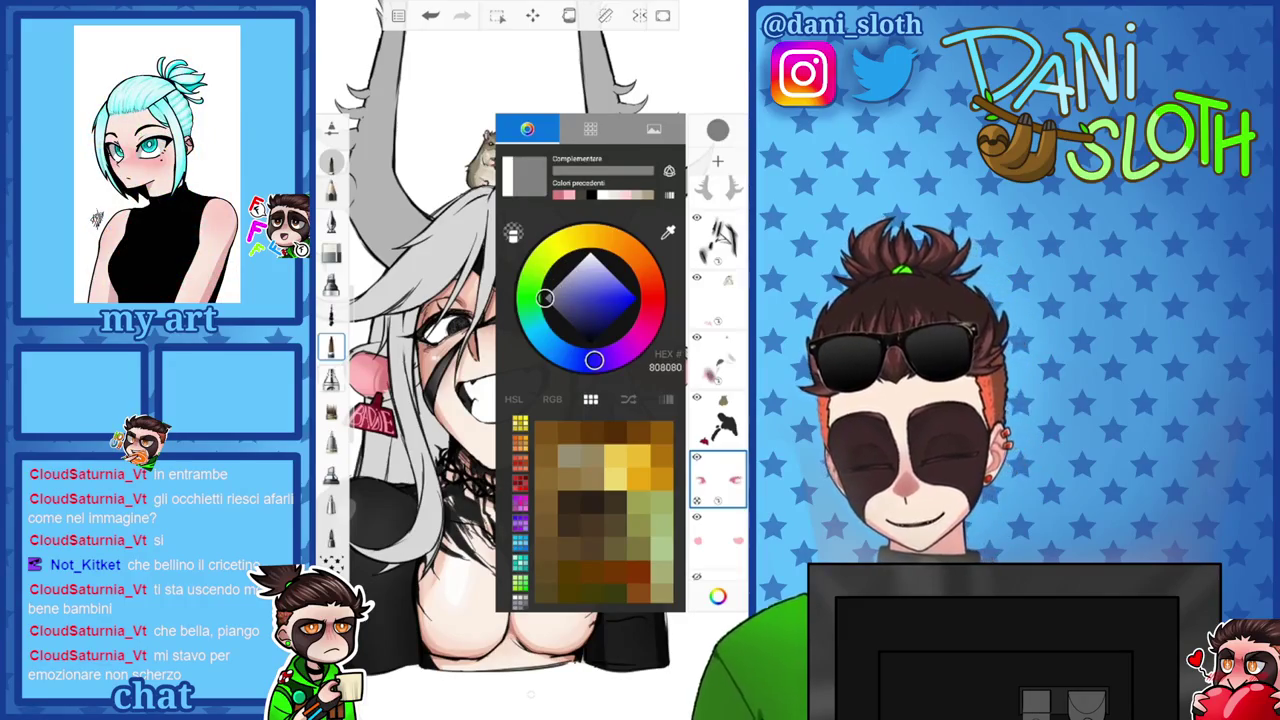
pyautogui.click(717, 596)
pyautogui.scroll(5, 530, 360)
pyautogui.moveTo(360, 300); pyautogui.dragTo(360, 270)
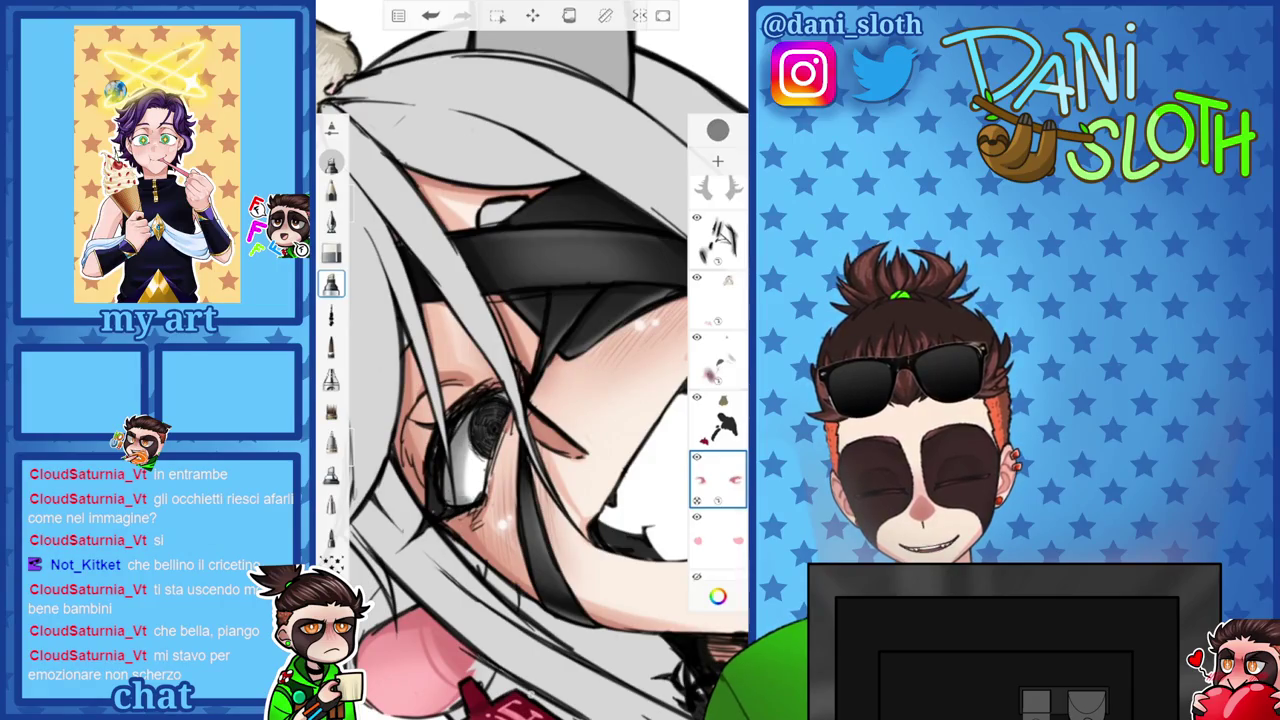
# Choose a slightly lighter grey and shrink the brush with [ to shade the teeth.
pyautogui.scroll(-5, 530, 360)
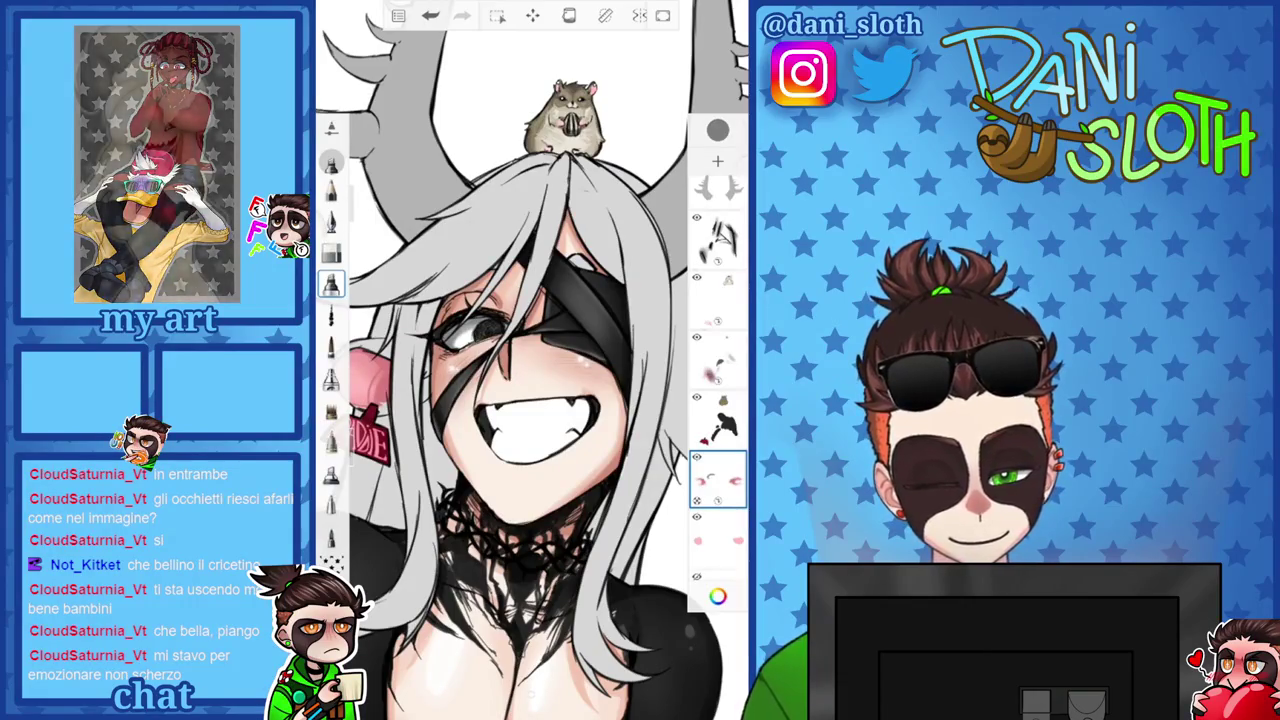
pyautogui.scroll(3, 530, 360)
pyautogui.scroll(2, 530, 360)
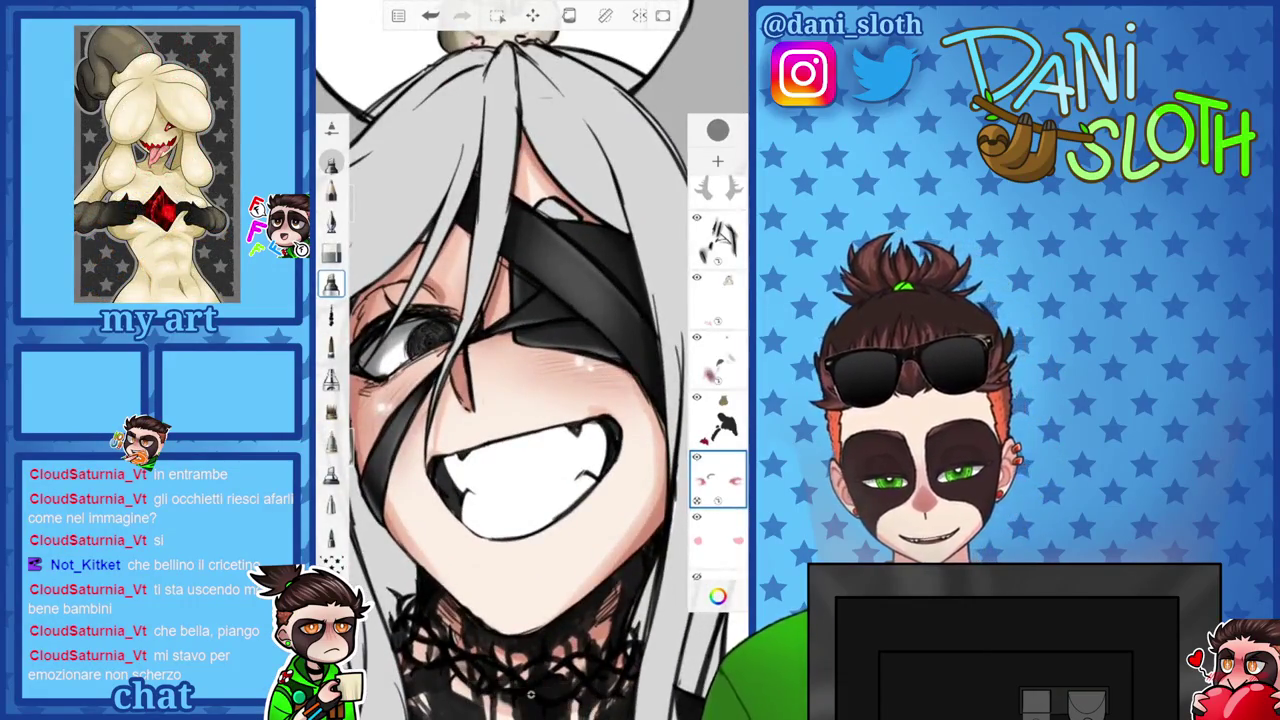
pyautogui.click(717, 130)
pyautogui.click(717, 130)
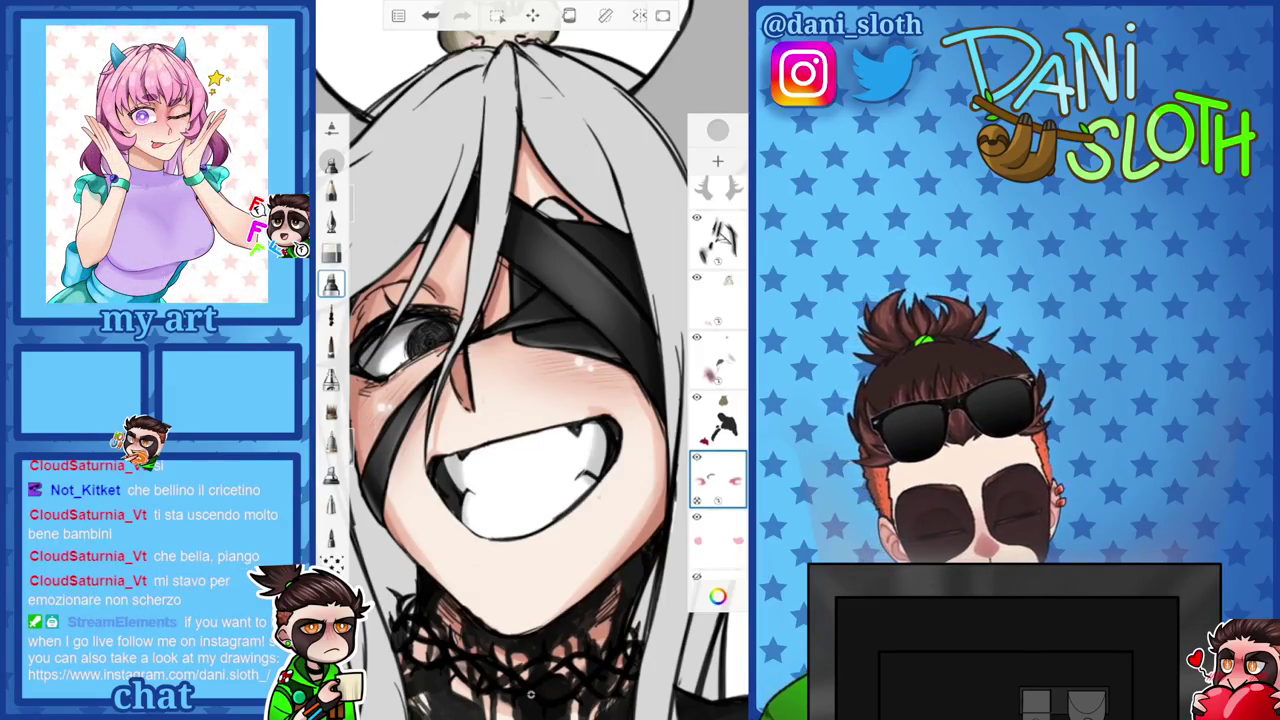
pyautogui.scroll(3, 406, 107)
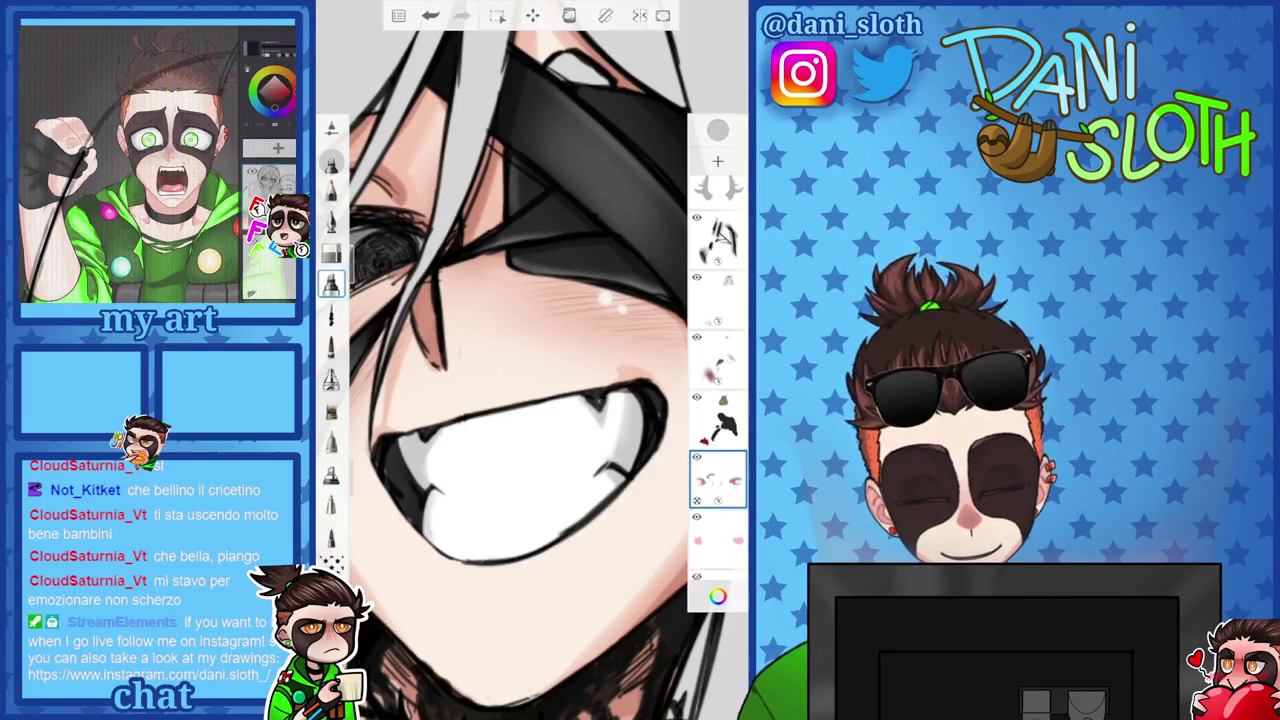
pyautogui.press('[')
pyautogui.press('[')
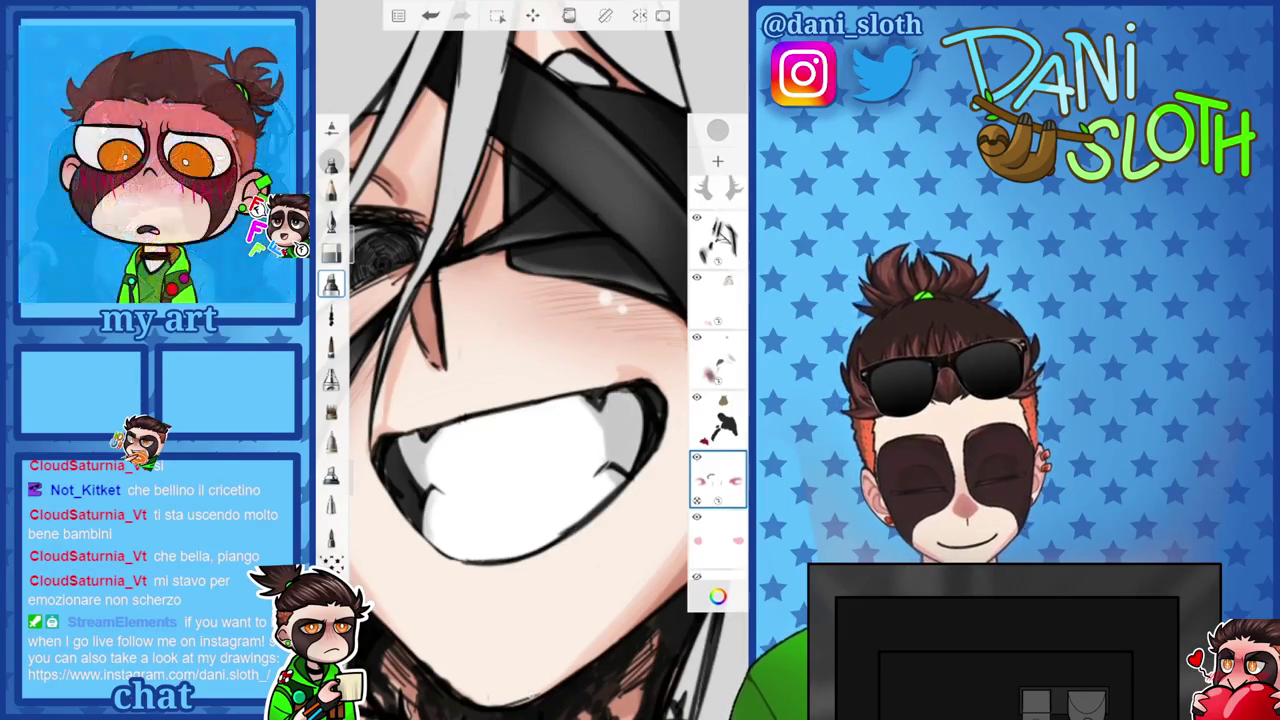
pyautogui.scroll(-5, 530, 360)
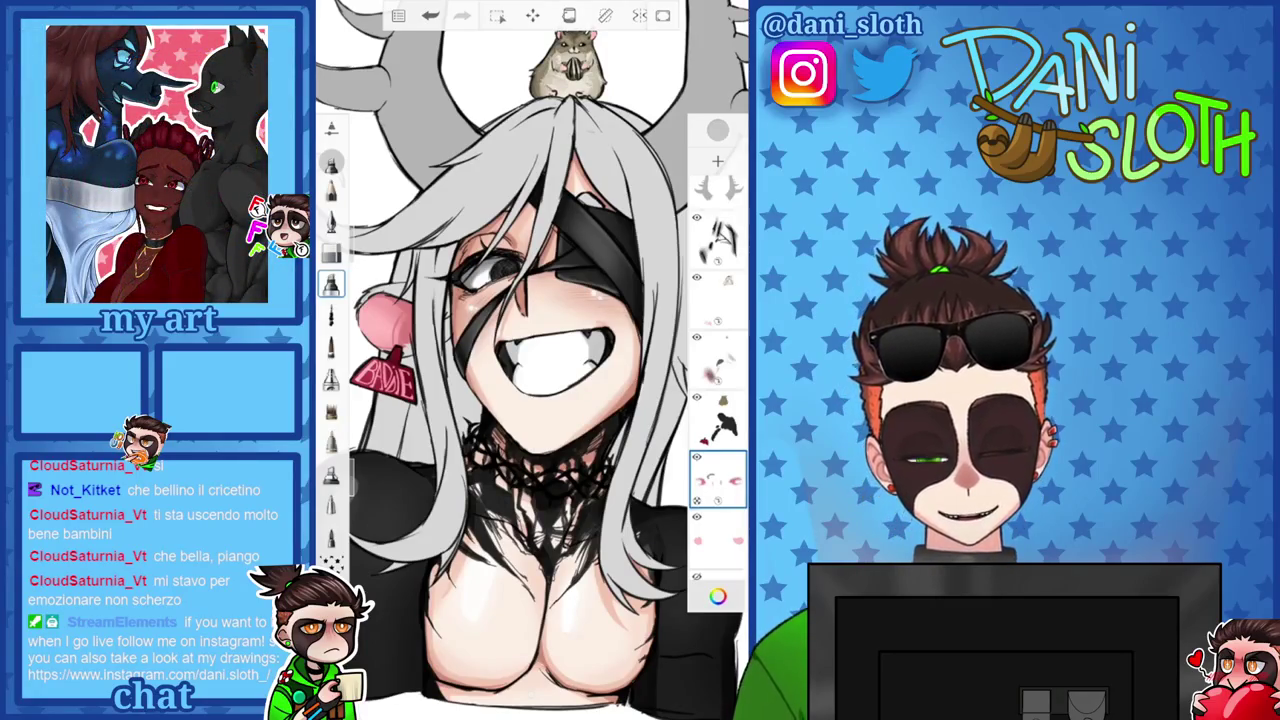
# Zoom in on the mouth and paint a brighter highlight onto the teeth.
pyautogui.scroll(-5, 530, 360)
pyautogui.scroll(5, 530, 360)
pyautogui.scroll(2, 530, 360)
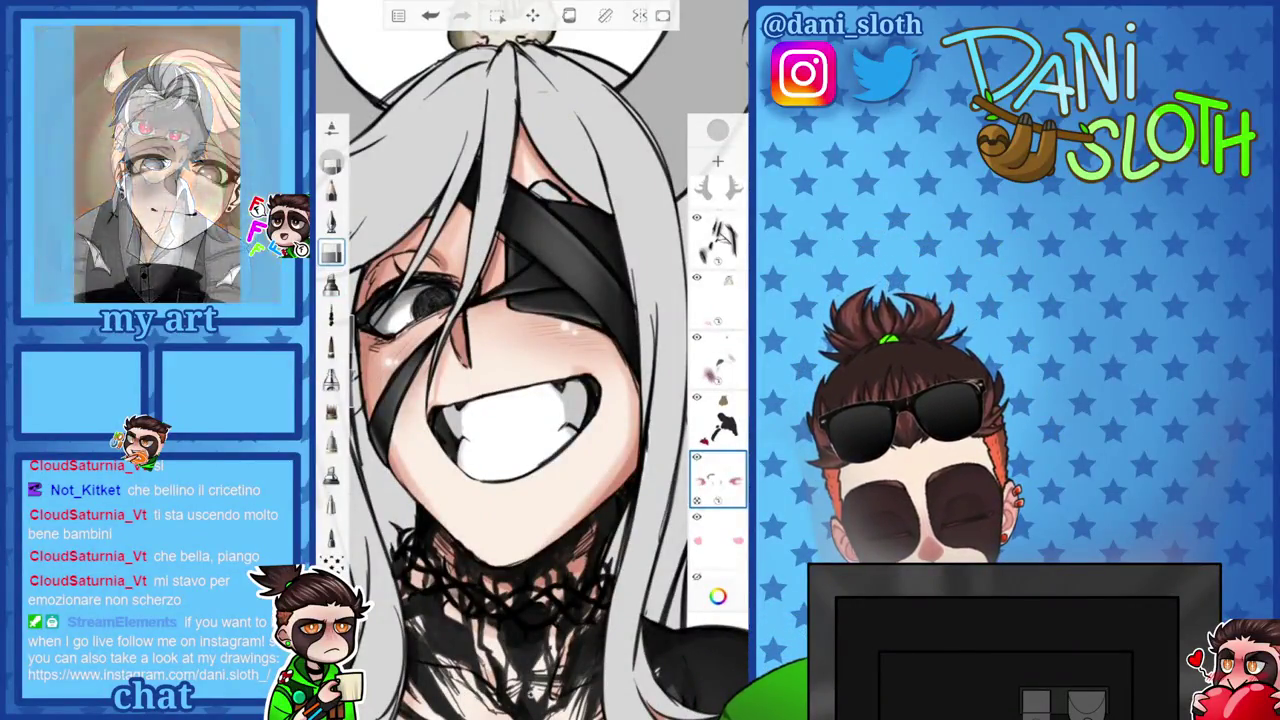
pyautogui.scroll(3, 530, 360)
pyautogui.scroll(2, 530, 360)
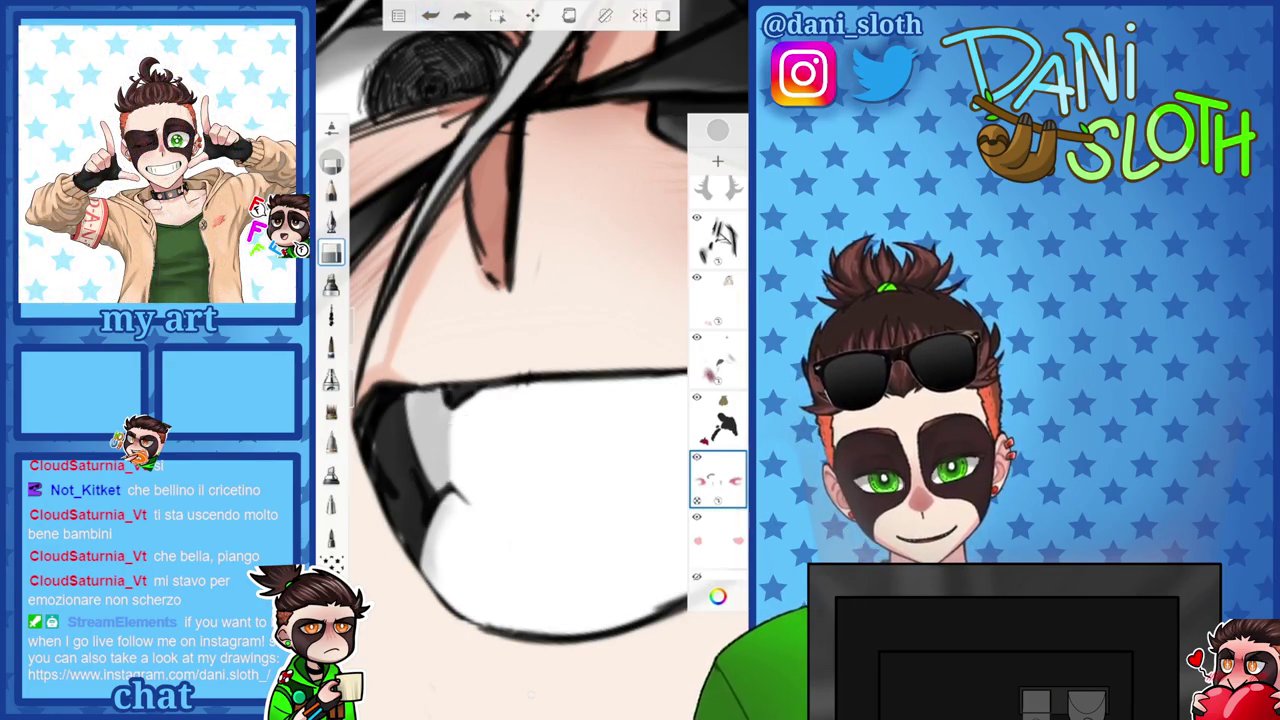
pyautogui.scroll(-3, 530, 360)
pyautogui.scroll(3, 530, 360)
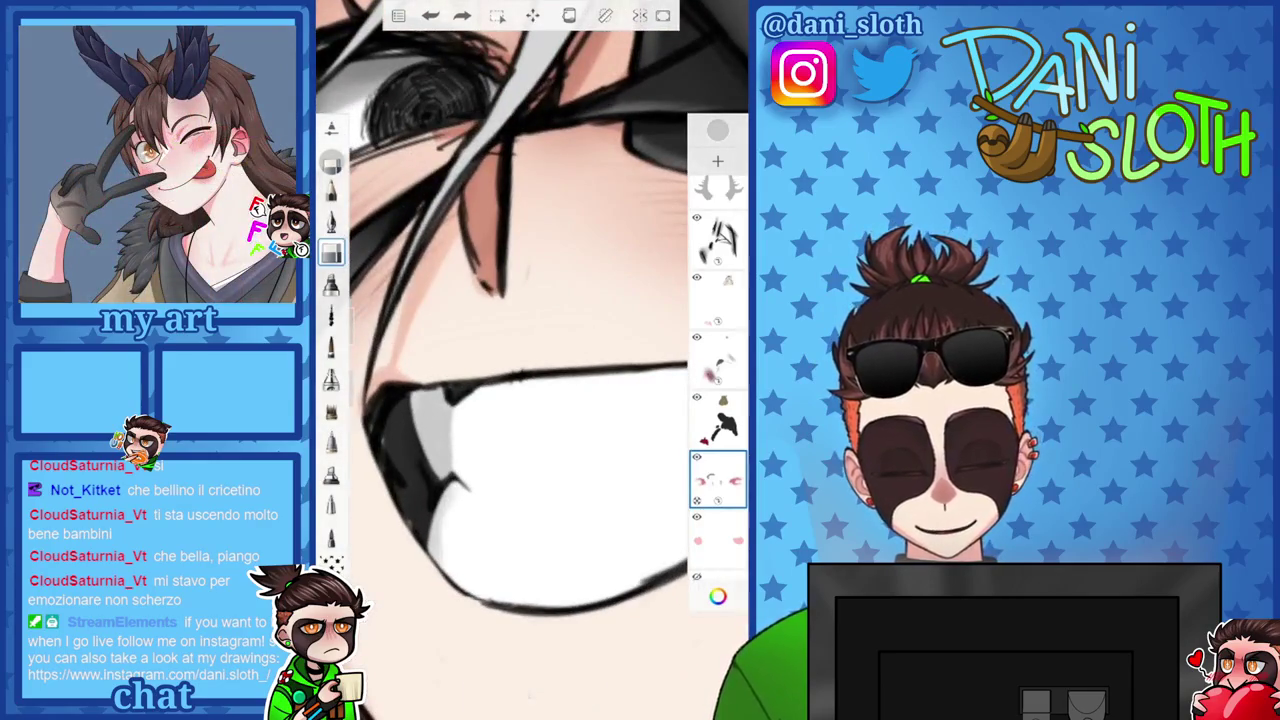
pyautogui.moveTo(445, 390); pyautogui.dragTo(440, 470)
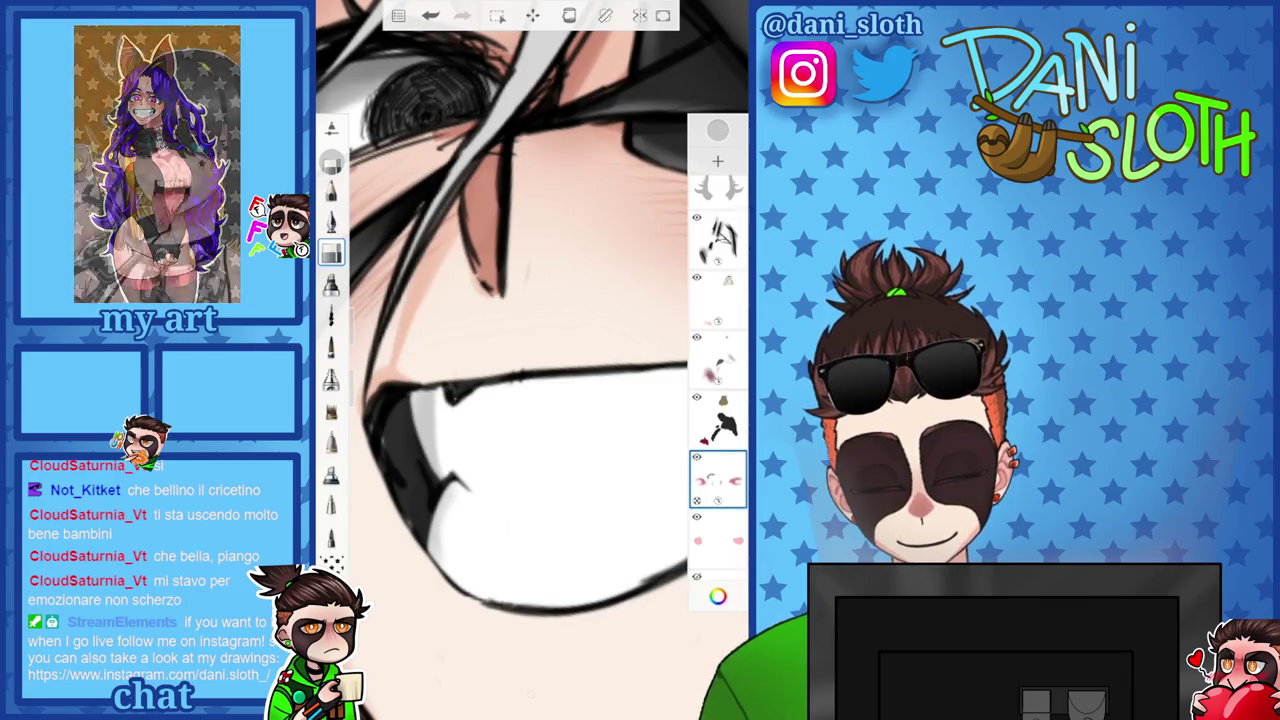
pyautogui.scroll(-2, 530, 360)
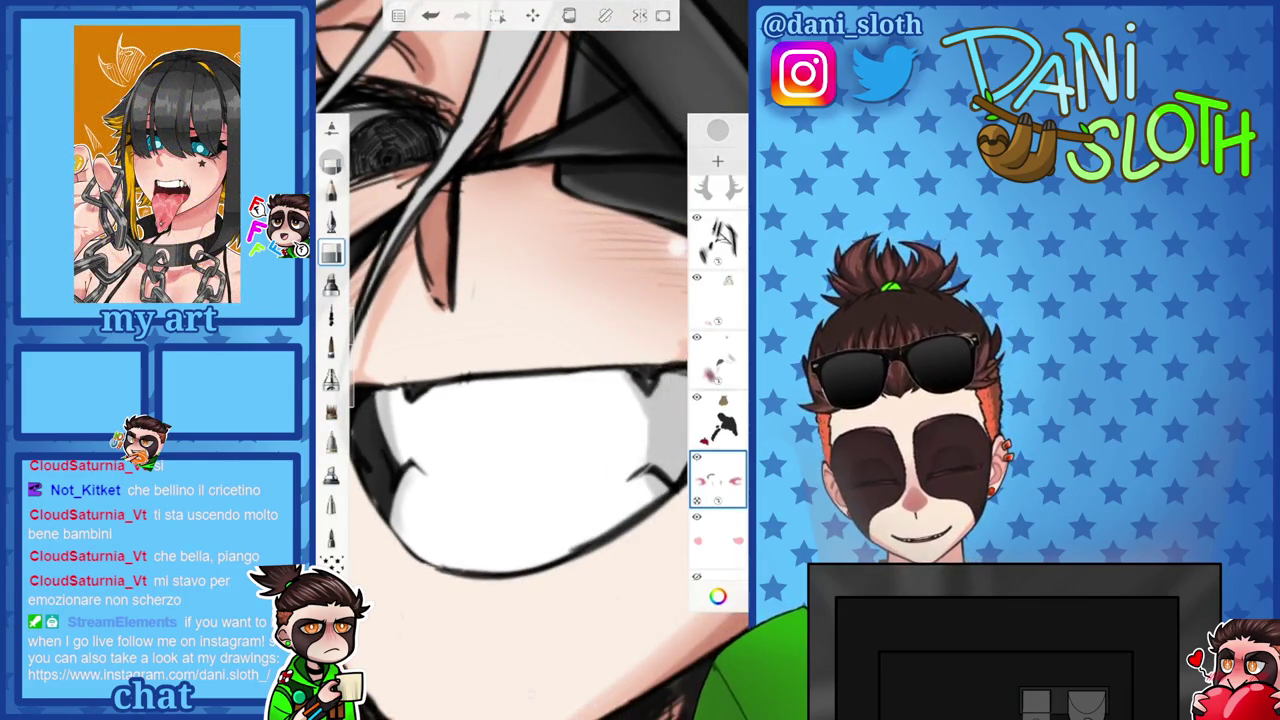
pyautogui.scroll(2, 530, 360)
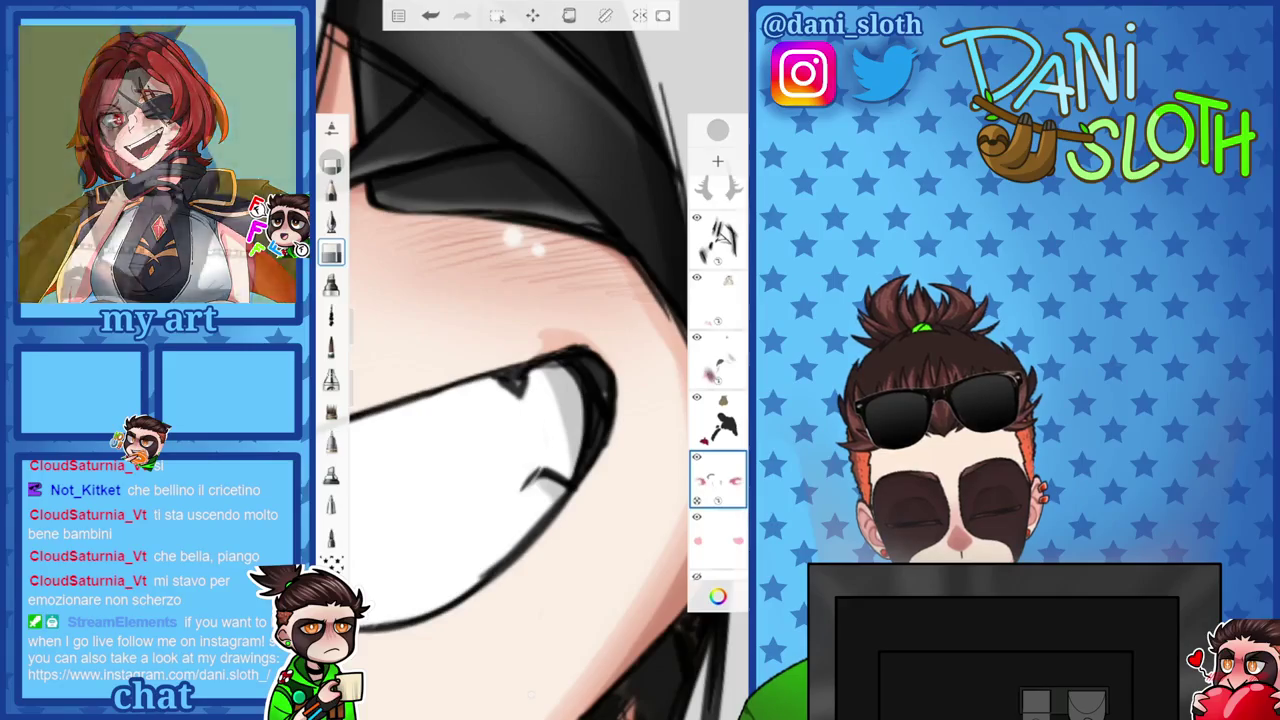
pyautogui.scroll(-3, 530, 360)
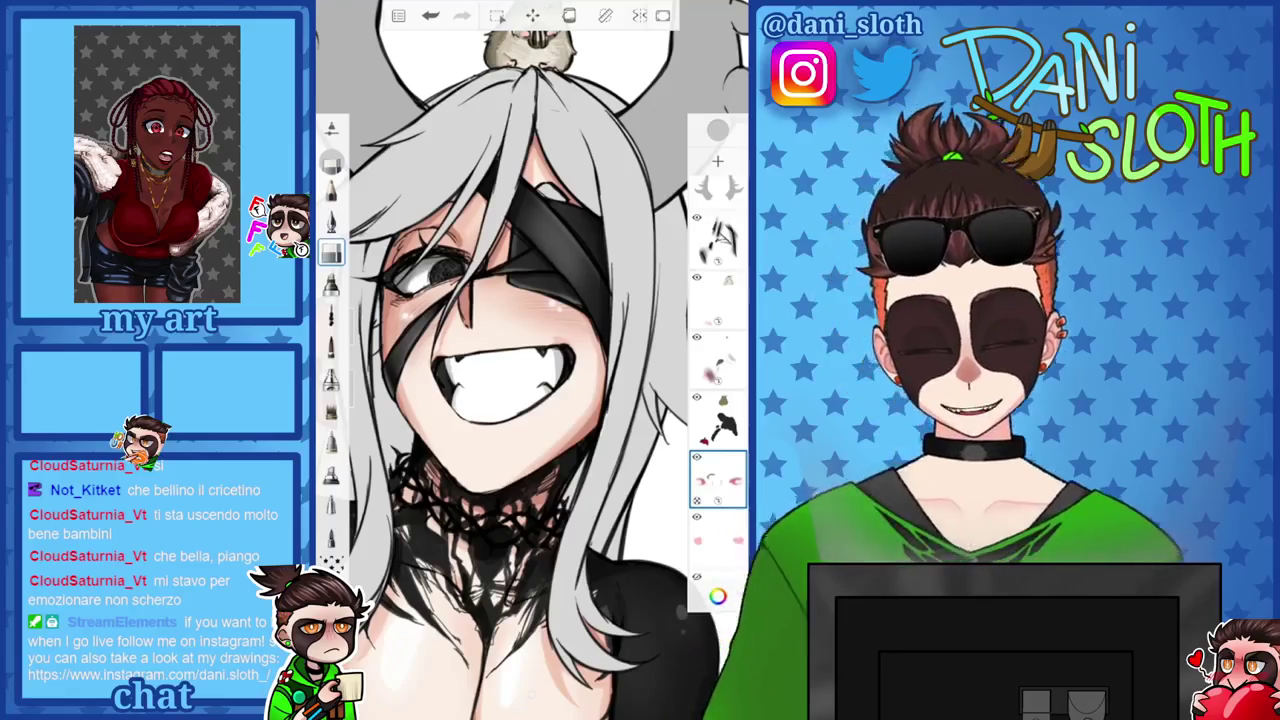
pyautogui.scroll(3, 530, 360)
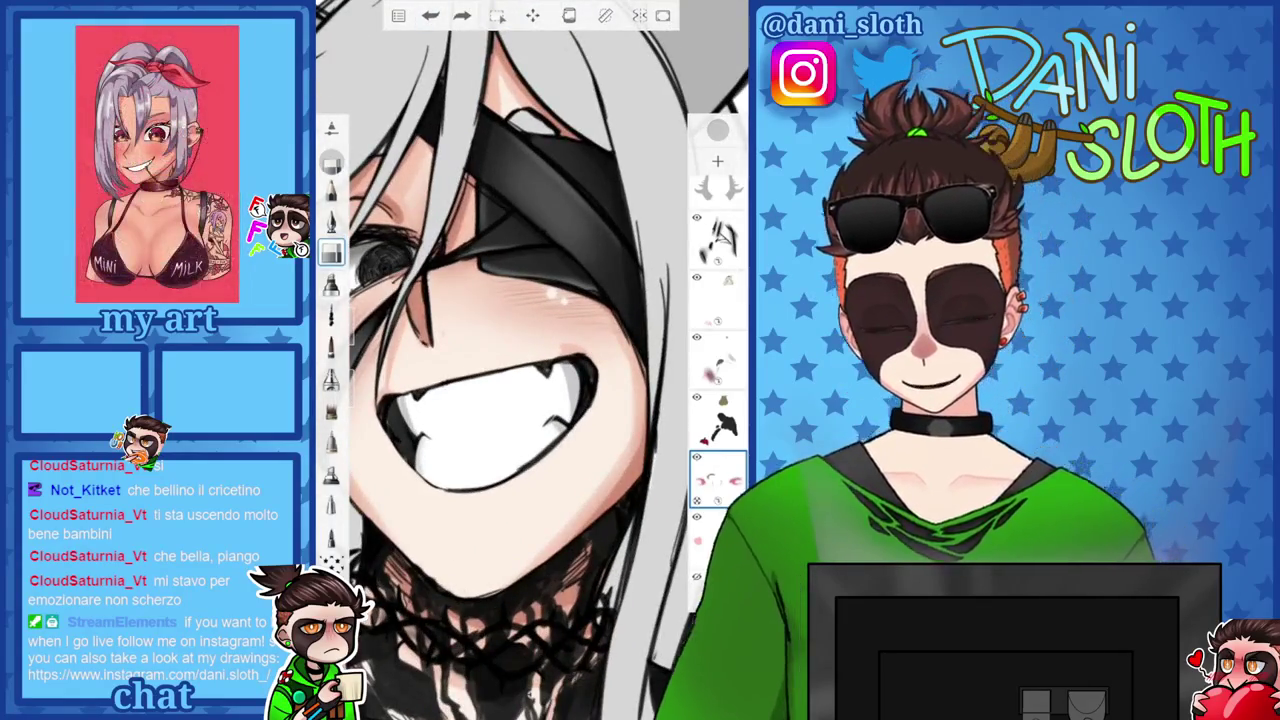
# Set the brush size to 9.4 on another brush, then return to the previous brush.
pyautogui.click(331, 283)
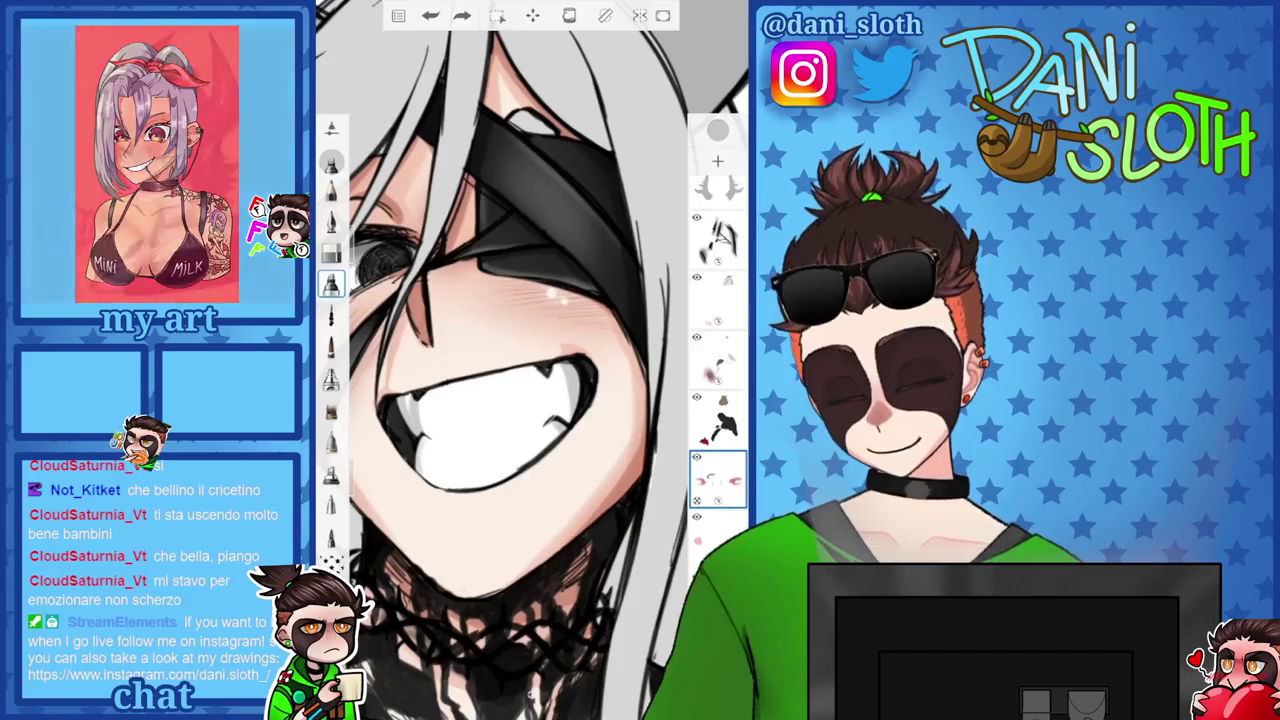
pyautogui.moveTo(356, 420); pyautogui.dragTo(356, 390)
pyautogui.scroll(5, 530, 380)
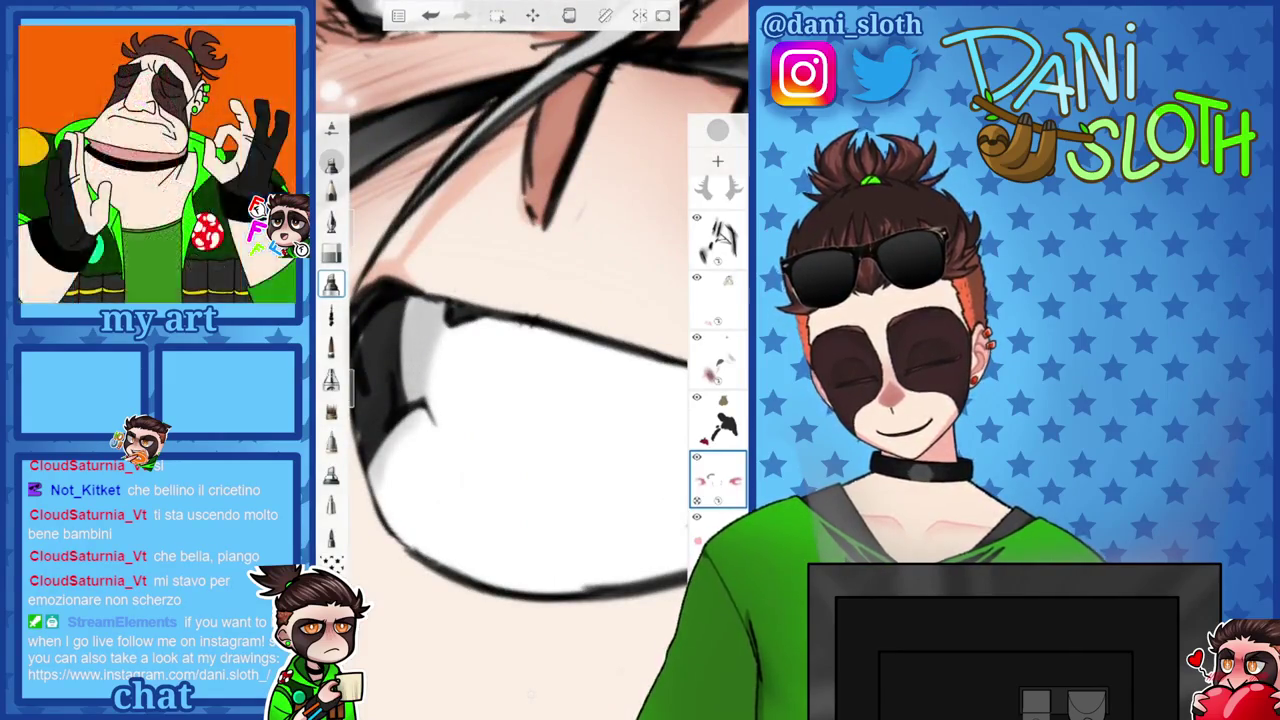
pyautogui.scroll(-3, 530, 360)
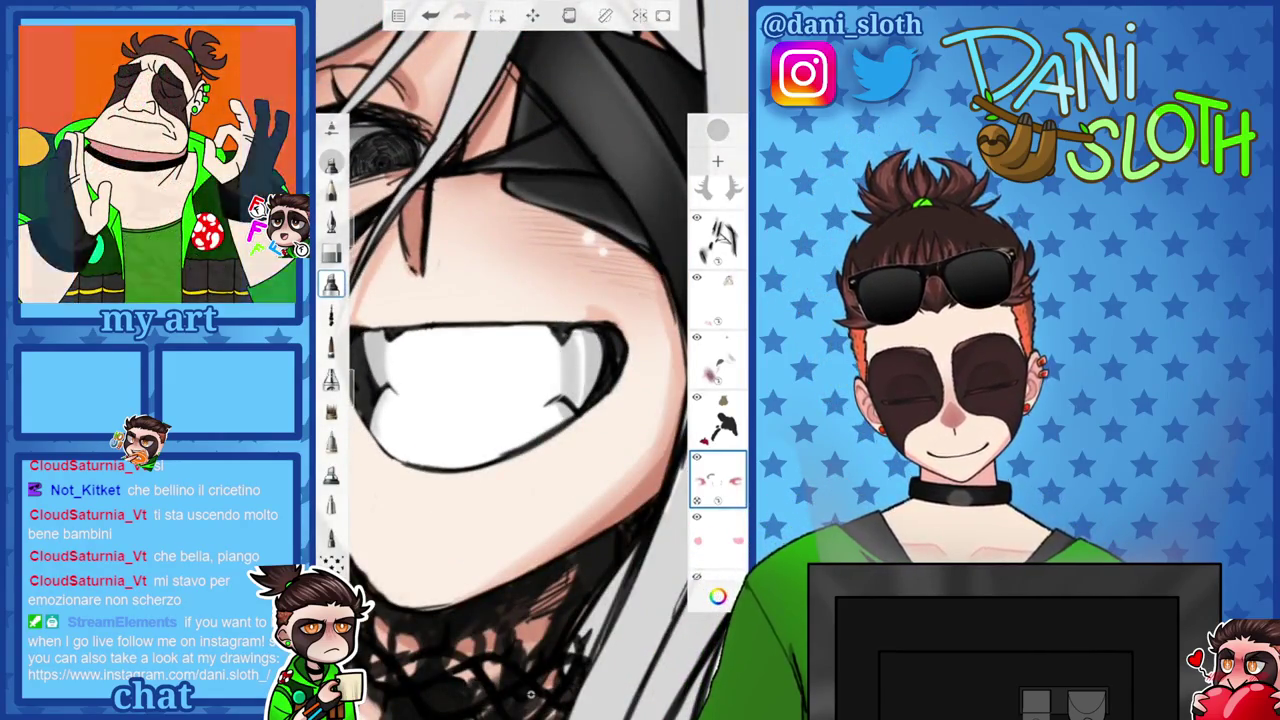
pyautogui.scroll(2, 512, 360)
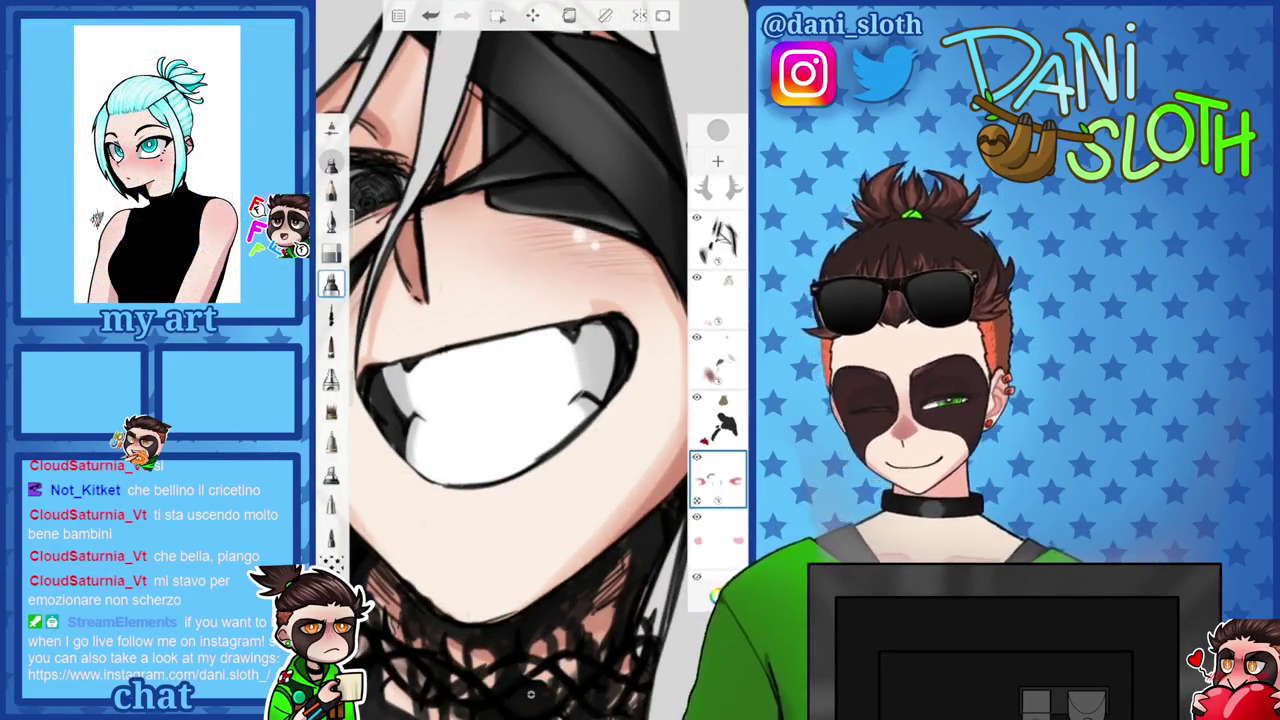
pyautogui.click(331, 253)
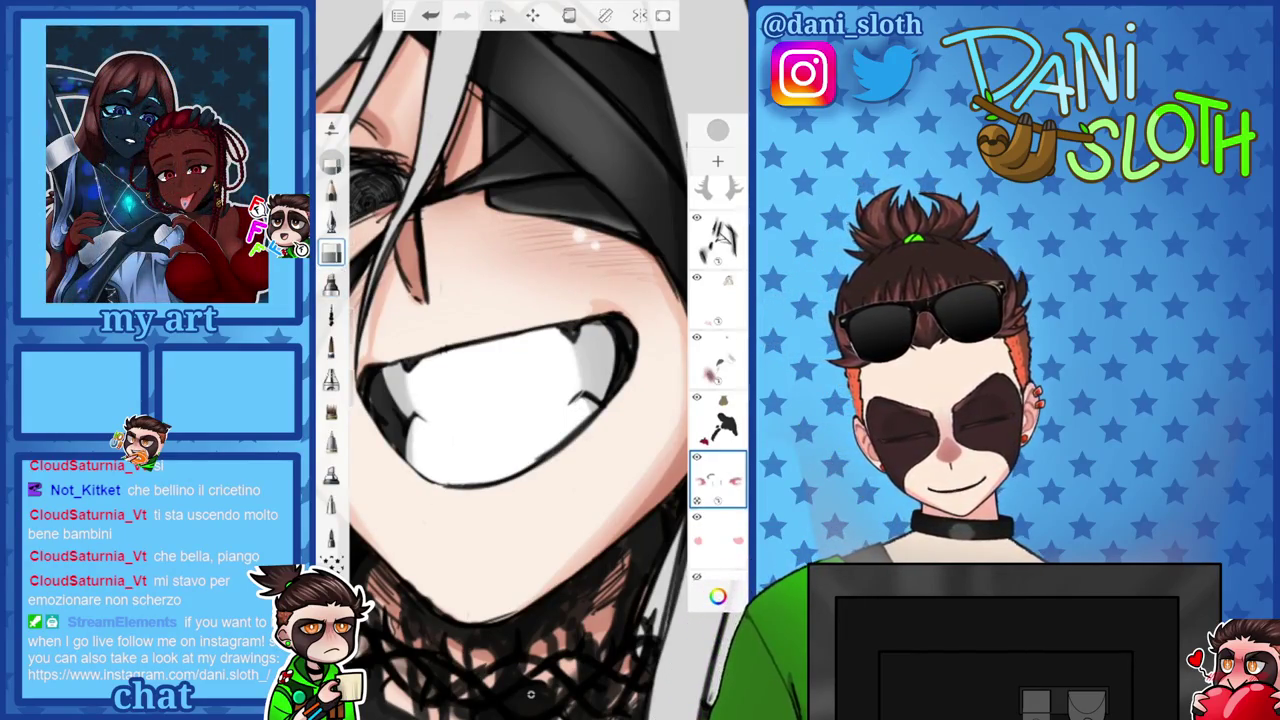
pyautogui.scroll(-5, 530, 360)
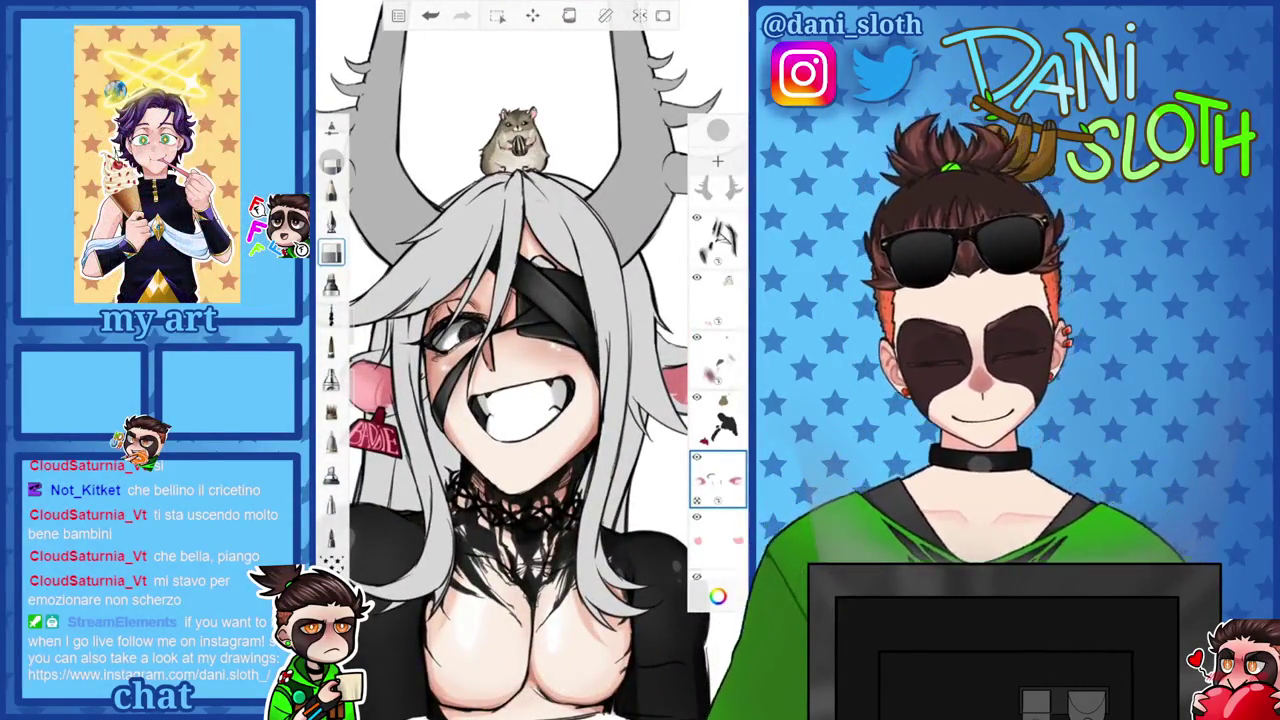
# Make light grey C7C7C7 the paint colour with a brush size of 10.2.
pyautogui.scroll(5, 530, 360)
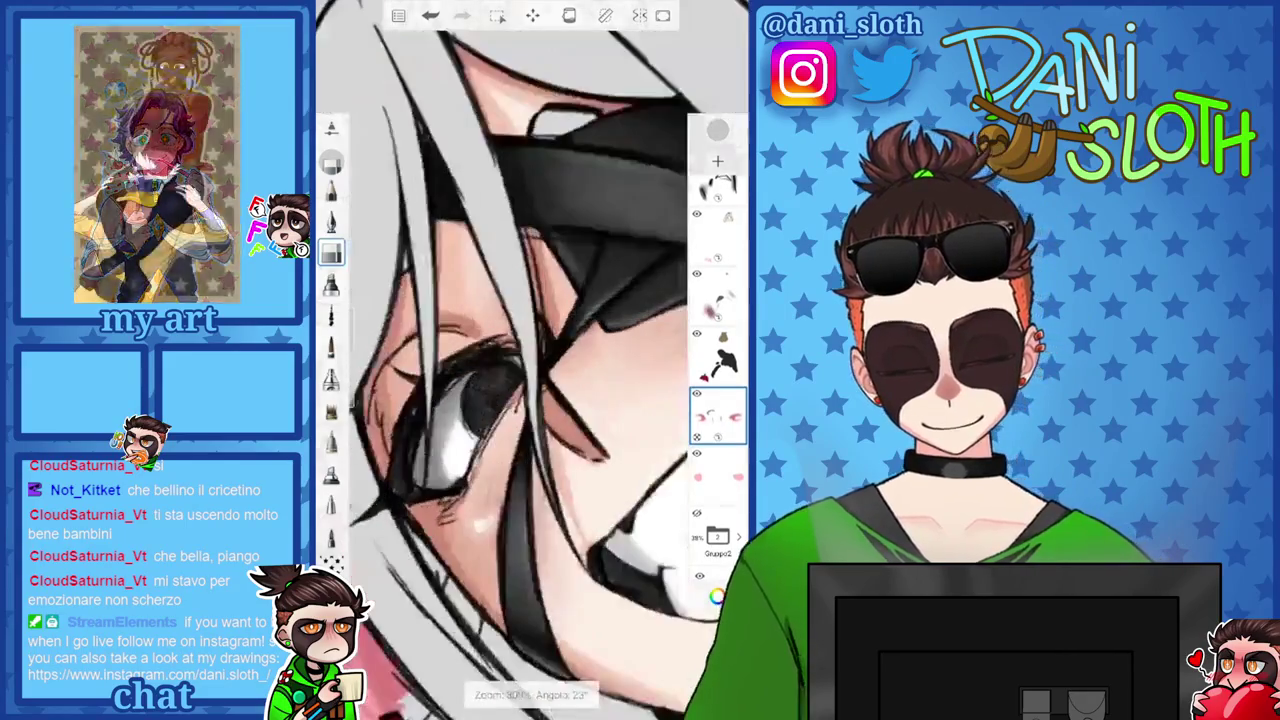
pyautogui.click(716, 596)
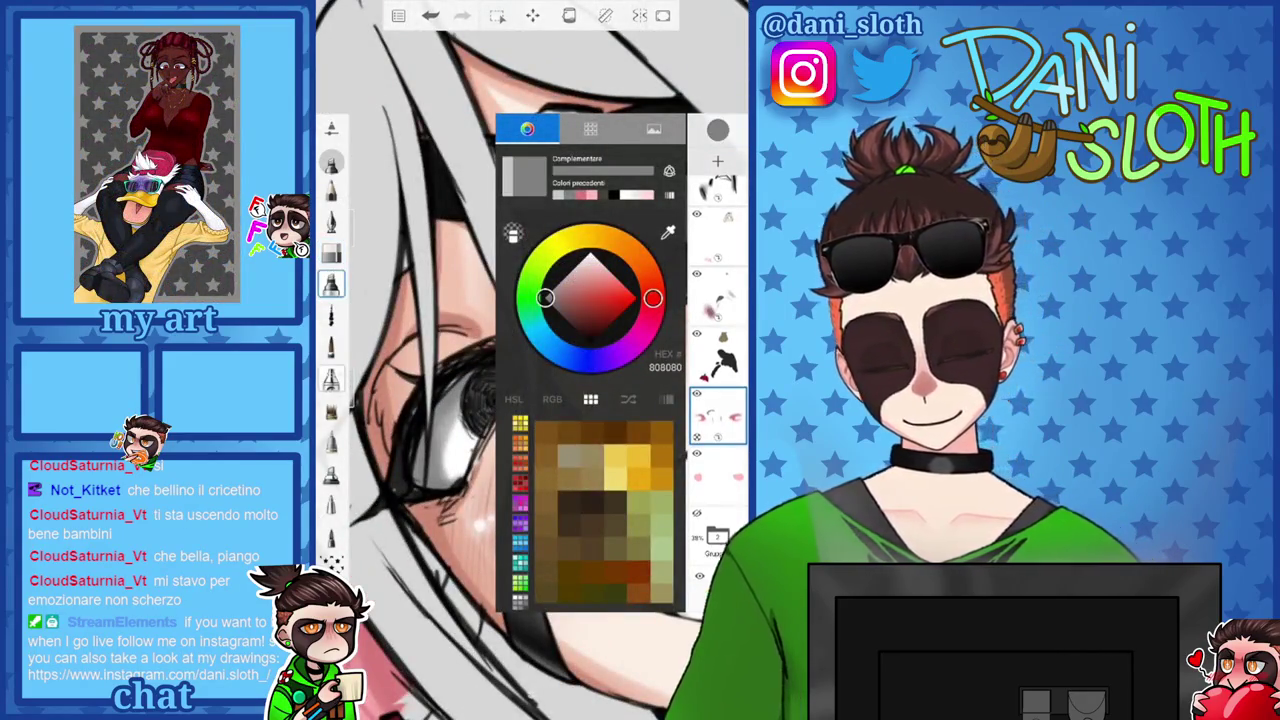
pyautogui.press('Escape')
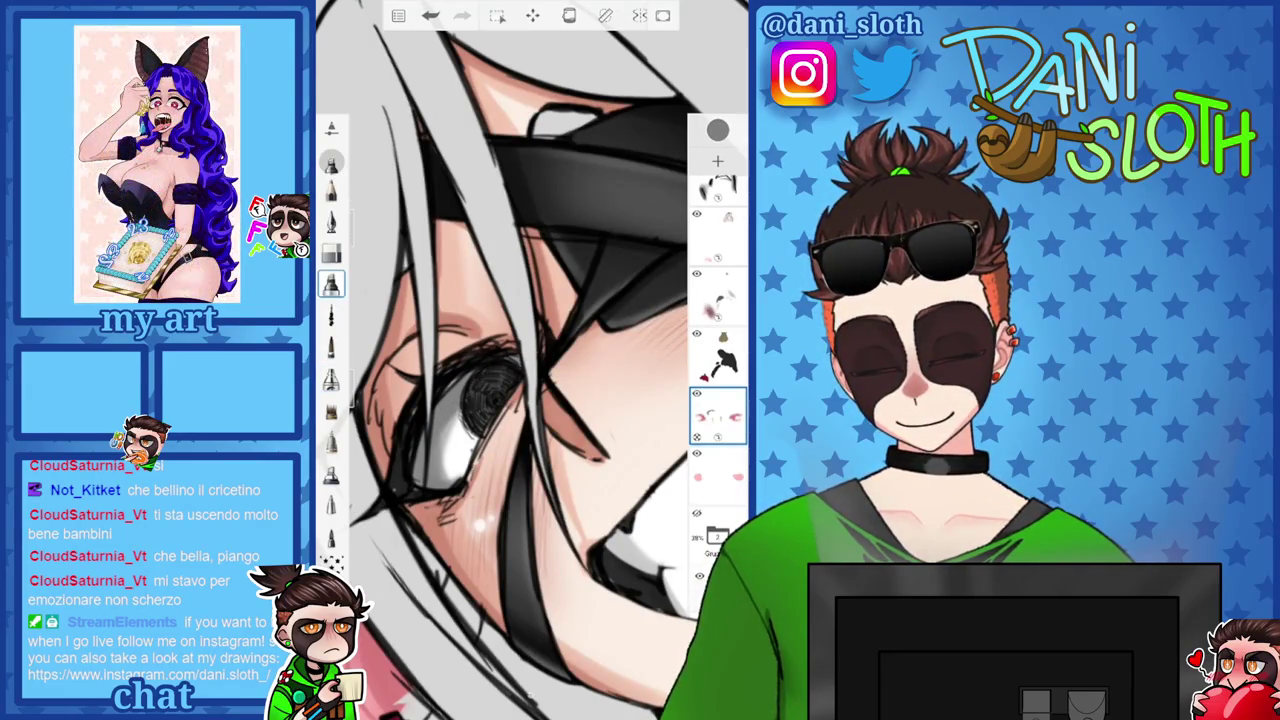
pyautogui.click(331, 378)
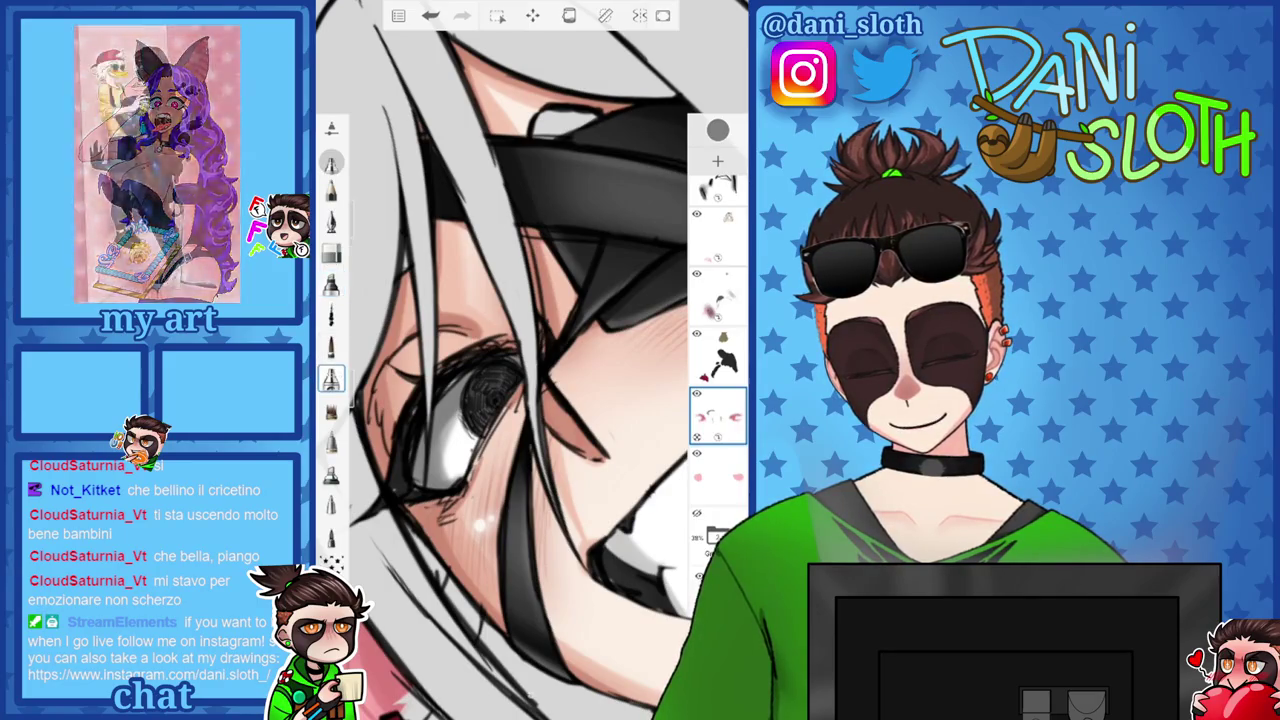
pyautogui.click(717, 130)
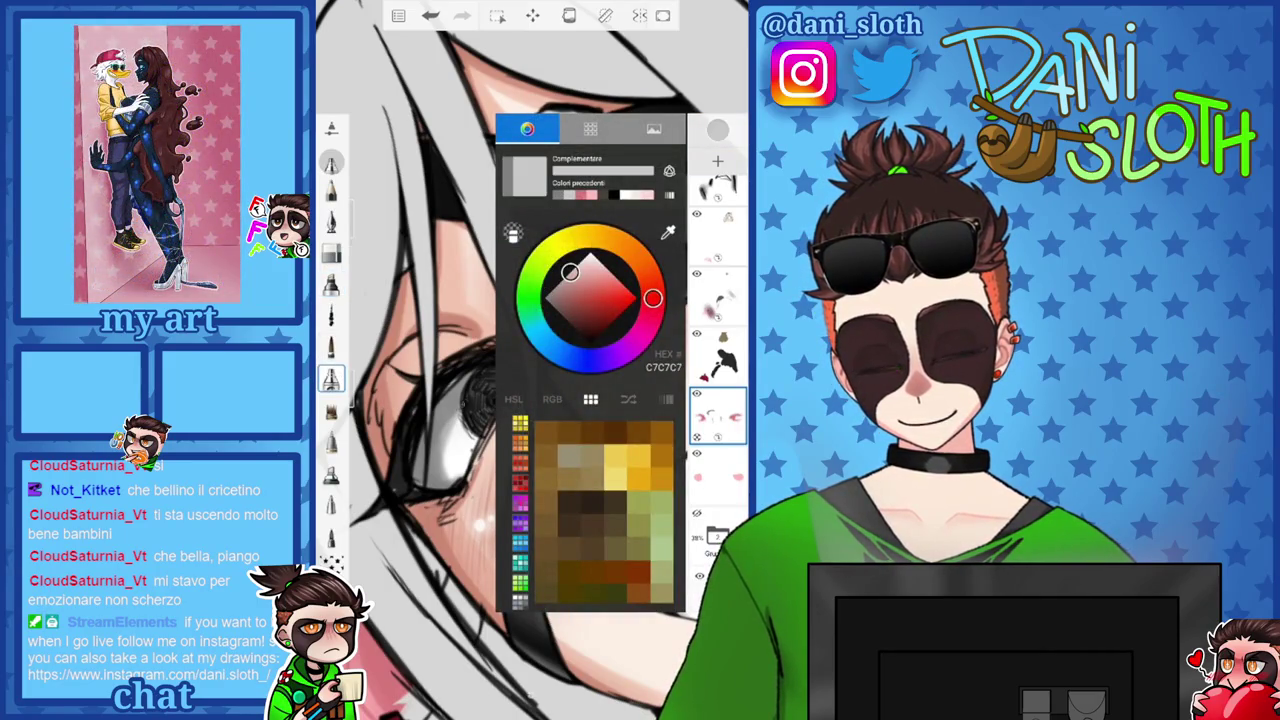
pyautogui.moveTo(360, 300); pyautogui.dragTo(360, 270)
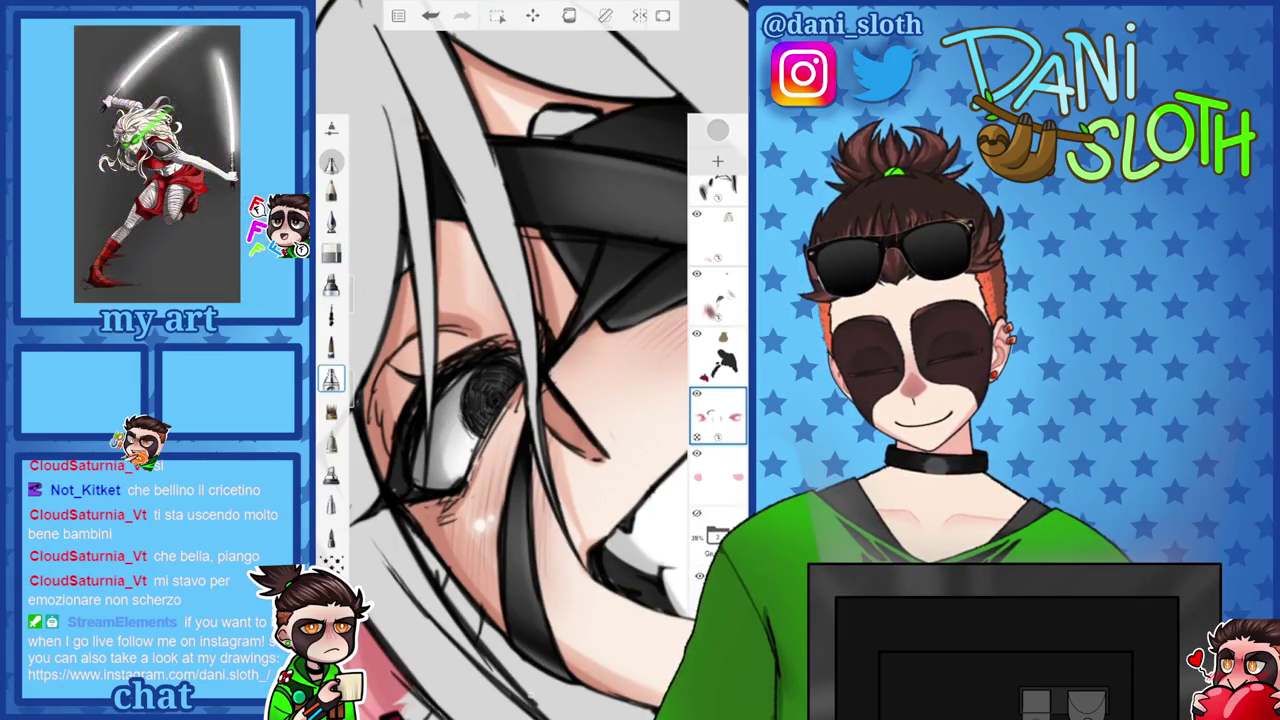
pyautogui.scroll(-5, 530, 360)
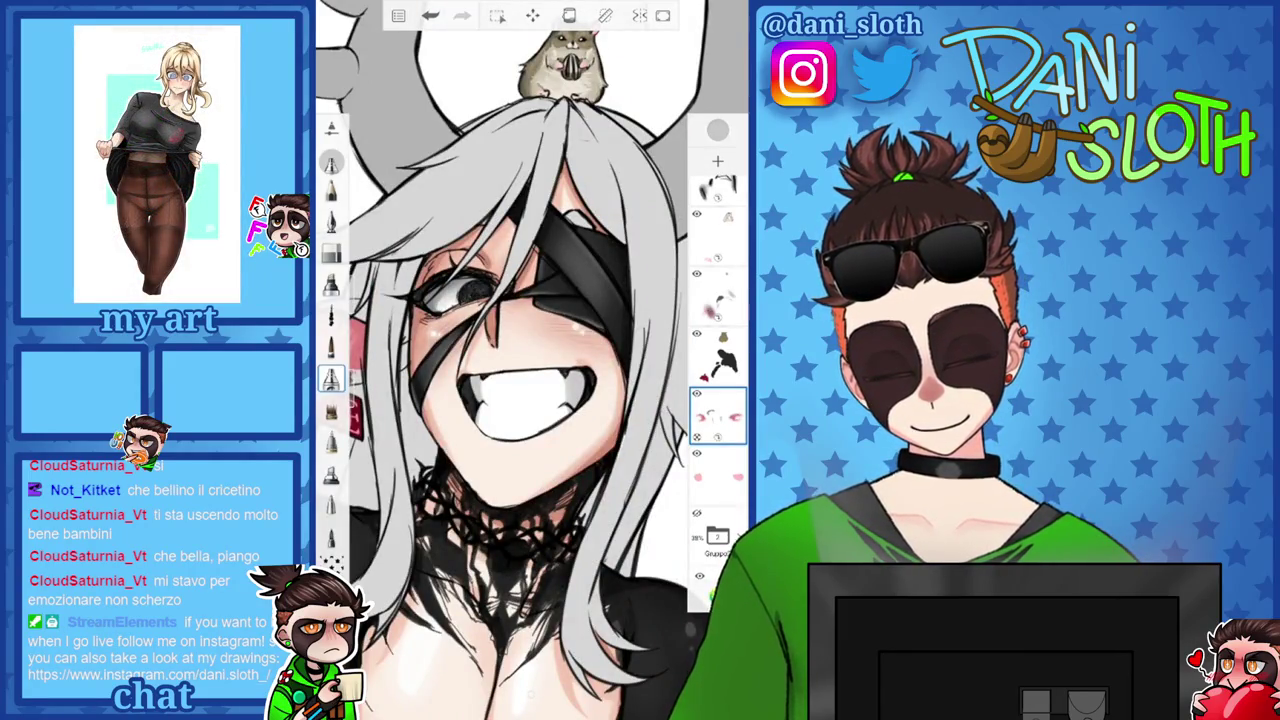
pyautogui.scroll(-3, 530, 360)
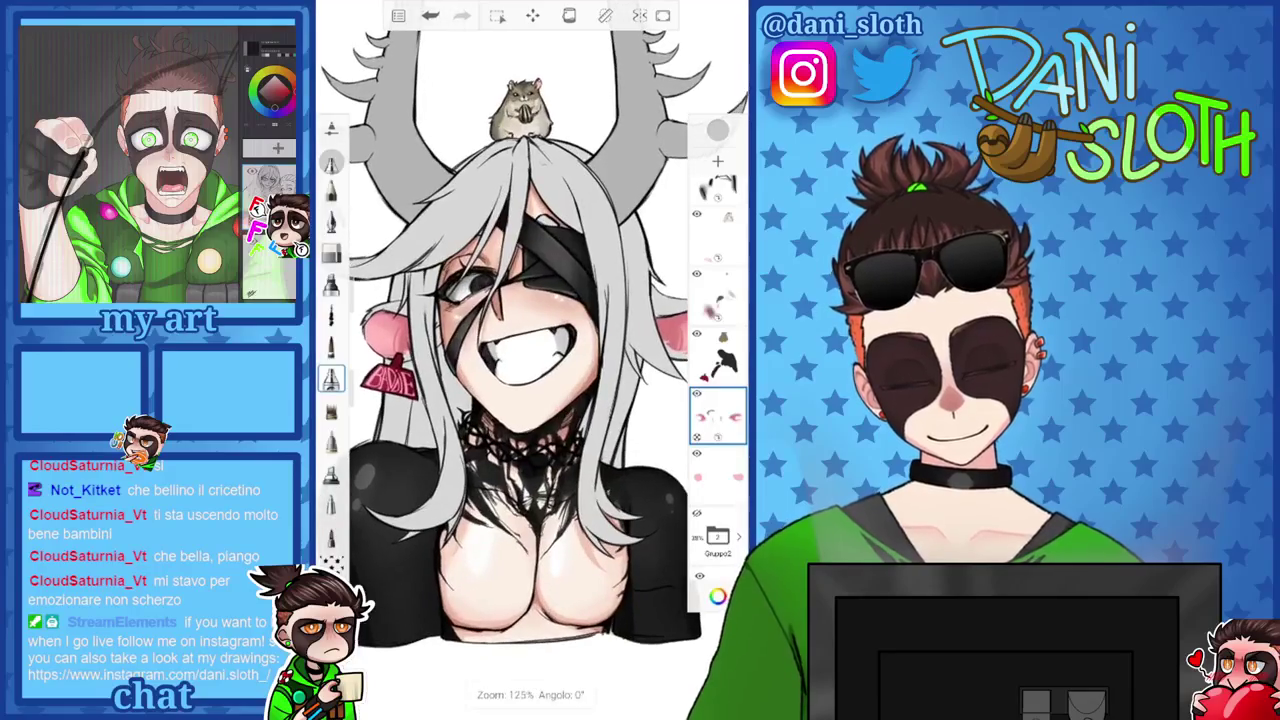
# Add a new empty layer above the hair layer.
pyautogui.scroll(3, 717, 380)
pyautogui.scroll(1, 717, 380)
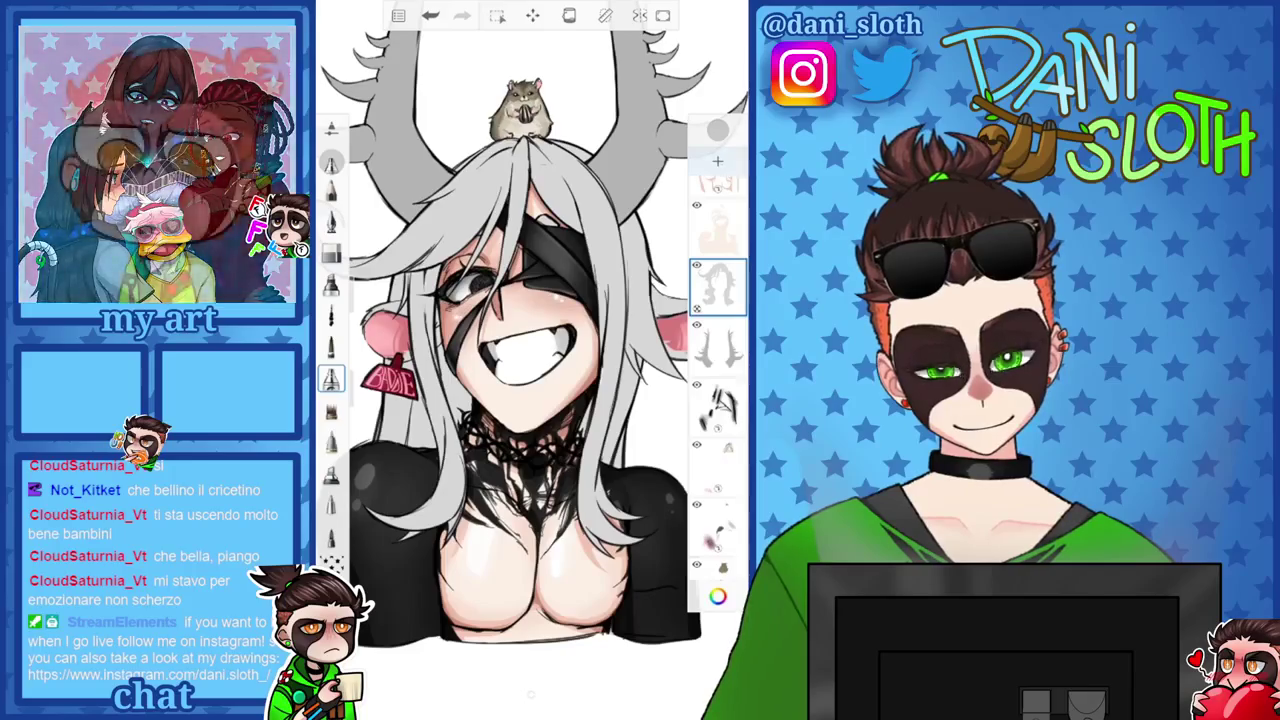
pyautogui.click(717, 160)
pyautogui.click(718, 288)
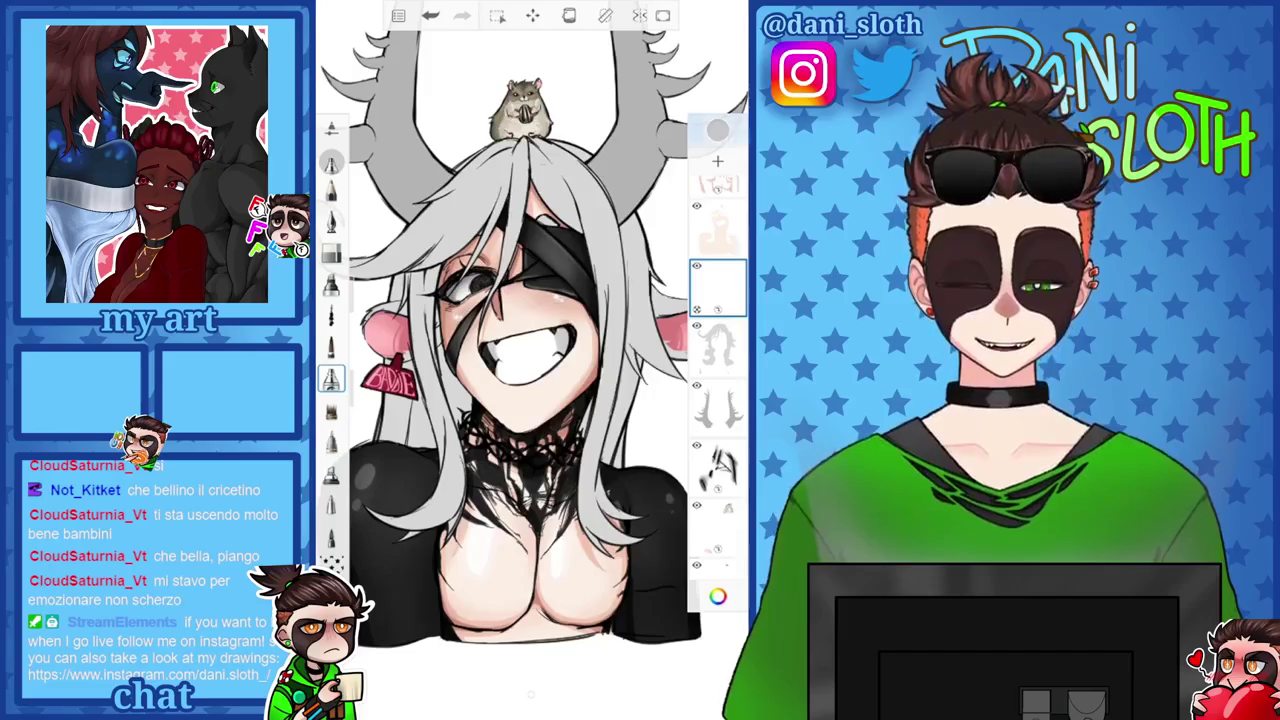
# Sample the hair's grey and shift it to a cool grey A3A3A8, then switch brush.
pyautogui.click(718, 596)
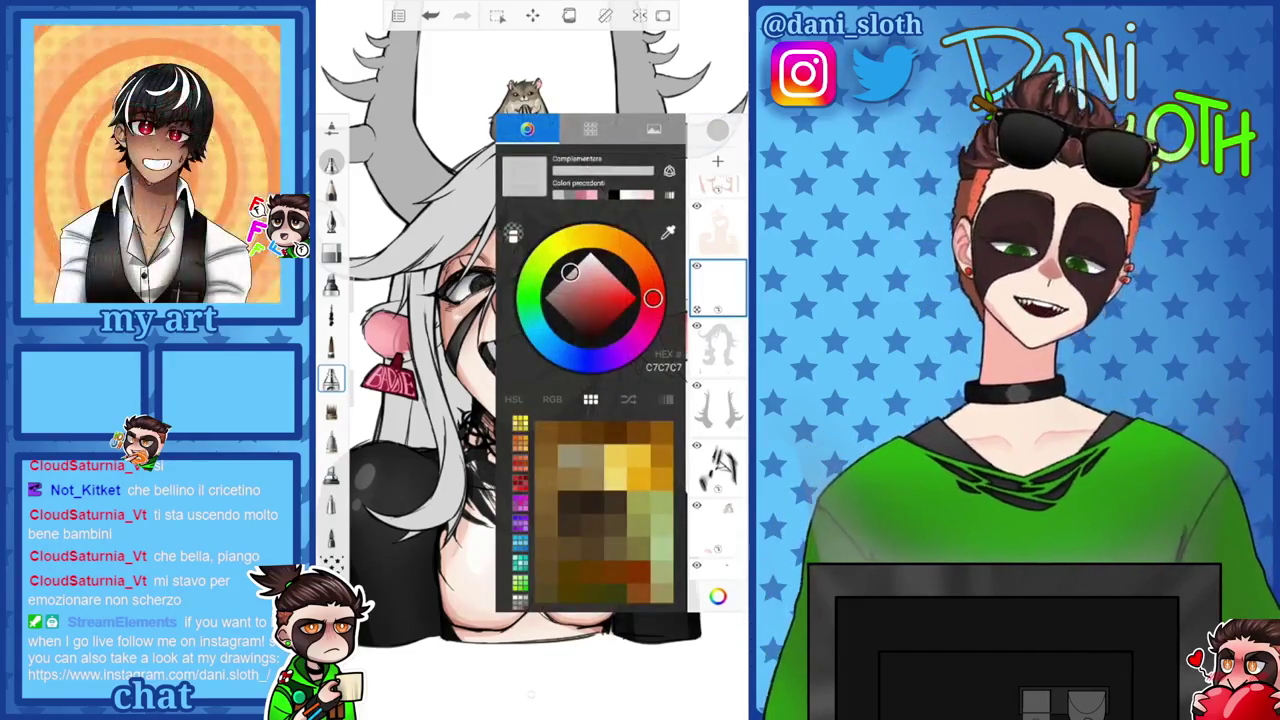
pyautogui.click(668, 232)
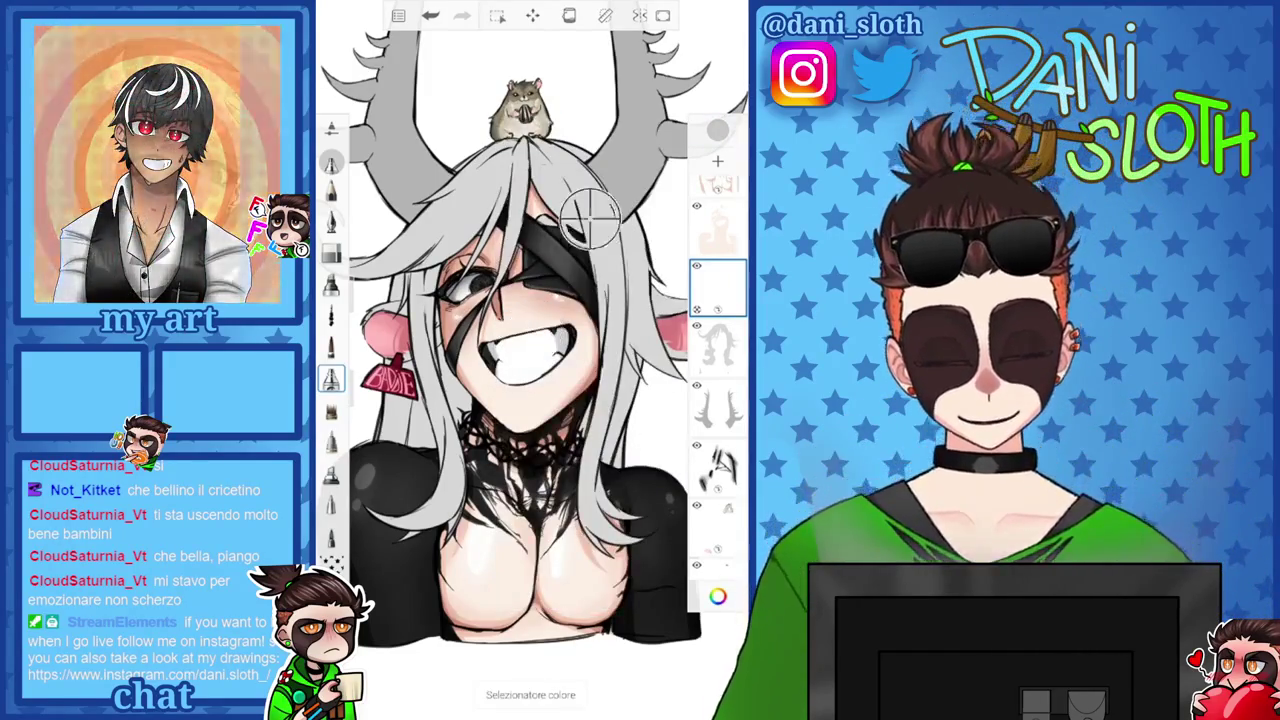
pyautogui.click(591, 214)
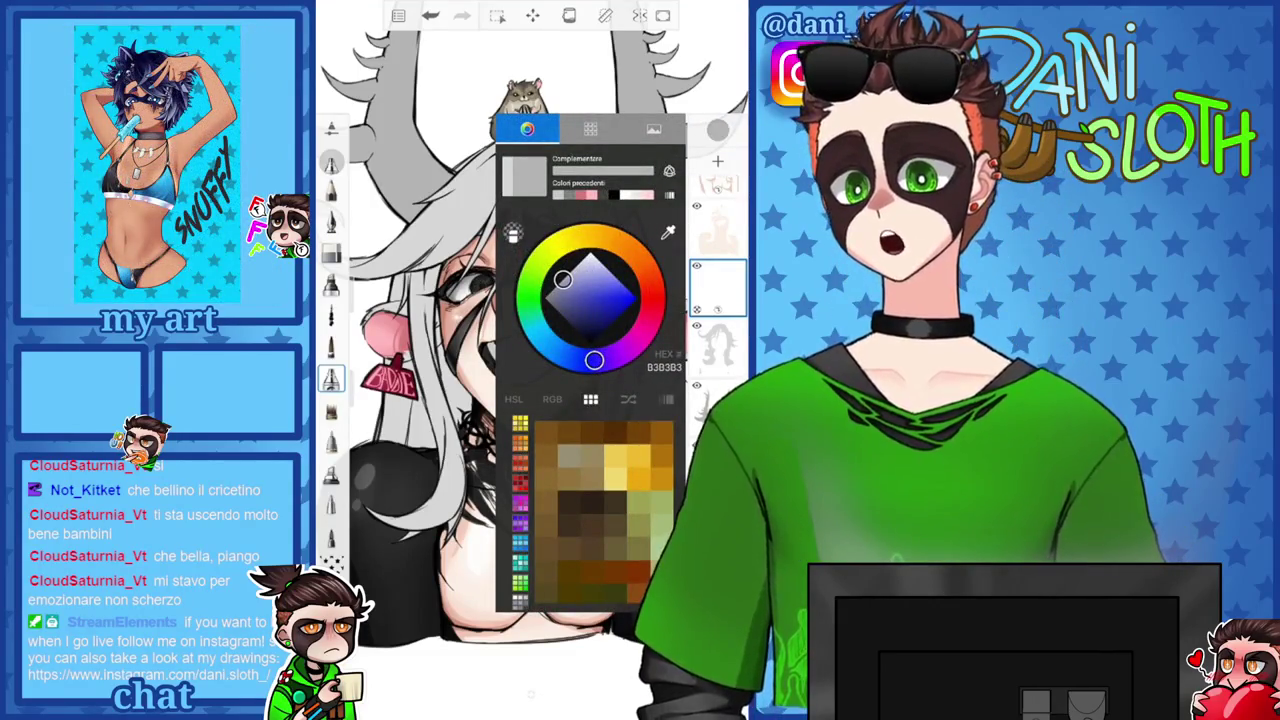
pyautogui.click(562, 284)
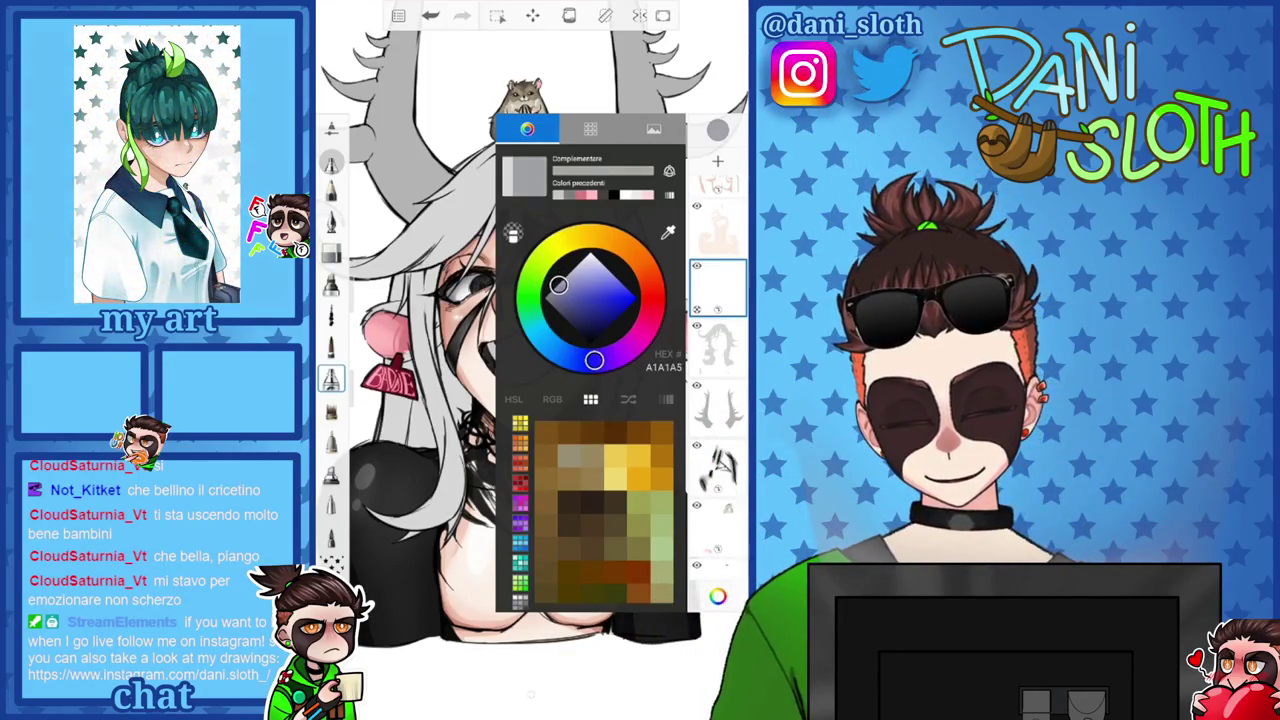
pyautogui.click(561, 284)
pyautogui.click(331, 347)
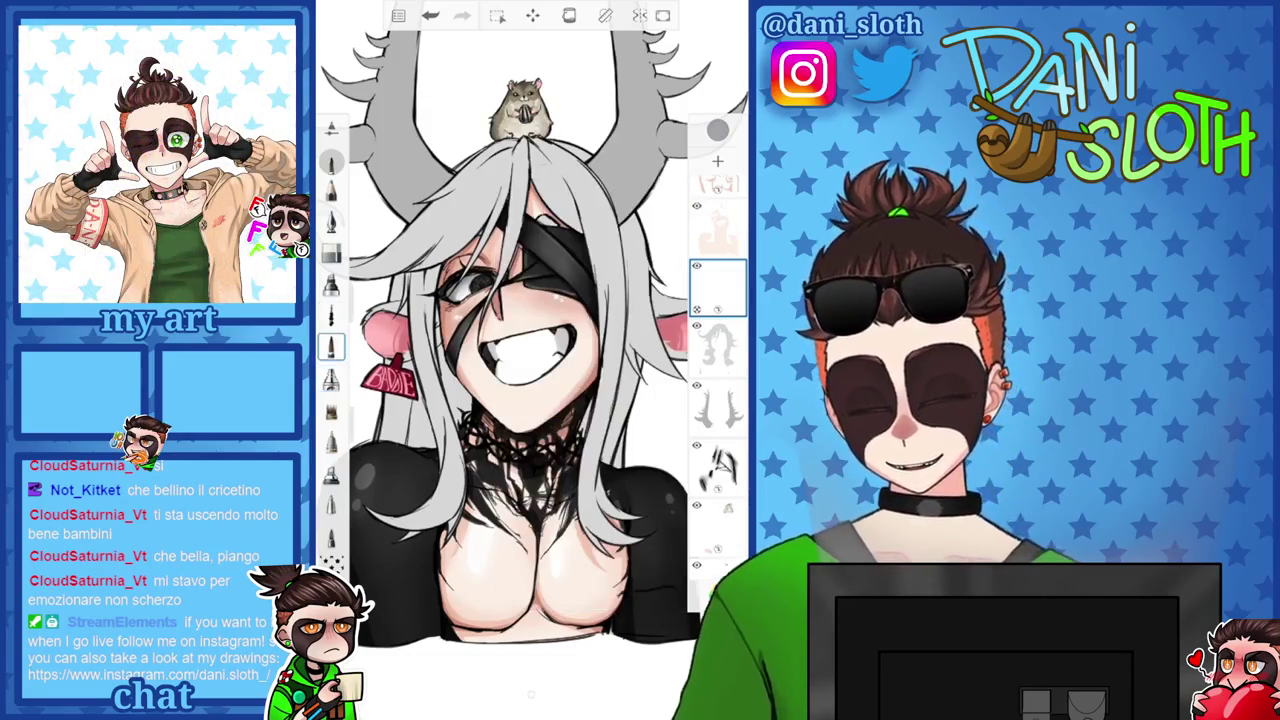
pyautogui.scroll(5, 524, 170)
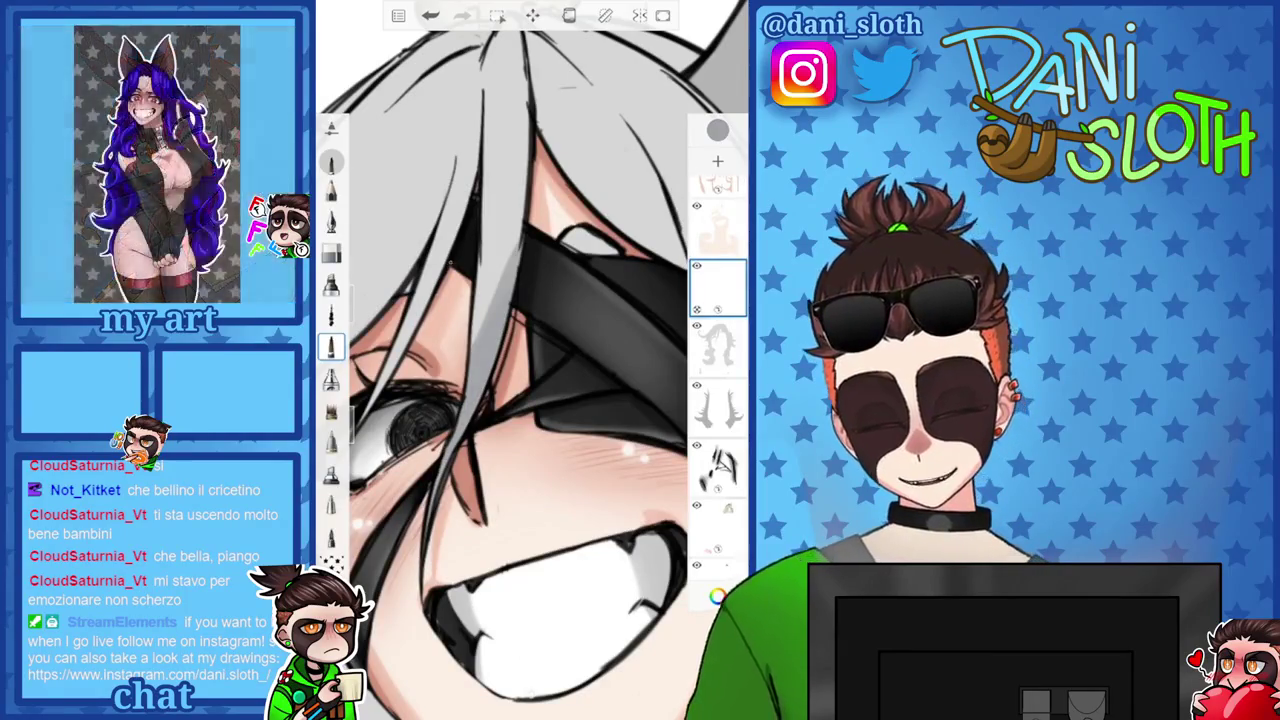
pyautogui.press('Tab')
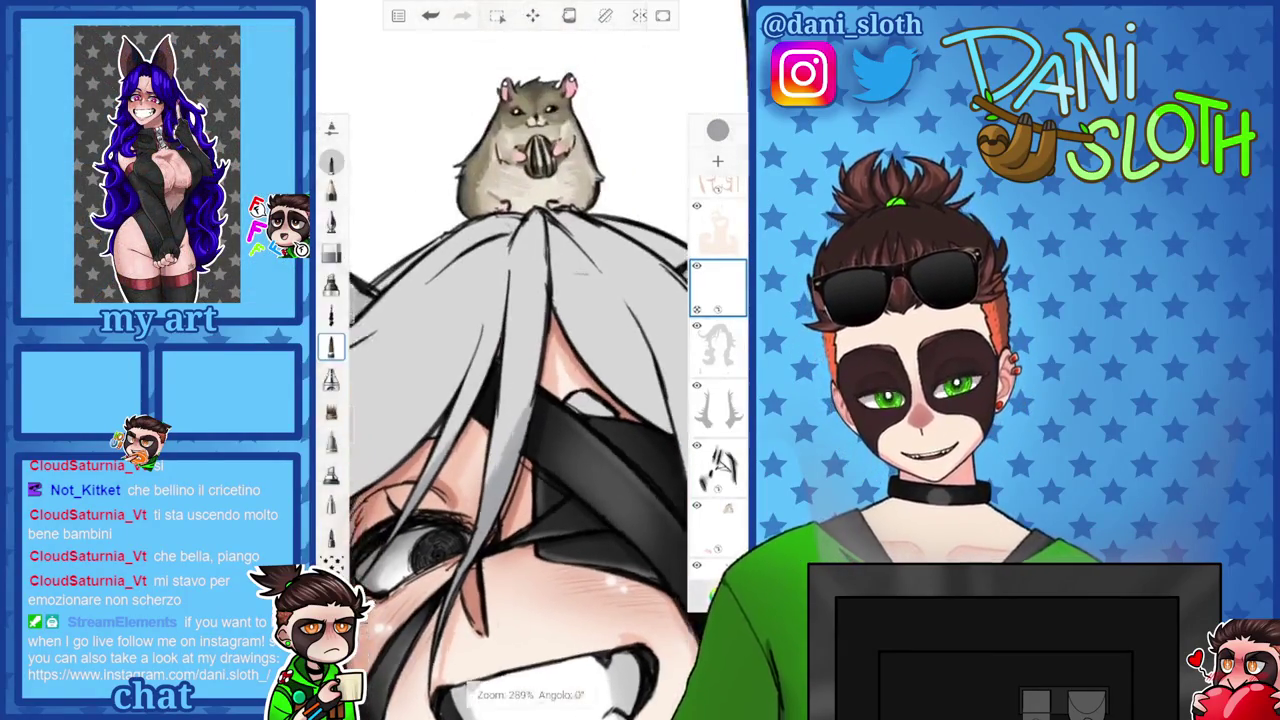